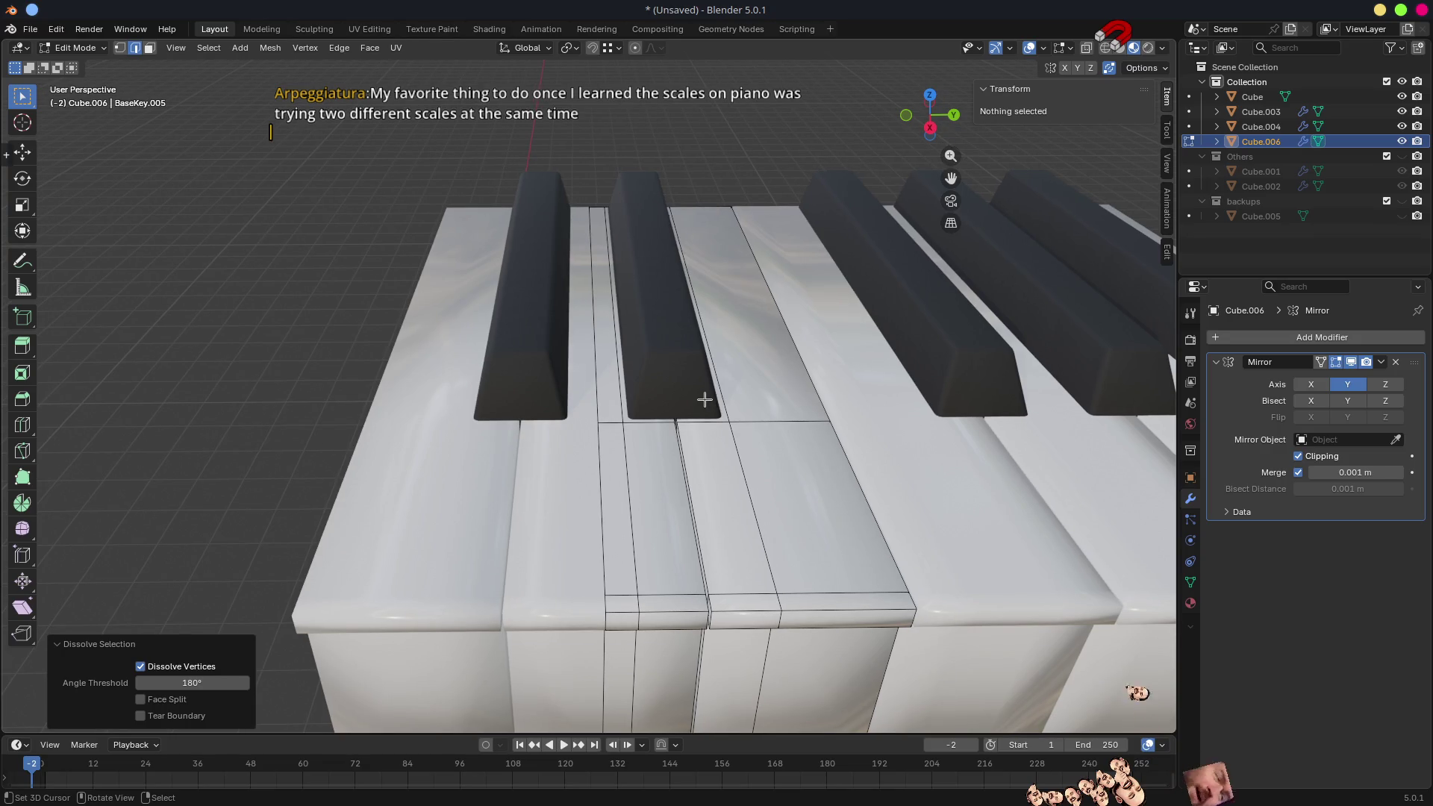
- Inspect the keys from above, then run the MidiTesting project from Godot's toolbar
{"action": "middle_click_drag", "start_coordinate": [698, 400], "coordinate": [689, 445]}
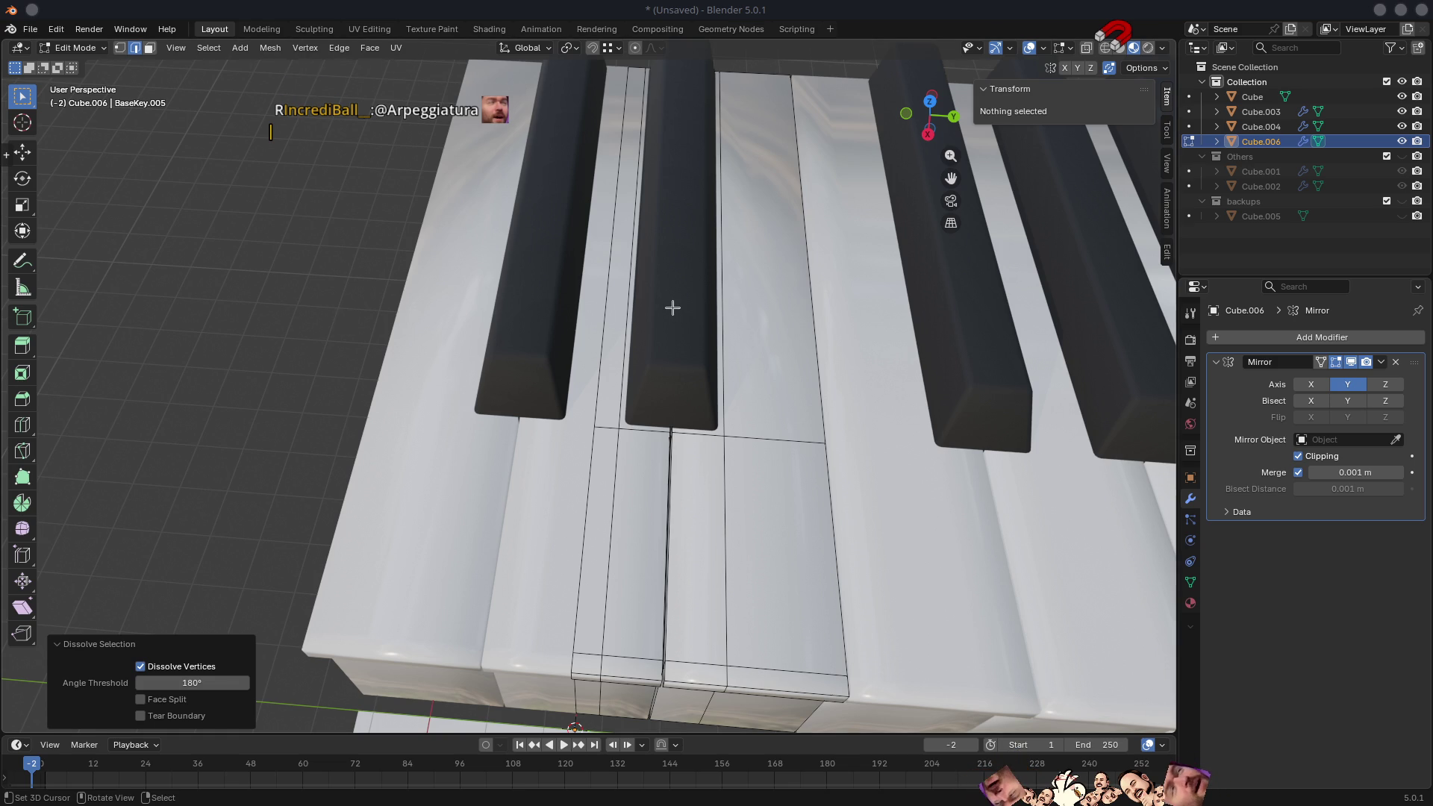
{"action": "scroll", "coordinate": [673, 306], "scroll_direction": "down", "scroll_amount": 5}
{"action": "middle_click_drag", "start_coordinate": [672, 306], "coordinate": [623, 452]}
{"action": "scroll", "coordinate": [623, 452], "scroll_direction": "up", "scroll_amount": 5}
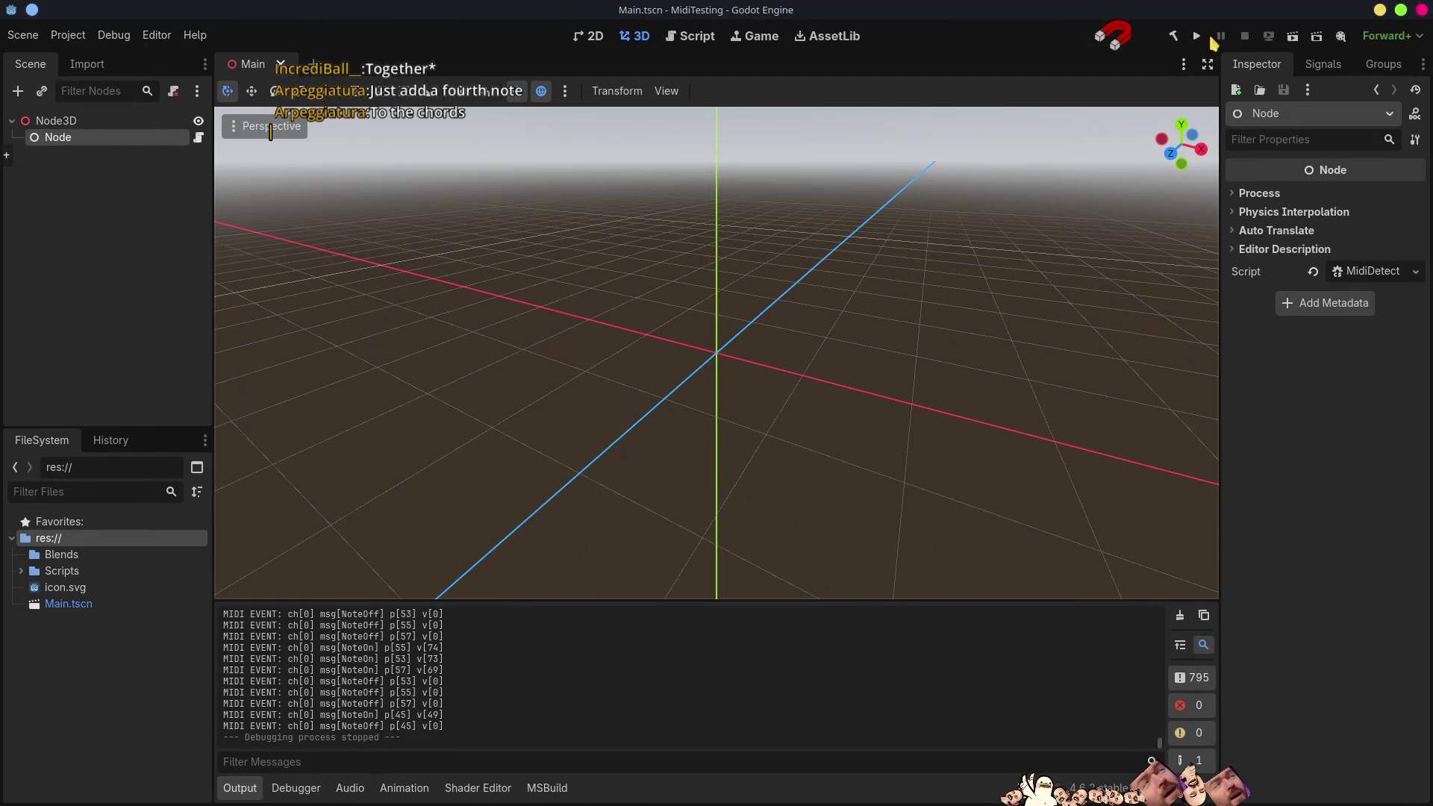
{"action": "left_click", "coordinate": [1197, 36]}
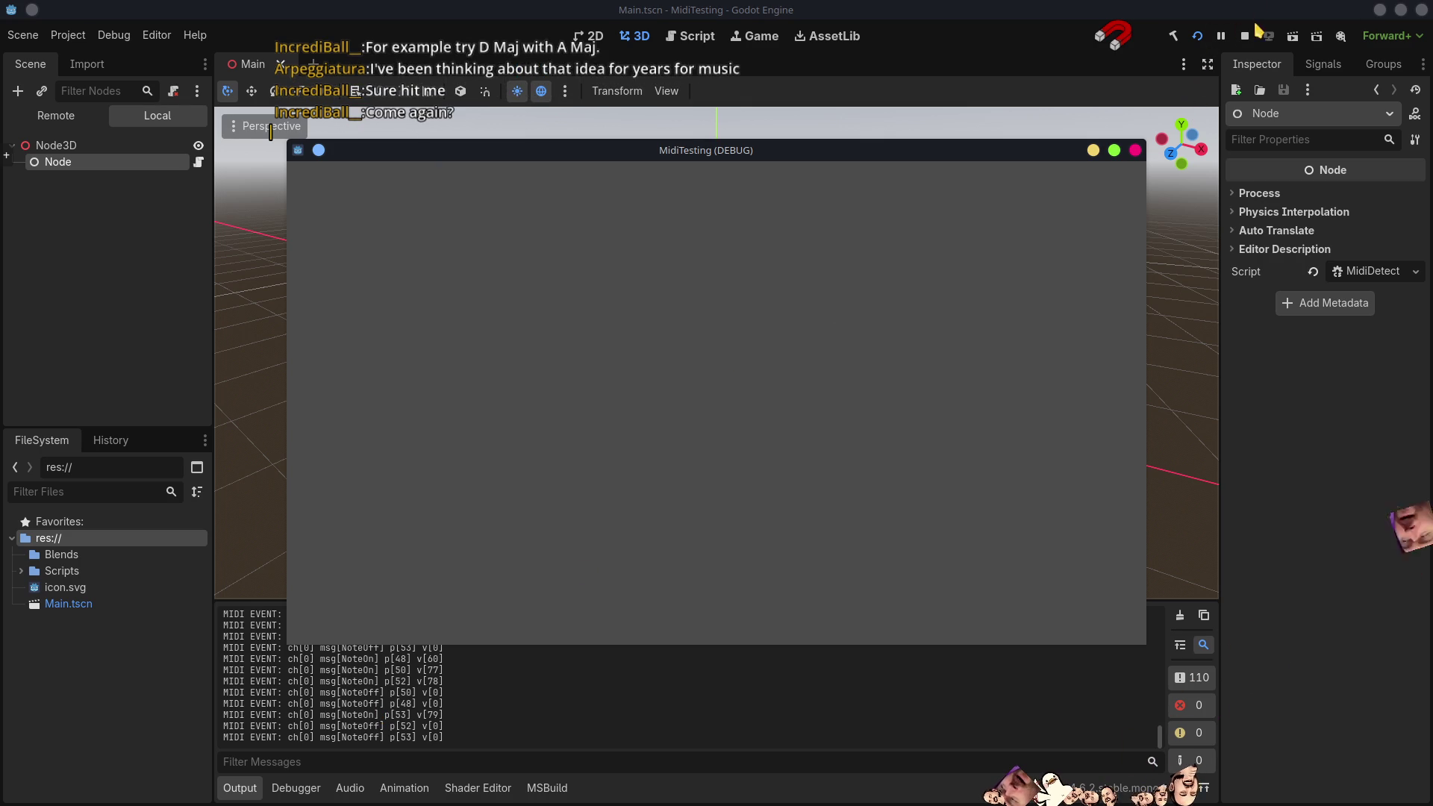
- Stop the running MidiTesting debug session from Godot's toolbar
{"action": "left_click", "coordinate": [1135, 150]}
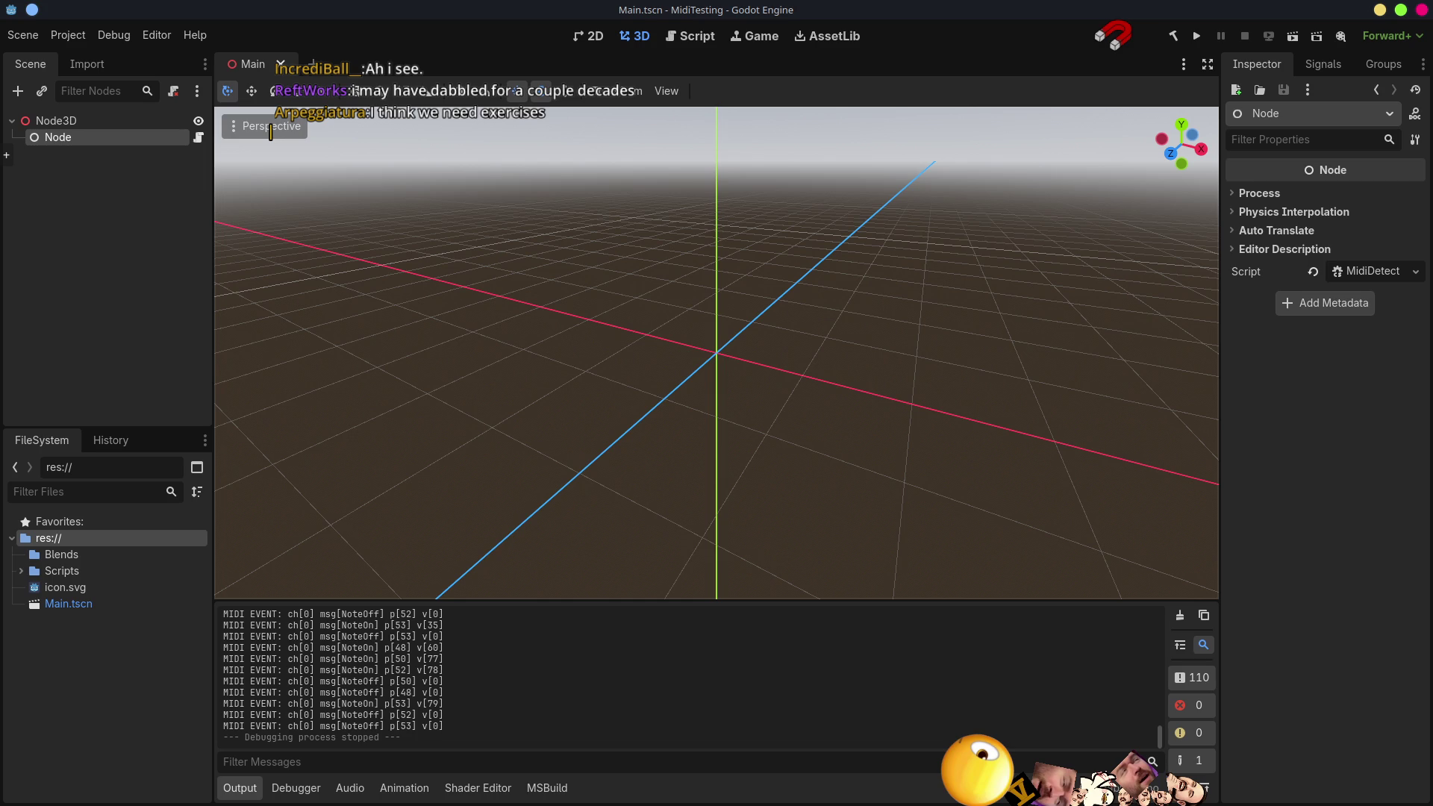
- Back in Blender, delete the edges between the separated keys and isolate the Cube.006 white-key mesh
{"action": "key", "text": "alt+Tab"}
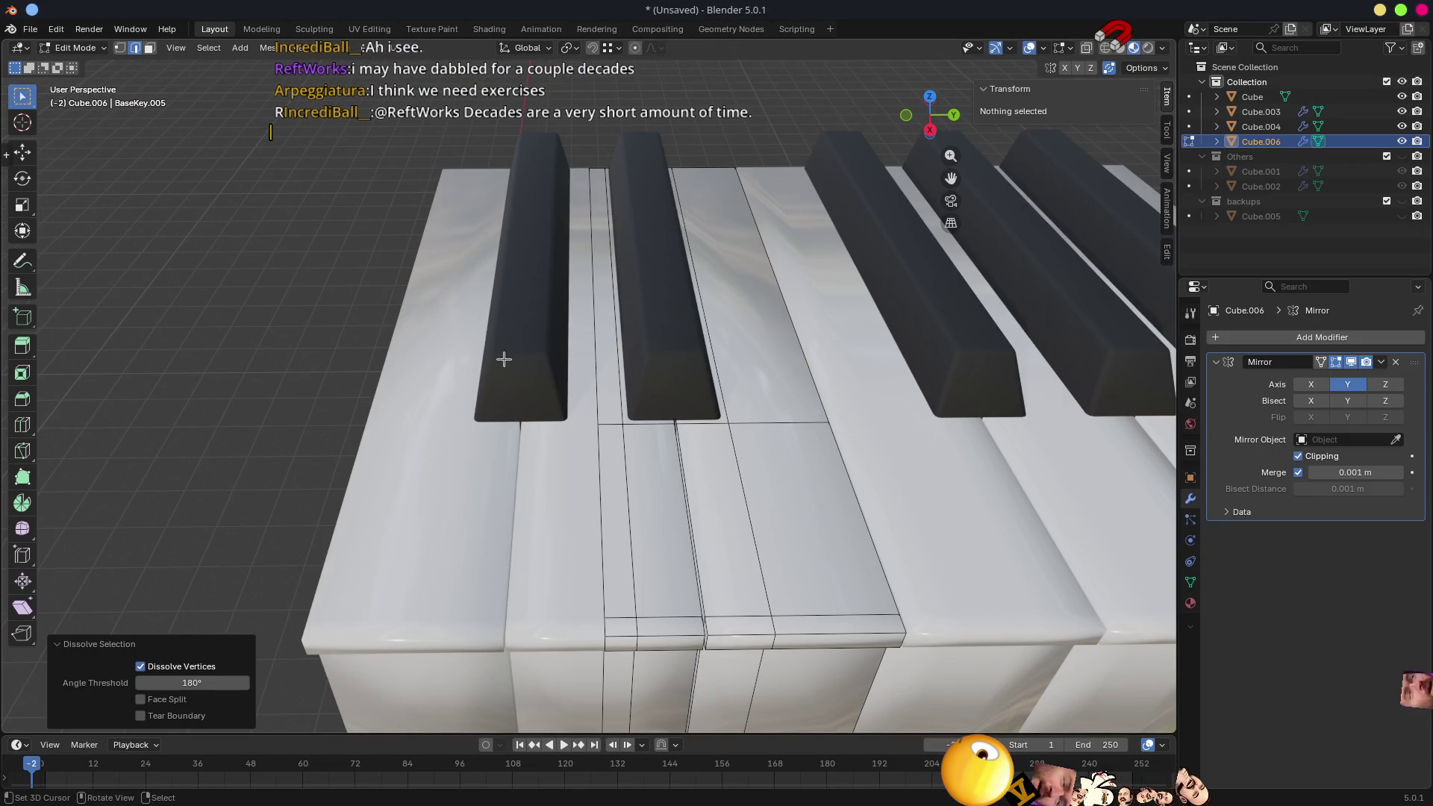
{"action": "mouse_move", "coordinate": [668, 407]}
{"action": "middle_mouse_down"}
{"action": "mouse_move", "coordinate": [935, 478]}
{"action": "mouse_move", "coordinate": [870, 489]}
{"action": "middle_mouse_up"}
{"action": "scroll", "coordinate": [870, 489], "scroll_direction": "down", "scroll_amount": 4}
{"action": "scroll", "coordinate": [761, 241], "scroll_direction": "up", "scroll_amount": 6}
{"action": "mouse_move", "coordinate": [817, 307]}
{"action": "middle_mouse_down"}
{"action": "mouse_move", "coordinate": [638, 244]}
{"action": "mouse_move", "coordinate": [627, 292]}
{"action": "middle_mouse_up"}
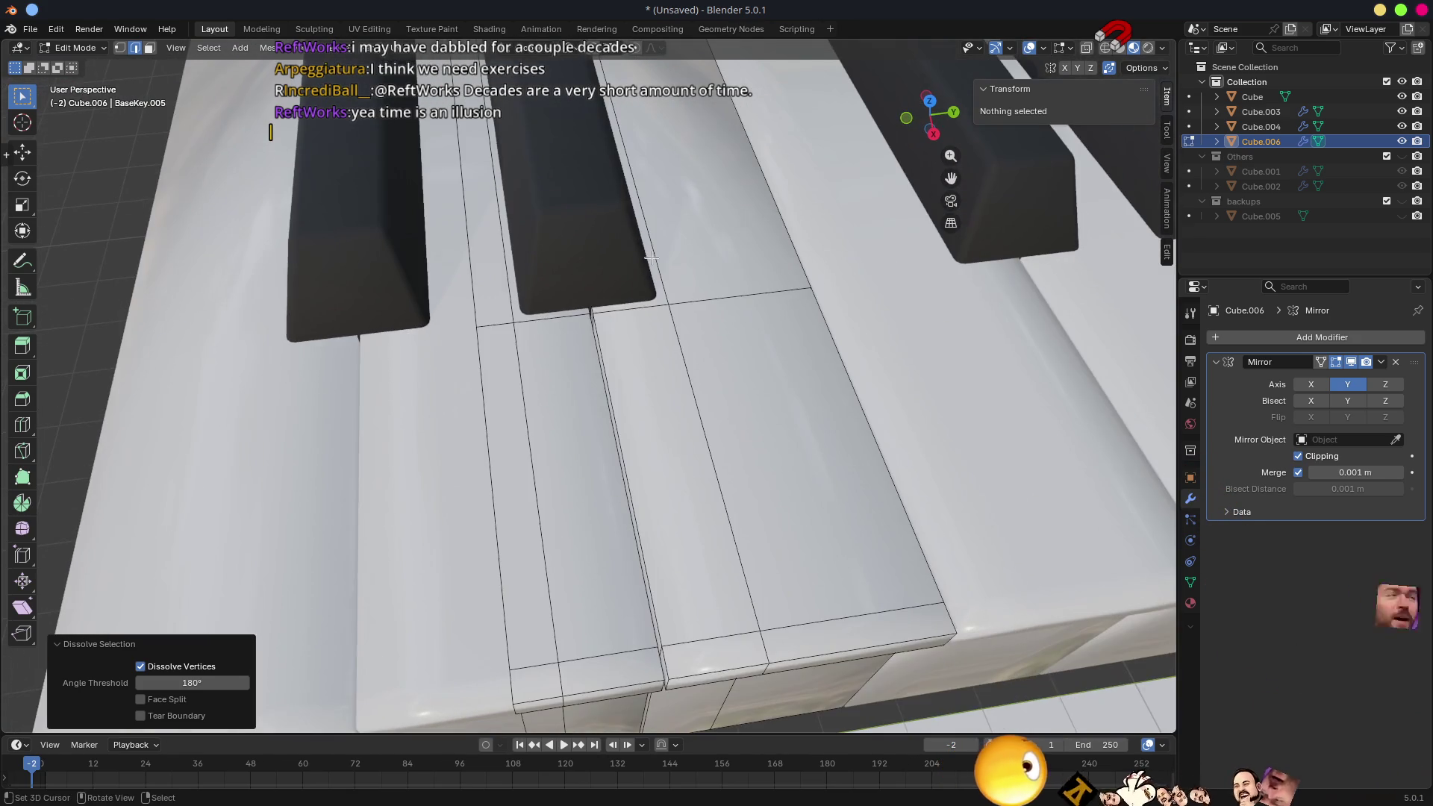
{"action": "scroll", "coordinate": [569, 346], "scroll_direction": "up", "scroll_amount": 2}
{"action": "left_click", "coordinate": [545, 412]}
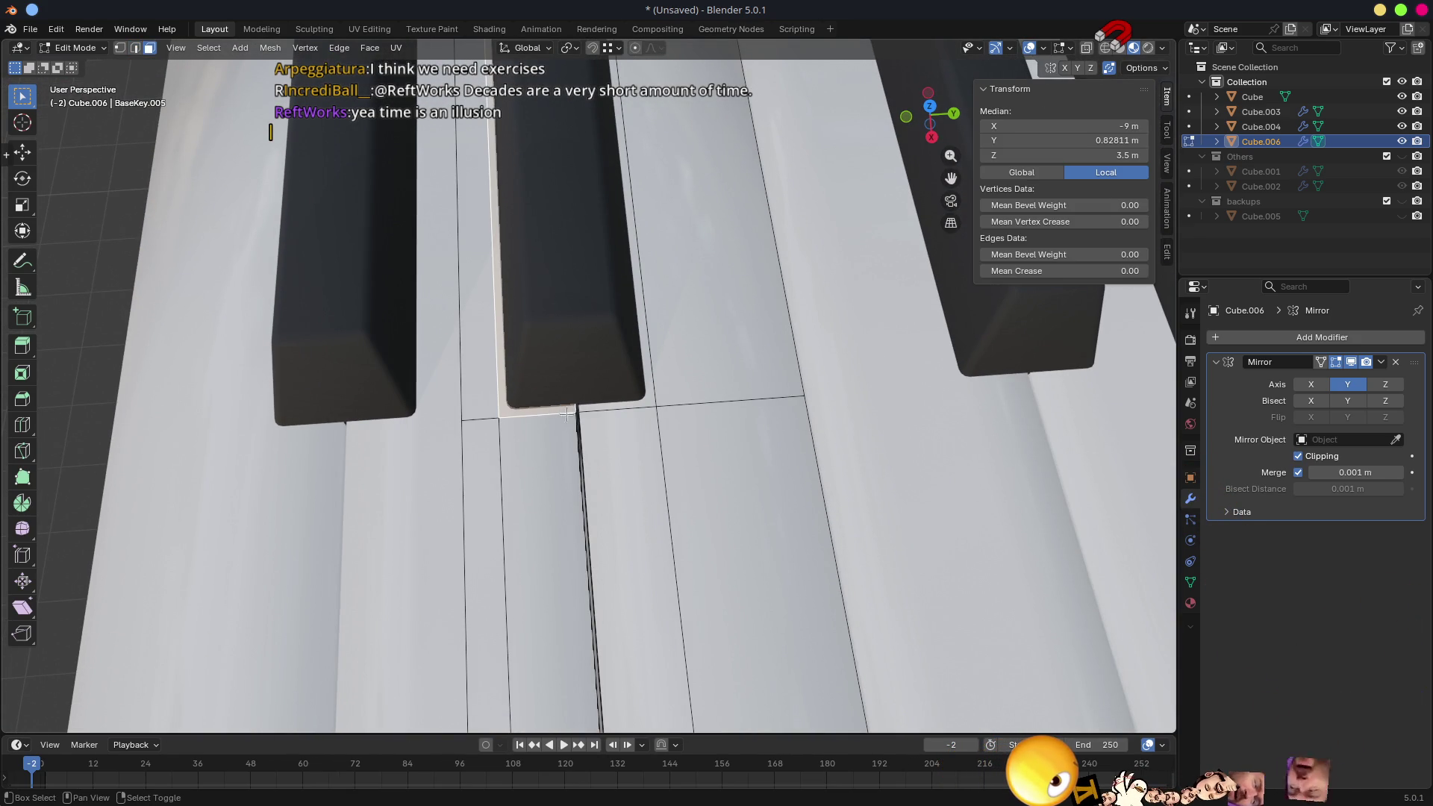
{"action": "left_click", "coordinate": [599, 412], "text": "alt"}
{"action": "key", "text": "x"}
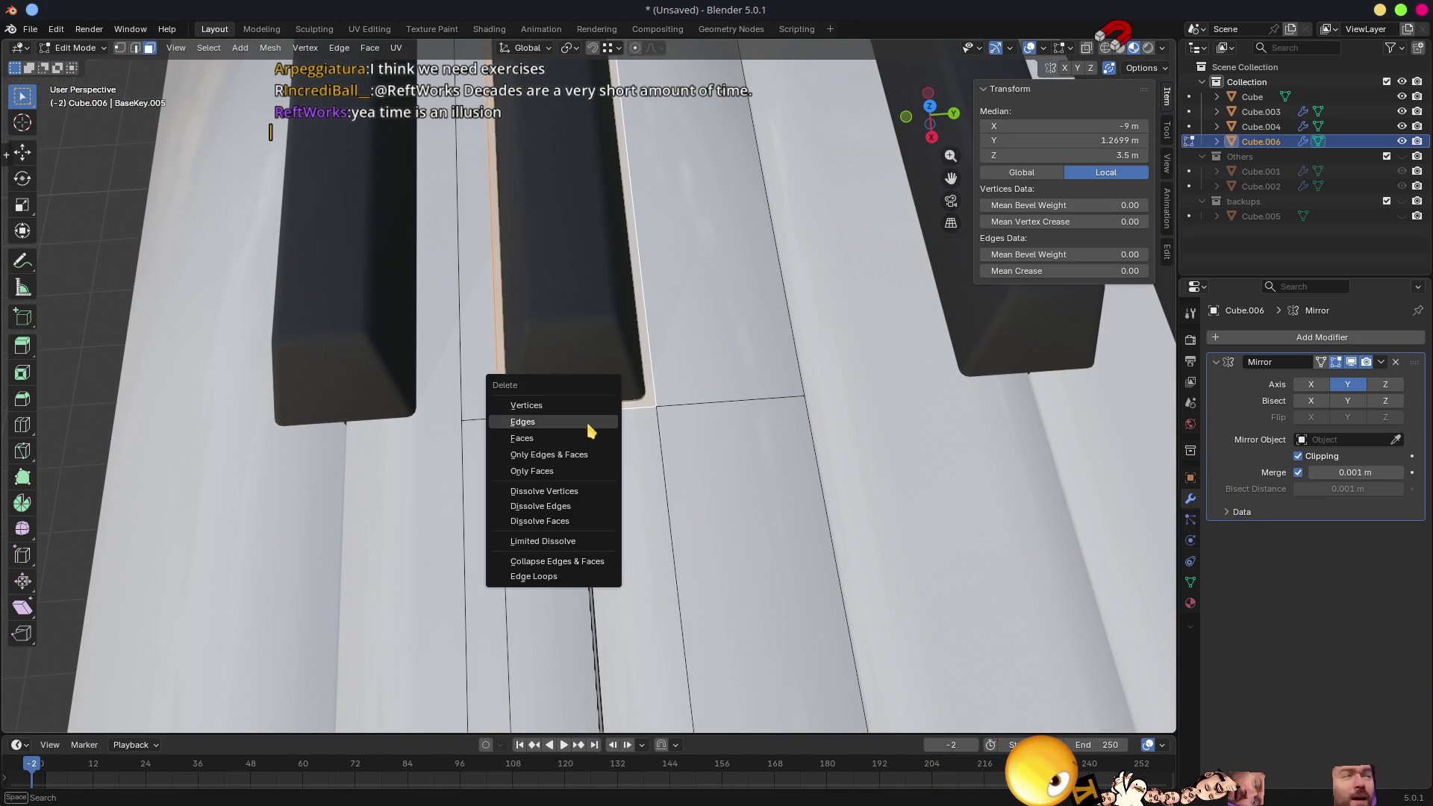
{"action": "left_click", "coordinate": [571, 453]}
{"action": "mouse_move", "coordinate": [571, 453]}
{"action": "middle_mouse_down"}
{"action": "mouse_move", "coordinate": [589, 426]}
{"action": "mouse_move", "coordinate": [770, 382]}
{"action": "middle_mouse_up"}
{"action": "scroll", "coordinate": [683, 258], "scroll_direction": "down", "scroll_amount": 5}
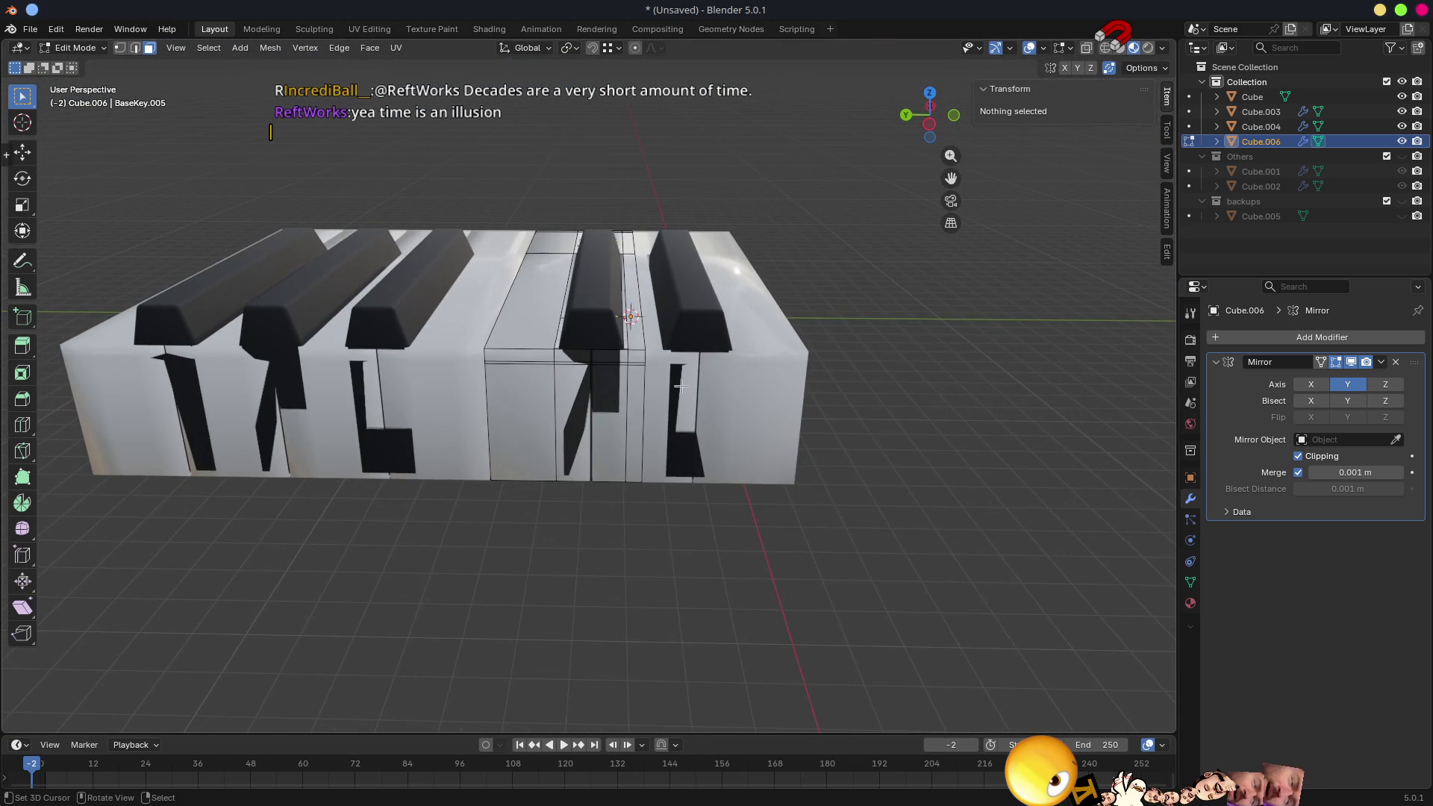
{"action": "key", "text": "KP_Divide"}
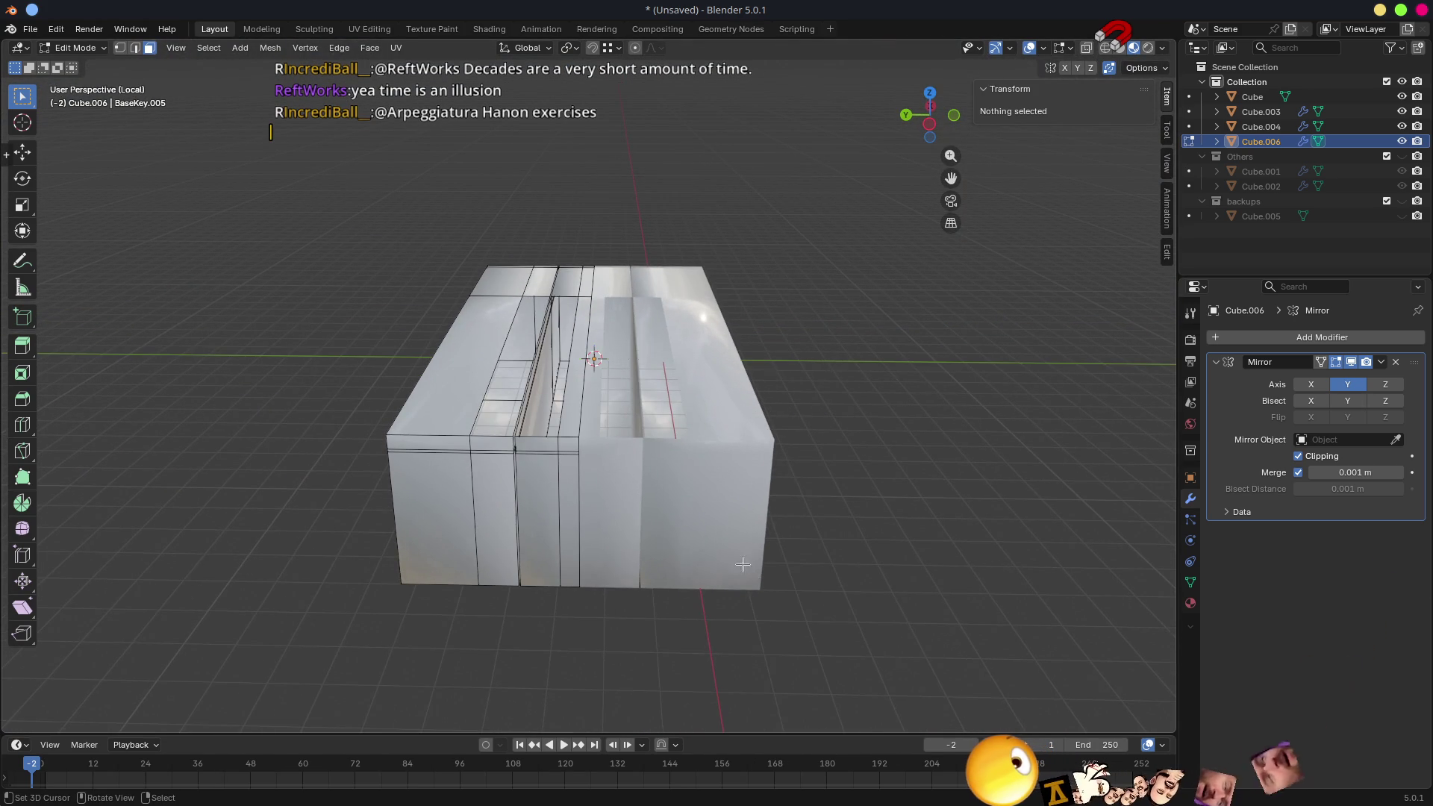
{"action": "scroll", "coordinate": [599, 337], "scroll_direction": "up", "scroll_amount": 6}
- Delete the channel wall and front faces around the separated key
{"action": "left_click", "coordinate": [535, 483], "text": "ctrl"}
{"action": "mouse_move", "coordinate": [536, 484]}
{"action": "middle_mouse_down"}
{"action": "mouse_move", "coordinate": [292, 574]}
{"action": "mouse_move", "coordinate": [444, 643]}
{"action": "middle_mouse_up"}
{"action": "left_click", "coordinate": [294, 593], "text": "shift"}
{"action": "scroll", "coordinate": [445, 642], "scroll_direction": "down", "scroll_amount": 4}
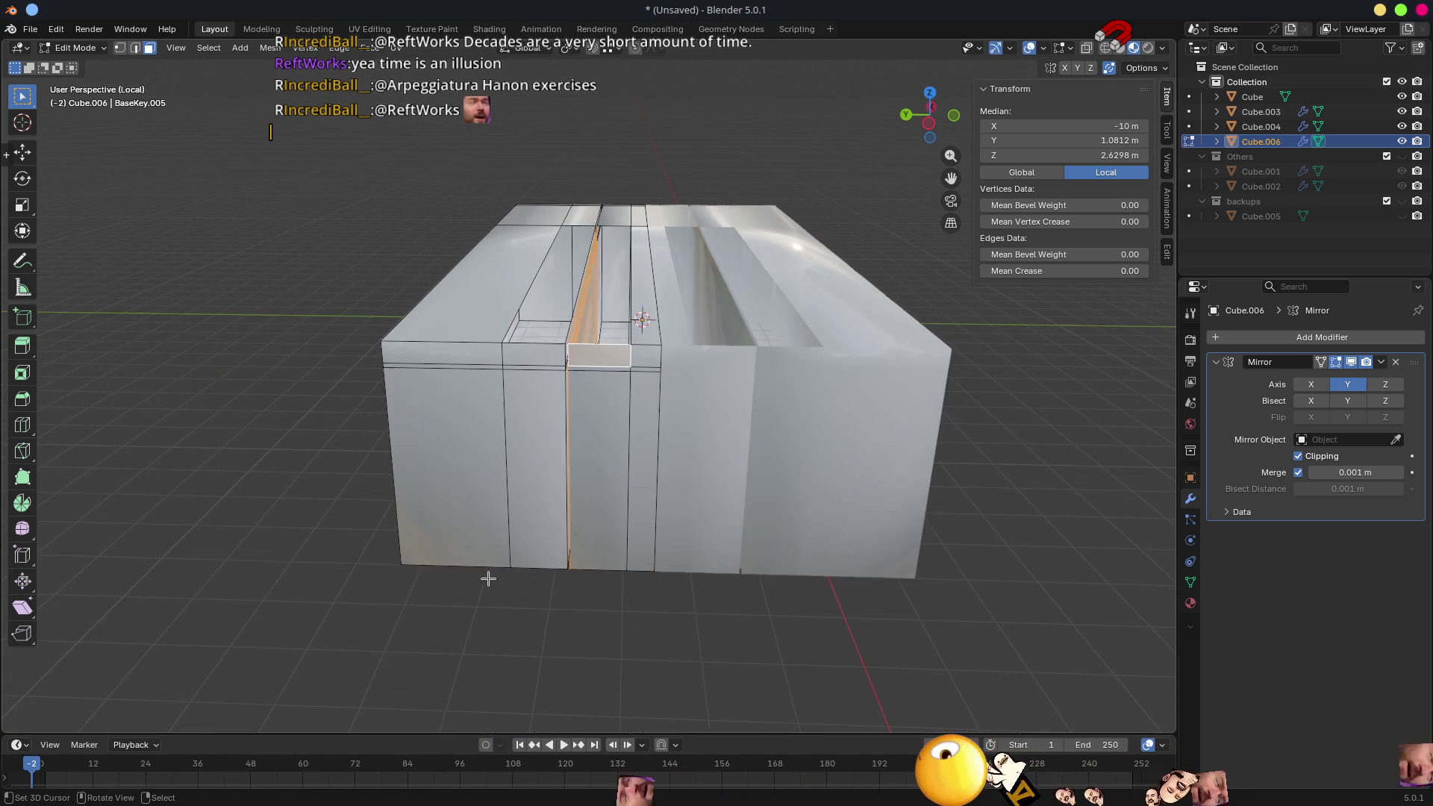
{"action": "left_click", "coordinate": [600, 539], "text": "ctrl"}
{"action": "key", "text": "x"}
{"action": "left_click", "coordinate": [601, 538]}
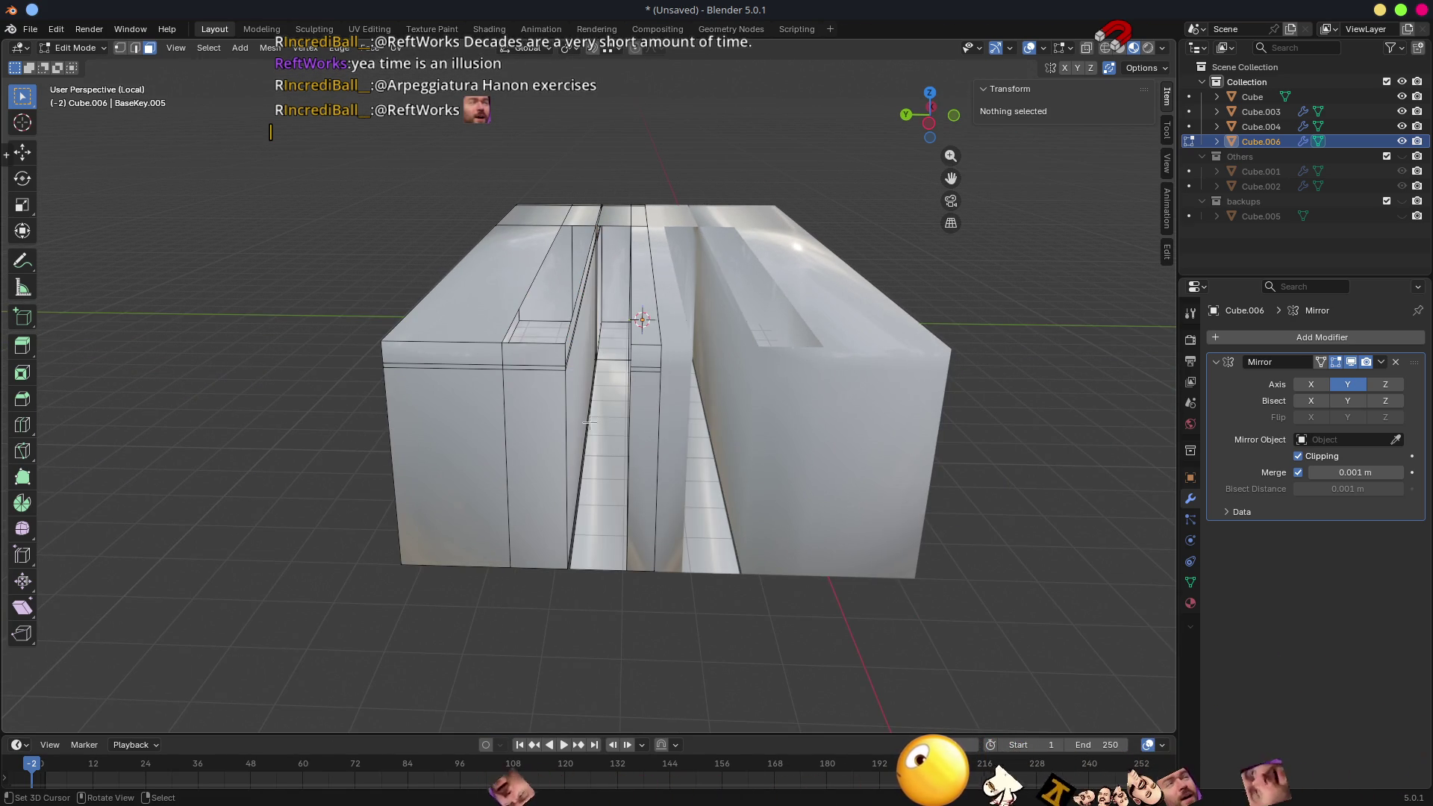
{"action": "left_click", "coordinate": [607, 389]}
{"action": "key", "text": "x"}
- Delete the remaining side-wall faces, opening gaps through the white-key mesh
{"action": "middle_click_drag", "start_coordinate": [609, 391], "coordinate": [565, 426]}
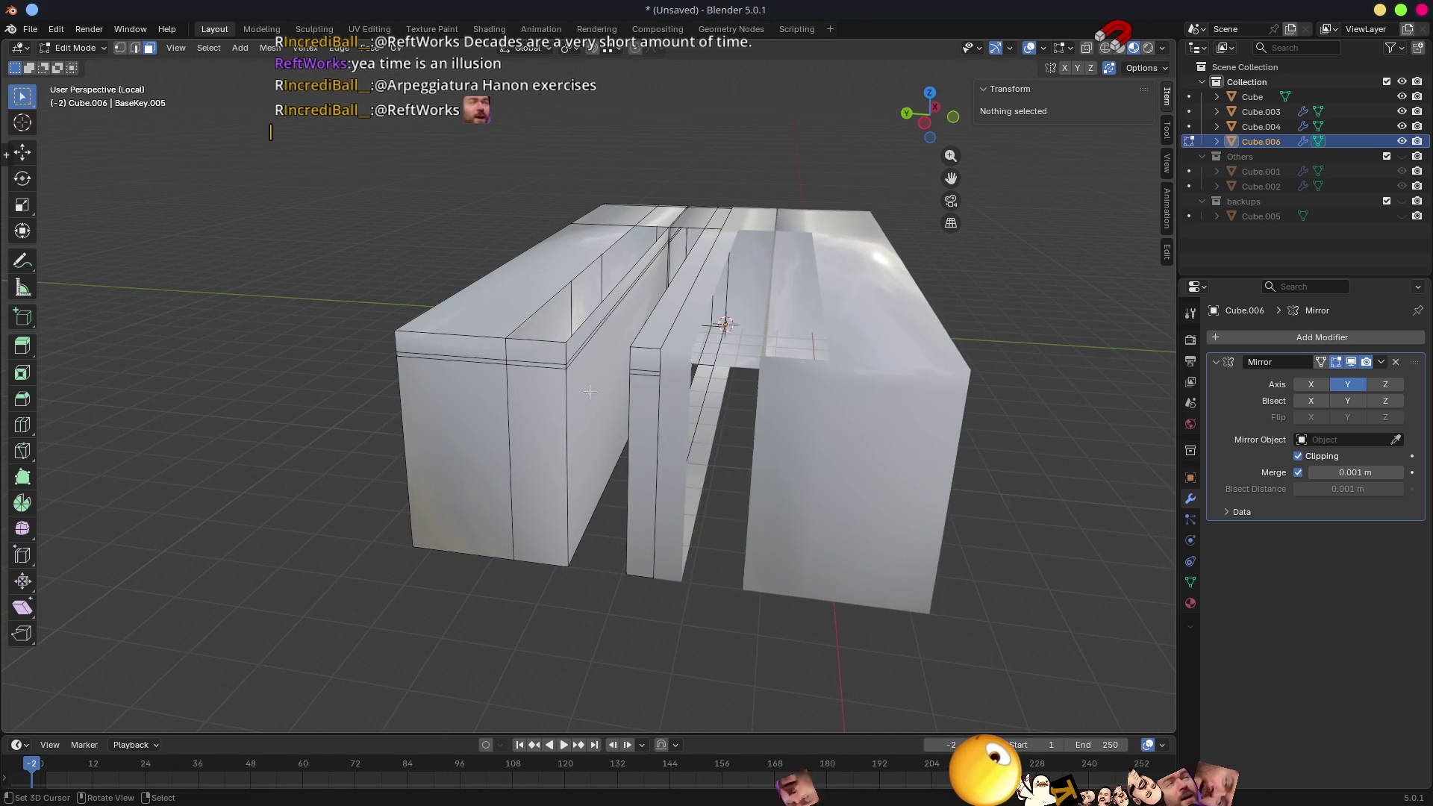
{"action": "left_click", "coordinate": [565, 426], "text": "ctrl"}
{"action": "left_click", "coordinate": [577, 419]}
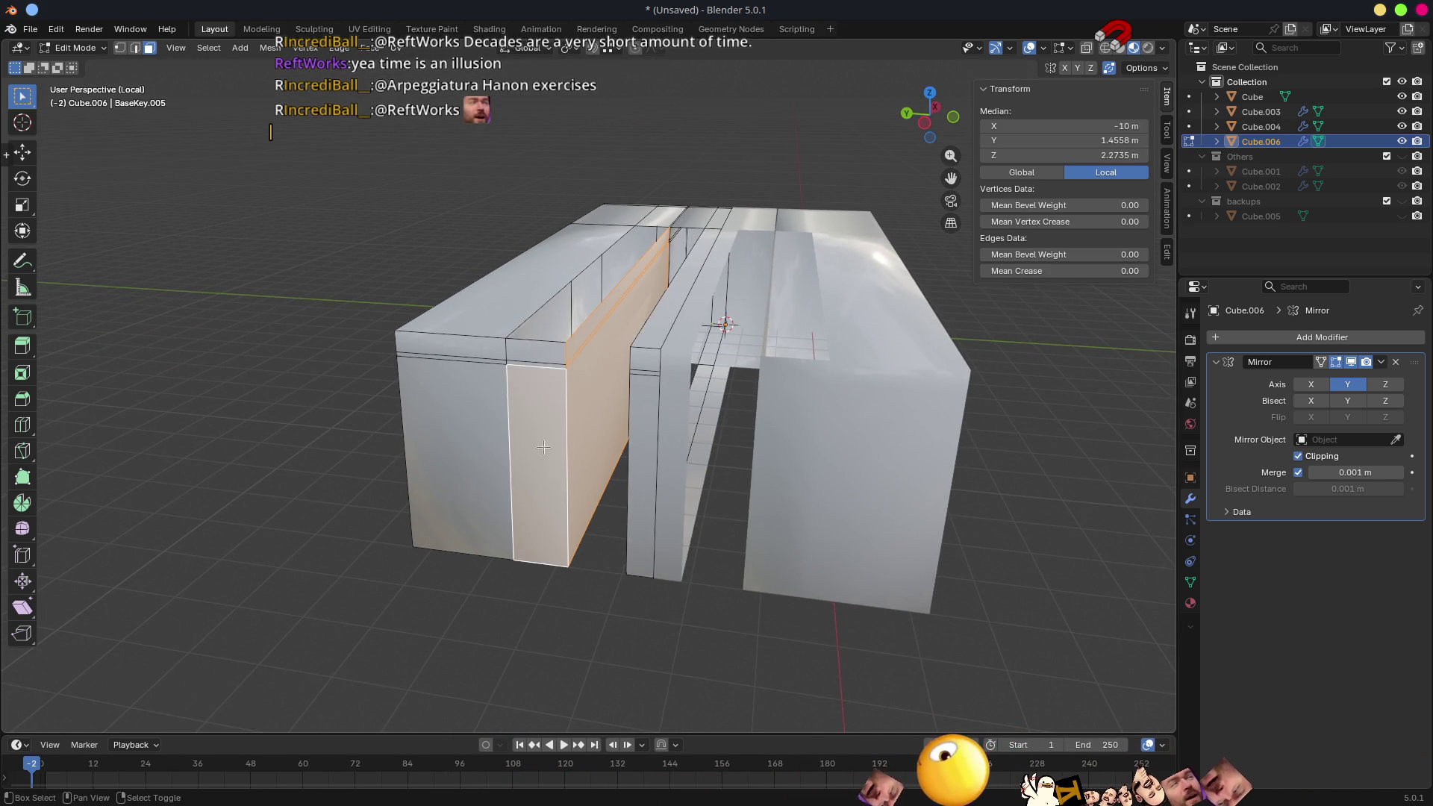
{"action": "left_click", "coordinate": [541, 371], "text": "ctrl"}
{"action": "key", "text": "x"}
{"action": "left_click", "coordinate": [541, 359]}
{"action": "mouse_move", "coordinate": [541, 358]}
{"action": "middle_mouse_down"}
{"action": "mouse_move", "coordinate": [569, 432]}
{"action": "mouse_move", "coordinate": [546, 331]}
{"action": "middle_mouse_up"}
{"action": "left_click", "coordinate": [568, 432]}
{"action": "key", "text": "x"}
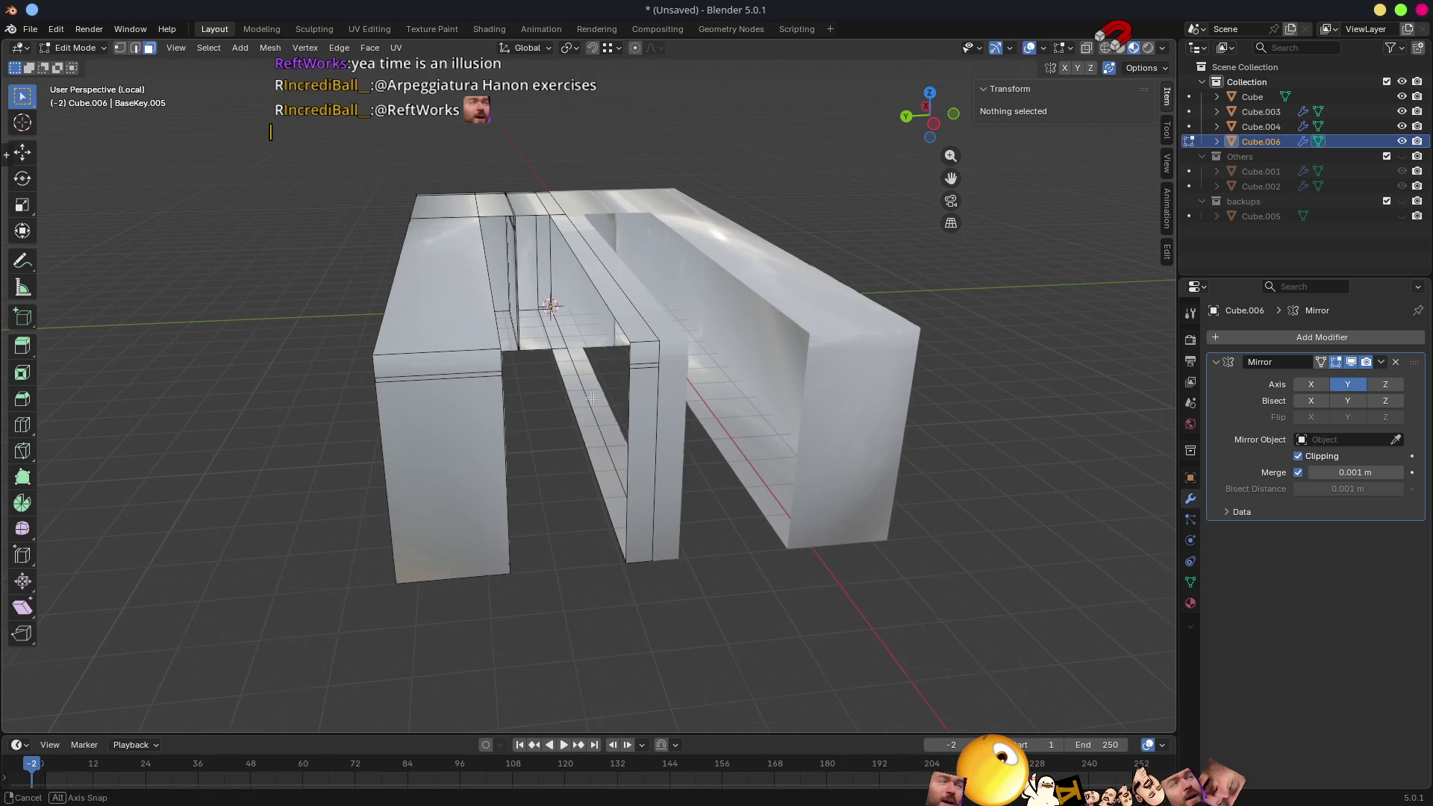
{"action": "scroll", "coordinate": [518, 213], "scroll_direction": "up", "scroll_amount": 3}
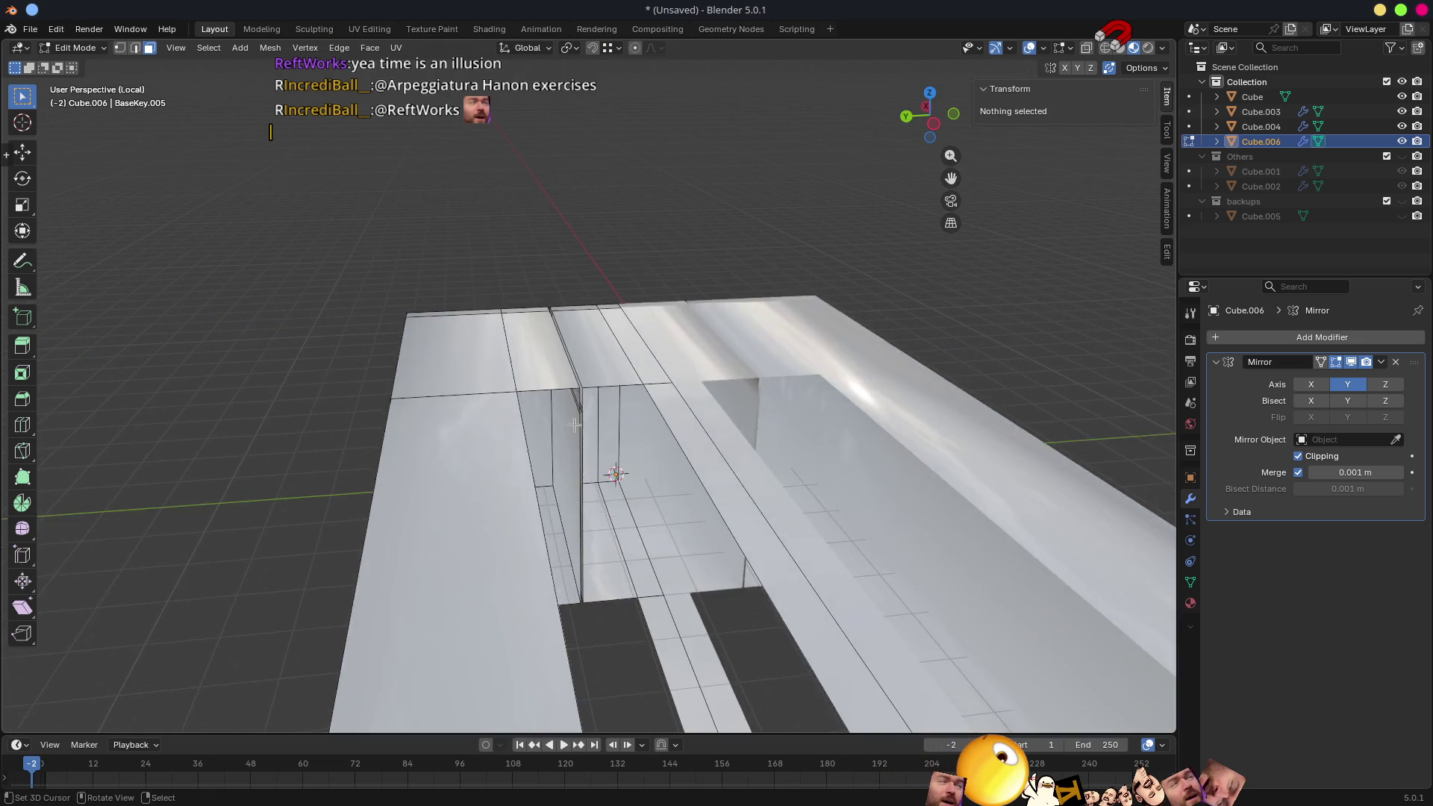
{"action": "scroll", "coordinate": [517, 213], "scroll_direction": "up", "scroll_amount": 3}
- With snapping on, extrude the gap edges along Y (0.853 m) to seal the open walls
{"action": "mouse_move", "coordinate": [517, 212]}
{"action": "middle_mouse_down"}
{"action": "mouse_move", "coordinate": [565, 463]}
{"action": "mouse_move", "coordinate": [587, 491]}
{"action": "mouse_move", "coordinate": [625, 497]}
{"action": "mouse_move", "coordinate": [630, 415]}
{"action": "mouse_move", "coordinate": [781, 487]}
{"action": "middle_mouse_up"}
{"action": "left_click", "coordinate": [565, 461]}
{"action": "left_click", "coordinate": [569, 492], "text": "ctrl"}
{"action": "key", "text": "shift+Tab"}
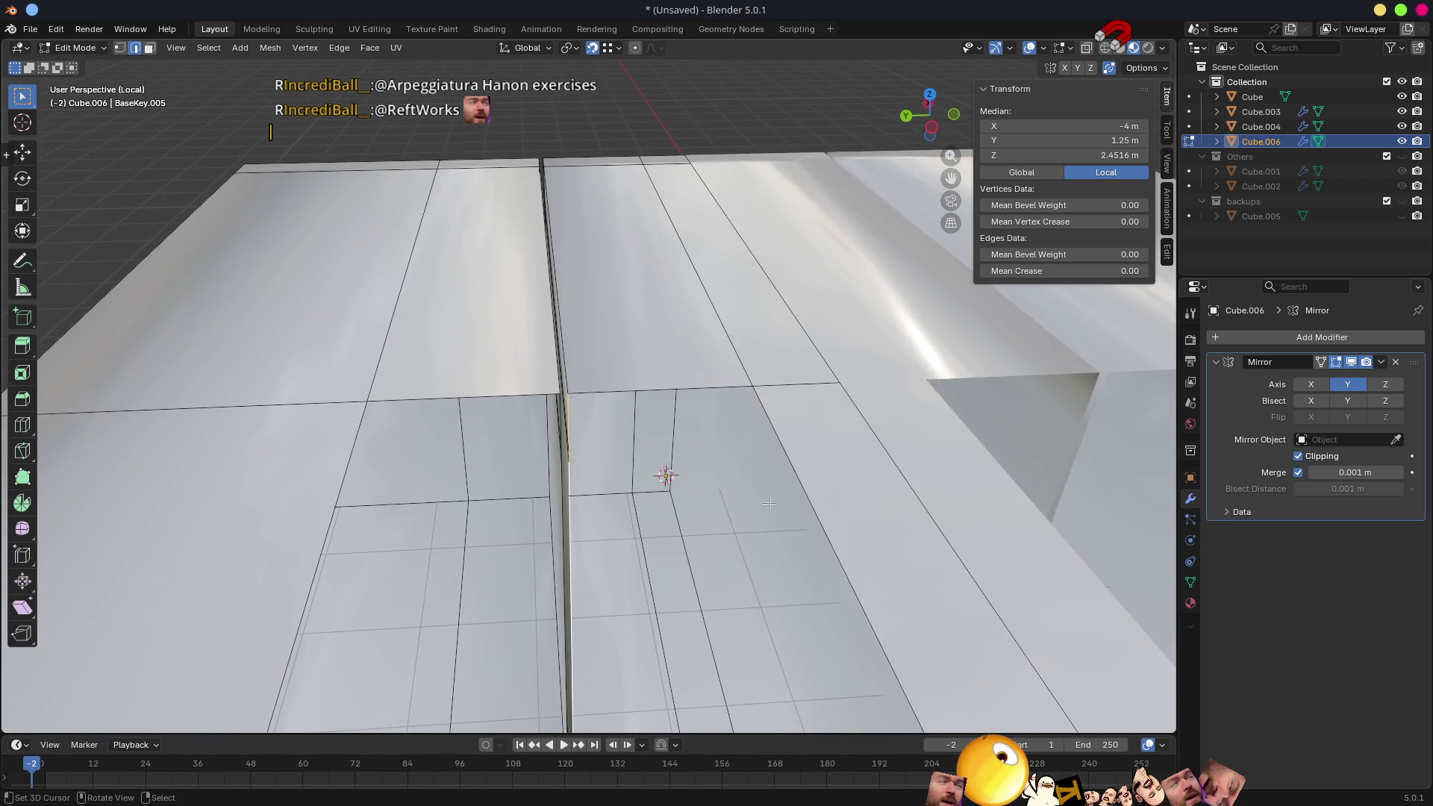
{"action": "key", "text": "e"}
{"action": "left_click", "coordinate": [758, 386]}
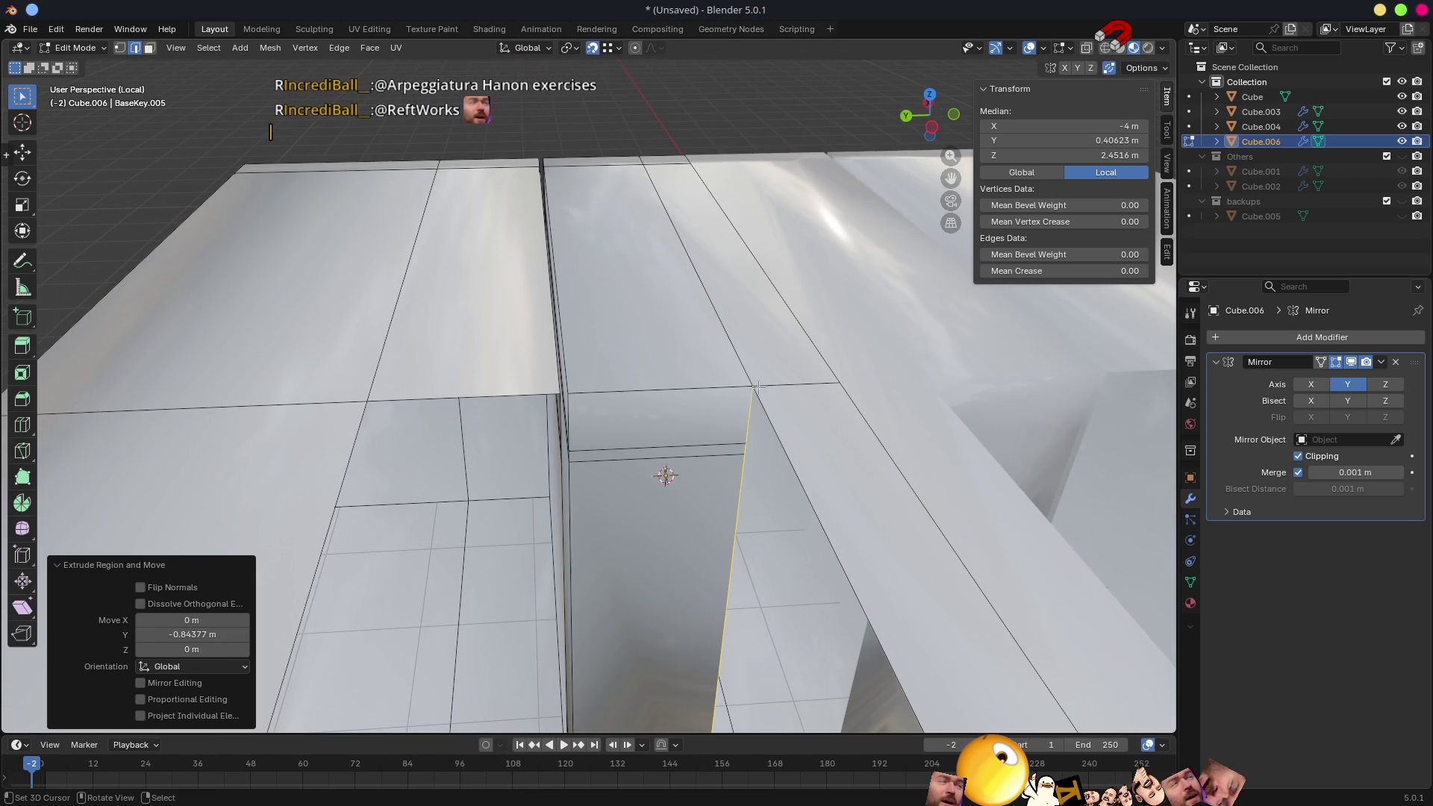
{"action": "middle_click_drag", "start_coordinate": [549, 438], "coordinate": [576, 475]}
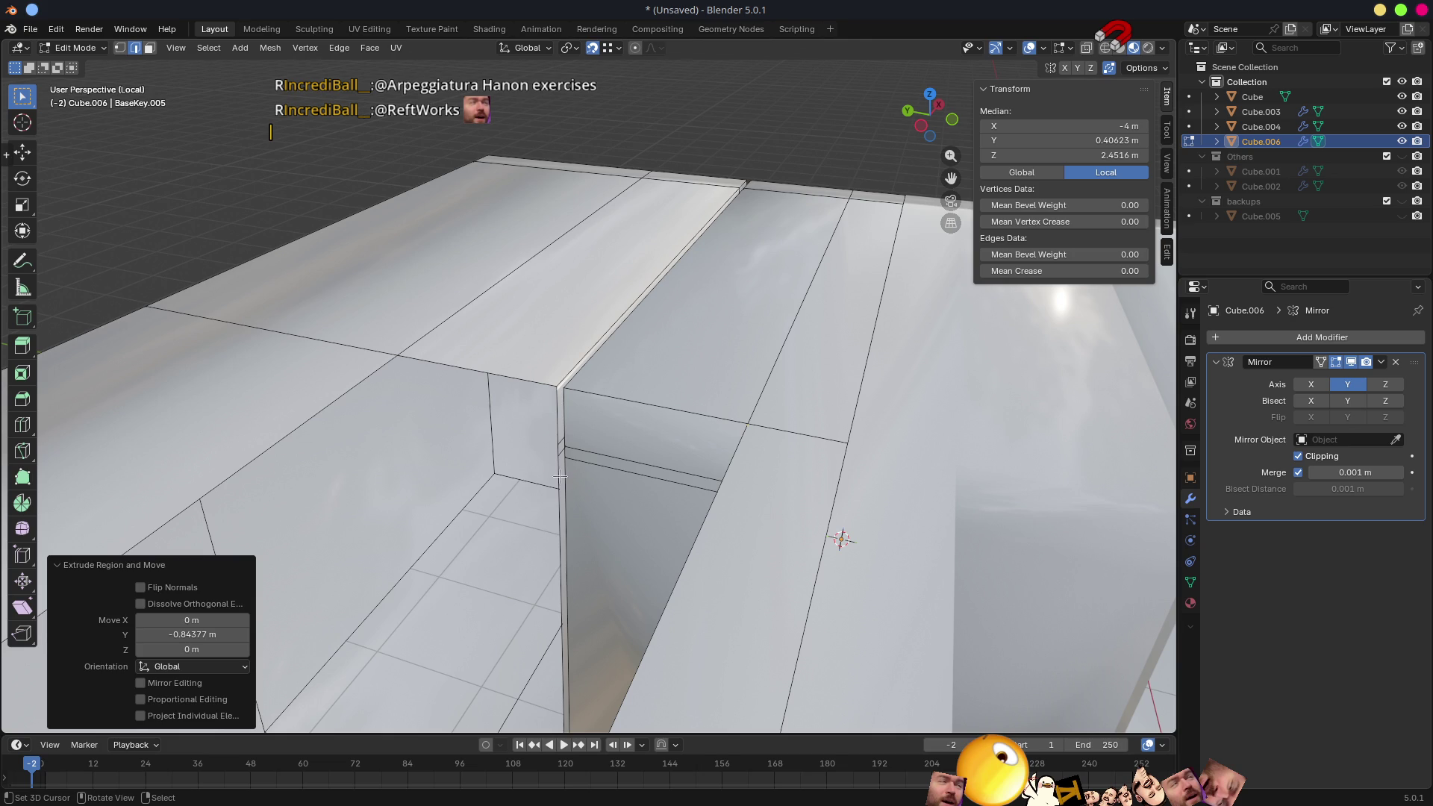
{"action": "left_click", "coordinate": [559, 476], "text": "ctrl"}
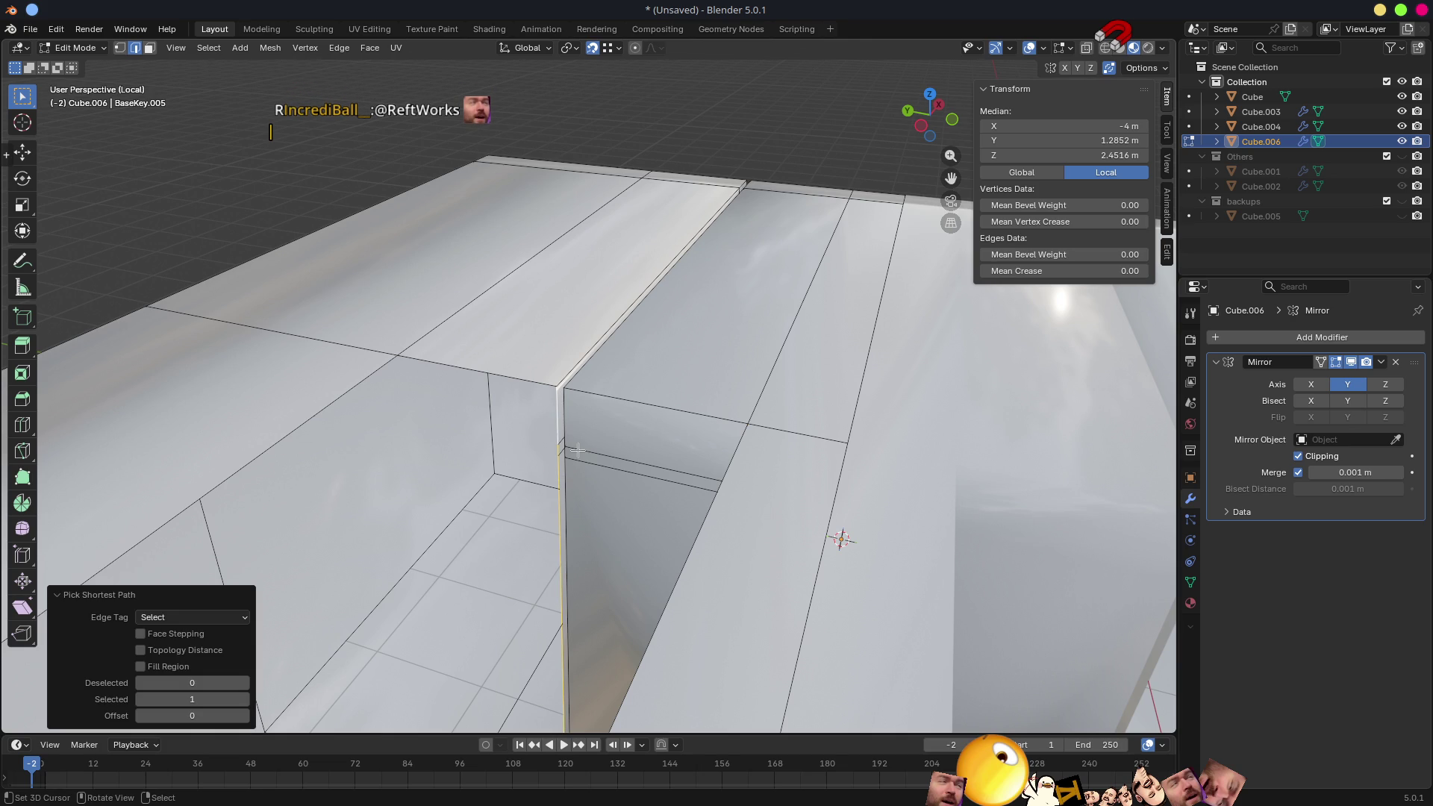
{"action": "key", "text": "e"}
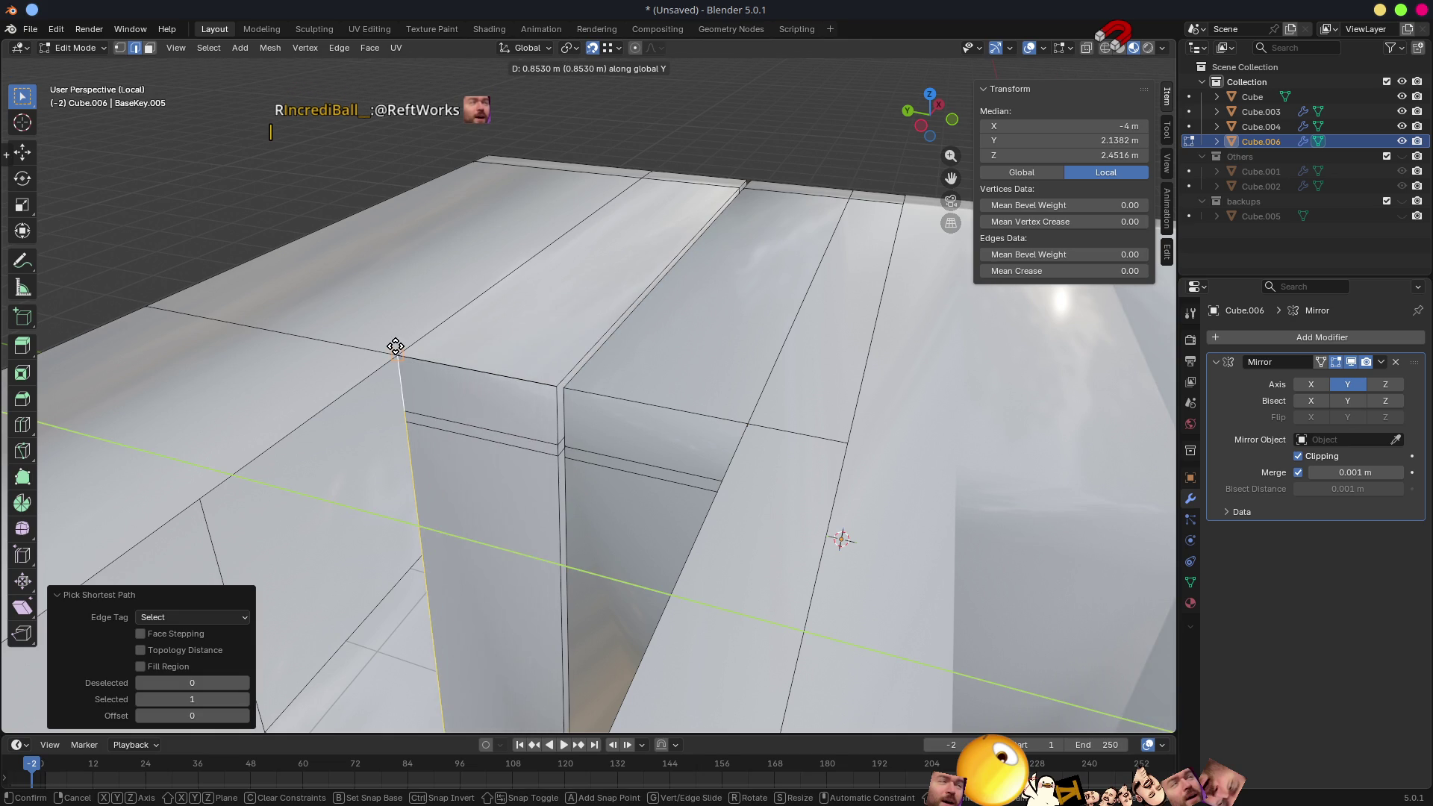
{"action": "left_click", "coordinate": [397, 343]}
- Move the new wall edges 10 m along X to form long prongs, then return to Object Mode
{"action": "mouse_move", "coordinate": [397, 343]}
{"action": "middle_mouse_down"}
{"action": "mouse_move", "coordinate": [463, 431]}
{"action": "mouse_move", "coordinate": [640, 378]}
{"action": "mouse_move", "coordinate": [616, 455]}
{"action": "middle_mouse_up"}
{"action": "left_click", "coordinate": [641, 379]}
{"action": "left_click", "coordinate": [640, 378], "text": "ctrl"}
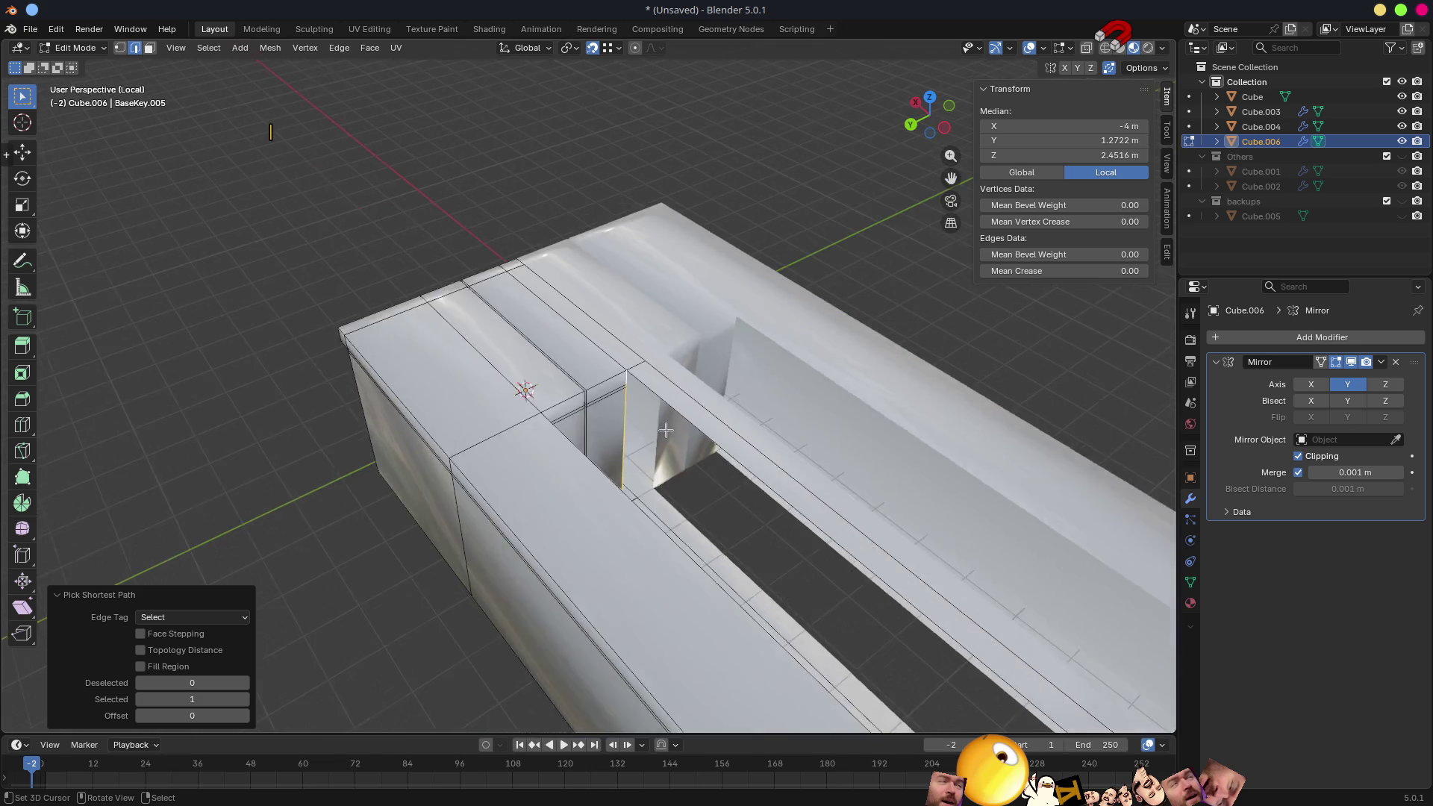
{"action": "key", "text": "g"}
{"action": "key", "text": "x"}
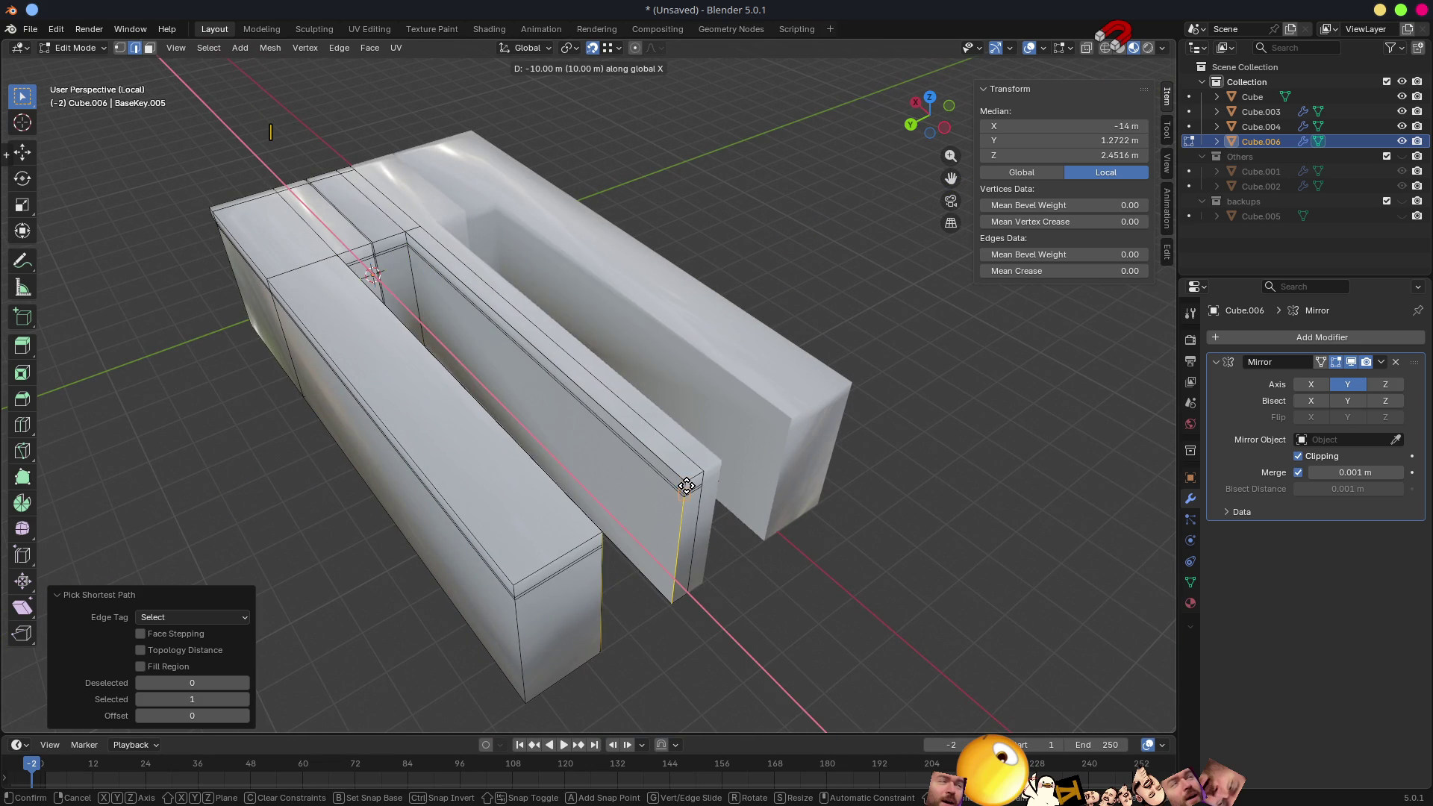
{"action": "left_click", "coordinate": [690, 476]}
{"action": "middle_click_drag", "start_coordinate": [691, 476], "coordinate": [647, 441]}
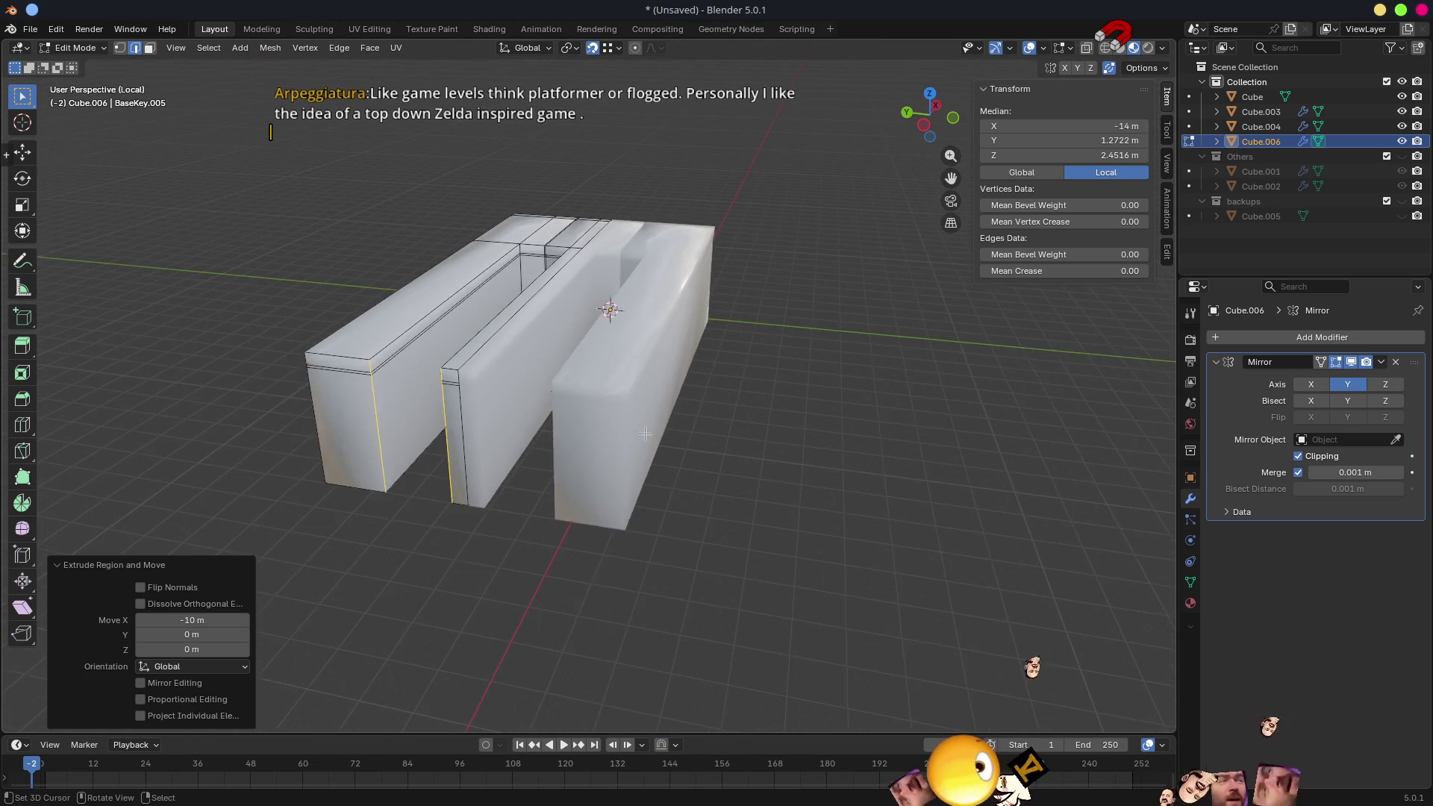
{"action": "key", "text": "Tab"}
{"action": "middle_click_drag", "start_coordinate": [815, 470], "coordinate": [1127, 425]}
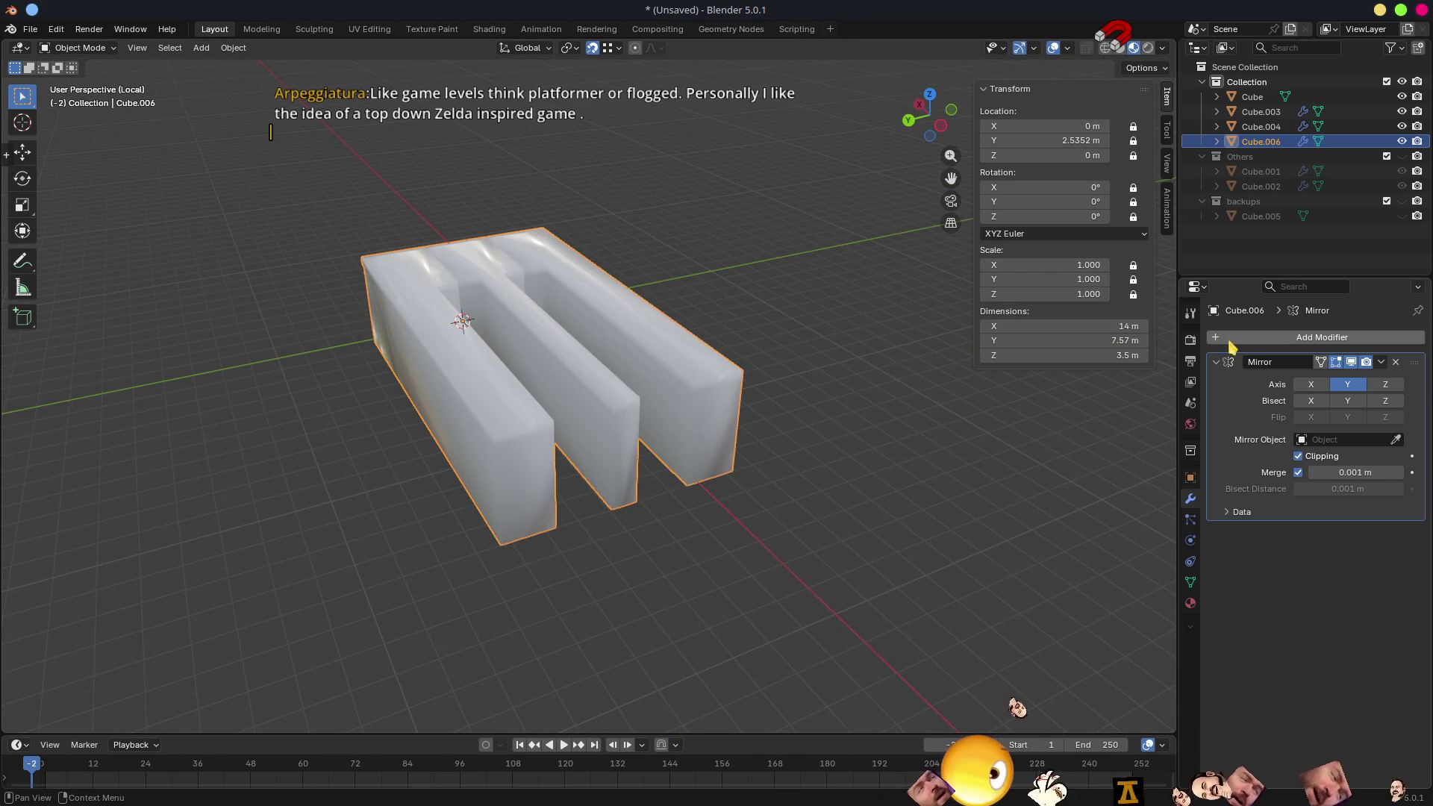
- Try a Bevel modifier on the isolated mesh, remove it again and exit local view
{"action": "key", "text": "shift+a"}
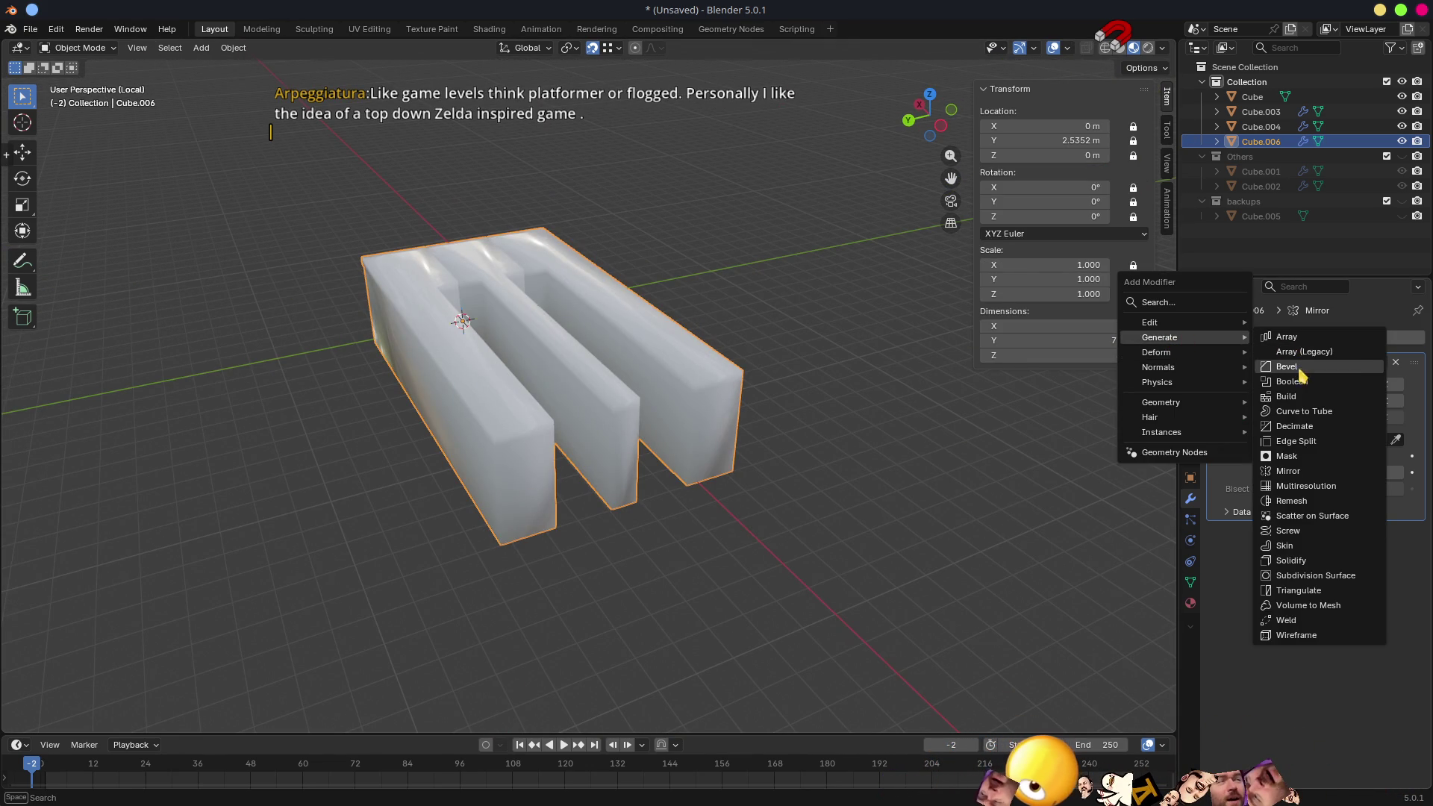
{"action": "left_click", "coordinate": [1272, 372]}
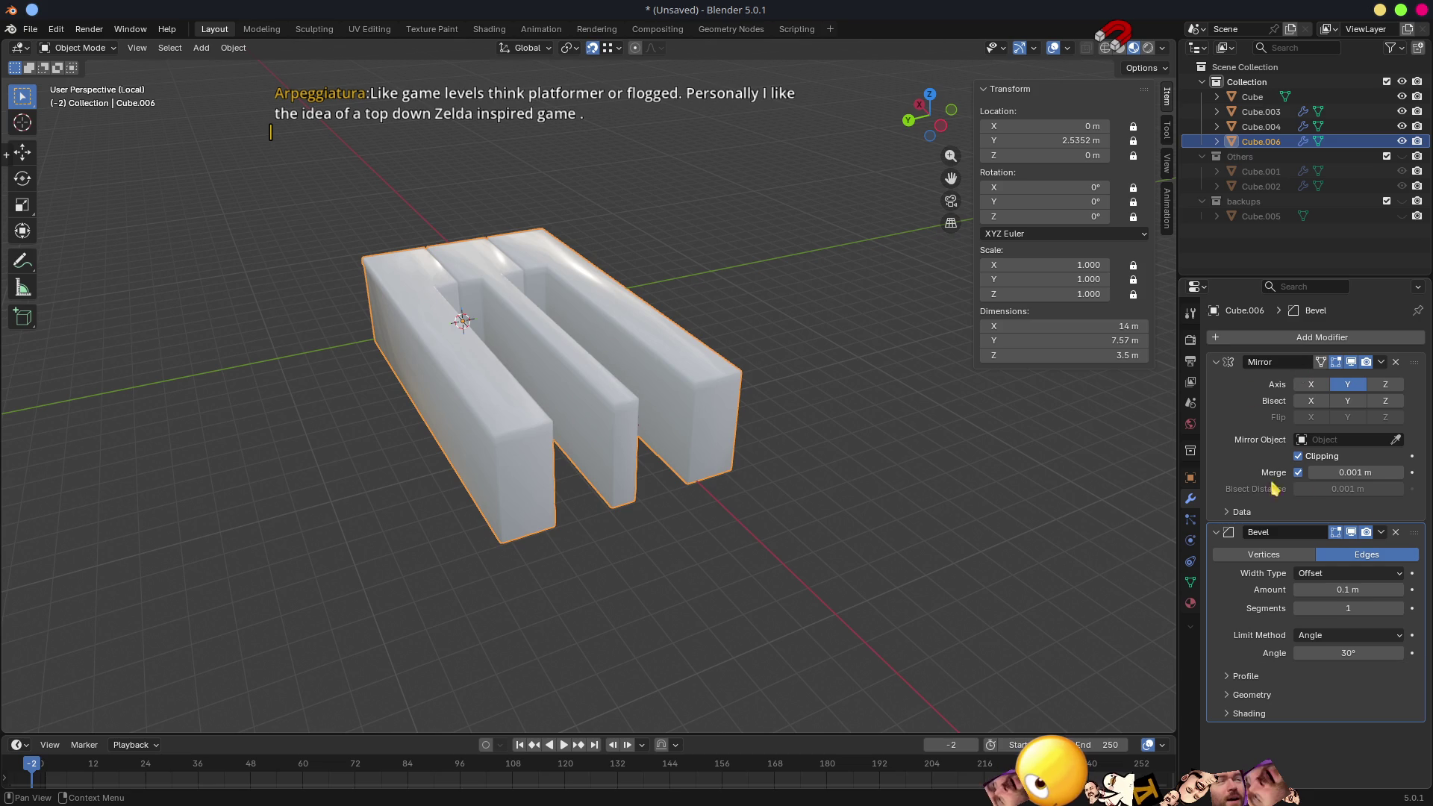
{"action": "left_click", "coordinate": [1395, 532]}
{"action": "mouse_move", "coordinate": [1120, 471]}
{"action": "middle_mouse_down"}
{"action": "mouse_move", "coordinate": [1030, 432]}
{"action": "mouse_move", "coordinate": [840, 460]}
{"action": "middle_mouse_up"}
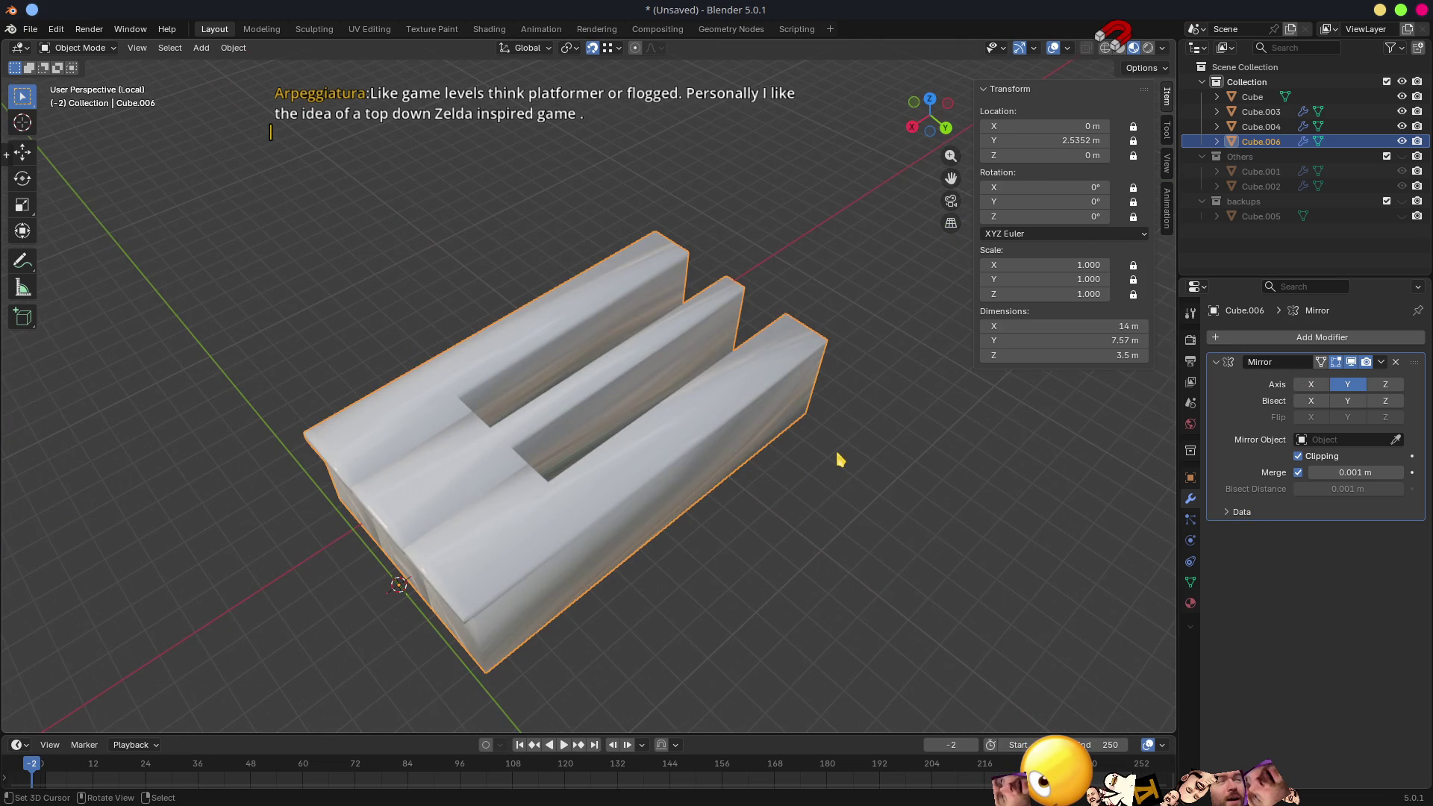
{"action": "key", "text": "KP_Divide"}
- Copy the black keys' Bevel modifier from Cube.003 onto the selected white-key objects
{"action": "left_click", "coordinate": [460, 343]}
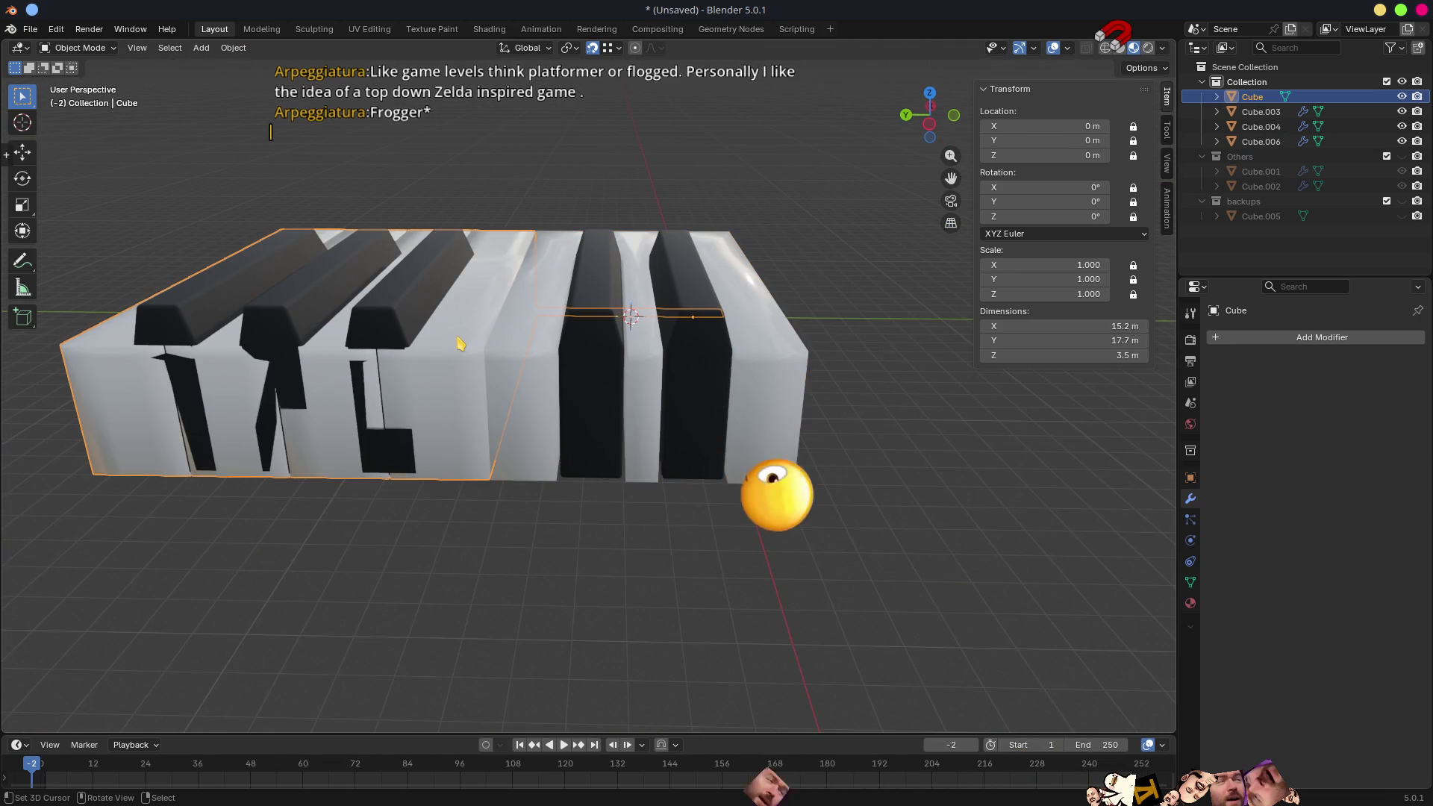
{"action": "mouse_move", "coordinate": [461, 343]}
{"action": "middle_mouse_down"}
{"action": "mouse_move", "coordinate": [591, 355]}
{"action": "mouse_move", "coordinate": [723, 324]}
{"action": "mouse_move", "coordinate": [953, 353]}
{"action": "middle_mouse_up"}
{"action": "scroll", "coordinate": [591, 355], "scroll_direction": "down", "scroll_amount": 5}
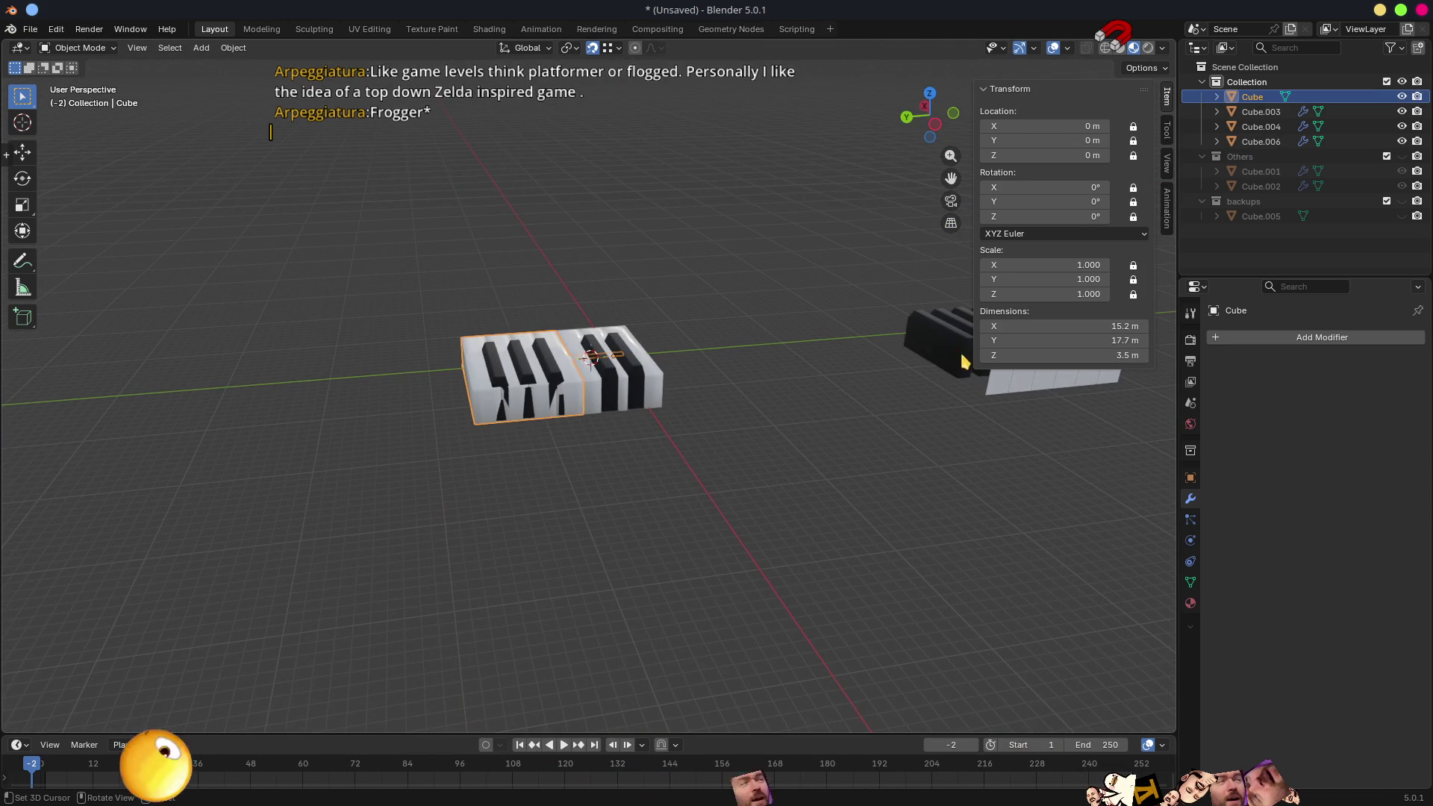
{"action": "left_click", "coordinate": [952, 352]}
{"action": "middle_click_drag", "start_coordinate": [744, 354], "coordinate": [694, 399]}
{"action": "scroll", "coordinate": [694, 400], "scroll_direction": "up", "scroll_amount": 3}
{"action": "scroll", "coordinate": [609, 351], "scroll_direction": "up", "scroll_amount": 3}
{"action": "left_click", "coordinate": [608, 351]}
{"action": "left_click", "coordinate": [586, 285]}
{"action": "left_click", "coordinate": [585, 334]}
{"action": "left_click", "coordinate": [582, 297]}
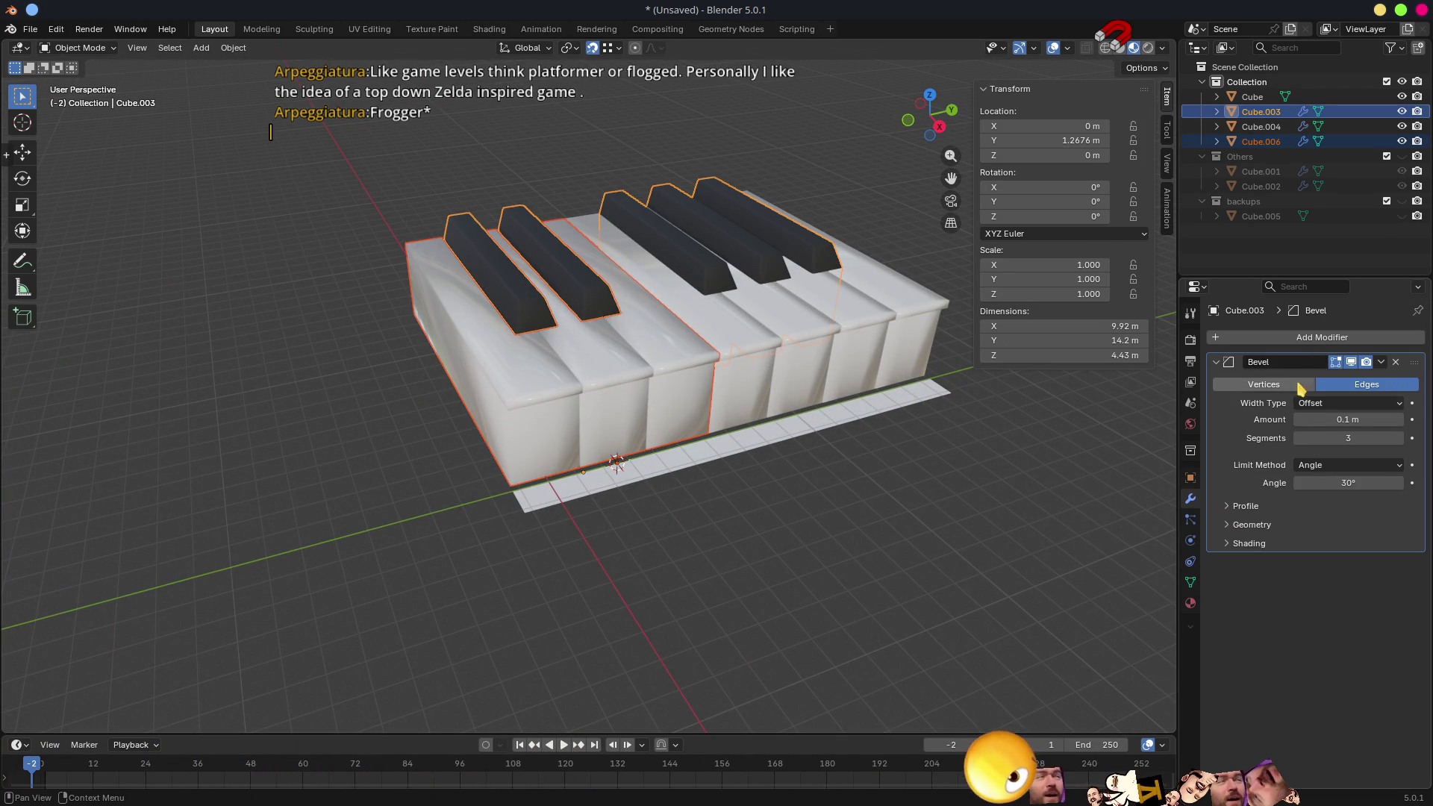
{"action": "left_click", "coordinate": [1382, 360]}
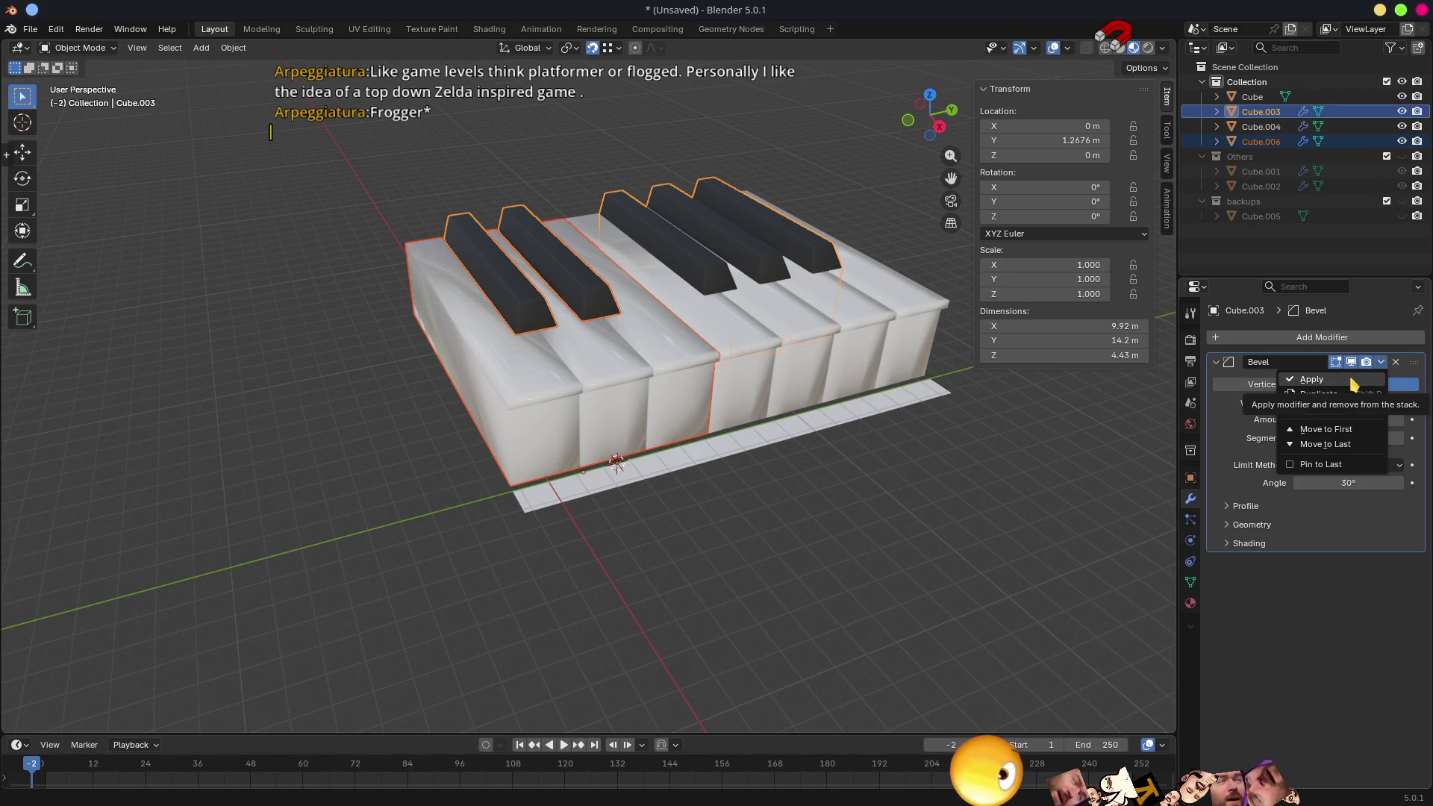
{"action": "left_click", "coordinate": [1332, 408]}
{"action": "scroll", "coordinate": [790, 470], "scroll_direction": "up", "scroll_amount": 3}
{"action": "mouse_move", "coordinate": [790, 471]}
{"action": "middle_mouse_down"}
{"action": "mouse_move", "coordinate": [733, 452]}
{"action": "mouse_move", "coordinate": [761, 495]}
{"action": "mouse_move", "coordinate": [758, 345]}
{"action": "mouse_move", "coordinate": [759, 445]}
{"action": "middle_mouse_up"}
{"action": "scroll", "coordinate": [744, 450], "scroll_direction": "down", "scroll_amount": 3}
{"action": "key", "text": "Tab"}
{"action": "key", "text": "Tab"}
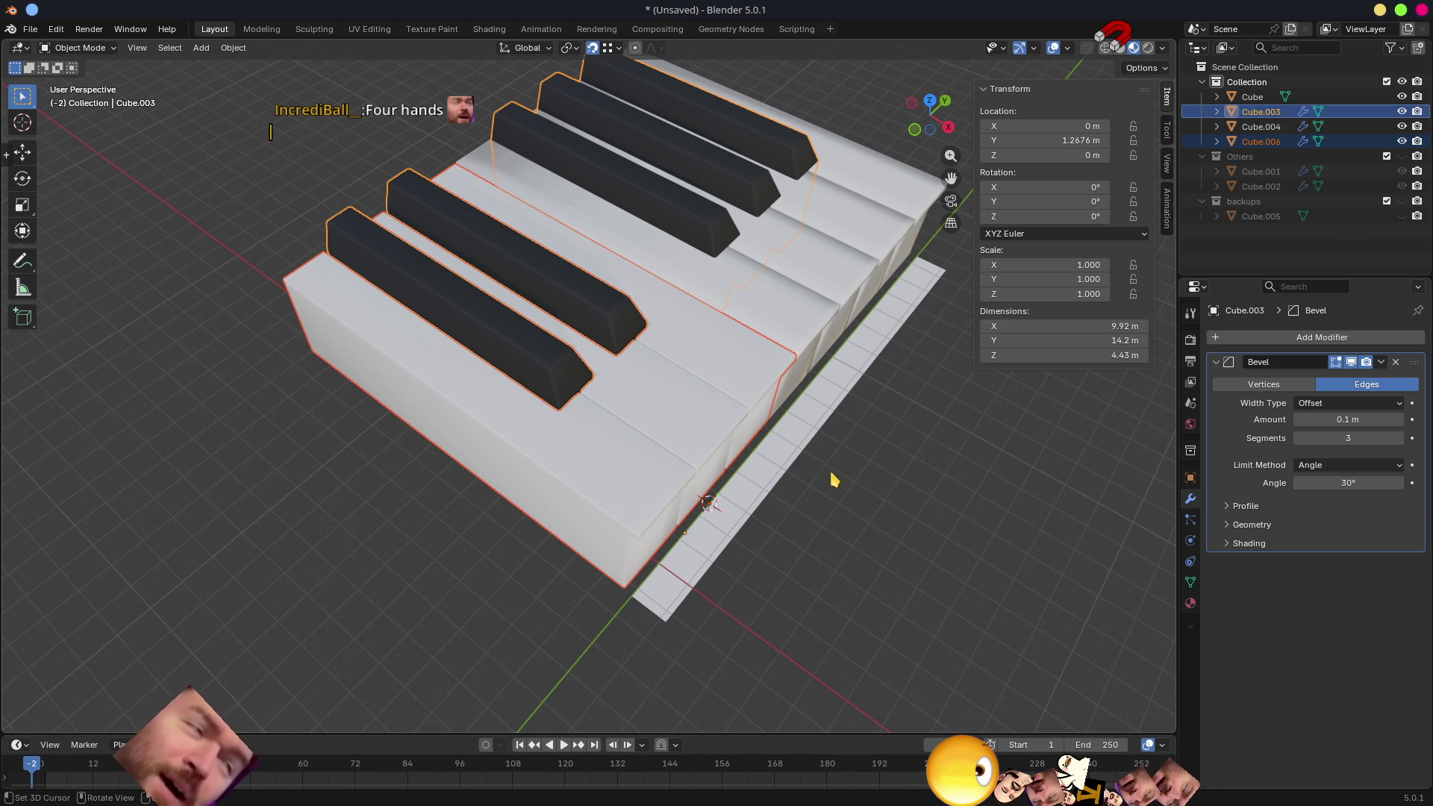
{"action": "scroll", "coordinate": [818, 460], "scroll_direction": "down", "scroll_amount": 5}
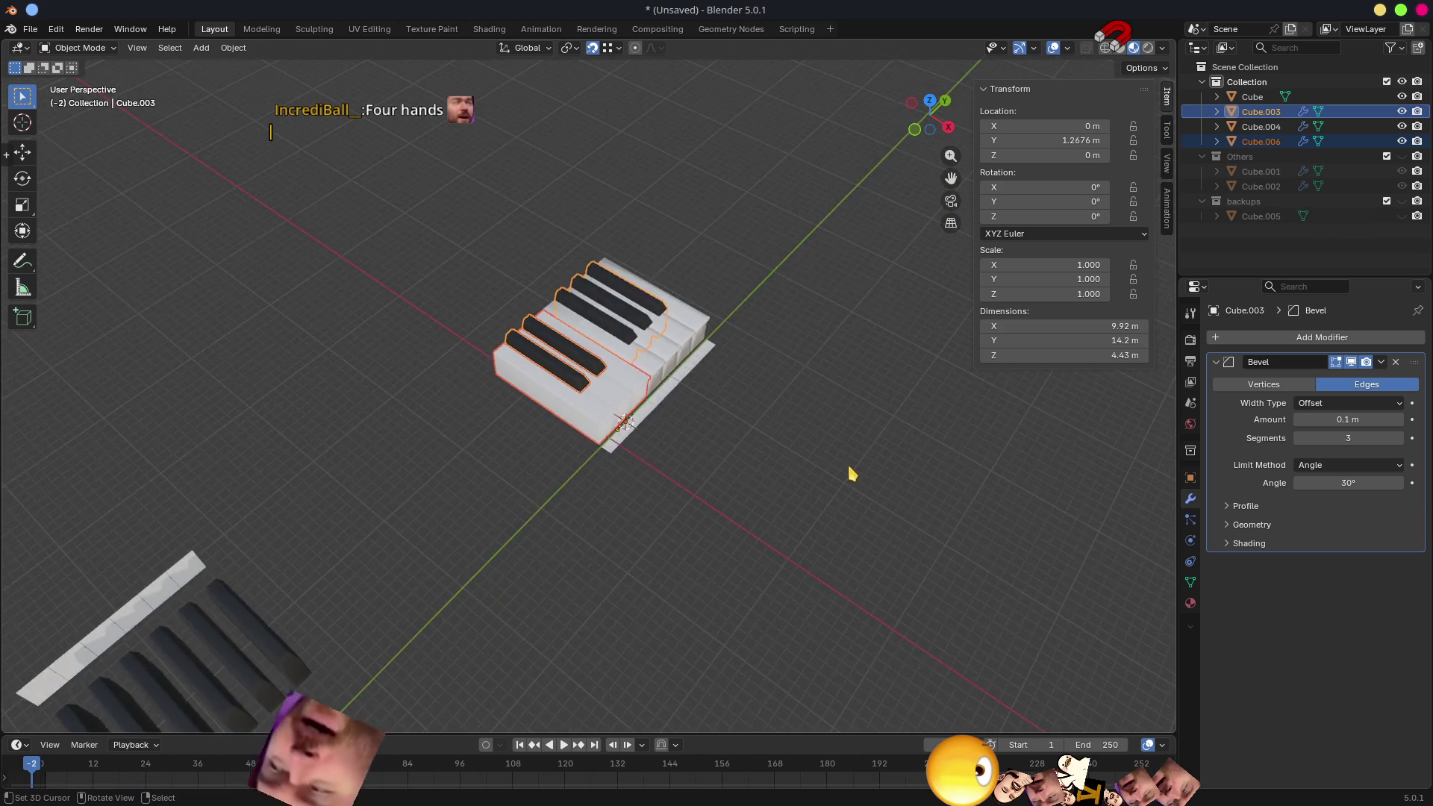
{"action": "middle_click_drag", "start_coordinate": [850, 474], "coordinate": [745, 410]}
{"action": "scroll", "coordinate": [619, 330], "scroll_direction": "up", "scroll_amount": 4}
{"action": "scroll", "coordinate": [619, 330], "scroll_direction": "up", "scroll_amount": 3}
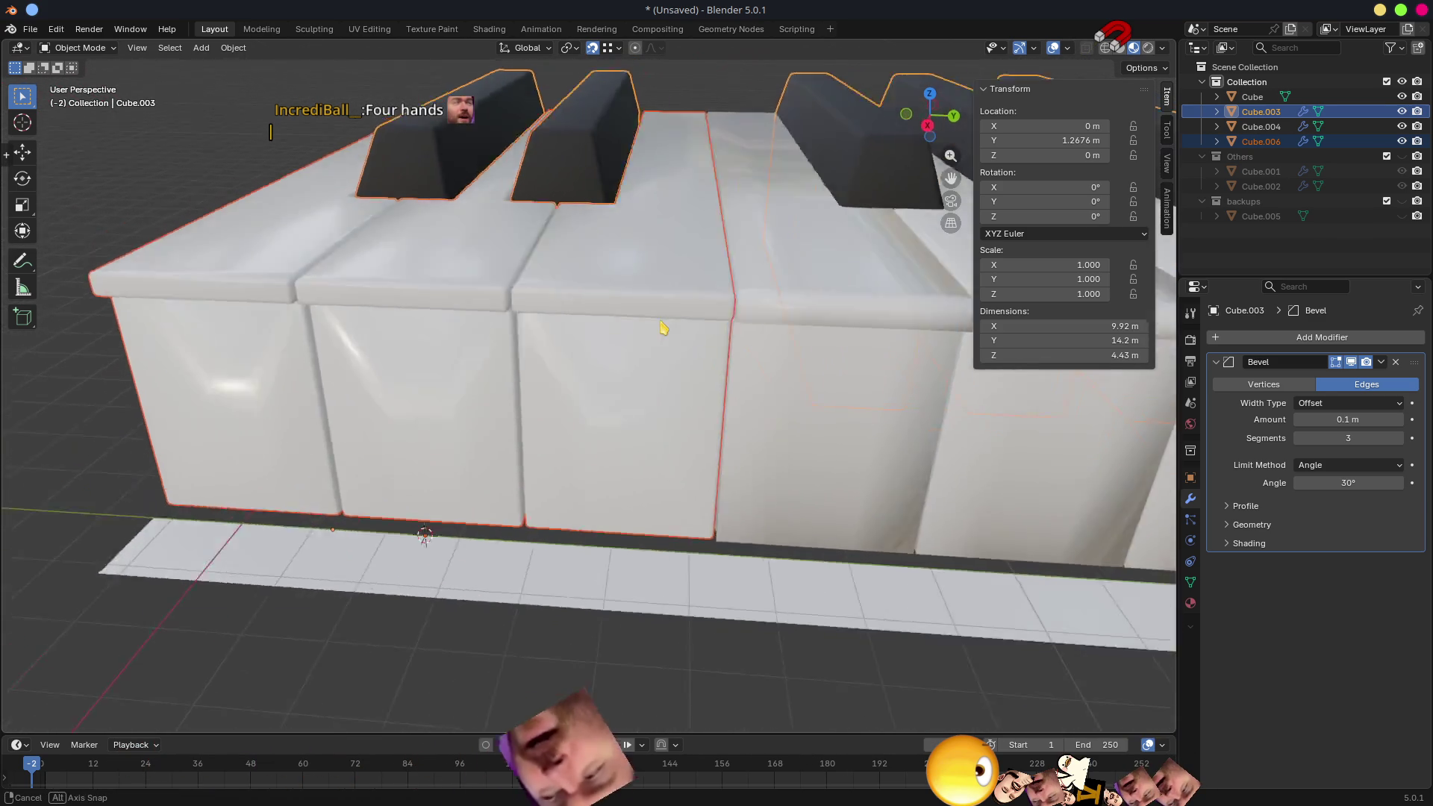
{"action": "middle_click_drag", "start_coordinate": [640, 335], "coordinate": [534, 333]}
{"action": "scroll", "coordinate": [768, 362], "scroll_direction": "down", "scroll_amount": 3}
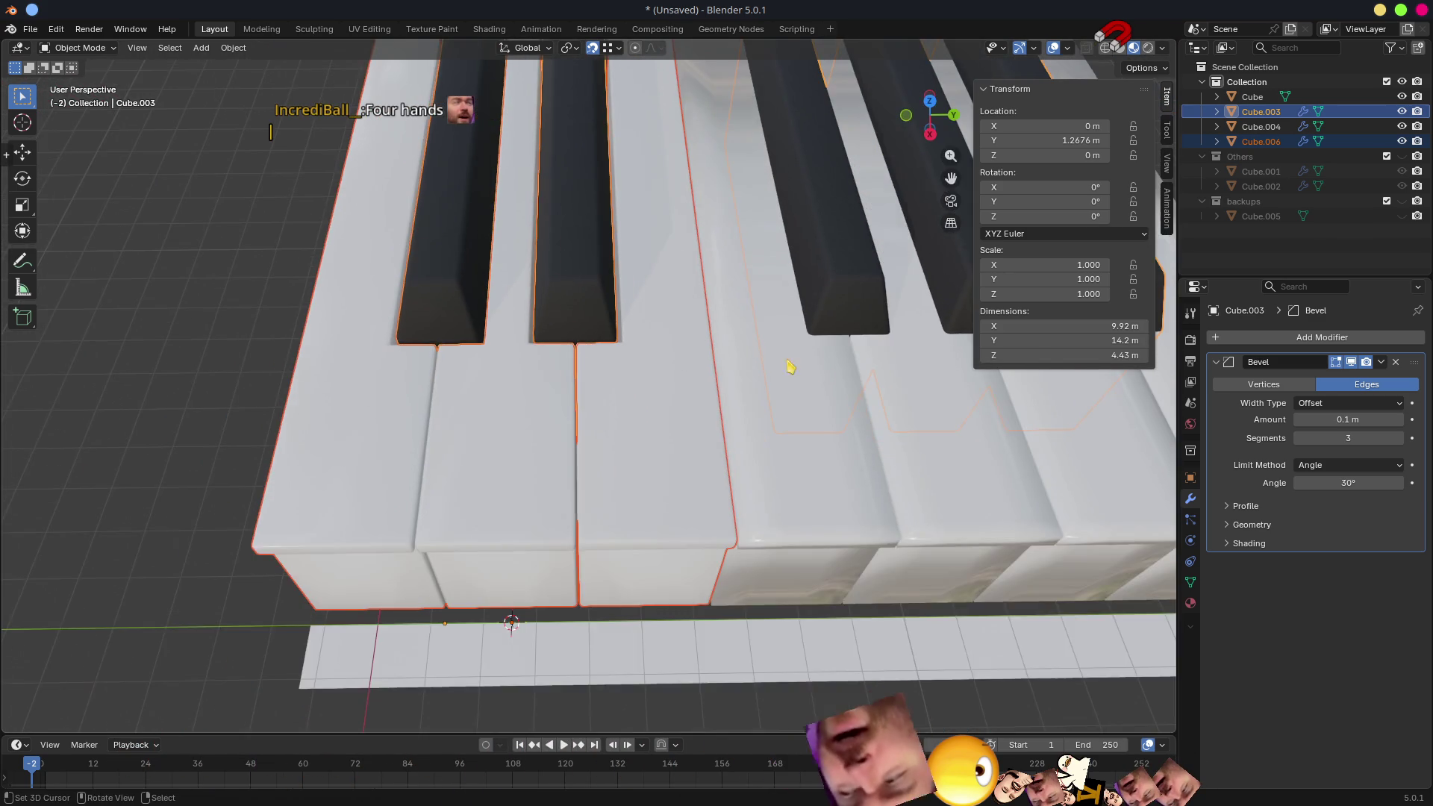
{"action": "middle_click_drag", "start_coordinate": [768, 362], "coordinate": [503, 352]}
{"action": "scroll", "coordinate": [550, 384], "scroll_direction": "up", "scroll_amount": 2}
- Check the Cube and Cube.006 meshes in Edit Mode, settling on editing the Cube keys object
{"action": "left_click", "coordinate": [552, 381]}
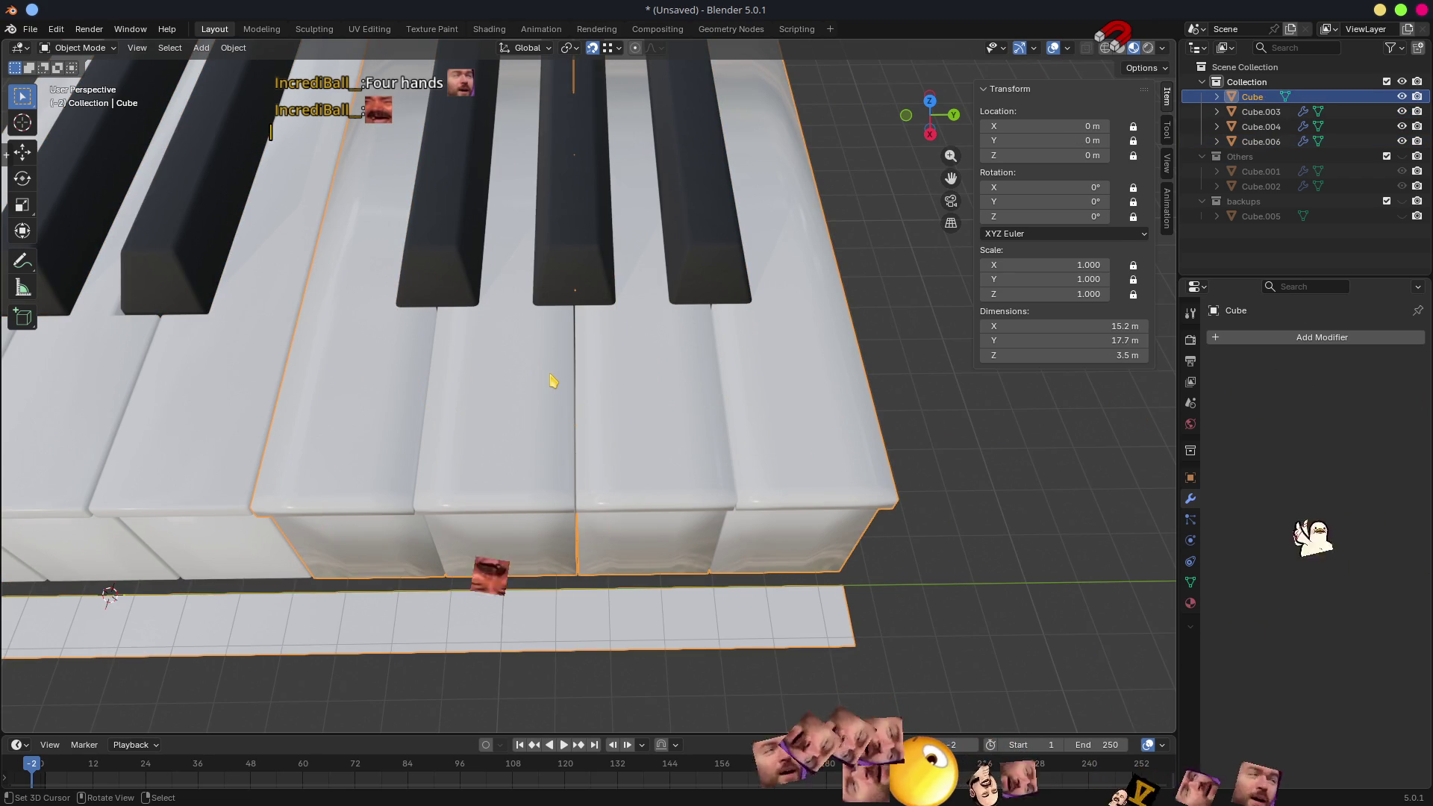
{"action": "key", "text": "Tab"}
{"action": "mouse_move", "coordinate": [549, 384]}
{"action": "middle_mouse_down"}
{"action": "mouse_move", "coordinate": [595, 359]}
{"action": "mouse_move", "coordinate": [552, 304]}
{"action": "mouse_move", "coordinate": [555, 269]}
{"action": "mouse_move", "coordinate": [565, 281]}
{"action": "middle_mouse_up"}
{"action": "scroll", "coordinate": [576, 335], "scroll_direction": "up", "scroll_amount": 3}
{"action": "scroll", "coordinate": [551, 304], "scroll_direction": "down", "scroll_amount": 4}
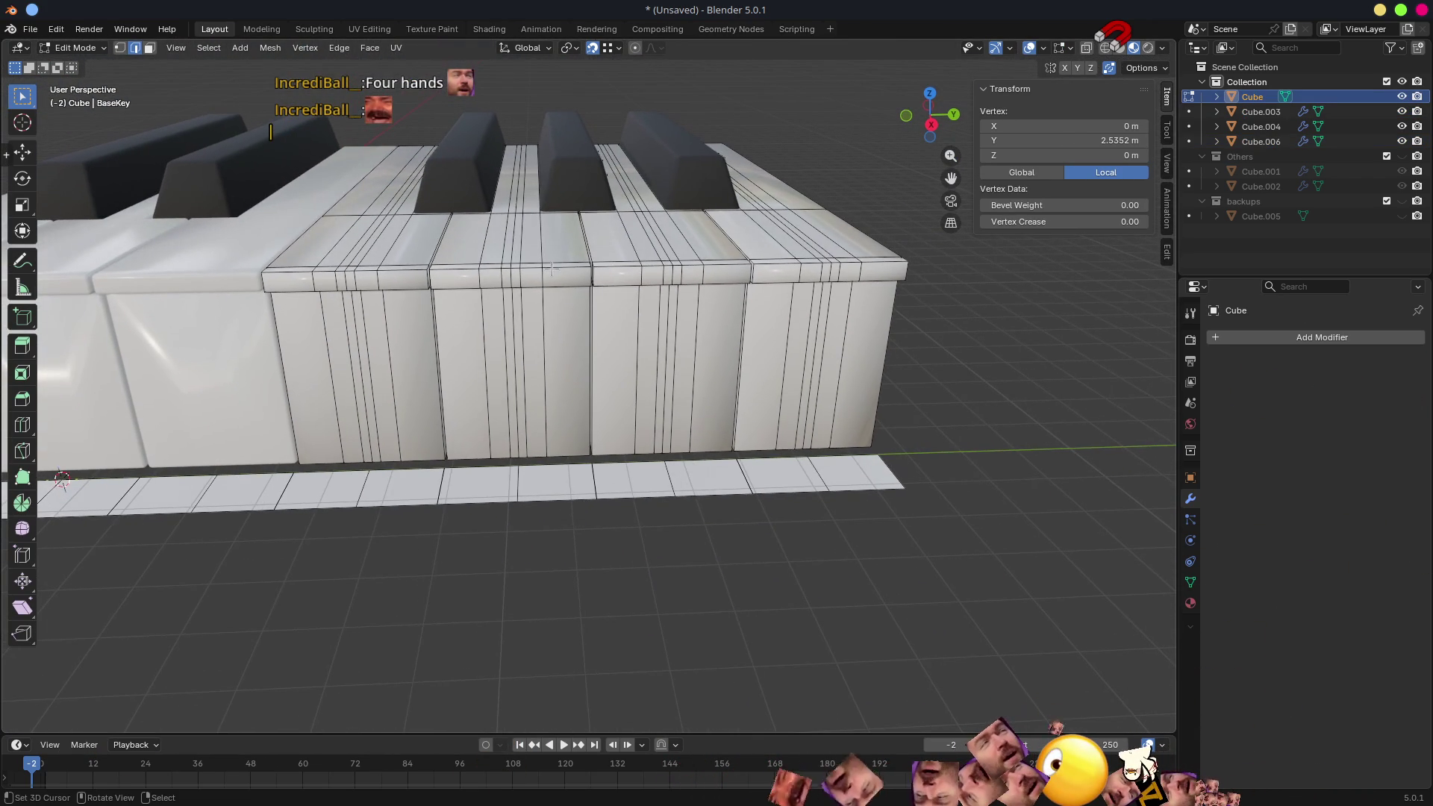
{"action": "scroll", "coordinate": [574, 286], "scroll_direction": "down", "scroll_amount": 3}
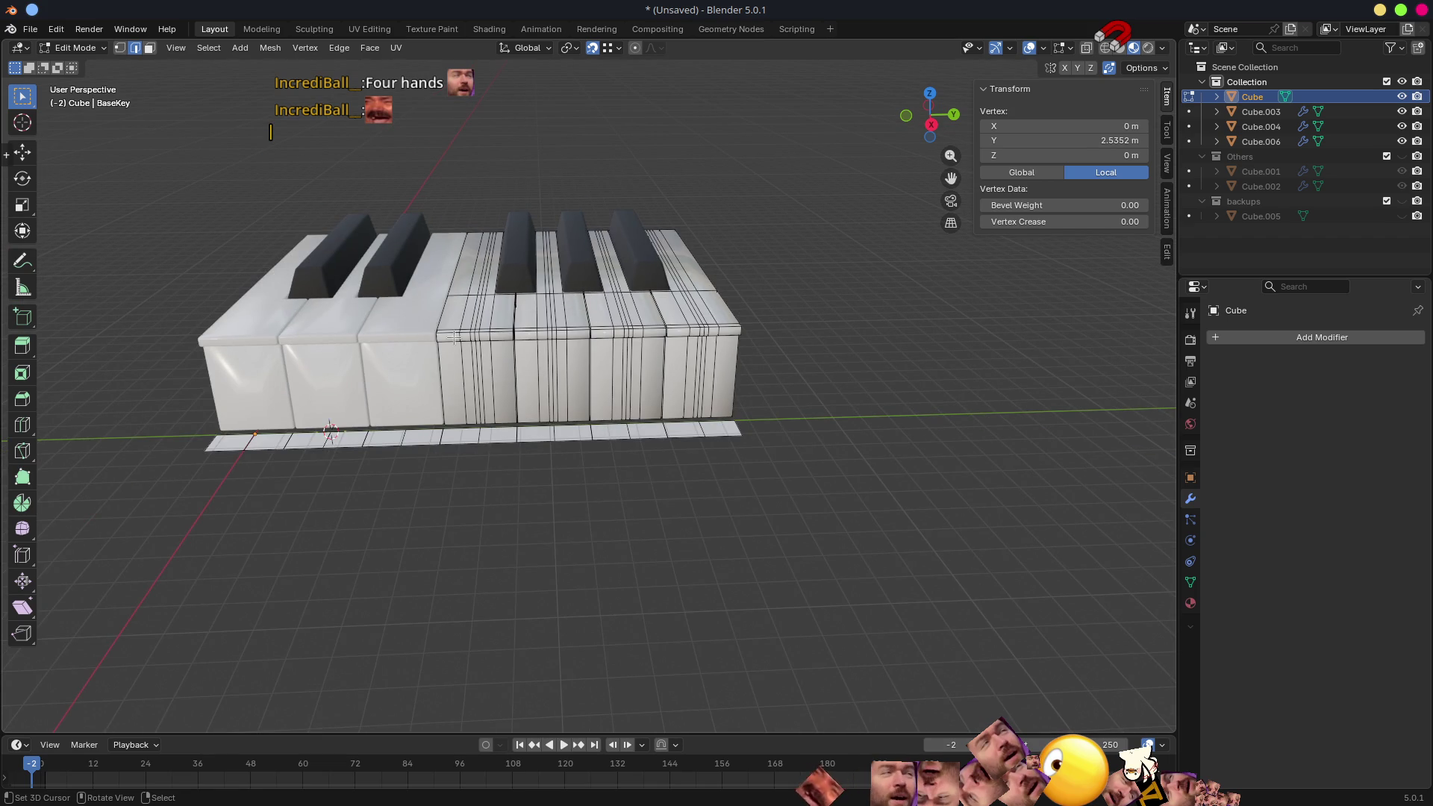
{"action": "key", "text": "Tab"}
{"action": "left_click", "coordinate": [366, 334]}
{"action": "key", "text": "Tab"}
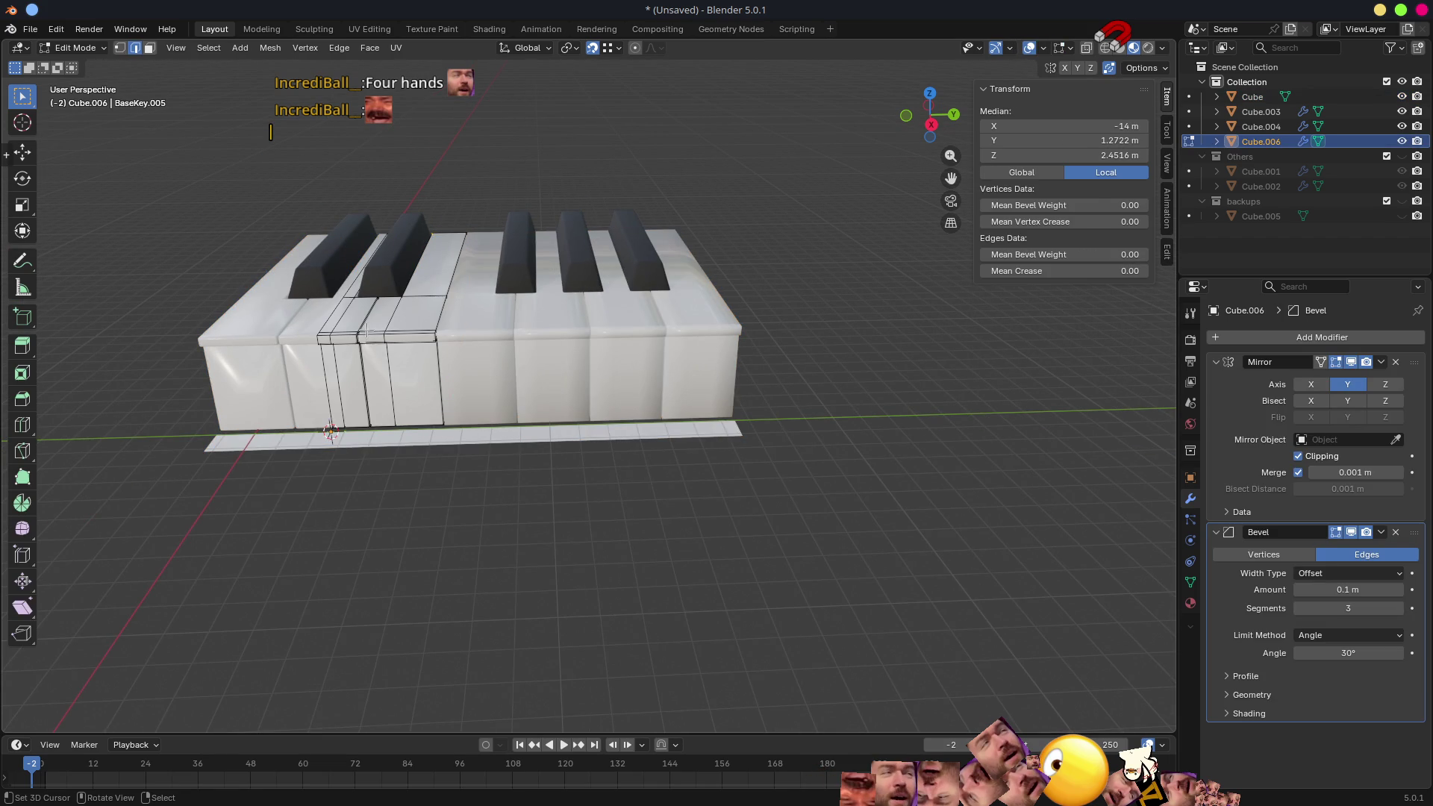
{"action": "key", "text": "Tab"}
{"action": "left_click", "coordinate": [605, 341]}
{"action": "key", "text": "Tab"}
{"action": "scroll", "coordinate": [624, 306], "scroll_direction": "up", "scroll_amount": 4}
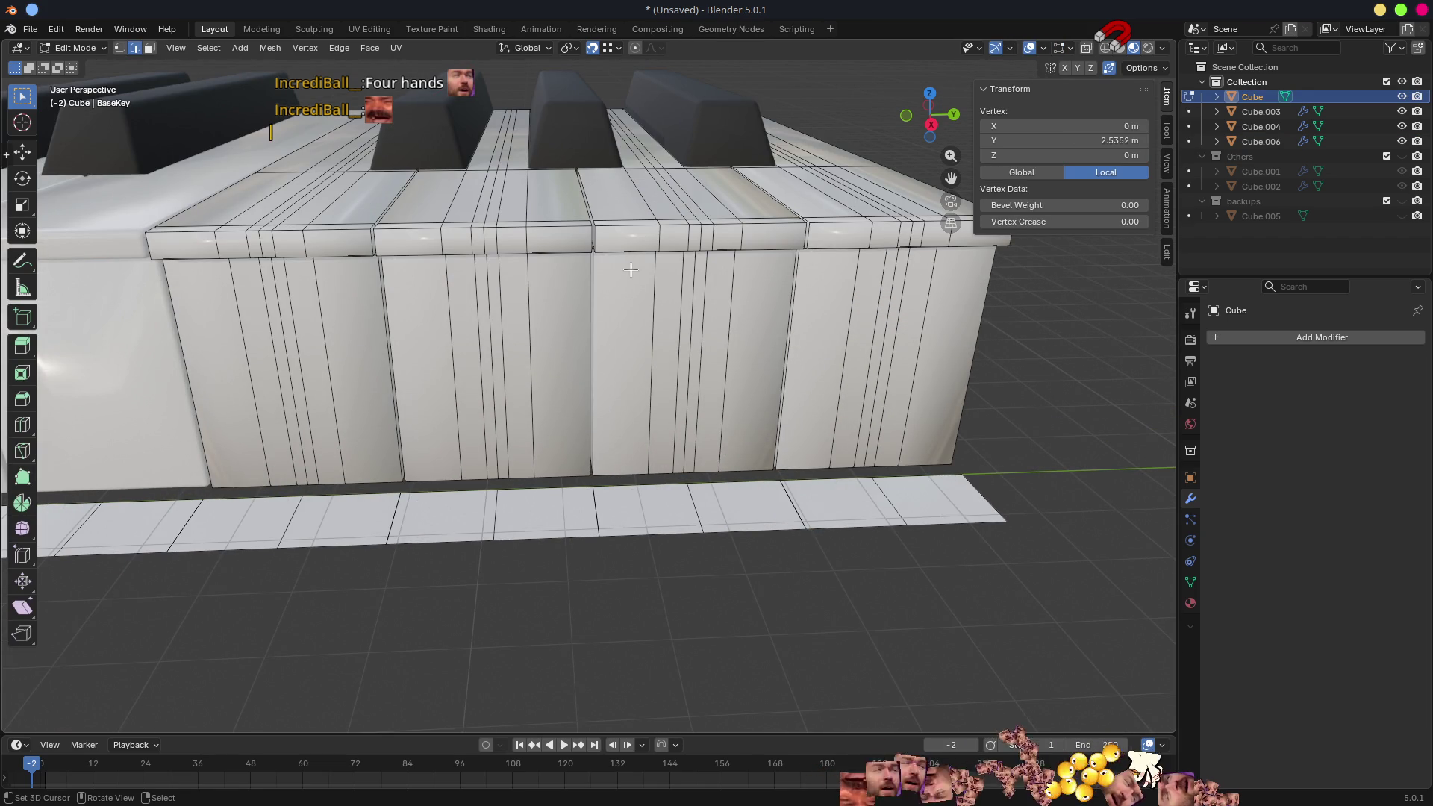
{"action": "scroll", "coordinate": [610, 442], "scroll_direction": "up", "scroll_amount": 4}
- Snap the 3D cursor to the hinge vertex where the key's back edge meets the floor strip
{"action": "middle_click_drag", "start_coordinate": [608, 452], "coordinate": [624, 448]}
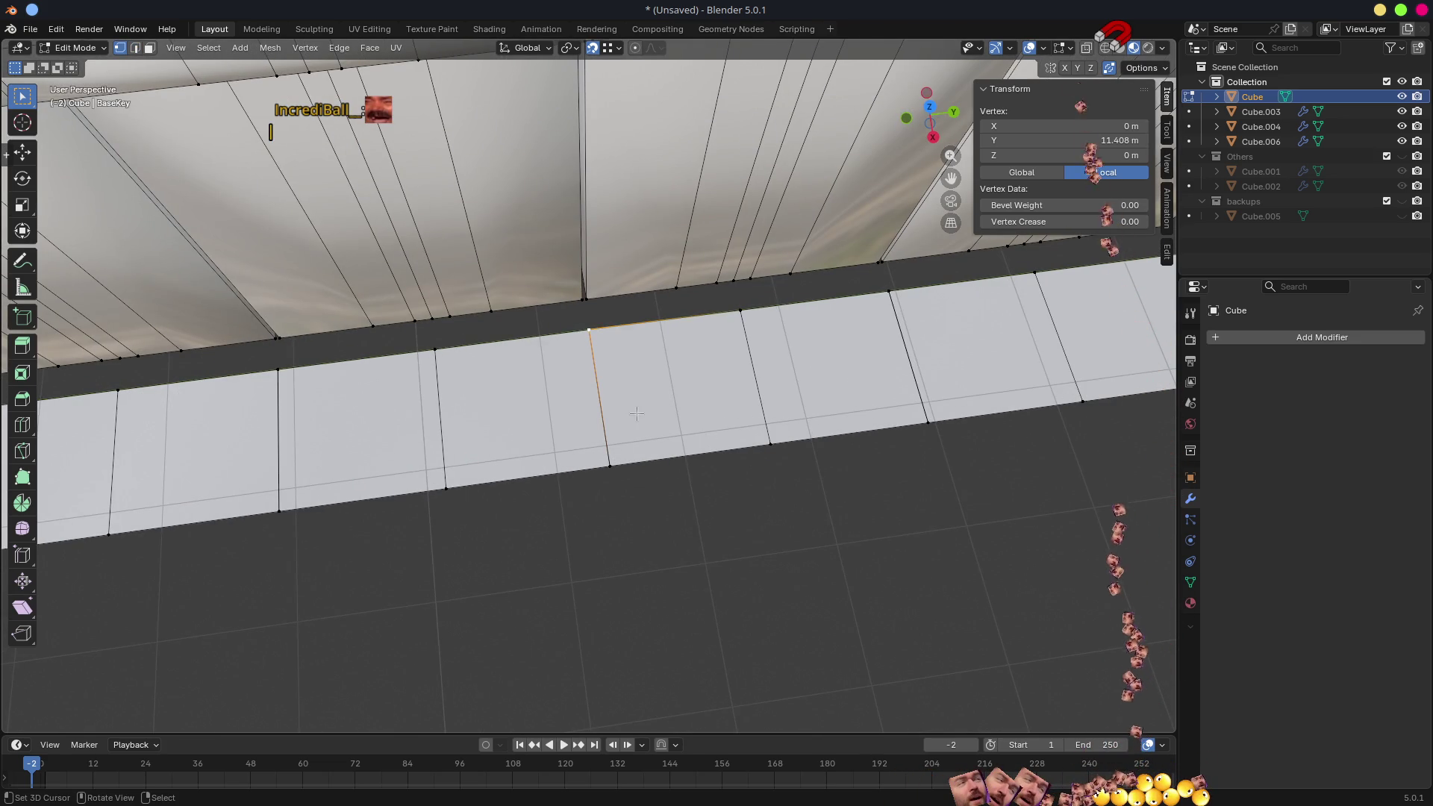
{"action": "scroll", "coordinate": [626, 369], "scroll_direction": "up", "scroll_amount": 3}
{"action": "left_click", "coordinate": [626, 363]}
{"action": "mouse_move", "coordinate": [626, 363]}
{"action": "middle_mouse_down"}
{"action": "mouse_move", "coordinate": [605, 244]}
{"action": "mouse_move", "coordinate": [571, 269]}
{"action": "middle_mouse_up"}
{"action": "left_click", "coordinate": [573, 269]}
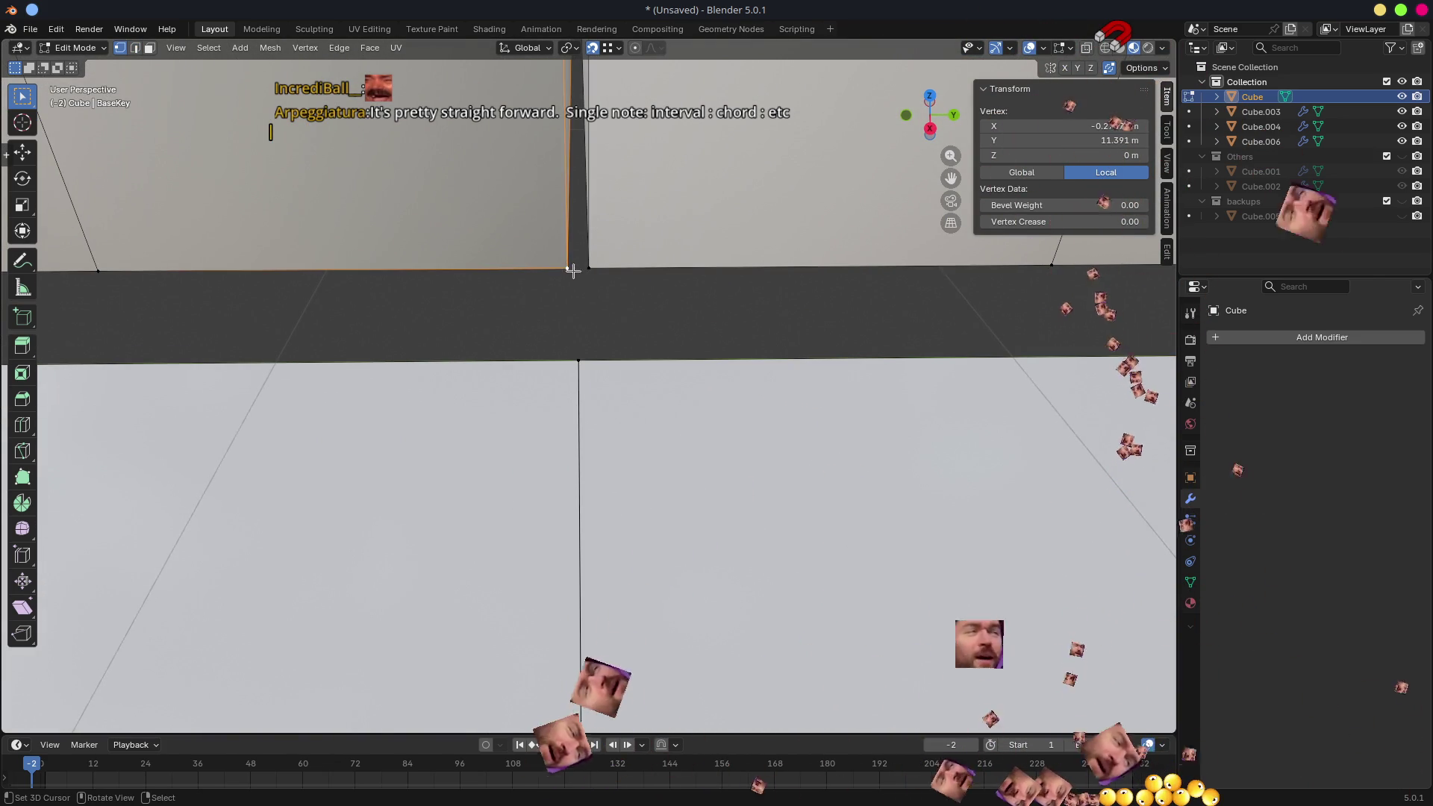
{"action": "left_click", "coordinate": [579, 362]}
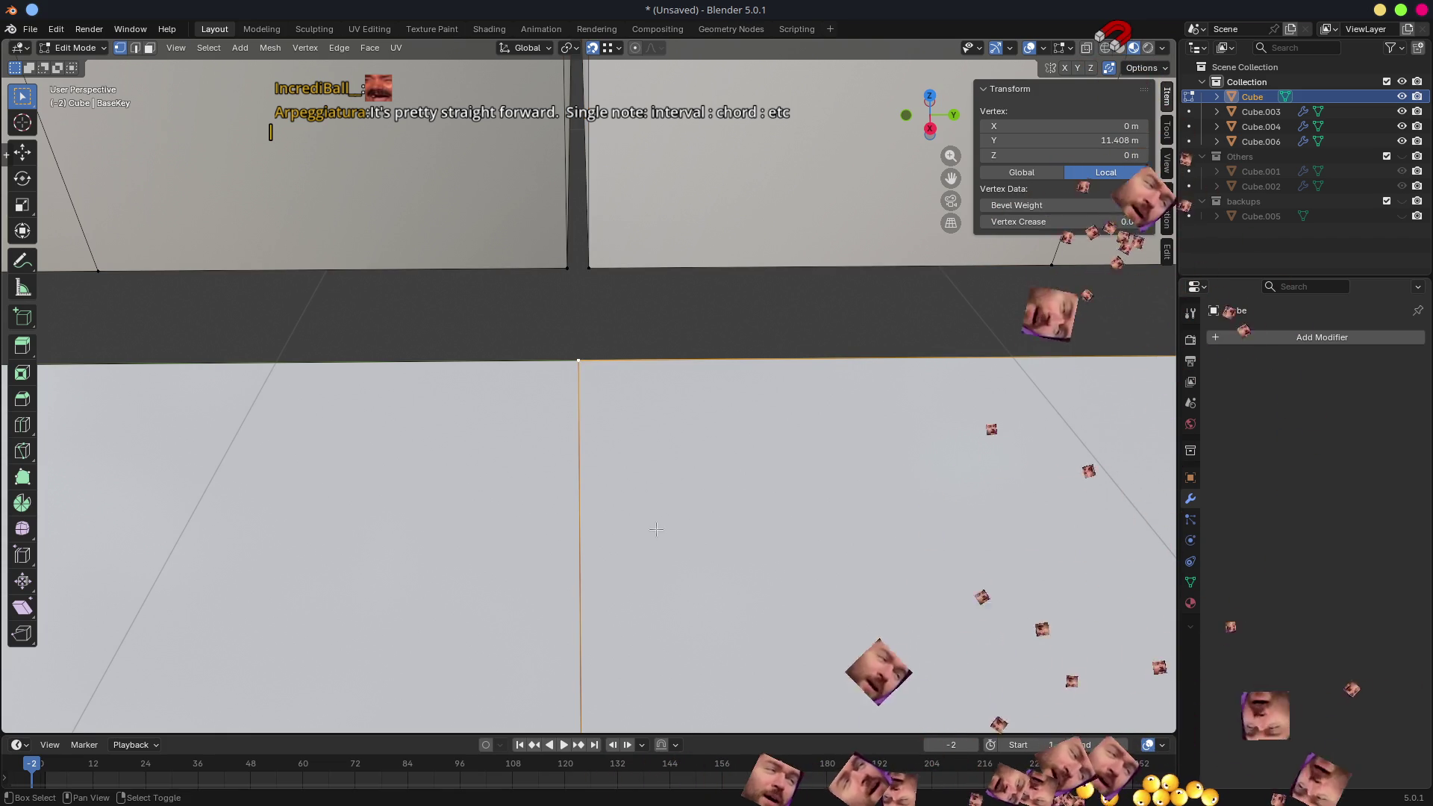
{"action": "key", "text": "shift+s"}
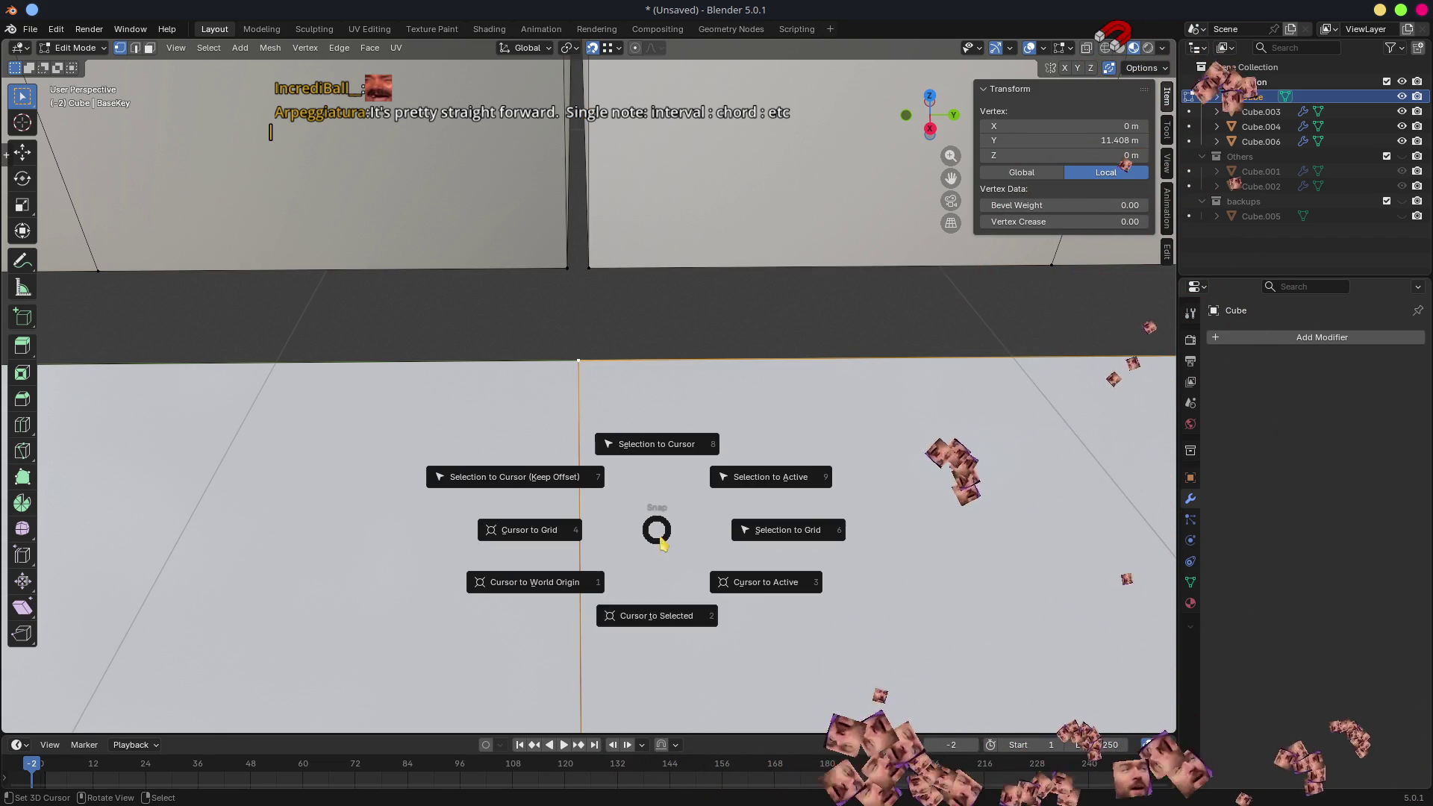
{"action": "left_click", "coordinate": [673, 610]}
{"action": "scroll", "coordinate": [673, 610], "scroll_direction": "down", "scroll_amount": 3}
- Set the Cube's origin to the 3D cursor via Quick Favourites and resume editing its mesh
{"action": "key", "text": "Tab"}
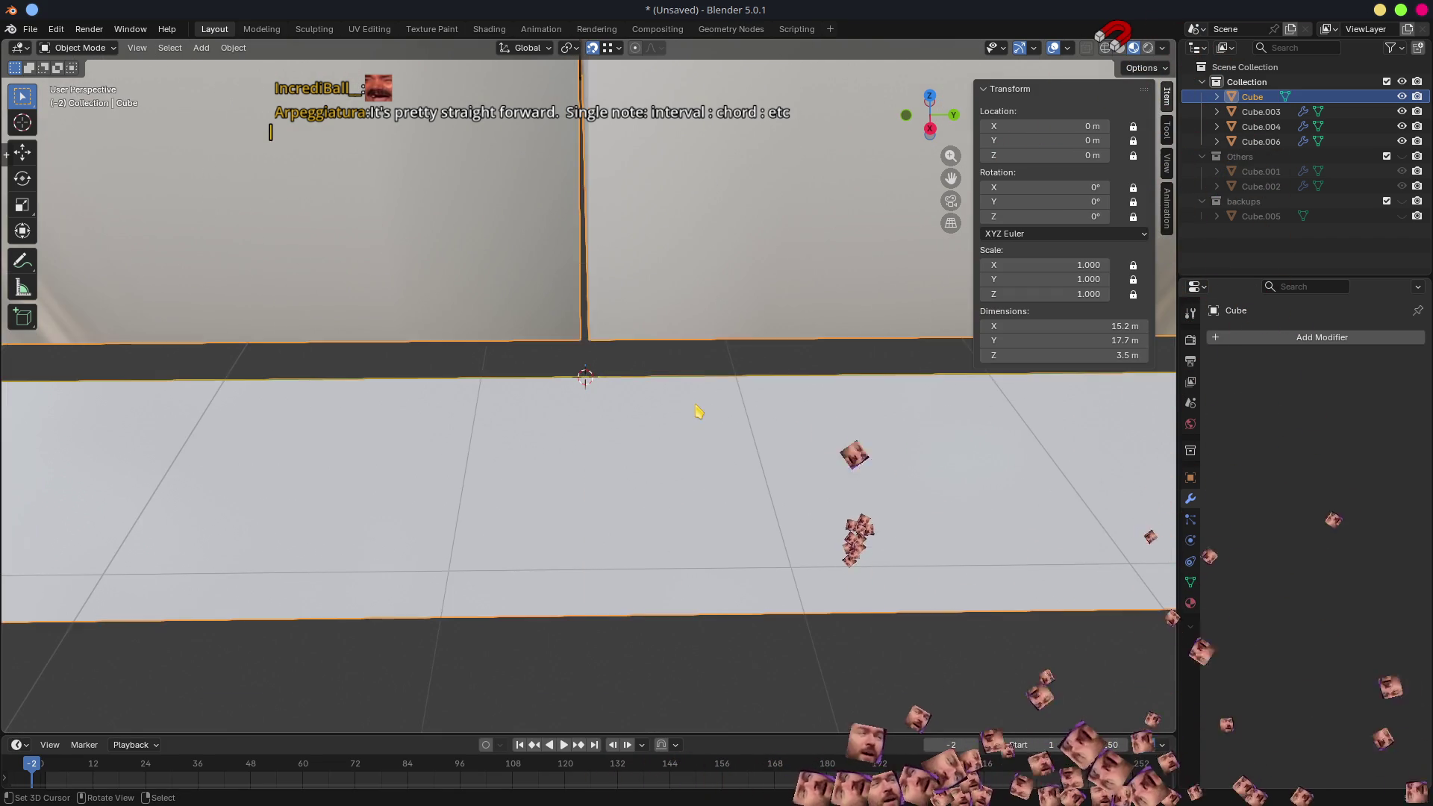
{"action": "scroll", "coordinate": [695, 419], "scroll_direction": "down", "scroll_amount": 2}
{"action": "scroll", "coordinate": [695, 419], "scroll_direction": "down", "scroll_amount": 3}
{"action": "key", "text": "q"}
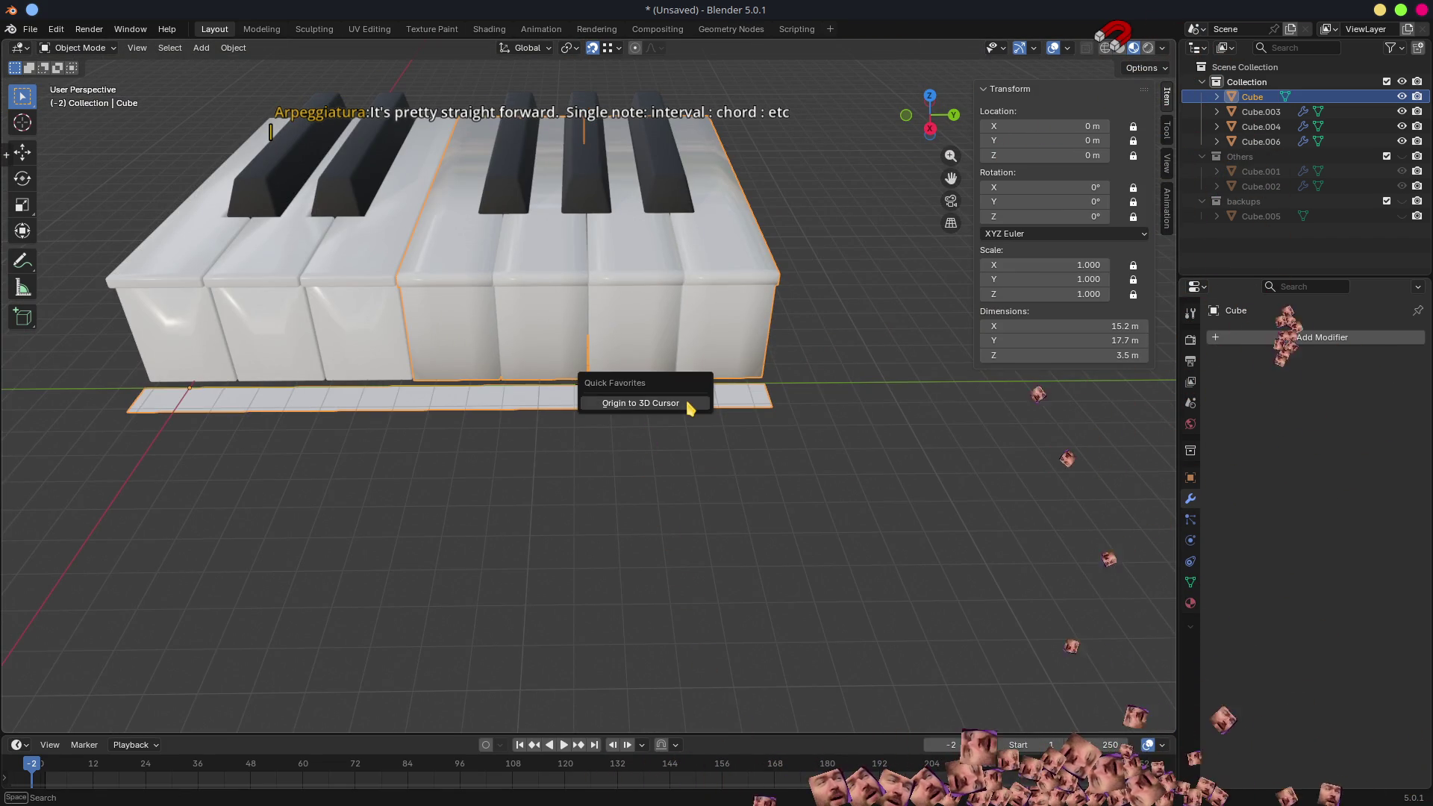
{"action": "left_click", "coordinate": [685, 400]}
{"action": "scroll", "coordinate": [686, 406], "scroll_direction": "up", "scroll_amount": 3}
{"action": "scroll", "coordinate": [639, 351], "scroll_direction": "up", "scroll_amount": 2}
{"action": "key", "text": "Tab"}
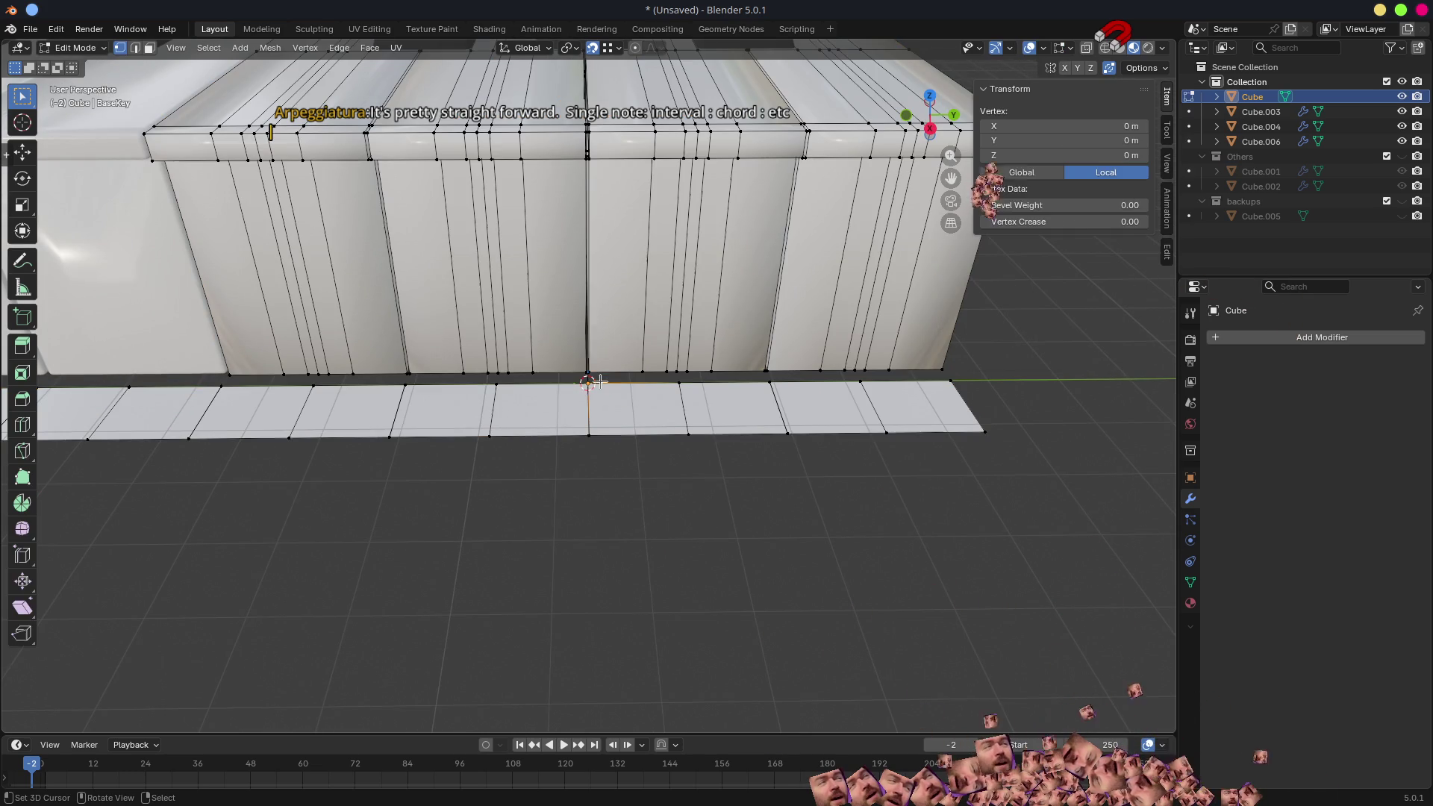
- In face mode, linked-select two white keys and delete their faces
{"action": "key", "text": "3"}
{"action": "left_click", "coordinate": [253, 410]}
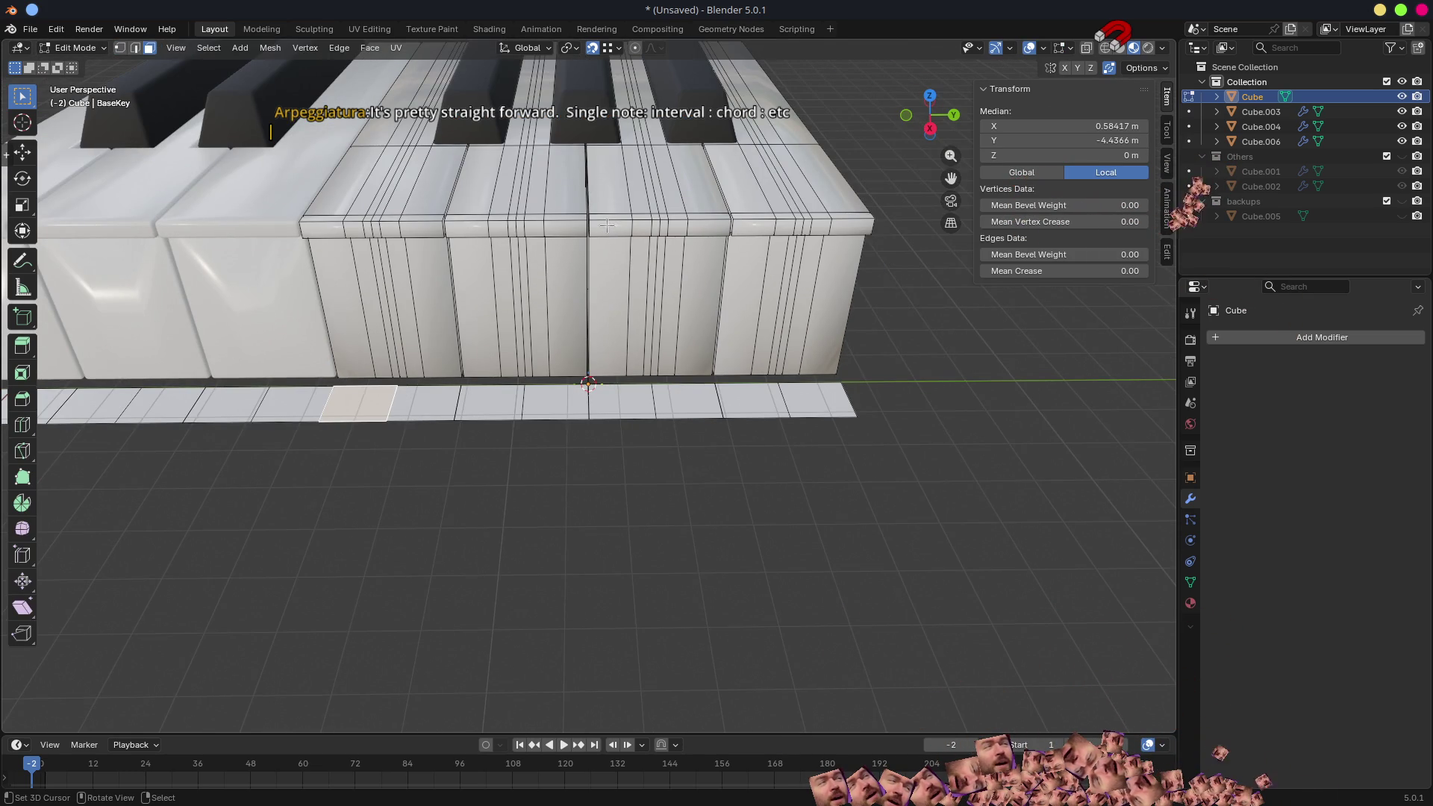
{"action": "left_click", "coordinate": [548, 159]}
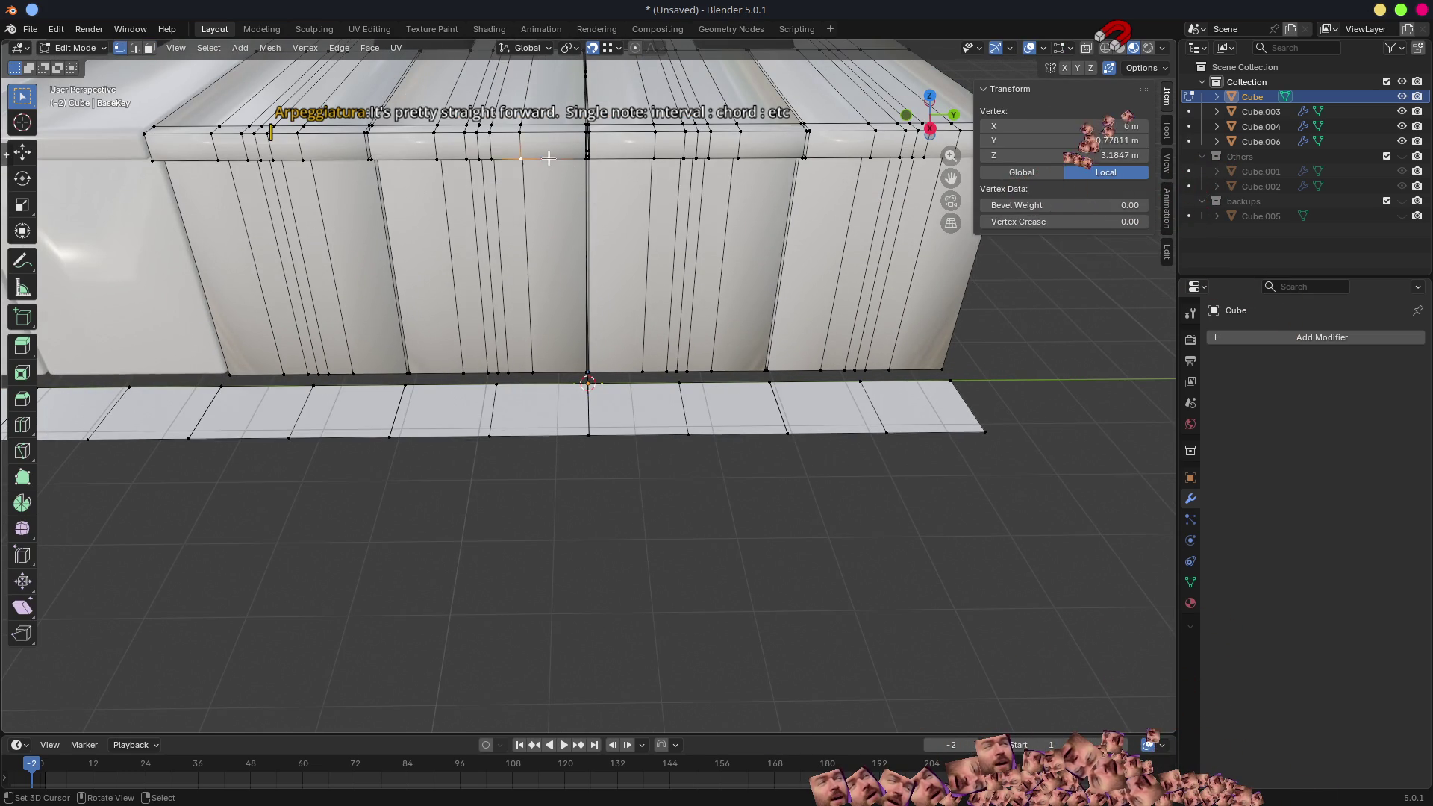
{"action": "key", "text": "l"}
{"action": "key", "text": "l"}
{"action": "scroll", "coordinate": [428, 291], "scroll_direction": "down", "scroll_amount": 3}
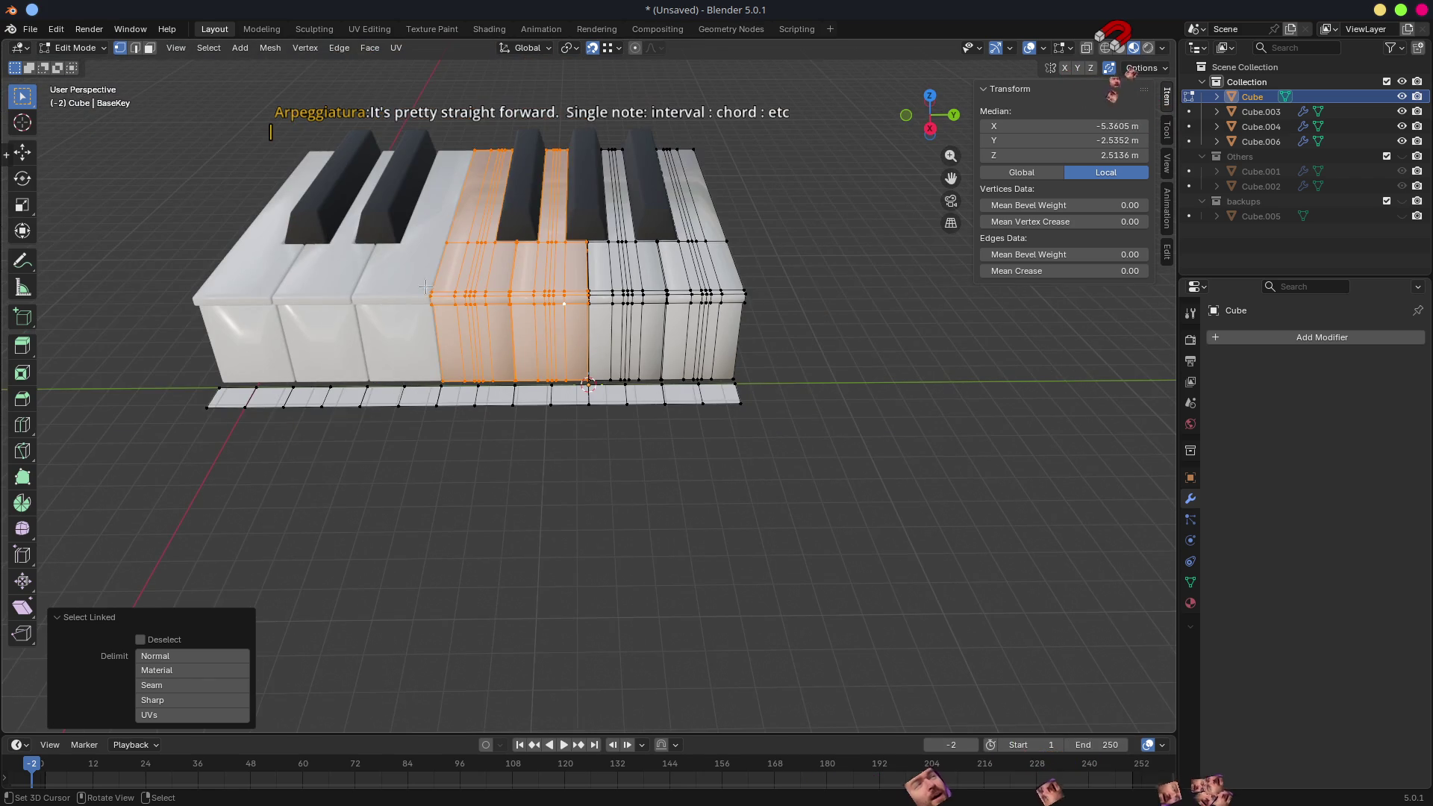
{"action": "key", "text": "x"}
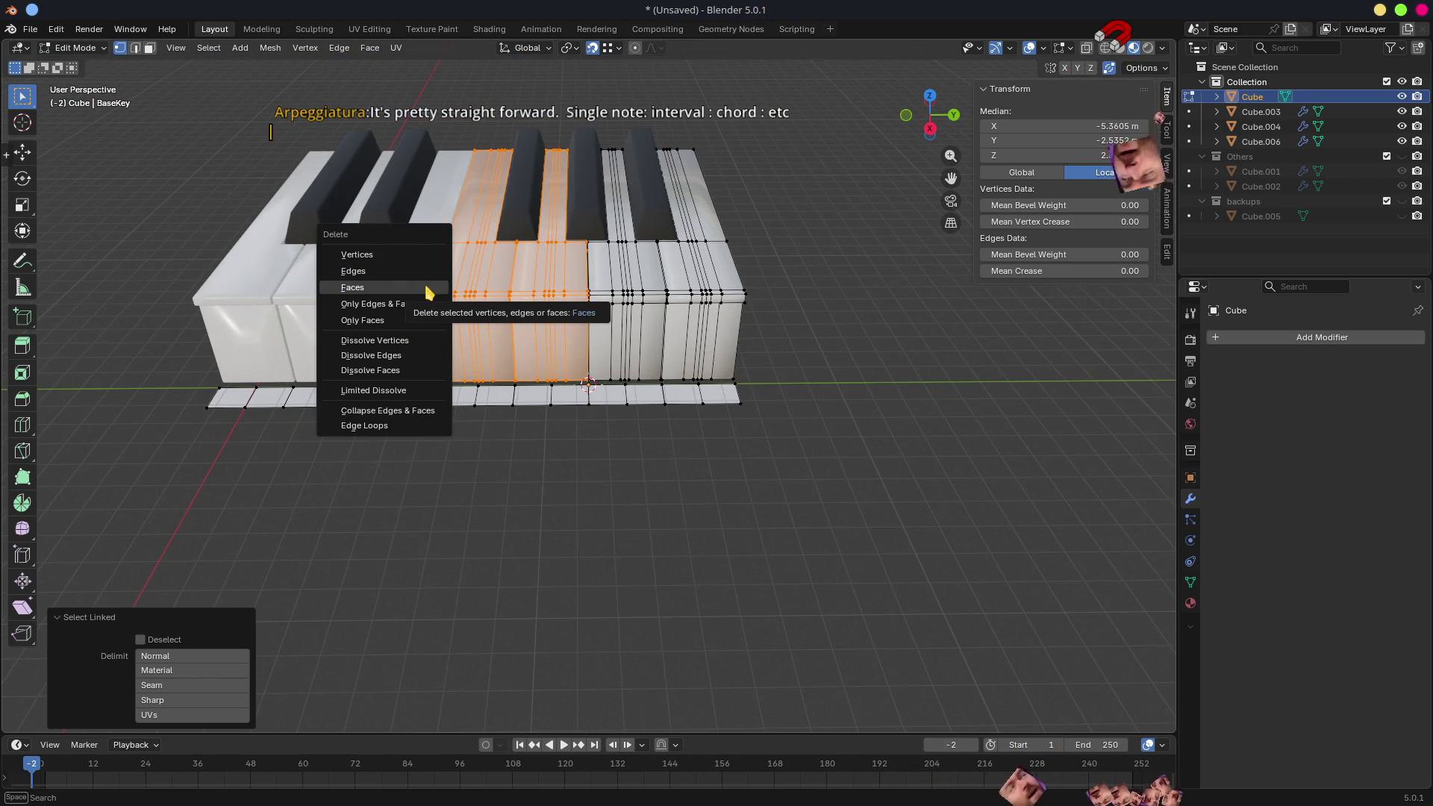
{"action": "left_click", "coordinate": [426, 285]}
{"action": "middle_click_drag", "start_coordinate": [575, 342], "coordinate": [1049, 389]}
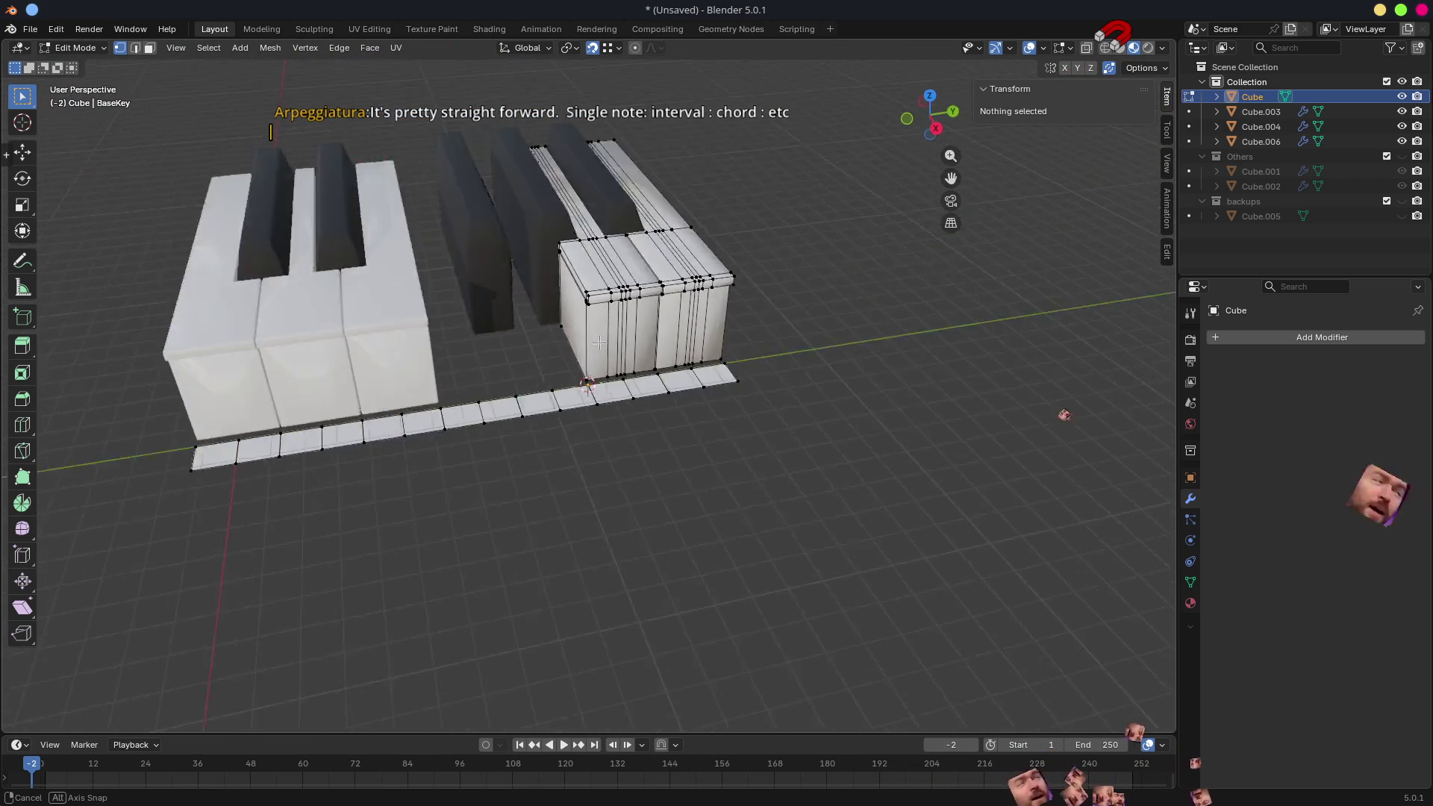
{"action": "left_click", "coordinate": [1215, 337]}
{"action": "mouse_move", "coordinate": [1169, 342]}
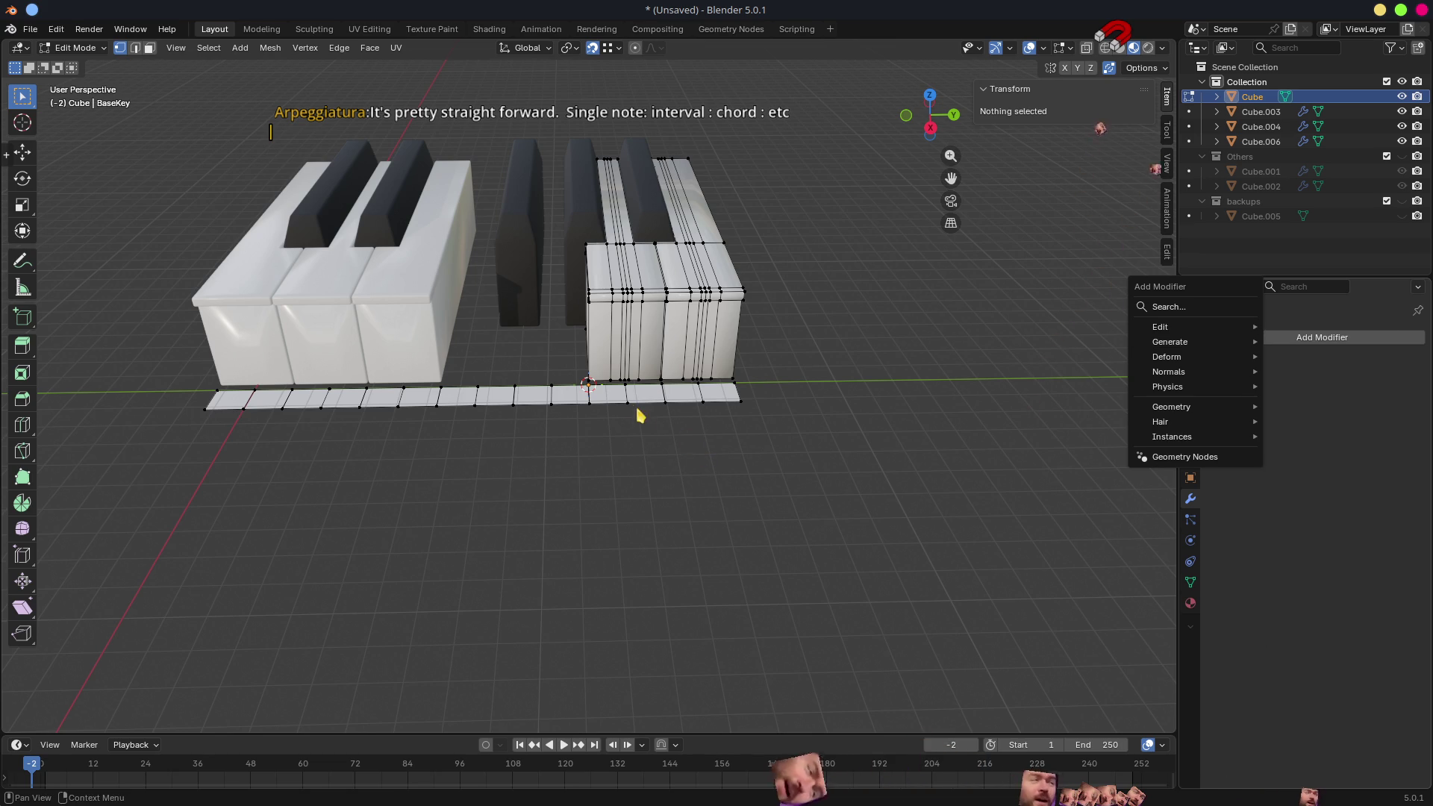
- From top view, circle-select the floor strip's right column of faces and delete them
{"action": "left_click", "coordinate": [615, 394]}
{"action": "key", "text": "ctrl+l"}
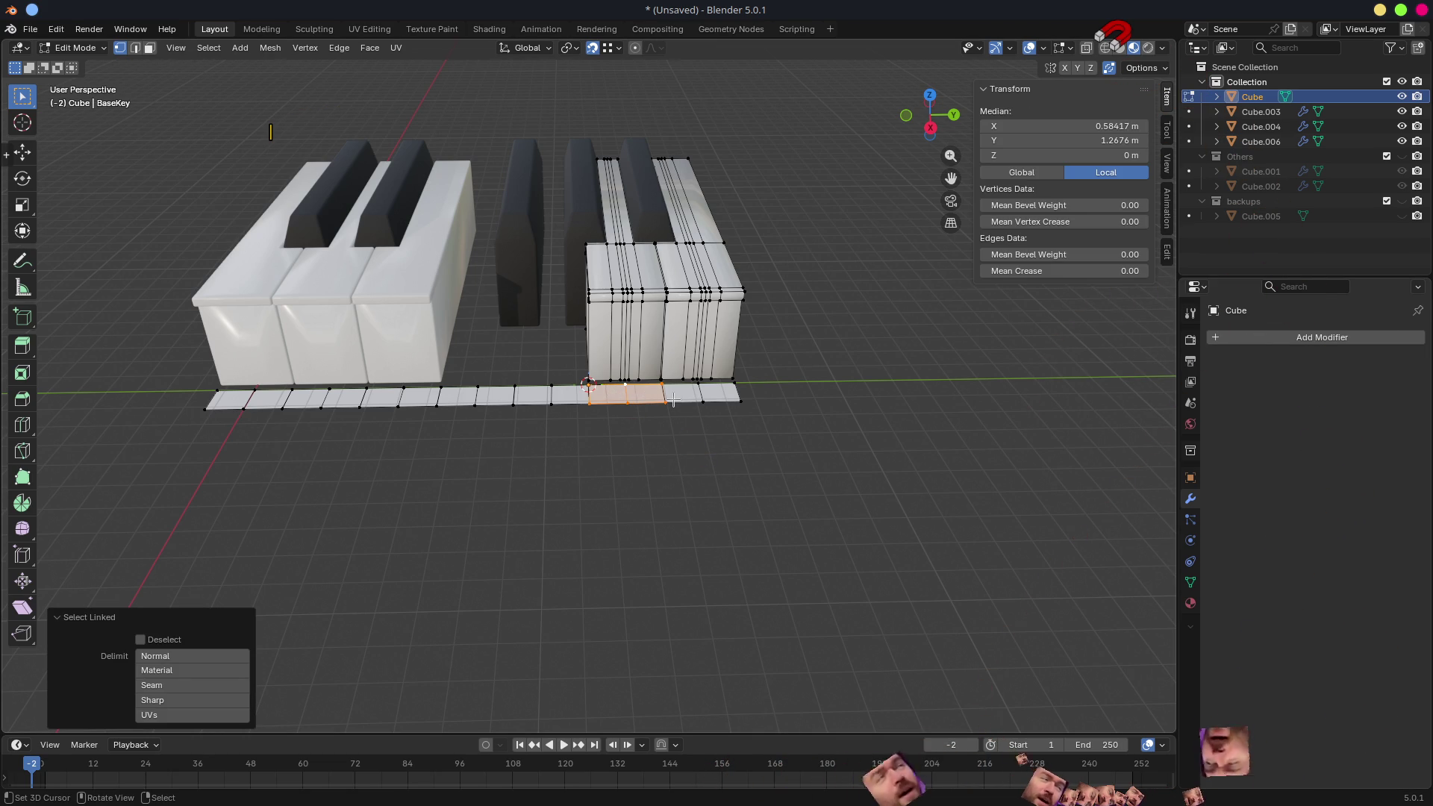
{"action": "key", "text": "KP_7"}
{"action": "key", "text": "c"}
{"action": "left_click", "coordinate": [625, 267]}
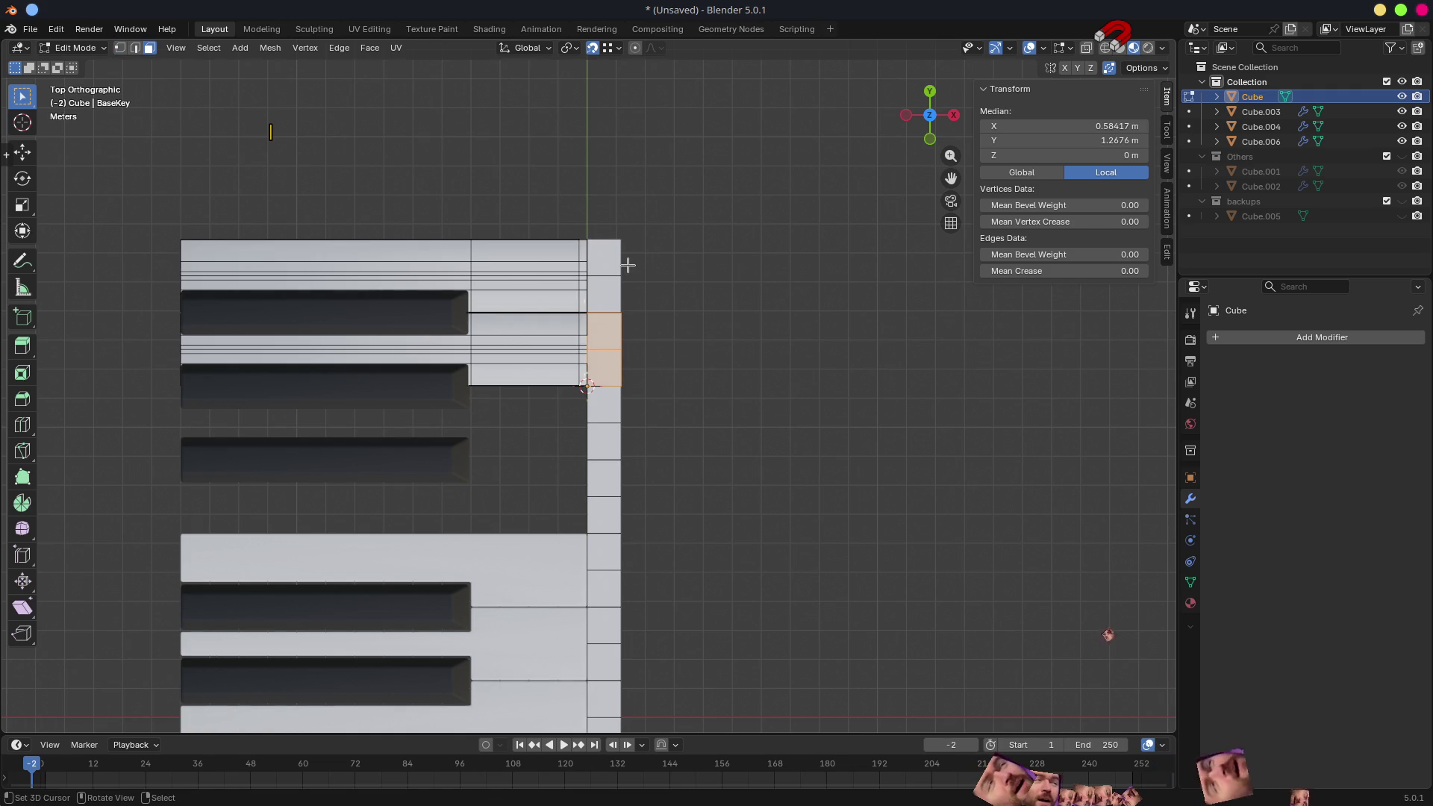
{"action": "left_click_drag", "start_coordinate": [625, 263], "coordinate": [632, 719]}
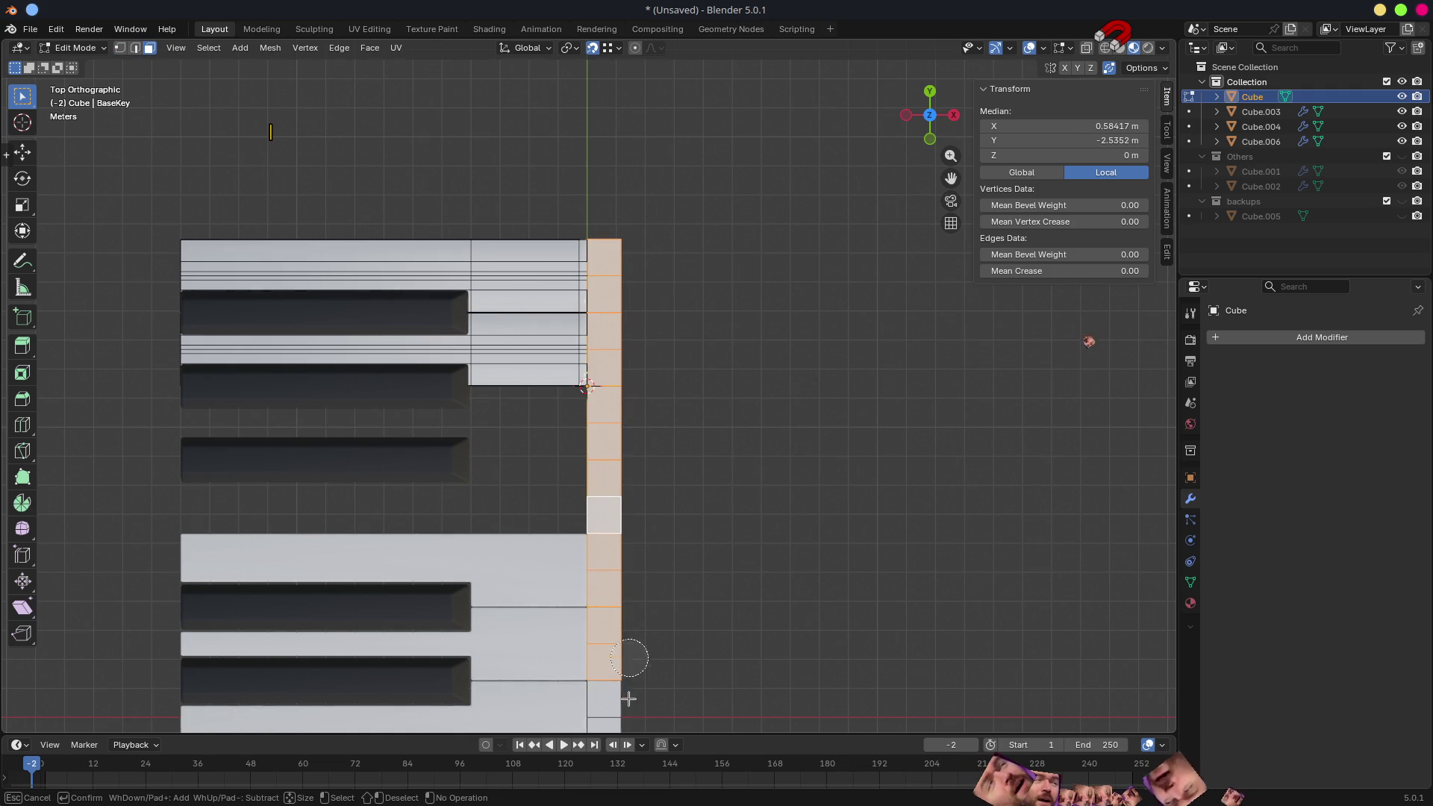
{"action": "key", "text": "Escape"}
{"action": "middle_click_drag", "start_coordinate": [720, 608], "coordinate": [743, 332], "text": "shift"}
{"action": "key", "text": "x"}
{"action": "left_click", "coordinate": [687, 497]}
- Return to a close perspective view of the two remaining keys and list the generate modifiers
{"action": "mouse_move", "coordinate": [691, 480]}
{"action": "middle_mouse_down"}
{"action": "mouse_move", "coordinate": [651, 393]}
{"action": "mouse_move", "coordinate": [768, 389]}
{"action": "middle_mouse_up"}
{"action": "mouse_move", "coordinate": [826, 382]}
{"action": "middle_mouse_down", "text": "ctrl"}
{"action": "mouse_move", "coordinate": [726, 364]}
{"action": "mouse_move", "coordinate": [1078, 380]}
{"action": "middle_mouse_up", "text": "ctrl"}
{"action": "left_click", "coordinate": [1214, 341]}
{"action": "mouse_move", "coordinate": [1145, 339]}
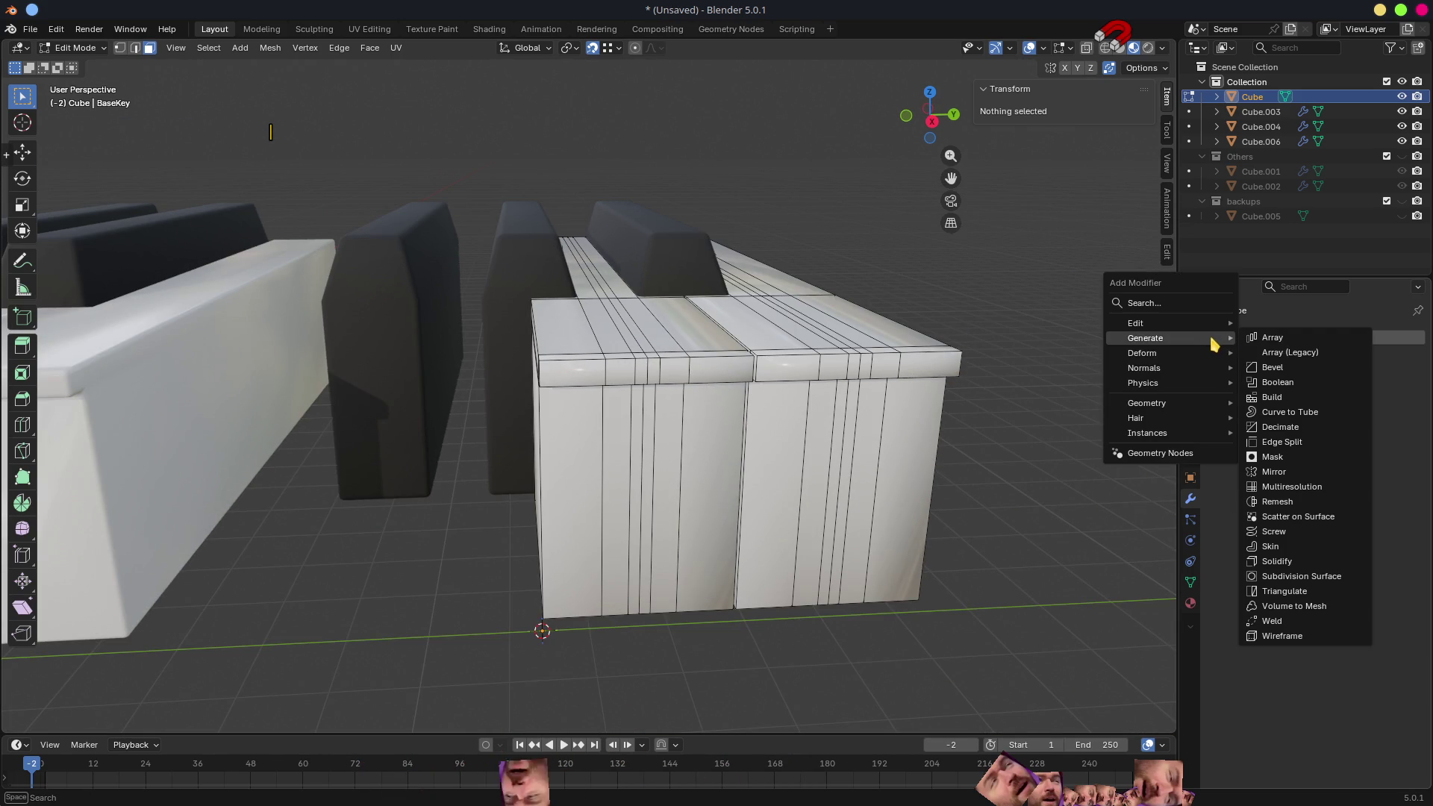
- Add a Mirror modifier to the Cube set to the Y axis and leave Edit Mode
{"action": "left_click", "coordinate": [1274, 471]}
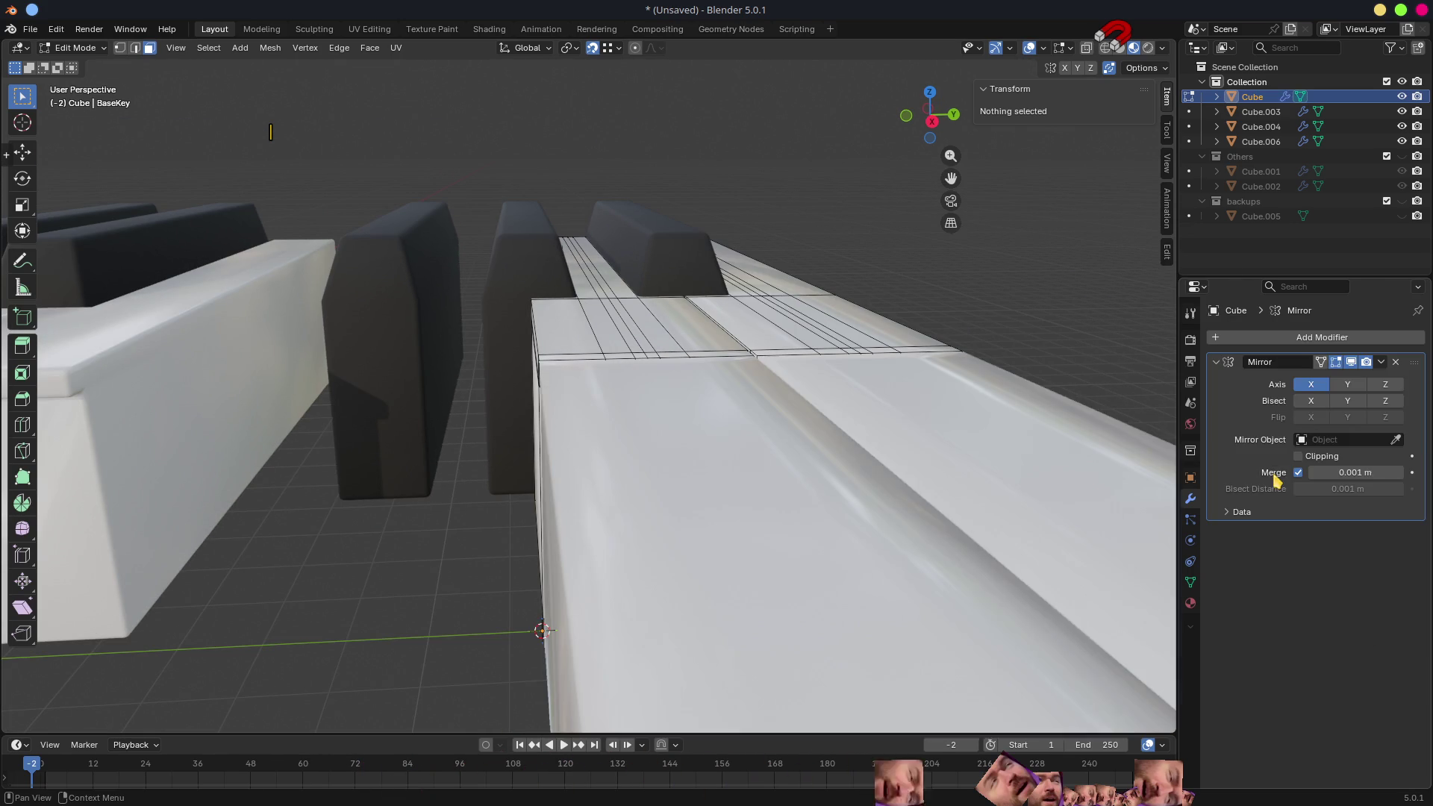
{"action": "left_click", "coordinate": [1310, 384]}
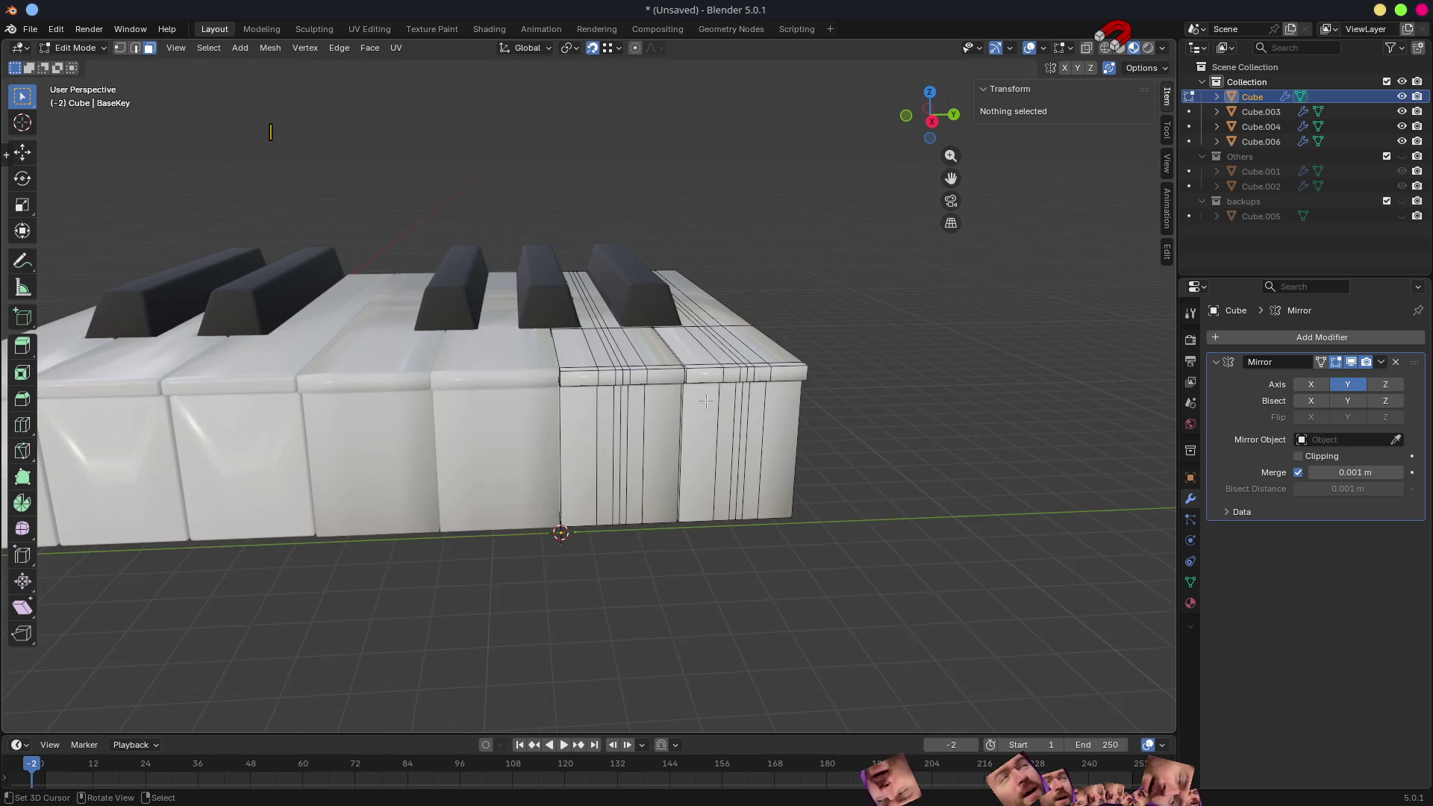
{"action": "middle_click_drag", "start_coordinate": [850, 414], "coordinate": [658, 496], "text": "shift"}
{"action": "key", "text": "Tab"}
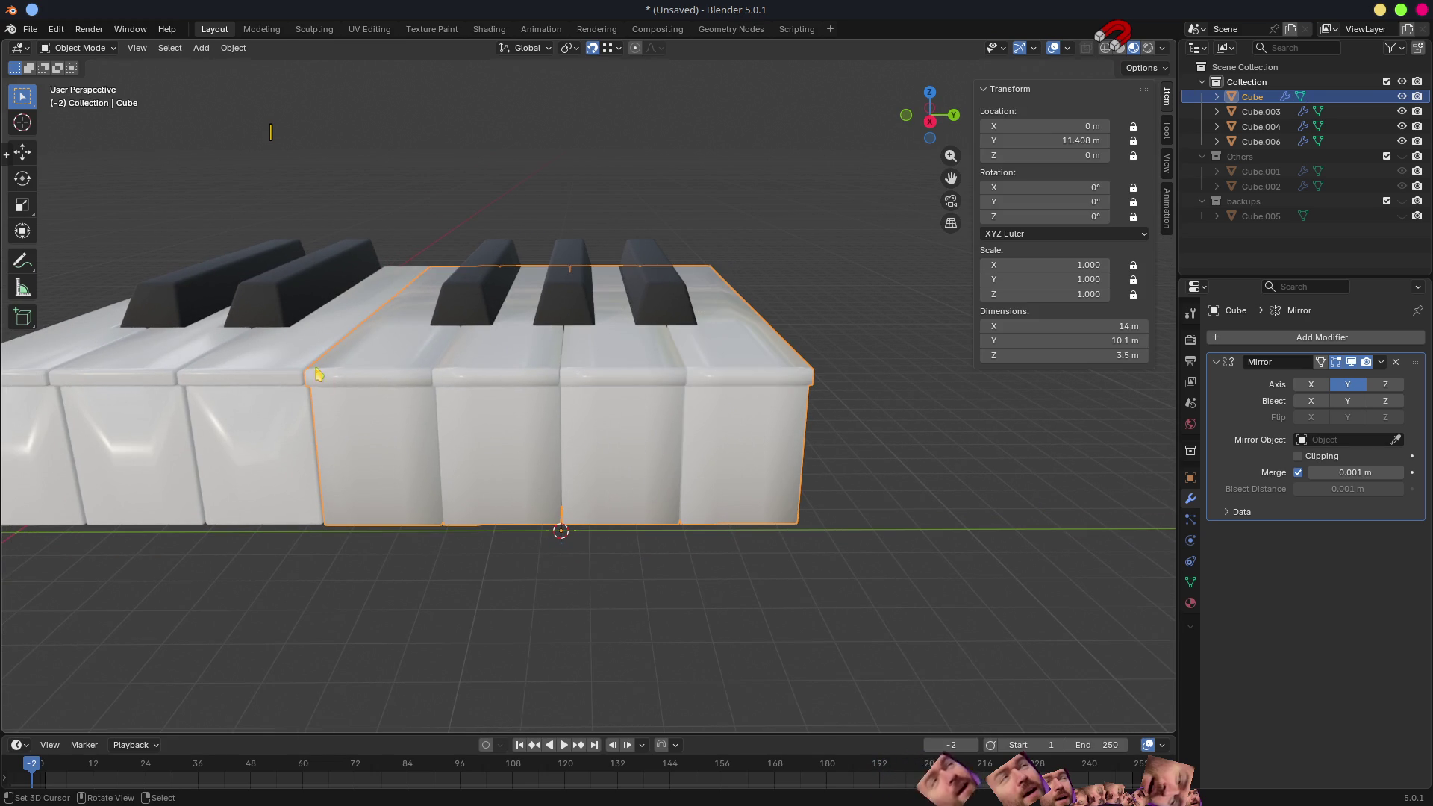
- Copy Cube.006's 0.1 m Bevel modifier onto the Cube, then start editing the keyboard block's edge loops
{"action": "left_click", "coordinate": [271, 343], "text": "shift"}
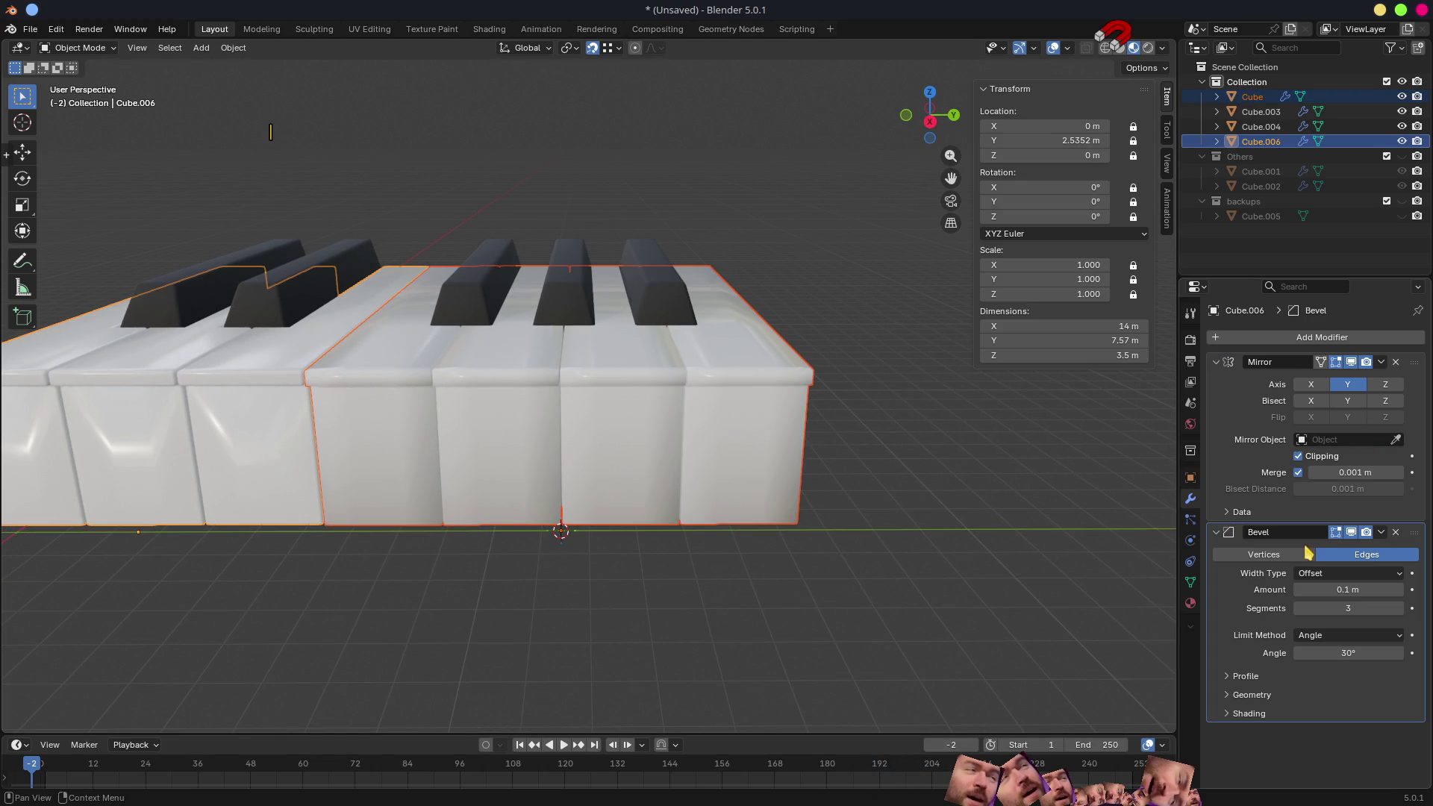
{"action": "left_click", "coordinate": [1380, 532]}
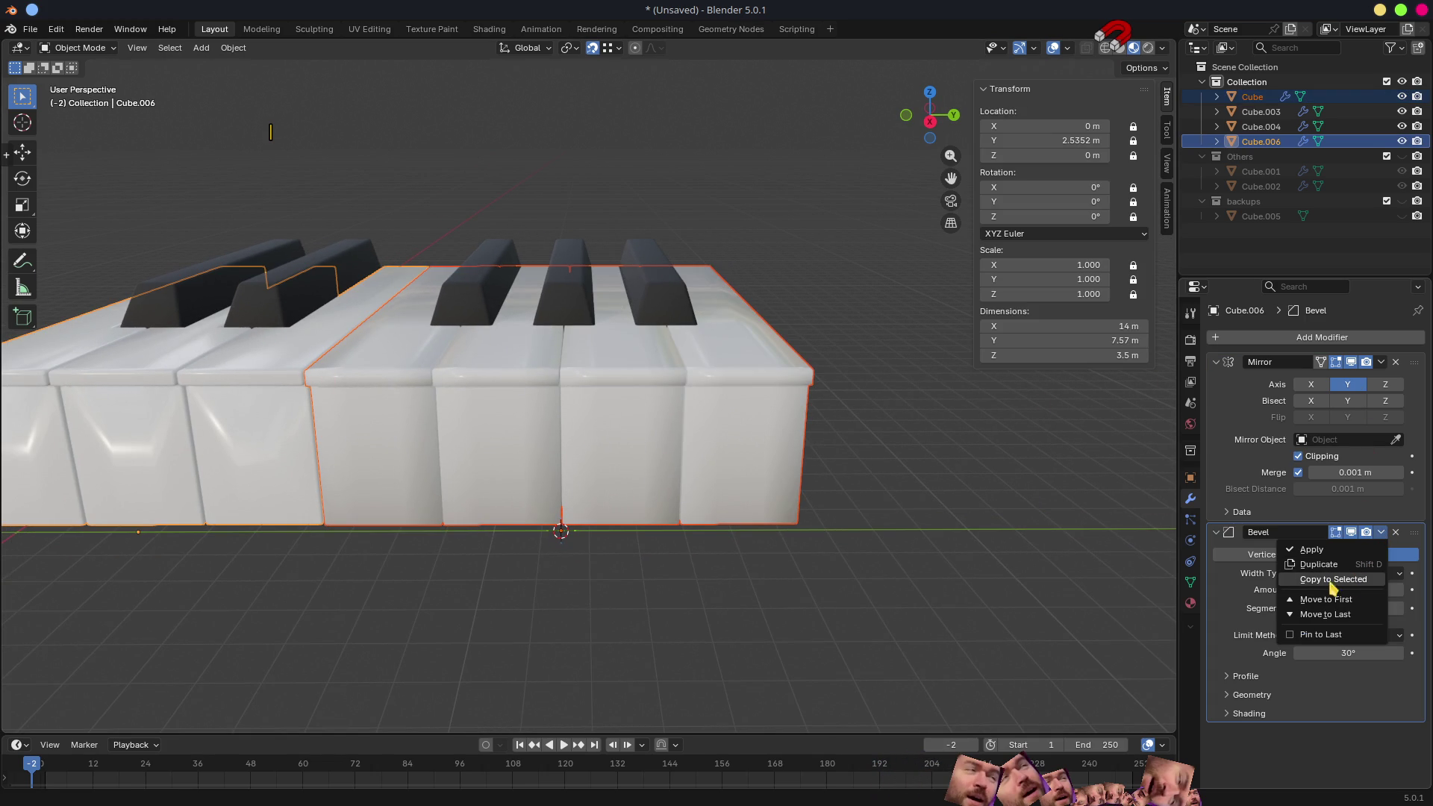
{"action": "left_click", "coordinate": [1249, 583]}
{"action": "middle_click_drag", "start_coordinate": [784, 448], "coordinate": [614, 397]}
{"action": "left_click", "coordinate": [592, 369]}
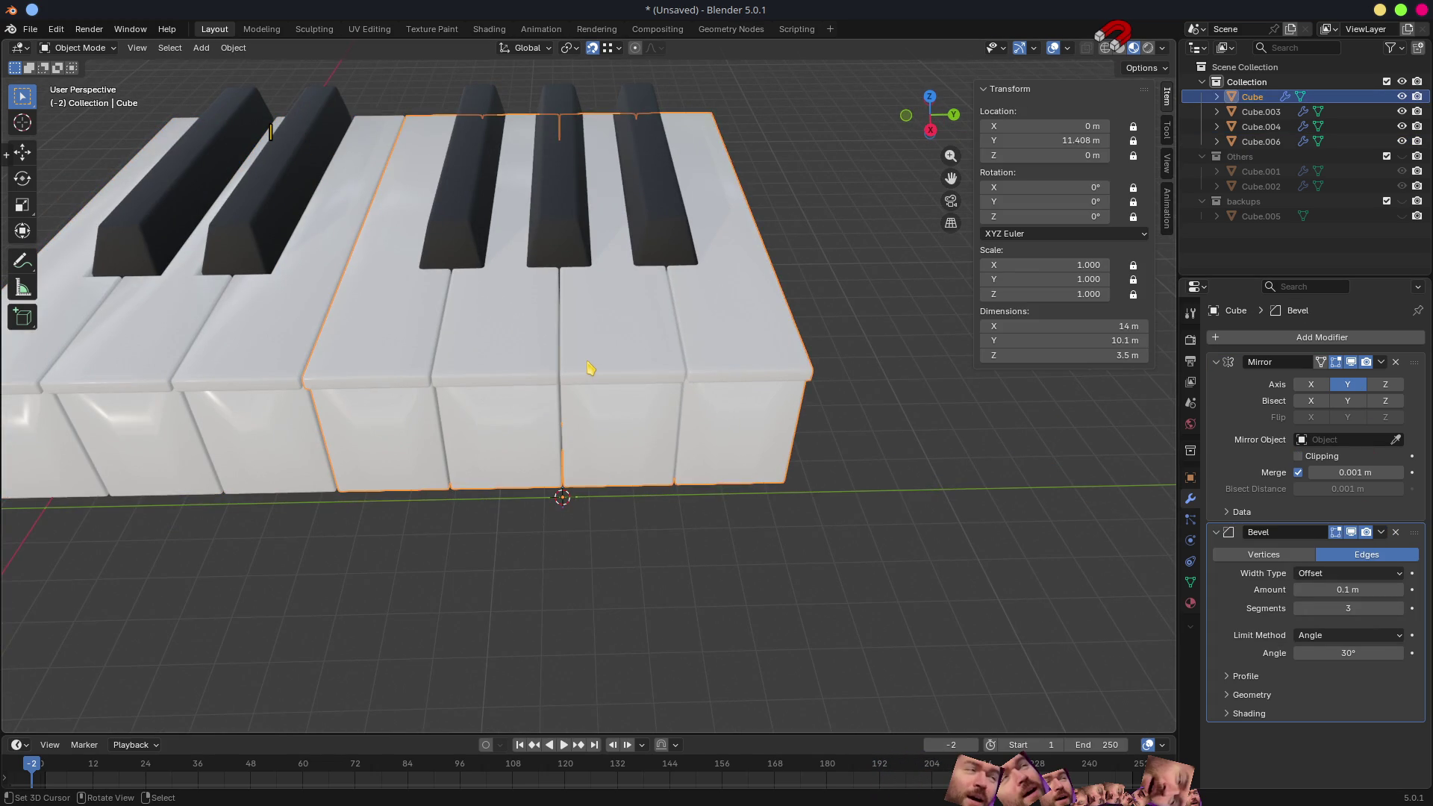
{"action": "key", "text": "Tab"}
{"action": "scroll", "coordinate": [574, 408], "scroll_direction": "up", "scroll_amount": 3}
{"action": "scroll", "coordinate": [575, 408], "scroll_direction": "up", "scroll_amount": 3}
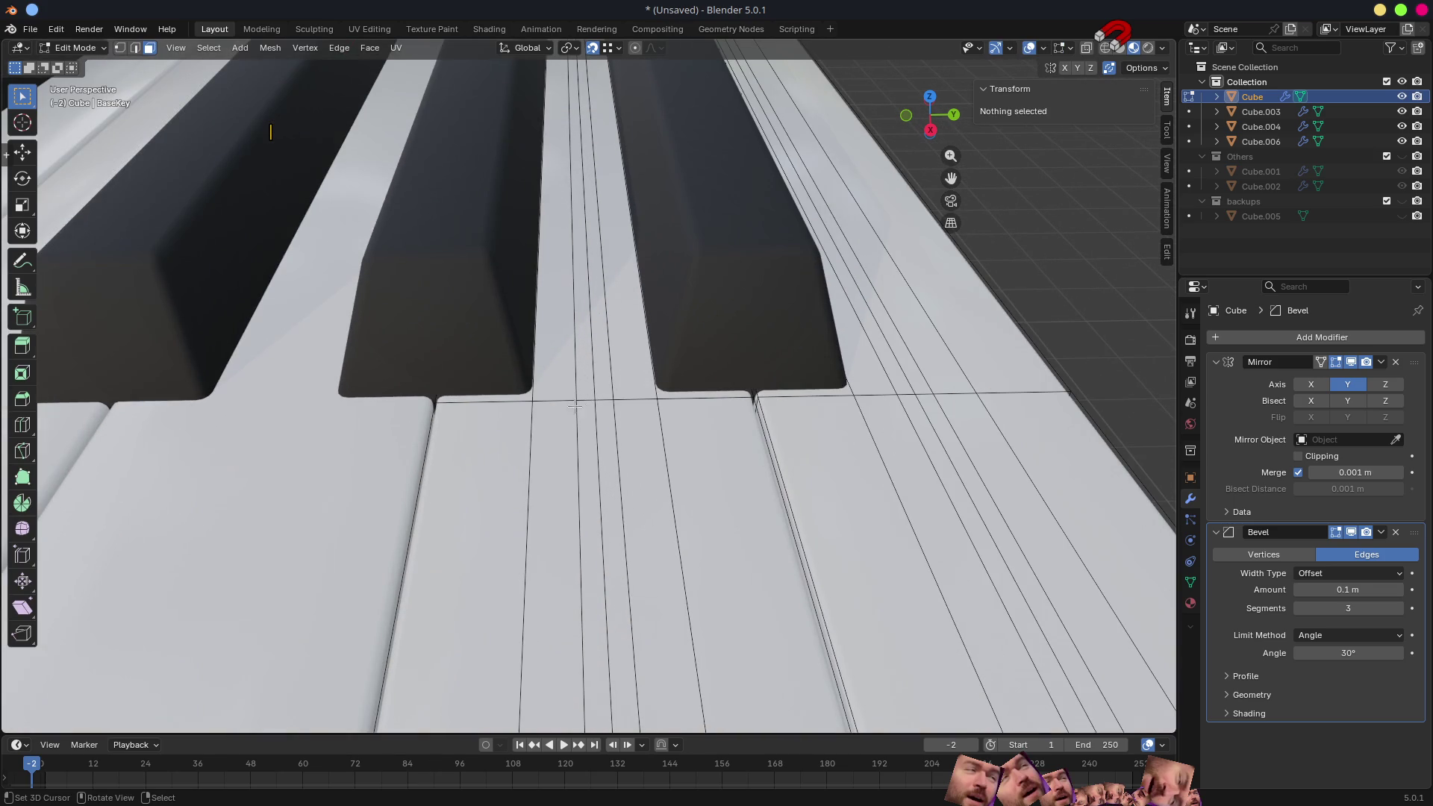
{"action": "left_click", "coordinate": [529, 413], "text": "alt"}
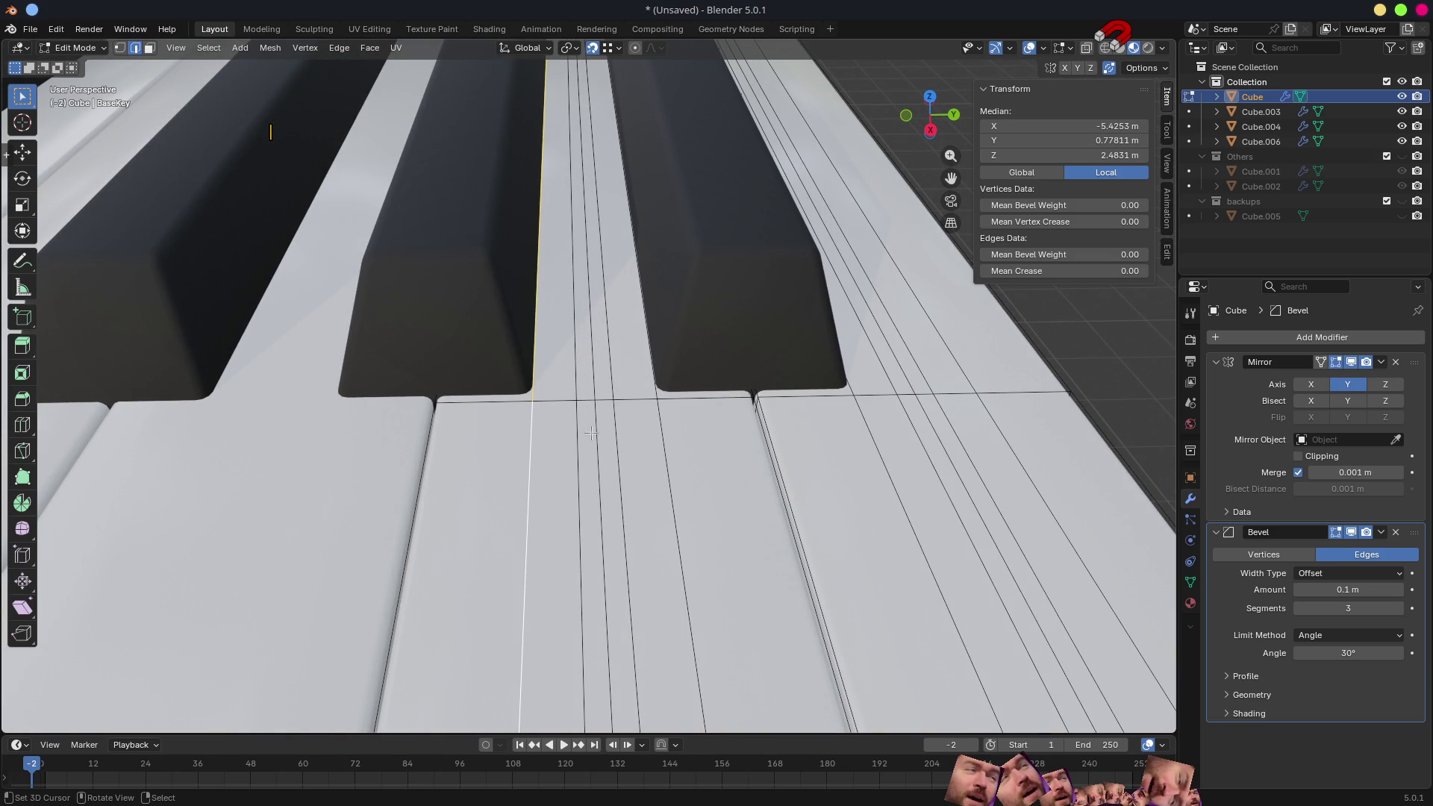
- Scale two key edge loops to 0.836 along Y to draw them closer together
{"action": "key", "text": "ctrl+r"}
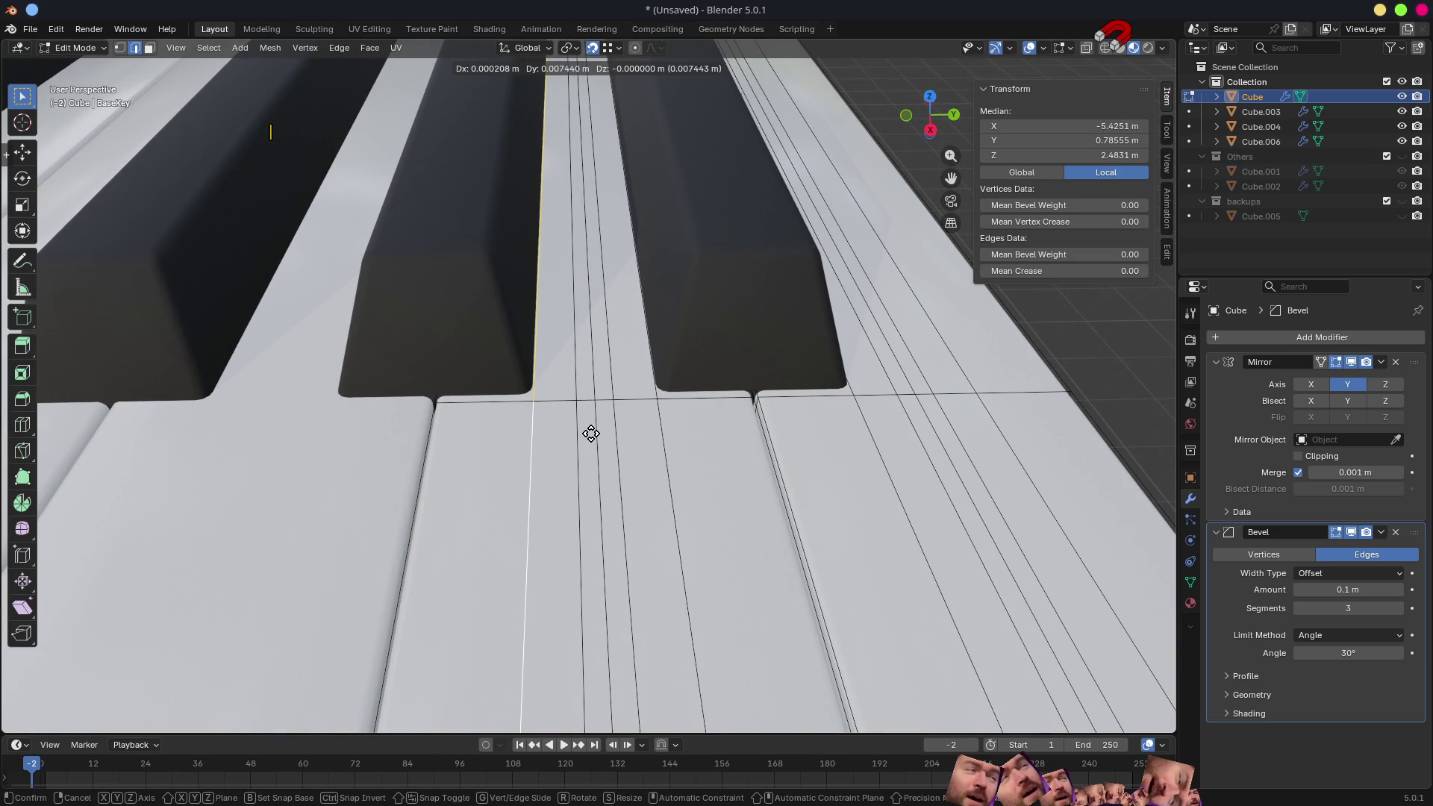
{"action": "key", "text": "Escape"}
{"action": "left_click", "coordinate": [665, 432], "text": "alt+shift"}
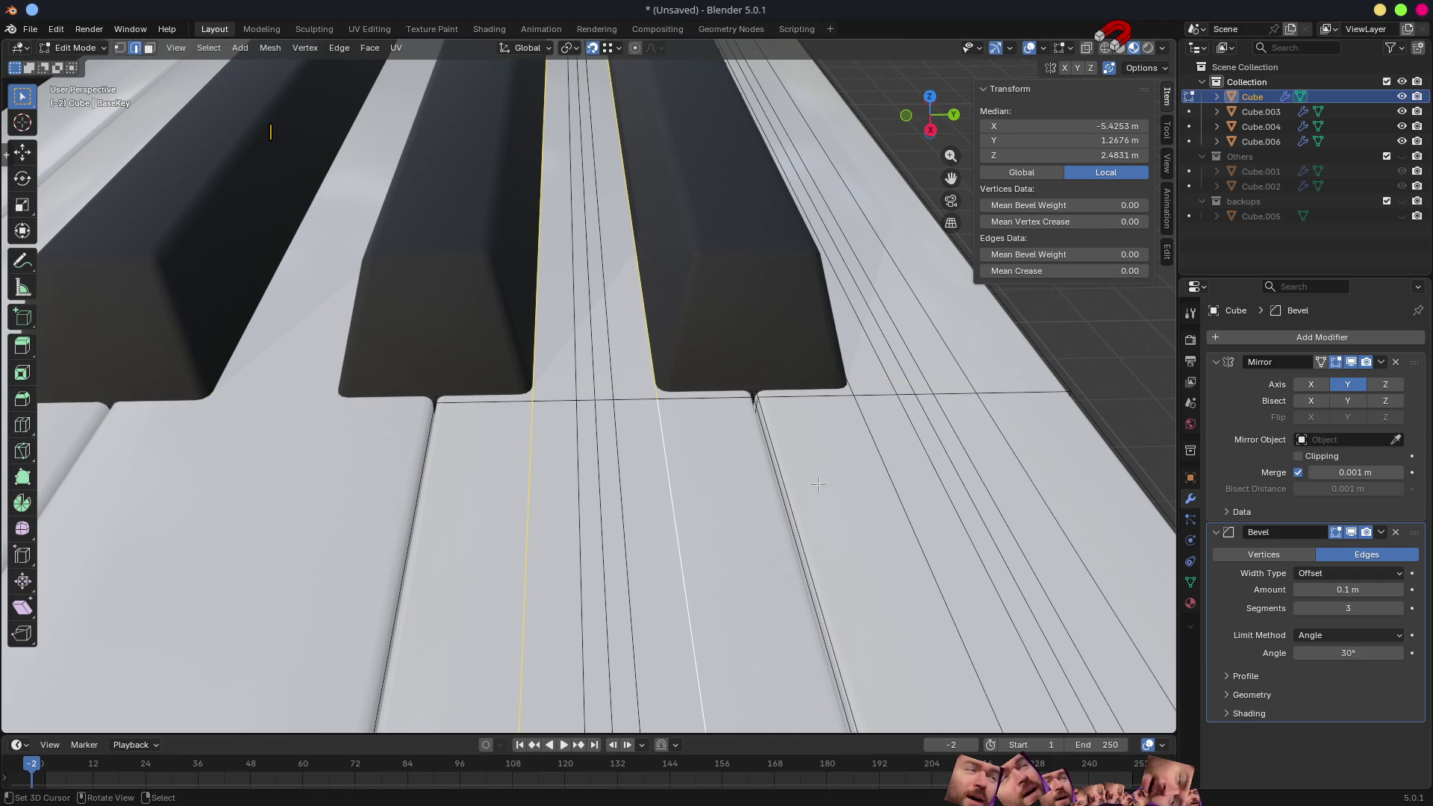
{"action": "key", "text": "s"}
{"action": "key", "text": "y"}
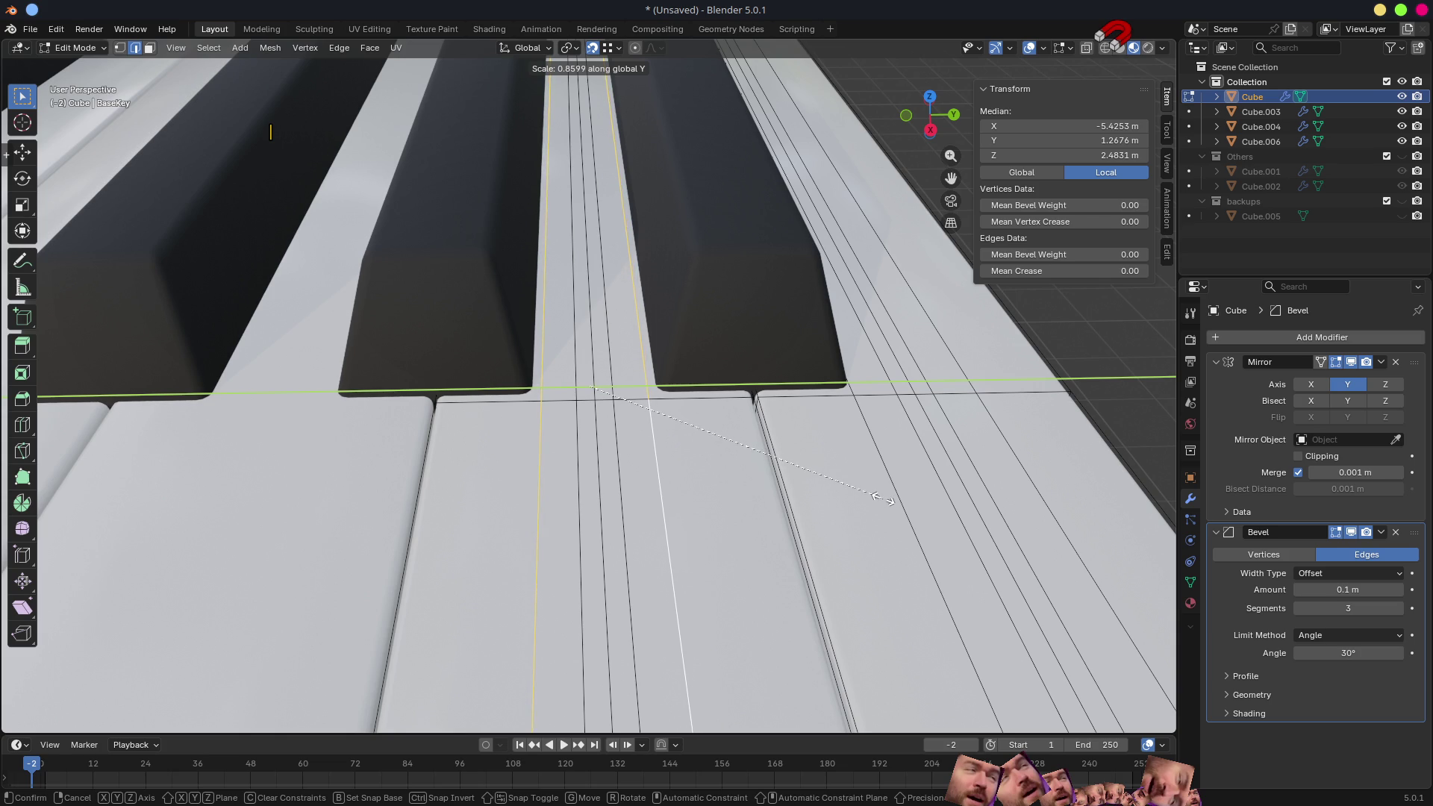
{"action": "left_click", "coordinate": [871, 494]}
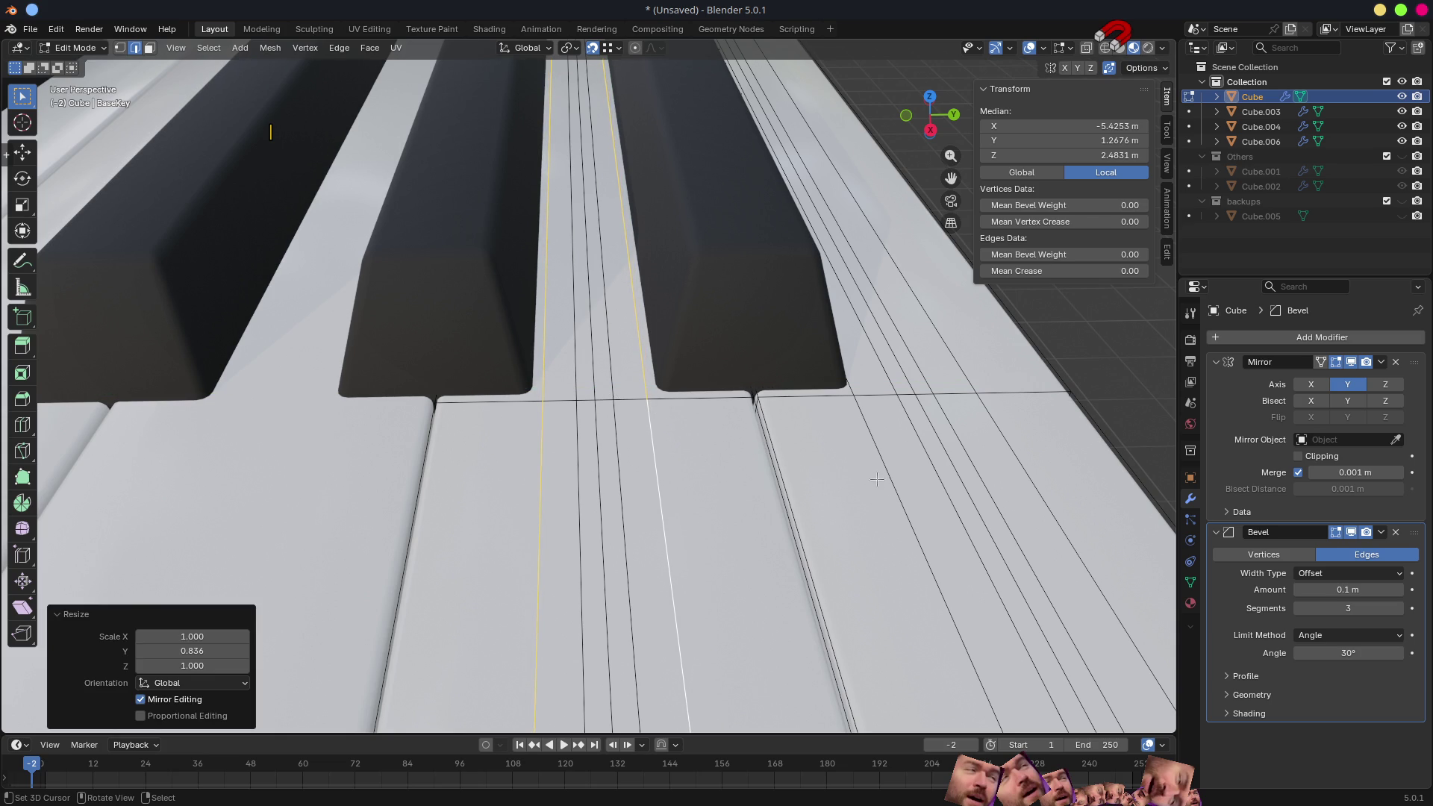
{"action": "scroll", "coordinate": [876, 471], "scroll_direction": "down", "scroll_amount": 3}
{"action": "scroll", "coordinate": [877, 473], "scroll_direction": "down", "scroll_amount": 2}
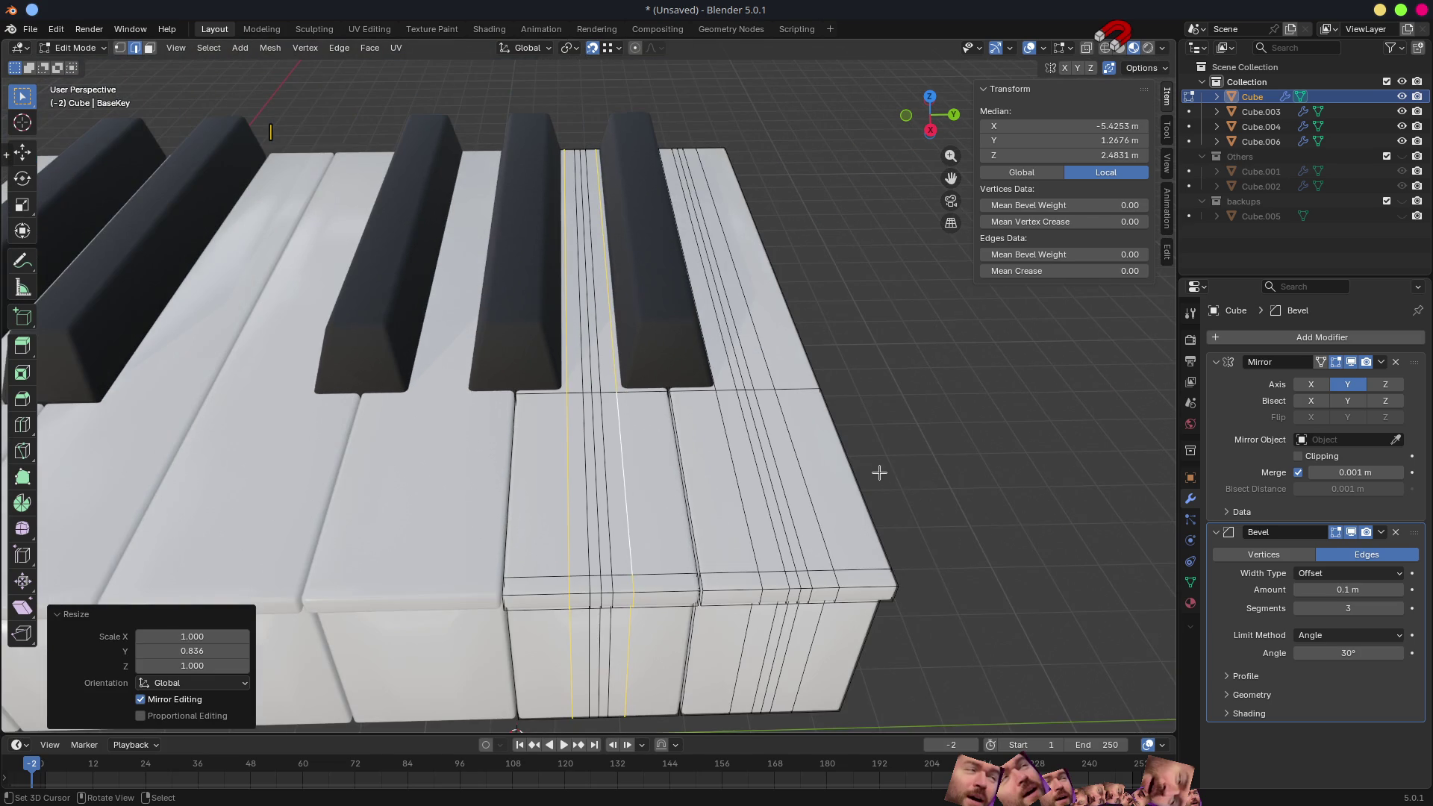
{"action": "scroll", "coordinate": [843, 450], "scroll_direction": "up", "scroll_amount": 3}
- Move an edge on the next key about 0.074 m along Y
{"action": "left_click", "coordinate": [821, 436], "text": "alt"}
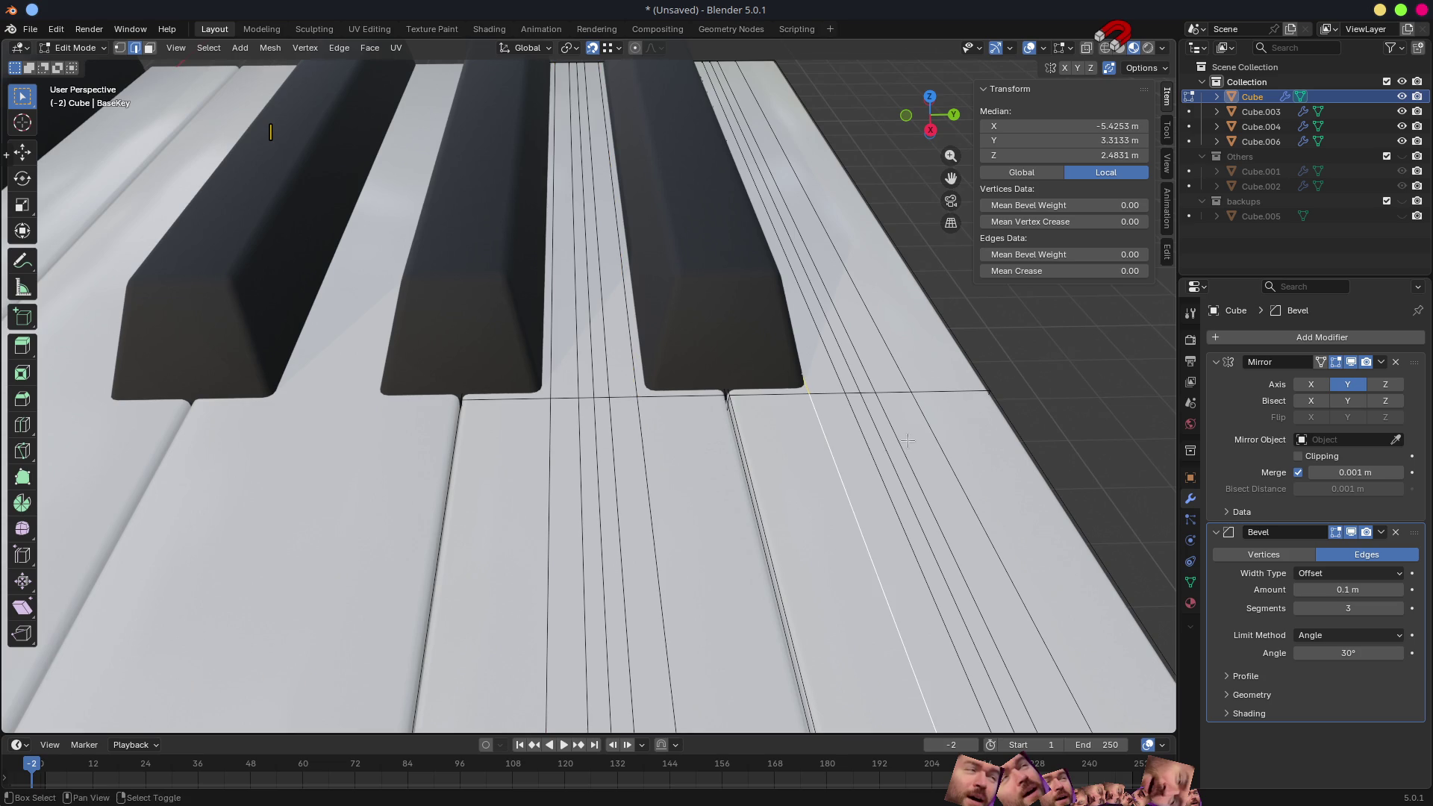
{"action": "middle_click_drag", "start_coordinate": [907, 440], "coordinate": [703, 425]}
{"action": "key", "text": "g"}
{"action": "key", "text": "y"}
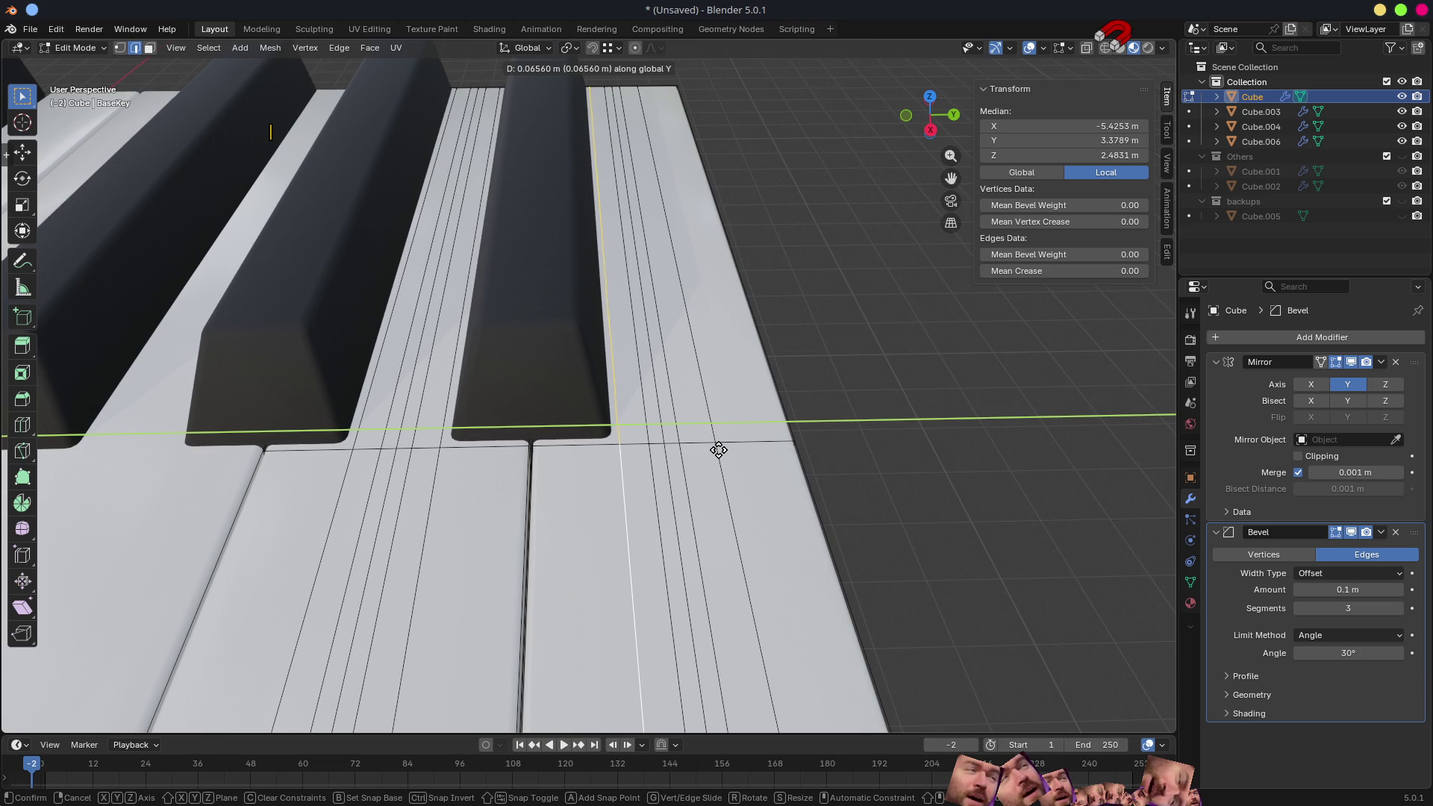
{"action": "left_click", "coordinate": [720, 450]}
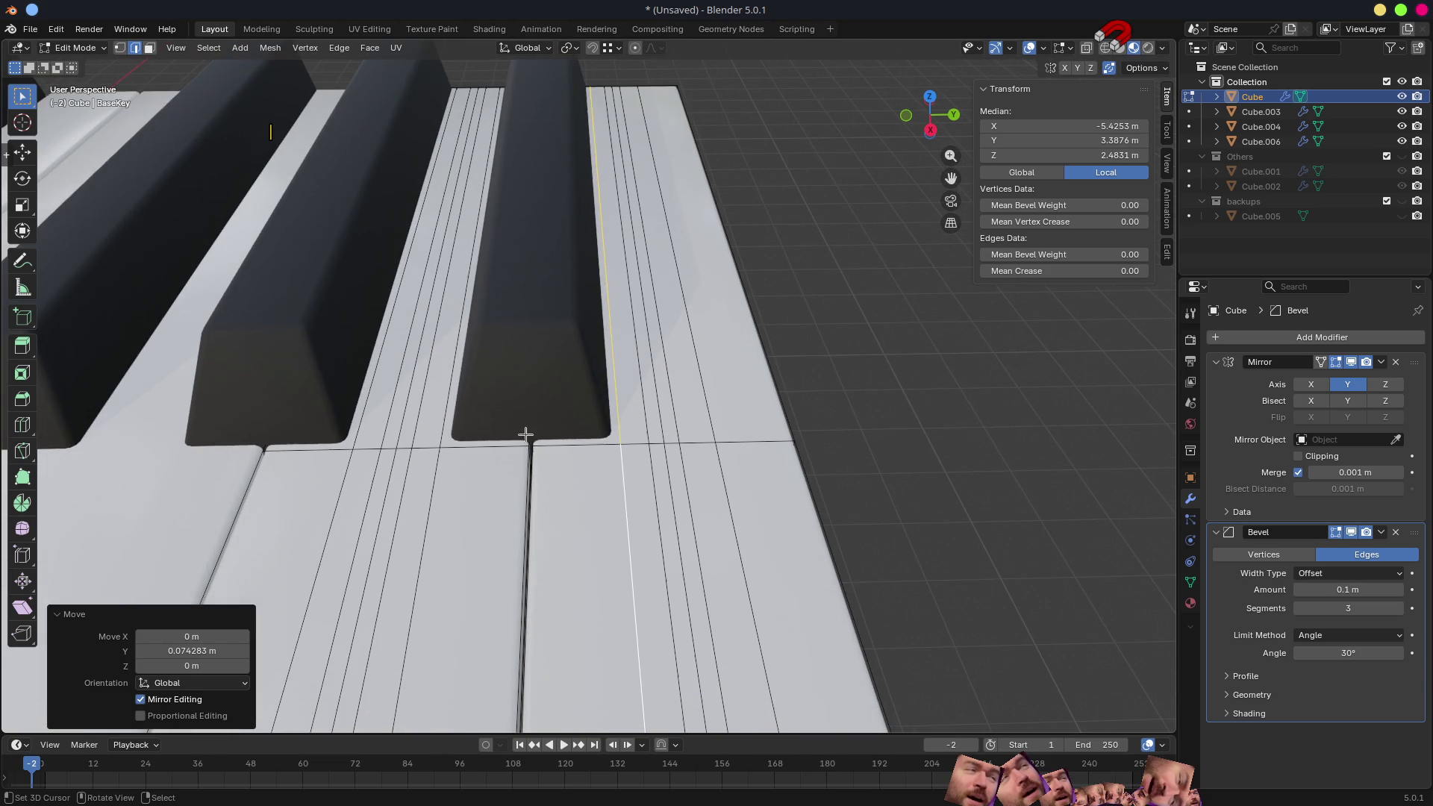
- Delete the faces of the loops around the black key and white strip, then isolate the block
{"action": "key", "text": "alt+a"}
{"action": "left_click", "coordinate": [458, 434], "text": "alt"}
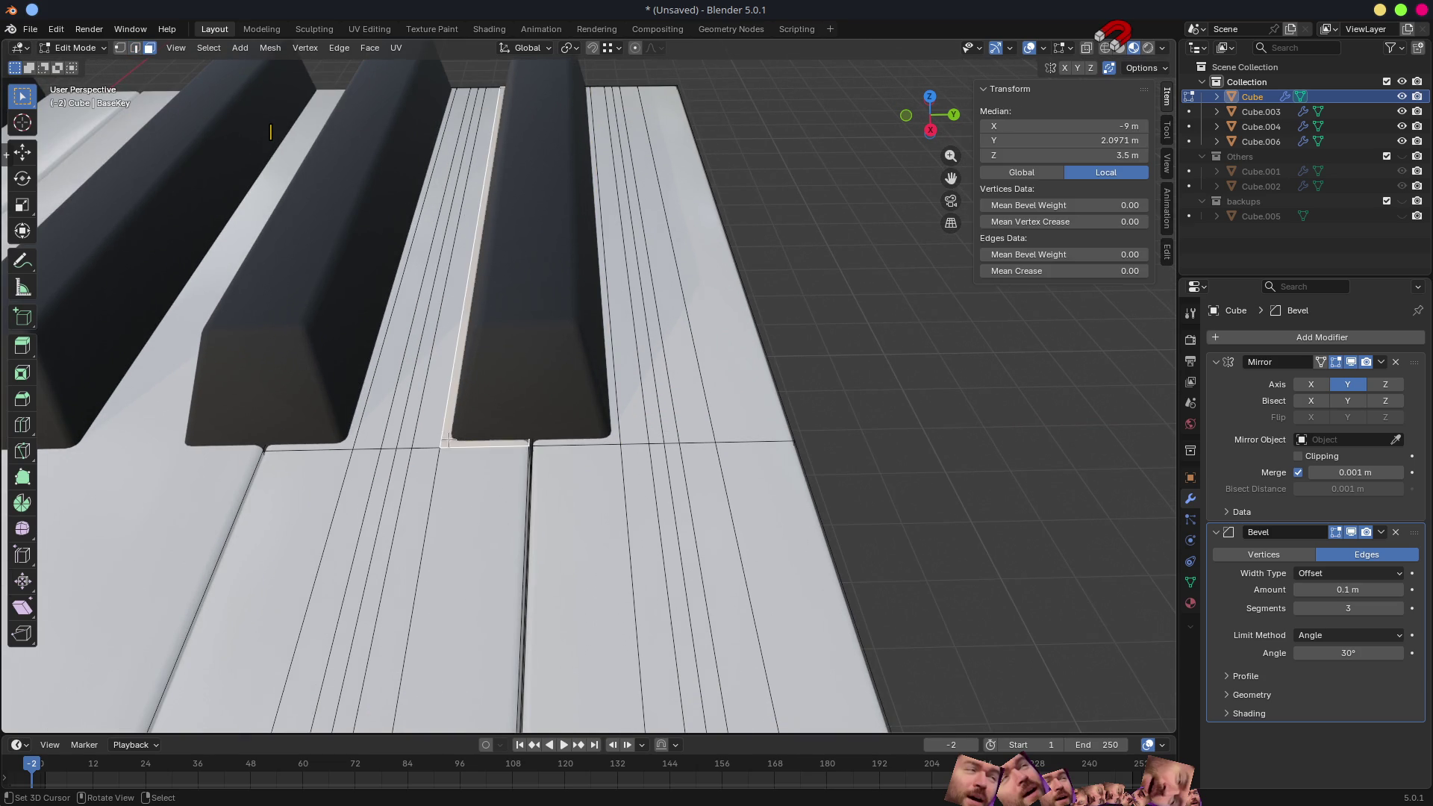
{"action": "left_click", "coordinate": [560, 440], "text": "alt+shift"}
{"action": "left_click", "coordinate": [314, 450], "text": "alt+shift"}
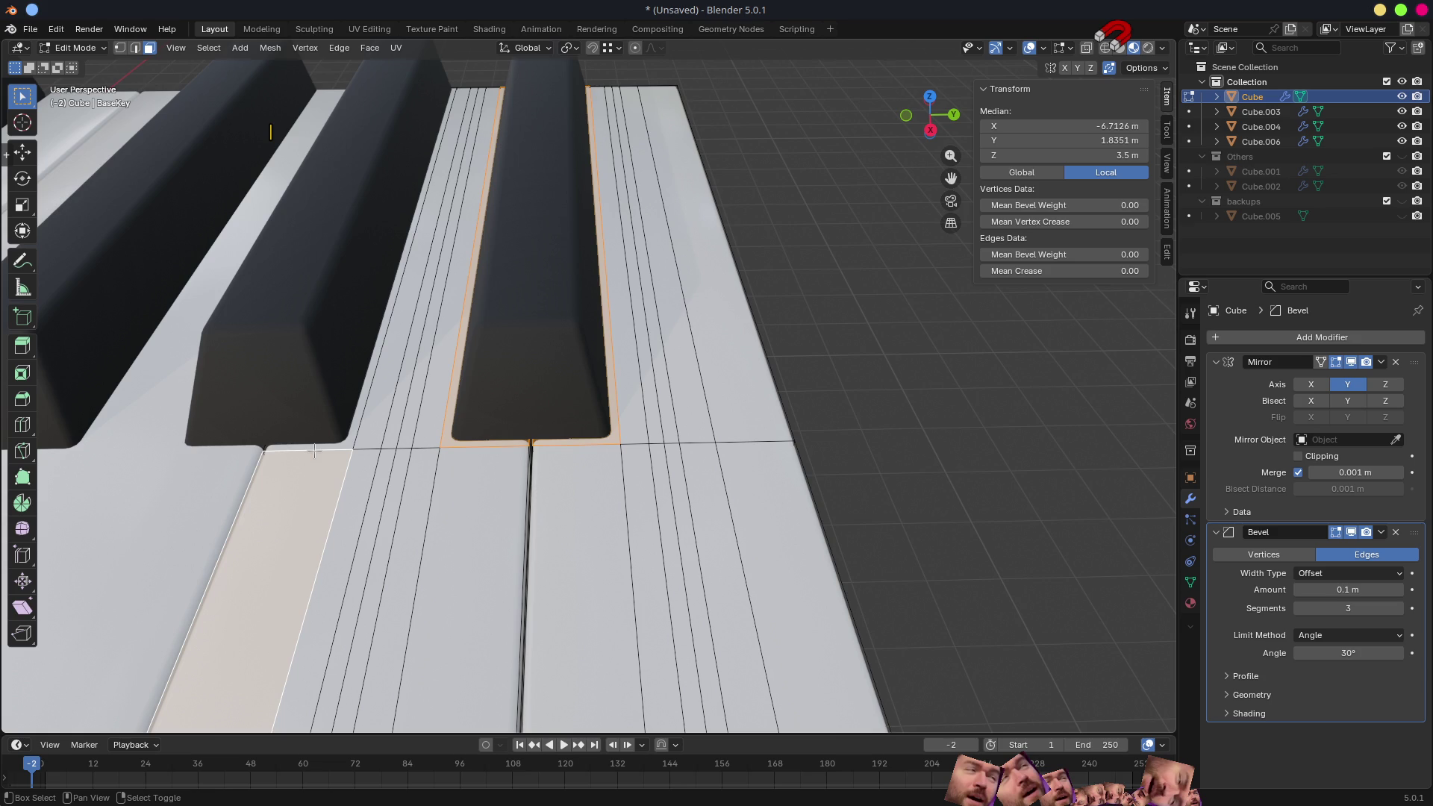
{"action": "left_click", "coordinate": [317, 454], "text": "alt+shift"}
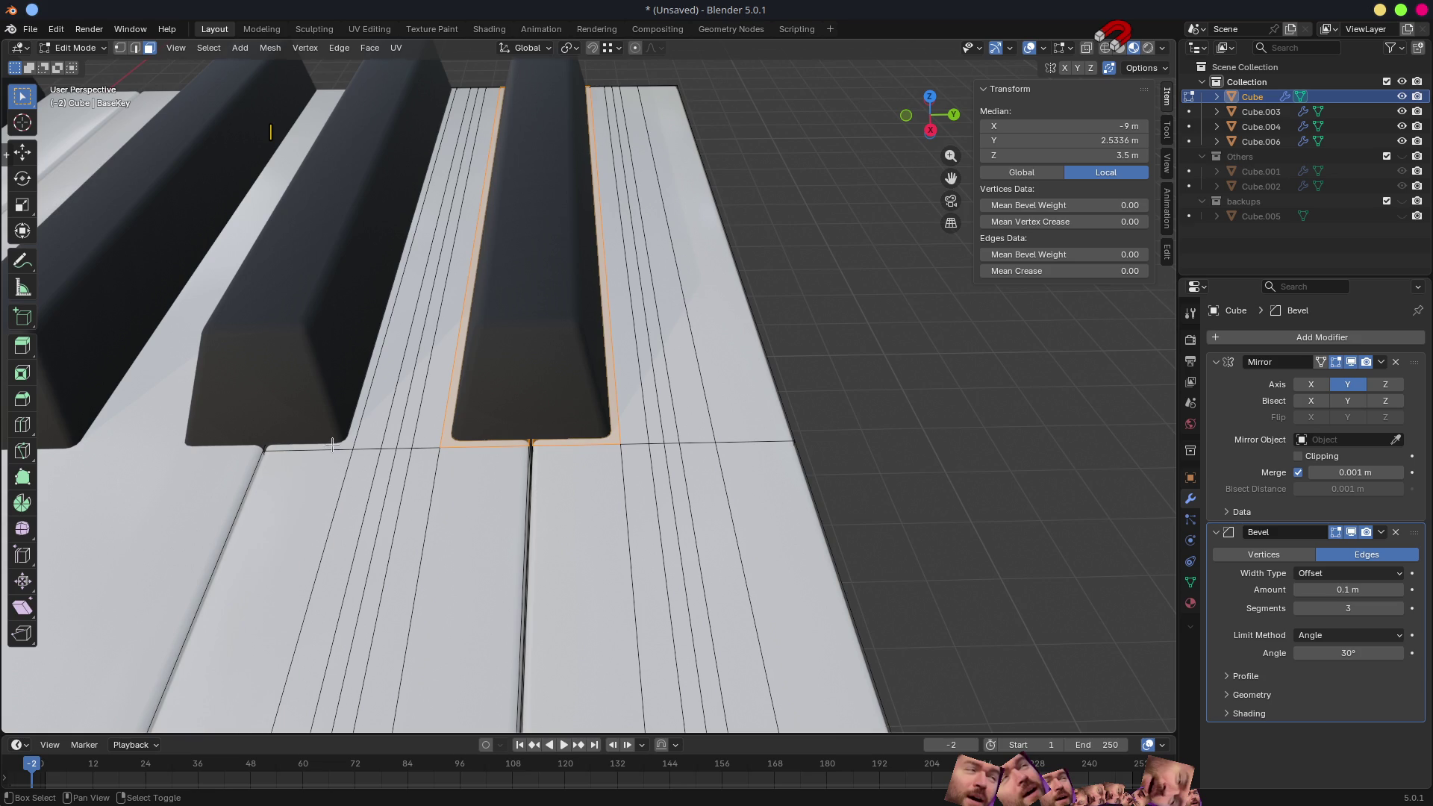
{"action": "left_click", "coordinate": [332, 447], "text": "alt+shift"}
{"action": "key", "text": "x"}
{"action": "left_click", "coordinate": [427, 427]}
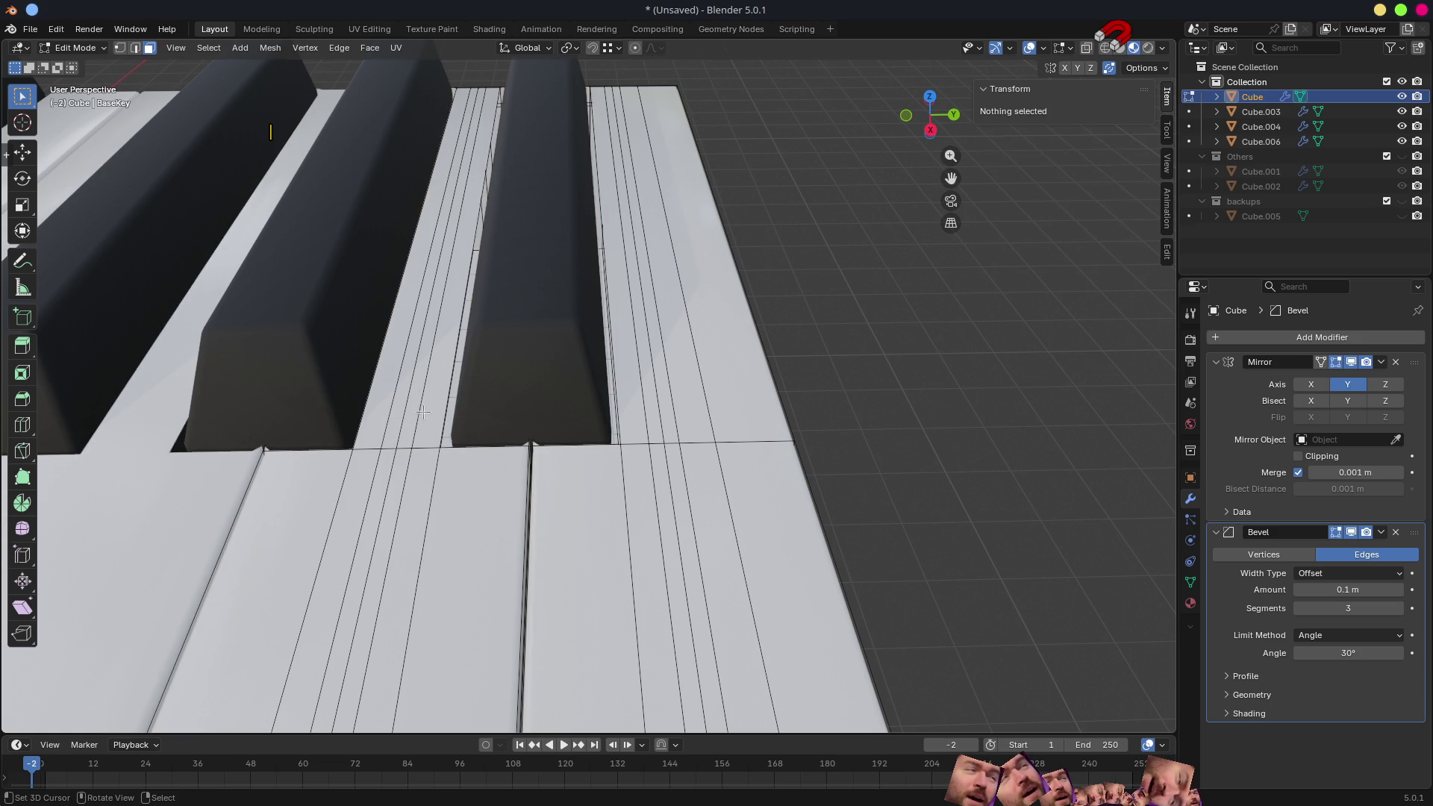
{"action": "key", "text": "KP_Divide"}
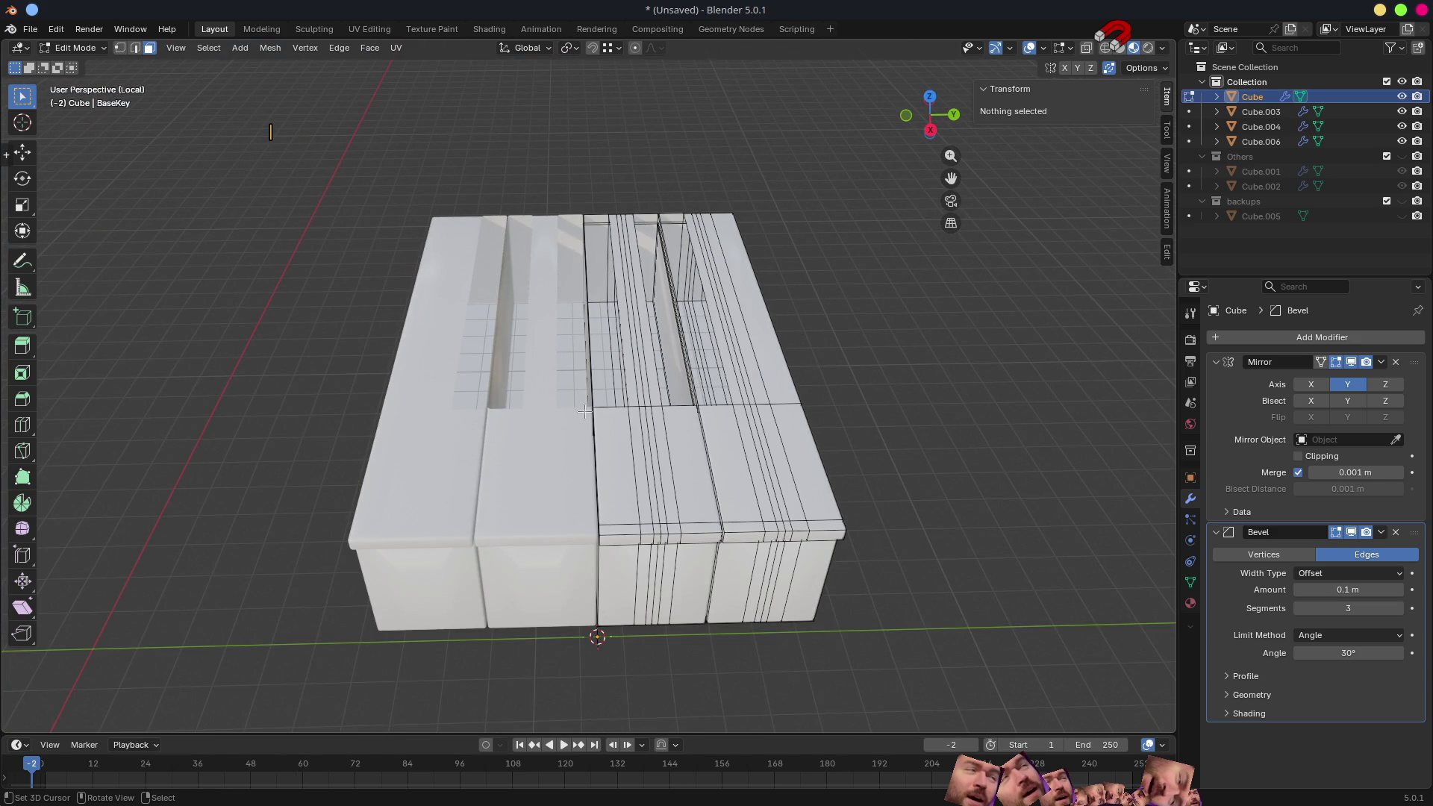
- Hide the Mirror modifier's edit-mode display and probe the block's side and end face strips
{"action": "left_click", "coordinate": [1335, 364]}
{"action": "mouse_move", "coordinate": [464, 400]}
{"action": "middle_mouse_down"}
{"action": "mouse_move", "coordinate": [691, 416]}
{"action": "mouse_move", "coordinate": [593, 334]}
{"action": "mouse_move", "coordinate": [713, 371]}
{"action": "mouse_move", "coordinate": [729, 253]}
{"action": "middle_mouse_up"}
{"action": "scroll", "coordinate": [691, 416], "scroll_direction": "up", "scroll_amount": 5}
{"action": "left_click", "coordinate": [593, 334], "text": "ctrl"}
{"action": "scroll", "coordinate": [594, 333], "scroll_direction": "down", "scroll_amount": 5}
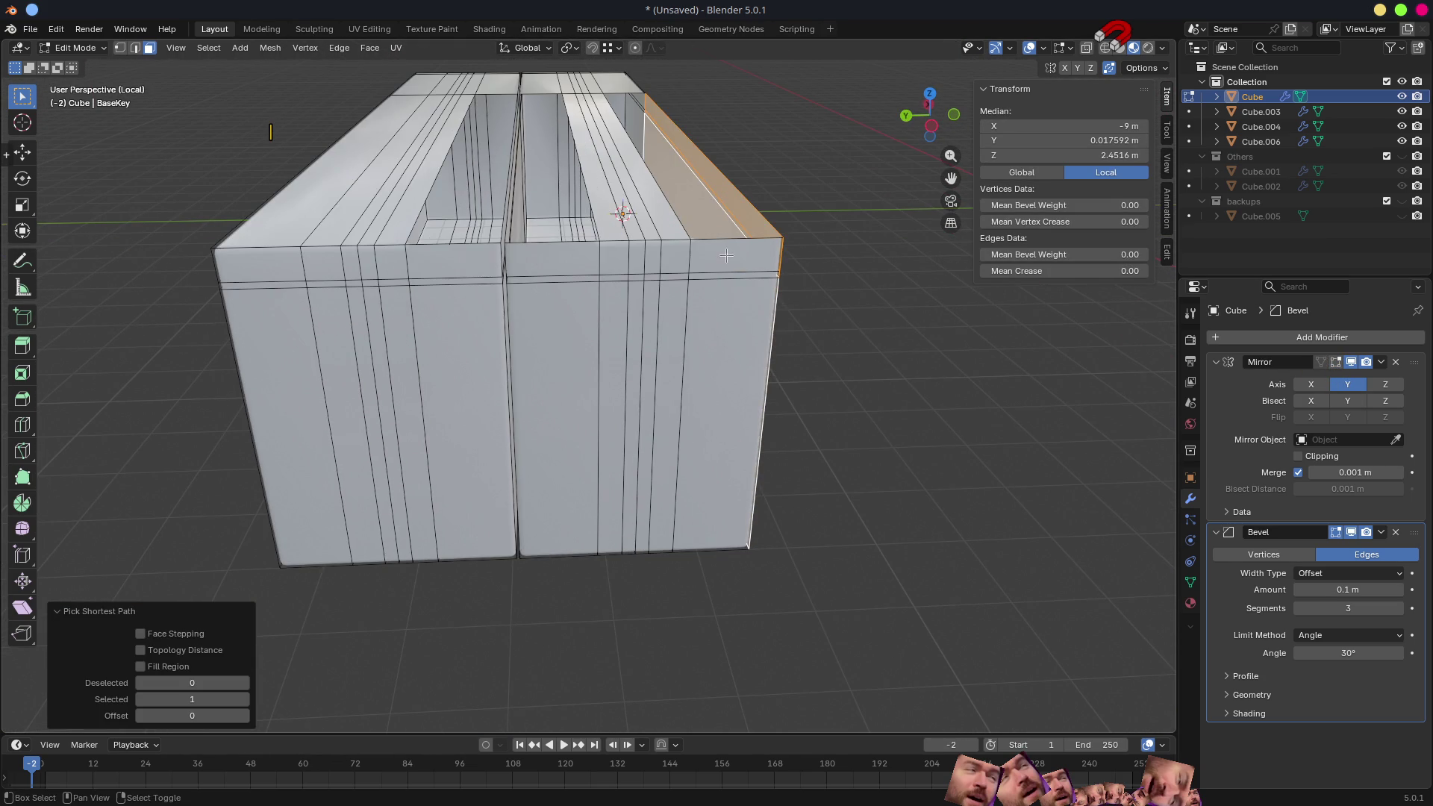
{"action": "left_click", "coordinate": [728, 254], "text": "ctrl"}
{"action": "left_click", "coordinate": [727, 336], "text": "ctrl"}
{"action": "mouse_move", "coordinate": [727, 336]}
{"action": "middle_mouse_down"}
{"action": "mouse_move", "coordinate": [727, 409]}
{"action": "mouse_move", "coordinate": [665, 329]}
{"action": "mouse_move", "coordinate": [423, 378]}
{"action": "middle_mouse_up"}
{"action": "right_click", "coordinate": [665, 329]}
{"action": "left_click", "coordinate": [665, 329]}
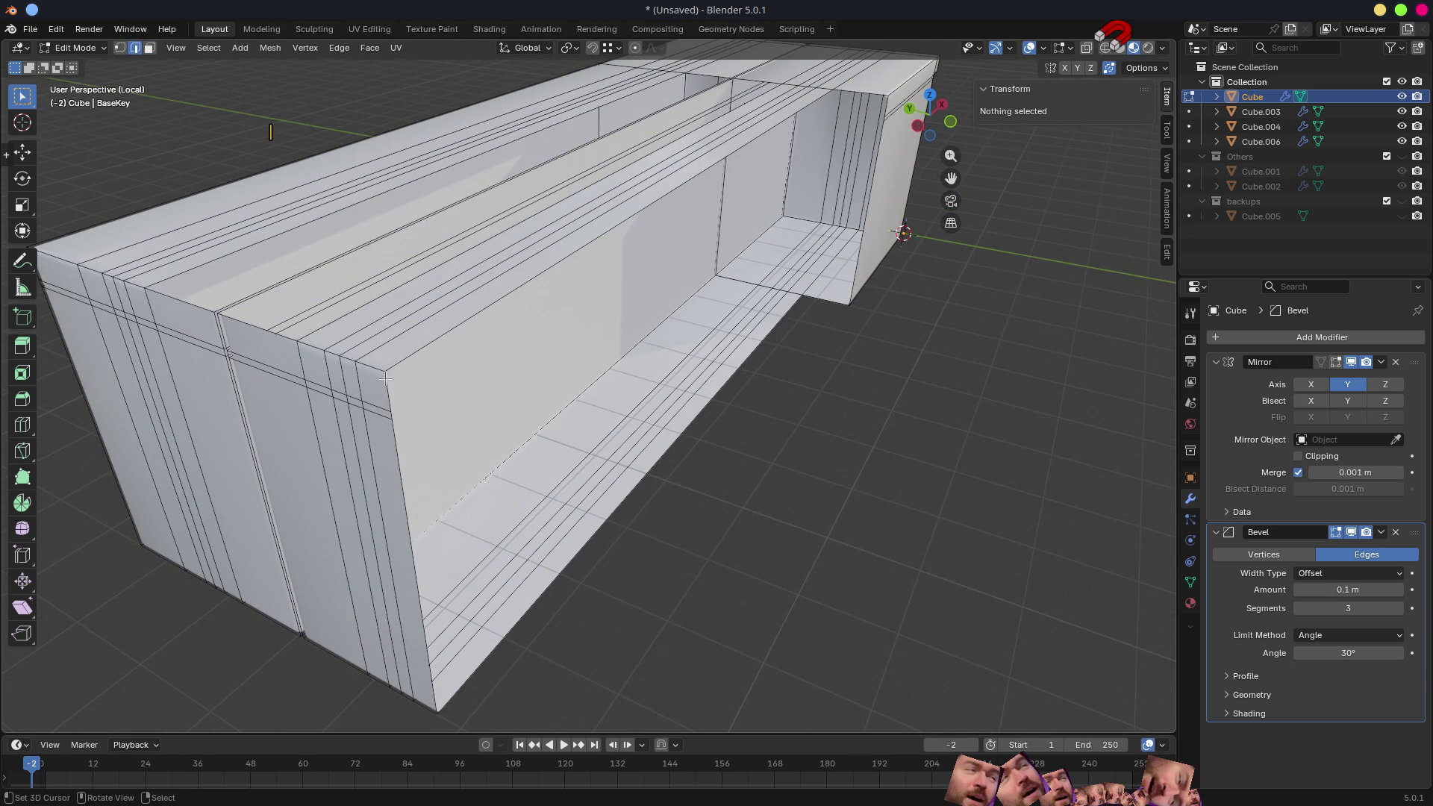
- Dissolve the extra edge loops running across the block's top face
{"action": "left_click", "coordinate": [387, 381]}
{"action": "middle_click_drag", "start_coordinate": [409, 460], "coordinate": [514, 375]}
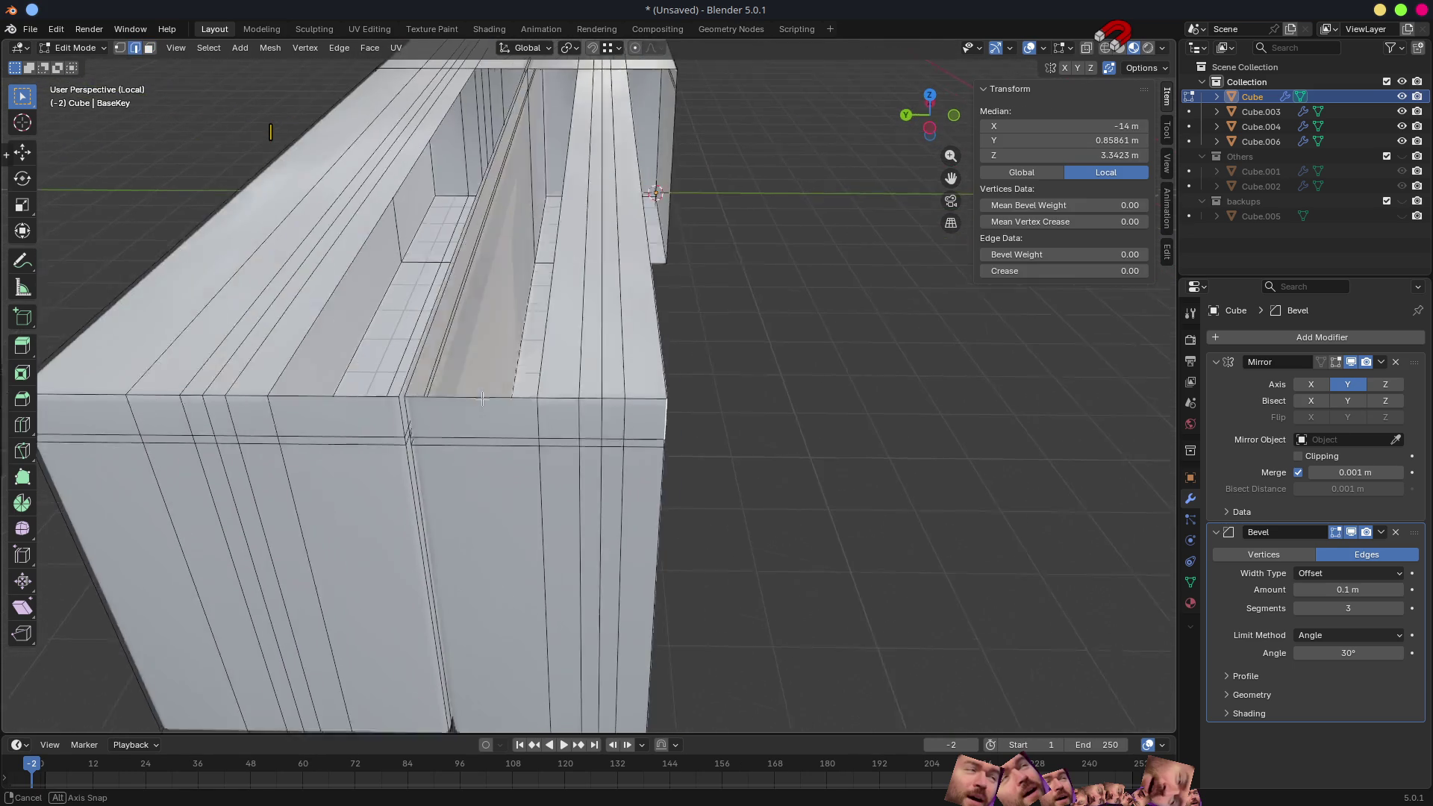
{"action": "left_click", "coordinate": [623, 349], "text": "alt+shift"}
{"action": "left_click", "coordinate": [588, 363], "text": "alt+shift"}
{"action": "key", "text": "ctrl+x"}
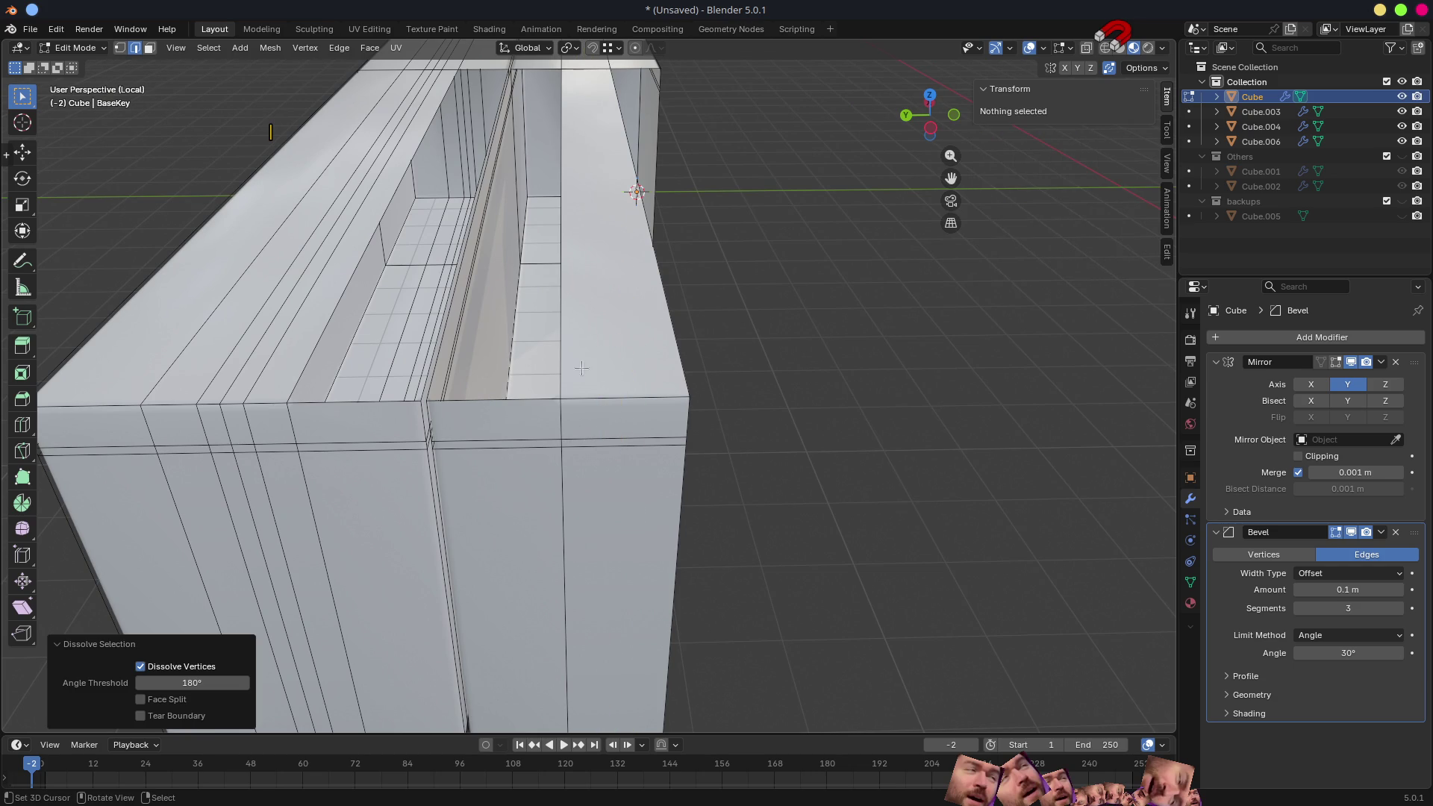
- In face select, delete the top, front and neighbouring long face strips to open the block
{"action": "middle_click_drag", "start_coordinate": [581, 367], "coordinate": [537, 459]}
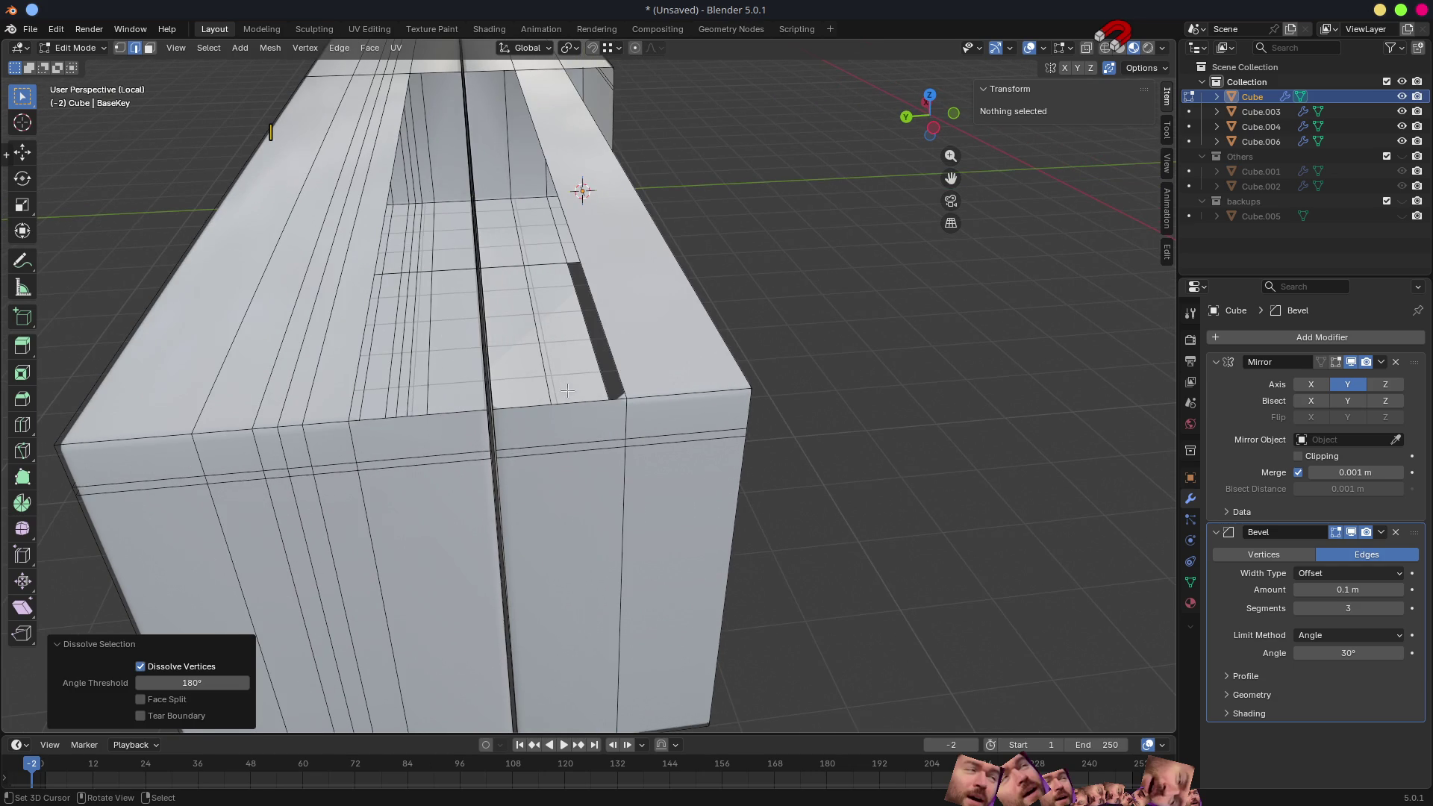
{"action": "key", "text": "3"}
{"action": "left_click", "coordinate": [542, 431]}
{"action": "left_click", "coordinate": [558, 523], "text": "shift"}
{"action": "left_click", "coordinate": [446, 443], "text": "shift"}
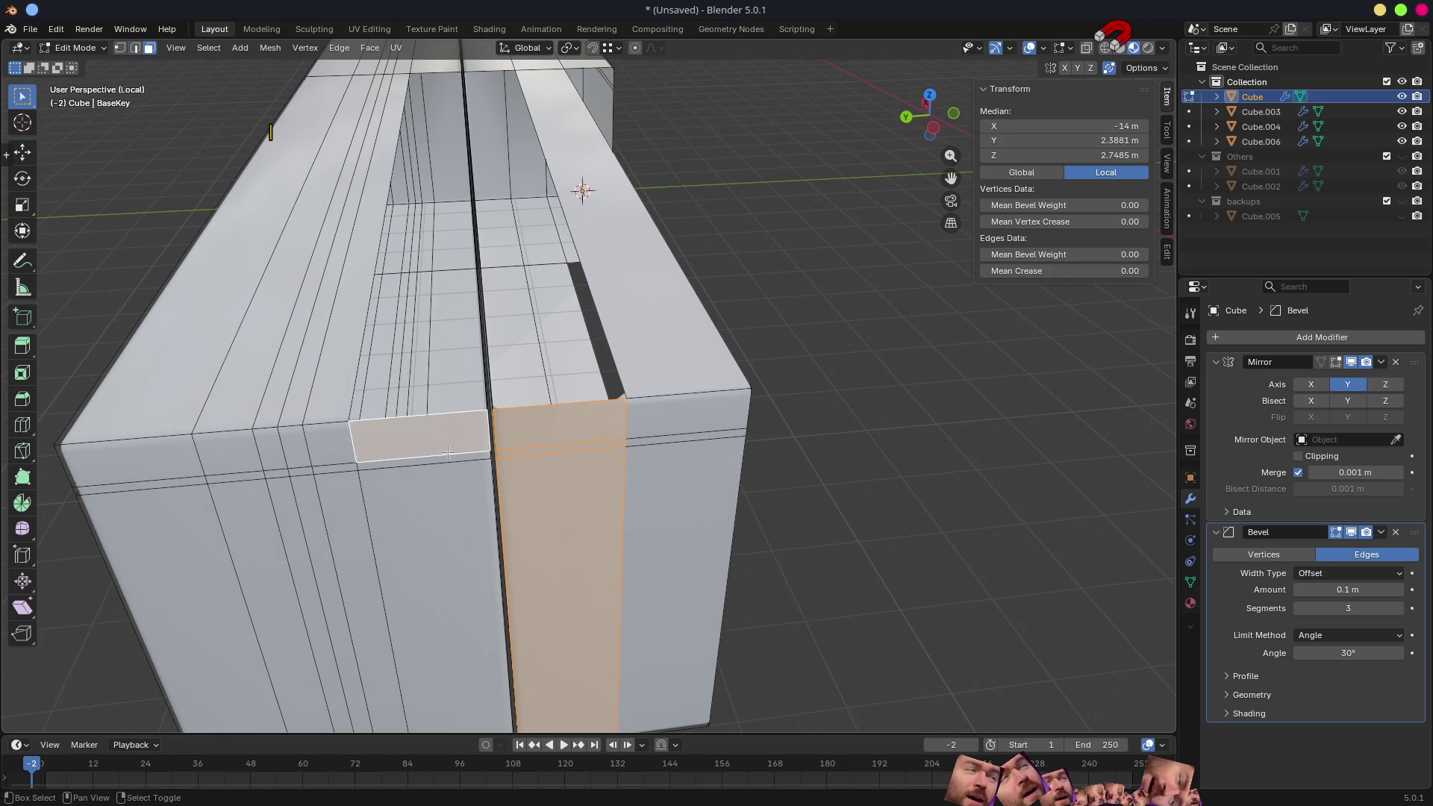
{"action": "key", "text": "x"}
{"action": "left_click", "coordinate": [465, 518]}
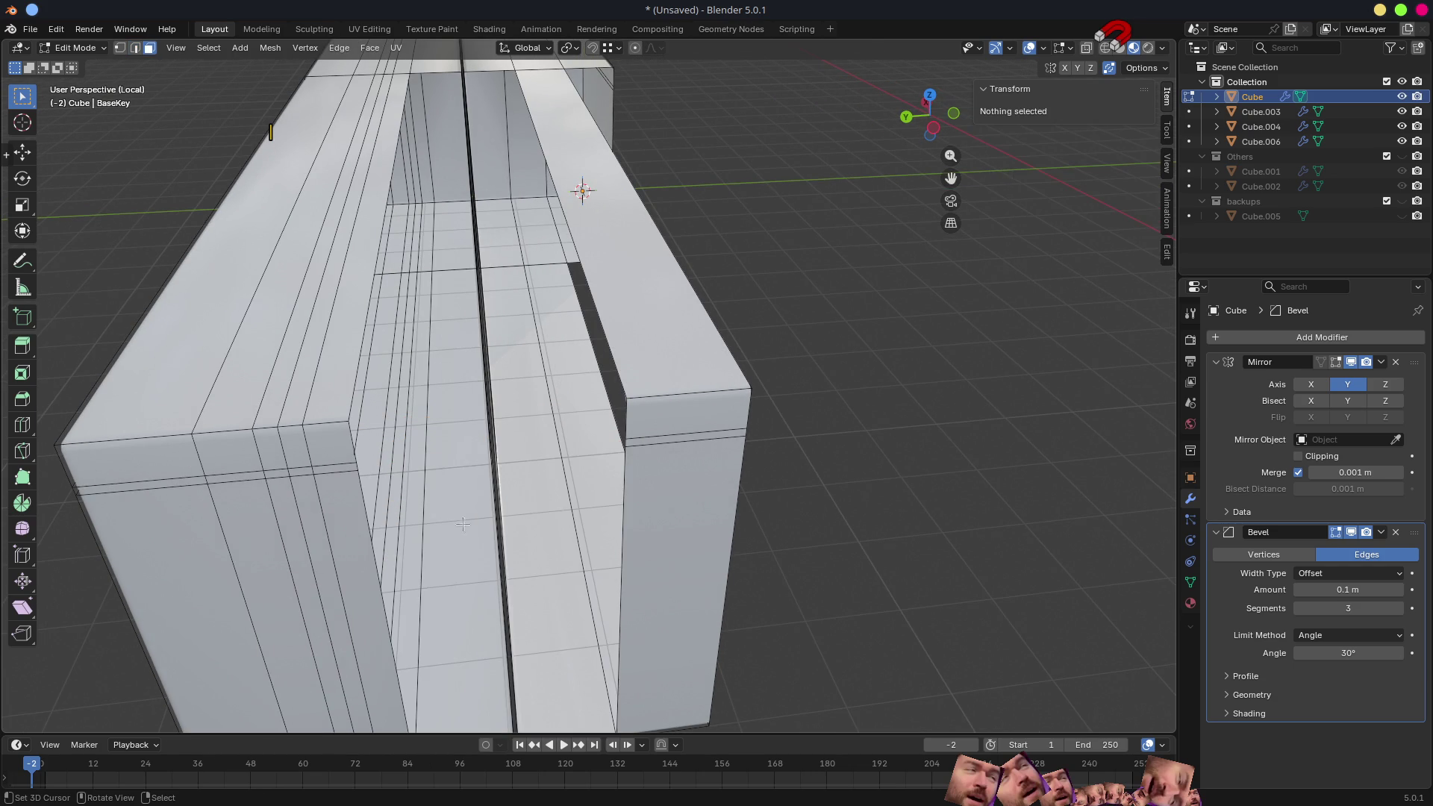
{"action": "left_click", "coordinate": [464, 518]}
{"action": "left_click", "coordinate": [507, 509], "text": "shift"}
{"action": "scroll", "coordinate": [523, 517], "scroll_direction": "down", "scroll_amount": 4}
{"action": "key", "text": "x"}
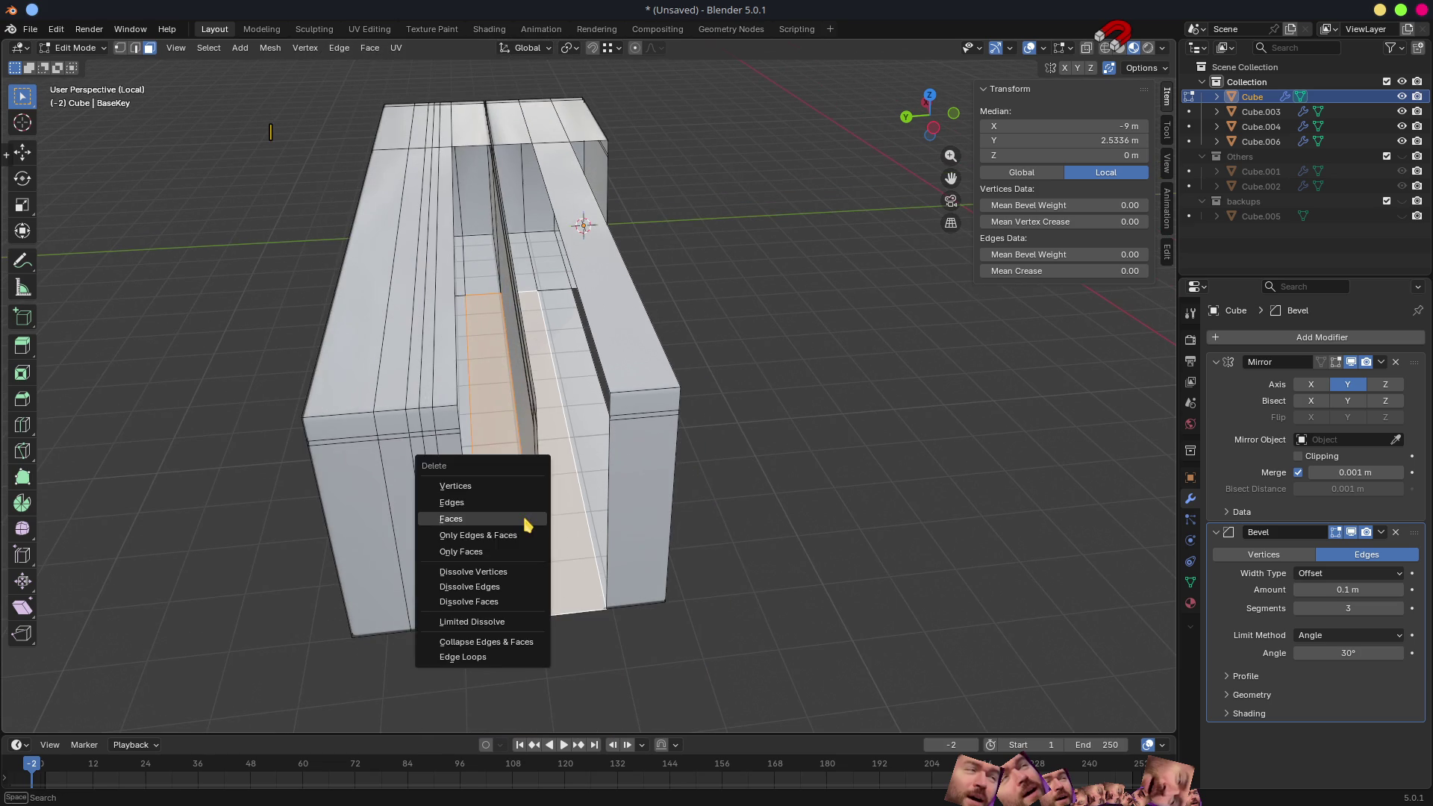
{"action": "left_click", "coordinate": [531, 512]}
- Delete the remaining thin and large panel faces, leaving two open top panels with a gap
{"action": "middle_click_drag", "start_coordinate": [528, 512], "coordinate": [507, 451]}
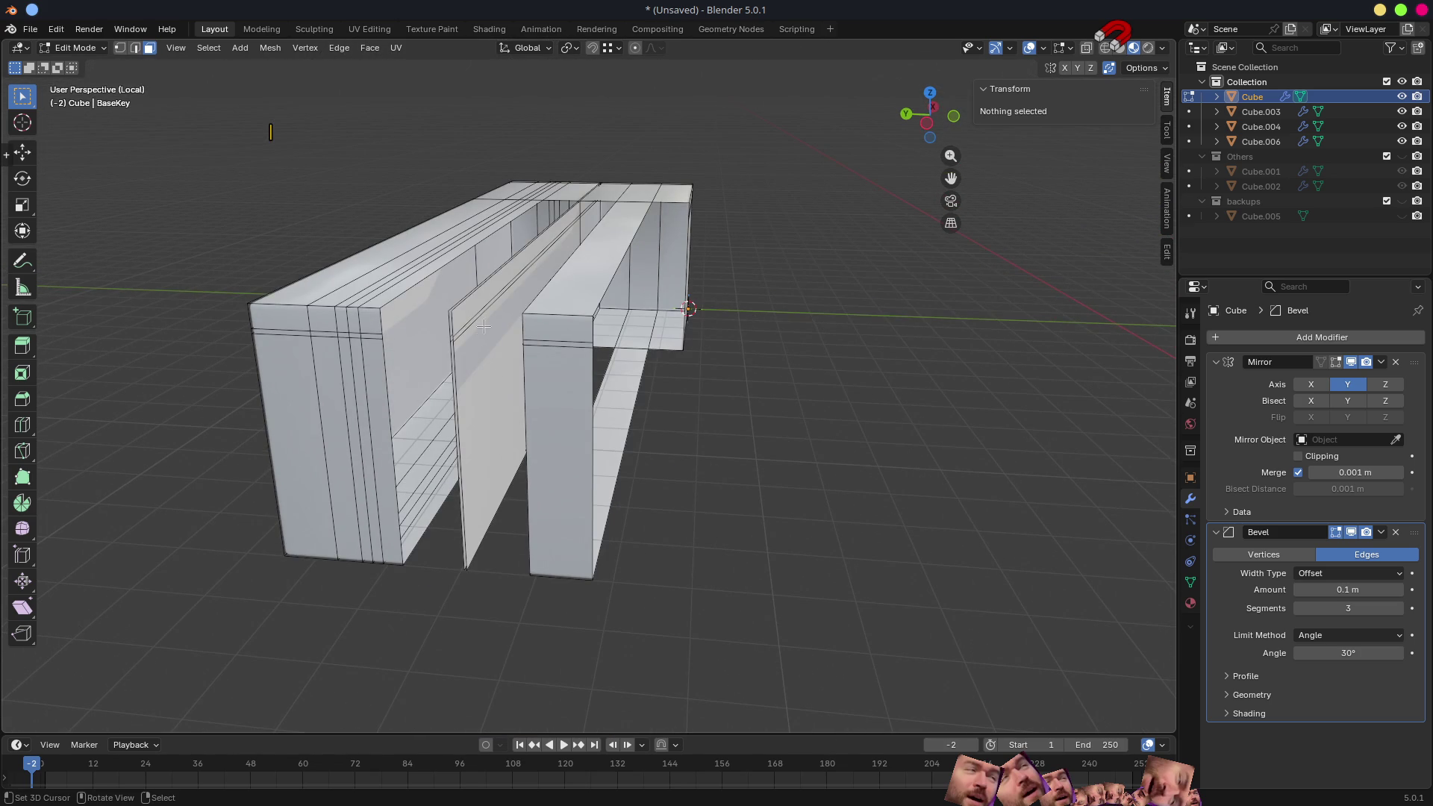
{"action": "left_click", "coordinate": [464, 313]}
{"action": "scroll", "coordinate": [448, 318], "scroll_direction": "up", "scroll_amount": 3}
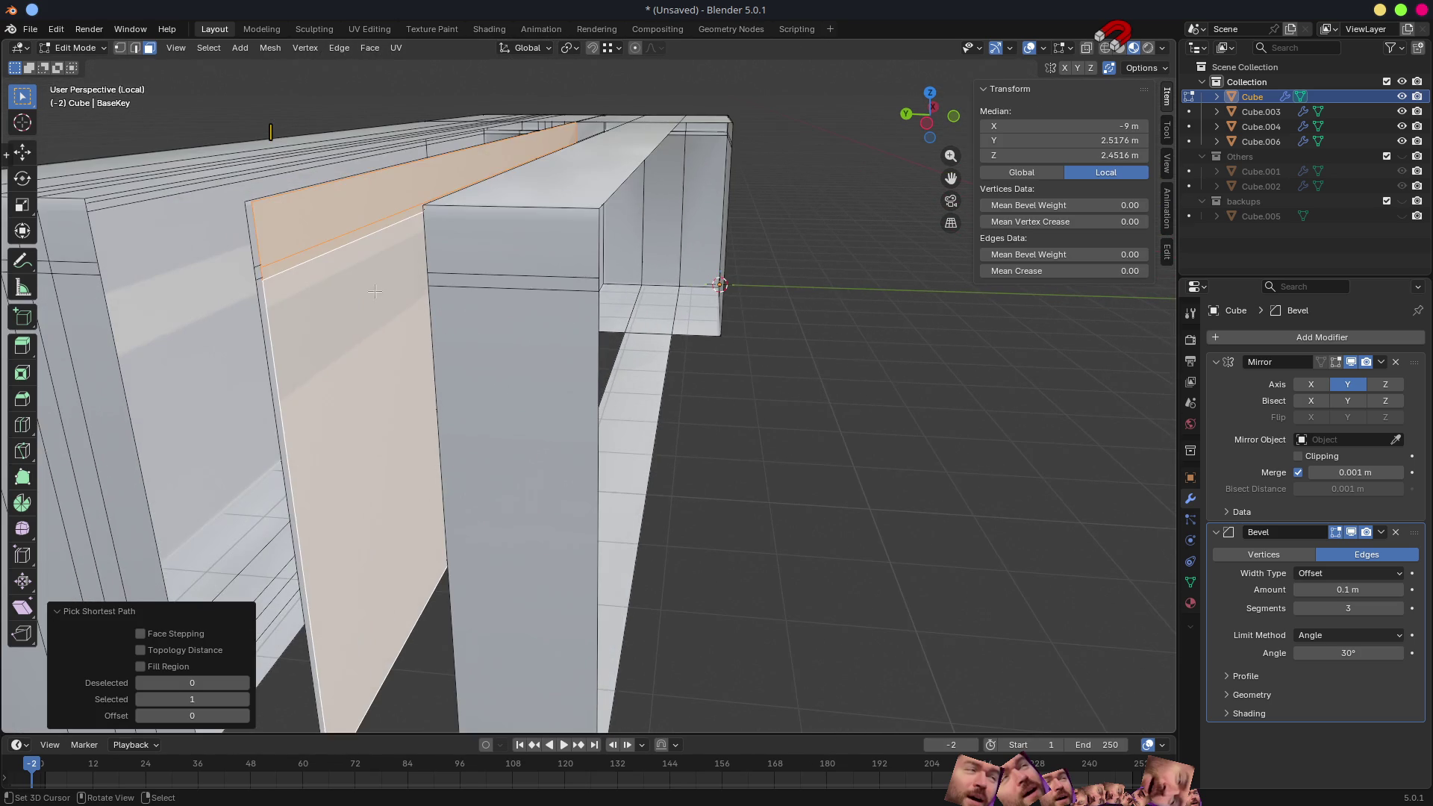
{"action": "middle_click_drag", "start_coordinate": [375, 291], "coordinate": [511, 243]}
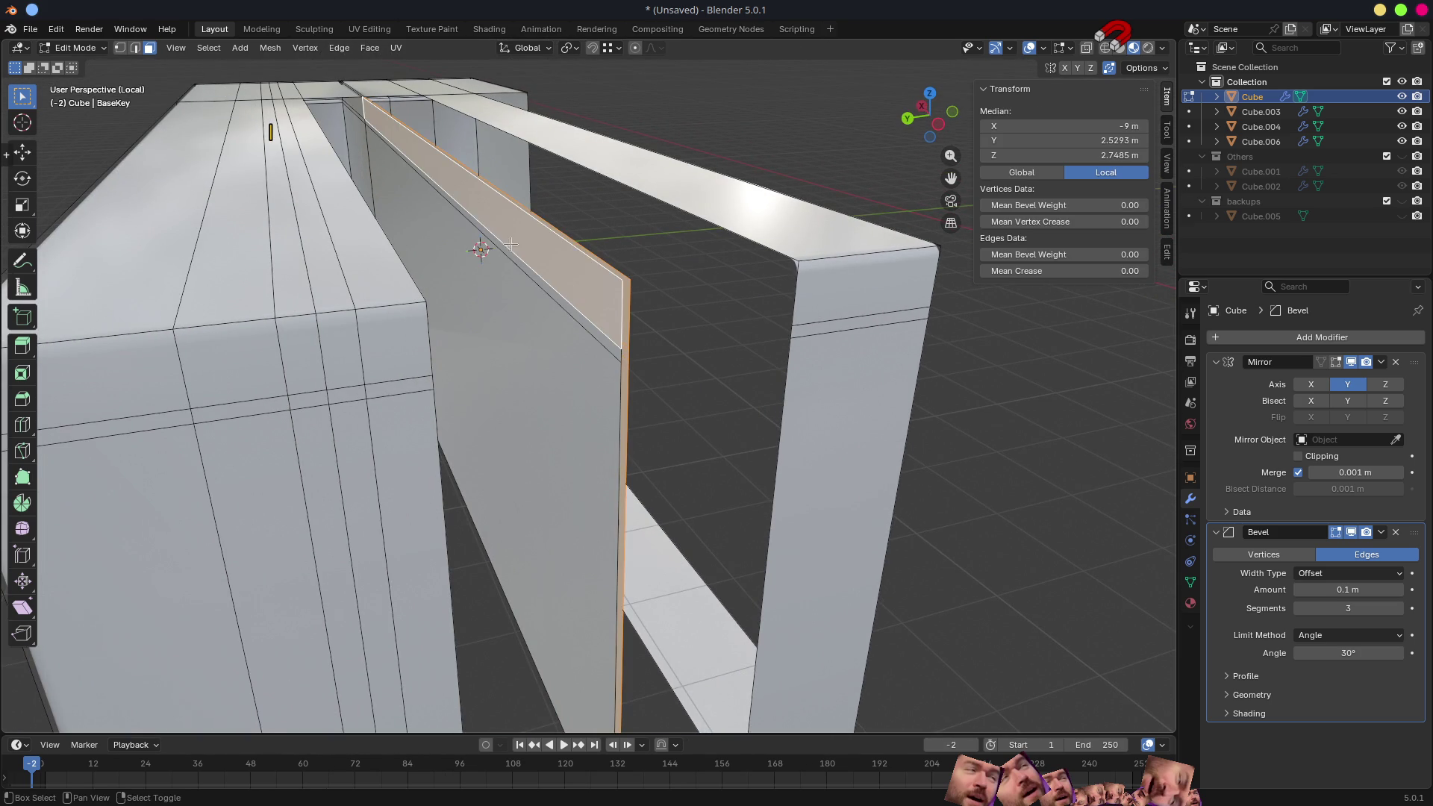
{"action": "left_click", "coordinate": [537, 304], "text": "shift"}
{"action": "key", "text": "x"}
{"action": "middle_click_drag", "start_coordinate": [538, 310], "coordinate": [506, 307]}
{"action": "mouse_move", "coordinate": [505, 88]}
{"action": "middle_mouse_down"}
{"action": "mouse_move", "coordinate": [645, 297]}
{"action": "mouse_move", "coordinate": [552, 437]}
{"action": "middle_mouse_up"}
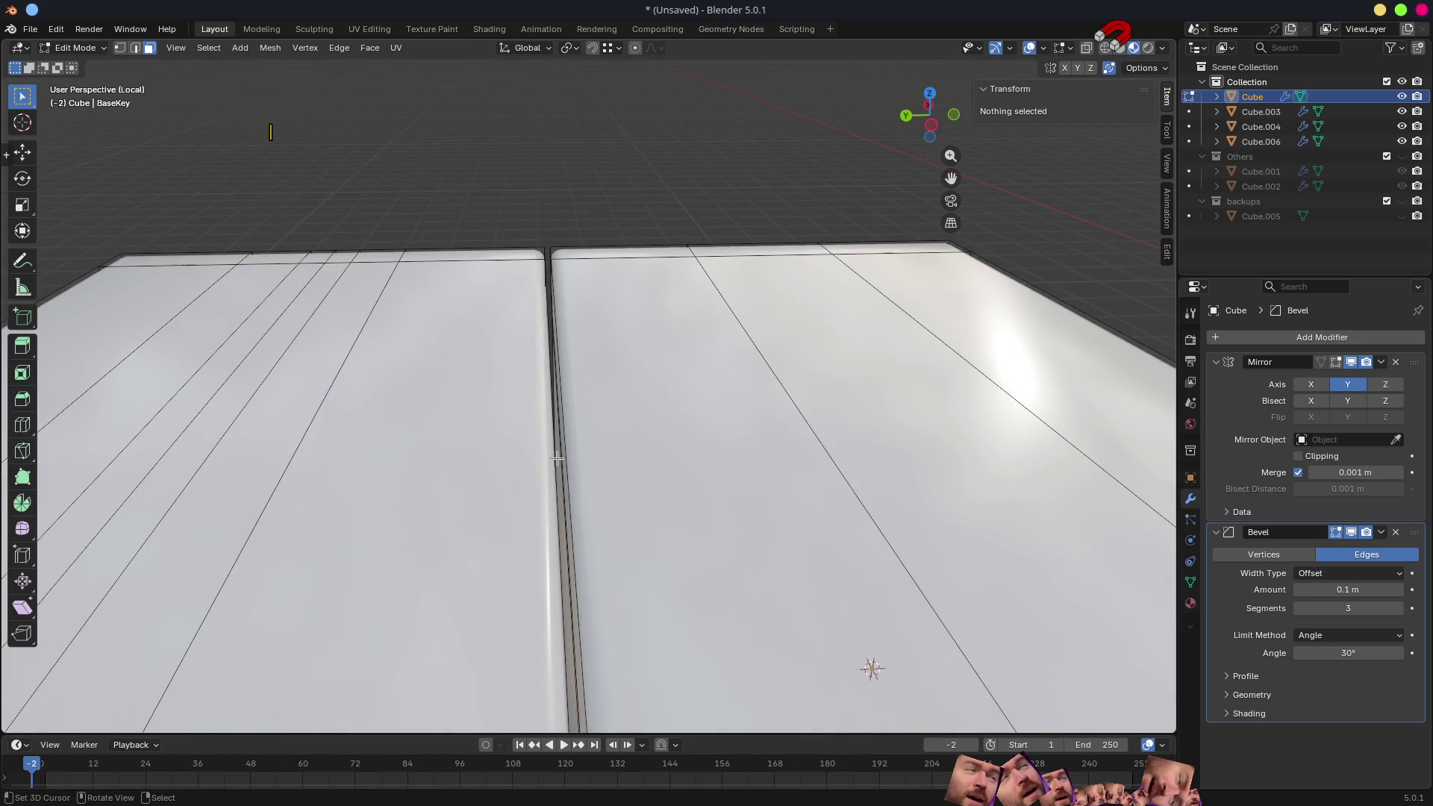
{"action": "scroll", "coordinate": [569, 511], "scroll_direction": "down", "scroll_amount": 3}
{"action": "scroll", "coordinate": [618, 516], "scroll_direction": "up", "scroll_amount": 3}
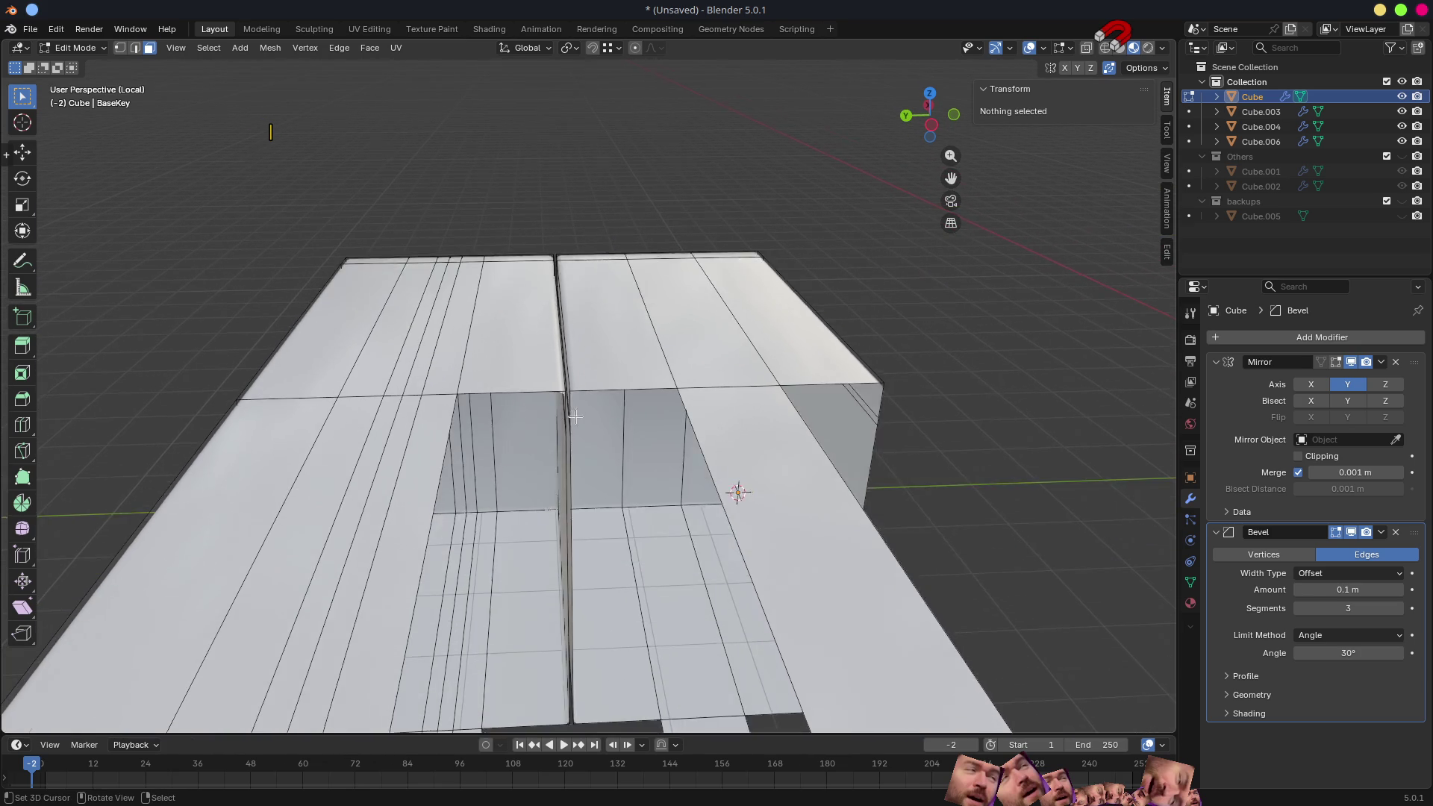
{"action": "scroll", "coordinate": [617, 516], "scroll_direction": "up", "scroll_amount": 3}
{"action": "mouse_move", "coordinate": [617, 515]}
{"action": "middle_mouse_down"}
{"action": "mouse_move", "coordinate": [526, 495]}
{"action": "mouse_move", "coordinate": [667, 528]}
{"action": "mouse_move", "coordinate": [640, 538]}
{"action": "middle_mouse_up"}
- Extrude the edge beside the panel gap along Y to start the key's side wall
{"action": "left_click", "coordinate": [533, 416]}
{"action": "left_click", "coordinate": [533, 489], "text": "ctrl"}
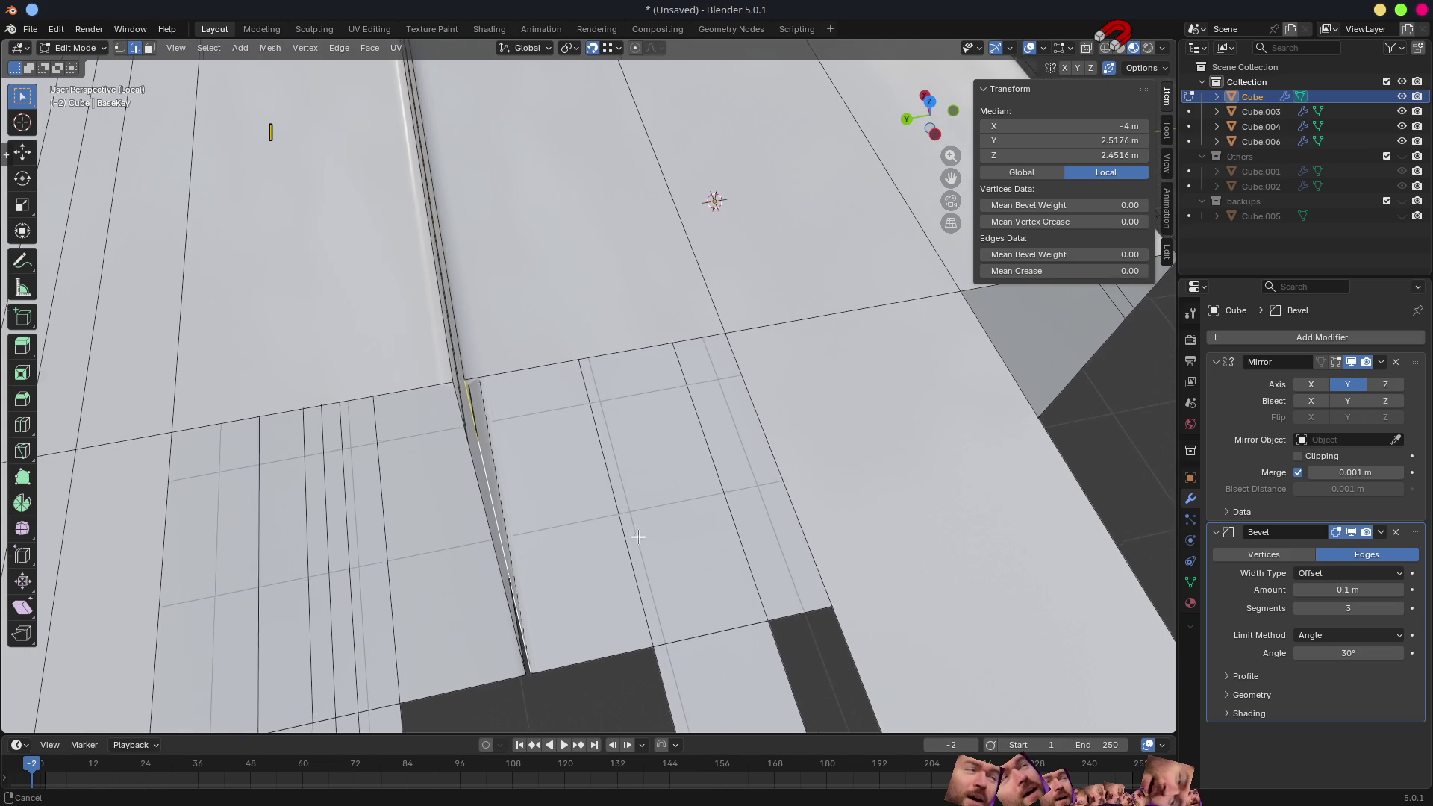
{"action": "key", "text": "e"}
{"action": "key", "text": "y"}
{"action": "left_click", "coordinate": [438, 414]}
{"action": "mouse_move", "coordinate": [438, 415]}
{"action": "middle_mouse_down"}
{"action": "mouse_move", "coordinate": [441, 447]}
{"action": "mouse_move", "coordinate": [492, 420]}
{"action": "middle_mouse_up"}
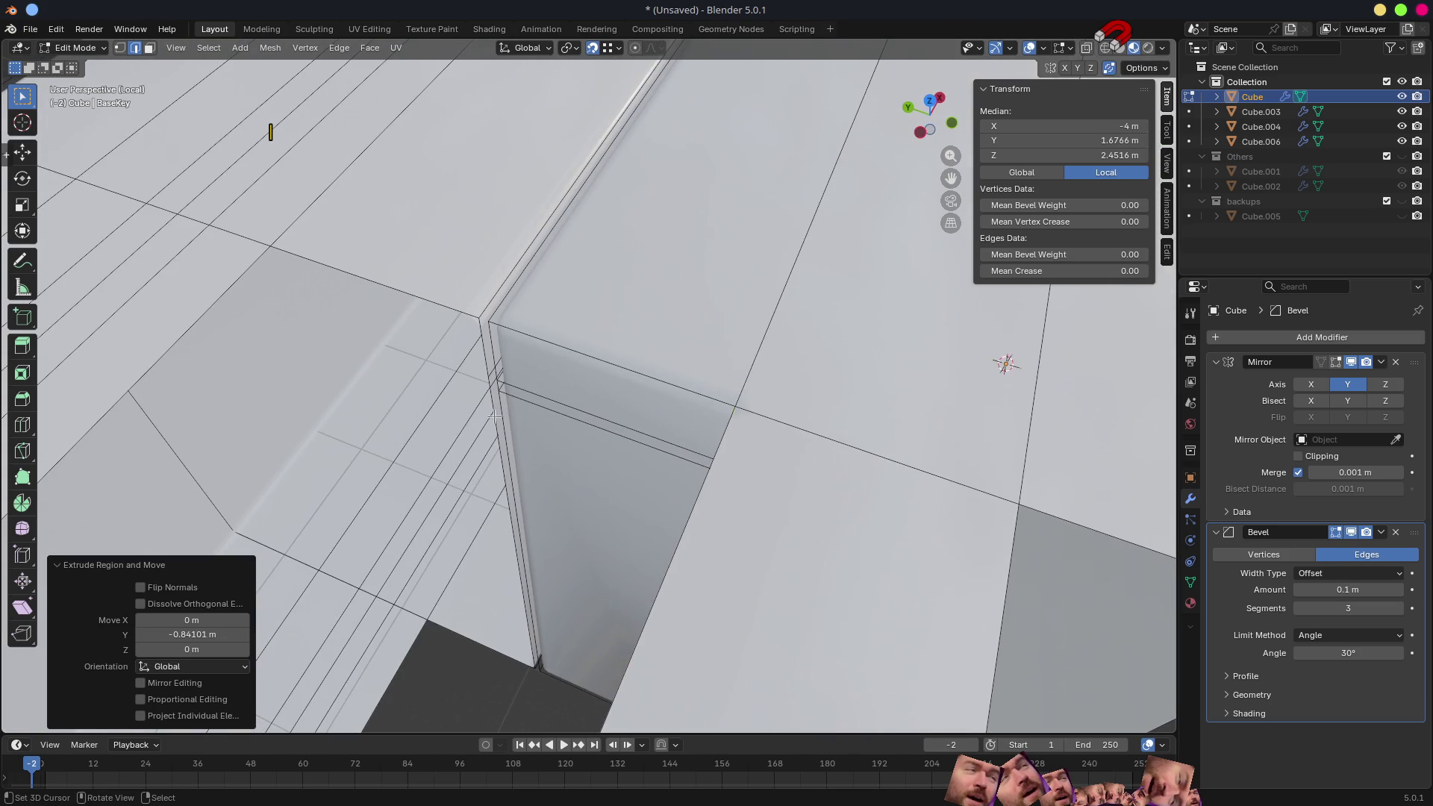
- Move the key wall's vertical edge along Y to extend the wall around the notch
{"action": "left_click", "coordinate": [493, 412]}
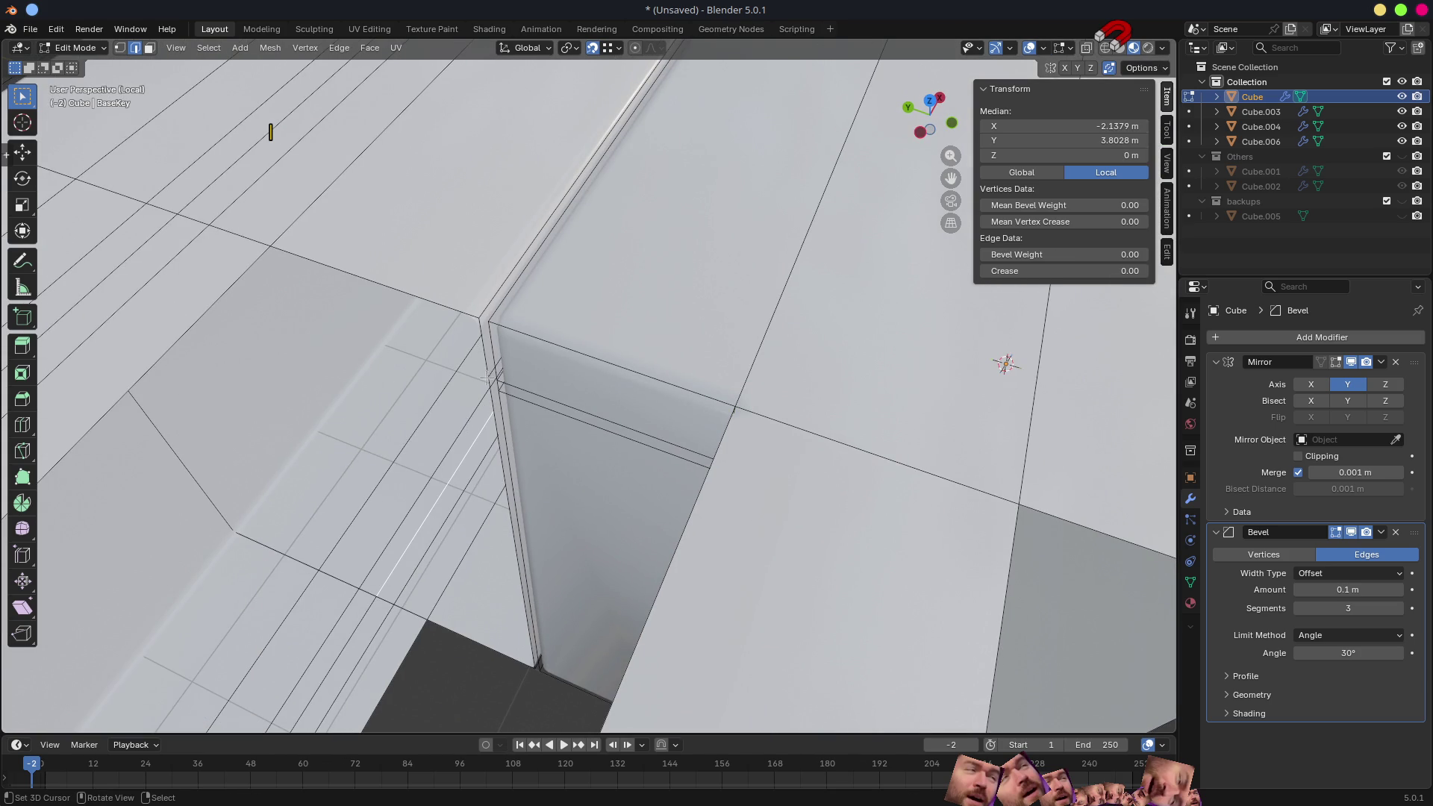
{"action": "left_click", "coordinate": [500, 382], "text": "ctrl"}
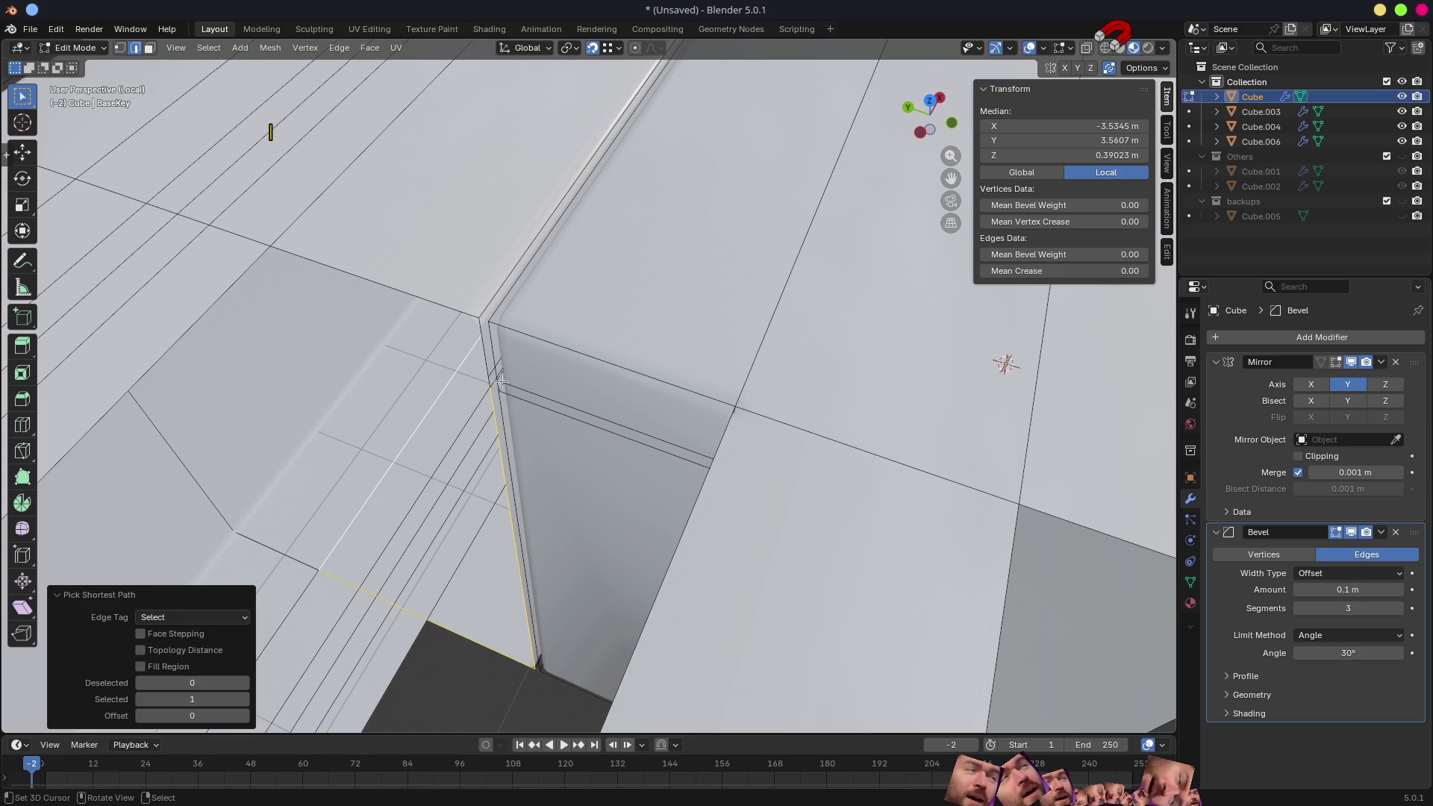
{"action": "left_click", "coordinate": [494, 379]}
{"action": "left_click", "coordinate": [495, 409], "text": "ctrl"}
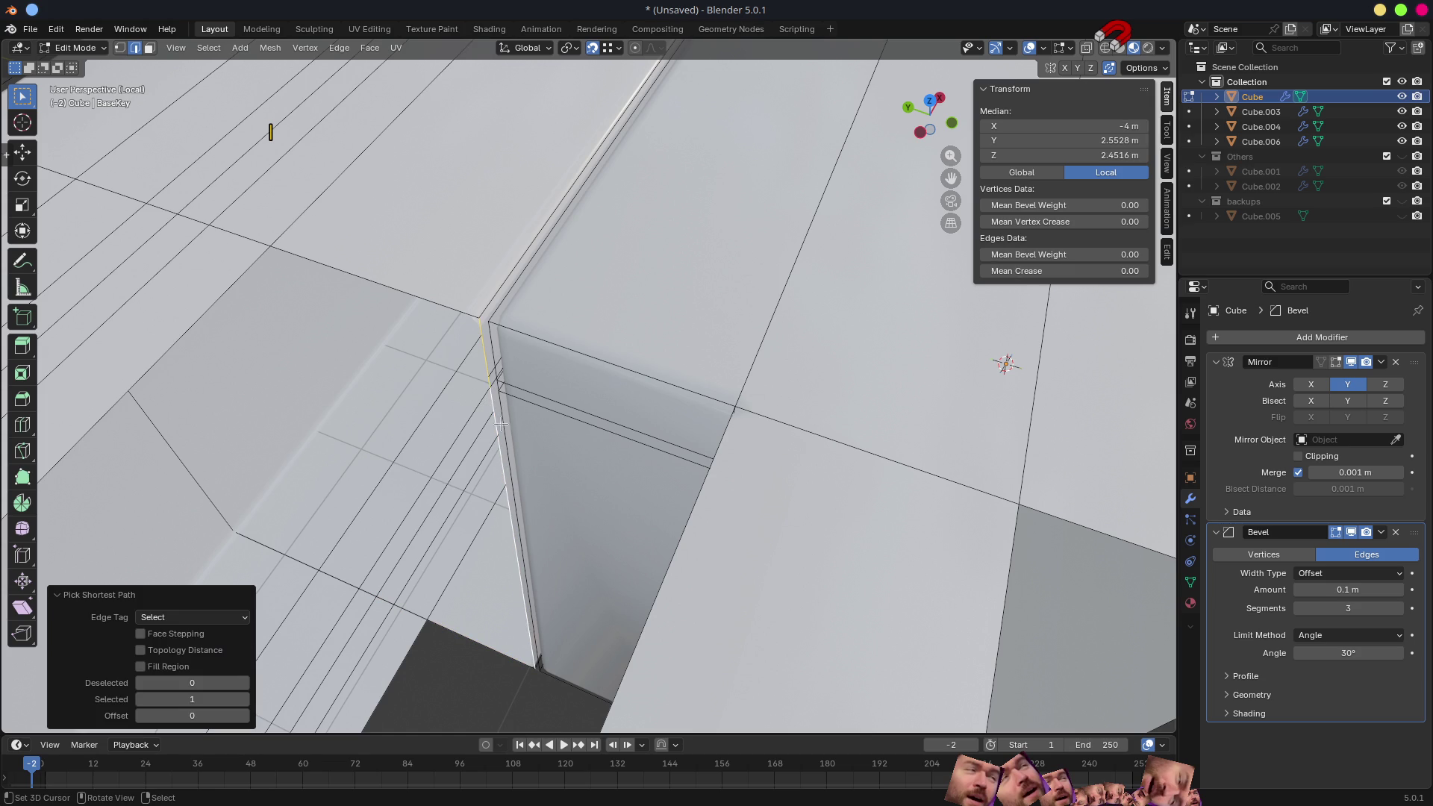
{"action": "key", "text": "g"}
{"action": "key", "text": "y"}
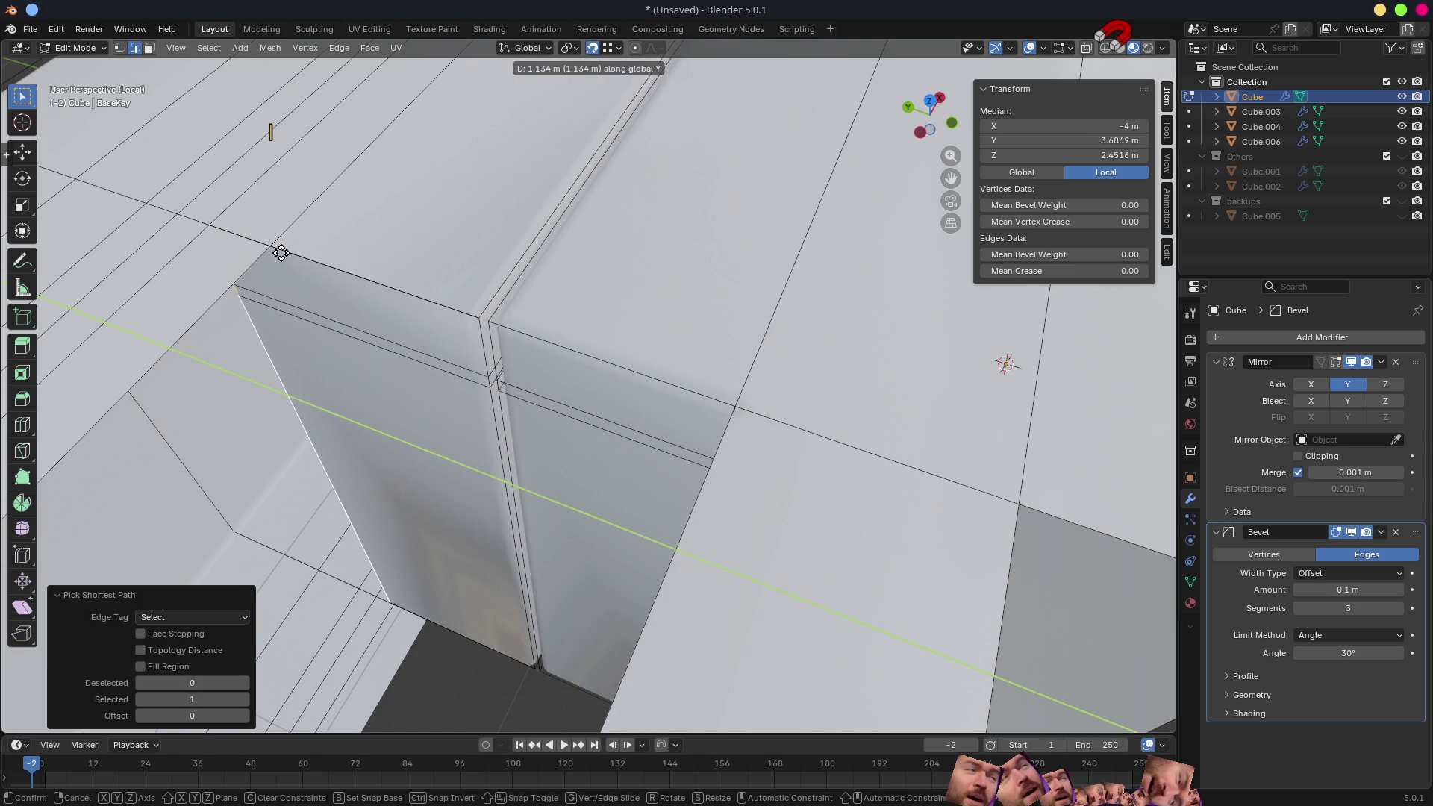
{"action": "left_click", "coordinate": [1005, 365]}
{"action": "middle_click_drag", "start_coordinate": [1006, 365], "coordinate": [613, 411]}
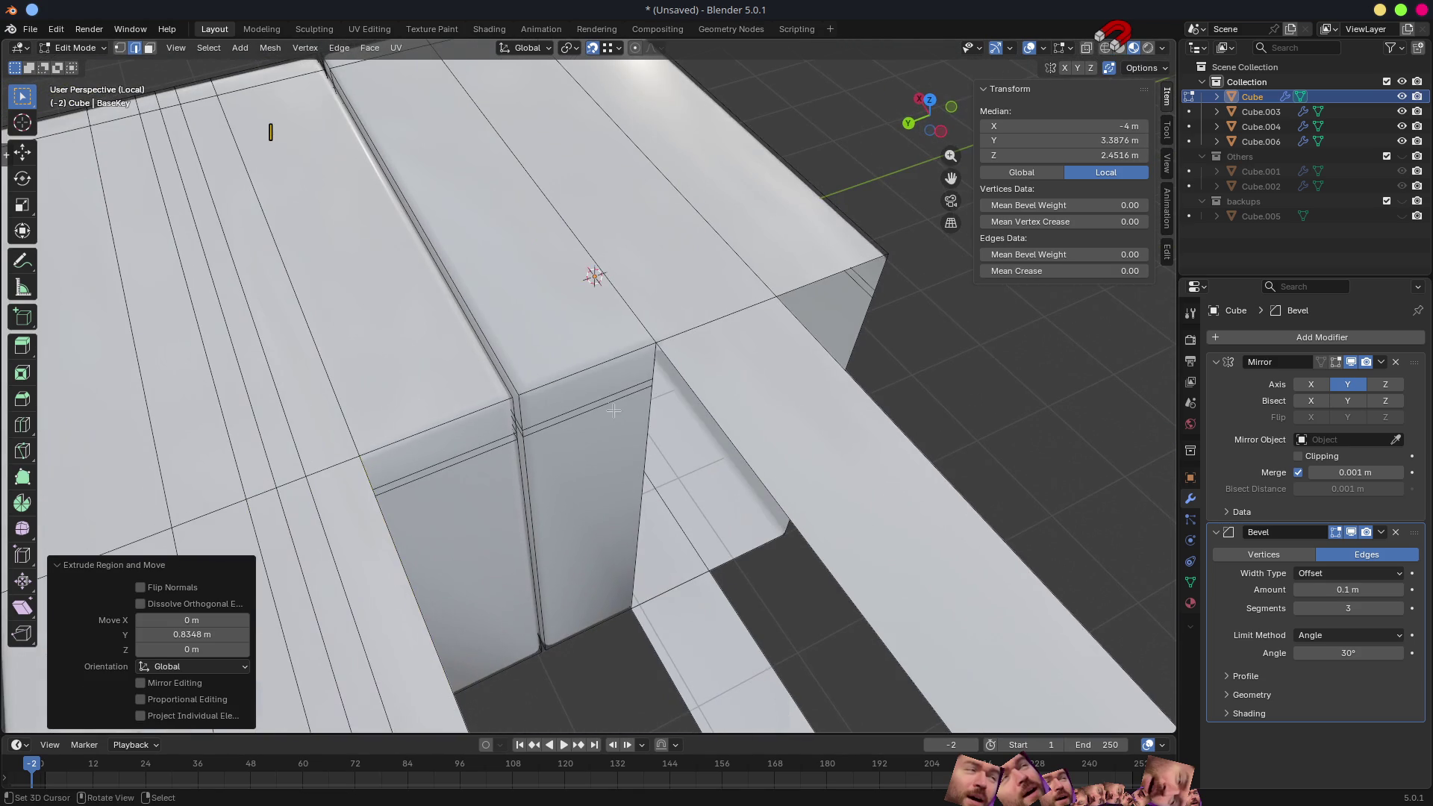
- Extrude and shift the wall edges 10 m along X to close the notch walls
{"action": "left_click", "coordinate": [650, 366]}
{"action": "left_click", "coordinate": [649, 382], "text": "ctrl"}
{"action": "mouse_move", "coordinate": [647, 381]}
{"action": "middle_mouse_down", "text": "ctrl"}
{"action": "mouse_move", "coordinate": [629, 447]}
{"action": "mouse_move", "coordinate": [716, 457]}
{"action": "mouse_move", "coordinate": [847, 425]}
{"action": "mouse_move", "coordinate": [712, 440]}
{"action": "mouse_move", "coordinate": [482, 320]}
{"action": "middle_mouse_up", "text": "ctrl"}
{"action": "type", "text": "ex-10"}
{"action": "key", "text": "Return"}
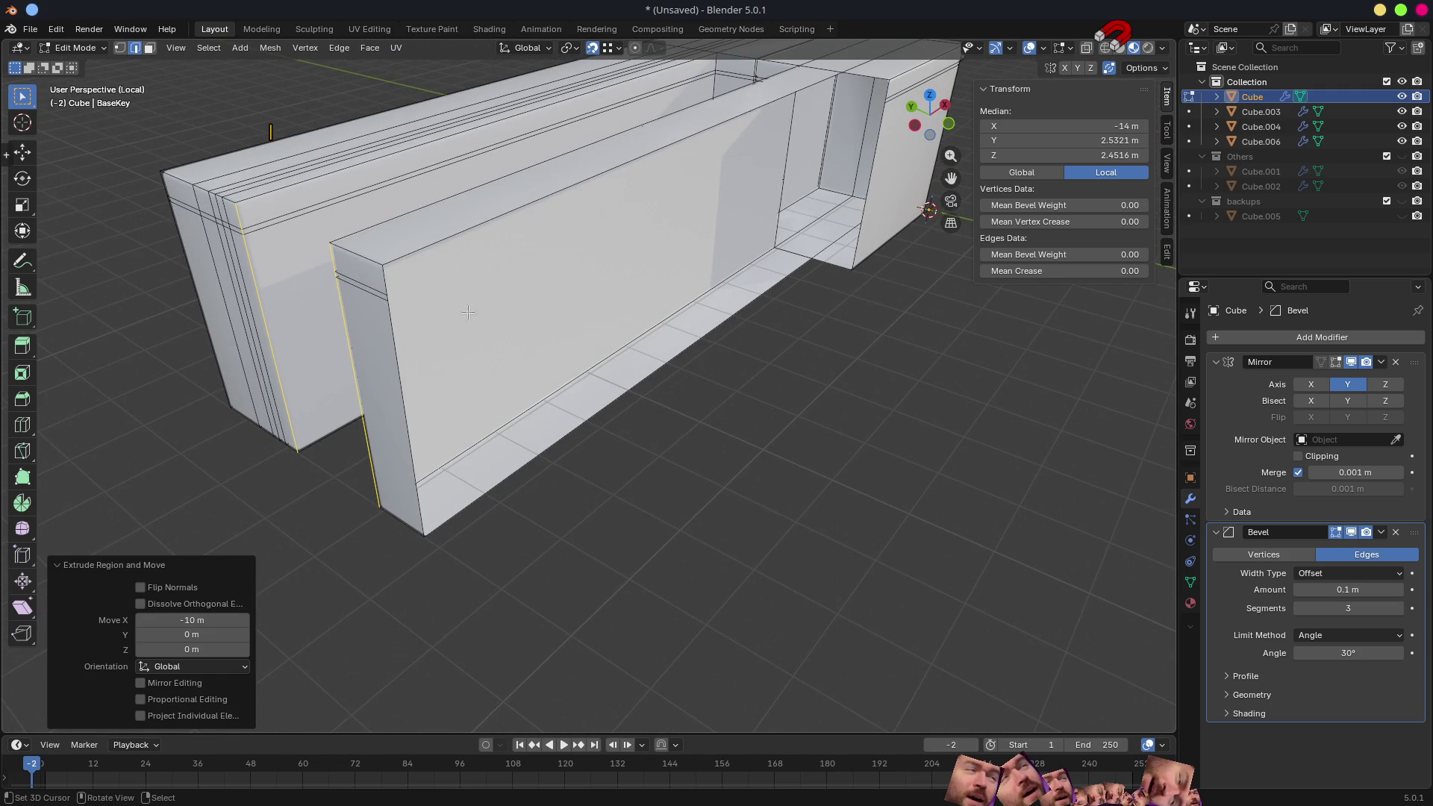
{"action": "left_click", "coordinate": [382, 271], "text": "ctrl"}
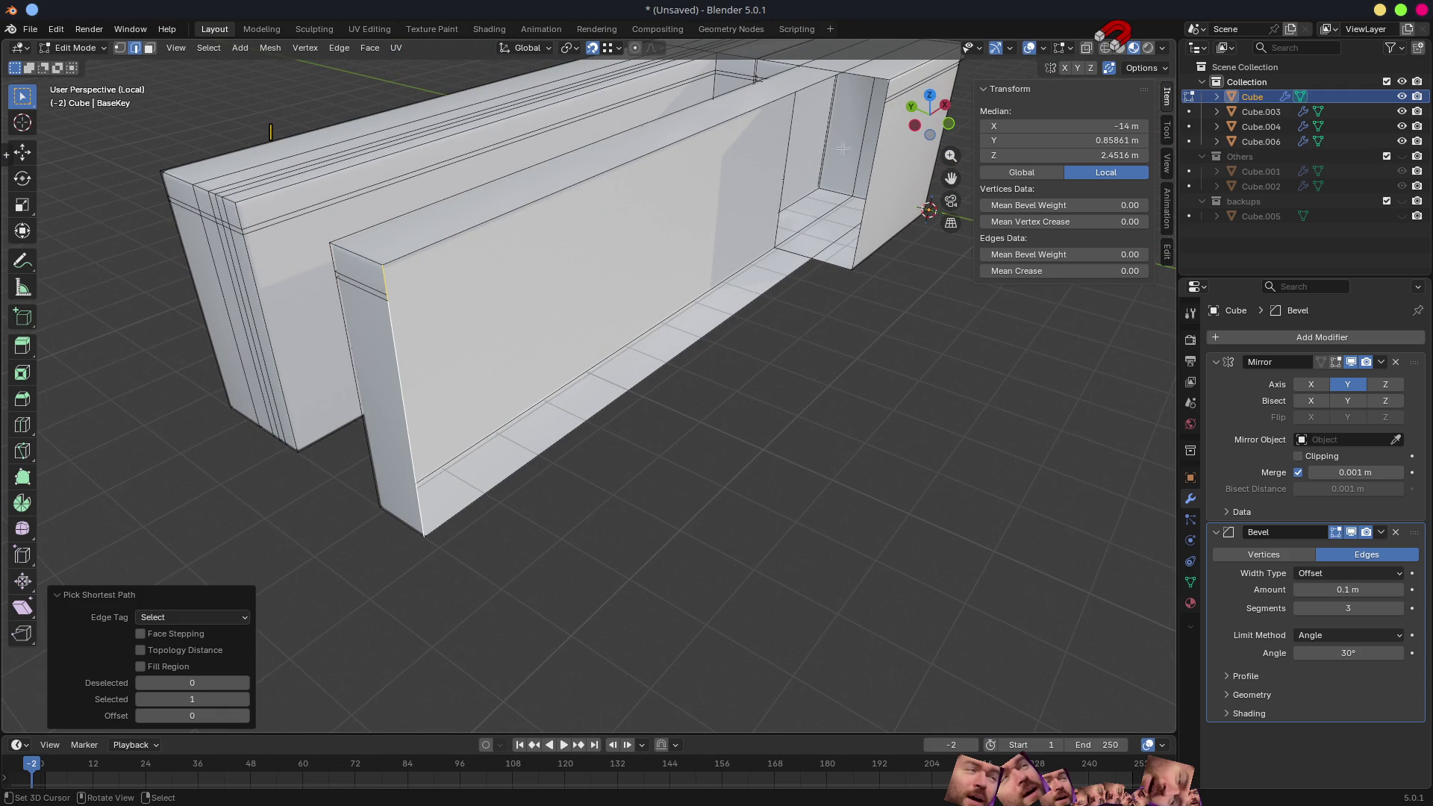
{"action": "mouse_move", "coordinate": [834, 85]}
{"action": "middle_mouse_down"}
{"action": "mouse_move", "coordinate": [672, 370]}
{"action": "mouse_move", "coordinate": [698, 382]}
{"action": "middle_mouse_up"}
{"action": "scroll", "coordinate": [672, 370], "scroll_direction": "up", "scroll_amount": 3}
{"action": "type", "text": "gx10"}
{"action": "key", "text": "Return"}
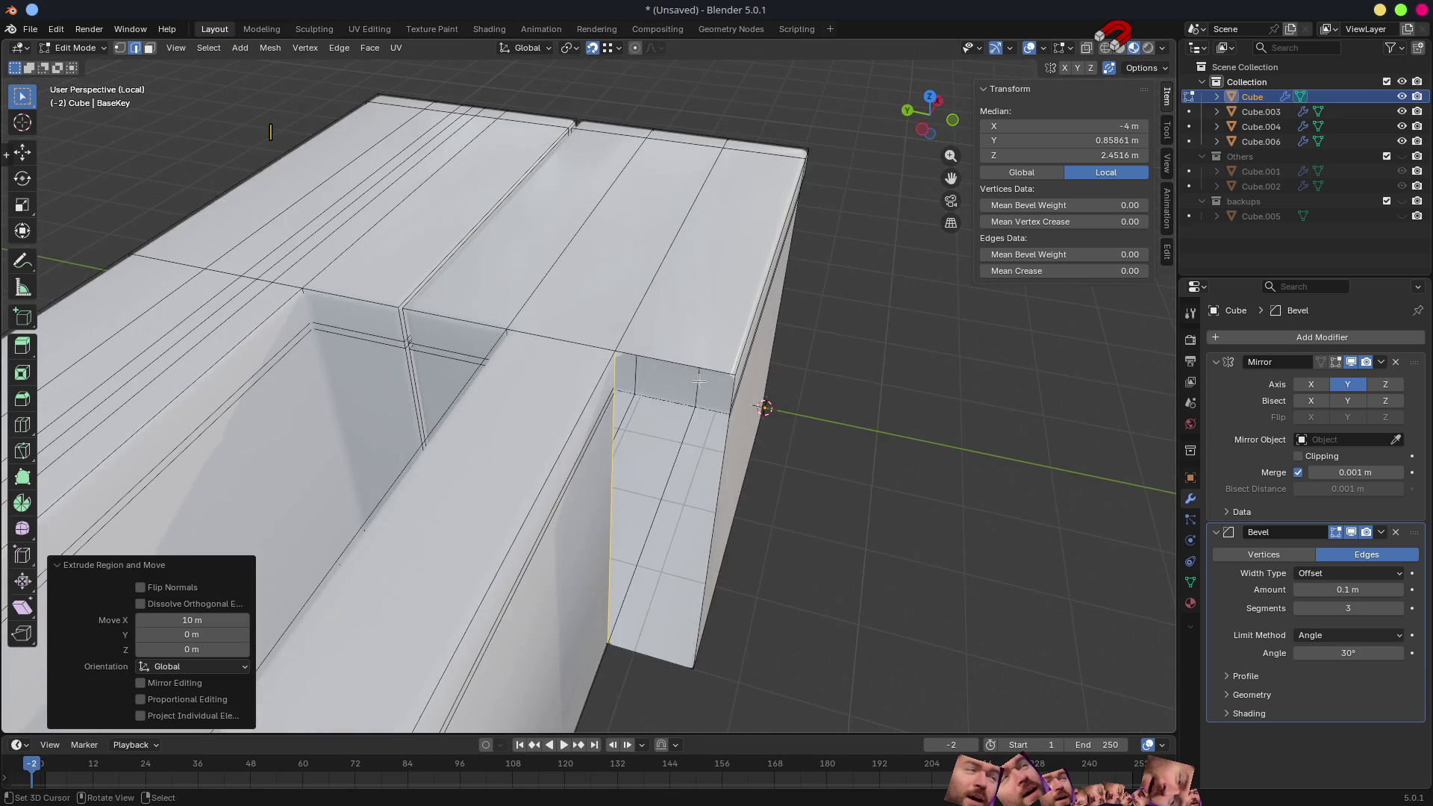
- Extrude the last wall edge along Y, then return to Object Mode
{"action": "key", "text": "e"}
{"action": "key", "text": "y"}
{"action": "key", "text": "Escape"}
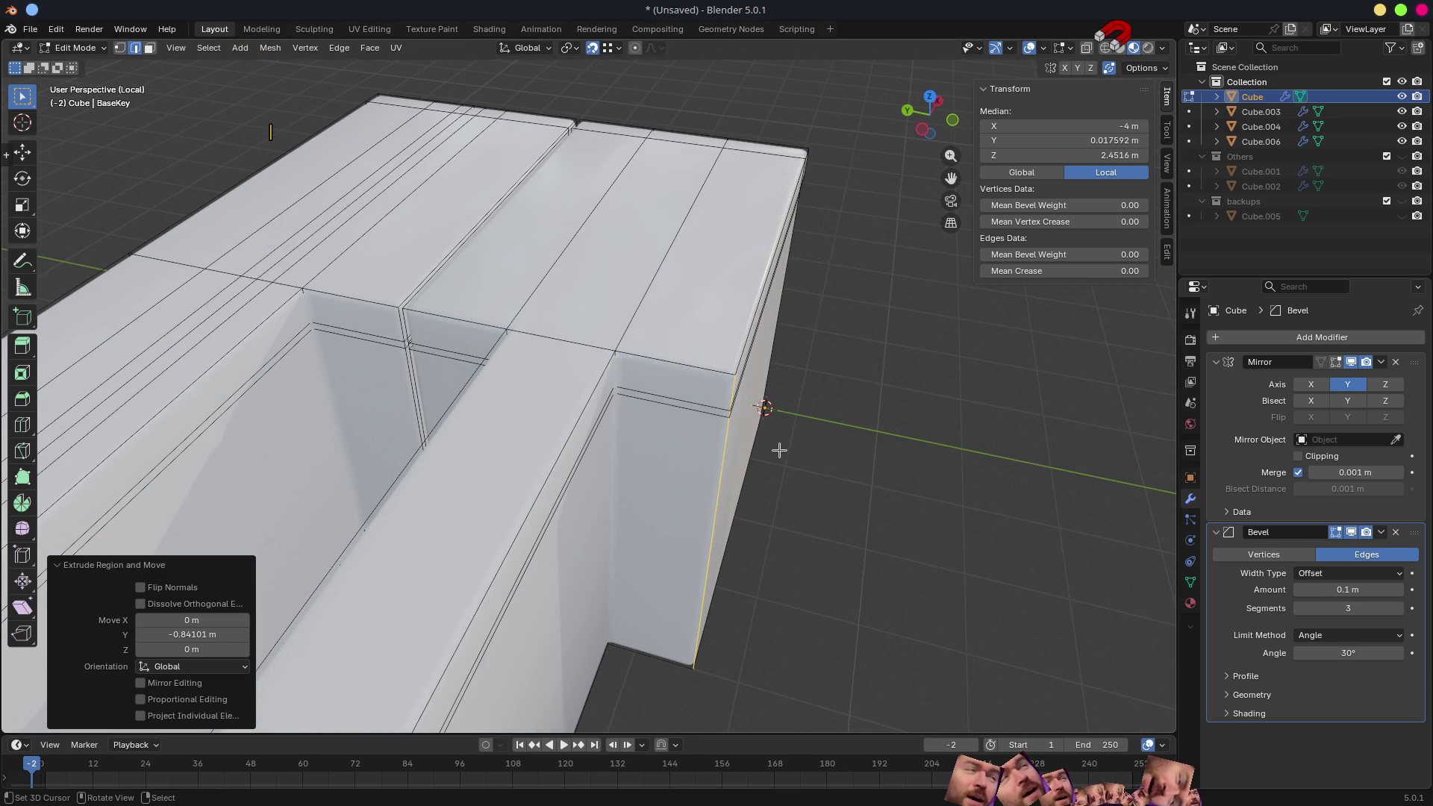
{"action": "mouse_move", "coordinate": [777, 447]}
{"action": "middle_mouse_down"}
{"action": "mouse_move", "coordinate": [694, 443]}
{"action": "mouse_move", "coordinate": [494, 486]}
{"action": "mouse_move", "coordinate": [589, 440]}
{"action": "middle_mouse_up"}
{"action": "key", "text": "Tab"}
{"action": "scroll", "coordinate": [693, 444], "scroll_direction": "up", "scroll_amount": 3}
{"action": "scroll", "coordinate": [694, 443], "scroll_direction": "down", "scroll_amount": 5}
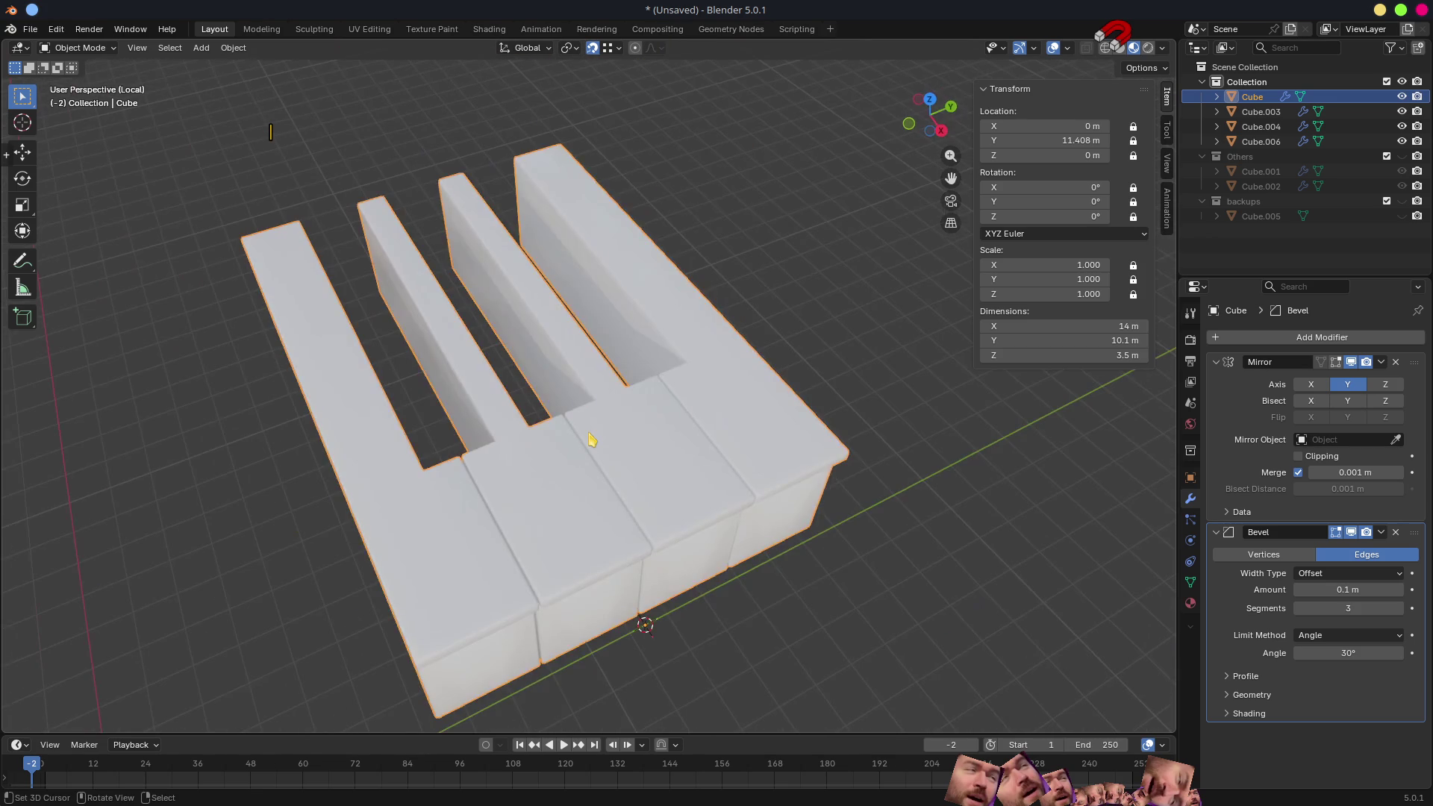
- Exit Local View and orbit around the full keyboard with black keys restored
{"action": "key", "text": "KP_Divide"}
{"action": "scroll", "coordinate": [594, 420], "scroll_direction": "down", "scroll_amount": 5}
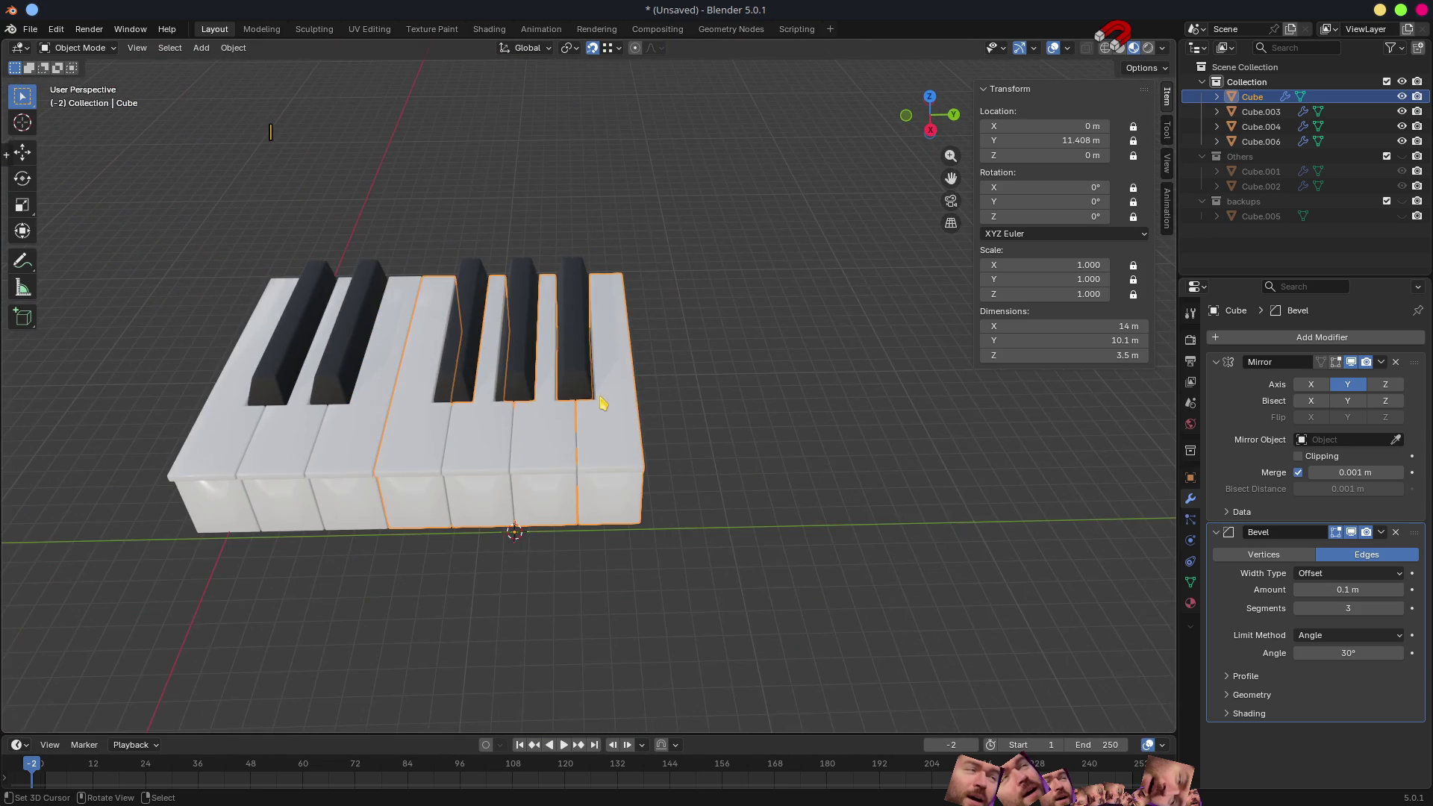
{"action": "mouse_move", "coordinate": [719, 368]}
{"action": "middle_mouse_down"}
{"action": "mouse_move", "coordinate": [673, 432]}
{"action": "mouse_move", "coordinate": [704, 457]}
{"action": "mouse_move", "coordinate": [928, 422]}
{"action": "mouse_move", "coordinate": [929, 398]}
{"action": "middle_mouse_up"}
{"action": "scroll", "coordinate": [825, 519], "scroll_direction": "up", "scroll_amount": 3}
{"action": "mouse_move", "coordinate": [824, 518]}
{"action": "middle_mouse_down"}
{"action": "mouse_move", "coordinate": [903, 481]}
{"action": "mouse_move", "coordinate": [813, 525]}
{"action": "mouse_move", "coordinate": [888, 544]}
{"action": "mouse_move", "coordinate": [809, 537]}
{"action": "mouse_move", "coordinate": [695, 481]}
{"action": "mouse_move", "coordinate": [489, 432]}
{"action": "mouse_move", "coordinate": [729, 432]}
{"action": "mouse_move", "coordinate": [576, 448]}
{"action": "mouse_move", "coordinate": [750, 536]}
{"action": "middle_mouse_up"}
{"action": "scroll", "coordinate": [814, 523], "scroll_direction": "down", "scroll_amount": 3}
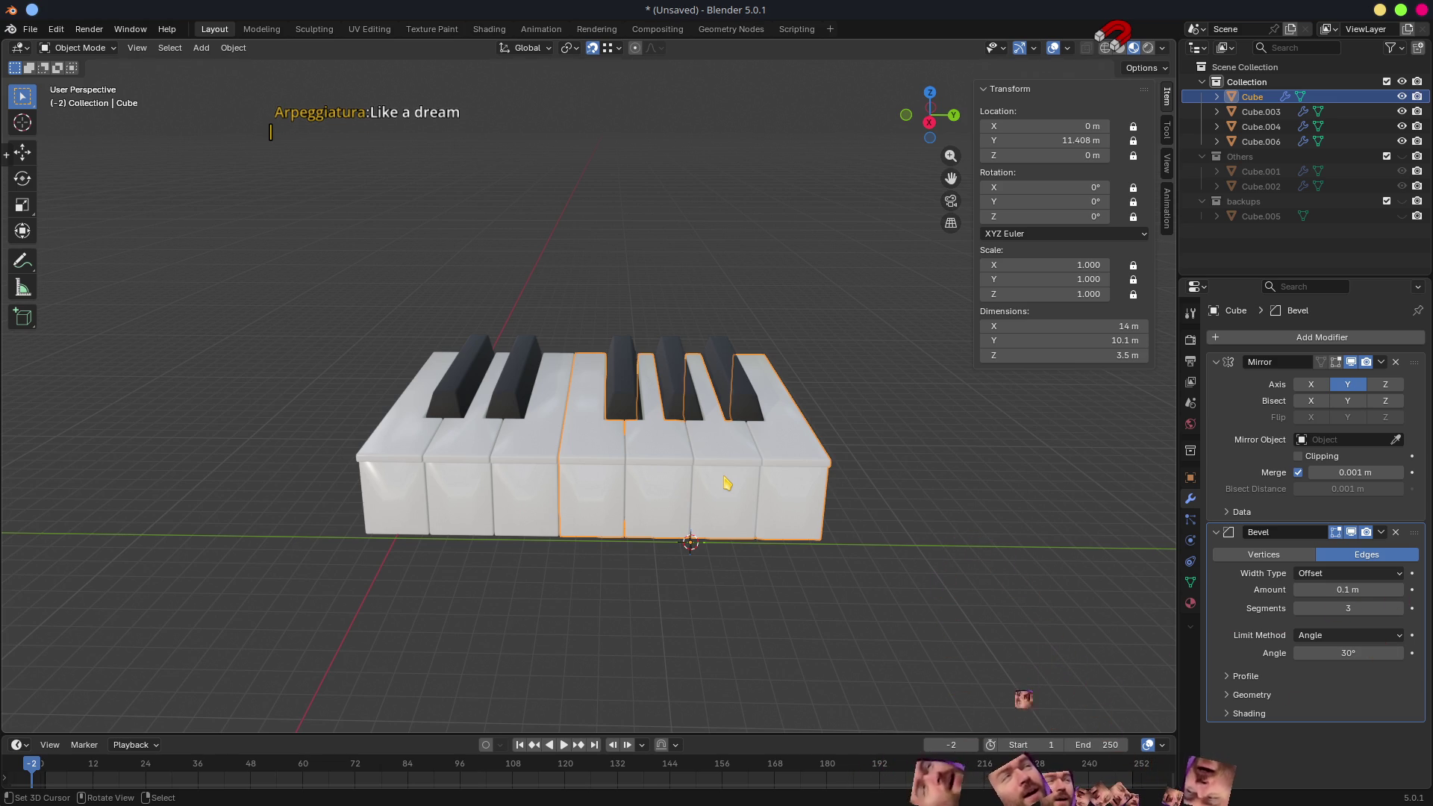
{"action": "mouse_move", "coordinate": [624, 381]}
{"action": "middle_mouse_down"}
{"action": "mouse_move", "coordinate": [707, 468]}
{"action": "mouse_move", "coordinate": [668, 484]}
{"action": "mouse_move", "coordinate": [702, 485]}
{"action": "middle_mouse_up"}
{"action": "mouse_move", "coordinate": [729, 416]}
{"action": "middle_mouse_down"}
{"action": "mouse_move", "coordinate": [633, 455]}
{"action": "mouse_move", "coordinate": [598, 548]}
{"action": "middle_mouse_up"}
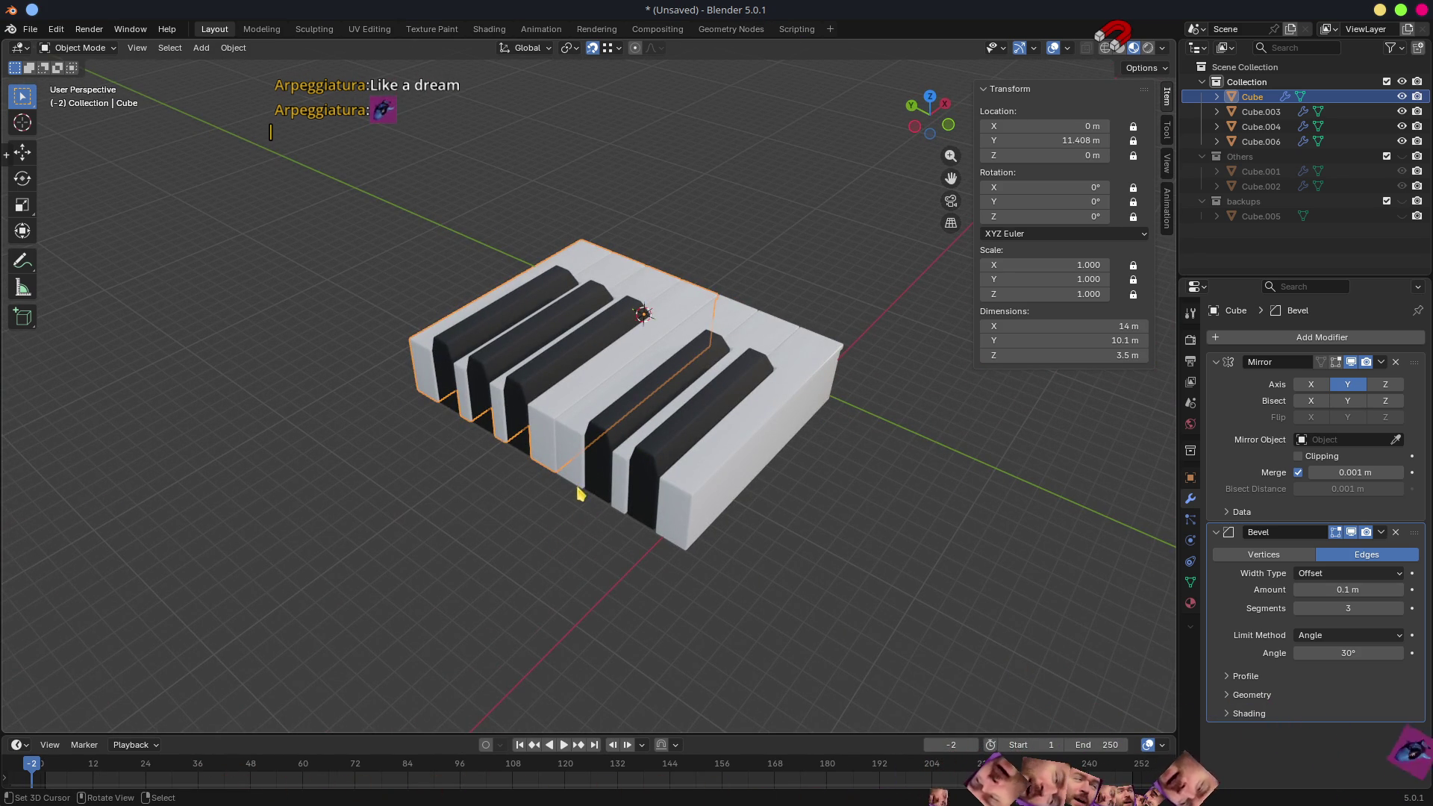
{"action": "mouse_move", "coordinate": [688, 541]}
{"action": "middle_mouse_down"}
{"action": "mouse_move", "coordinate": [656, 544]}
{"action": "mouse_move", "coordinate": [496, 467]}
{"action": "mouse_move", "coordinate": [670, 504]}
{"action": "middle_mouse_up"}
{"action": "scroll", "coordinate": [671, 504], "scroll_direction": "up", "scroll_amount": 1}
{"action": "scroll", "coordinate": [661, 502], "scroll_direction": "up", "scroll_amount": 2}
{"action": "scroll", "coordinate": [655, 503], "scroll_direction": "up", "scroll_amount": 1}
{"action": "scroll", "coordinate": [647, 502], "scroll_direction": "up", "scroll_amount": 1}
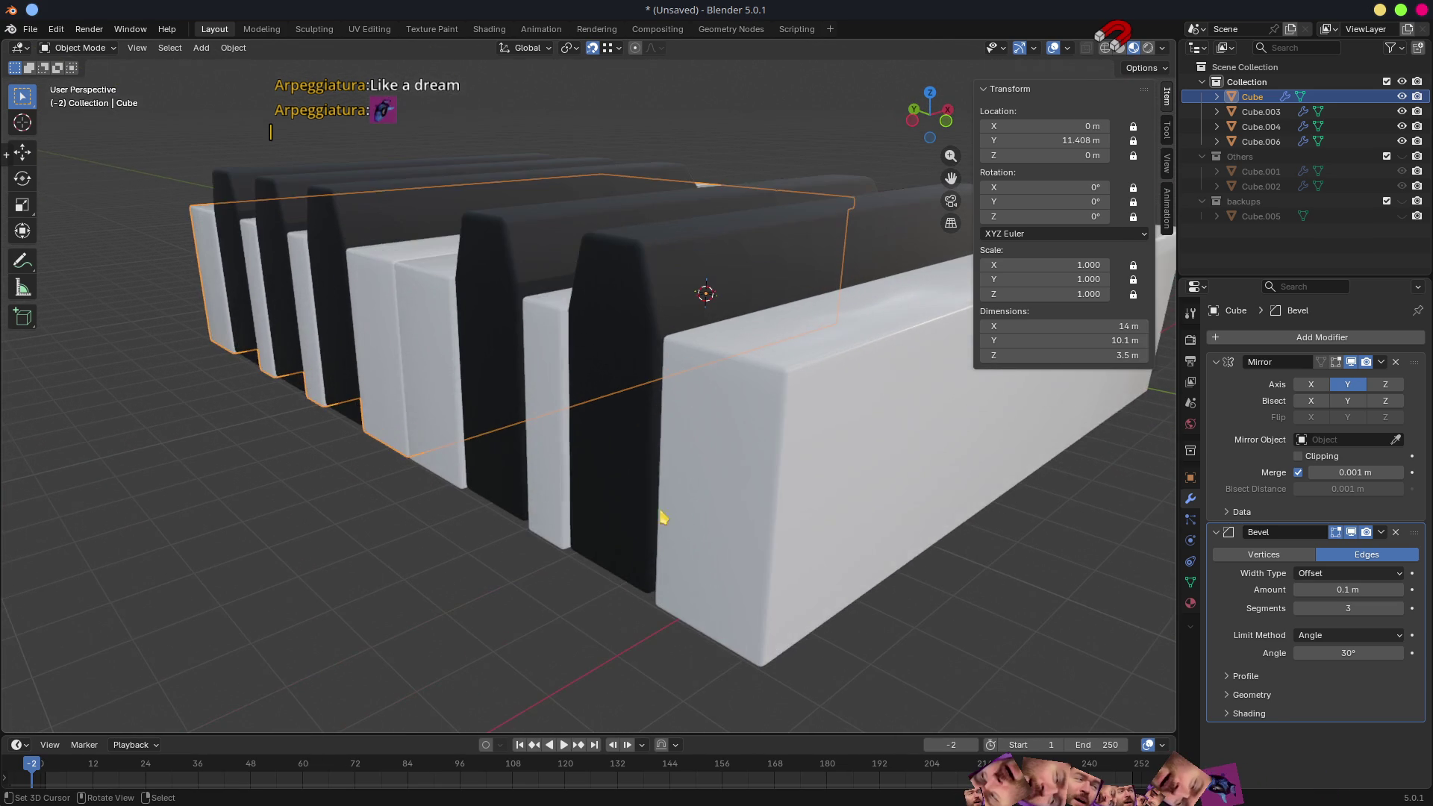
- Briefly edit Cube.006's mesh, return to Object Mode and bring up the Add menu
{"action": "left_click", "coordinate": [710, 532]}
{"action": "key", "text": "Tab"}
{"action": "mouse_move", "coordinate": [710, 522]}
{"action": "middle_mouse_down"}
{"action": "mouse_move", "coordinate": [815, 541]}
{"action": "mouse_move", "coordinate": [790, 458]}
{"action": "mouse_move", "coordinate": [717, 403]}
{"action": "middle_mouse_up"}
{"action": "scroll", "coordinate": [794, 495], "scroll_direction": "down", "scroll_amount": 3}
{"action": "left_click", "coordinate": [662, 370]}
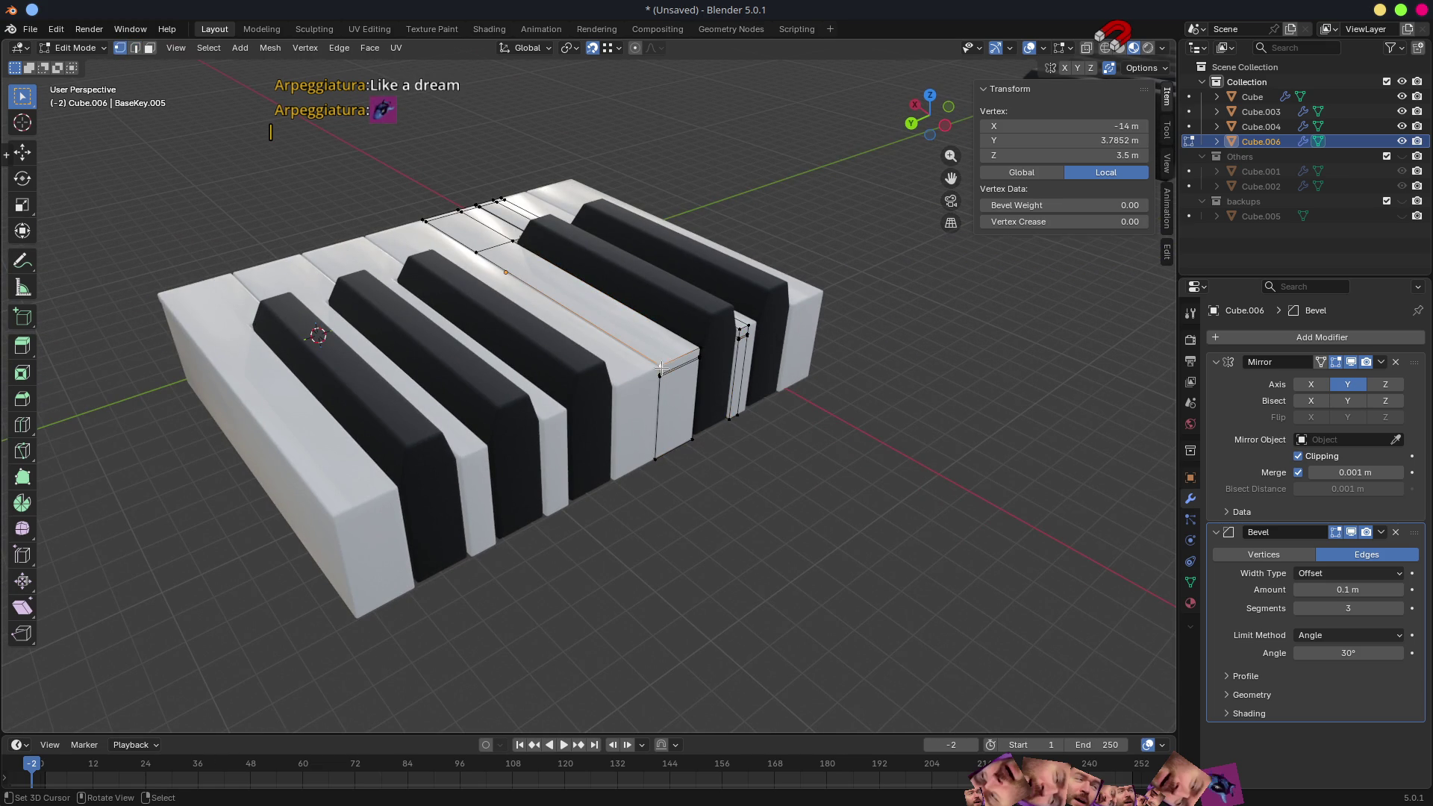
{"action": "key", "text": "ctrl+Tab"}
{"action": "left_click", "coordinate": [728, 512]}
{"action": "key", "text": "shift+a"}
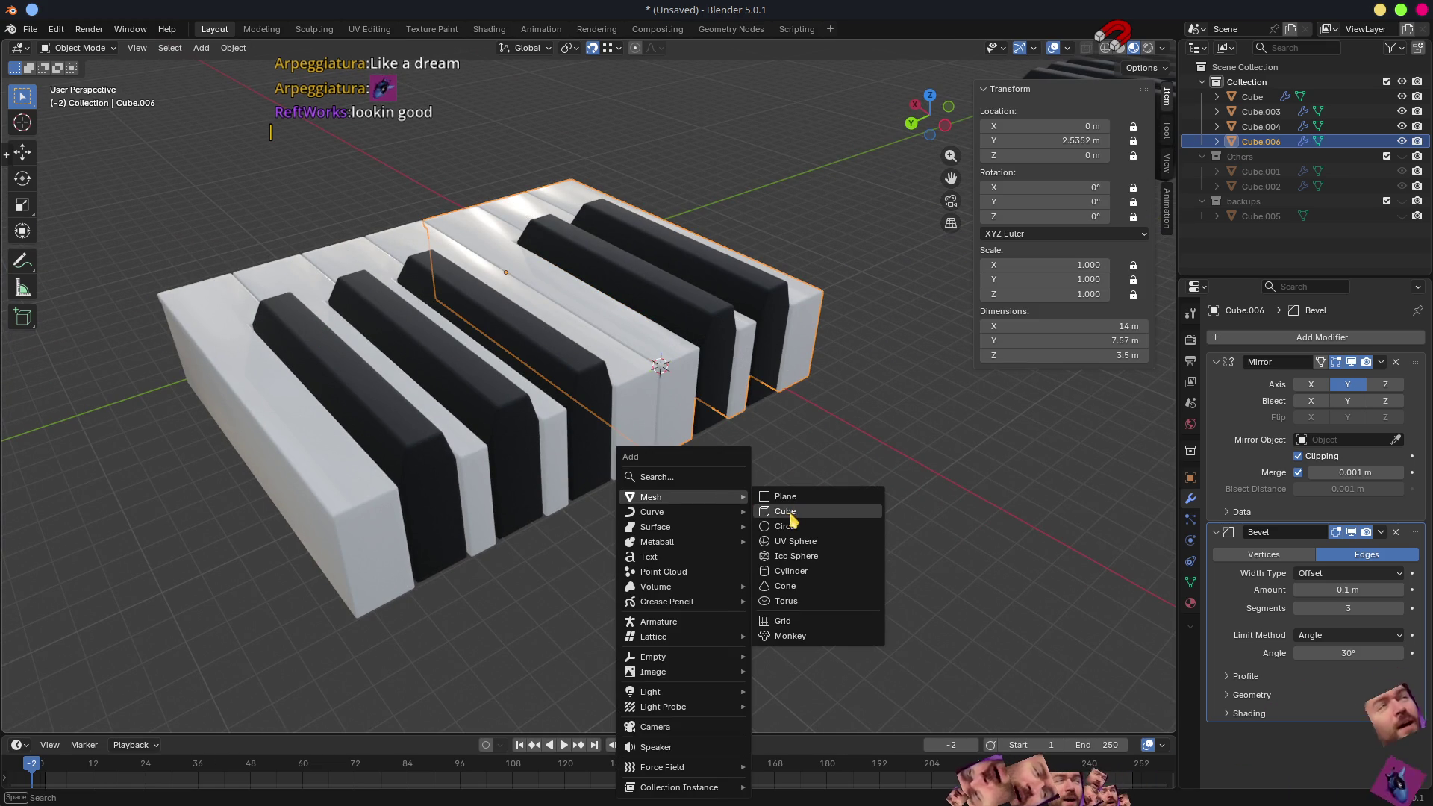
- Add a new cube and move its faces along X and Z to flatten it
{"action": "left_click", "coordinate": [784, 498]}
{"action": "middle_click_drag", "start_coordinate": [784, 498], "coordinate": [831, 446]}
{"action": "mouse_move", "coordinate": [784, 302]}
{"action": "middle_mouse_down"}
{"action": "mouse_move", "coordinate": [665, 435]}
{"action": "mouse_move", "coordinate": [710, 425]}
{"action": "mouse_move", "coordinate": [568, 464]}
{"action": "middle_mouse_up"}
{"action": "key", "text": "Tab"}
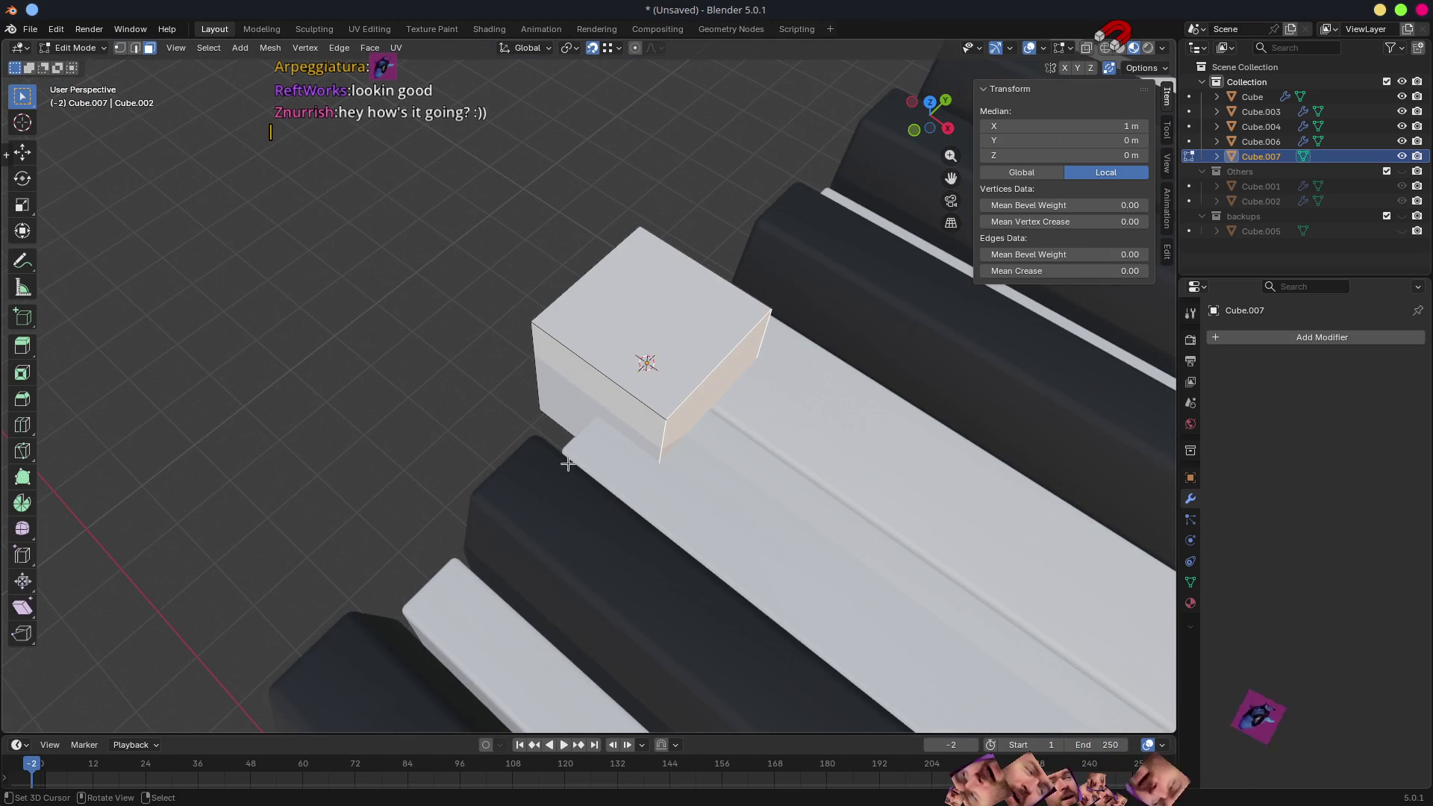
{"action": "key", "text": "g"}
{"action": "key", "text": "x"}
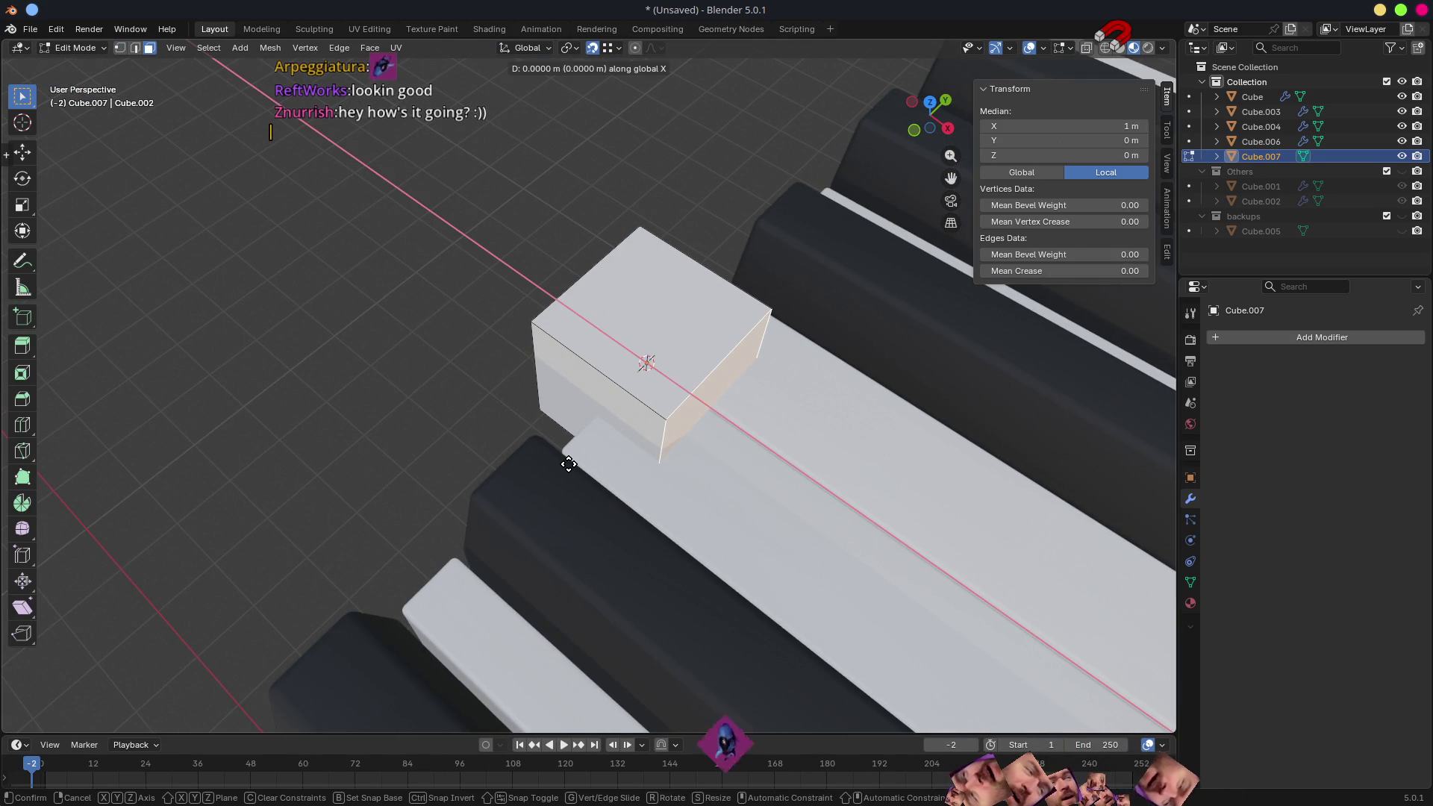
{"action": "left_click", "coordinate": [568, 439]}
{"action": "mouse_move", "coordinate": [679, 417]}
{"action": "middle_mouse_down"}
{"action": "mouse_move", "coordinate": [603, 381]}
{"action": "mouse_move", "coordinate": [710, 362]}
{"action": "middle_mouse_up"}
{"action": "key", "text": "g"}
{"action": "key", "text": "z"}
{"action": "left_click", "coordinate": [696, 300]}
- Lengthen the cube into a bar across the keys along Y, undoing one misplaced extrusion
{"action": "mouse_move", "coordinate": [697, 300]}
{"action": "middle_mouse_down"}
{"action": "mouse_move", "coordinate": [685, 411]}
{"action": "mouse_move", "coordinate": [807, 473]}
{"action": "mouse_move", "coordinate": [750, 404]}
{"action": "middle_mouse_up"}
{"action": "left_click", "coordinate": [634, 311]}
{"action": "scroll", "coordinate": [698, 369], "scroll_direction": "down", "scroll_amount": 3}
{"action": "scroll", "coordinate": [697, 369], "scroll_direction": "down", "scroll_amount": 3}
{"action": "scroll", "coordinate": [749, 403], "scroll_direction": "up", "scroll_amount": 4}
{"action": "key", "text": "g"}
{"action": "key", "text": "z"}
{"action": "key", "text": "z"}
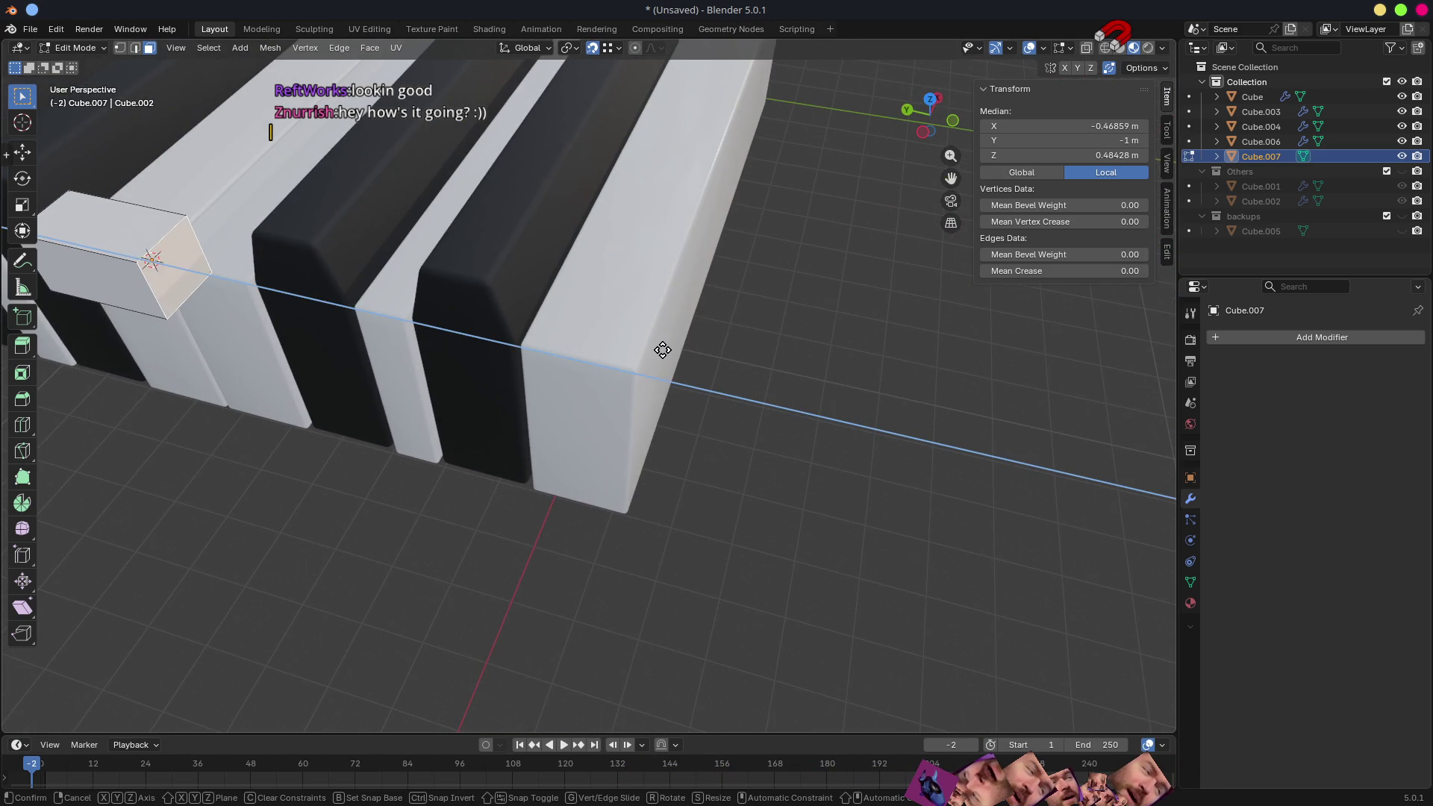
{"action": "left_click", "coordinate": [618, 374]}
{"action": "scroll", "coordinate": [618, 372], "scroll_direction": "down", "scroll_amount": 3}
{"action": "mouse_move", "coordinate": [617, 373]}
{"action": "middle_mouse_down"}
{"action": "mouse_move", "coordinate": [657, 362]}
{"action": "mouse_move", "coordinate": [588, 393]}
{"action": "middle_mouse_up"}
{"action": "scroll", "coordinate": [588, 392], "scroll_direction": "up", "scroll_amount": 2}
{"action": "scroll", "coordinate": [587, 393], "scroll_direction": "up", "scroll_amount": 2}
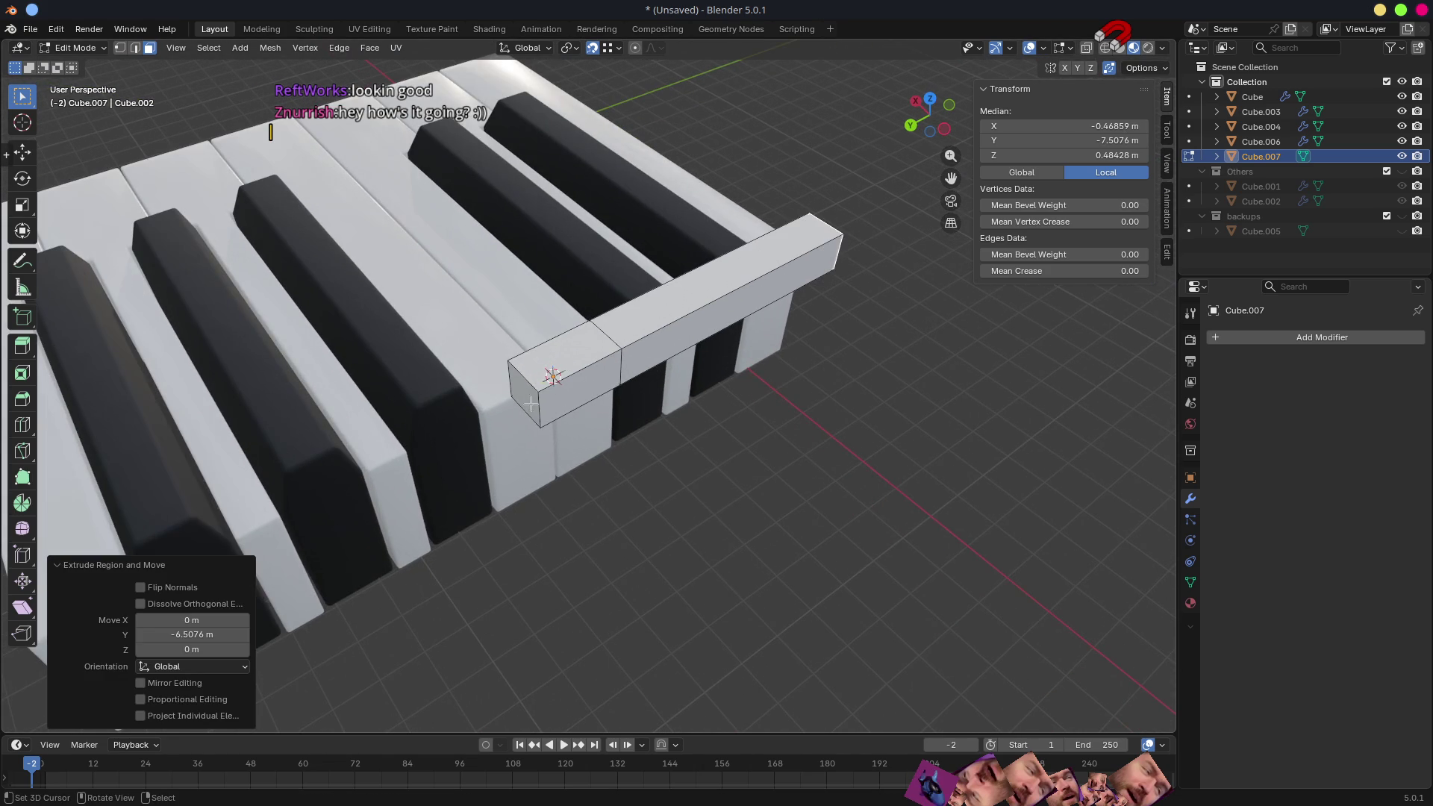
{"action": "key", "text": "ctrl+z"}
{"action": "scroll", "coordinate": [522, 401], "scroll_direction": "down", "scroll_amount": 2}
{"action": "middle_click_drag", "start_coordinate": [523, 401], "coordinate": [606, 394]}
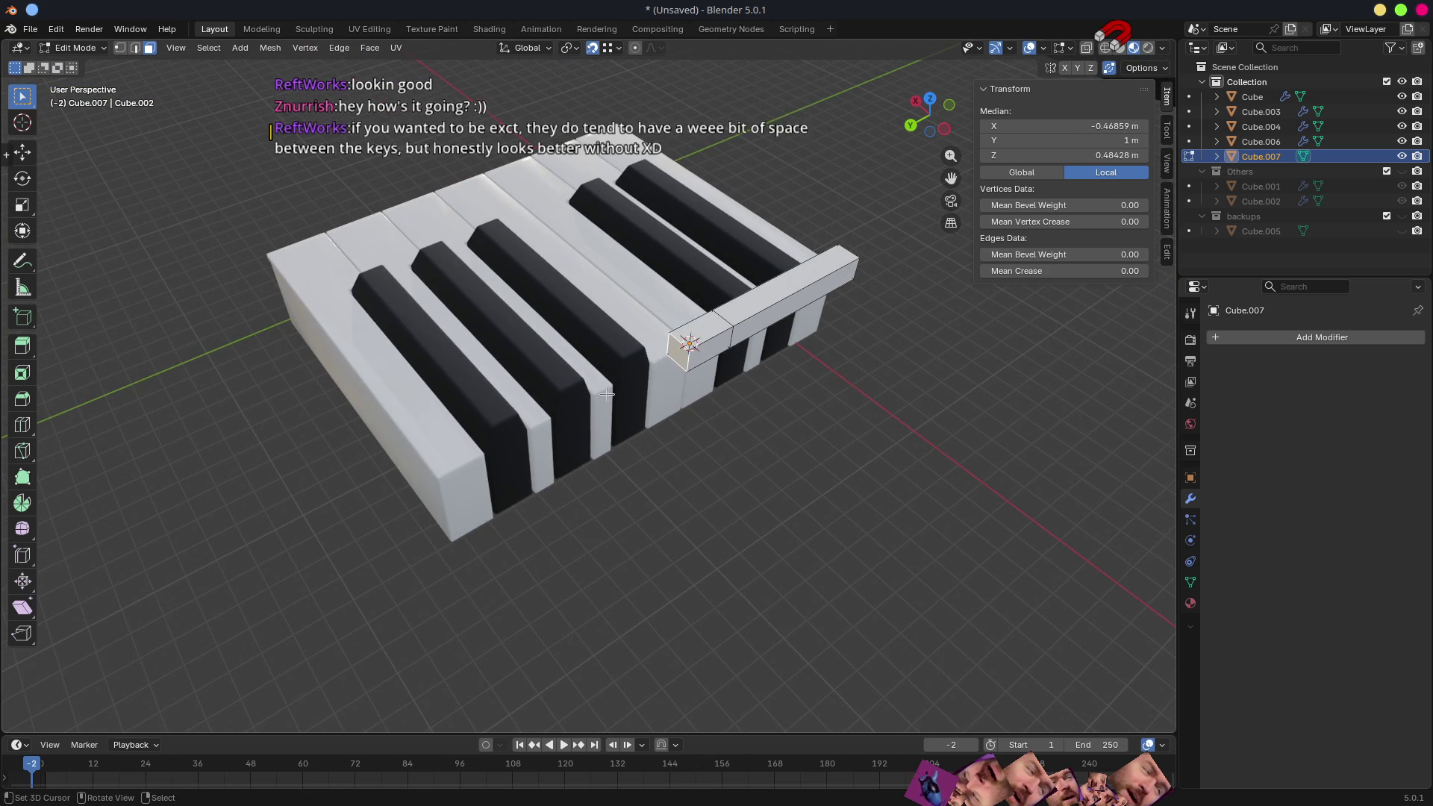
{"action": "key", "text": "g"}
{"action": "key", "text": "y"}
{"action": "left_click", "coordinate": [438, 470]}
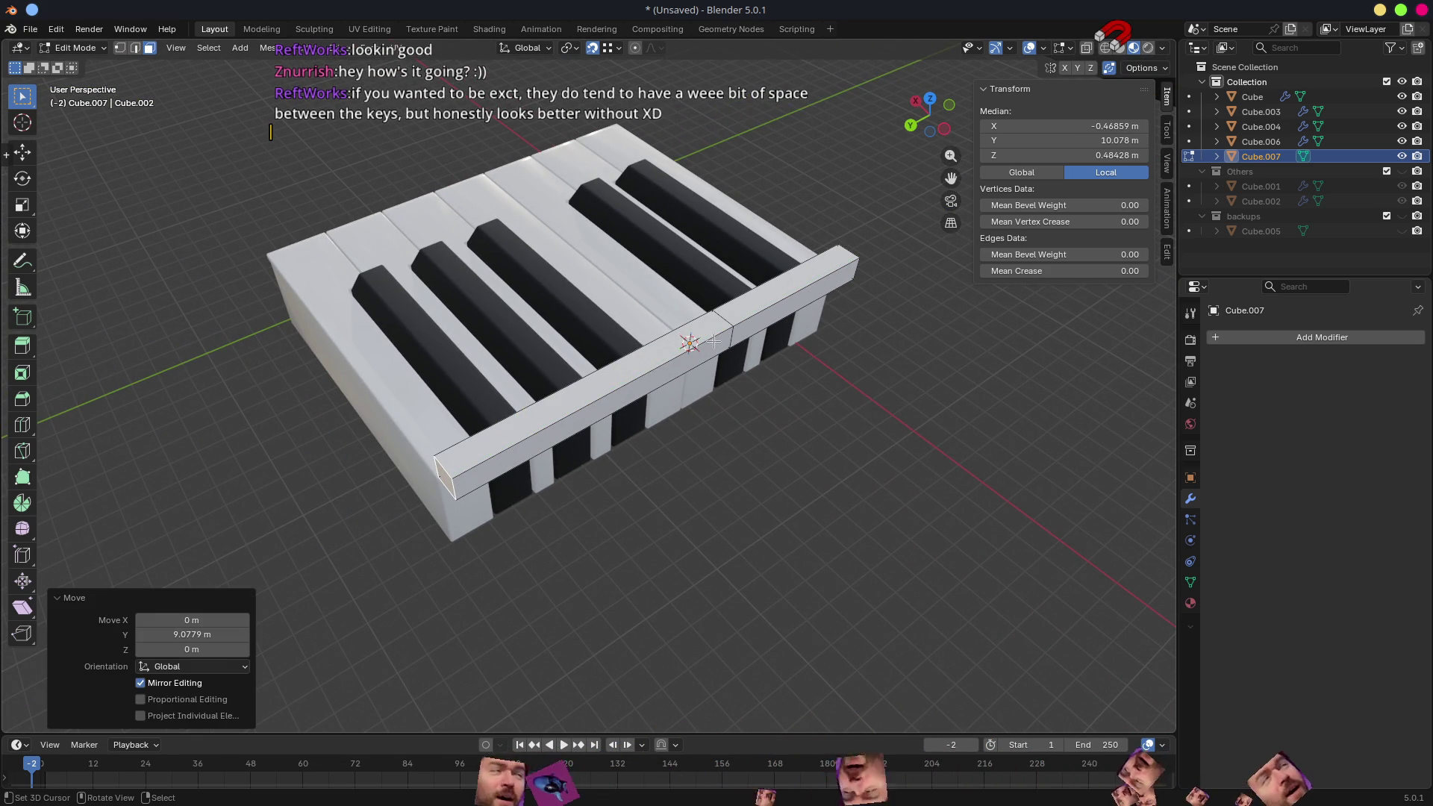
- Dissolve extra geometry and start shifting the strip's end along X
{"action": "key", "text": "ctrl+x"}
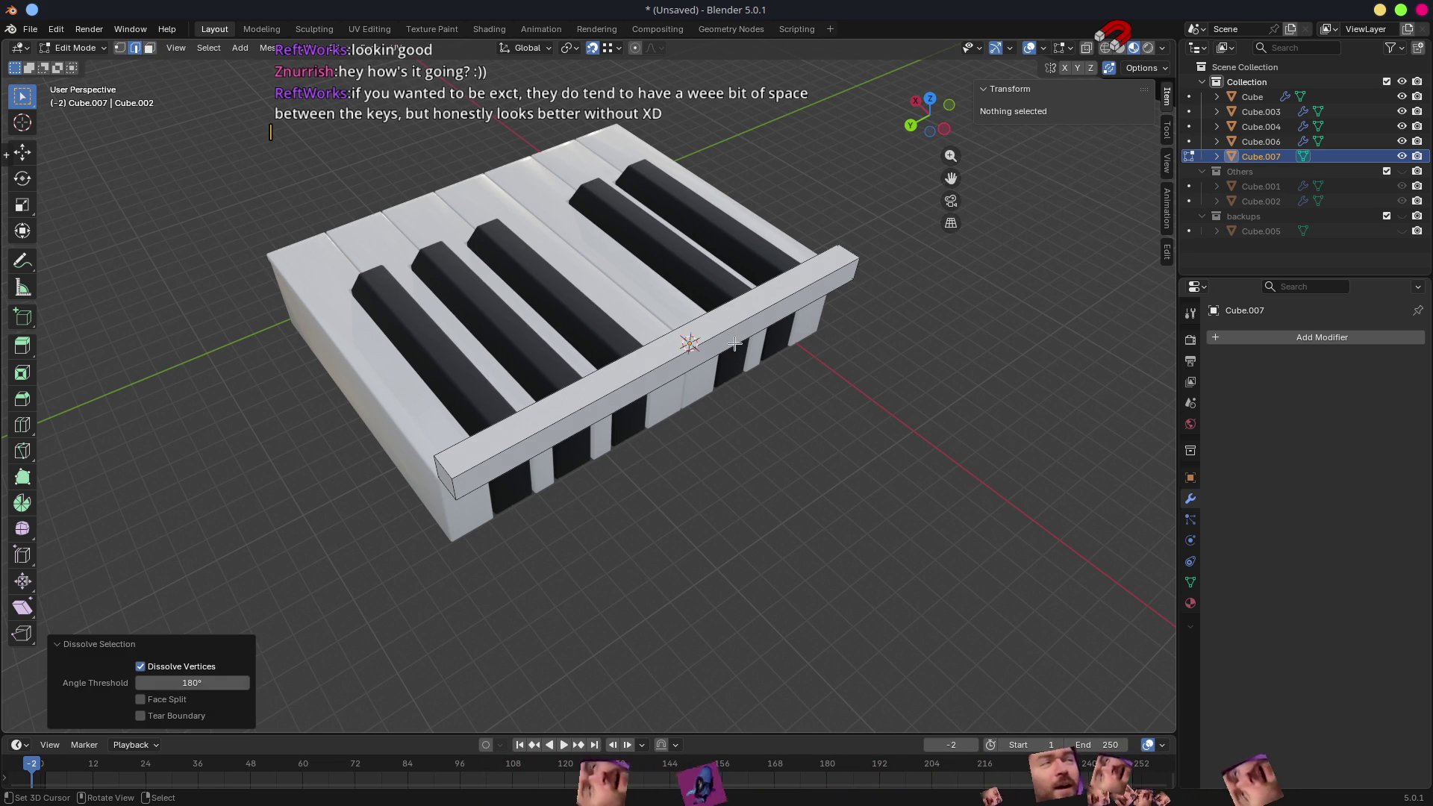
{"action": "left_click", "coordinate": [734, 343]}
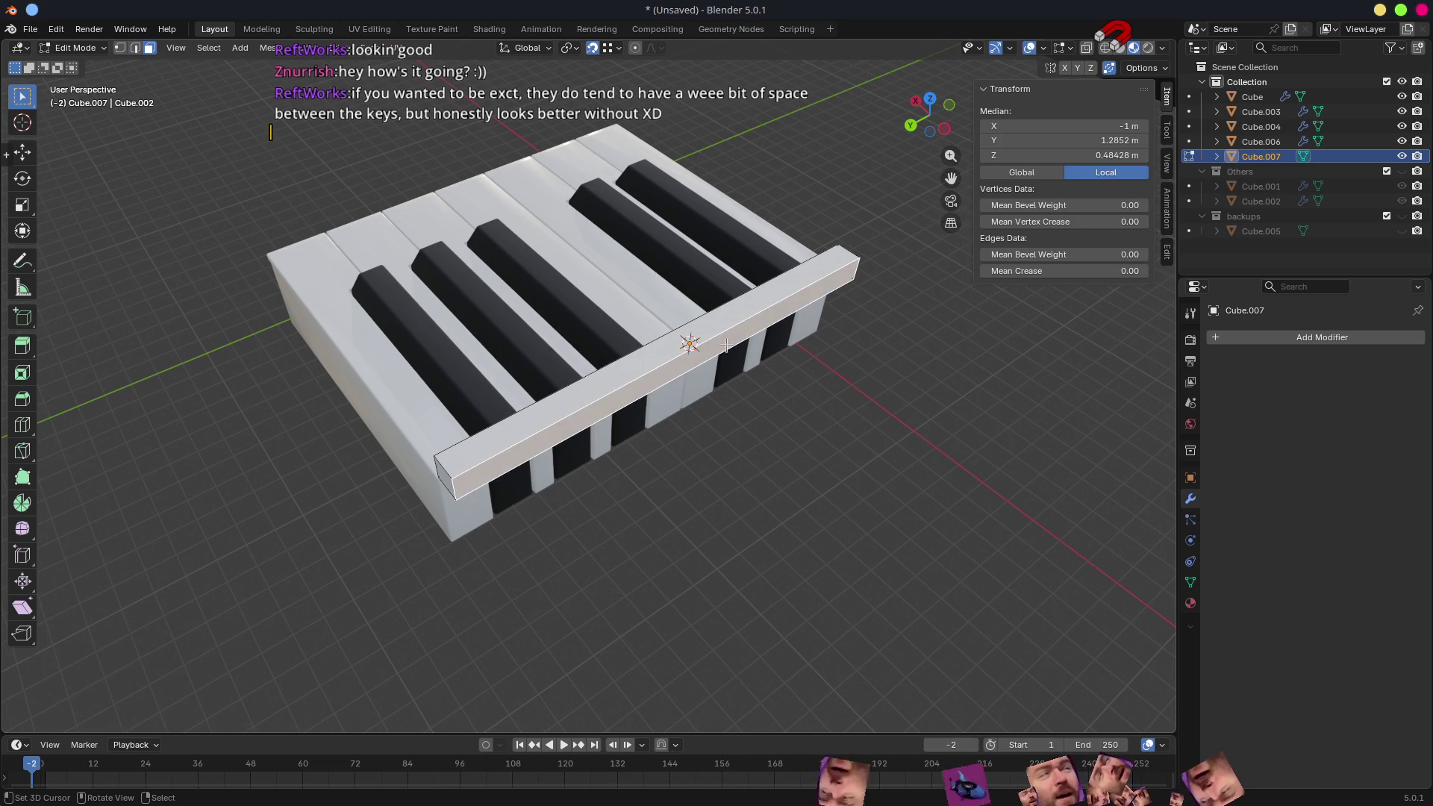
{"action": "middle_click_drag", "start_coordinate": [735, 343], "coordinate": [771, 362]}
{"action": "key", "text": "g"}
{"action": "key", "text": "x"}
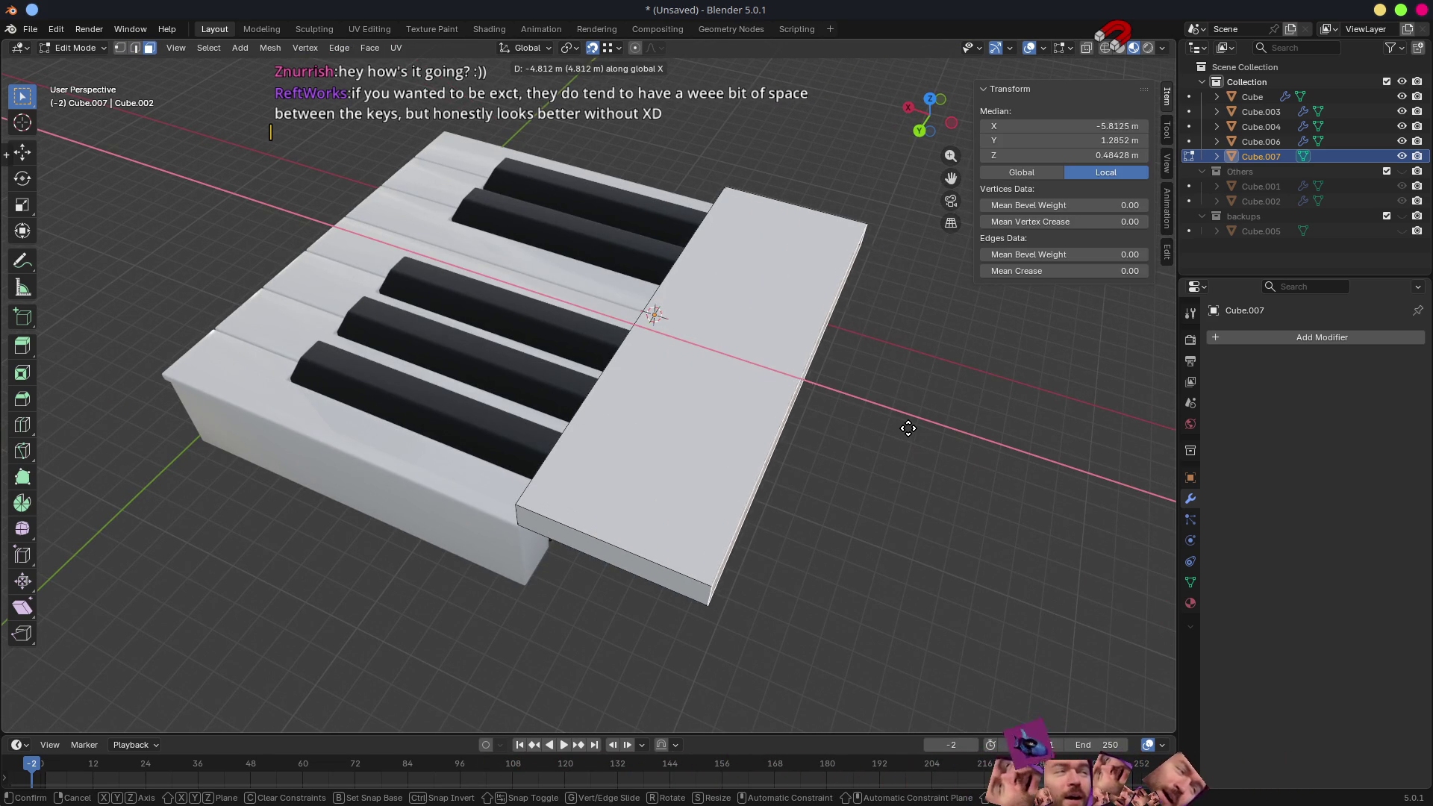
- Confirm the −5.60 m X move widening the strip, inspect the key gaps, and return to Object Mode
{"action": "left_click", "coordinate": [908, 429]}
{"action": "mouse_move", "coordinate": [791, 390]}
{"action": "middle_mouse_down"}
{"action": "mouse_move", "coordinate": [701, 390]}
{"action": "mouse_move", "coordinate": [850, 342]}
{"action": "mouse_move", "coordinate": [805, 328]}
{"action": "middle_mouse_up"}
{"action": "scroll", "coordinate": [643, 386], "scroll_direction": "up", "scroll_amount": 5}
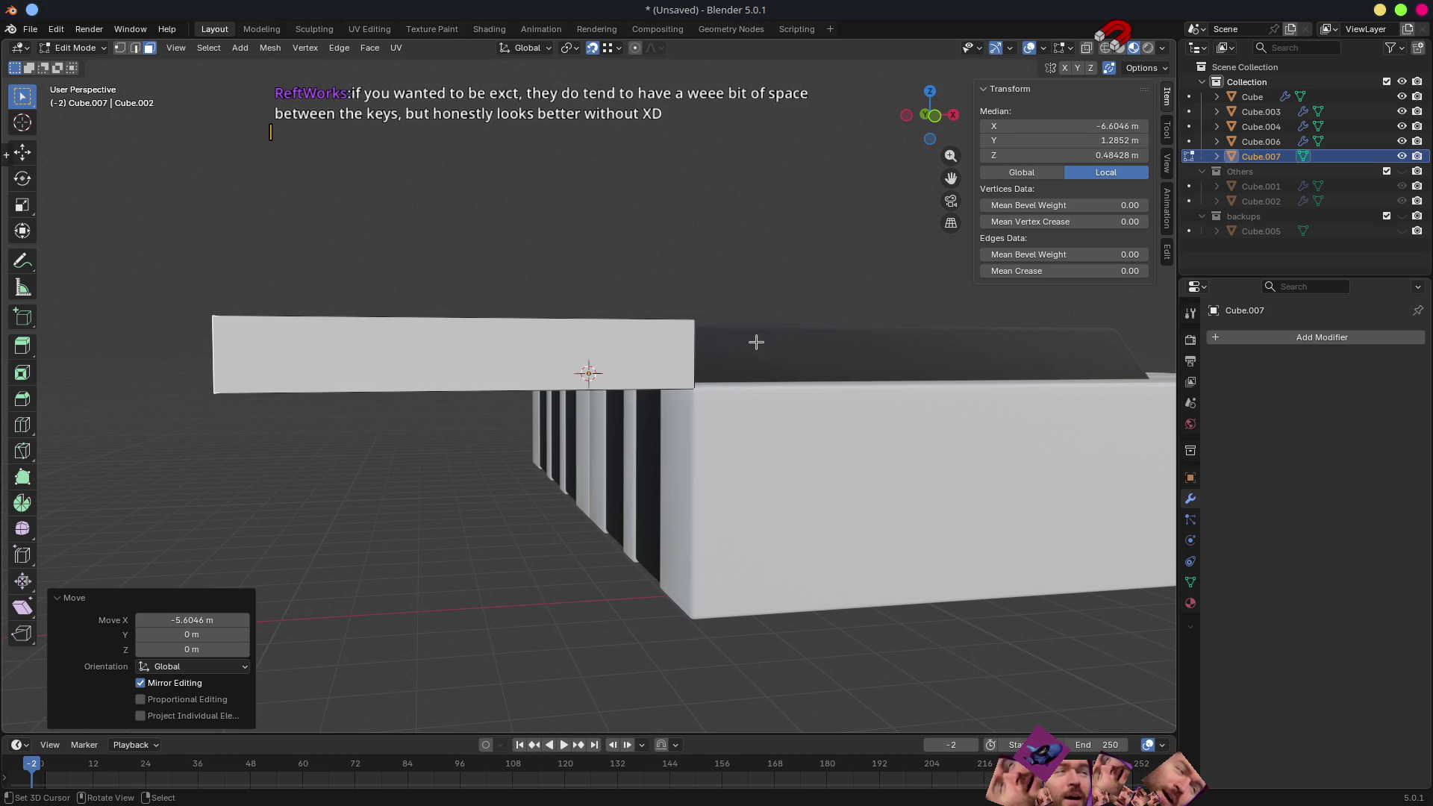
{"action": "scroll", "coordinate": [743, 319], "scroll_direction": "down", "scroll_amount": 5}
{"action": "mouse_move", "coordinate": [885, 425]}
{"action": "middle_mouse_down"}
{"action": "mouse_move", "coordinate": [725, 413]}
{"action": "mouse_move", "coordinate": [567, 334]}
{"action": "mouse_move", "coordinate": [654, 387]}
{"action": "mouse_move", "coordinate": [645, 422]}
{"action": "middle_mouse_up"}
{"action": "scroll", "coordinate": [727, 409], "scroll_direction": "up", "scroll_amount": 5}
{"action": "scroll", "coordinate": [627, 370], "scroll_direction": "up", "scroll_amount": 5}
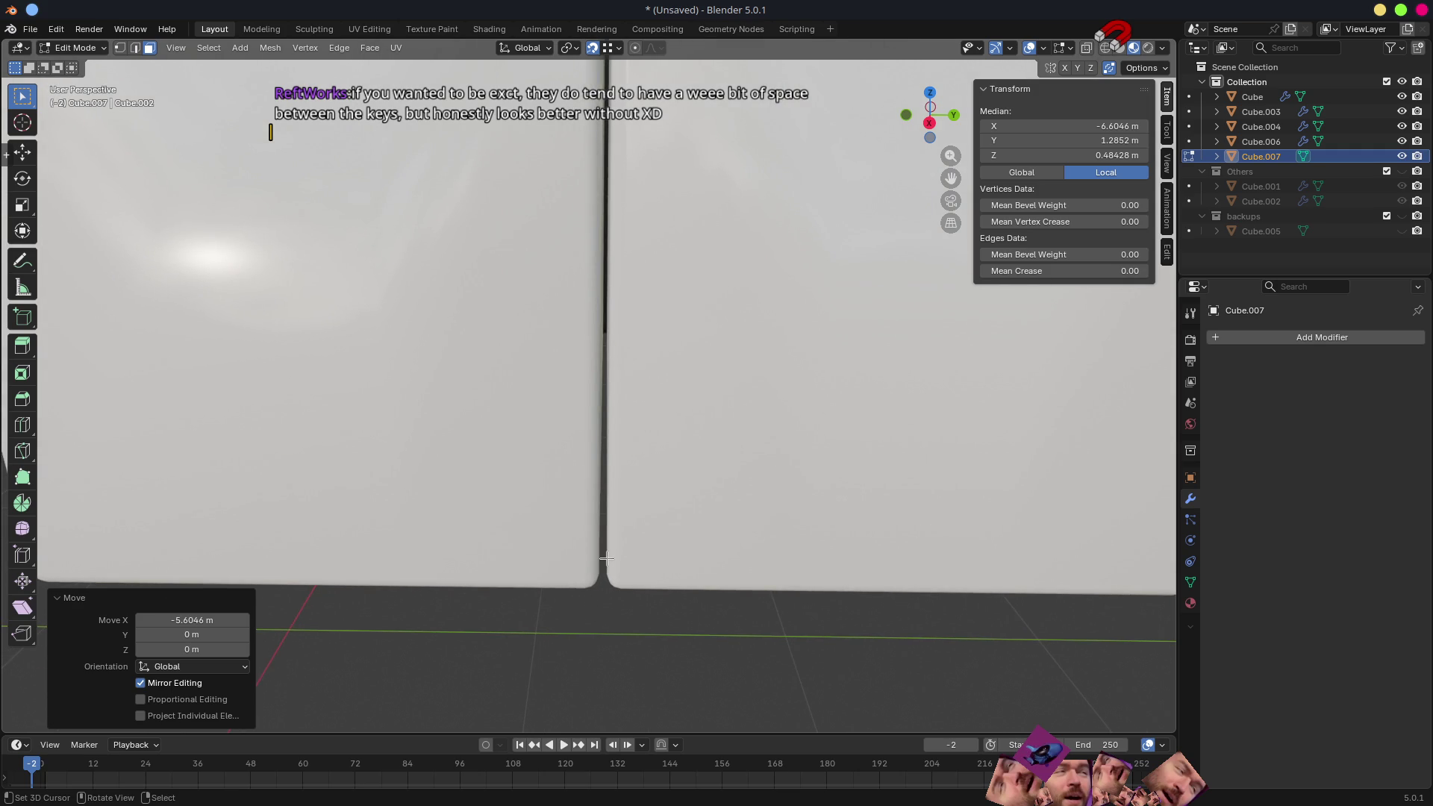
{"action": "scroll", "coordinate": [602, 527], "scroll_direction": "down", "scroll_amount": 5}
{"action": "mouse_move", "coordinate": [602, 526]}
{"action": "middle_mouse_down"}
{"action": "mouse_move", "coordinate": [615, 551]}
{"action": "mouse_move", "coordinate": [553, 534]}
{"action": "mouse_move", "coordinate": [651, 531]}
{"action": "mouse_move", "coordinate": [650, 518]}
{"action": "mouse_move", "coordinate": [746, 503]}
{"action": "mouse_move", "coordinate": [502, 449]}
{"action": "middle_mouse_up"}
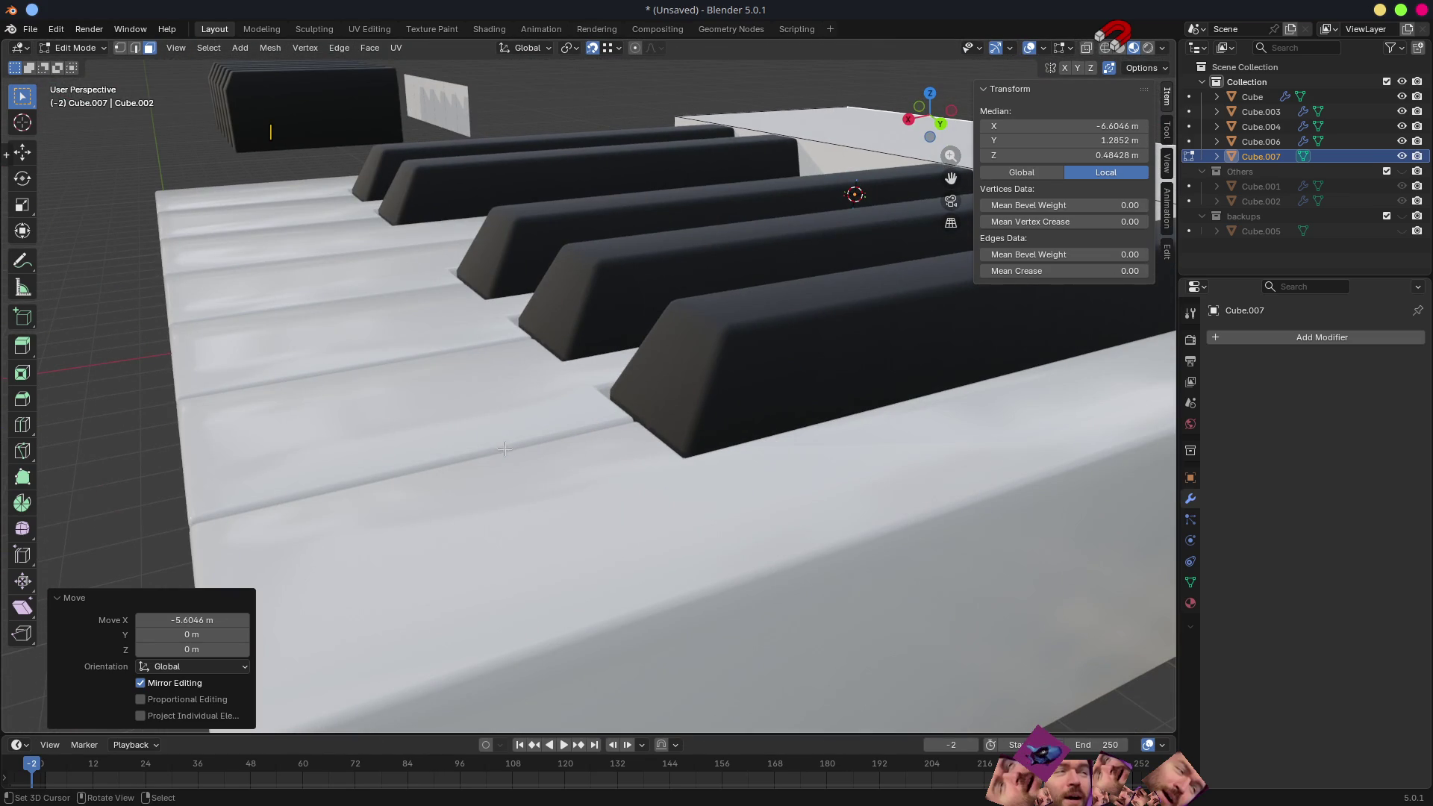
{"action": "mouse_move", "coordinate": [631, 481]}
{"action": "middle_mouse_down"}
{"action": "mouse_move", "coordinate": [684, 427]}
{"action": "mouse_move", "coordinate": [732, 447]}
{"action": "mouse_move", "coordinate": [648, 355]}
{"action": "middle_mouse_up"}
{"action": "key", "text": "Tab"}
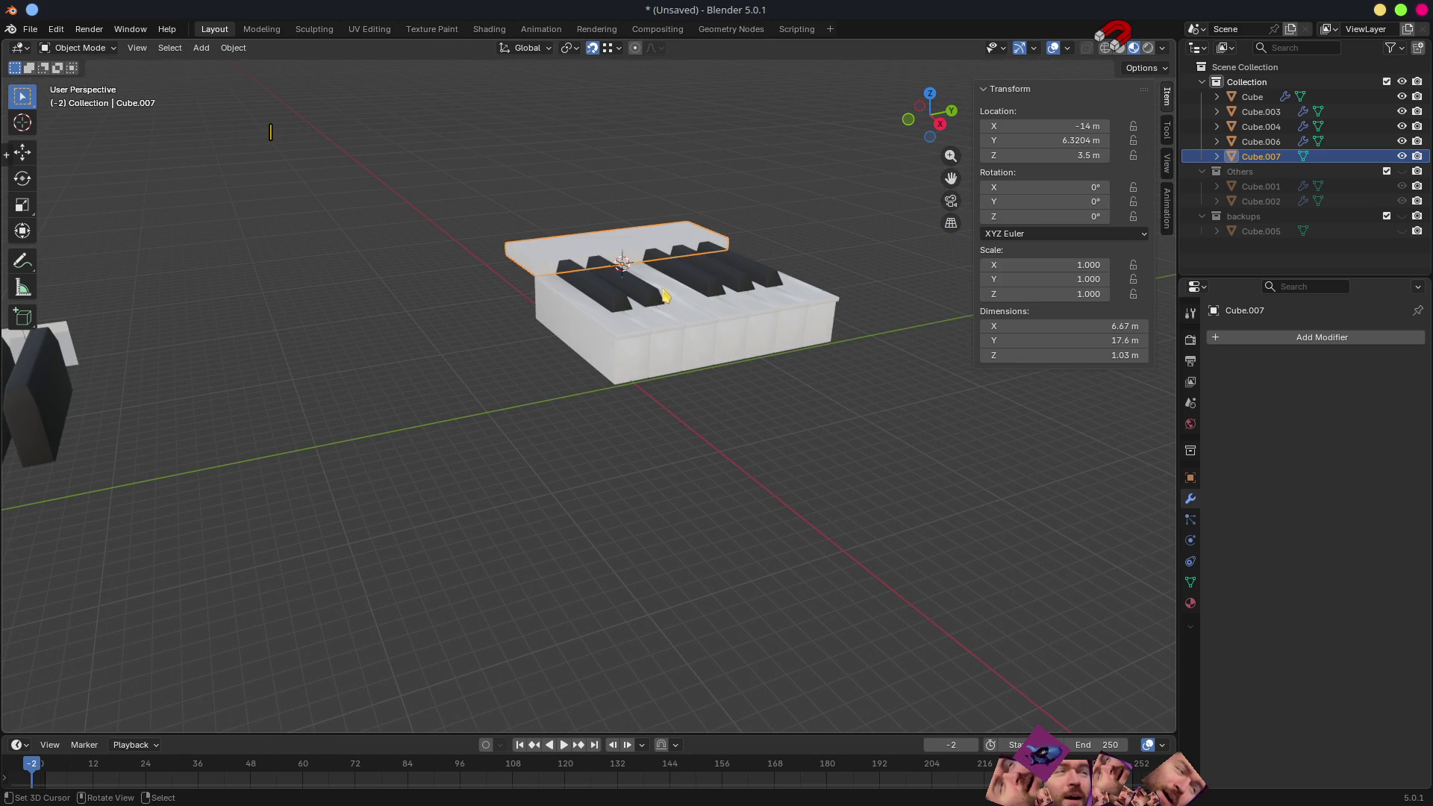
- Create material bBod with a near-black base colour (value ~0.12) and 0.141 roughness, then enter Edit Mode
{"action": "left_click_drag", "start_coordinate": [1175, 601], "coordinate": [1179, 601]}
{"action": "left_click", "coordinate": [1194, 601]}
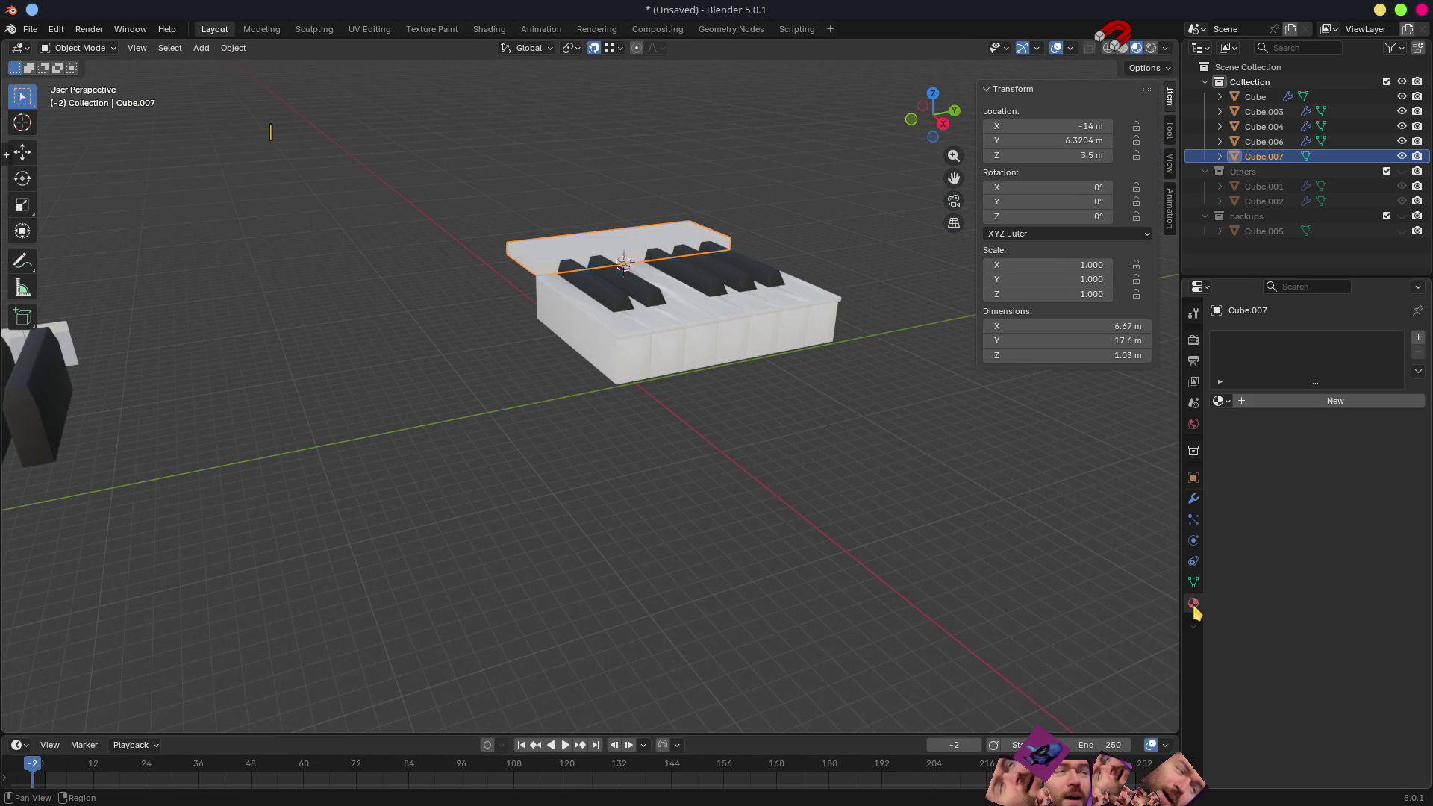
{"action": "left_click", "coordinate": [1273, 400]}
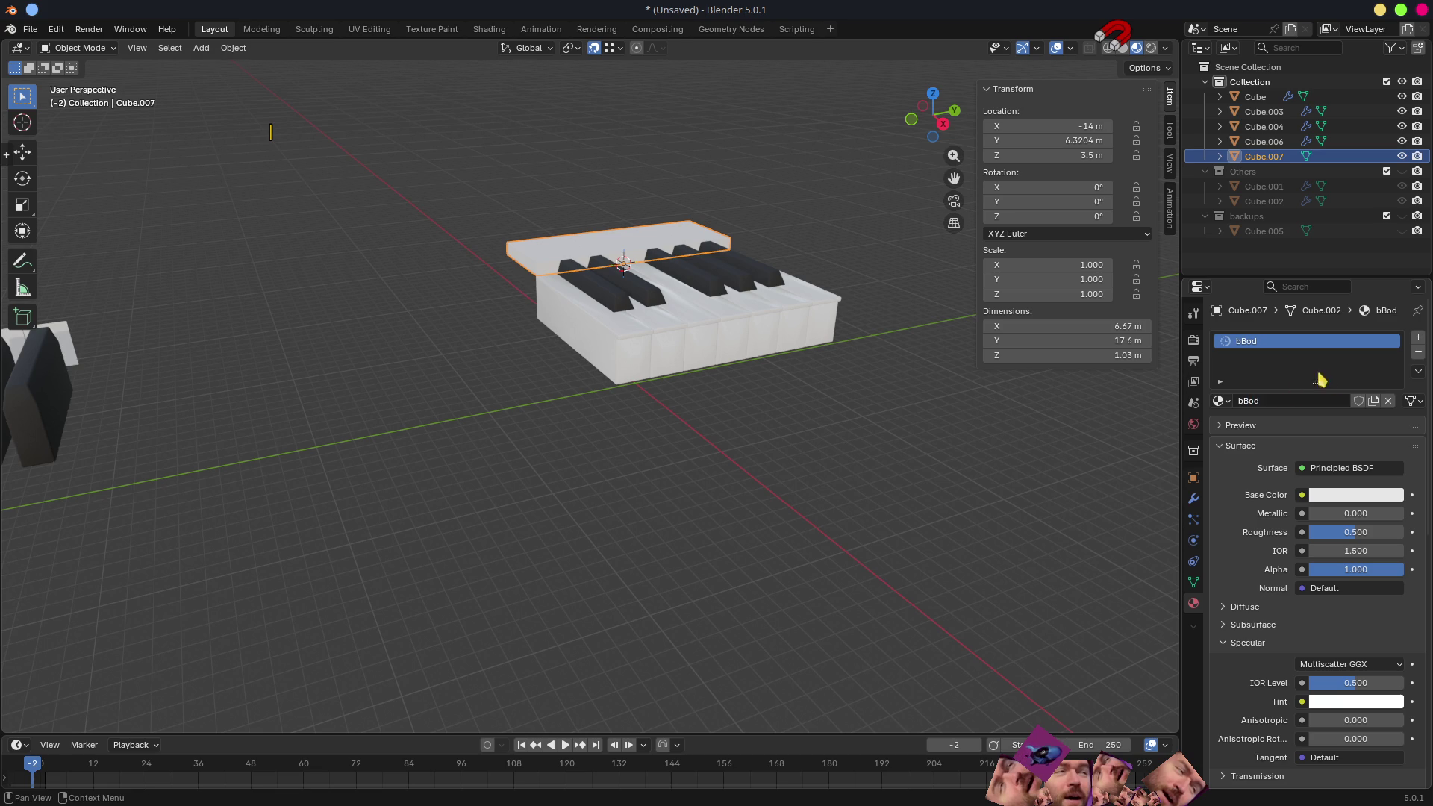
{"action": "left_click", "coordinate": [1354, 496]}
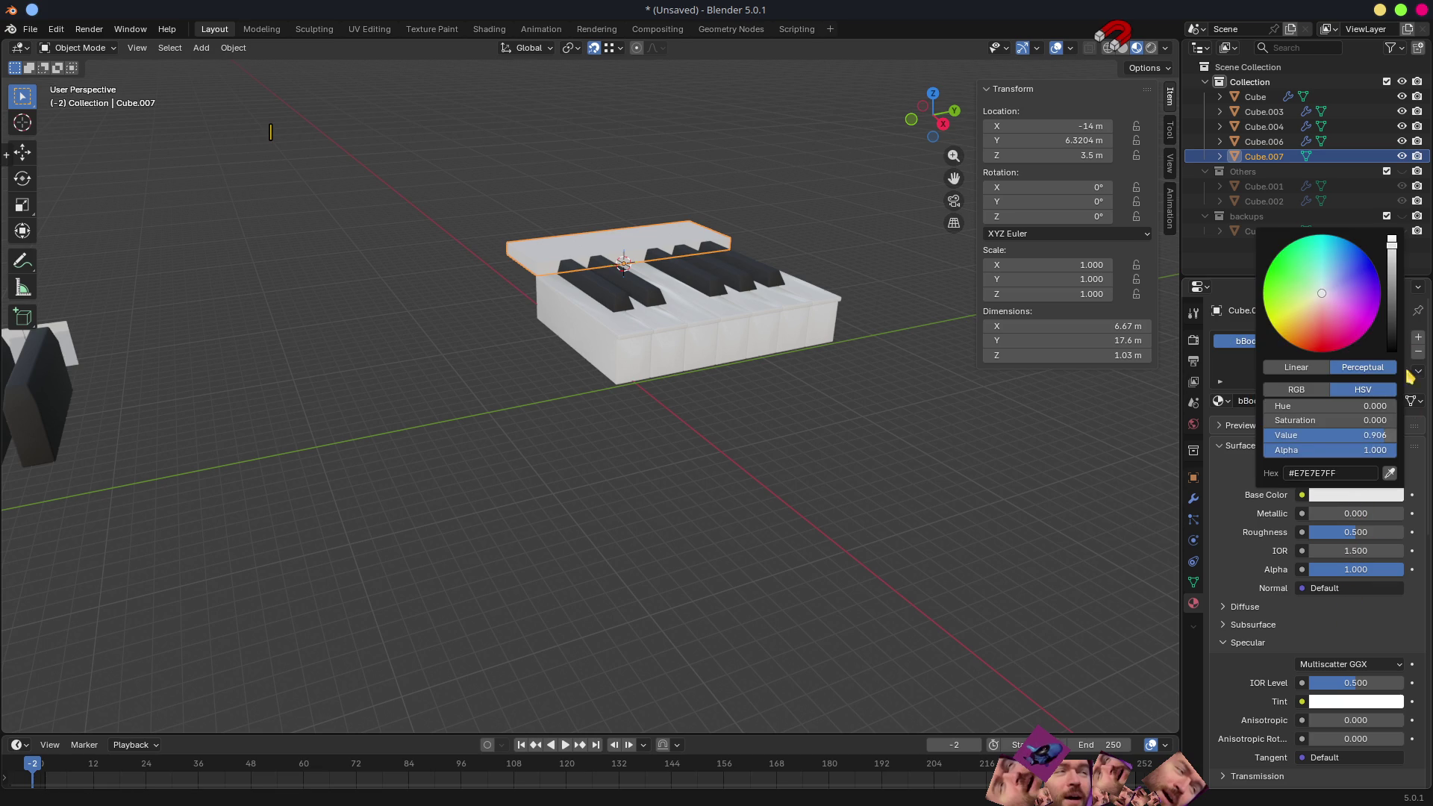
{"action": "left_click_drag", "start_coordinate": [1396, 323], "coordinate": [1391, 344]}
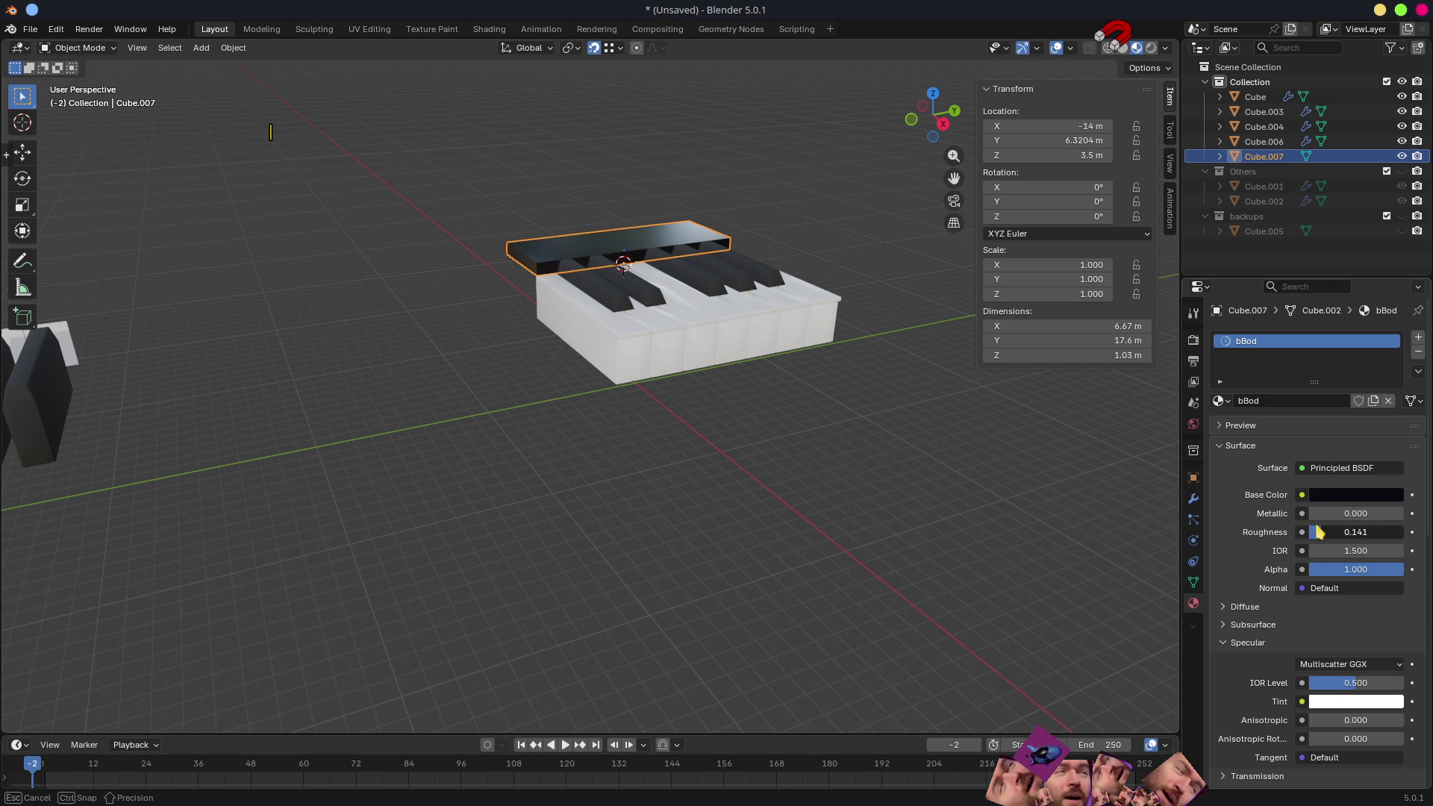
{"action": "scroll", "coordinate": [568, 311], "scroll_direction": "up", "scroll_amount": 2}
{"action": "scroll", "coordinate": [586, 294], "scroll_direction": "up", "scroll_amount": 3}
{"action": "mouse_move", "coordinate": [586, 294]}
{"action": "middle_mouse_down"}
{"action": "mouse_move", "coordinate": [656, 297]}
{"action": "mouse_move", "coordinate": [549, 259]}
{"action": "mouse_move", "coordinate": [733, 400]}
{"action": "mouse_move", "coordinate": [534, 323]}
{"action": "mouse_move", "coordinate": [594, 365]}
{"action": "middle_mouse_up"}
{"action": "scroll", "coordinate": [621, 420], "scroll_direction": "up", "scroll_amount": 3}
{"action": "mouse_move", "coordinate": [622, 420]}
{"action": "middle_mouse_down"}
{"action": "mouse_move", "coordinate": [669, 426]}
{"action": "mouse_move", "coordinate": [611, 415]}
{"action": "mouse_move", "coordinate": [650, 437]}
{"action": "mouse_move", "coordinate": [608, 378]}
{"action": "mouse_move", "coordinate": [661, 391]}
{"action": "mouse_move", "coordinate": [630, 397]}
{"action": "middle_mouse_up"}
{"action": "key", "text": "Tab"}
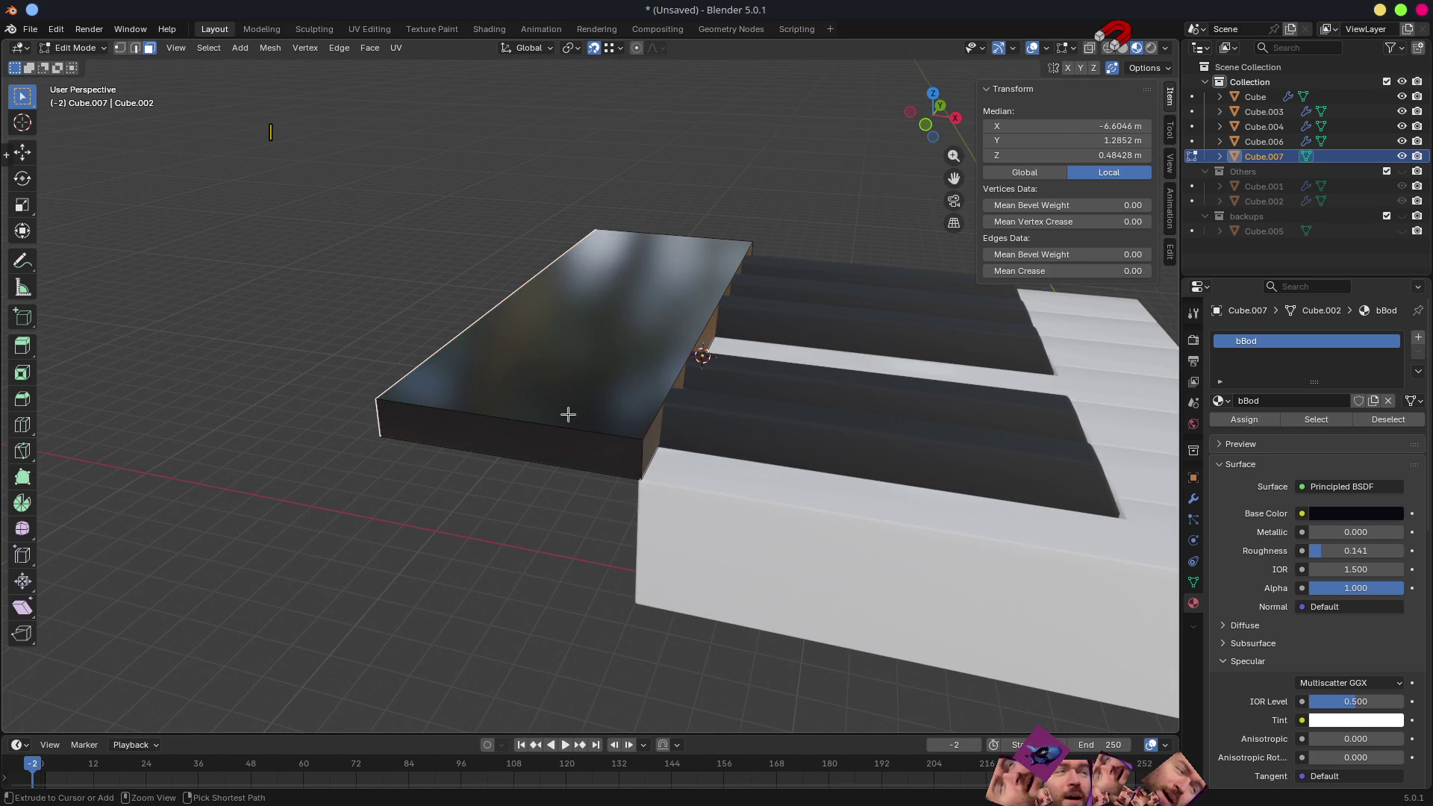
- Loop-cut the strip's top and extrude one half upward into a tall back wall
{"action": "key", "text": "ctrl+r"}
{"action": "left_click", "coordinate": [509, 406]}
{"action": "left_click", "coordinate": [497, 353]}
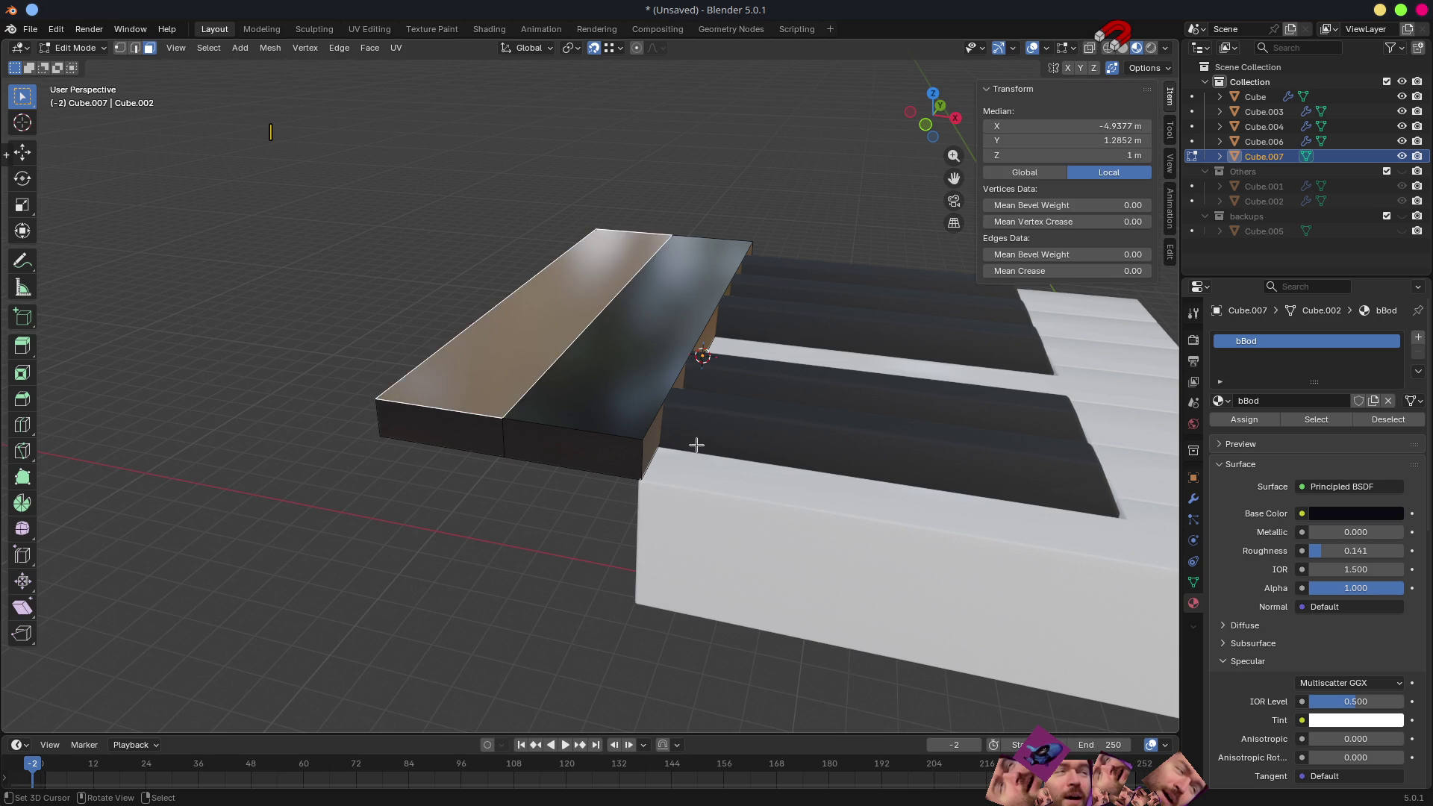
{"action": "middle_click_drag", "start_coordinate": [694, 444], "coordinate": [630, 458]}
{"action": "key", "text": "e"}
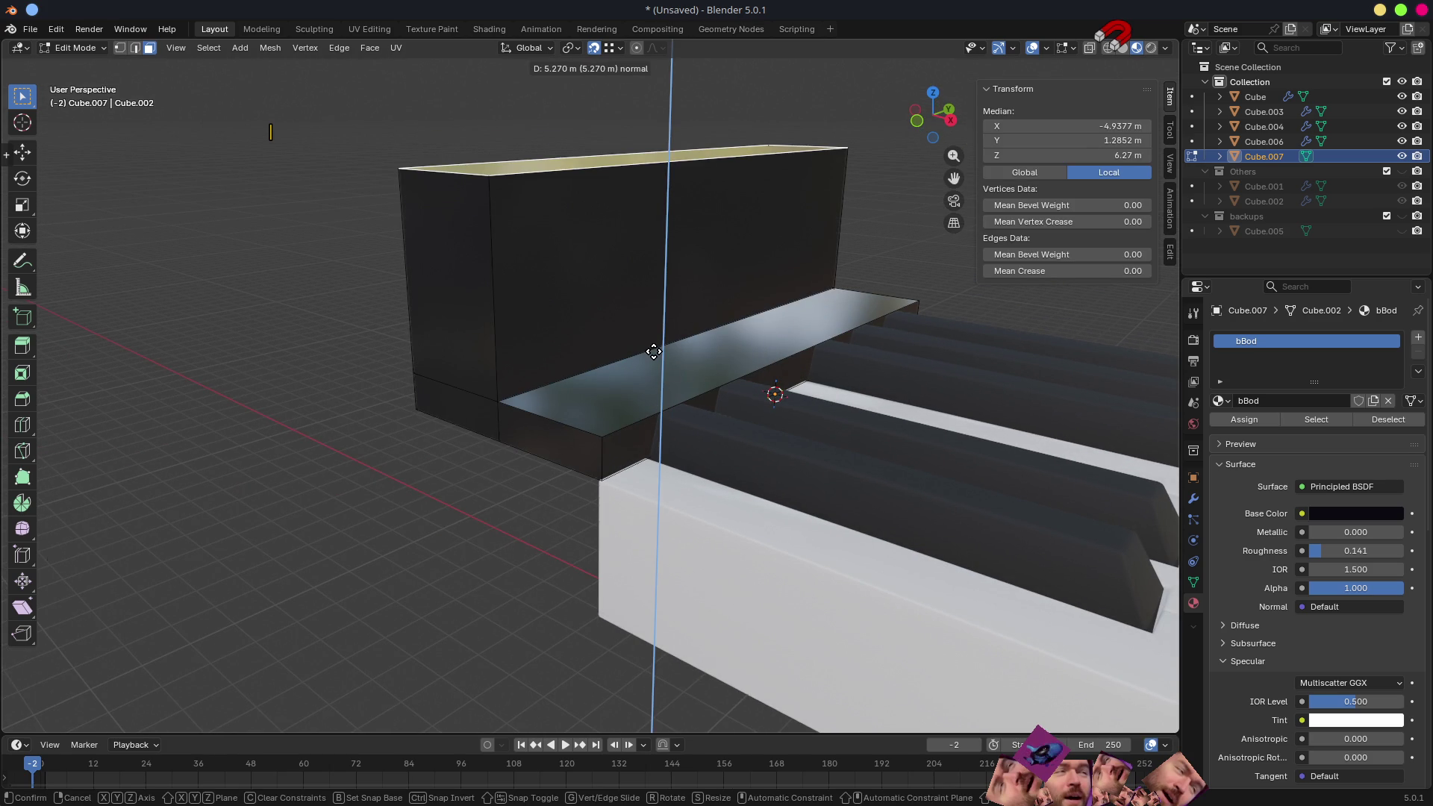
{"action": "left_click", "coordinate": [653, 311]}
- Check the L-shaped body in Object Mode, re-enter editing and select the ledge's front face
{"action": "middle_click_drag", "start_coordinate": [652, 311], "coordinate": [697, 397]}
{"action": "scroll", "coordinate": [769, 462], "scroll_direction": "down", "scroll_amount": 5}
{"action": "key", "text": "Tab"}
{"action": "mouse_move", "coordinate": [832, 474]}
{"action": "middle_mouse_down"}
{"action": "mouse_move", "coordinate": [681, 496]}
{"action": "mouse_move", "coordinate": [617, 479]}
{"action": "mouse_move", "coordinate": [656, 464]}
{"action": "mouse_move", "coordinate": [594, 416]}
{"action": "mouse_move", "coordinate": [688, 420]}
{"action": "mouse_move", "coordinate": [668, 401]}
{"action": "mouse_move", "coordinate": [679, 407]}
{"action": "mouse_move", "coordinate": [691, 439]}
{"action": "mouse_move", "coordinate": [661, 473]}
{"action": "middle_mouse_up"}
{"action": "key", "text": "Tab"}
{"action": "left_click", "coordinate": [662, 471]}
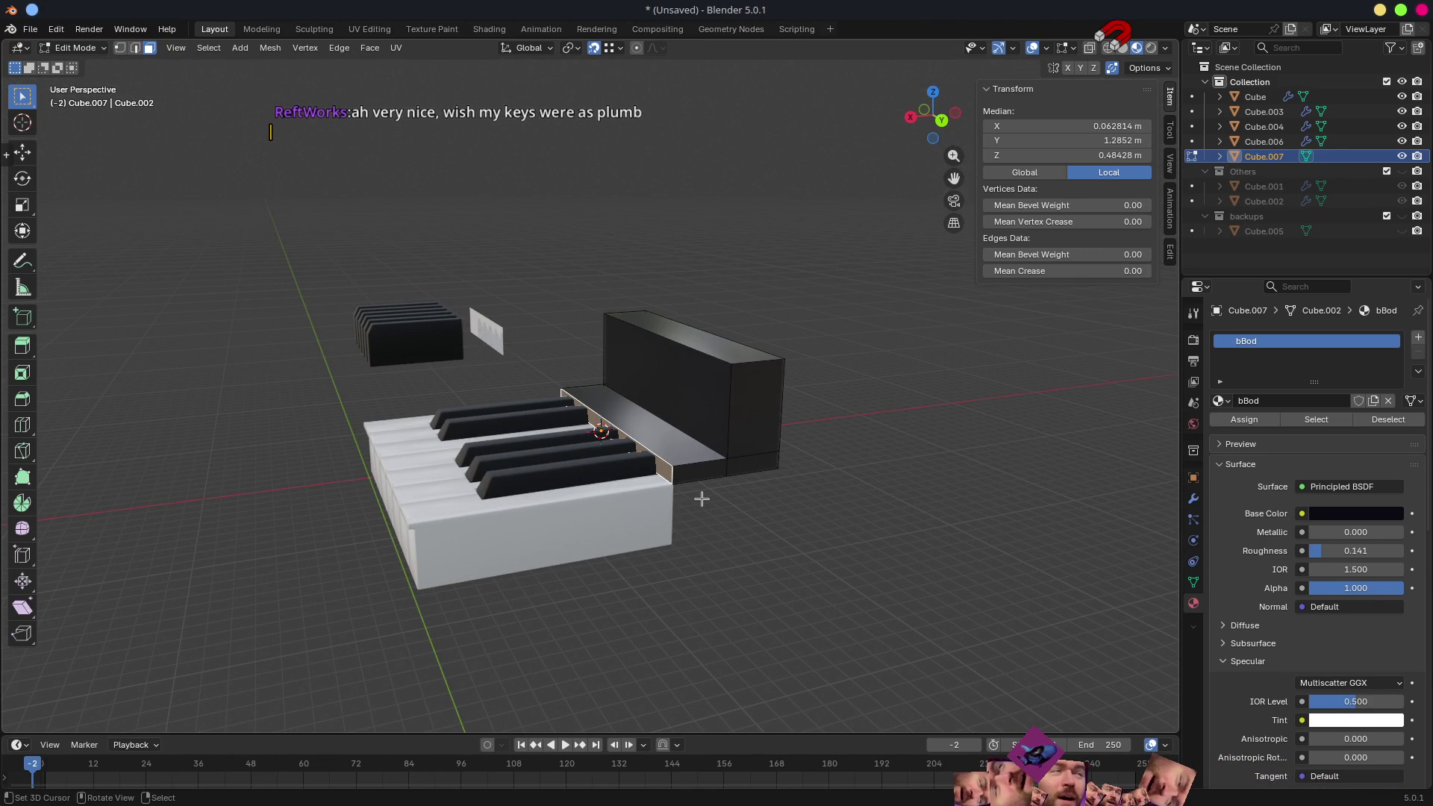
- Move the copied front face along X to sit beside the keyboard, checking it from side and front views
{"action": "key", "text": "g"}
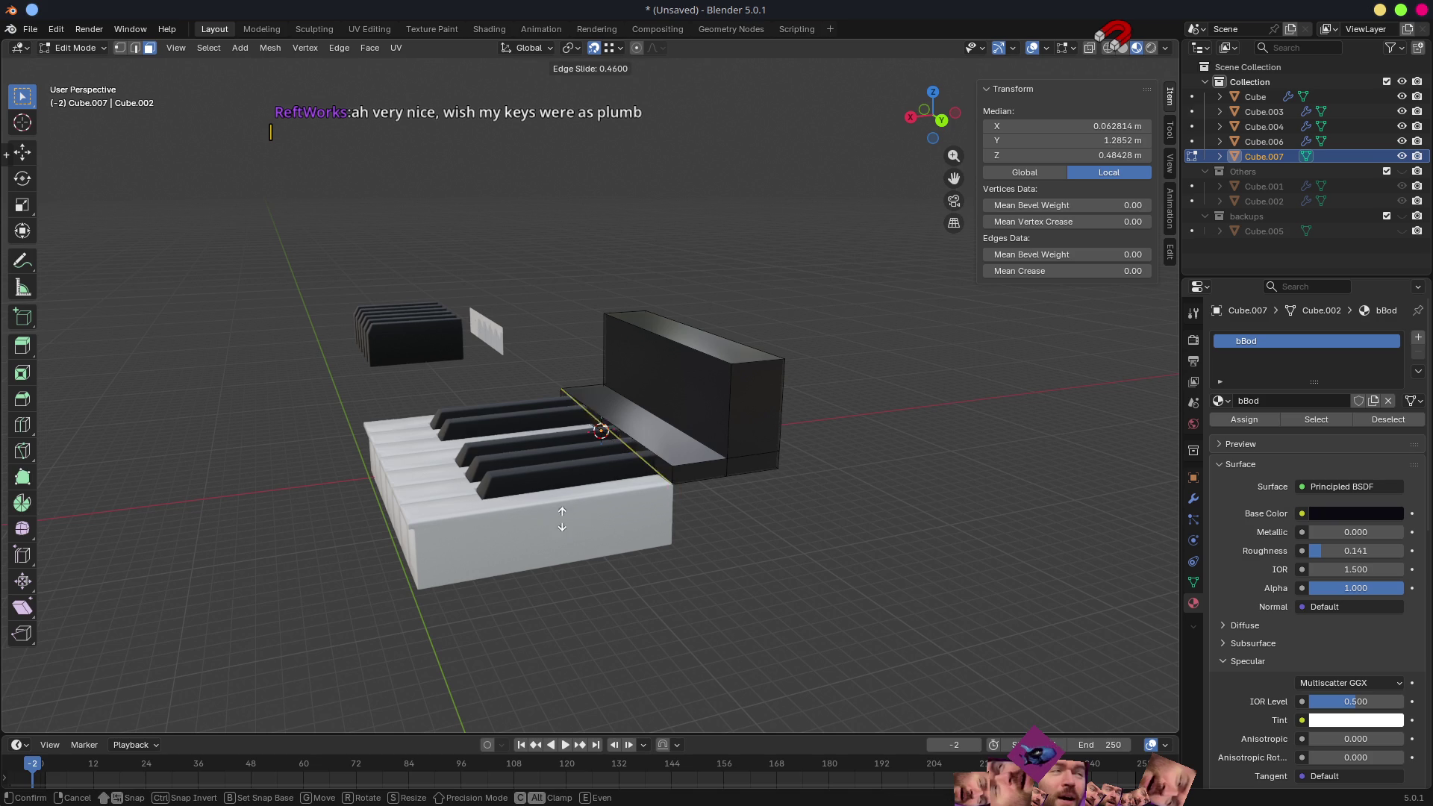
{"action": "right_click", "coordinate": [557, 523]}
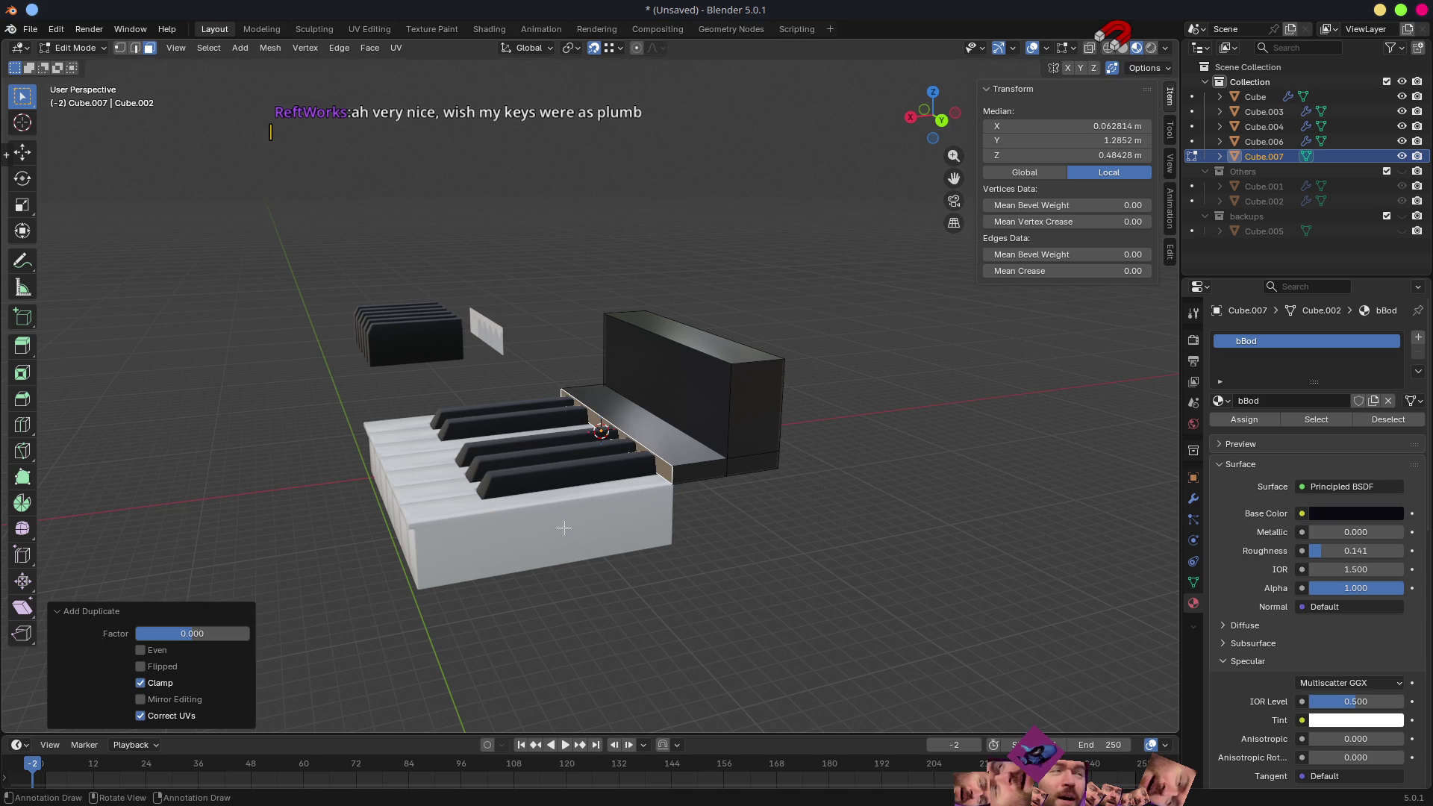
{"action": "key", "text": "g"}
{"action": "key", "text": "x"}
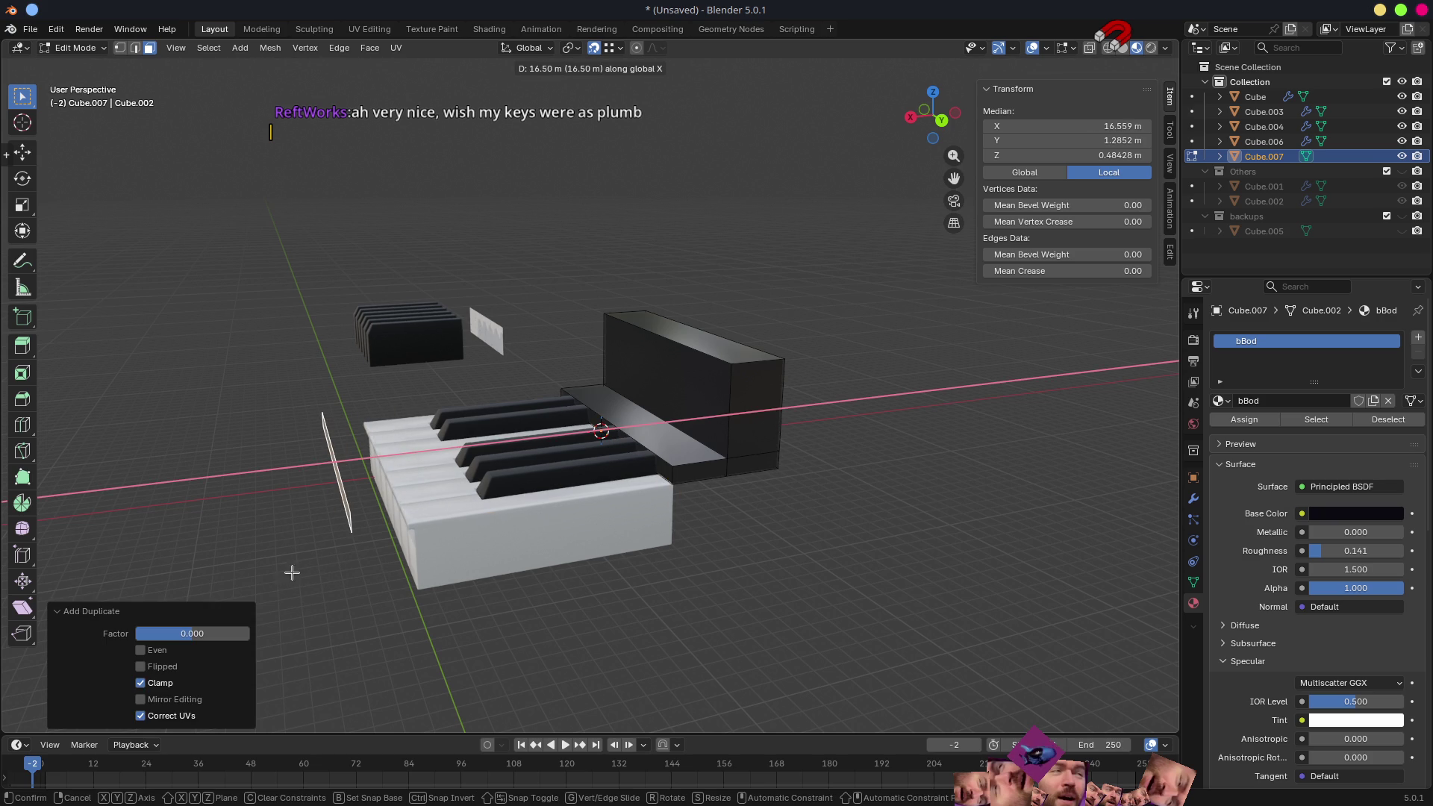
{"action": "left_click", "coordinate": [291, 572]}
{"action": "middle_click_drag", "start_coordinate": [400, 568], "coordinate": [627, 481]}
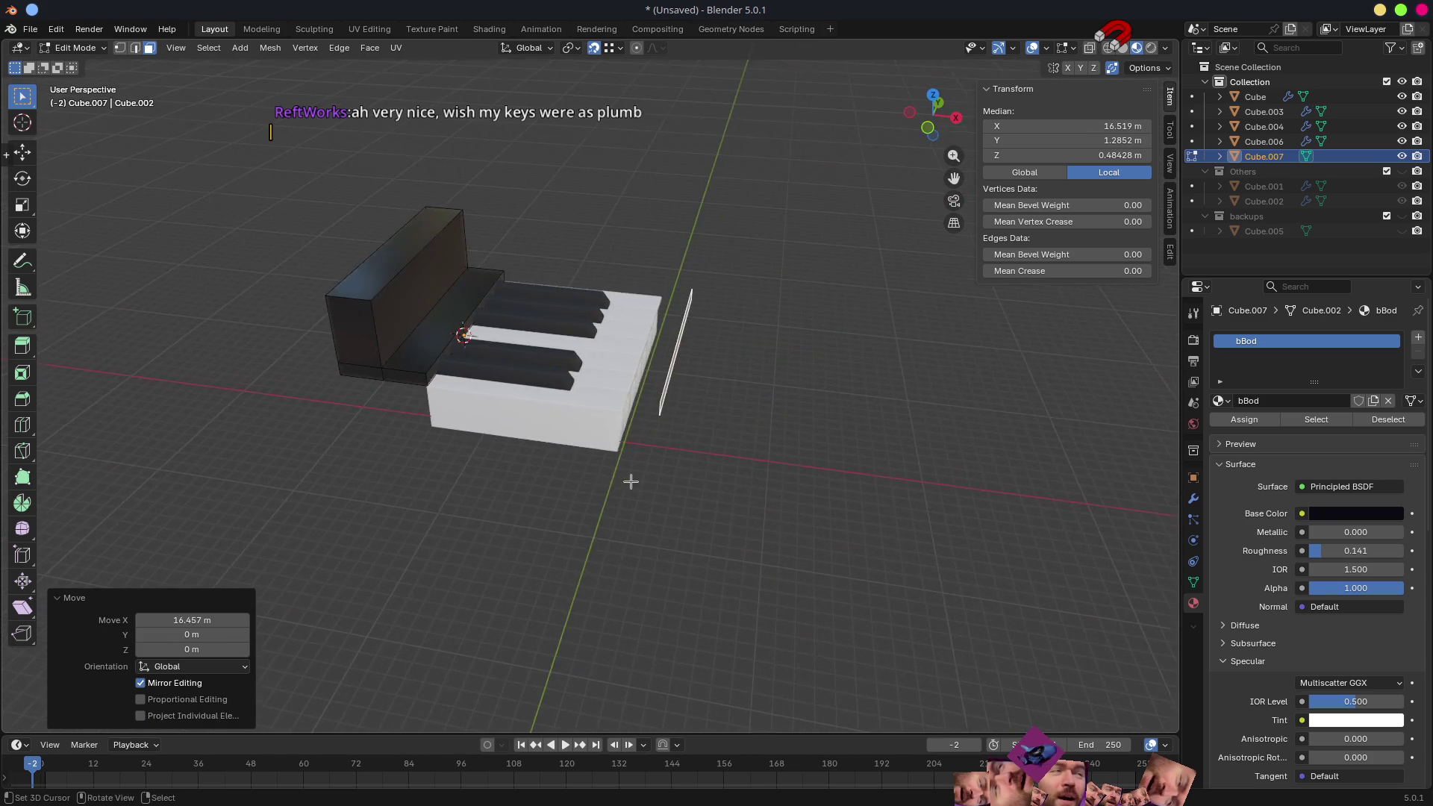
{"action": "scroll", "coordinate": [628, 482], "scroll_direction": "up", "scroll_amount": 3}
{"action": "key", "text": "KP_3"}
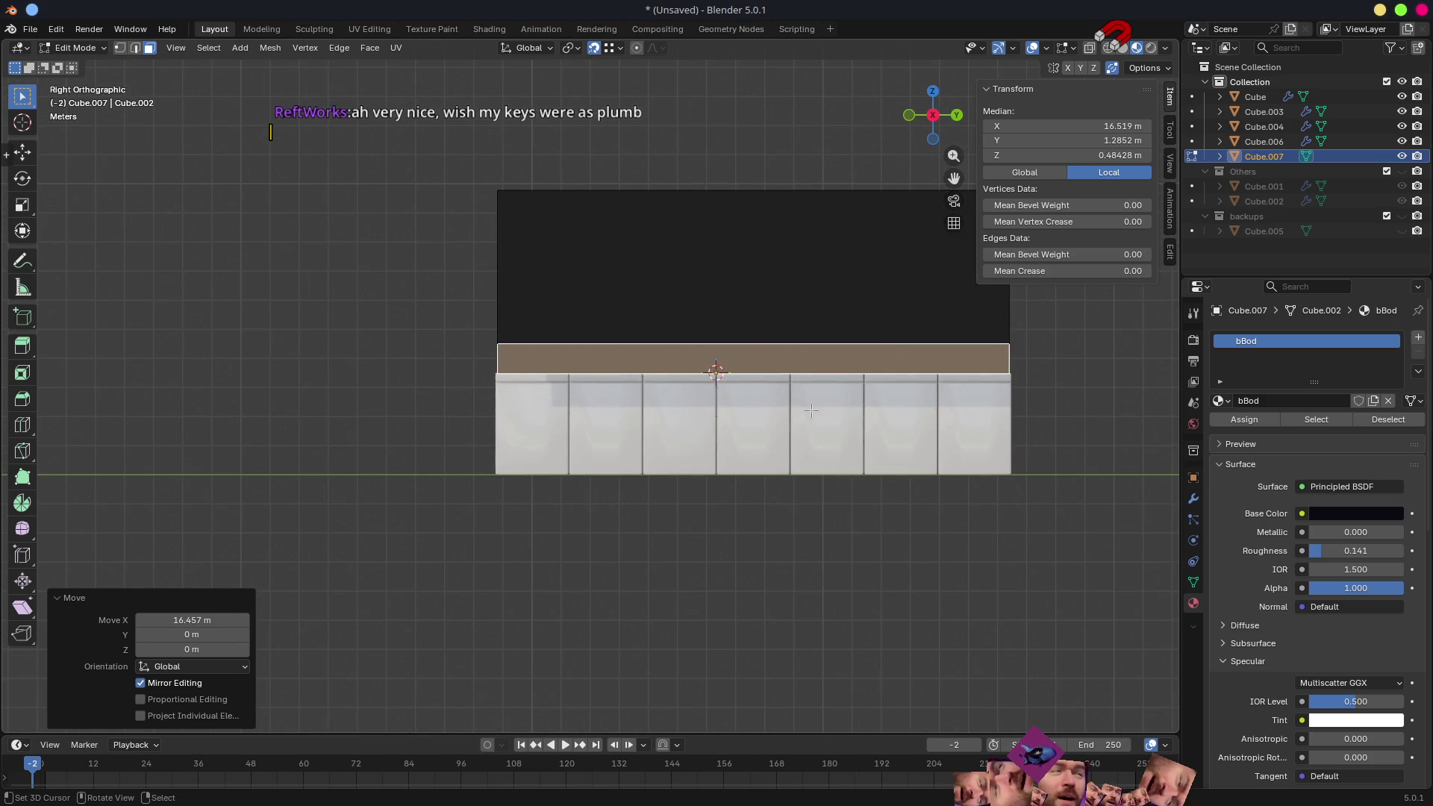
{"action": "key", "text": "KP_1"}
{"action": "scroll", "coordinate": [810, 409], "scroll_direction": "up", "scroll_amount": 4}
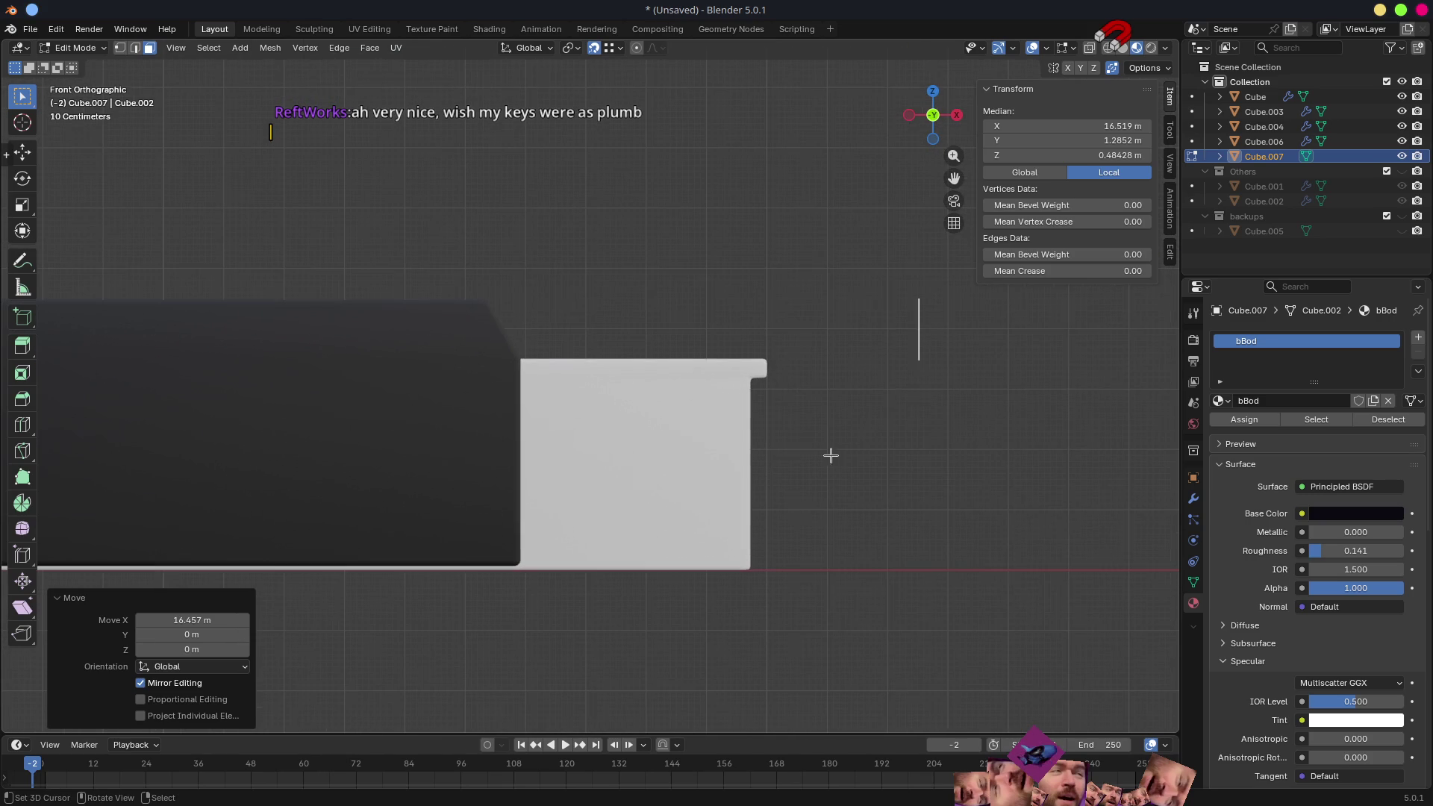
- Lower the face about 0.84 m along Z to floor level and start extruding it into a block
{"action": "key", "text": "g"}
{"action": "key", "text": "z"}
{"action": "key", "text": "Escape"}
{"action": "key", "text": "g"}
{"action": "key", "text": "z"}
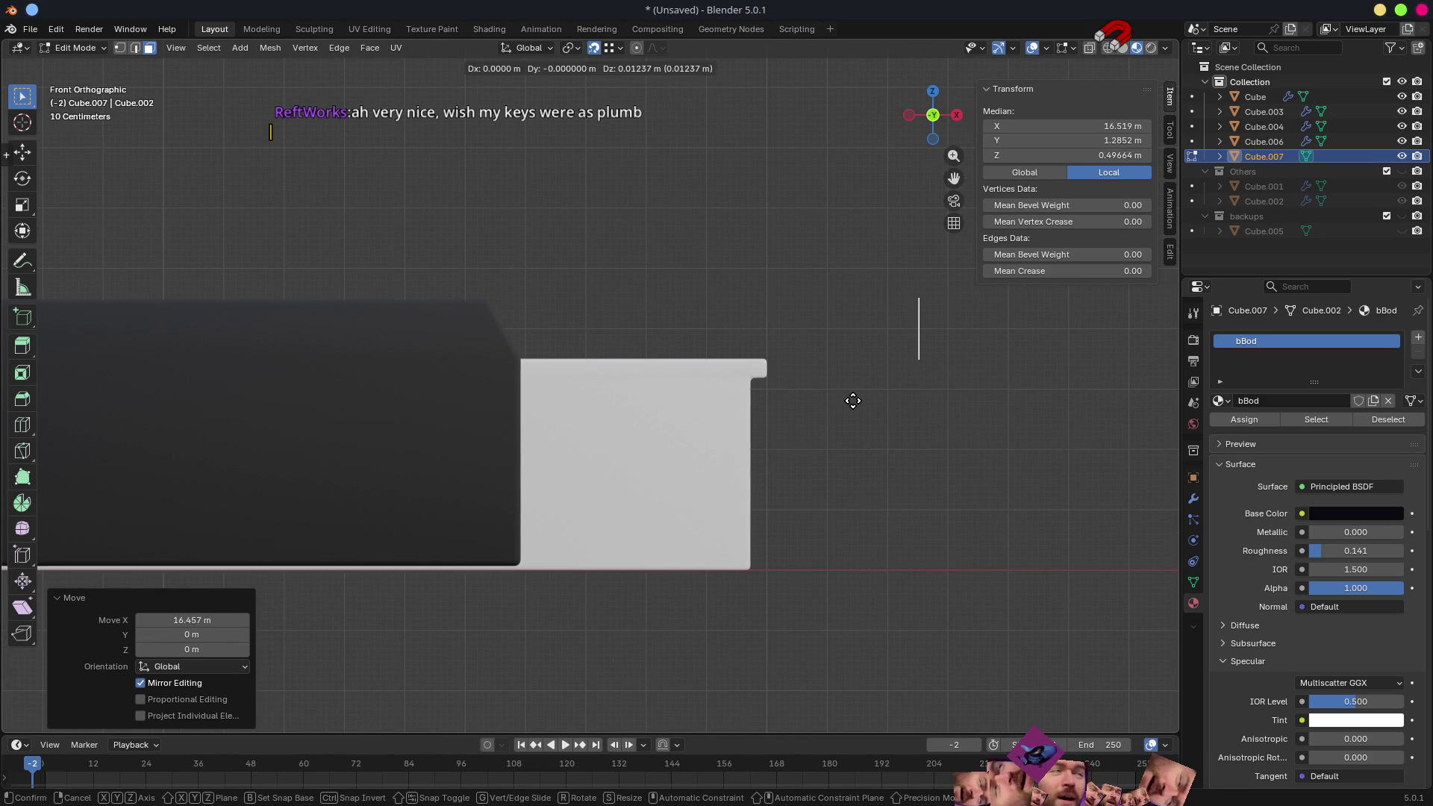
{"action": "key", "text": "Escape"}
{"action": "key", "text": "g"}
{"action": "key", "text": "z"}
{"action": "left_click", "coordinate": [924, 592]}
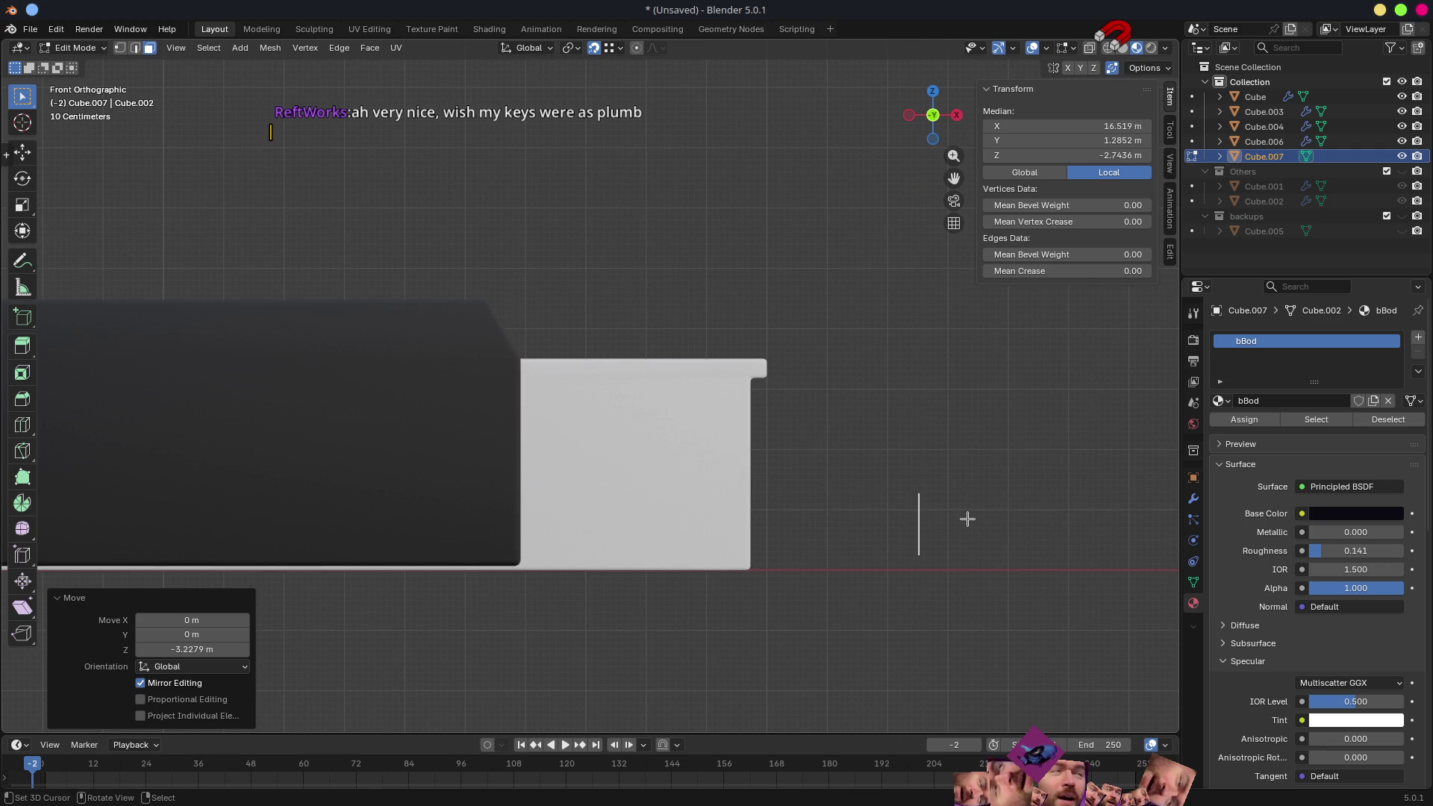
{"action": "key", "text": "g"}
{"action": "key", "text": "z"}
{"action": "left_click", "coordinate": [957, 577]}
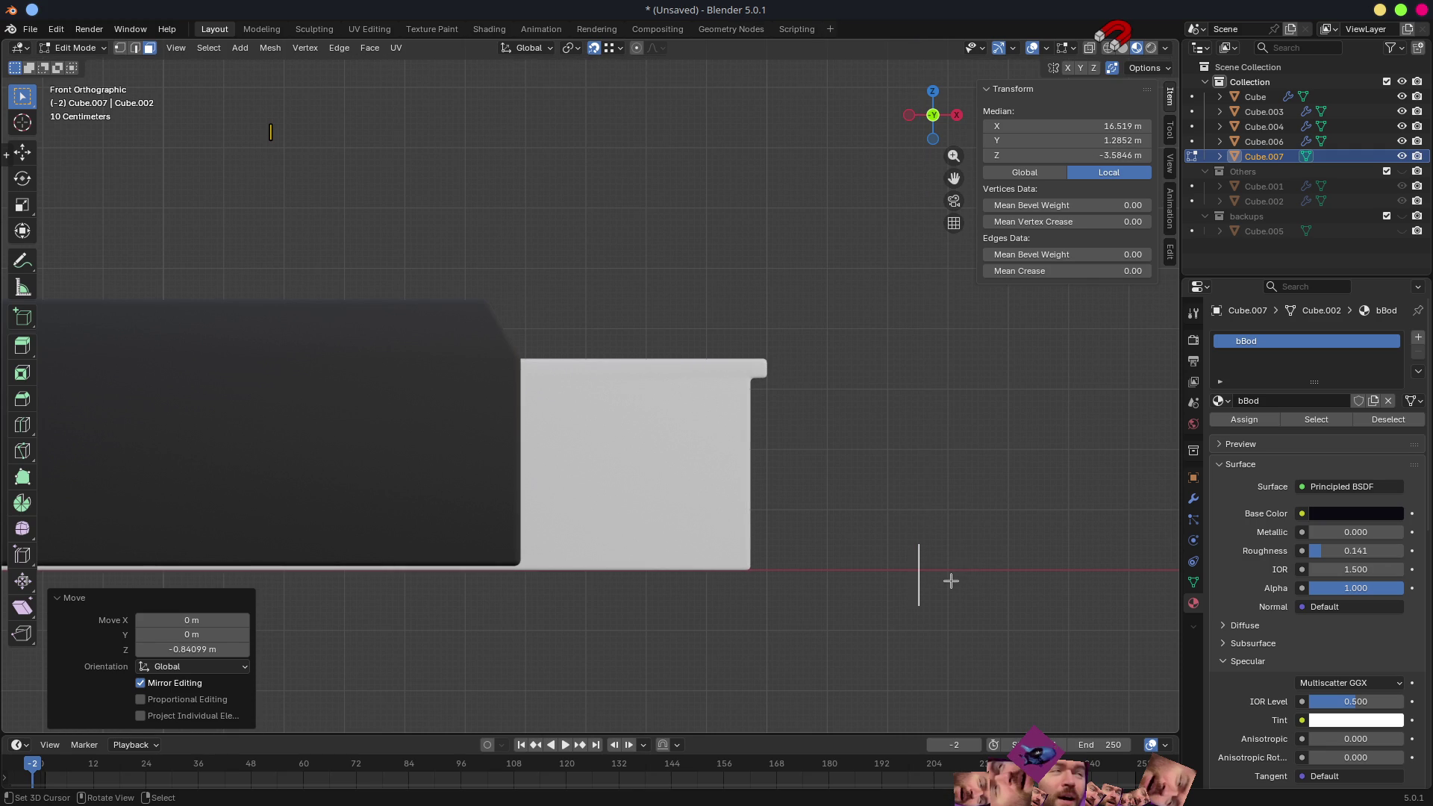
{"action": "key", "text": "g"}
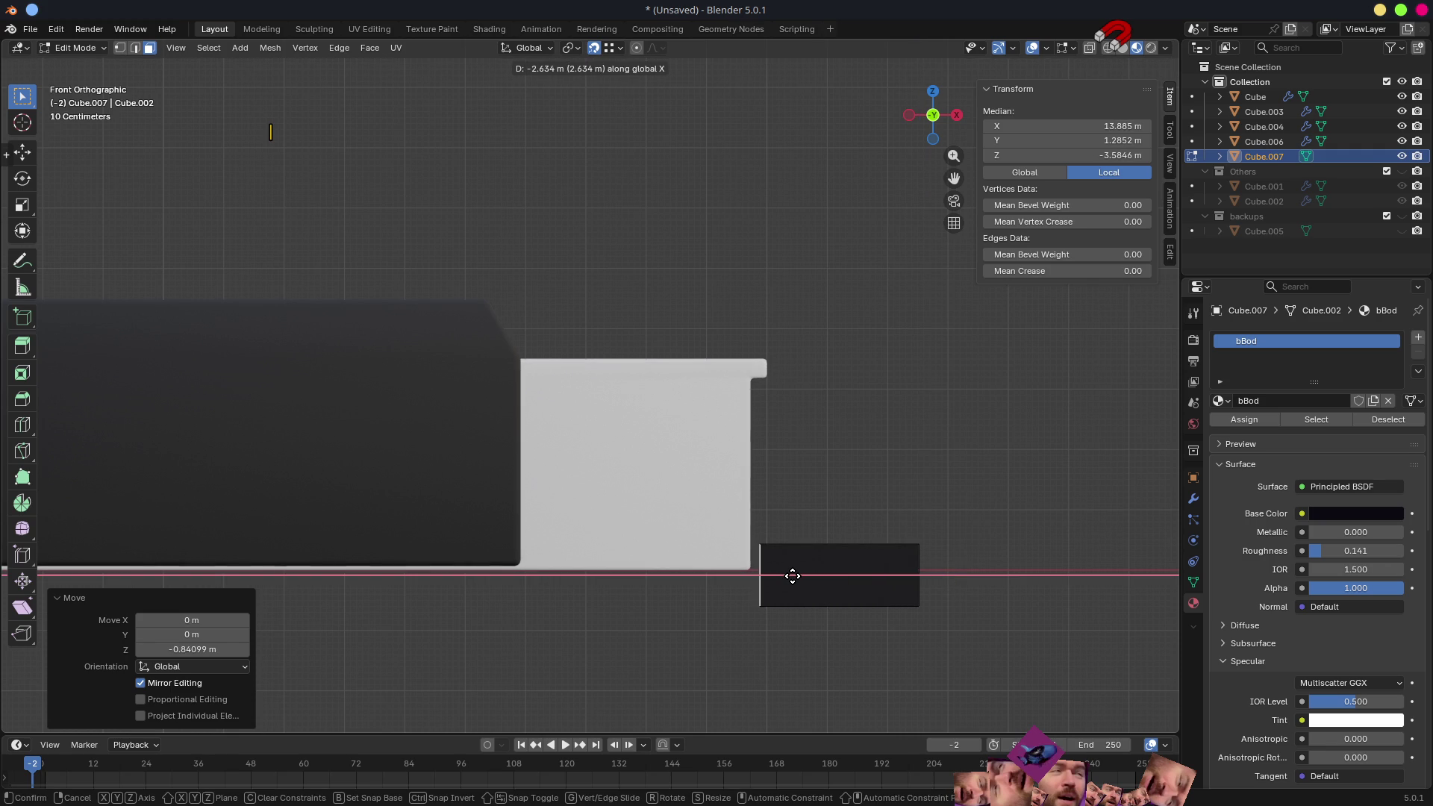
- Set the block's length, raise its flat face slightly and narrow it into a thin strip along X
{"action": "left_click", "coordinate": [789, 577]}
{"action": "mouse_move", "coordinate": [922, 573]}
{"action": "middle_mouse_down"}
{"action": "mouse_move", "coordinate": [788, 605]}
{"action": "mouse_move", "coordinate": [906, 570]}
{"action": "mouse_move", "coordinate": [864, 571]}
{"action": "middle_mouse_up"}
{"action": "left_click", "coordinate": [864, 571]}
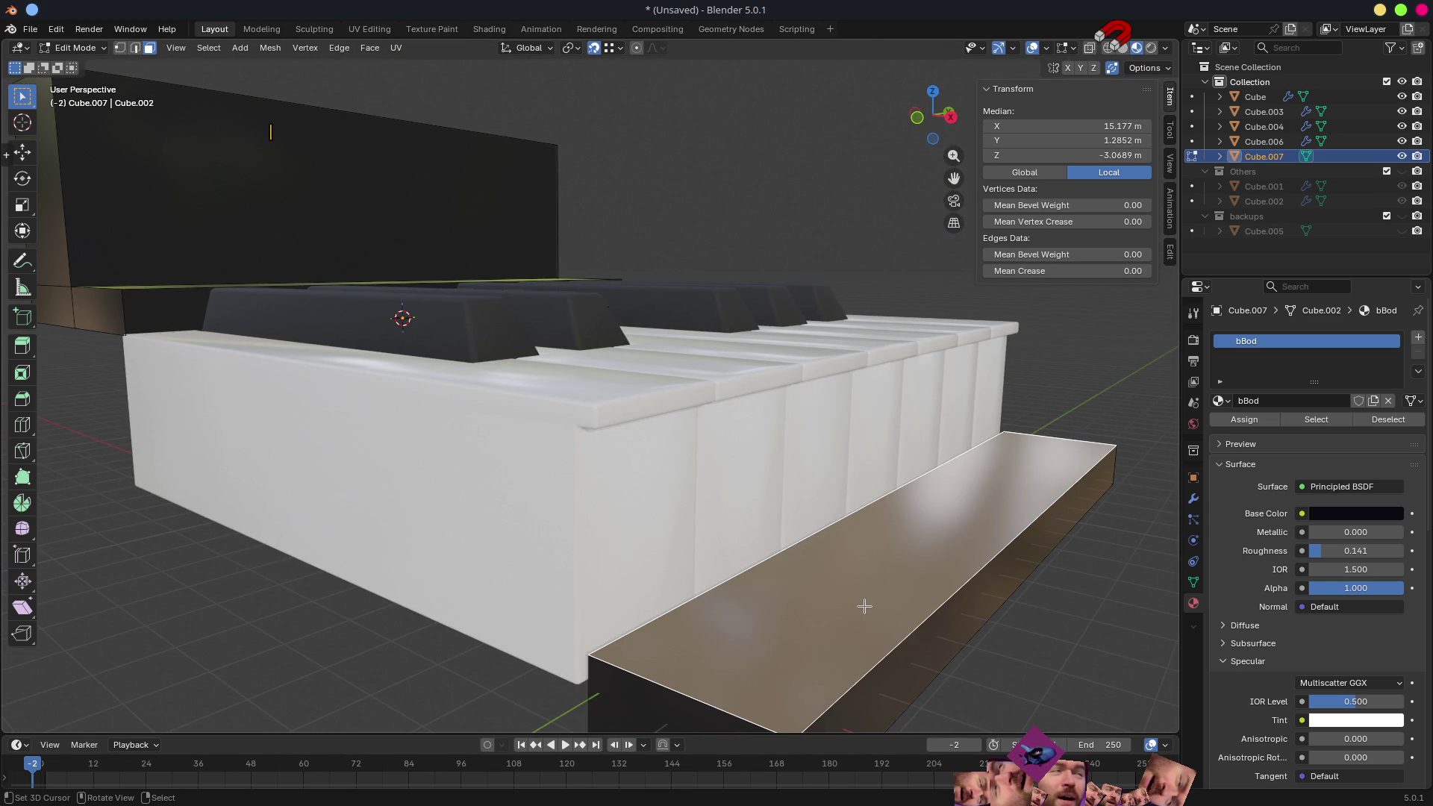
{"action": "key", "text": "g"}
{"action": "key", "text": "z"}
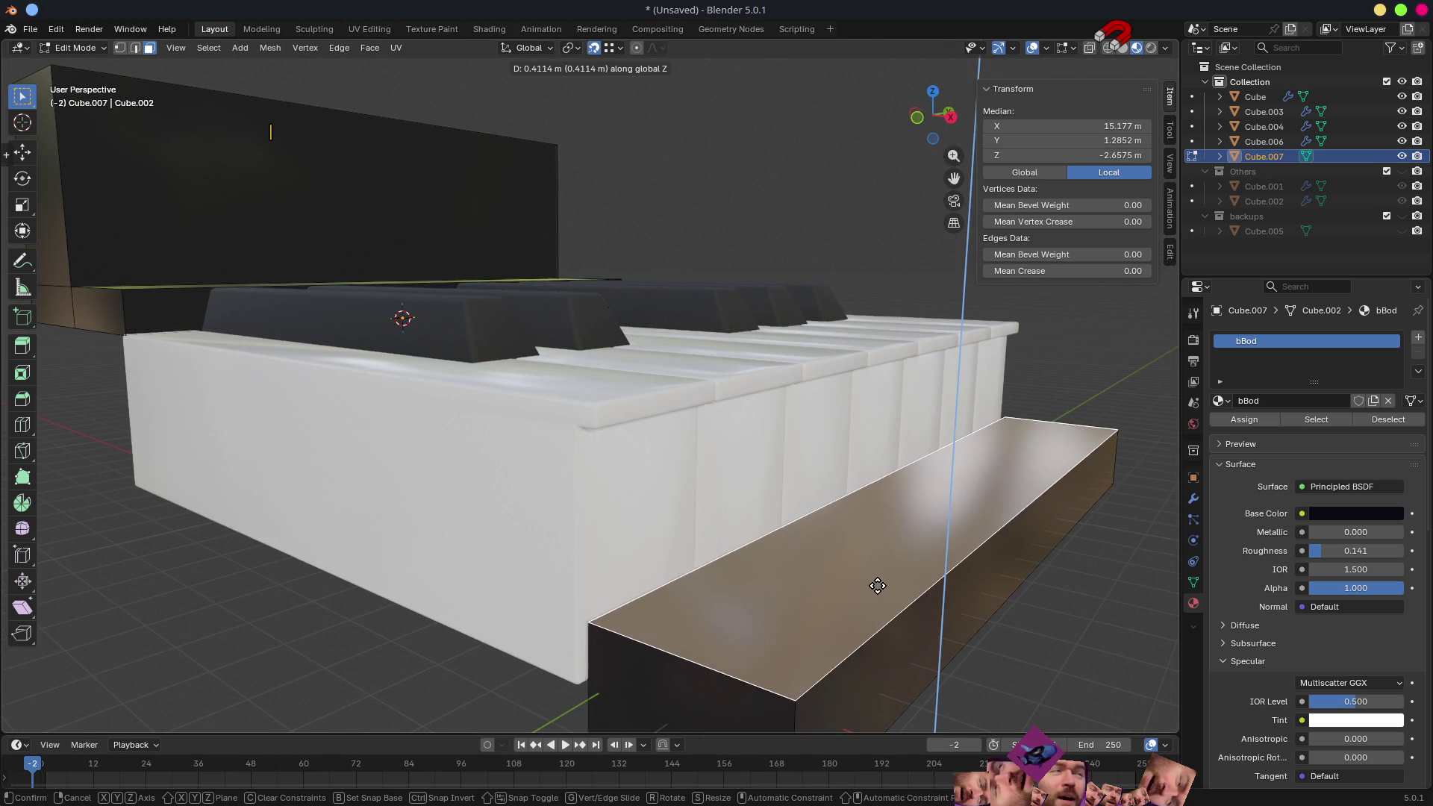
{"action": "left_click", "coordinate": [876, 615]}
{"action": "mouse_move", "coordinate": [877, 615]}
{"action": "middle_mouse_down"}
{"action": "mouse_move", "coordinate": [842, 569]}
{"action": "mouse_move", "coordinate": [914, 555]}
{"action": "middle_mouse_up"}
{"action": "left_click", "coordinate": [805, 543]}
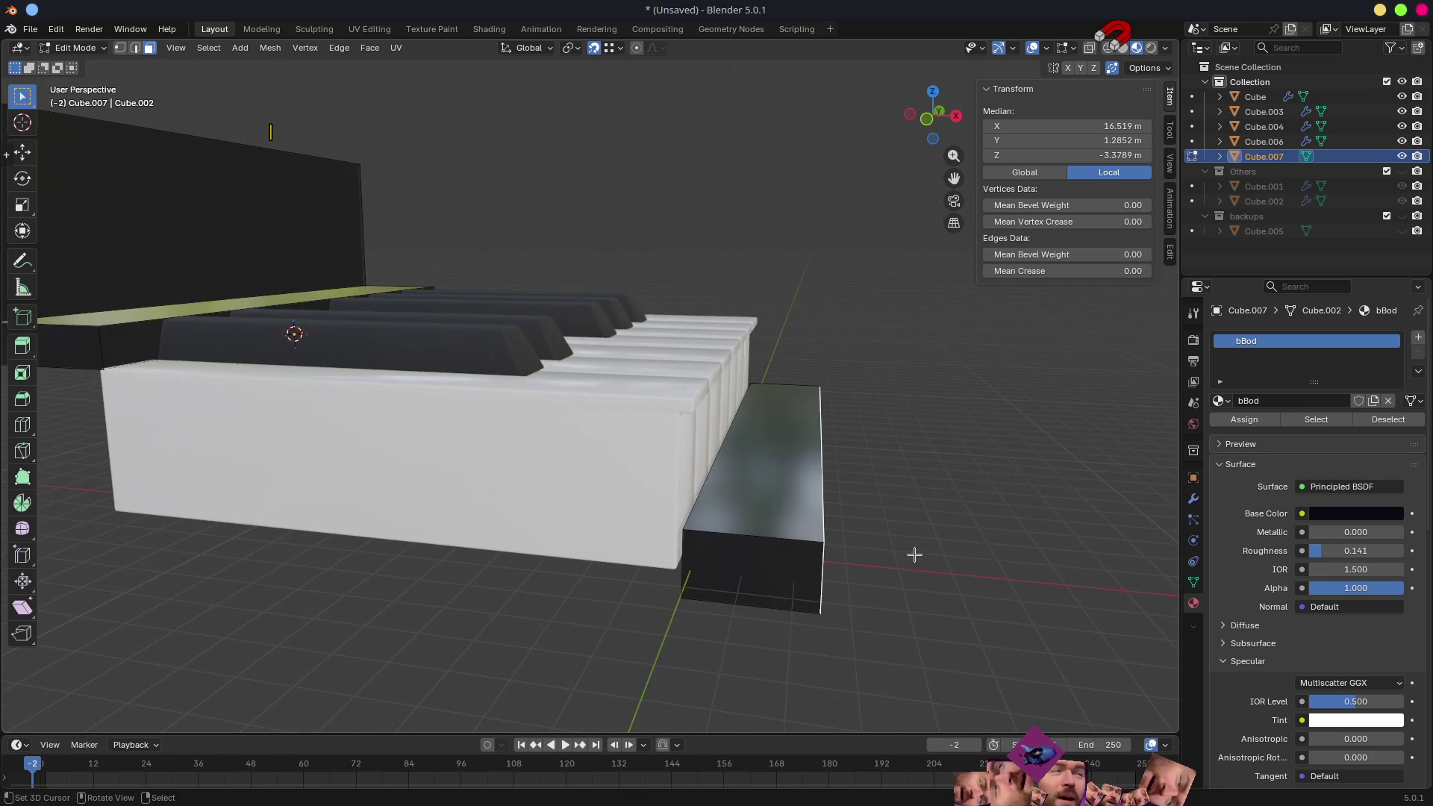
{"action": "key", "text": "g"}
{"action": "key", "text": "x"}
{"action": "left_click", "coordinate": [913, 559]}
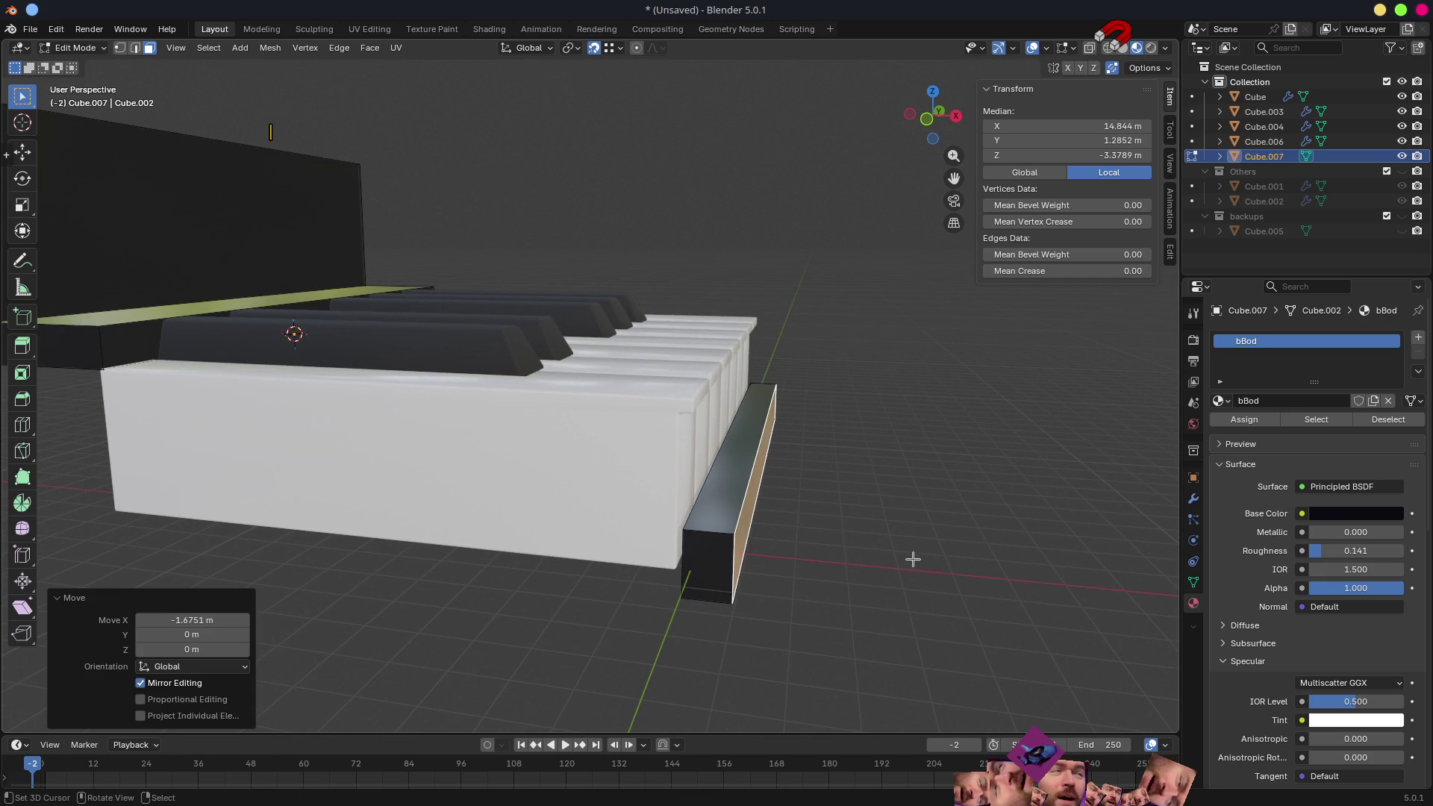
- Extrude the strip's side face down and under the keyboard to form the base
{"action": "mouse_move", "coordinate": [896, 580]}
{"action": "middle_mouse_down"}
{"action": "mouse_move", "coordinate": [918, 530]}
{"action": "mouse_move", "coordinate": [810, 520]}
{"action": "middle_mouse_up"}
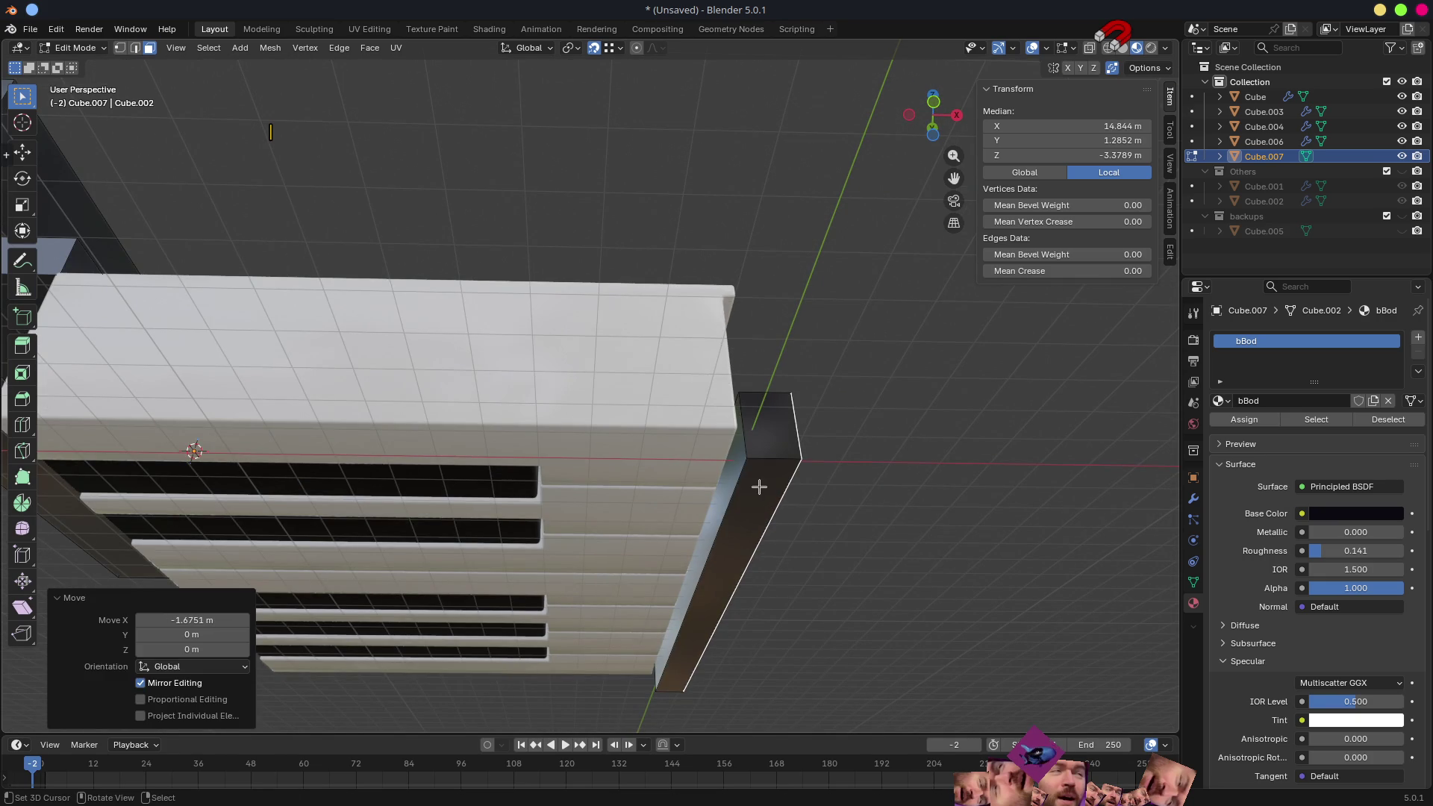
{"action": "left_click", "coordinate": [759, 486]}
{"action": "key", "text": "e"}
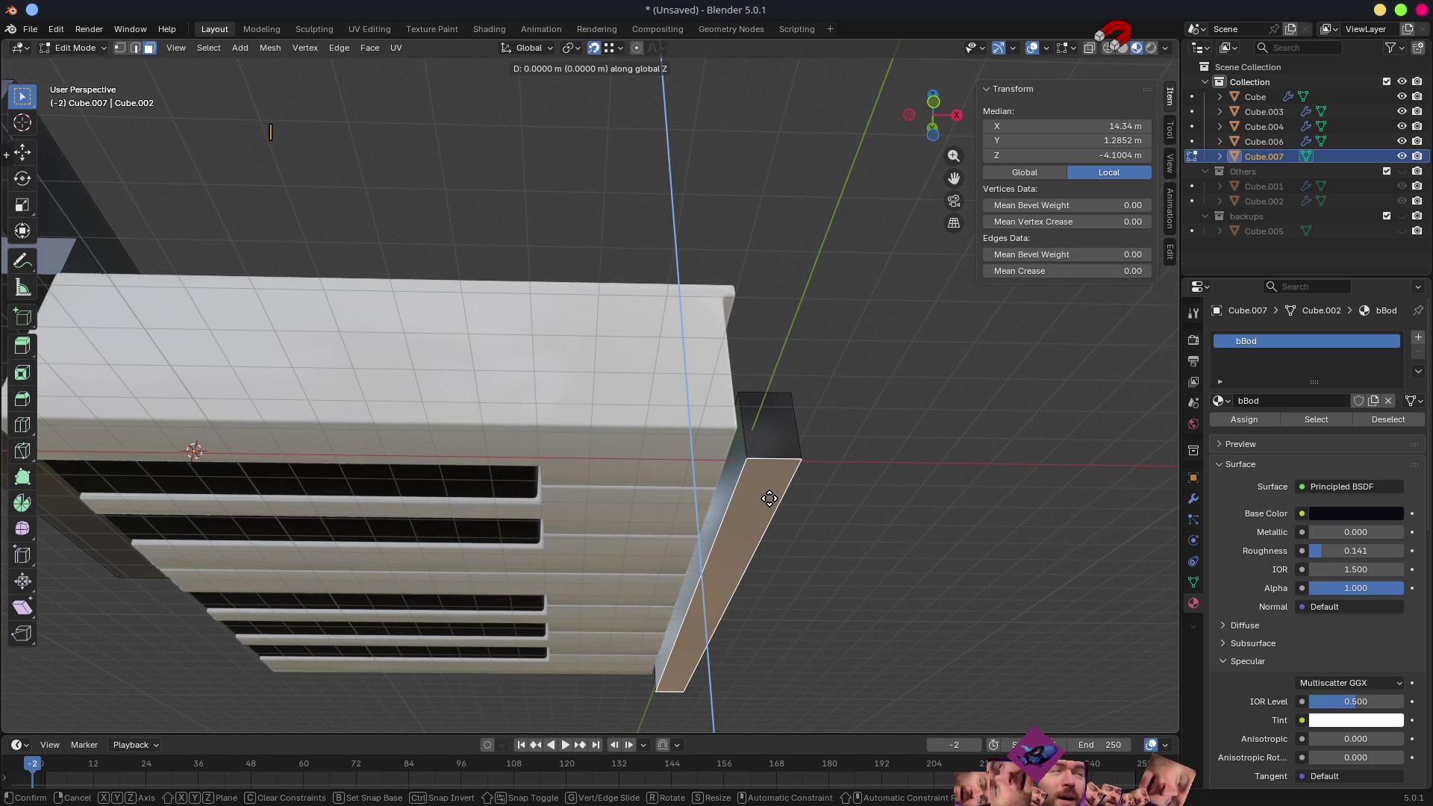
{"action": "left_click", "coordinate": [784, 566]}
{"action": "left_click", "coordinate": [720, 548]}
{"action": "mouse_move", "coordinate": [719, 549]}
{"action": "middle_mouse_down"}
{"action": "mouse_move", "coordinate": [579, 475]}
{"action": "mouse_move", "coordinate": [566, 484]}
{"action": "middle_mouse_up"}
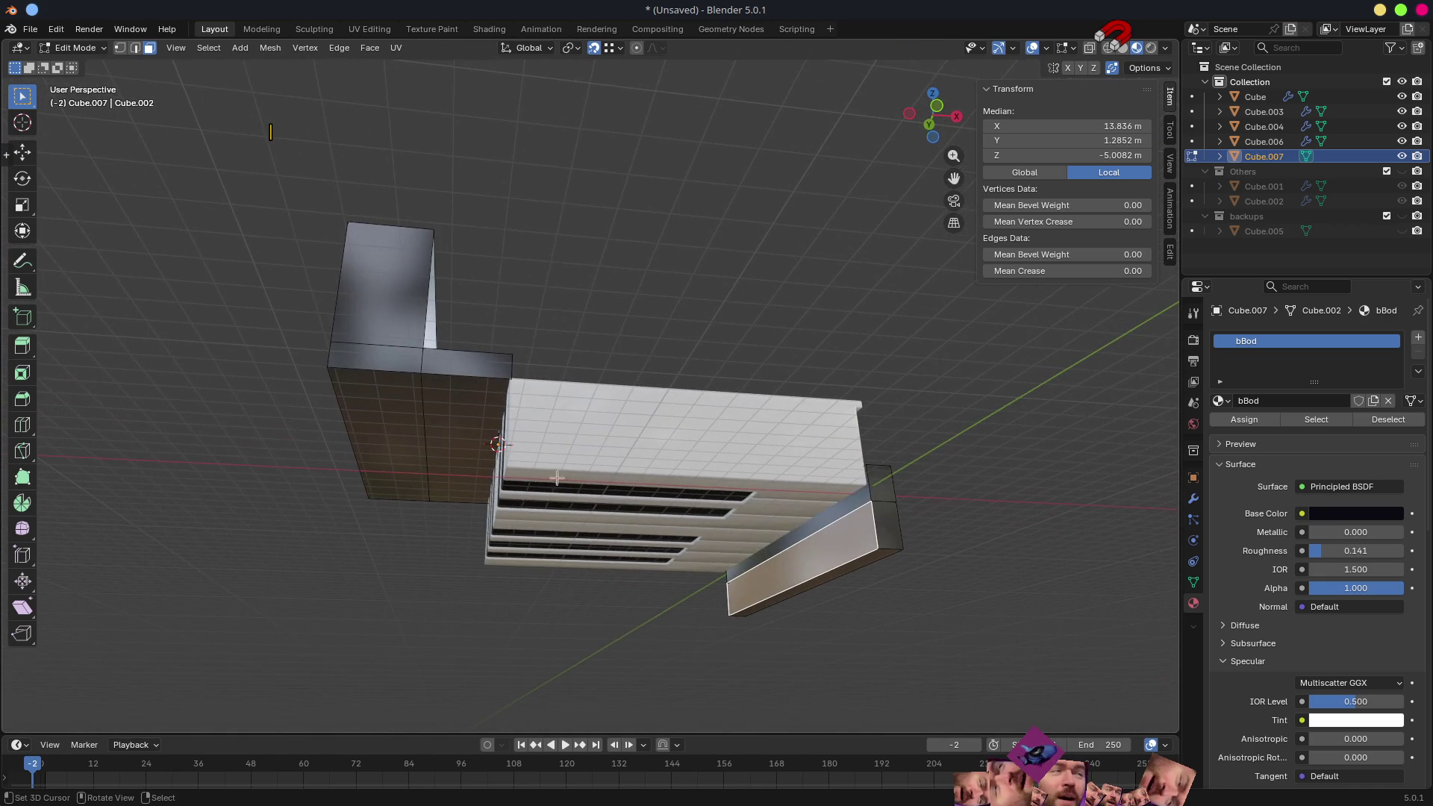
{"action": "key", "text": "g"}
{"action": "key", "text": "x"}
{"action": "left_click", "coordinate": [420, 372]}
{"action": "mouse_move", "coordinate": [421, 372]}
{"action": "middle_mouse_down"}
{"action": "mouse_move", "coordinate": [463, 377]}
{"action": "mouse_move", "coordinate": [422, 378]}
{"action": "mouse_move", "coordinate": [431, 470]}
{"action": "middle_mouse_up"}
{"action": "key", "text": "ctrl+z"}
{"action": "key", "text": "g"}
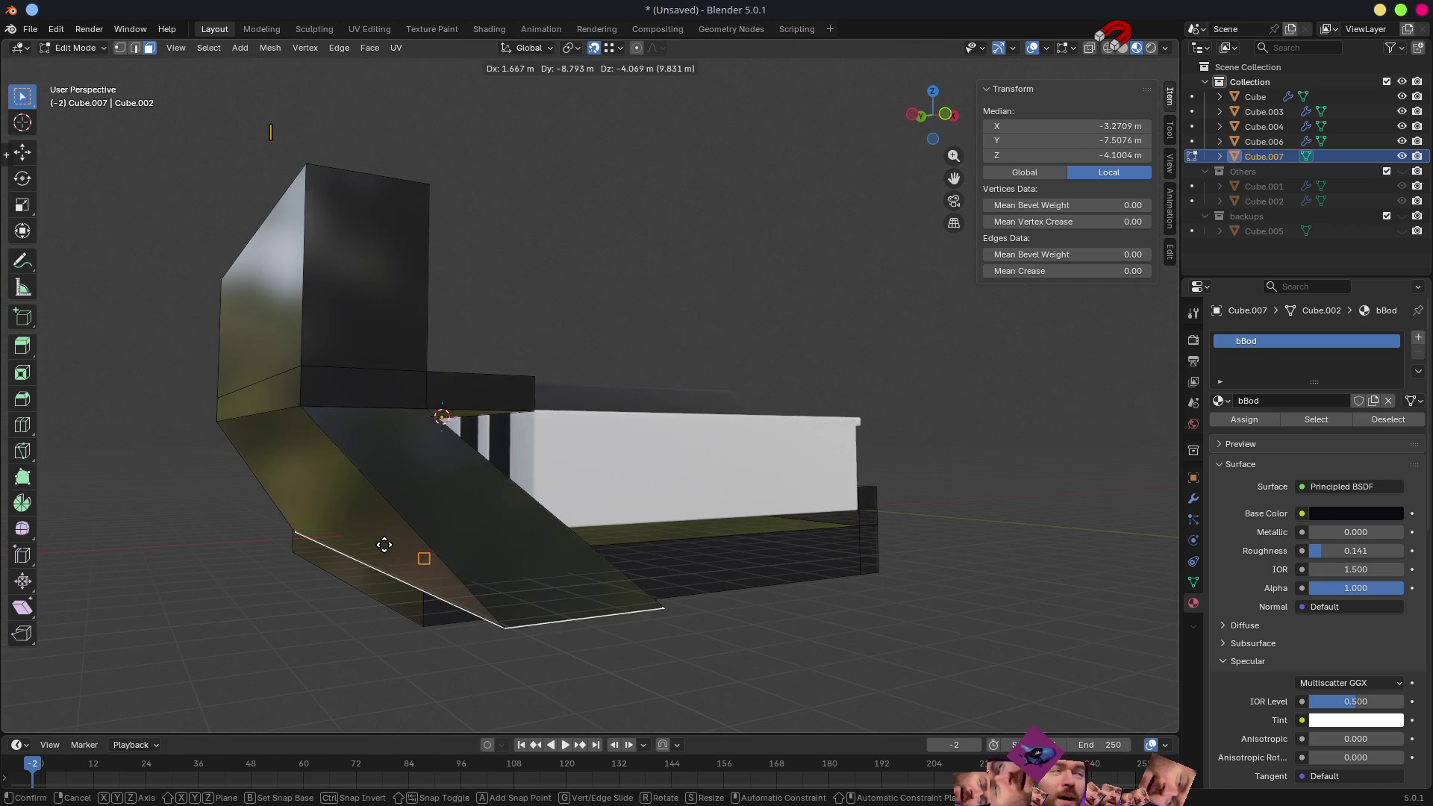
{"action": "key", "text": "z"}
{"action": "left_click", "coordinate": [426, 566]}
- Delete the unwanted underside face, move an edge to square up the base, and return to Object Mode
{"action": "mouse_move", "coordinate": [427, 565]}
{"action": "middle_mouse_down"}
{"action": "mouse_move", "coordinate": [456, 511]}
{"action": "mouse_move", "coordinate": [410, 473]}
{"action": "mouse_move", "coordinate": [418, 514]}
{"action": "middle_mouse_up"}
{"action": "left_click", "coordinate": [410, 473]}
{"action": "key", "text": "x"}
{"action": "key", "text": "2"}
{"action": "left_click", "coordinate": [408, 511]}
{"action": "key", "text": "g"}
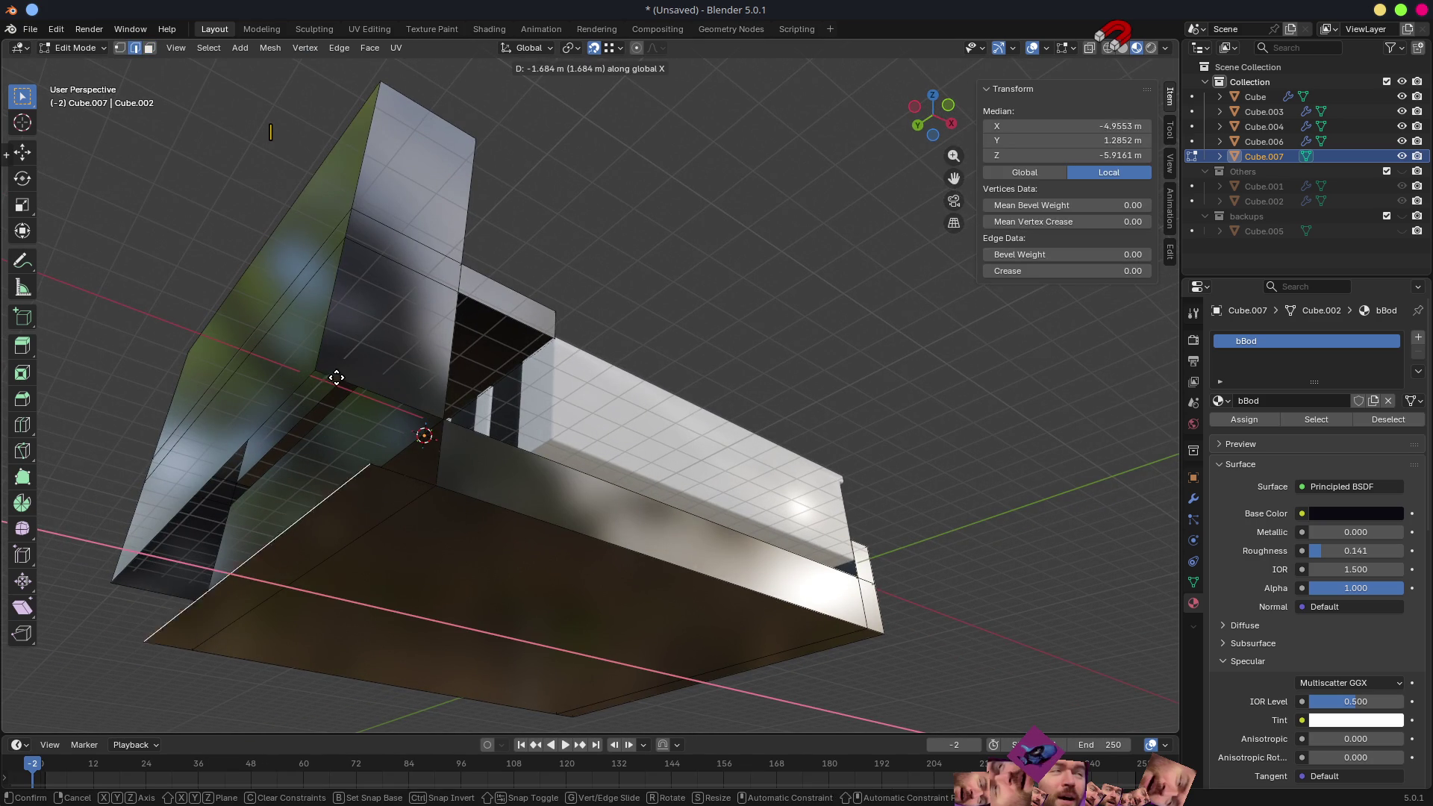
{"action": "left_click", "coordinate": [430, 460]}
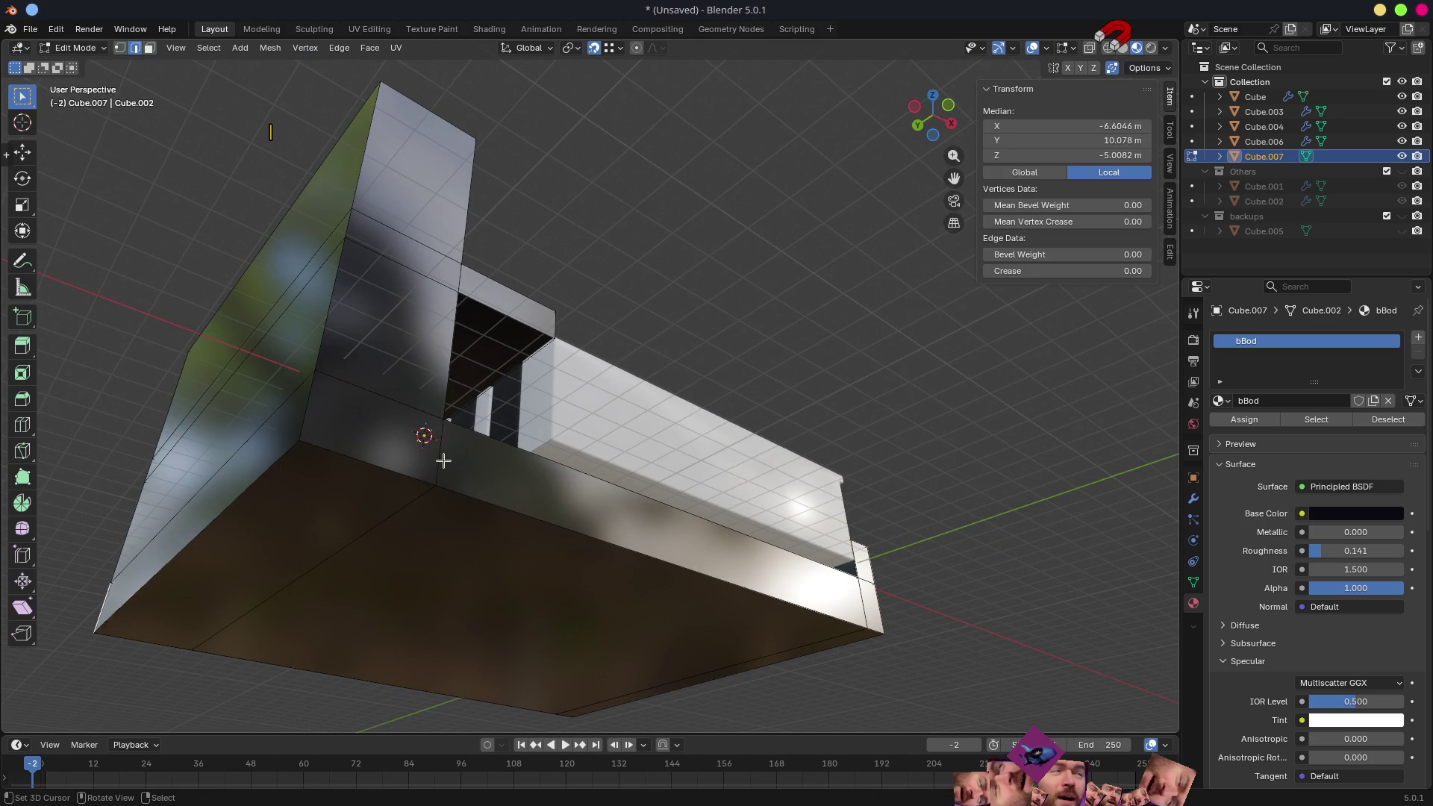
{"action": "mouse_move", "coordinate": [435, 459]}
{"action": "middle_mouse_down"}
{"action": "mouse_move", "coordinate": [599, 500]}
{"action": "mouse_move", "coordinate": [847, 527]}
{"action": "mouse_move", "coordinate": [694, 480]}
{"action": "mouse_move", "coordinate": [757, 482]}
{"action": "mouse_move", "coordinate": [728, 450]}
{"action": "mouse_move", "coordinate": [624, 451]}
{"action": "mouse_move", "coordinate": [649, 483]}
{"action": "mouse_move", "coordinate": [647, 429]}
{"action": "middle_mouse_up"}
{"action": "key", "text": "Tab"}
{"action": "mouse_move", "coordinate": [577, 356]}
{"action": "middle_mouse_down"}
{"action": "mouse_move", "coordinate": [729, 400]}
{"action": "mouse_move", "coordinate": [711, 489]}
{"action": "middle_mouse_up"}
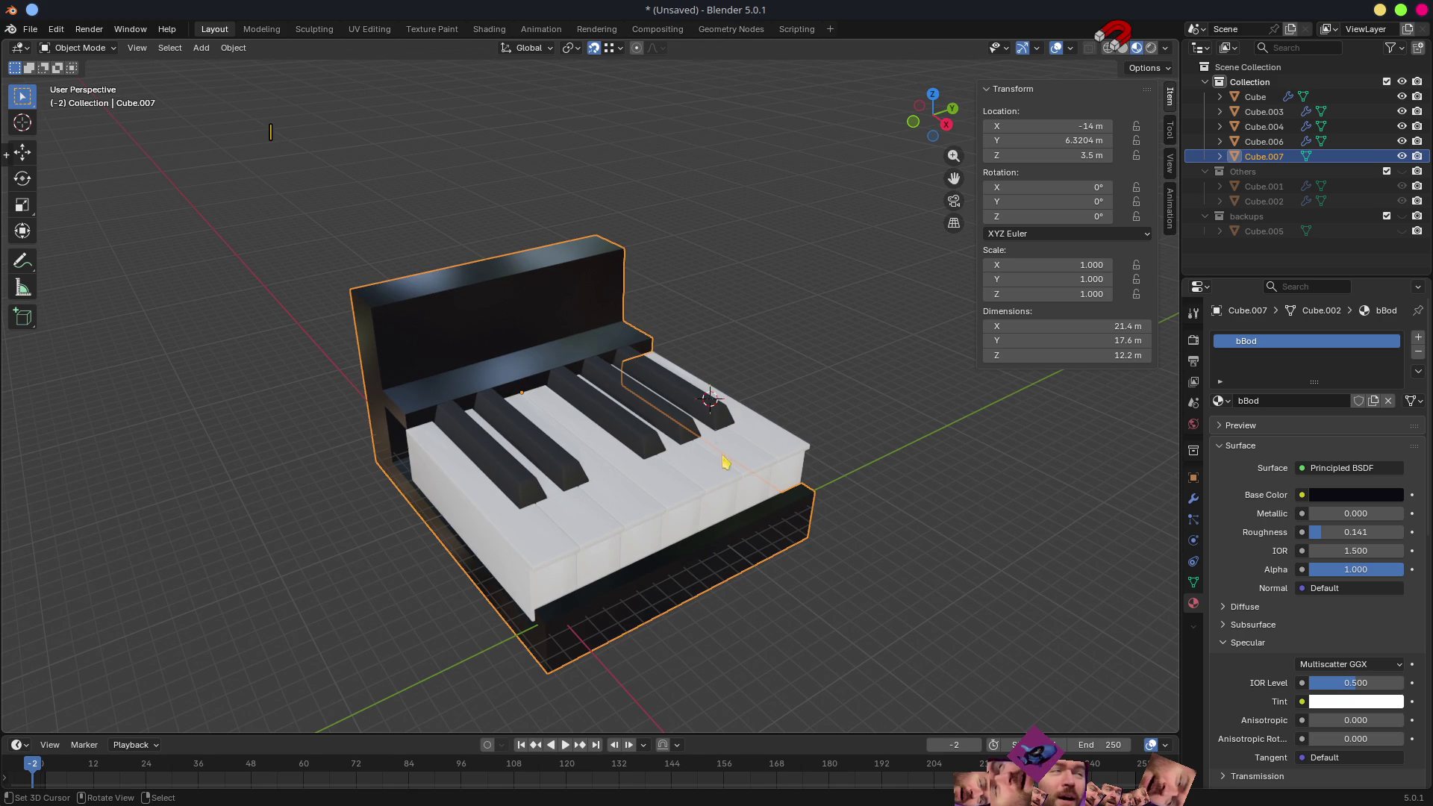
- Add an area light, place it above the piano aimed at the keys, and enlarge its size to 14 m
{"action": "key", "text": "shift+a"}
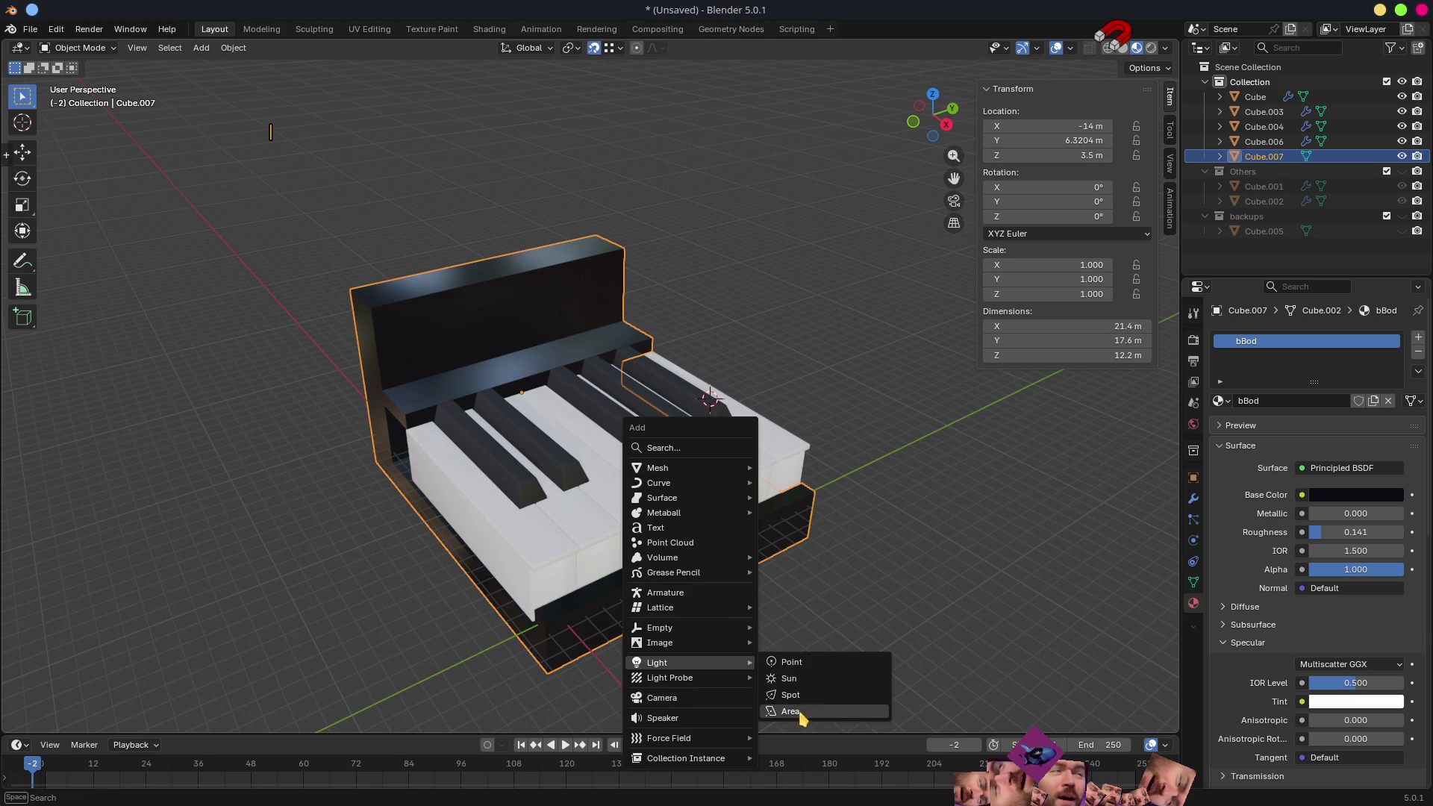
{"action": "left_click", "coordinate": [790, 713]}
{"action": "middle_click_drag", "start_coordinate": [770, 586], "coordinate": [738, 370]}
{"action": "key", "text": "g"}
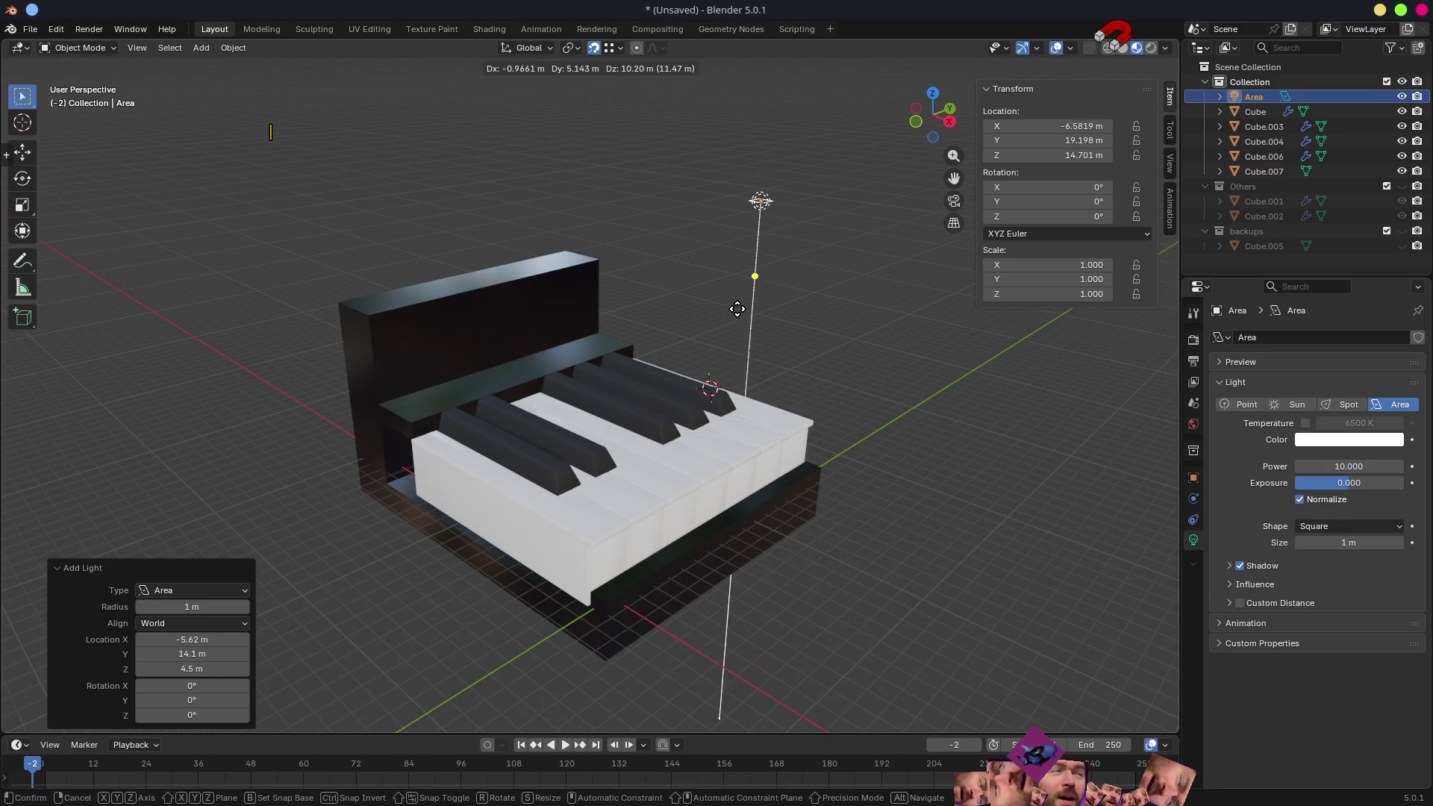
{"action": "left_click", "coordinate": [732, 320]}
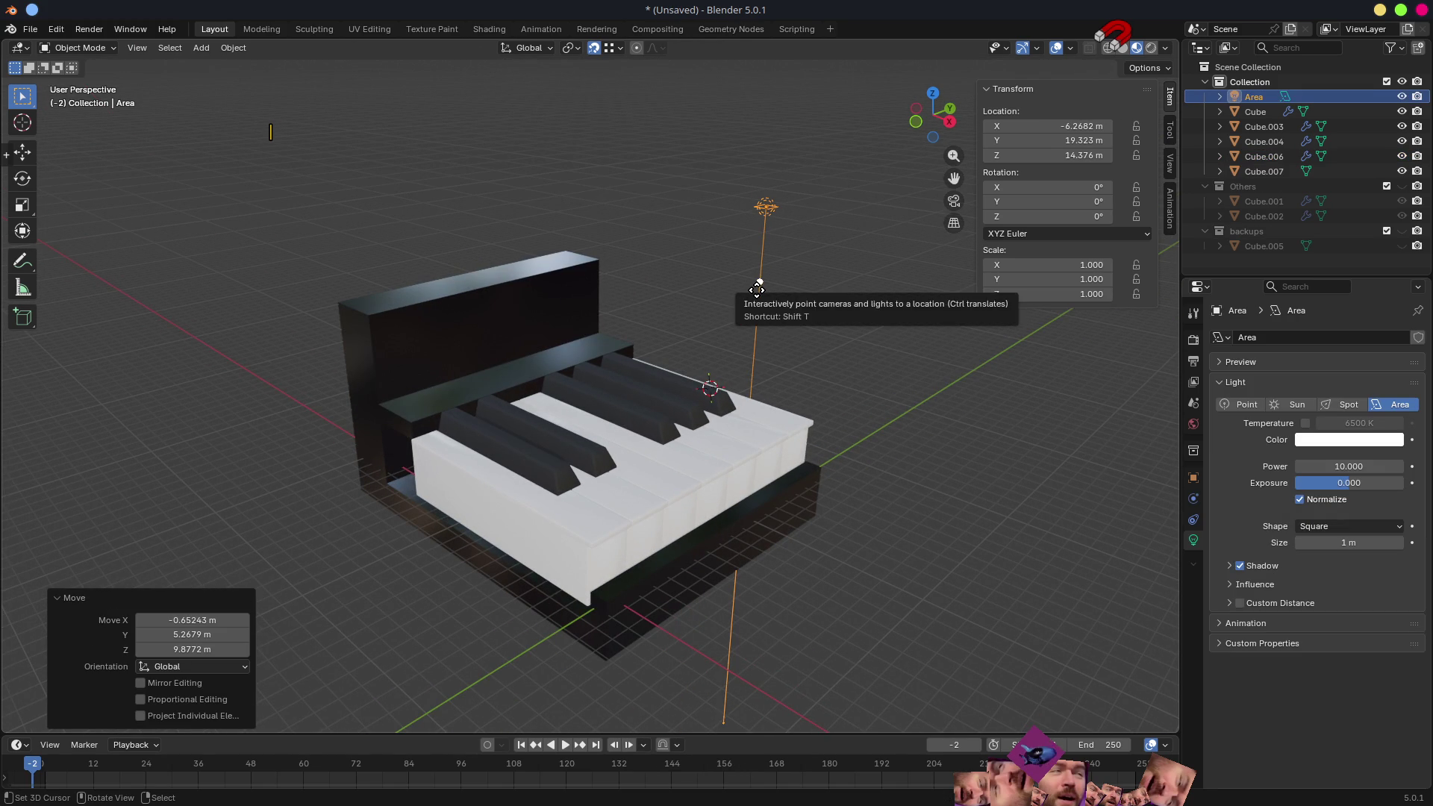
{"action": "middle_click_drag", "start_coordinate": [538, 364], "coordinate": [1229, 526]}
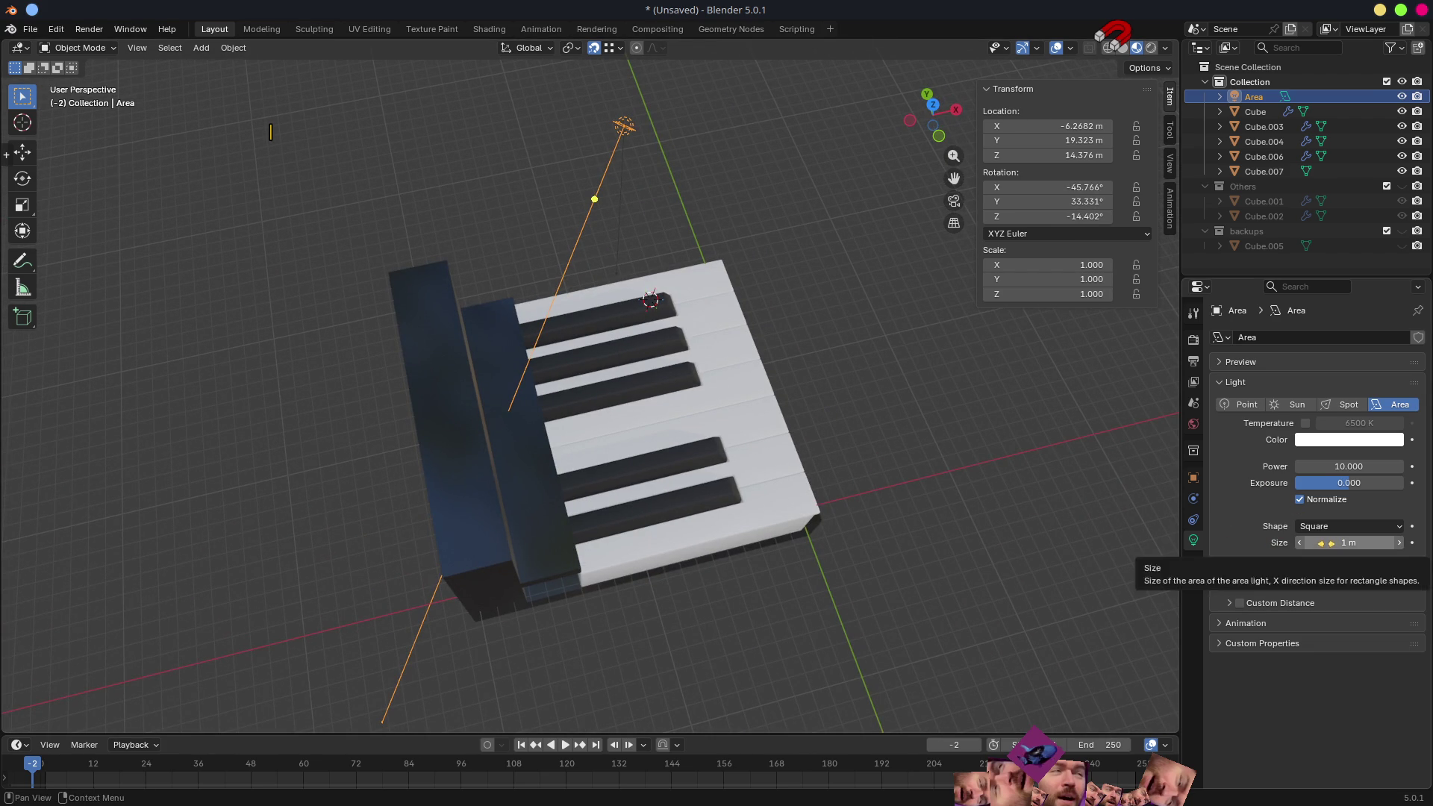
{"action": "left_click_drag", "start_coordinate": [1325, 542], "coordinate": [1388, 542]}
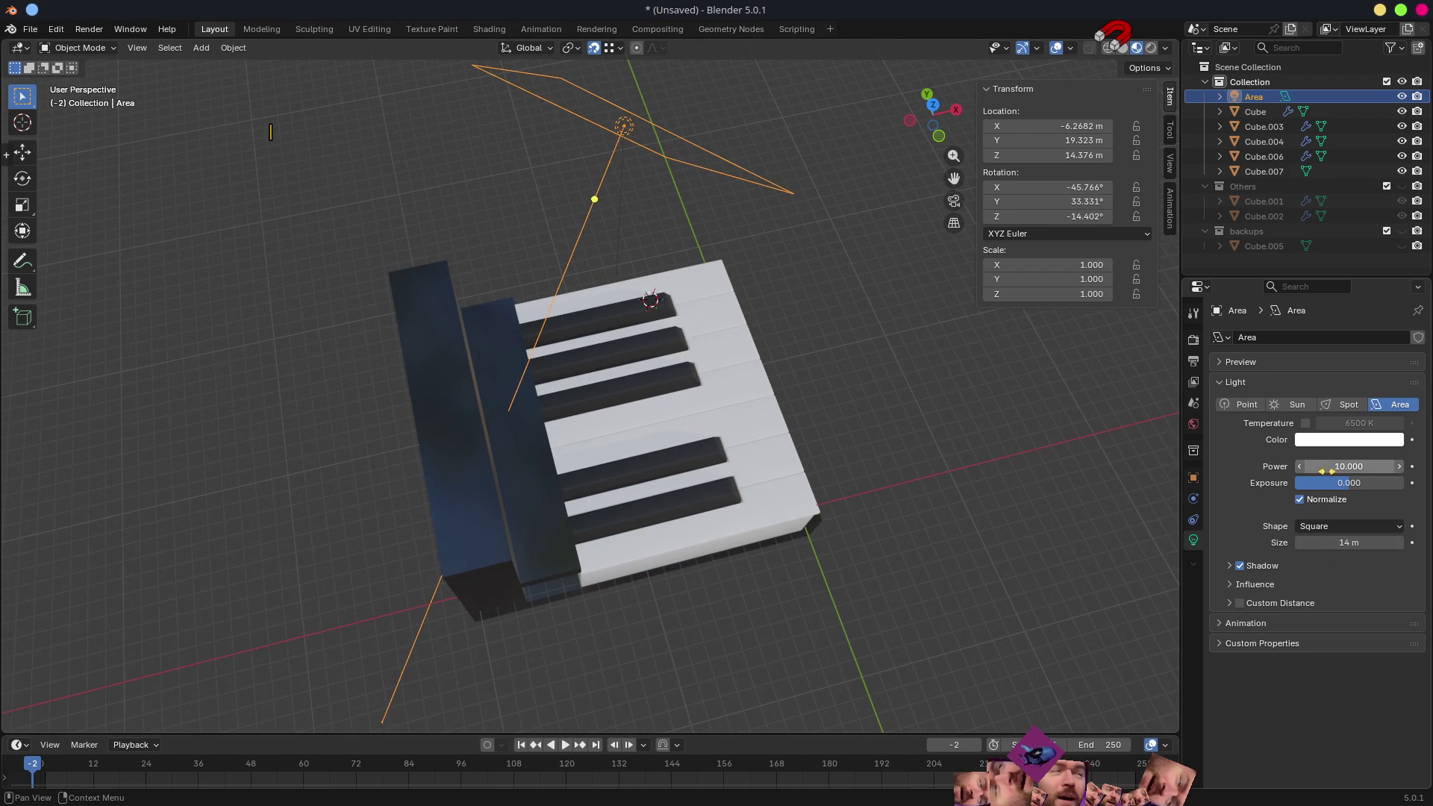
{"action": "key", "text": "z"}
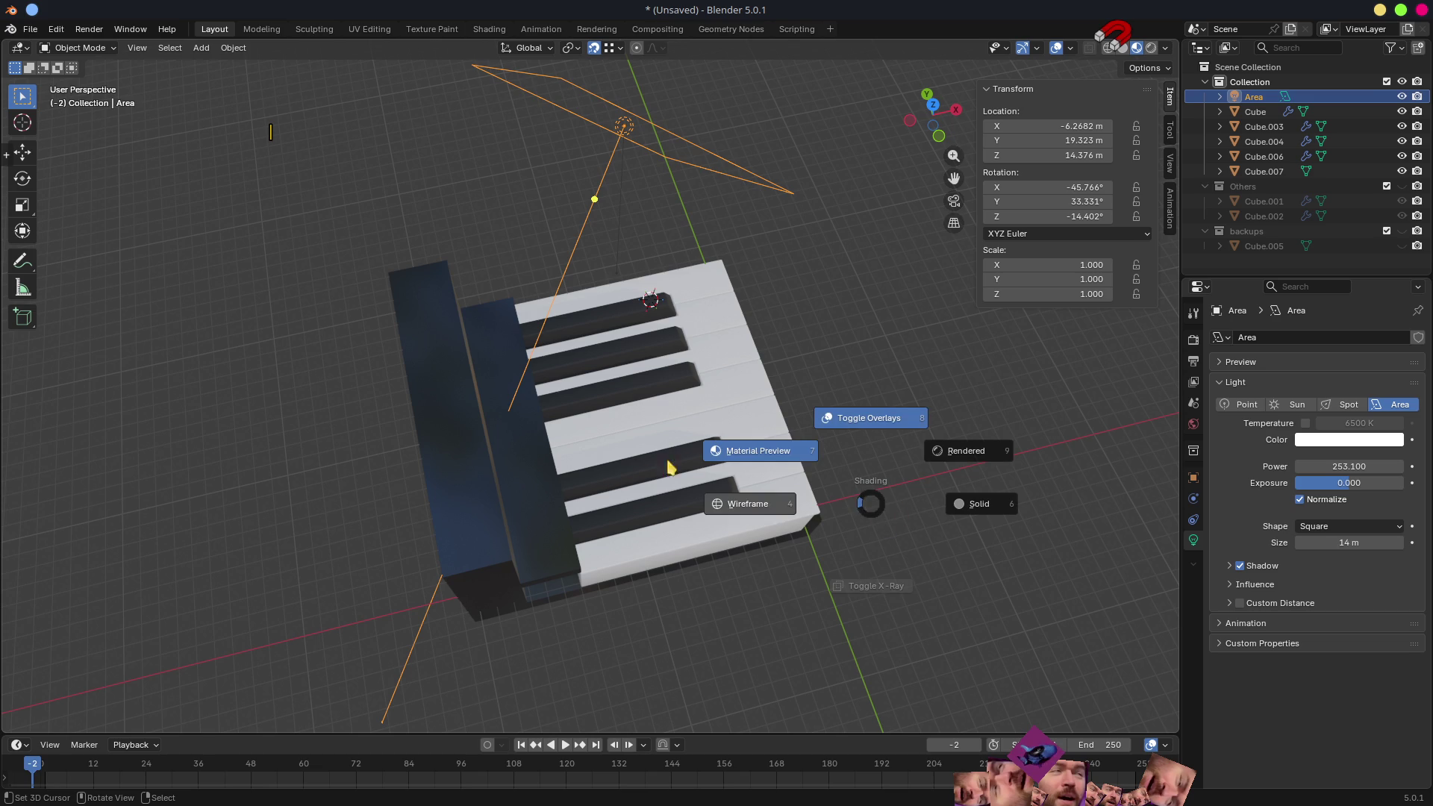
- Switch to Rendered shading and raise the area light's power to 2620.1 W to brighten the keys
{"action": "left_click", "coordinate": [974, 456]}
{"action": "mouse_move", "coordinate": [974, 457]}
{"action": "middle_mouse_down"}
{"action": "mouse_move", "coordinate": [789, 381]}
{"action": "mouse_move", "coordinate": [757, 386]}
{"action": "middle_mouse_up"}
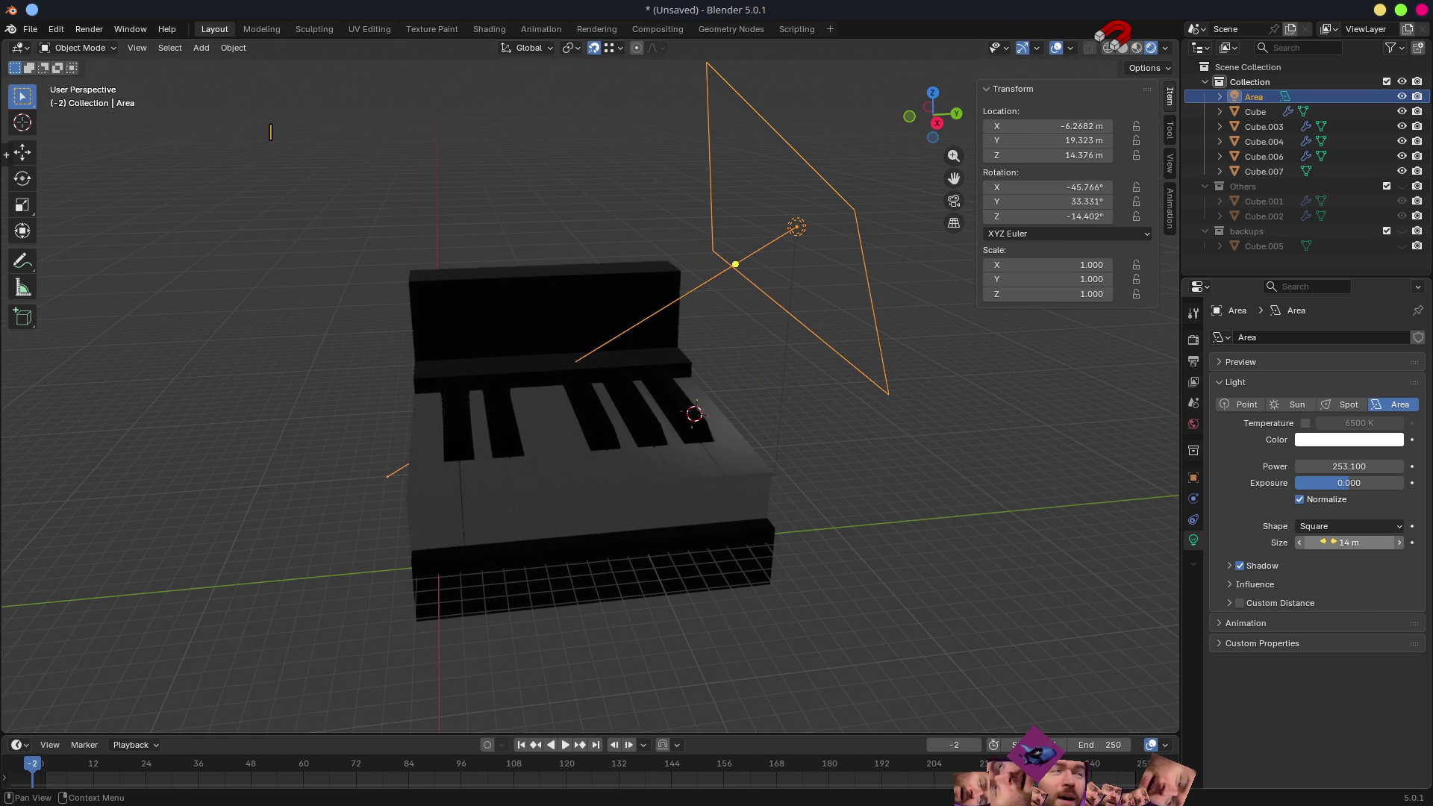
{"action": "left_click_drag", "start_coordinate": [1348, 466], "coordinate": [1399, 467]}
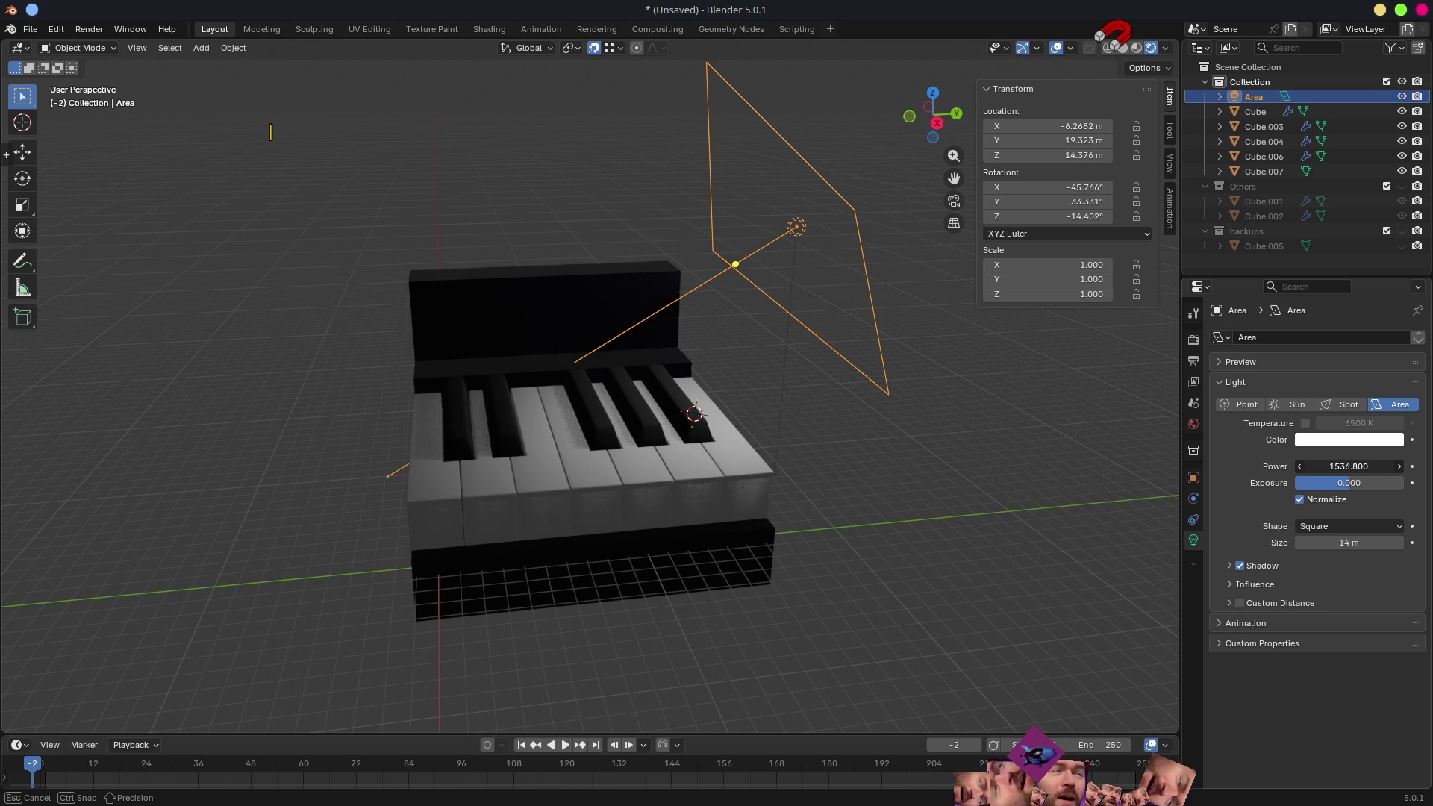
{"action": "left_click_drag", "start_coordinate": [1349, 466], "coordinate": [1400, 466]}
{"action": "mouse_move", "coordinate": [662, 483]}
{"action": "middle_mouse_down"}
{"action": "mouse_move", "coordinate": [638, 493]}
{"action": "mouse_move", "coordinate": [639, 422]}
{"action": "middle_mouse_up"}
{"action": "scroll", "coordinate": [639, 422], "scroll_direction": "up", "scroll_amount": 5}
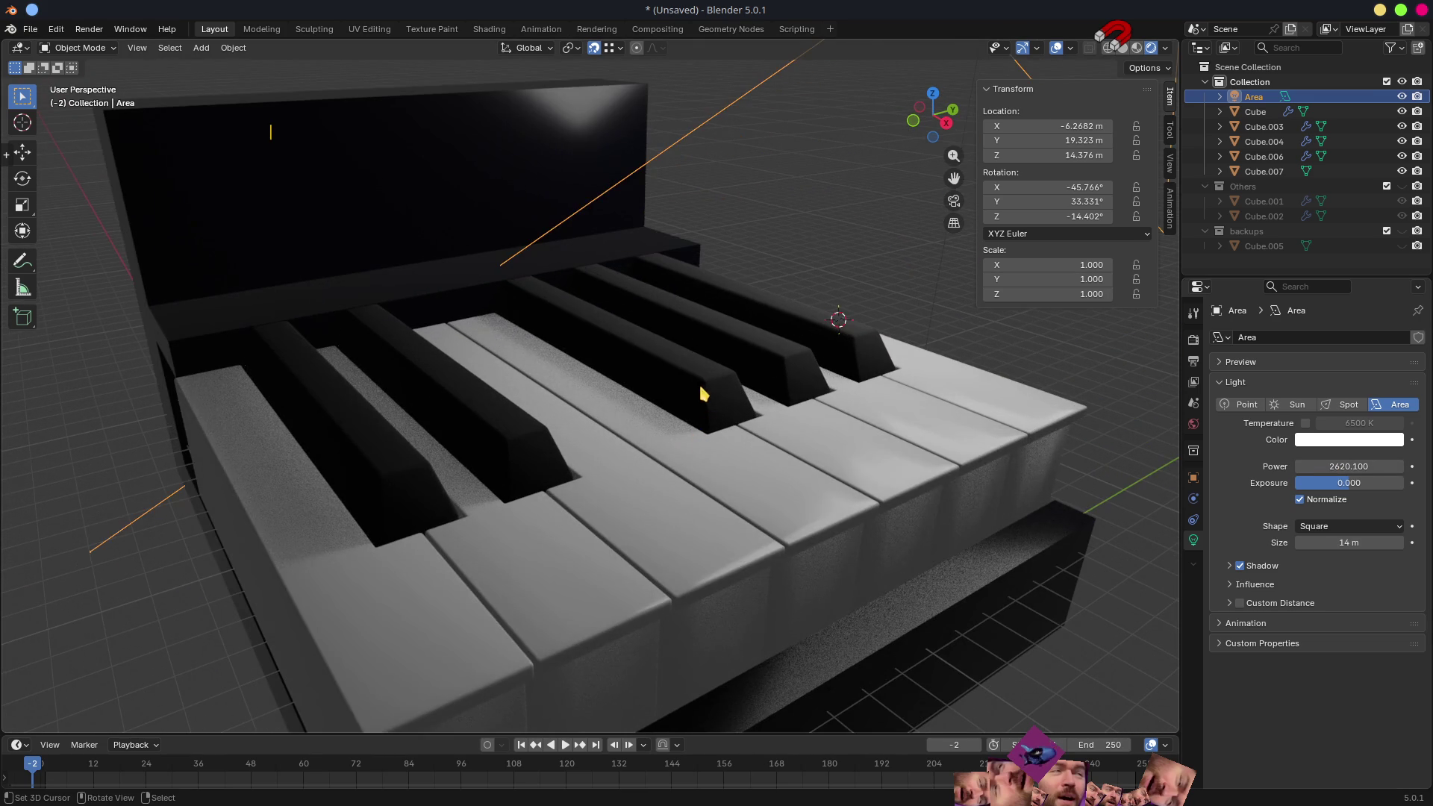
{"action": "left_click", "coordinate": [697, 379]}
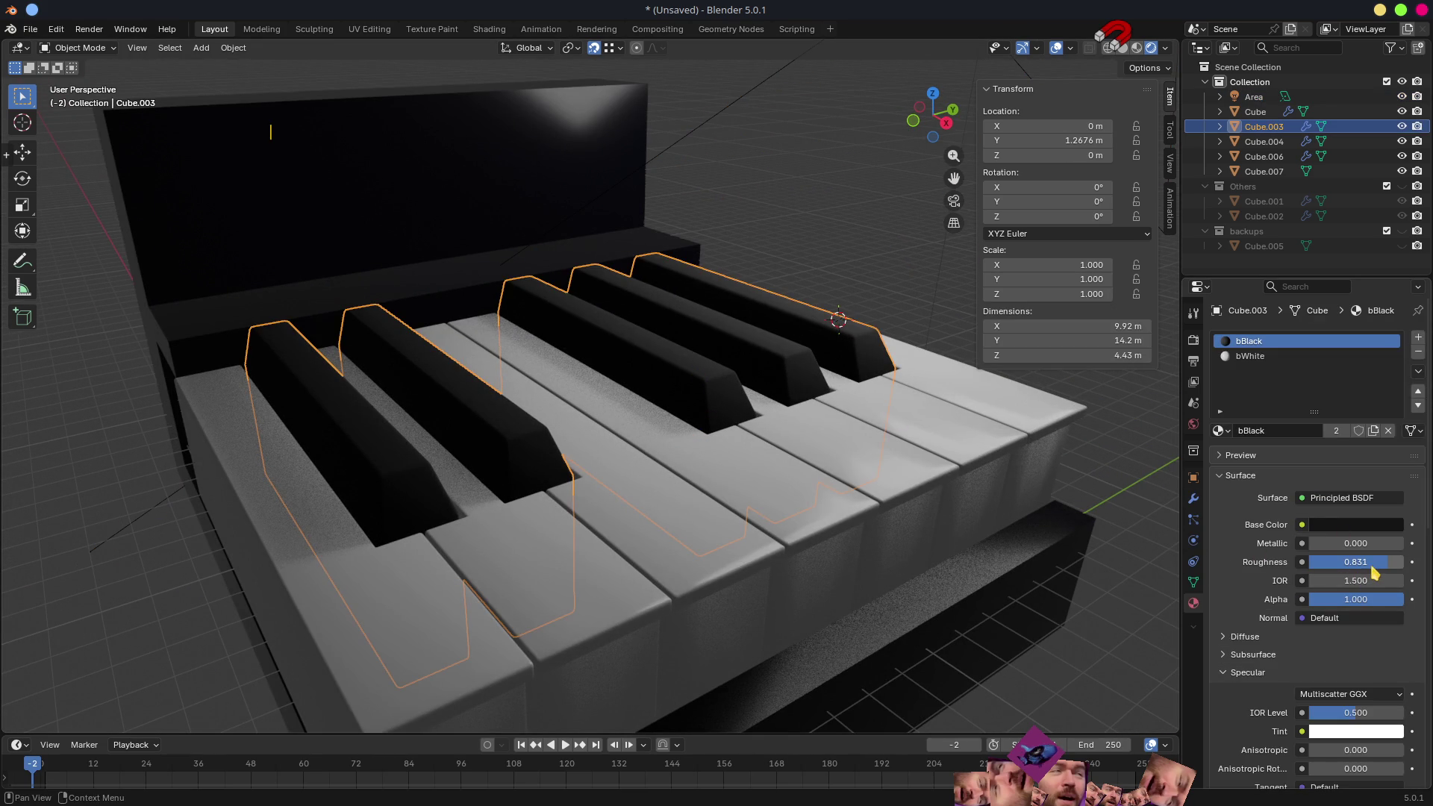
- Lower bBlack roughness, tint bWhite's base colour a warm off-white and set its roughness to 0.154
{"action": "left_click_drag", "start_coordinate": [1381, 568], "coordinate": [1348, 568]}
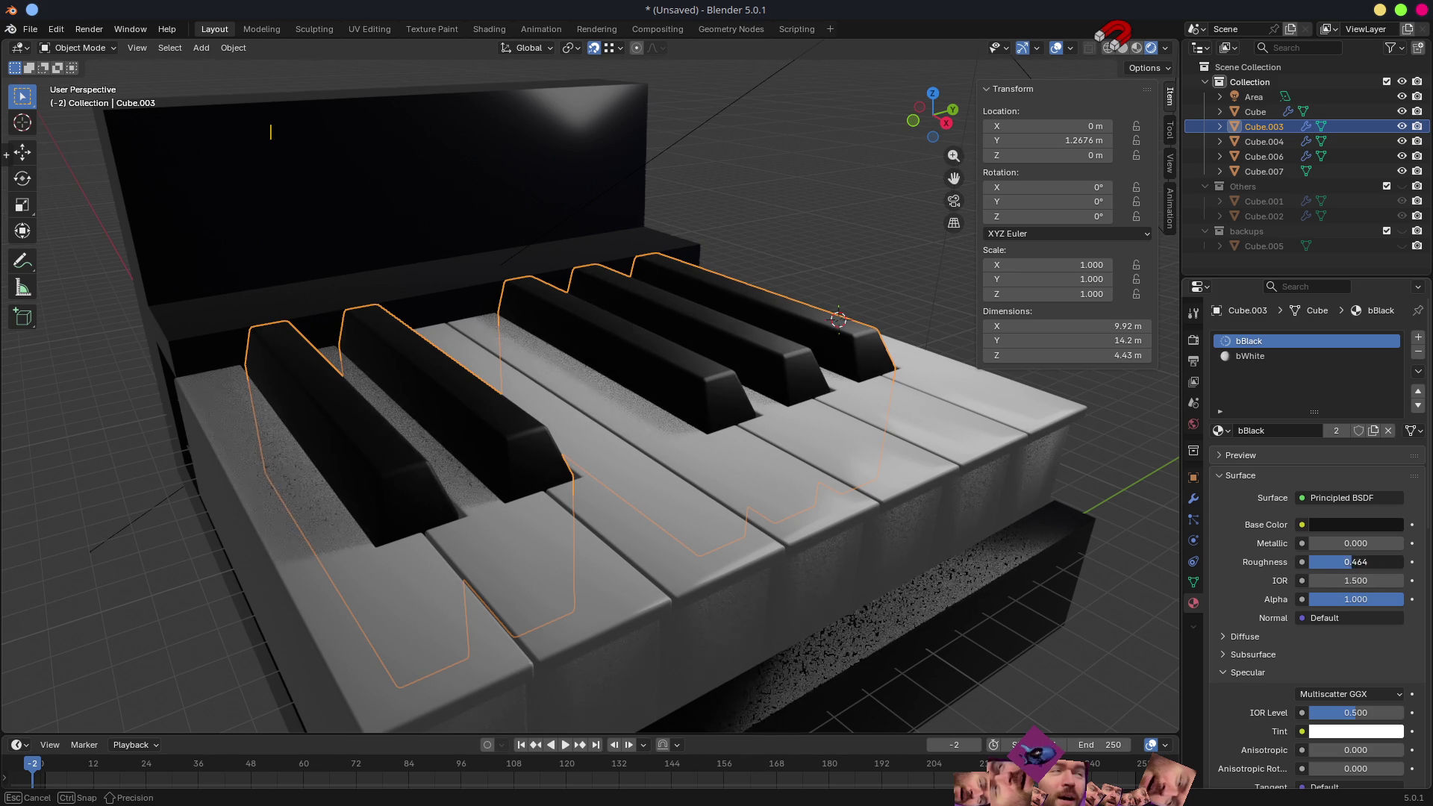
{"action": "left_click", "coordinate": [820, 506]}
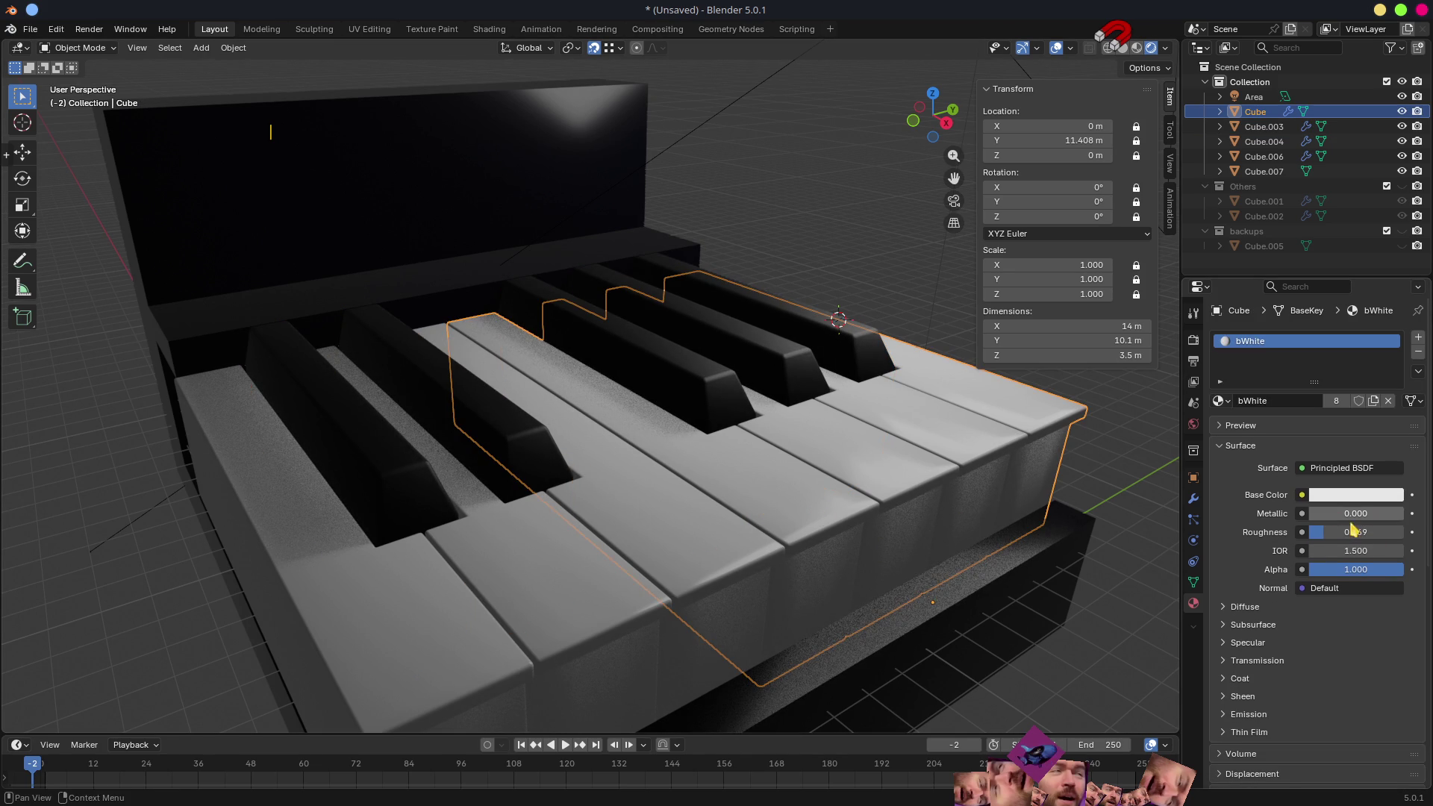
{"action": "left_click", "coordinate": [1337, 494]}
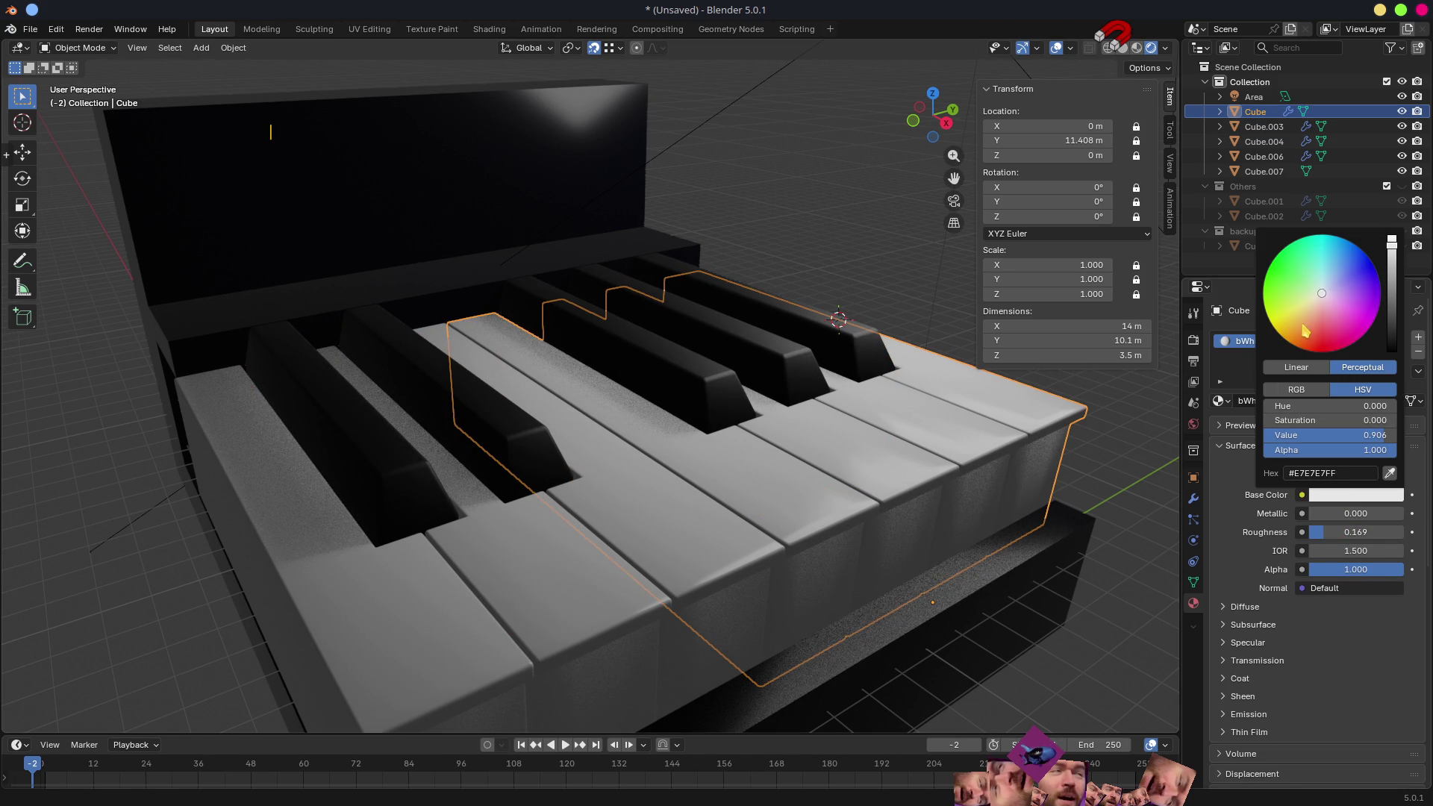
{"action": "left_click_drag", "start_coordinate": [1322, 297], "coordinate": [1320, 293]}
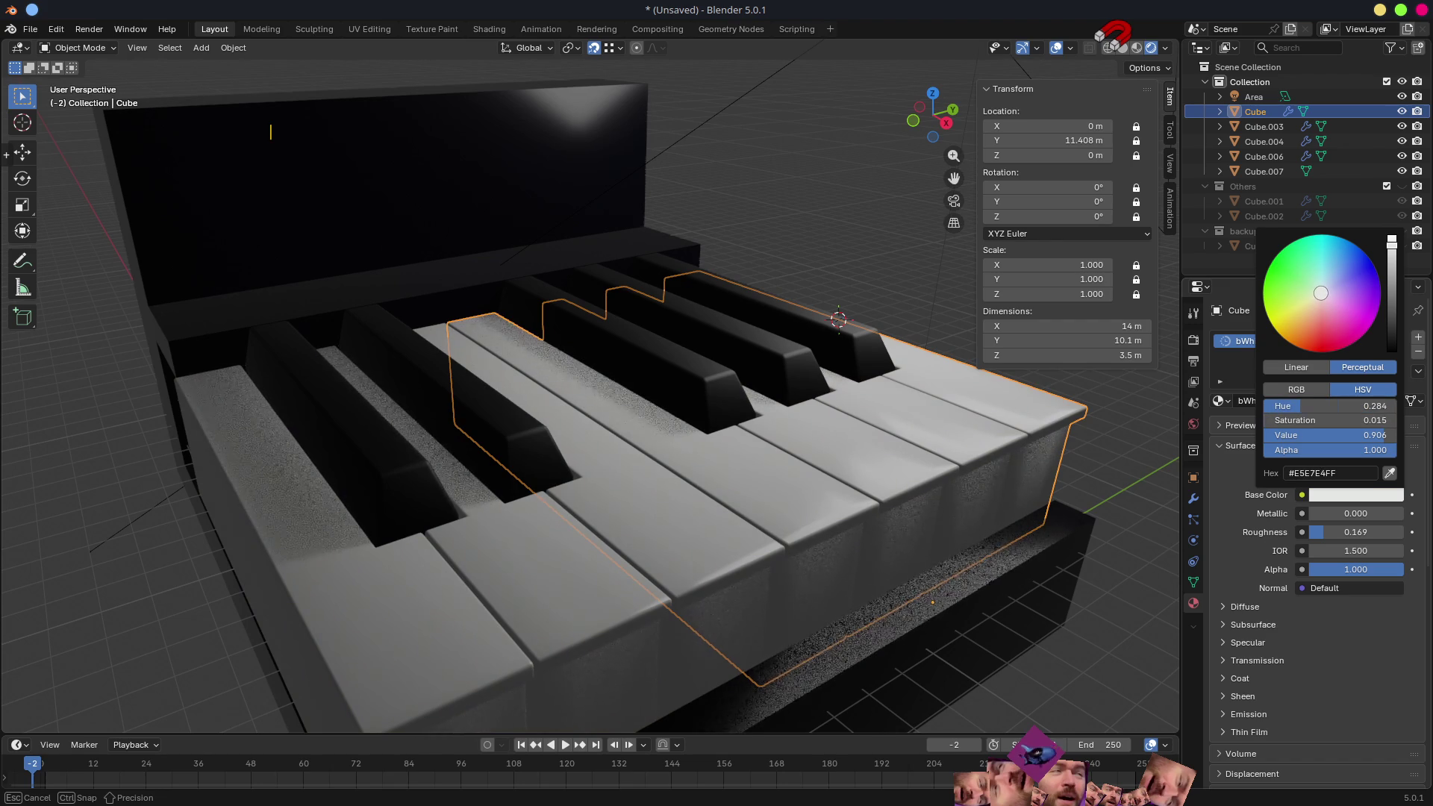
{"action": "left_click_drag", "start_coordinate": [1320, 293], "coordinate": [1320, 293]}
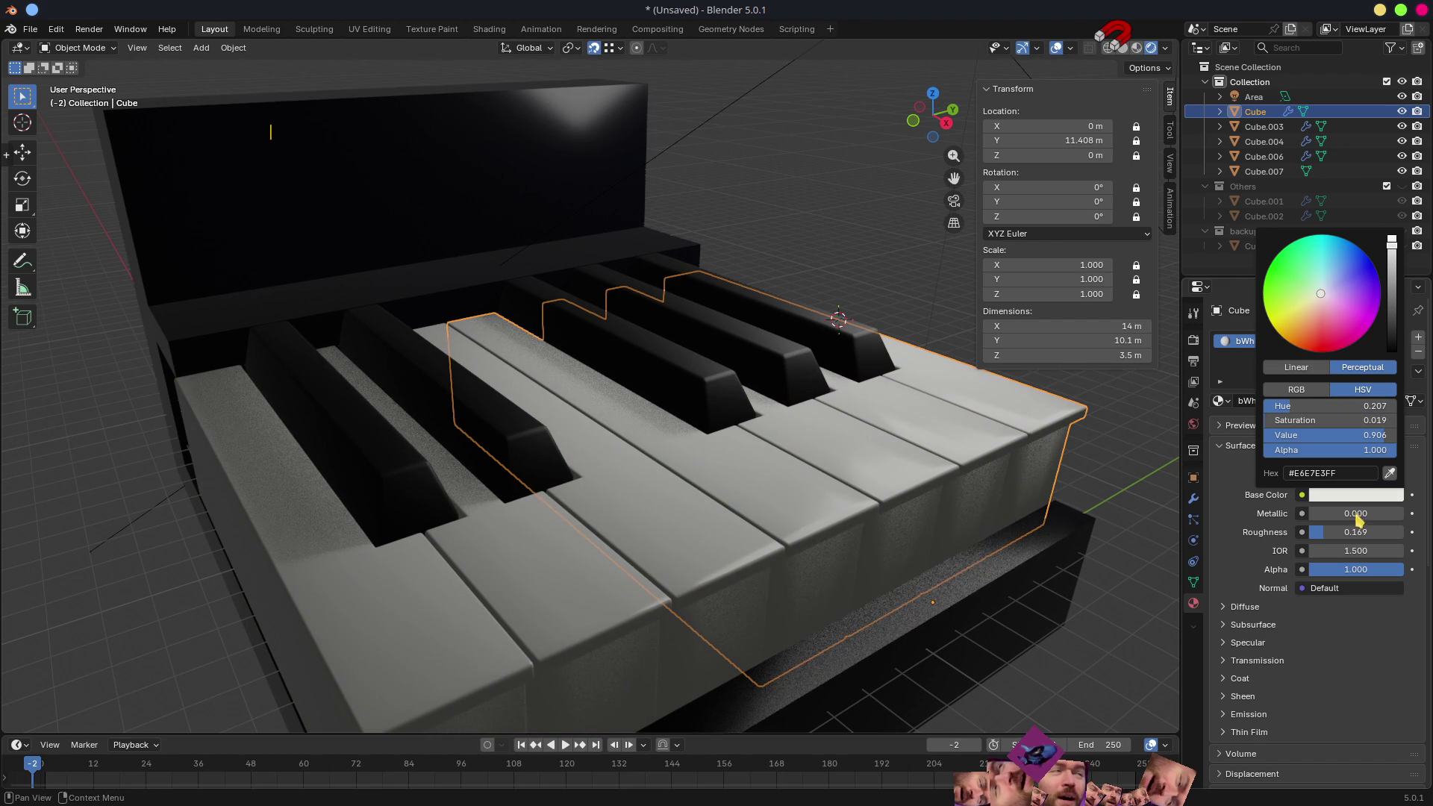
{"action": "left_click_drag", "start_coordinate": [1328, 535], "coordinate": [1319, 536]}
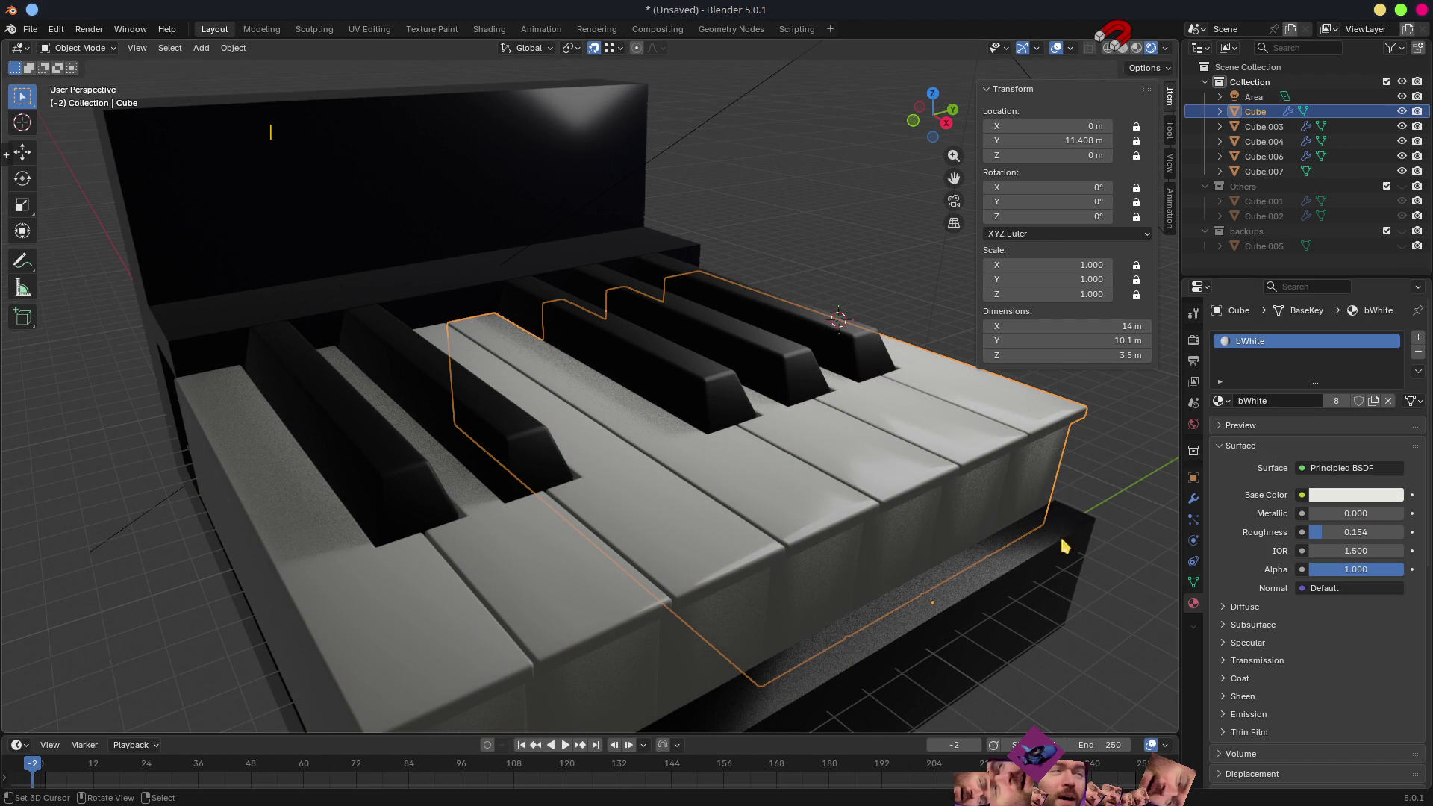
{"action": "left_click", "coordinate": [503, 246]}
{"action": "scroll", "coordinate": [503, 247], "scroll_direction": "down", "scroll_amount": 4}
- Hide the viewport overlays via the shading pie and go to the scene's render settings
{"action": "mouse_move", "coordinate": [502, 246]}
{"action": "middle_mouse_down"}
{"action": "mouse_move", "coordinate": [562, 253]}
{"action": "mouse_move", "coordinate": [955, 460]}
{"action": "middle_mouse_up"}
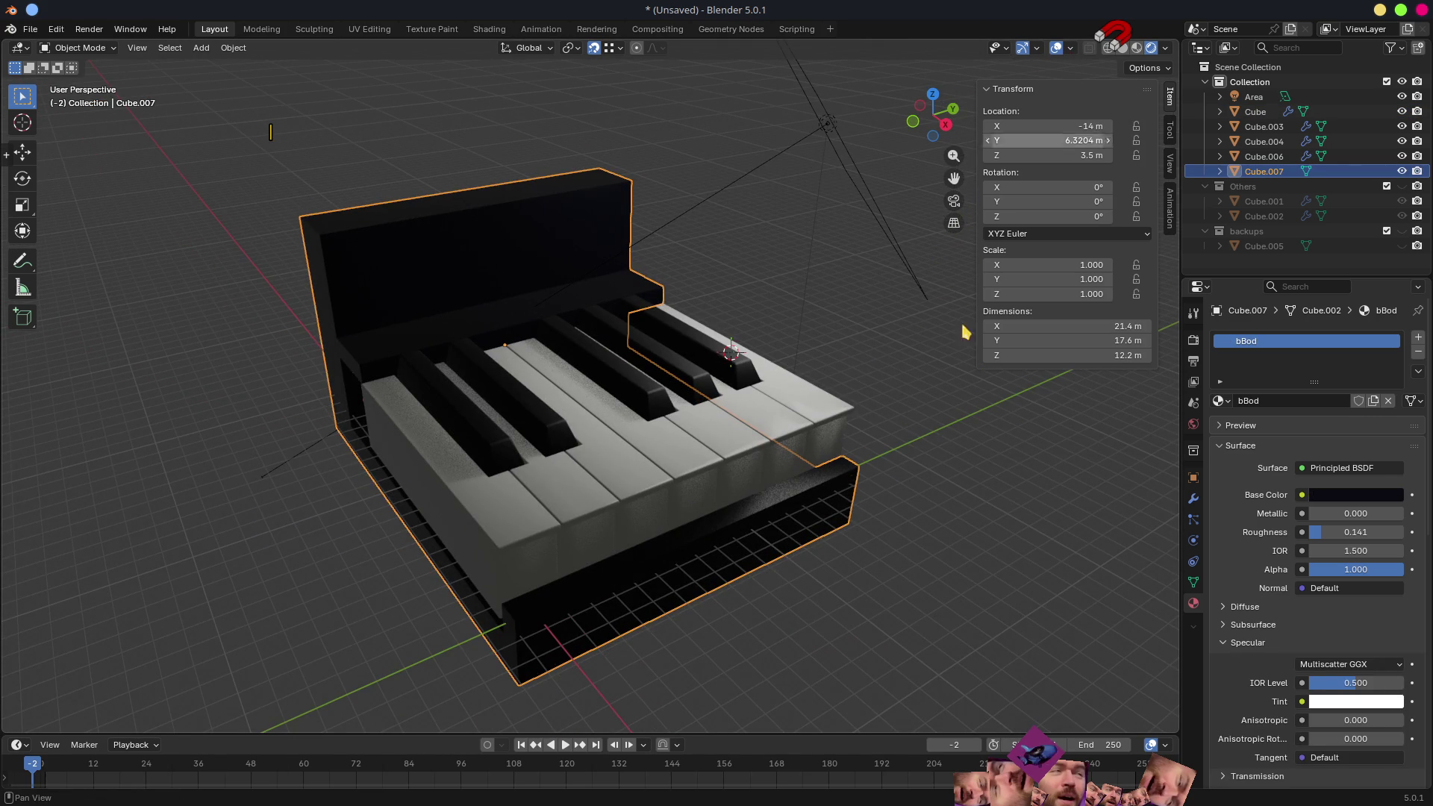
{"action": "key", "text": "z"}
{"action": "left_click", "coordinate": [930, 455]}
{"action": "scroll", "coordinate": [877, 506], "scroll_direction": "up", "scroll_amount": 3}
{"action": "middle_click_drag", "start_coordinate": [877, 506], "coordinate": [788, 476]}
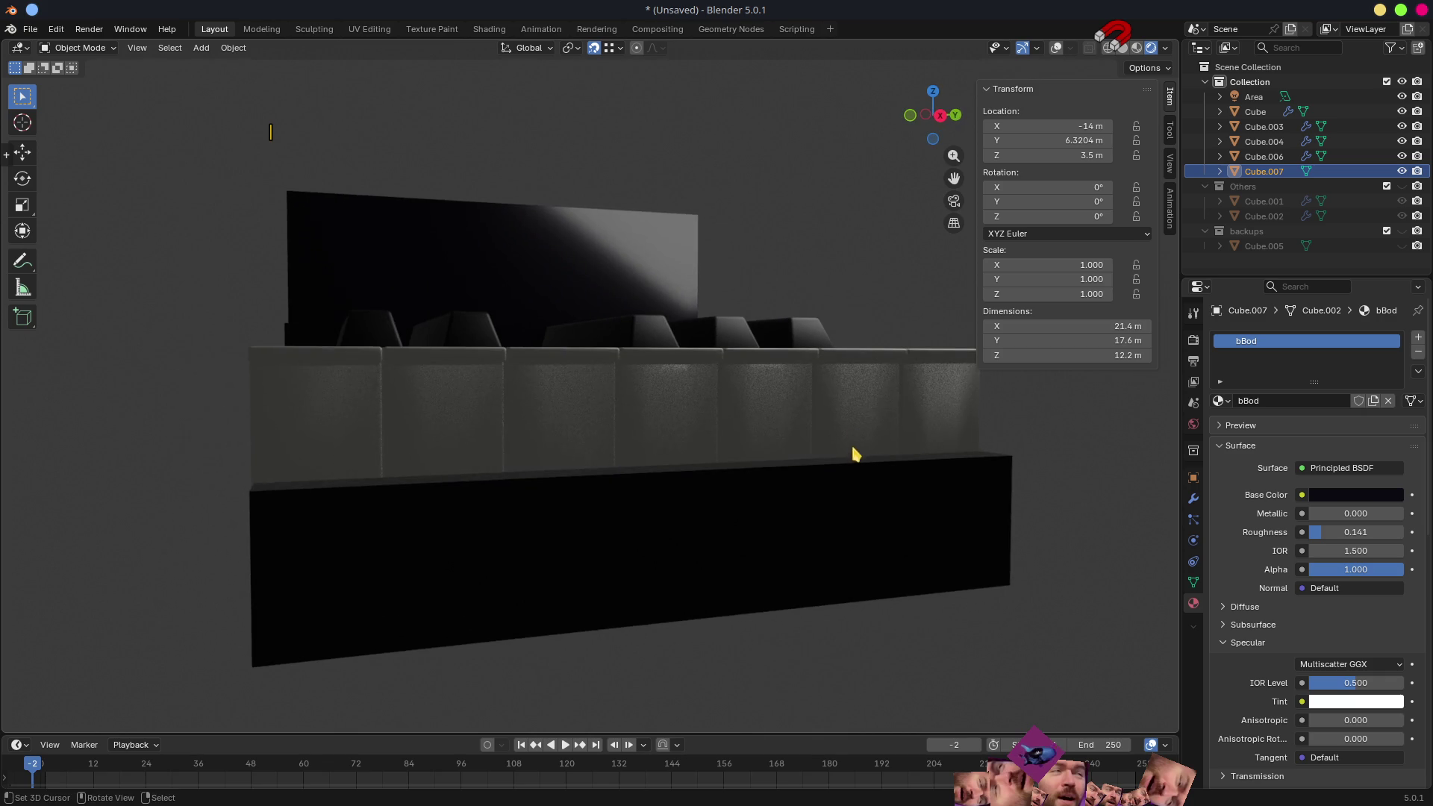
{"action": "middle_click_drag", "start_coordinate": [788, 476], "coordinate": [864, 522]}
{"action": "left_click", "coordinate": [1193, 339]}
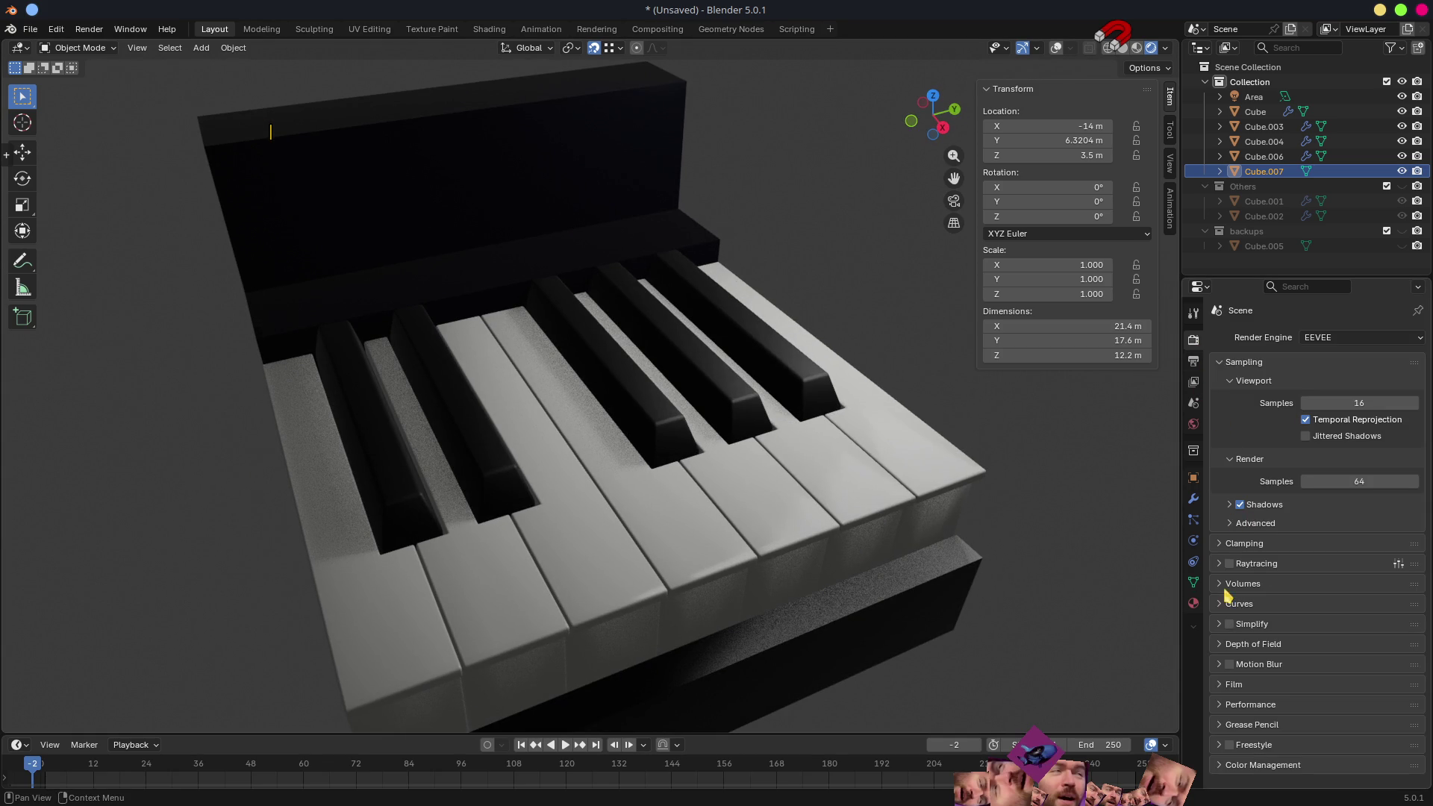
- Toggle raytracing on and off to compare key reflections, leave it on, and bring up the output settings
{"action": "left_click", "coordinate": [1231, 562]}
{"action": "mouse_move", "coordinate": [896, 512]}
{"action": "middle_mouse_down"}
{"action": "mouse_move", "coordinate": [820, 498]}
{"action": "mouse_move", "coordinate": [968, 497]}
{"action": "middle_mouse_up"}
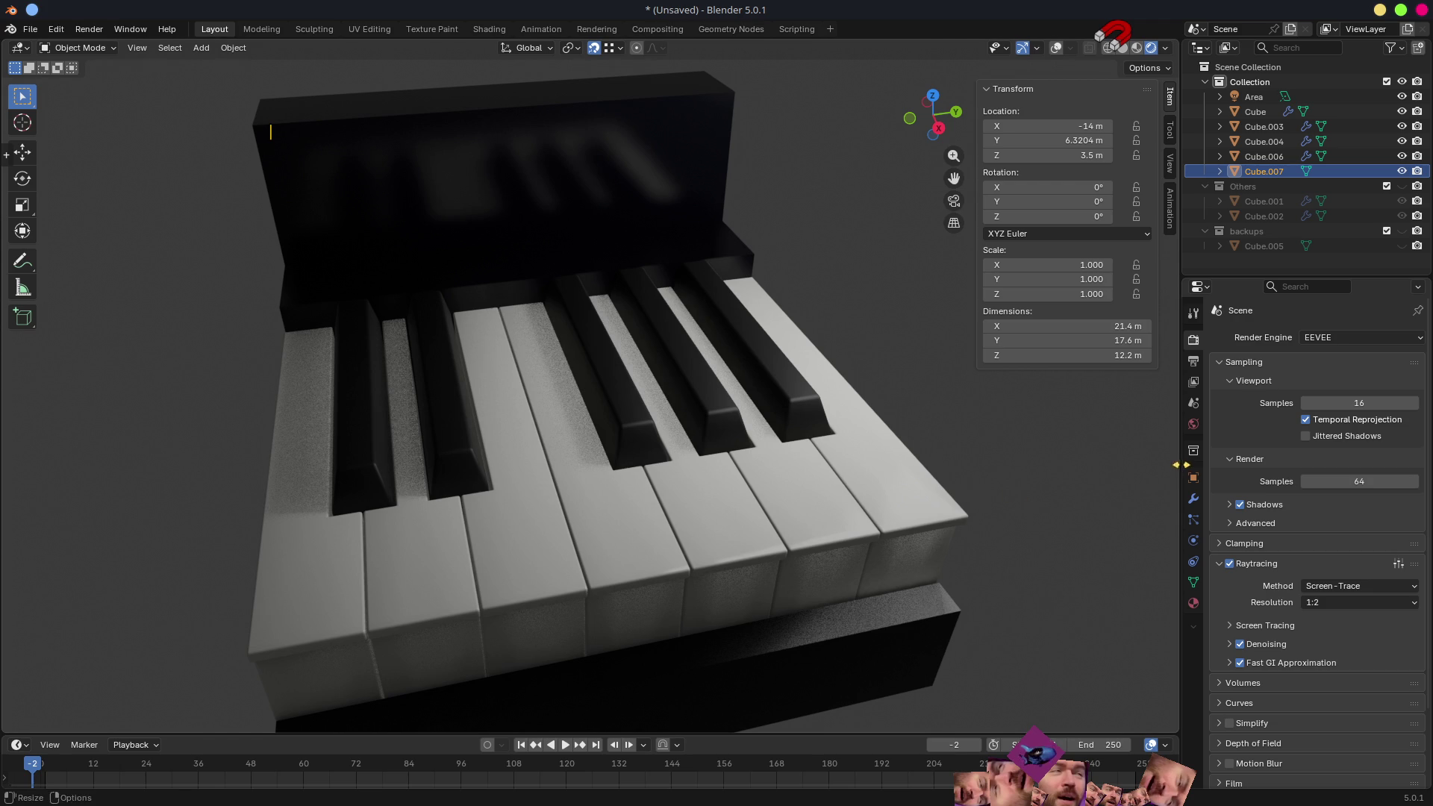
{"action": "left_click", "coordinate": [1232, 564]}
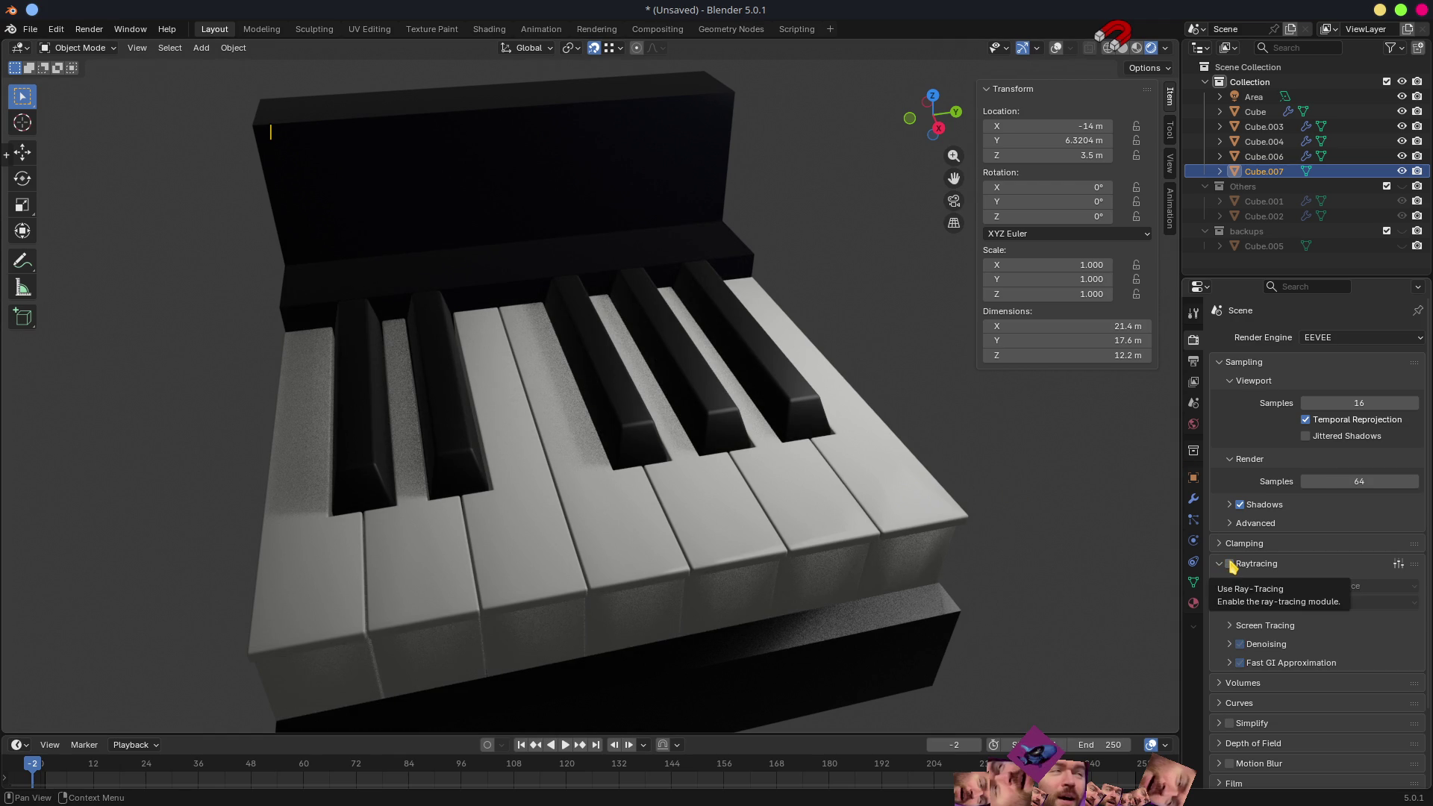
{"action": "left_click", "coordinate": [1231, 563]}
{"action": "left_click", "coordinate": [1229, 563]}
{"action": "left_click", "coordinate": [1229, 564]}
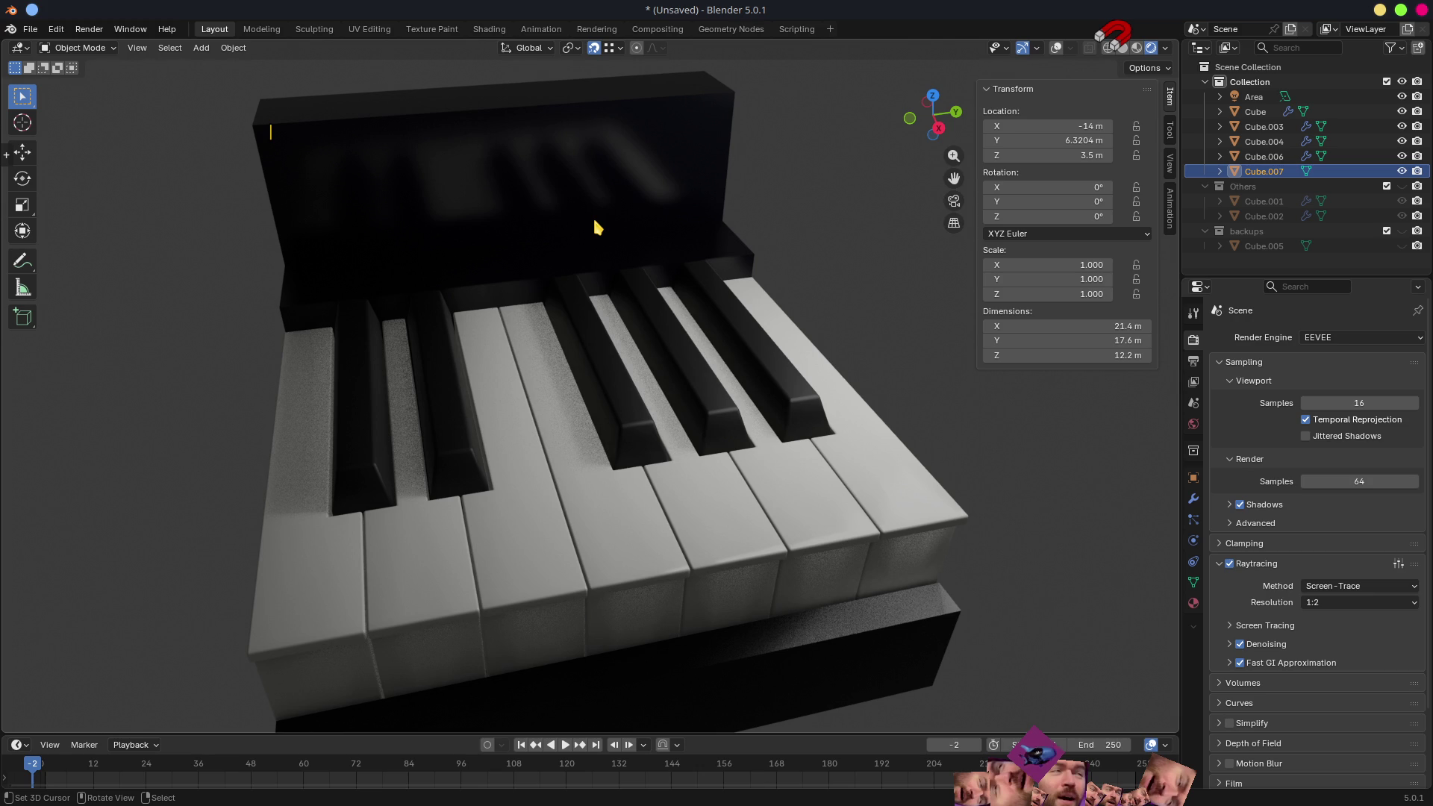
{"action": "mouse_move", "coordinate": [787, 410]}
{"action": "middle_mouse_down"}
{"action": "mouse_move", "coordinate": [864, 407]}
{"action": "mouse_move", "coordinate": [845, 424]}
{"action": "middle_mouse_up"}
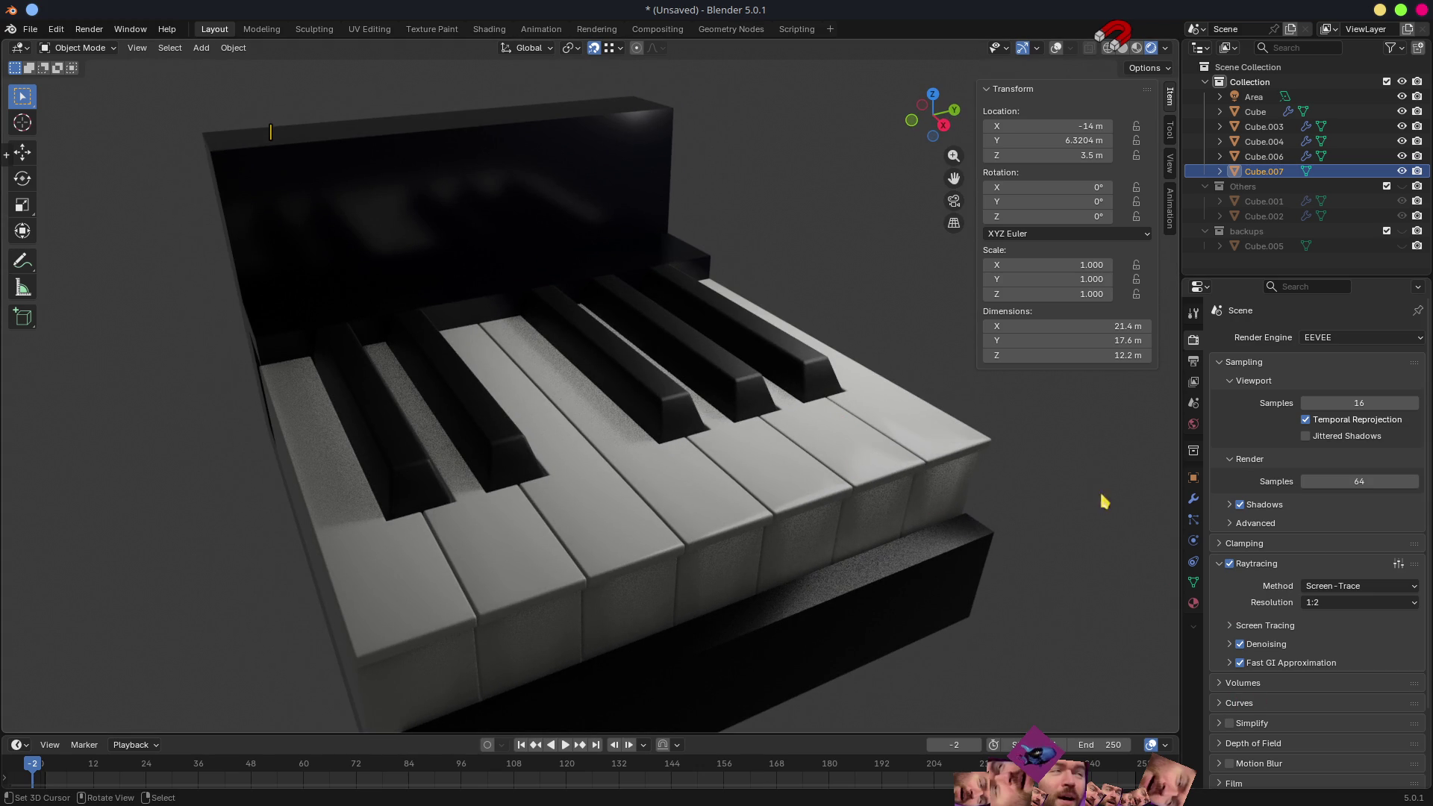
{"action": "mouse_move", "coordinate": [959, 505]}
{"action": "middle_mouse_down"}
{"action": "mouse_move", "coordinate": [972, 473]}
{"action": "mouse_move", "coordinate": [937, 444]}
{"action": "mouse_move", "coordinate": [841, 503]}
{"action": "mouse_move", "coordinate": [1006, 475]}
{"action": "middle_mouse_up"}
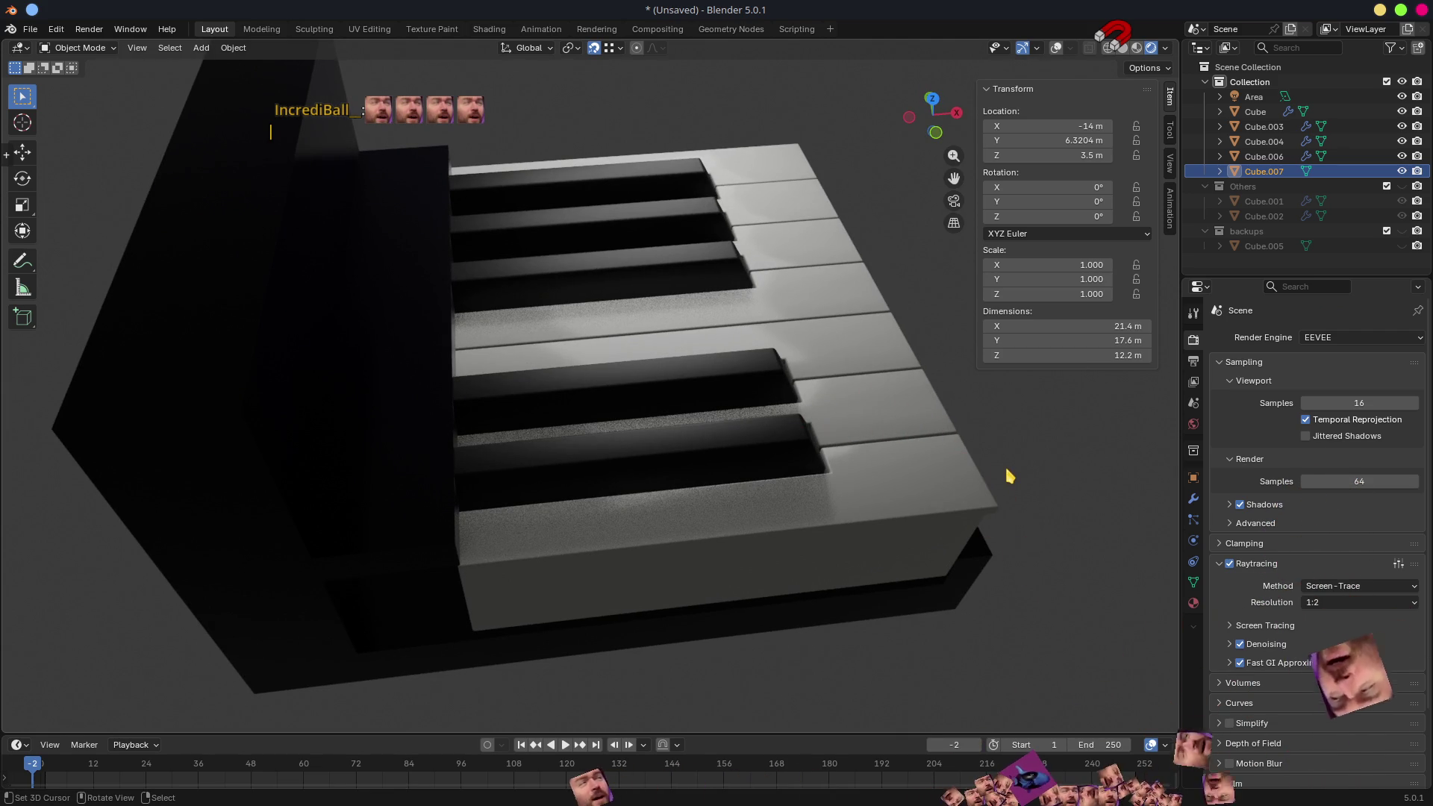
{"action": "mouse_move", "coordinate": [1006, 476]}
{"action": "middle_mouse_down"}
{"action": "mouse_move", "coordinate": [911, 474]}
{"action": "mouse_move", "coordinate": [879, 437]}
{"action": "middle_mouse_up"}
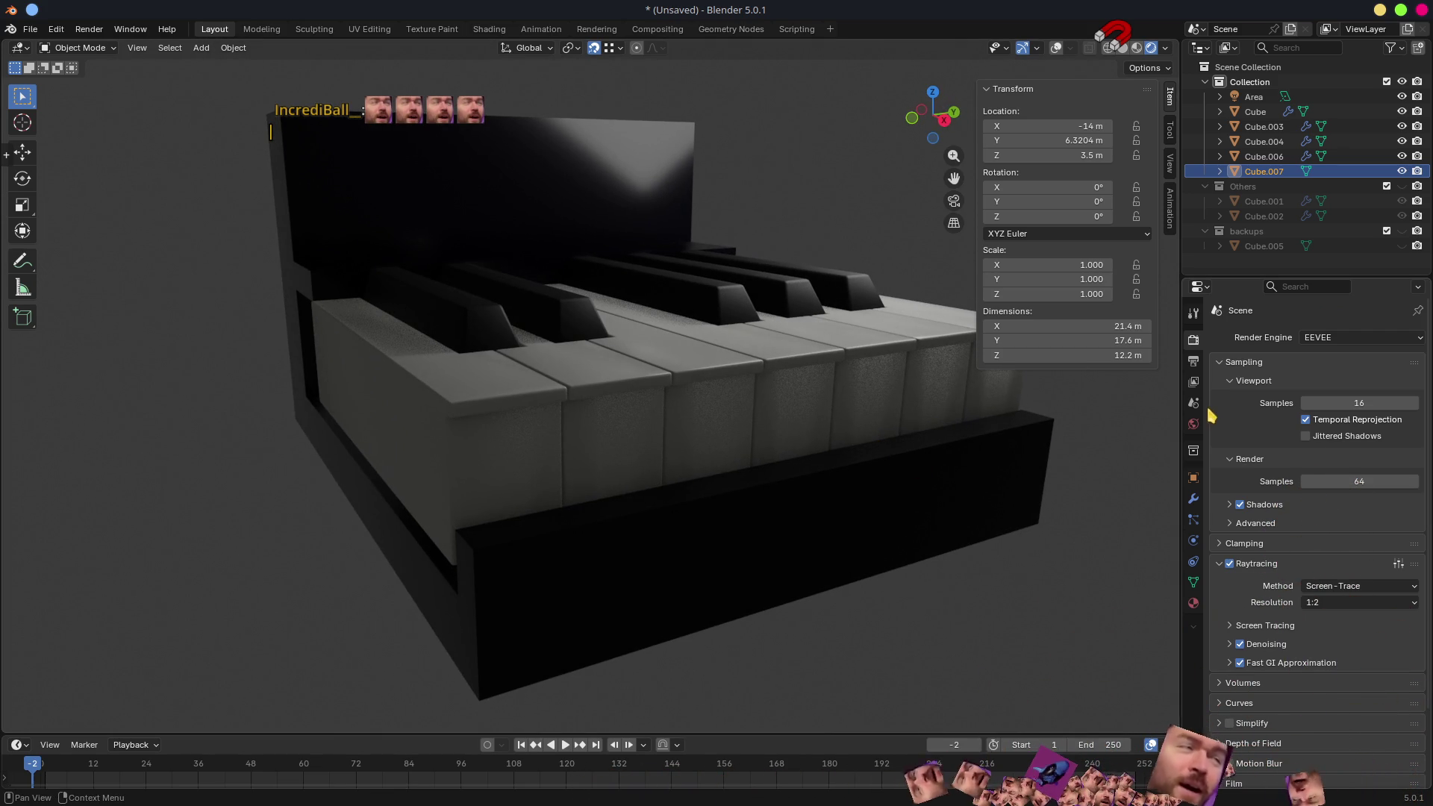
{"action": "left_click", "coordinate": [1194, 361]}
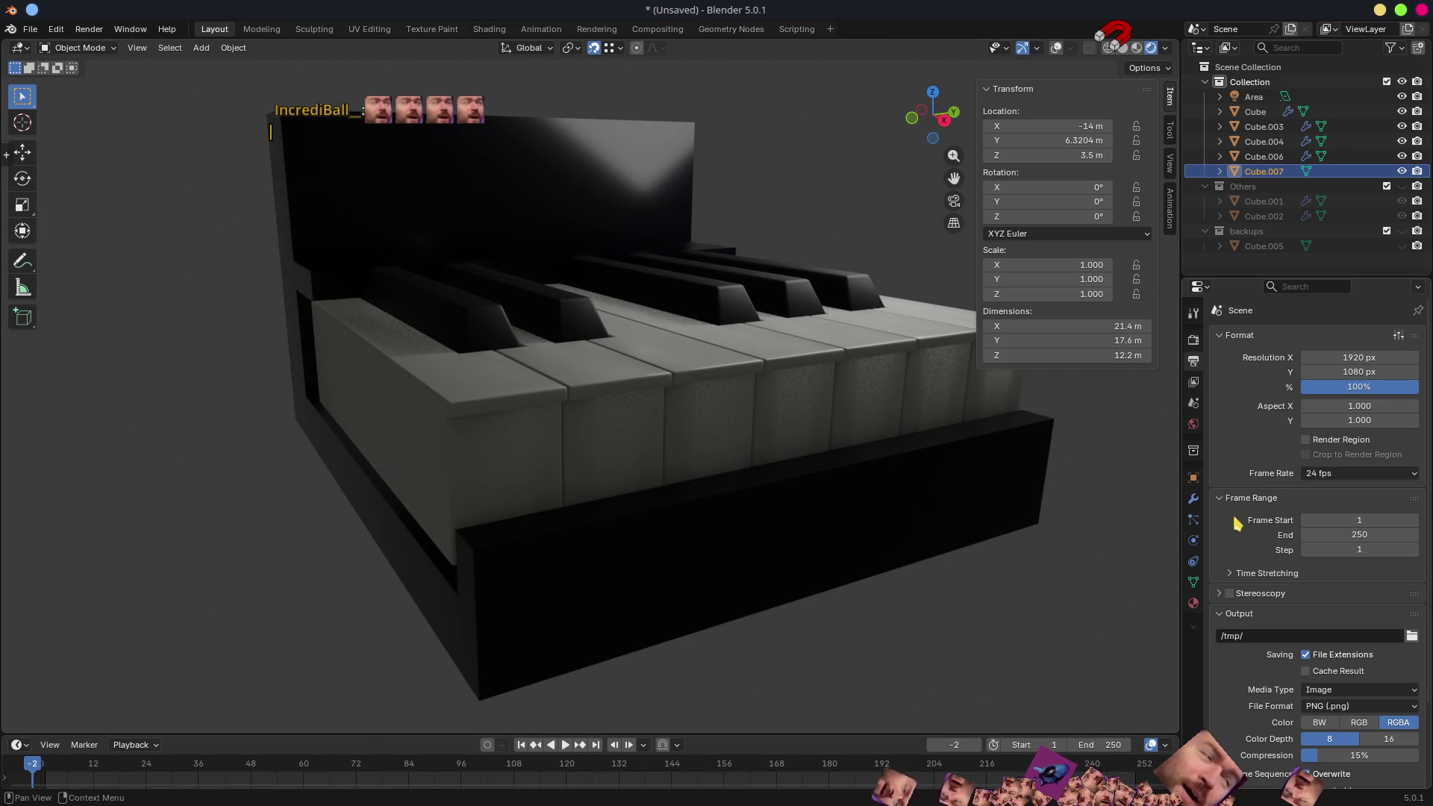
- Review the raytracing Screen Tracing, Denoising and Fast GI Approximation subpanels in the Render tab
{"action": "left_click", "coordinate": [1245, 498]}
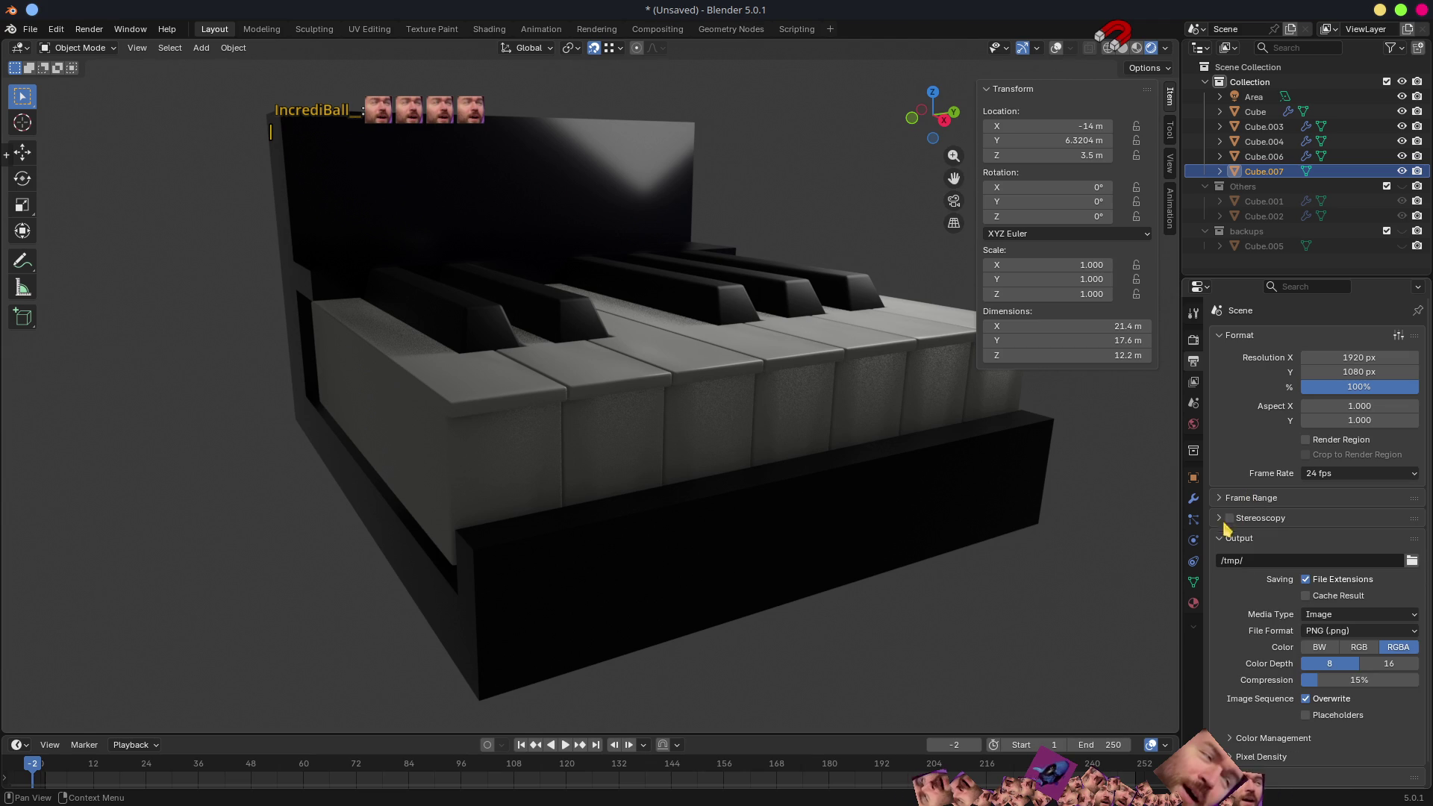
{"action": "left_click", "coordinate": [1193, 338]}
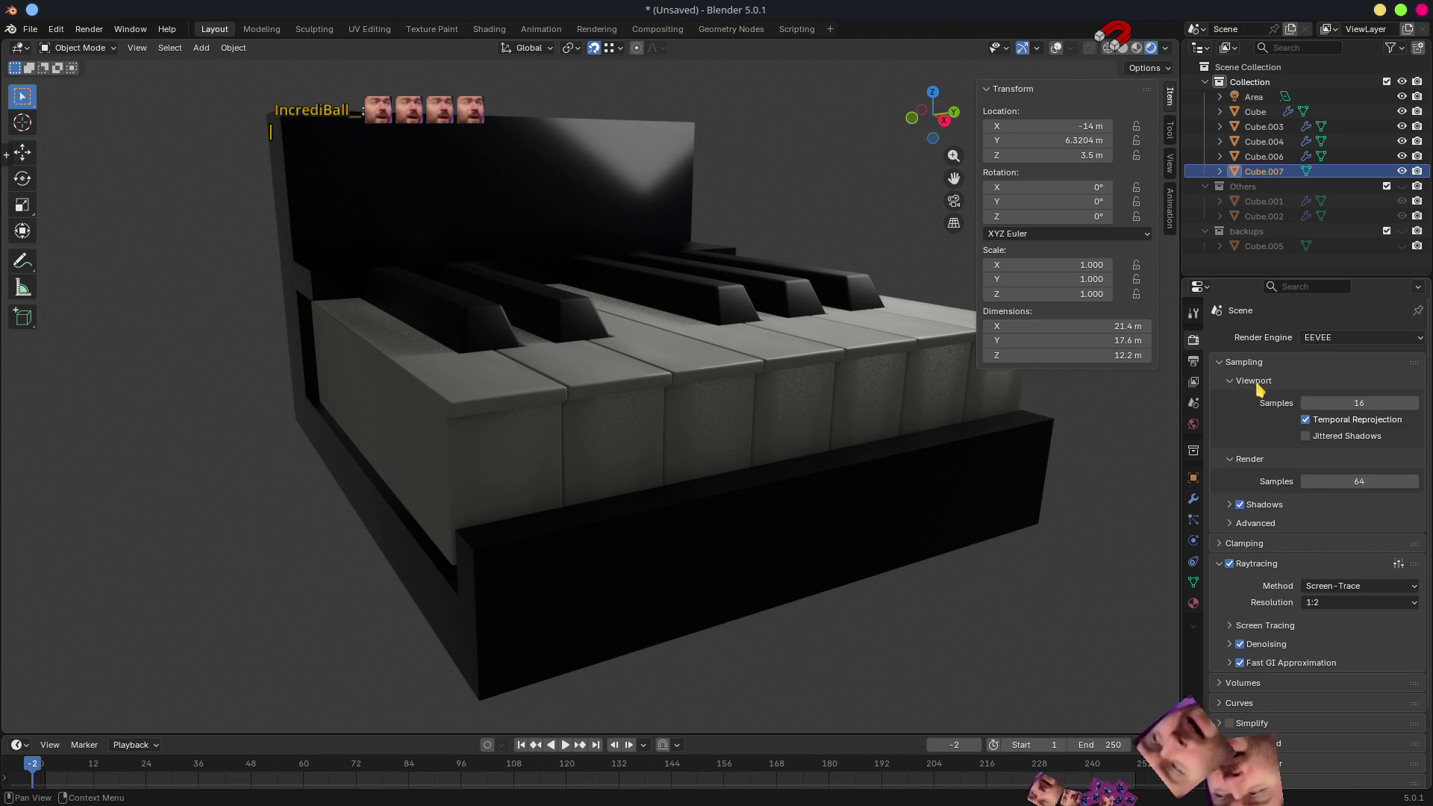
{"action": "left_click", "coordinate": [1257, 381]}
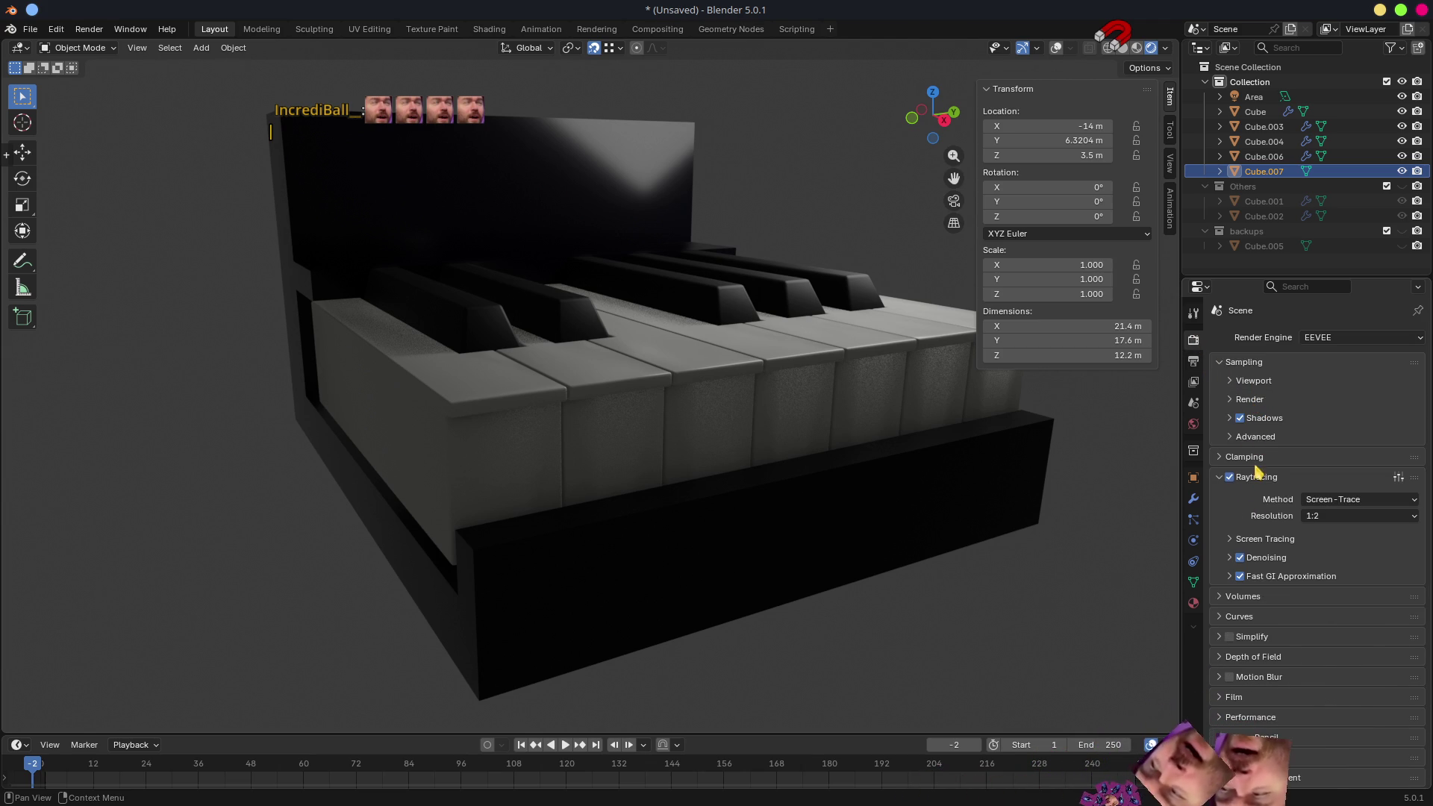
{"action": "left_click", "coordinate": [1267, 538]}
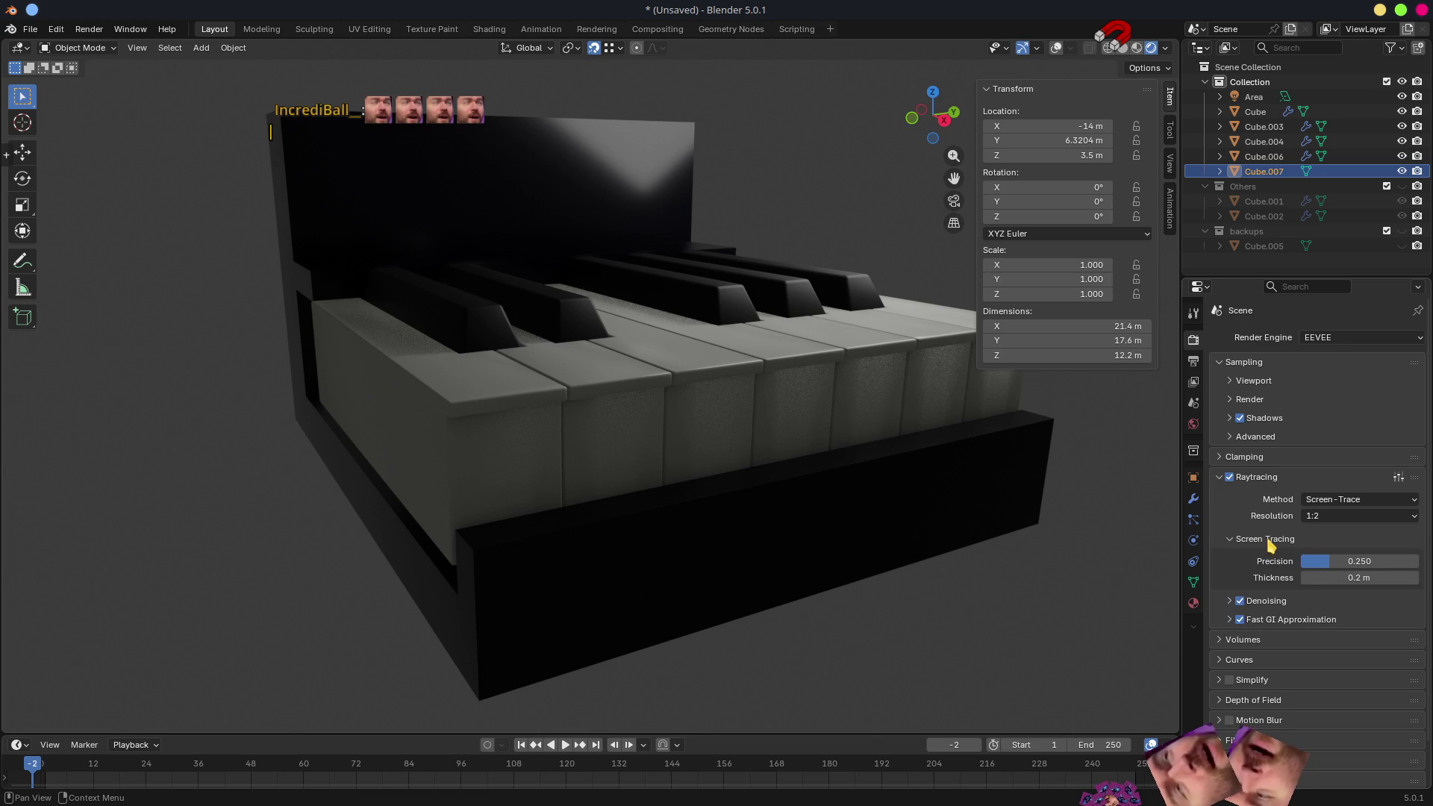
{"action": "left_click", "coordinate": [1273, 541]}
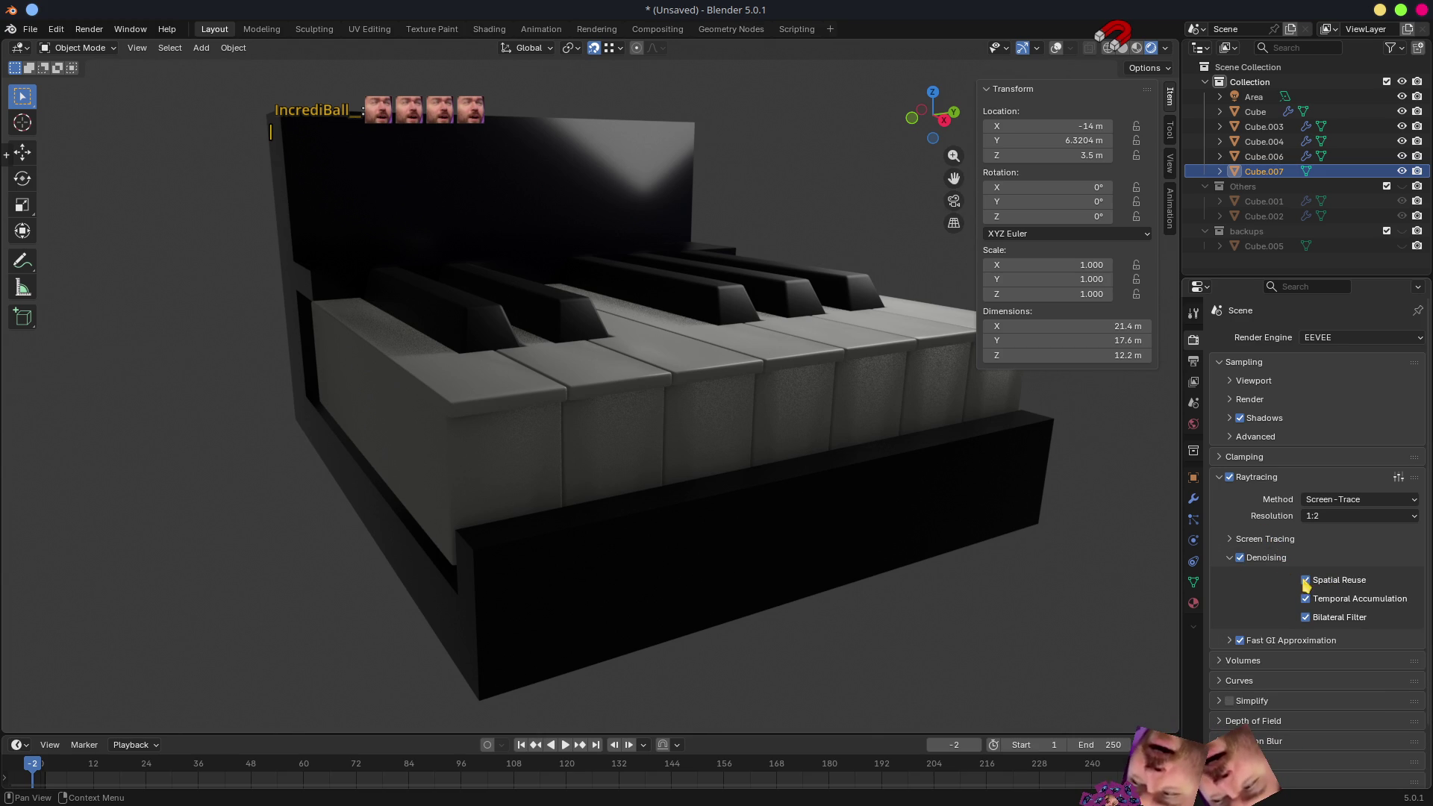
{"action": "left_click", "coordinate": [1229, 642]}
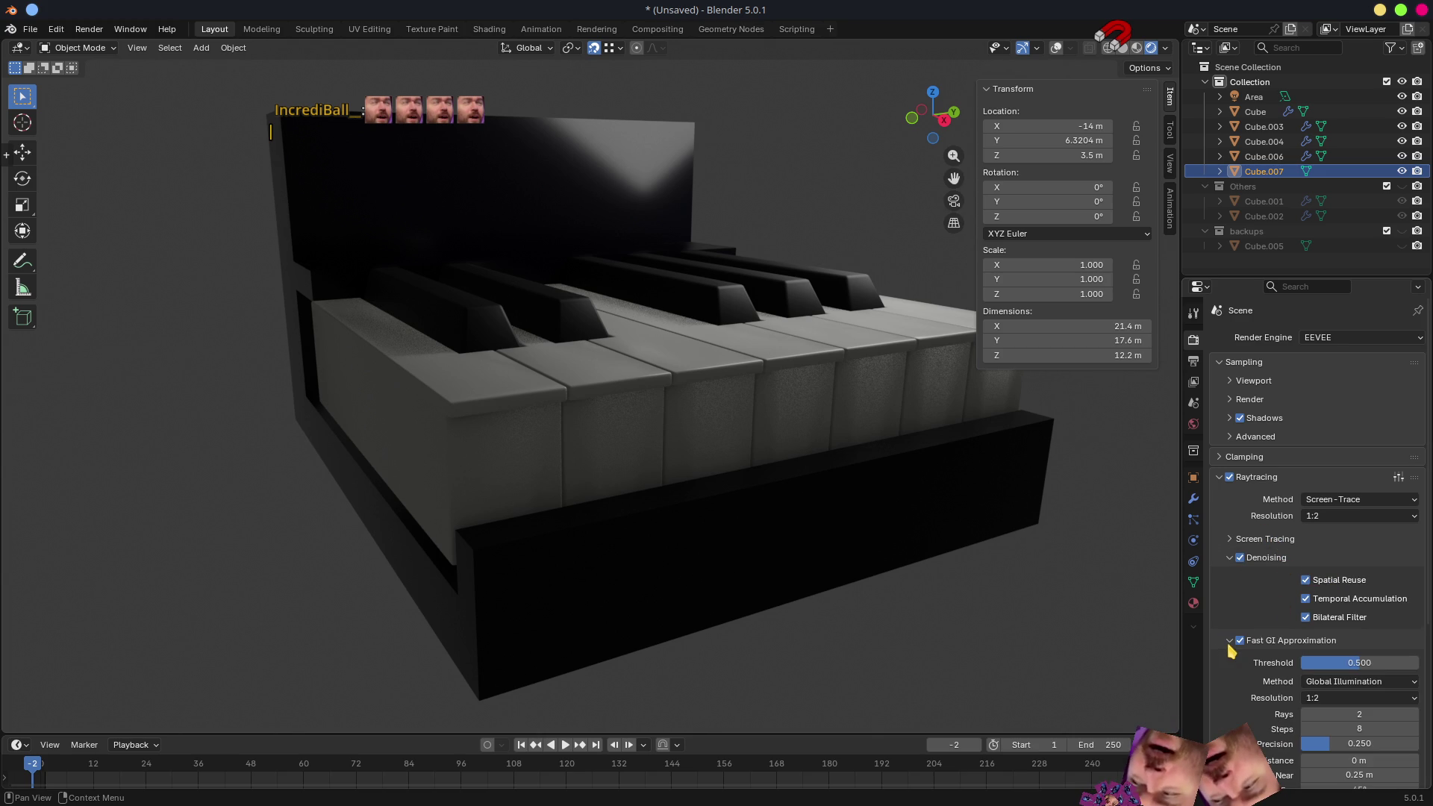
{"action": "left_click", "coordinate": [1228, 642]}
- Set the raytracing resolution to 1:1 and then to 1:16
{"action": "left_click", "coordinate": [1332, 516]}
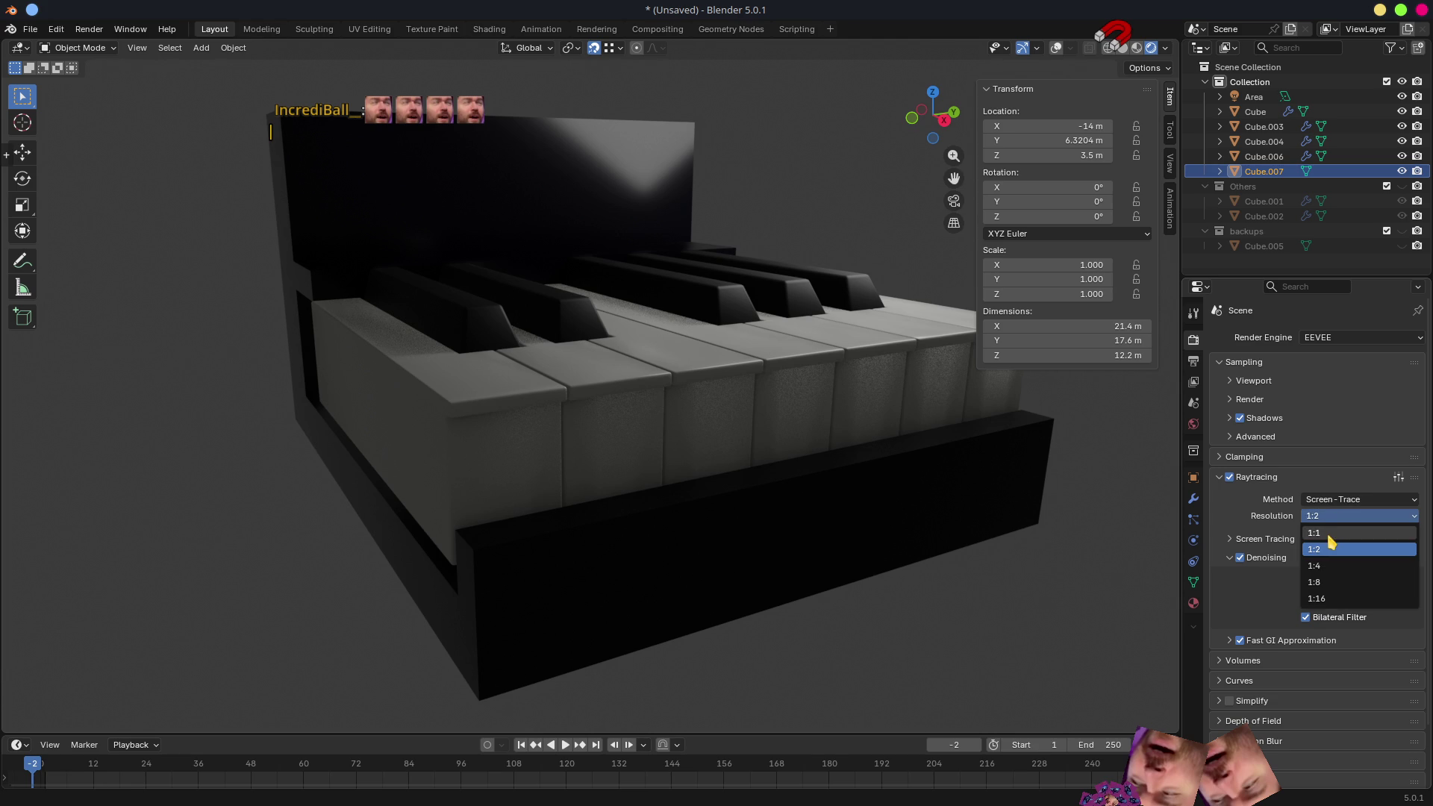
{"action": "left_click", "coordinate": [1324, 536]}
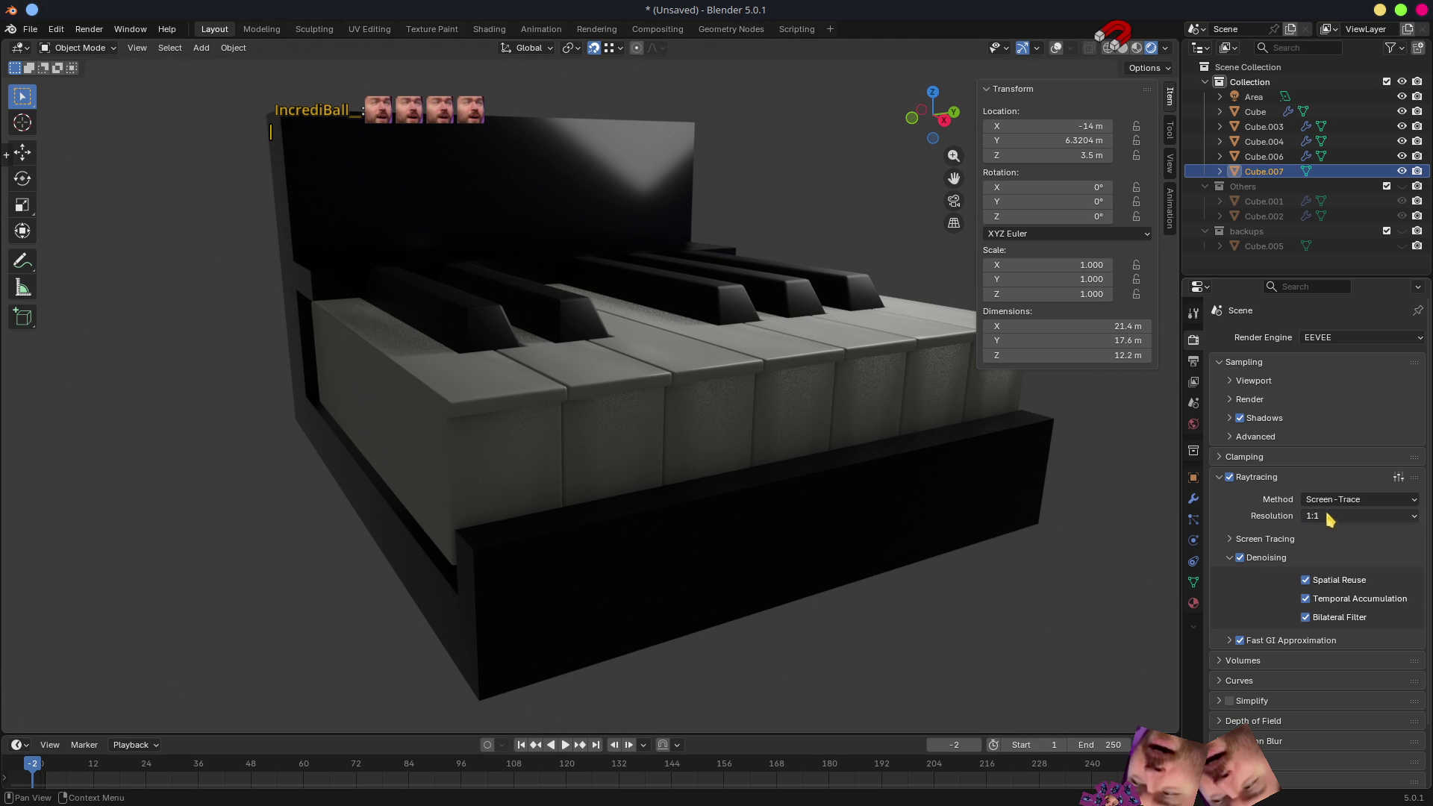
{"action": "left_click", "coordinate": [1331, 516]}
{"action": "left_click", "coordinate": [1305, 601]}
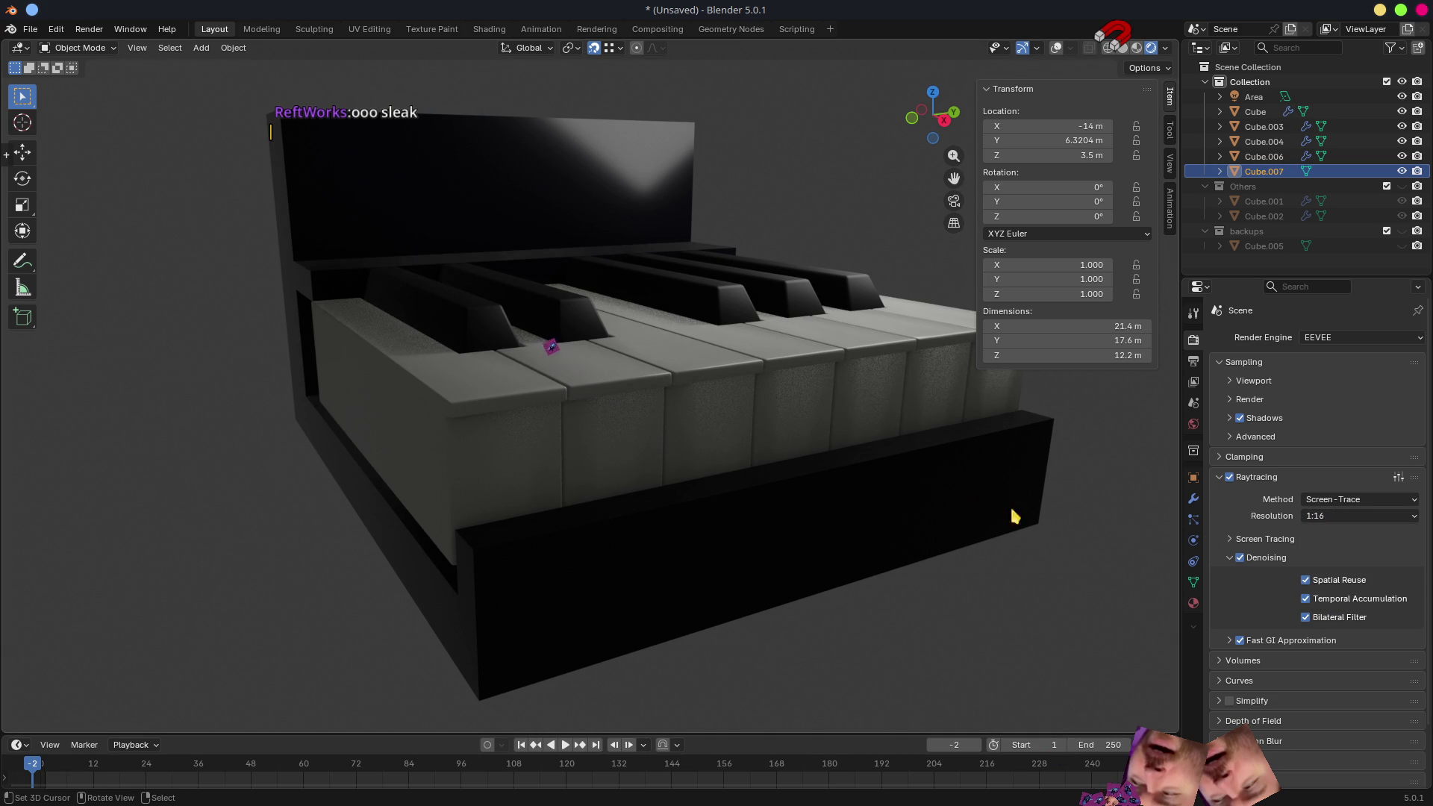
{"action": "mouse_move", "coordinate": [933, 474]}
{"action": "middle_mouse_down"}
{"action": "mouse_move", "coordinate": [861, 517]}
{"action": "mouse_move", "coordinate": [862, 505]}
{"action": "middle_mouse_up"}
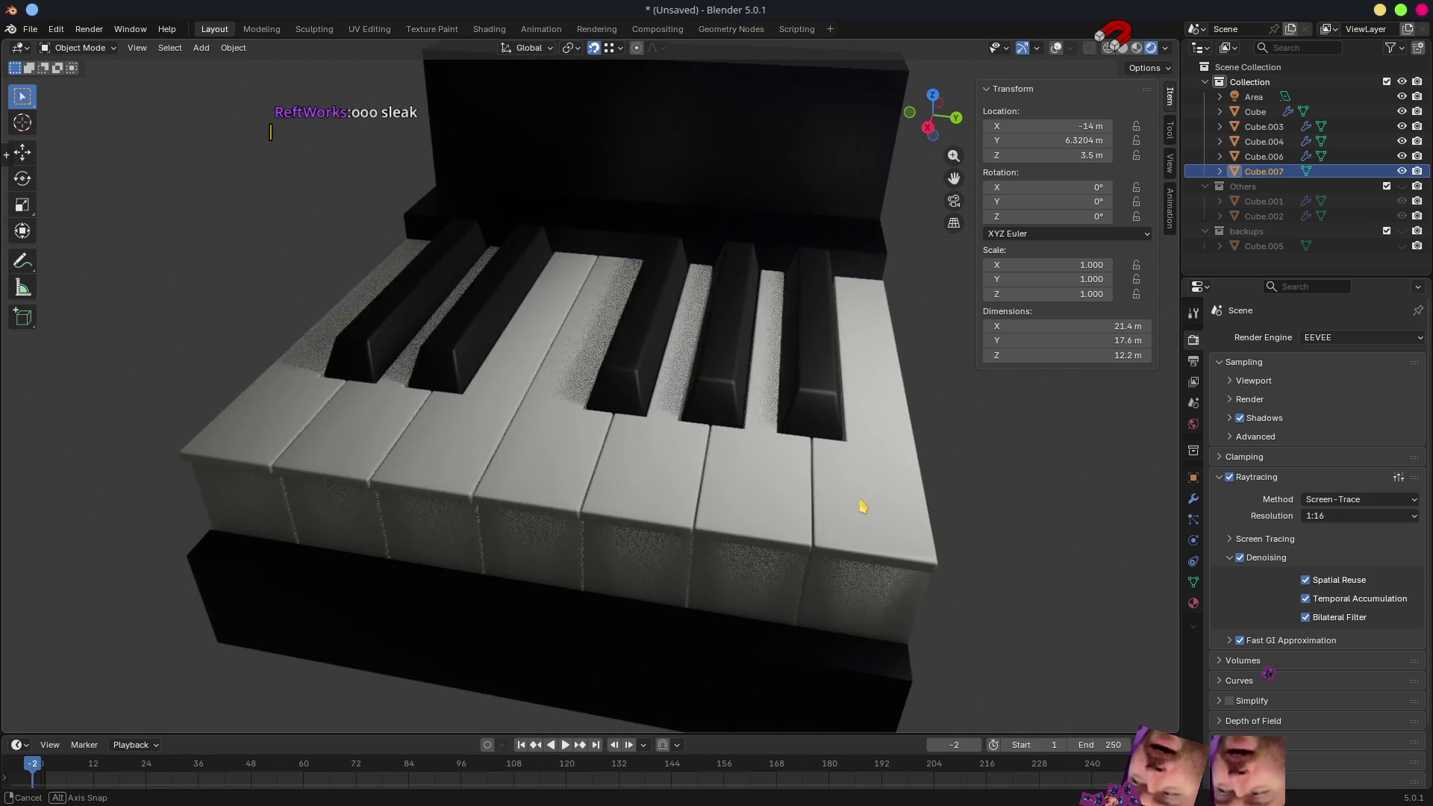
- Restore raytracing resolution to 1:1 and check the piano through the scene camera
{"action": "left_click", "coordinate": [1332, 516]}
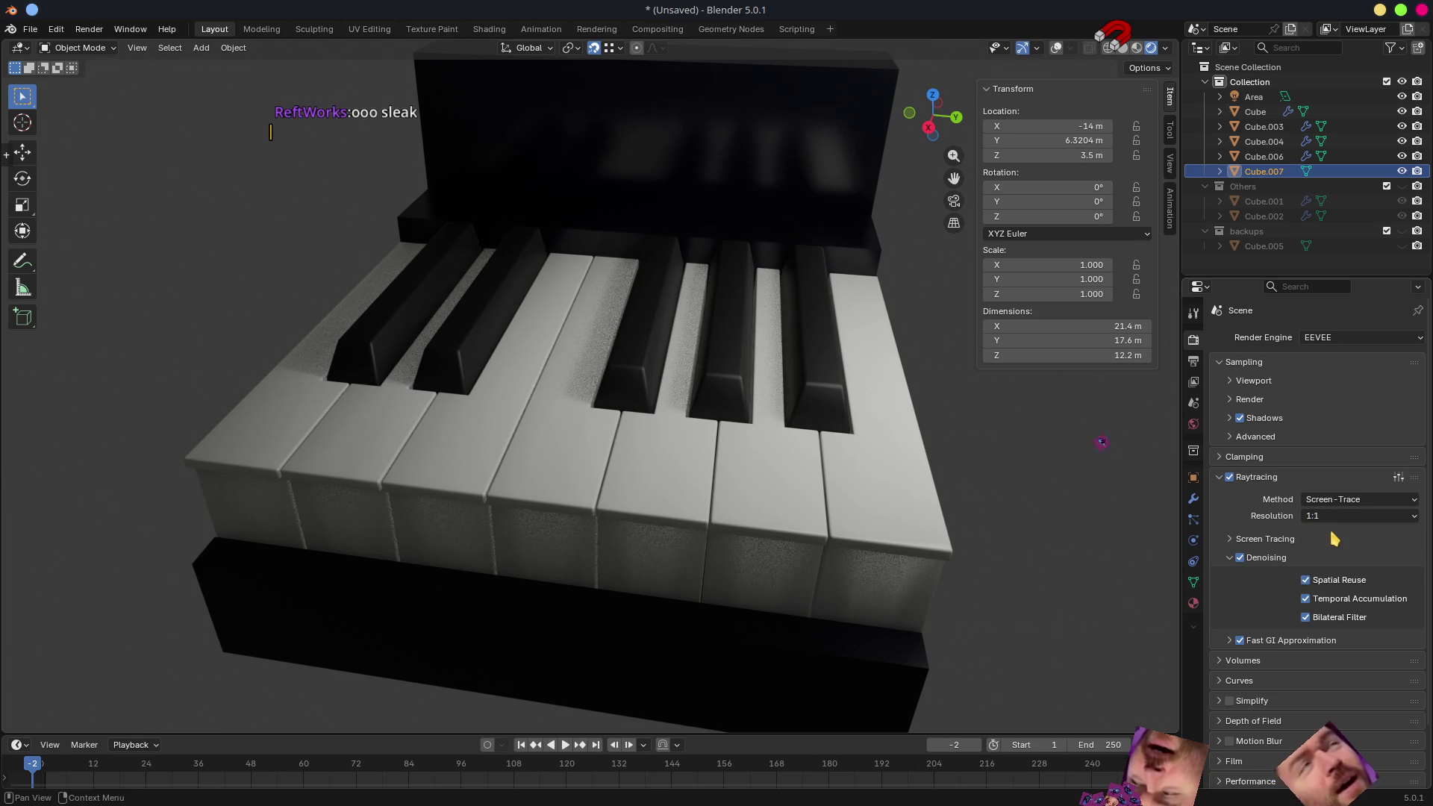
{"action": "mouse_move", "coordinate": [711, 473]}
{"action": "middle_mouse_down"}
{"action": "mouse_move", "coordinate": [824, 474]}
{"action": "mouse_move", "coordinate": [702, 476]}
{"action": "mouse_move", "coordinate": [592, 425]}
{"action": "mouse_move", "coordinate": [943, 444]}
{"action": "middle_mouse_up"}
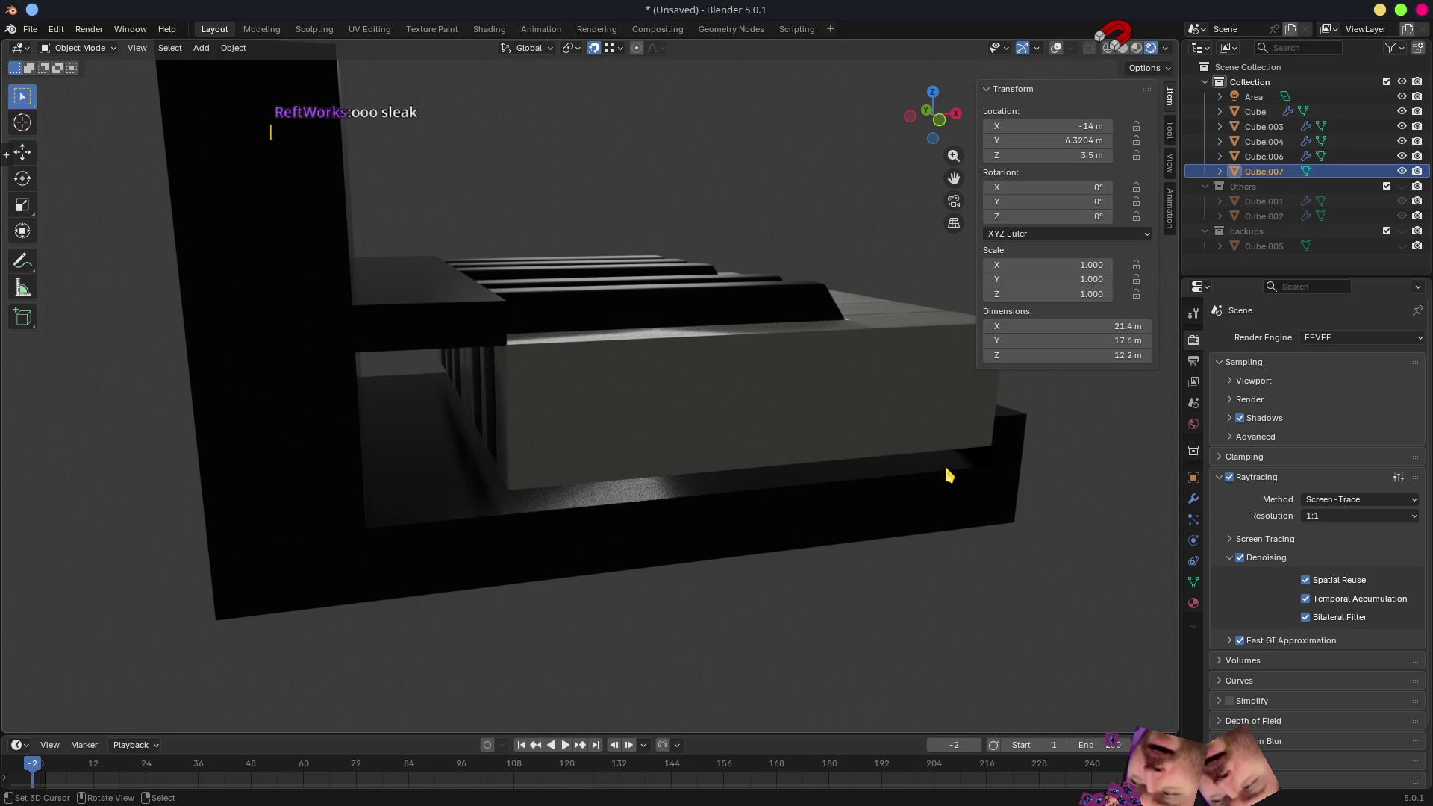
{"action": "middle_click_drag", "start_coordinate": [716, 436], "coordinate": [445, 437]}
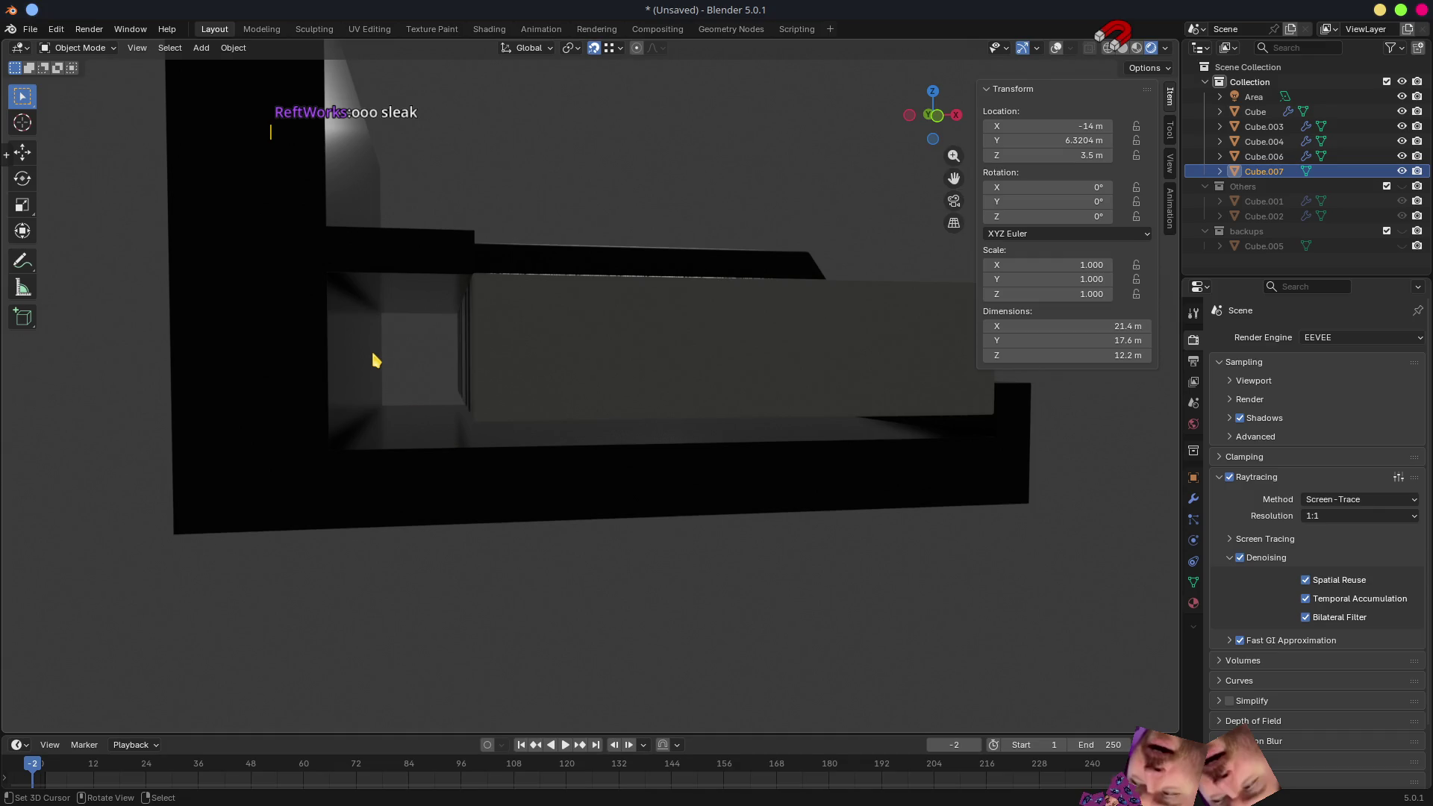
{"action": "key", "text": "KP_0"}
{"action": "key", "text": "KP_0"}
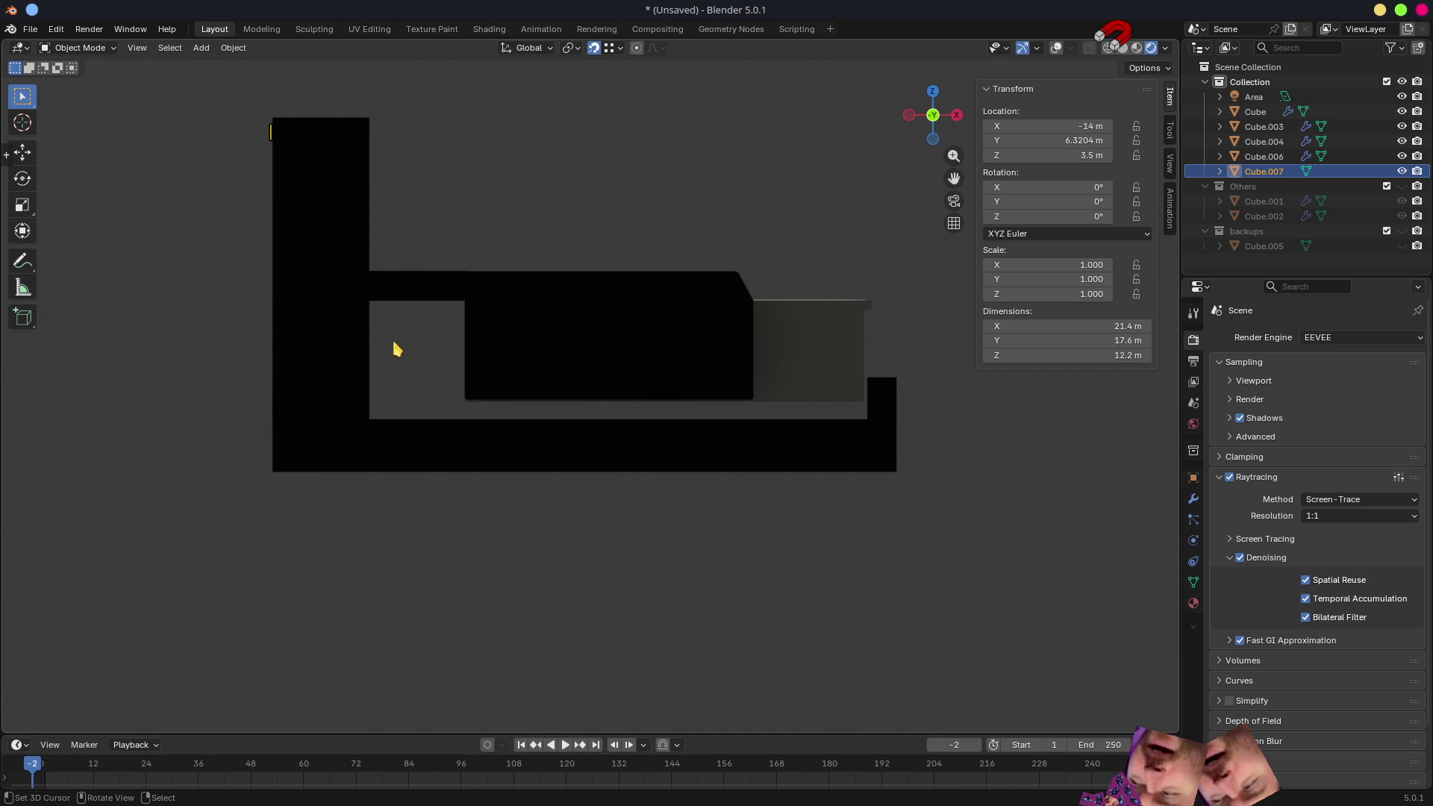
{"action": "scroll", "coordinate": [713, 474], "scroll_direction": "down", "scroll_amount": 2}
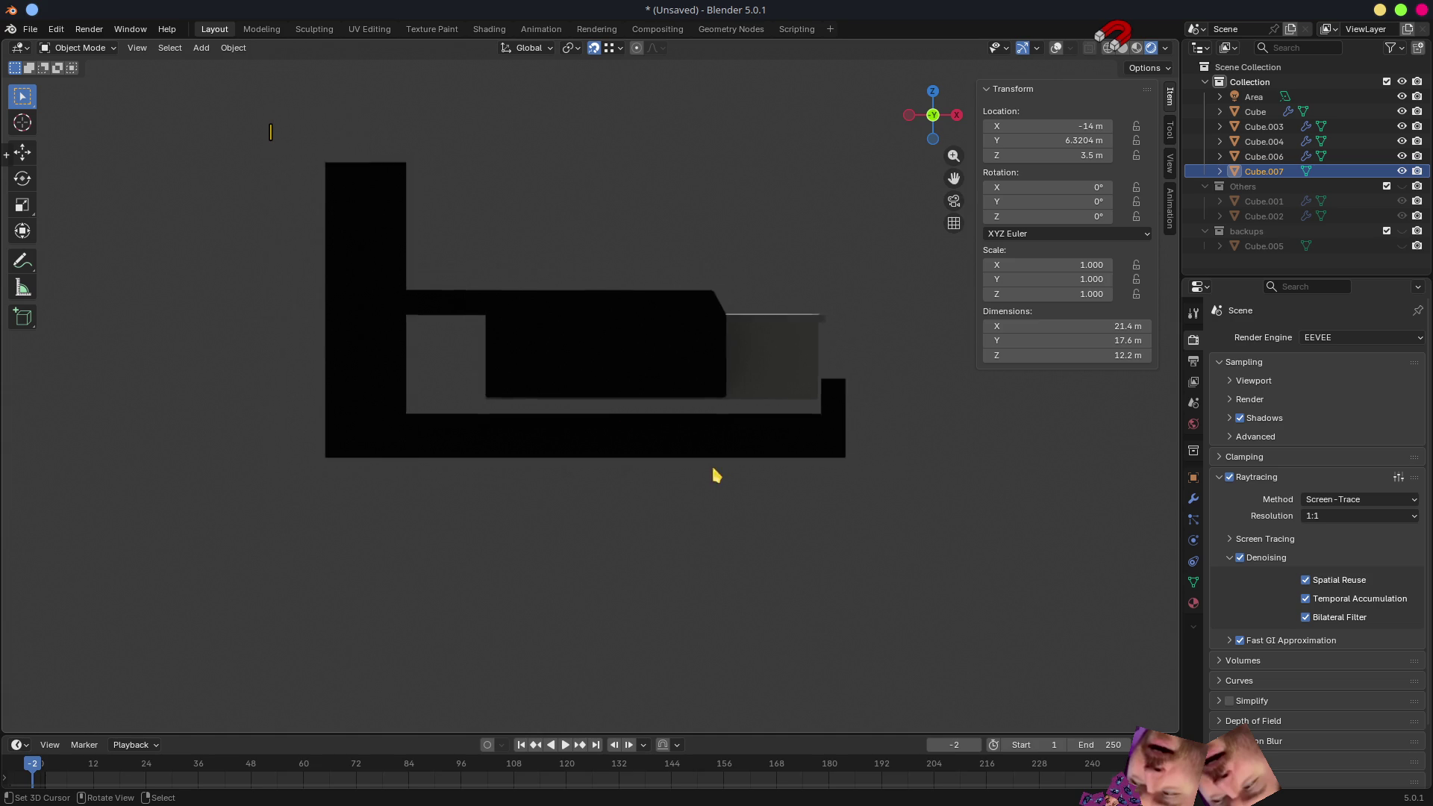
{"action": "scroll", "coordinate": [862, 419], "scroll_direction": "down", "scroll_amount": 4}
{"action": "mouse_move", "coordinate": [862, 418]}
{"action": "middle_mouse_down"}
{"action": "mouse_move", "coordinate": [645, 482]}
{"action": "mouse_move", "coordinate": [710, 589]}
{"action": "mouse_move", "coordinate": [923, 541]}
{"action": "mouse_move", "coordinate": [918, 479]}
{"action": "mouse_move", "coordinate": [862, 448]}
{"action": "mouse_move", "coordinate": [786, 448]}
{"action": "mouse_move", "coordinate": [897, 434]}
{"action": "middle_mouse_up"}
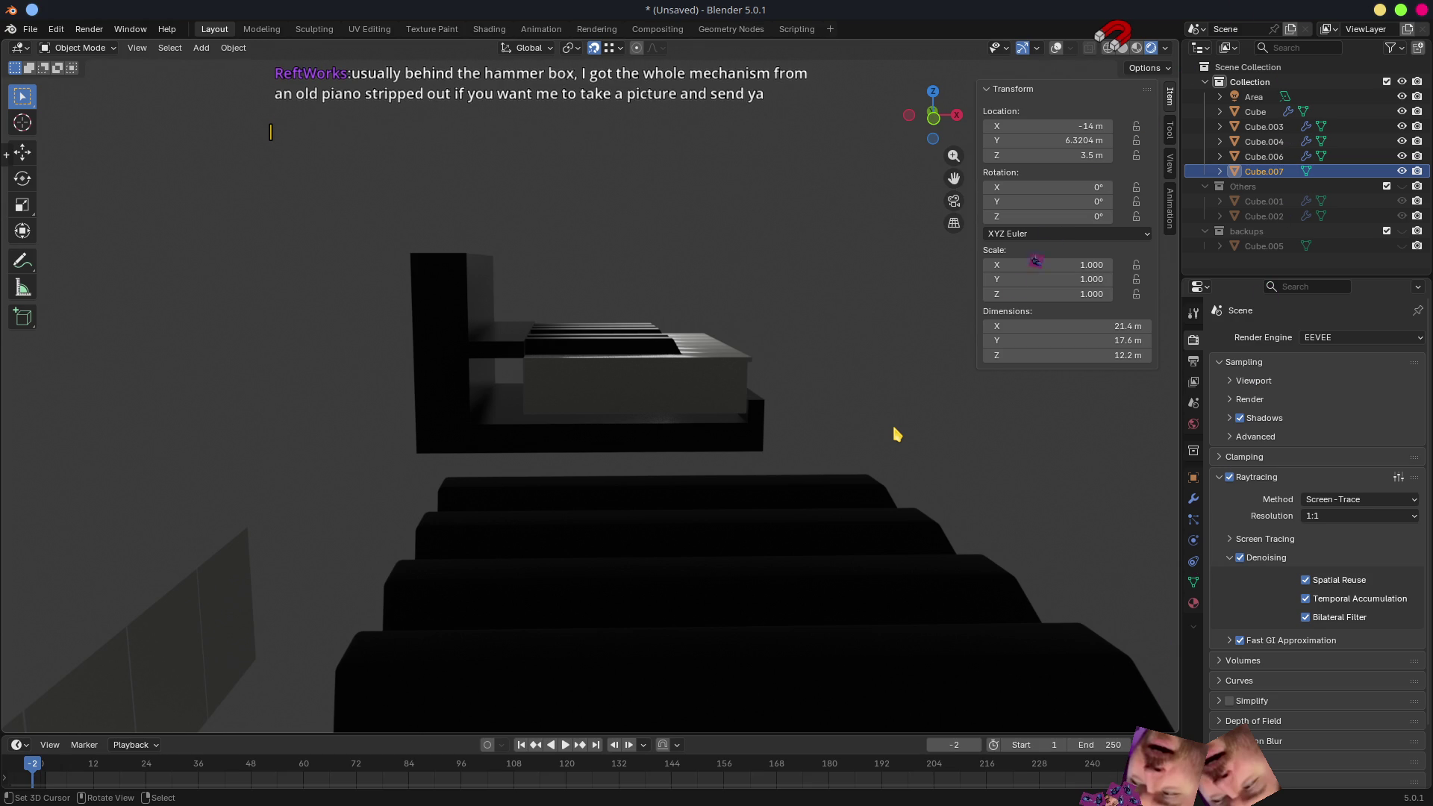
{"action": "mouse_move", "coordinate": [886, 441]}
{"action": "middle_mouse_down"}
{"action": "mouse_move", "coordinate": [687, 415]}
{"action": "mouse_move", "coordinate": [619, 478]}
{"action": "middle_mouse_up"}
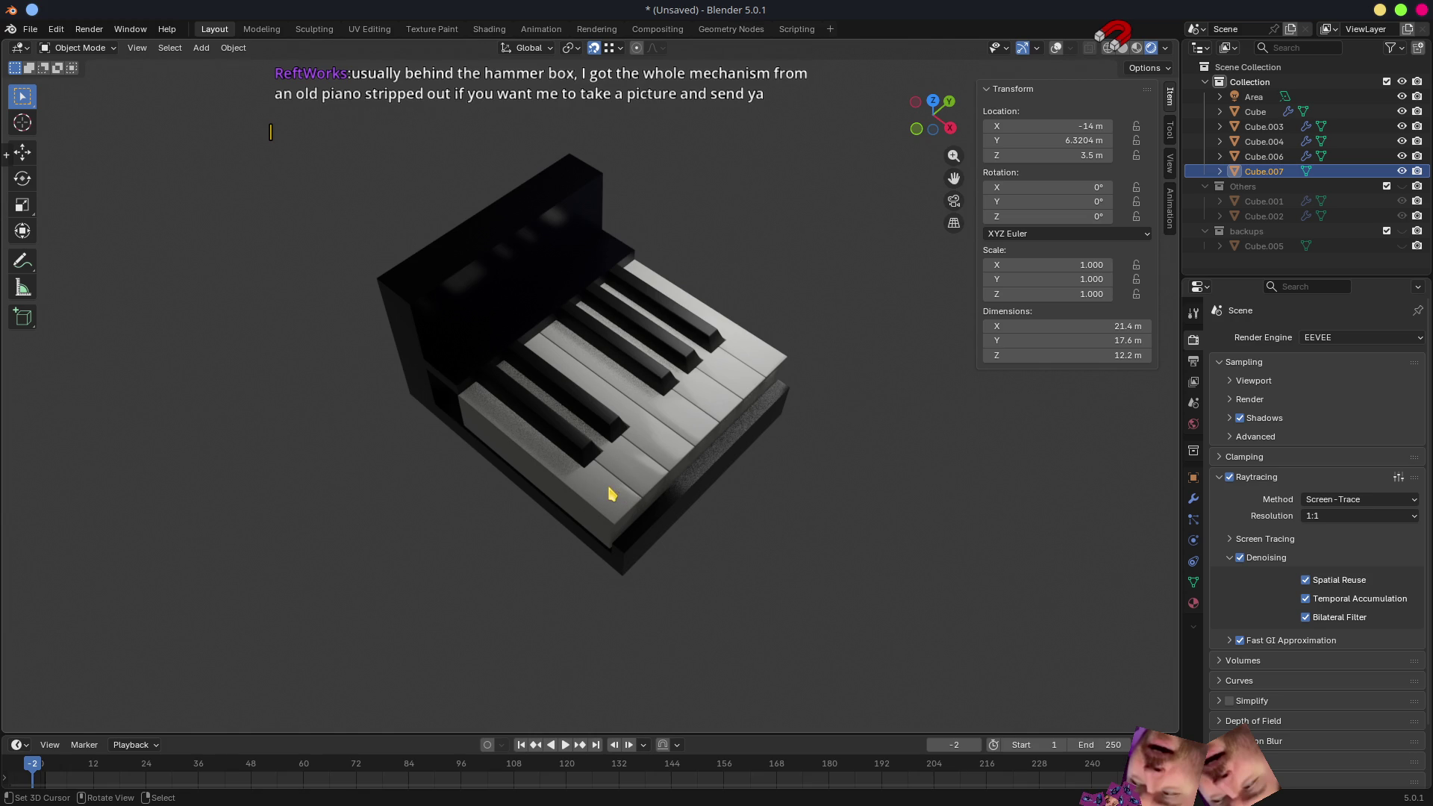
{"action": "middle_click_drag", "start_coordinate": [586, 479], "coordinate": [630, 416]}
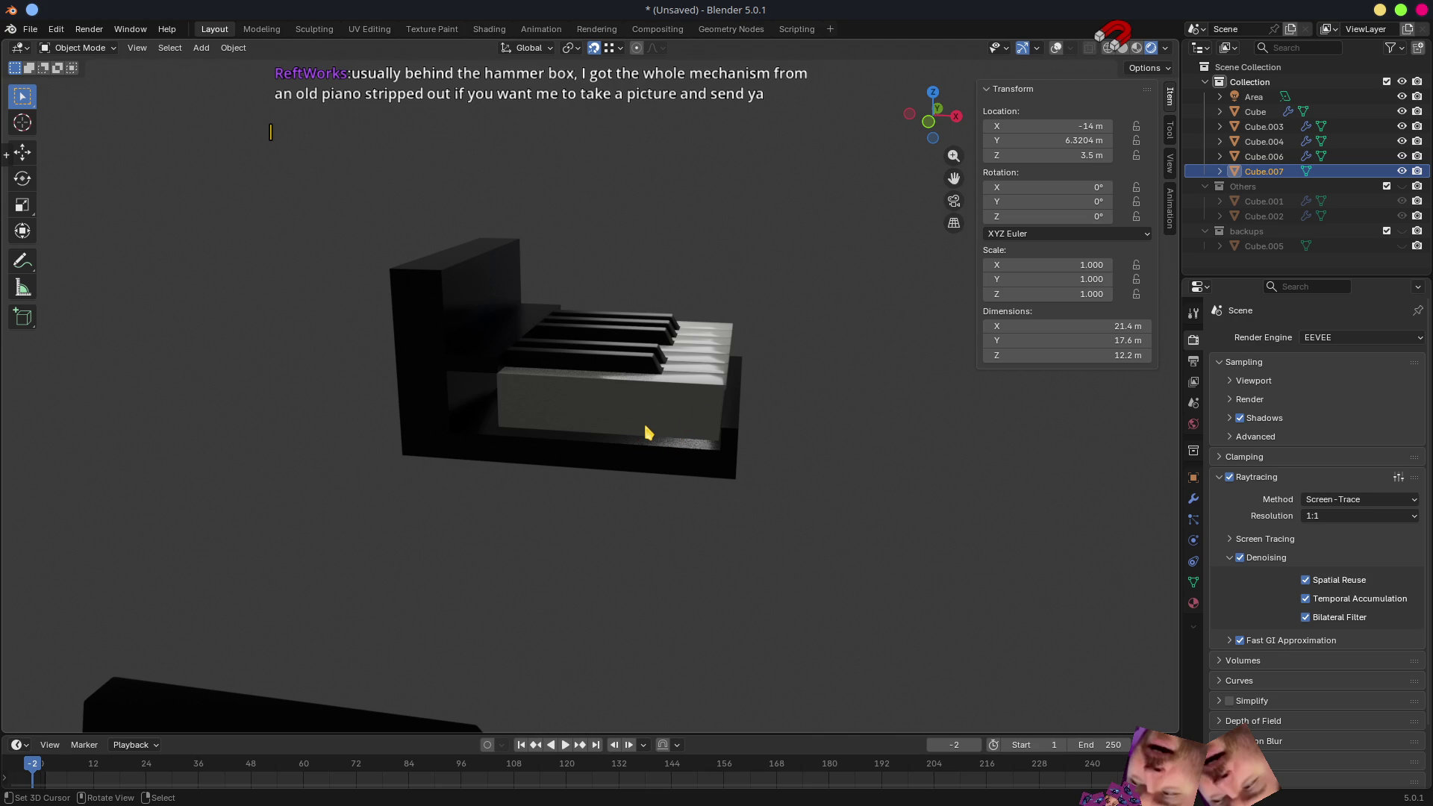
{"action": "mouse_move", "coordinate": [683, 459]}
{"action": "middle_mouse_down"}
{"action": "mouse_move", "coordinate": [710, 471]}
{"action": "mouse_move", "coordinate": [697, 480]}
{"action": "mouse_move", "coordinate": [735, 415]}
{"action": "middle_mouse_up"}
{"action": "scroll", "coordinate": [697, 479], "scroll_direction": "up", "scroll_amount": 5}
{"action": "scroll", "coordinate": [680, 441], "scroll_direction": "up", "scroll_amount": 3}
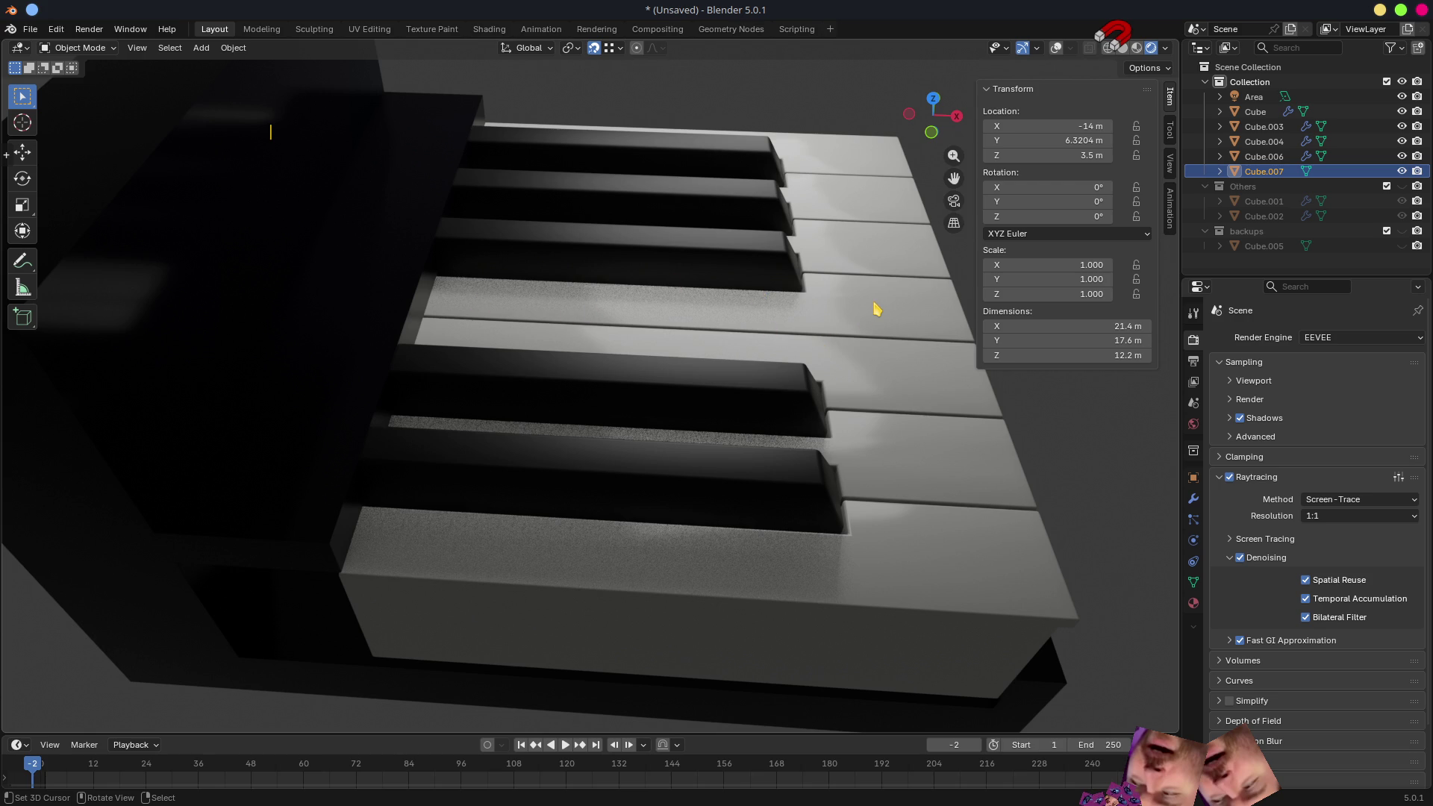
{"action": "scroll", "coordinate": [672, 286], "scroll_direction": "down", "scroll_amount": 2}
{"action": "scroll", "coordinate": [496, 442], "scroll_direction": "down", "scroll_amount": 2}
{"action": "middle_click_drag", "start_coordinate": [523, 415], "coordinate": [549, 332]}
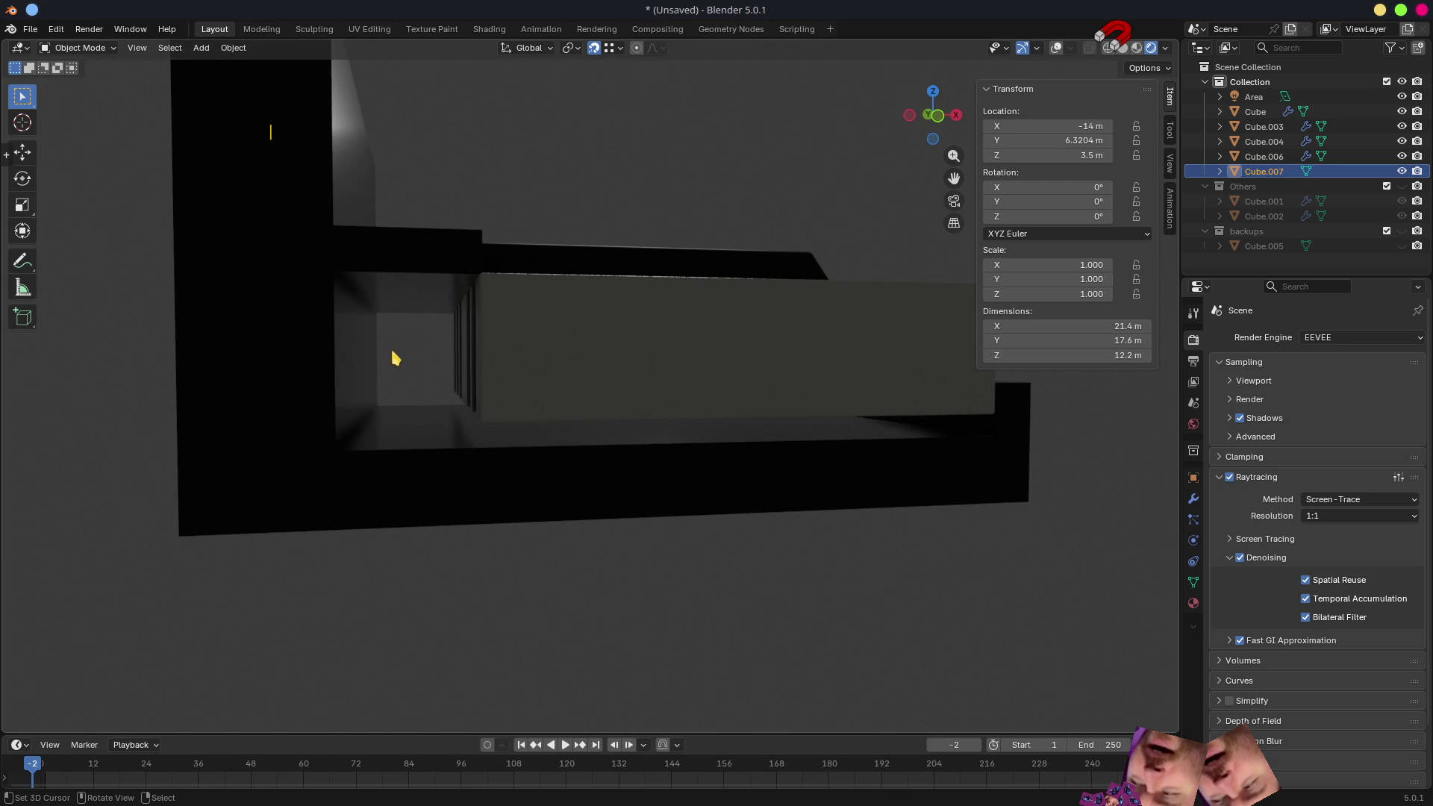
{"action": "scroll", "coordinate": [391, 359], "scroll_direction": "down", "scroll_amount": 5}
{"action": "mouse_move", "coordinate": [560, 374]}
{"action": "middle_mouse_down"}
{"action": "mouse_move", "coordinate": [432, 441]}
{"action": "mouse_move", "coordinate": [390, 445]}
{"action": "middle_mouse_up"}
{"action": "scroll", "coordinate": [661, 415], "scroll_direction": "up", "scroll_amount": 2}
{"action": "scroll", "coordinate": [637, 192], "scroll_direction": "up", "scroll_amount": 3}
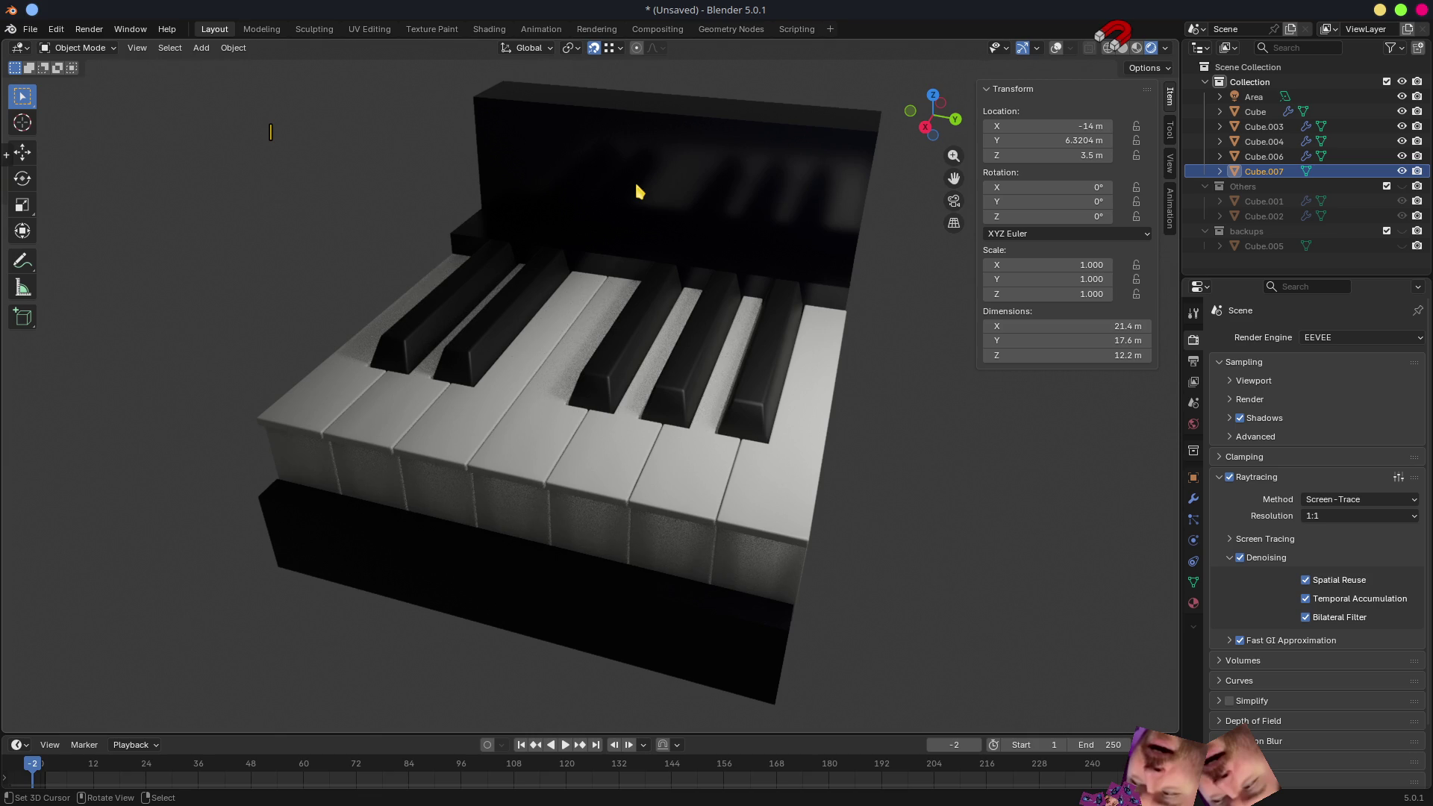
- Turn overlays on, switch to Material Preview shading and hide the black piano body Cube.007
{"action": "key", "text": "z"}
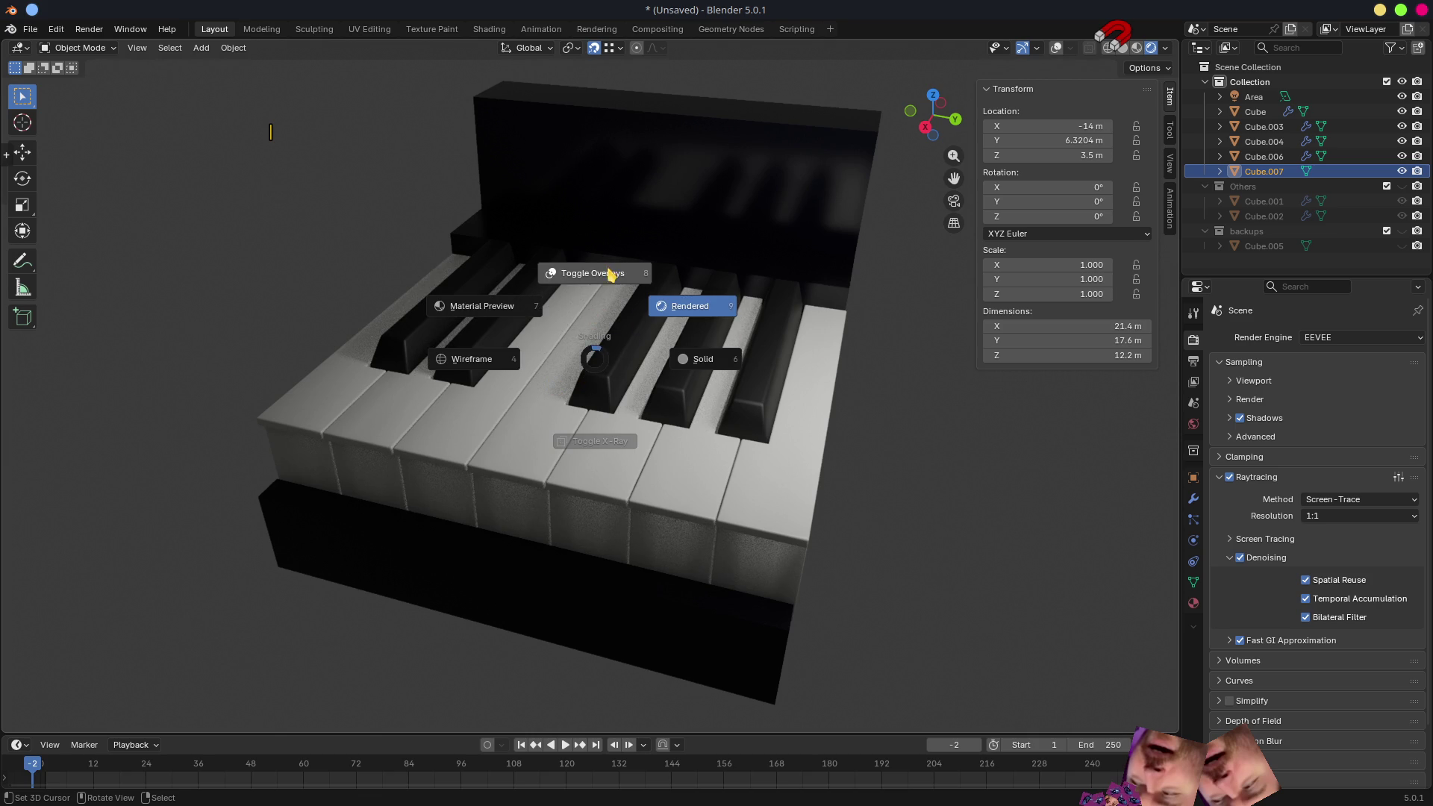
{"action": "left_click", "coordinate": [608, 273]}
{"action": "key", "text": "z"}
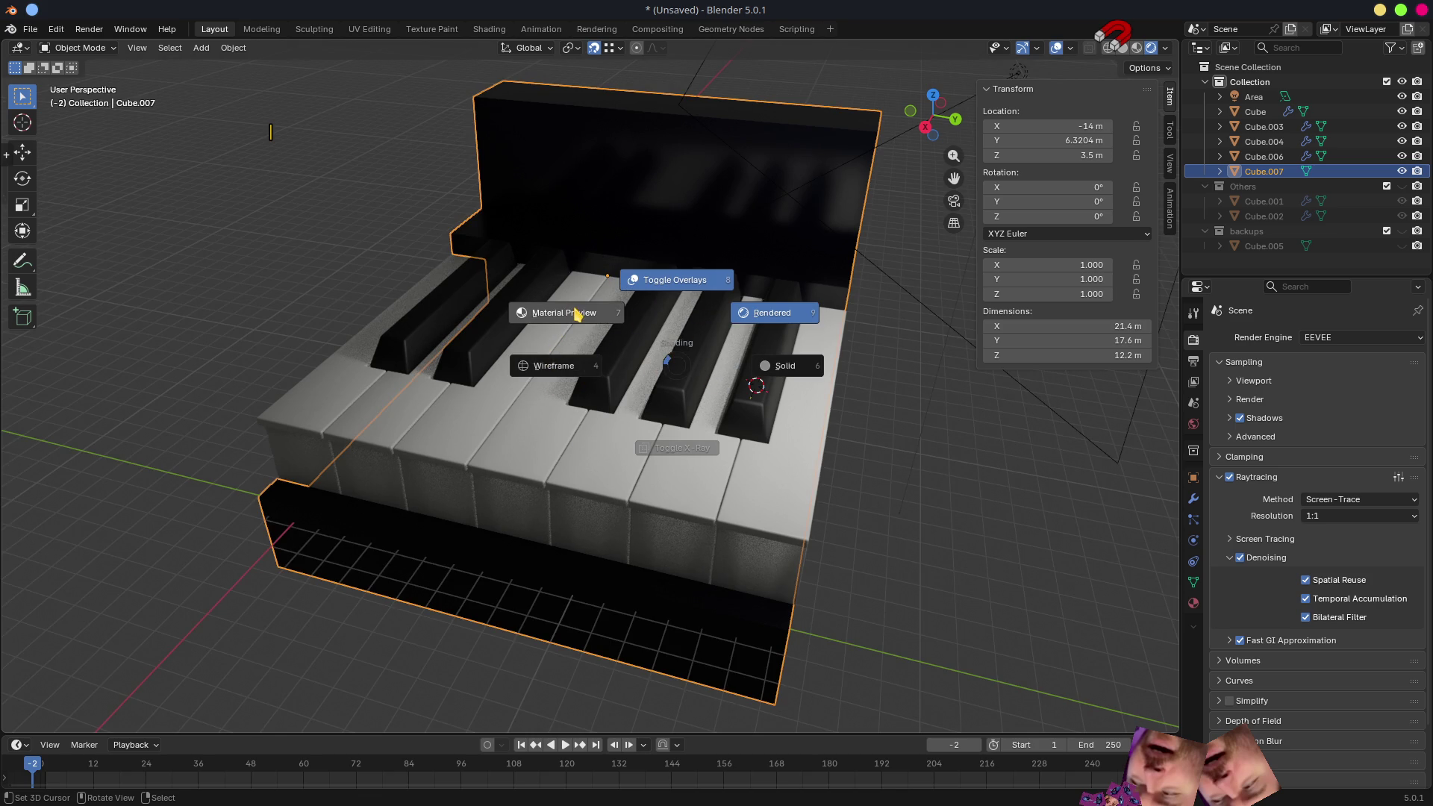
{"action": "left_click", "coordinate": [576, 315]}
{"action": "middle_click_drag", "start_coordinate": [582, 287], "coordinate": [390, 180]}
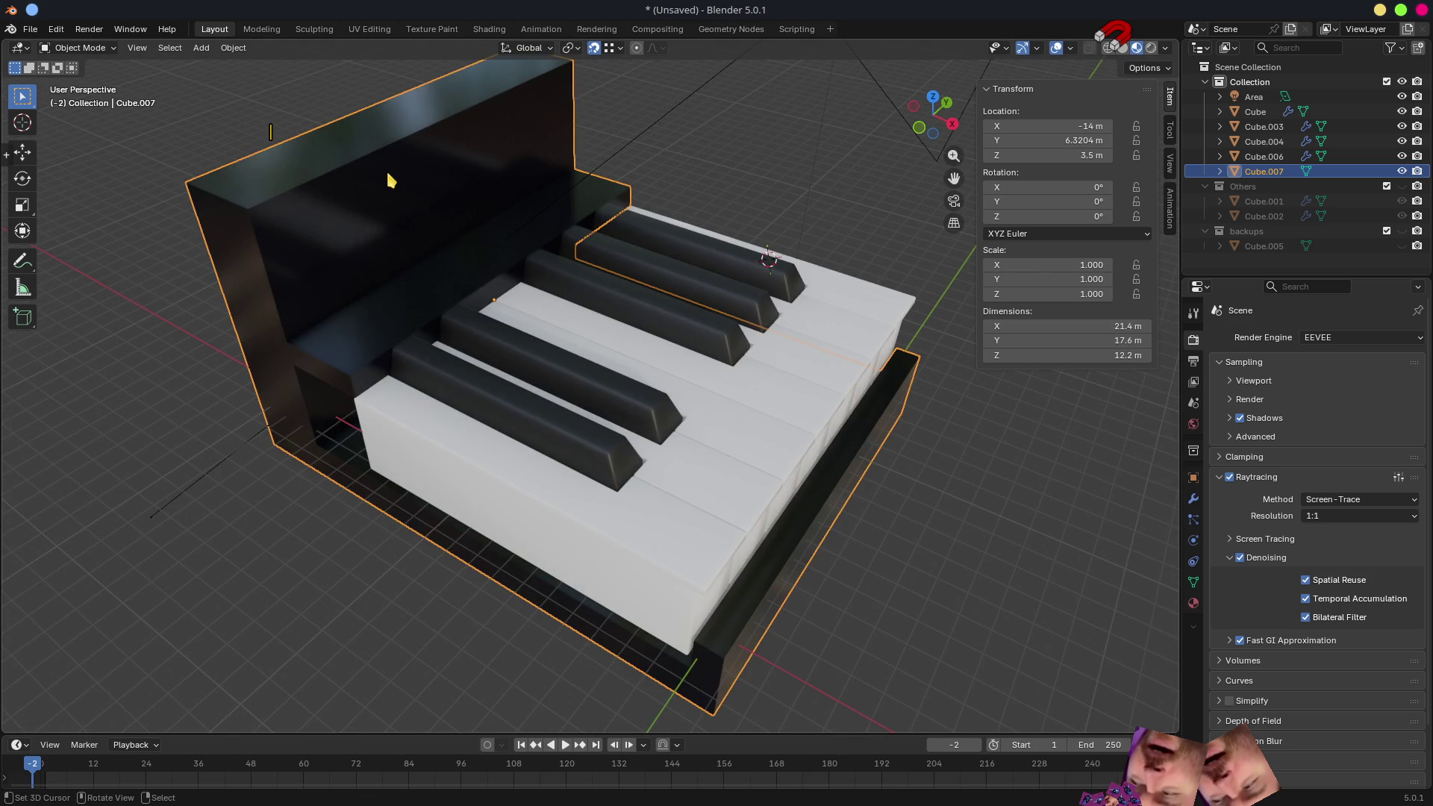
{"action": "key", "text": "h"}
{"action": "middle_click_drag", "start_coordinate": [495, 232], "coordinate": [631, 311]}
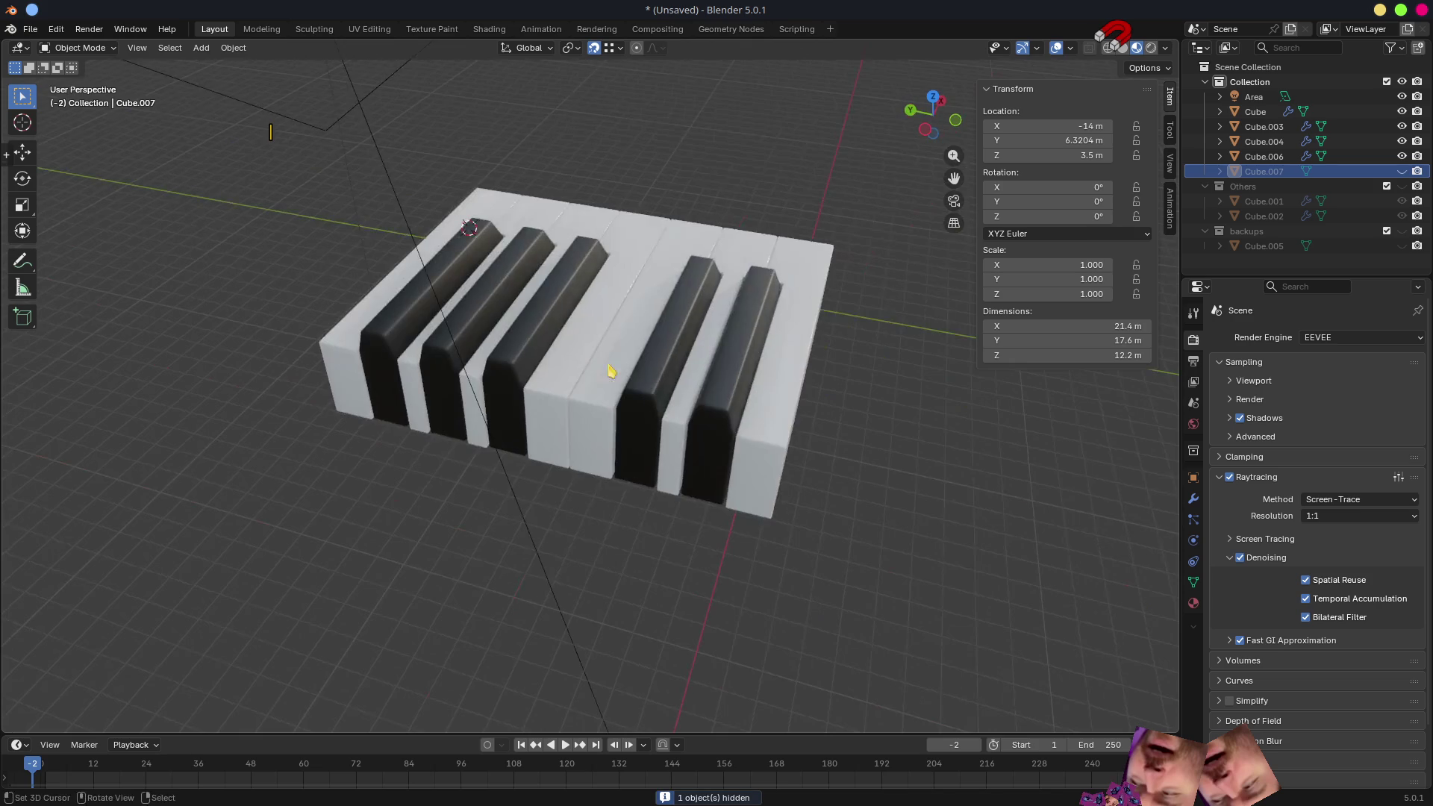
{"action": "scroll", "coordinate": [753, 563], "scroll_direction": "up", "scroll_amount": 2}
{"action": "scroll", "coordinate": [753, 563], "scroll_direction": "up", "scroll_amount": 1}
- Select Cube.006, keep Cube.007 hidden in the outliner and make the backups collection visible
{"action": "left_click", "coordinate": [925, 535]}
{"action": "scroll", "coordinate": [928, 532], "scroll_direction": "down", "scroll_amount": 4}
{"action": "mouse_move", "coordinate": [927, 531]}
{"action": "middle_mouse_down"}
{"action": "mouse_move", "coordinate": [725, 521]}
{"action": "mouse_move", "coordinate": [608, 470]}
{"action": "middle_mouse_up"}
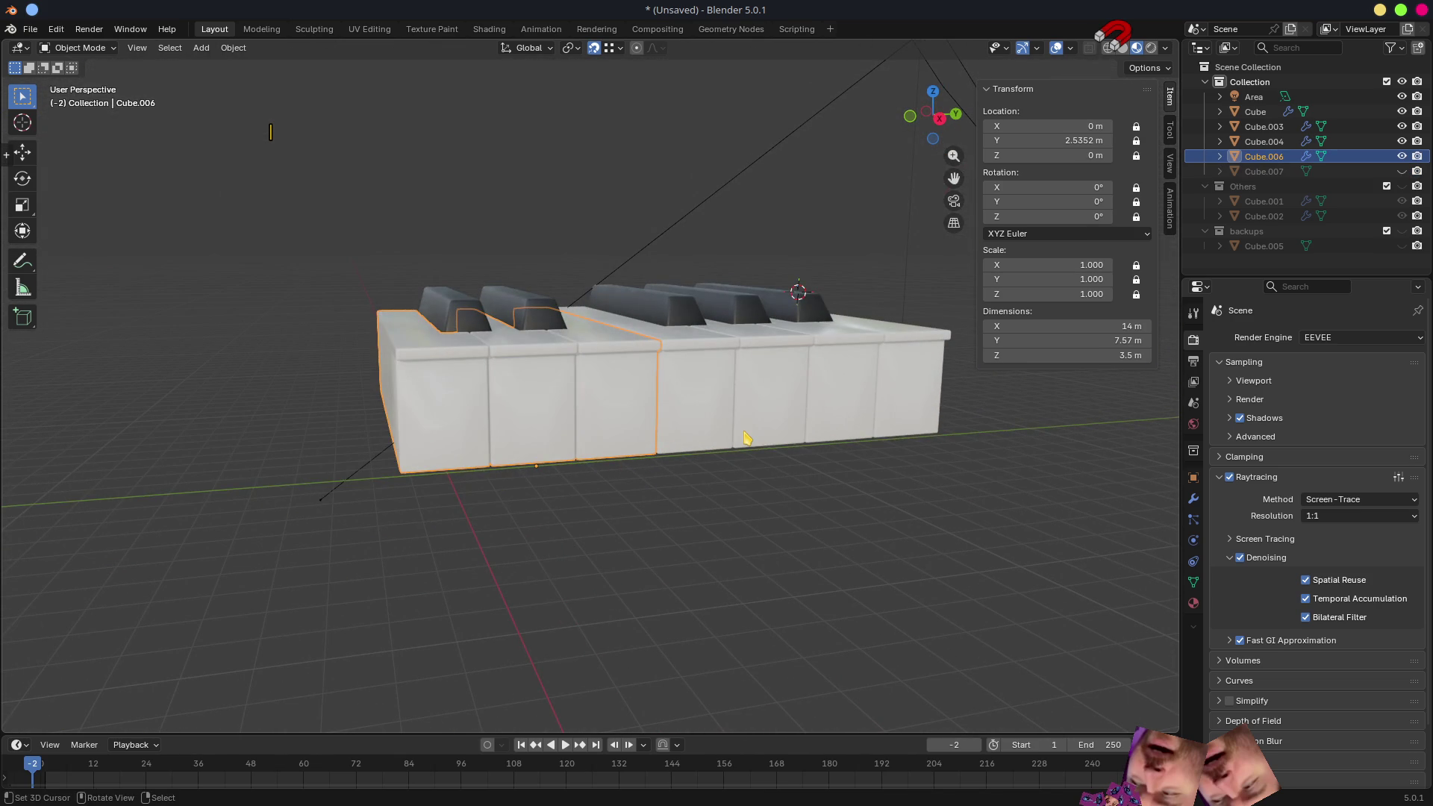
{"action": "middle_click_drag", "start_coordinate": [745, 438], "coordinate": [716, 453]}
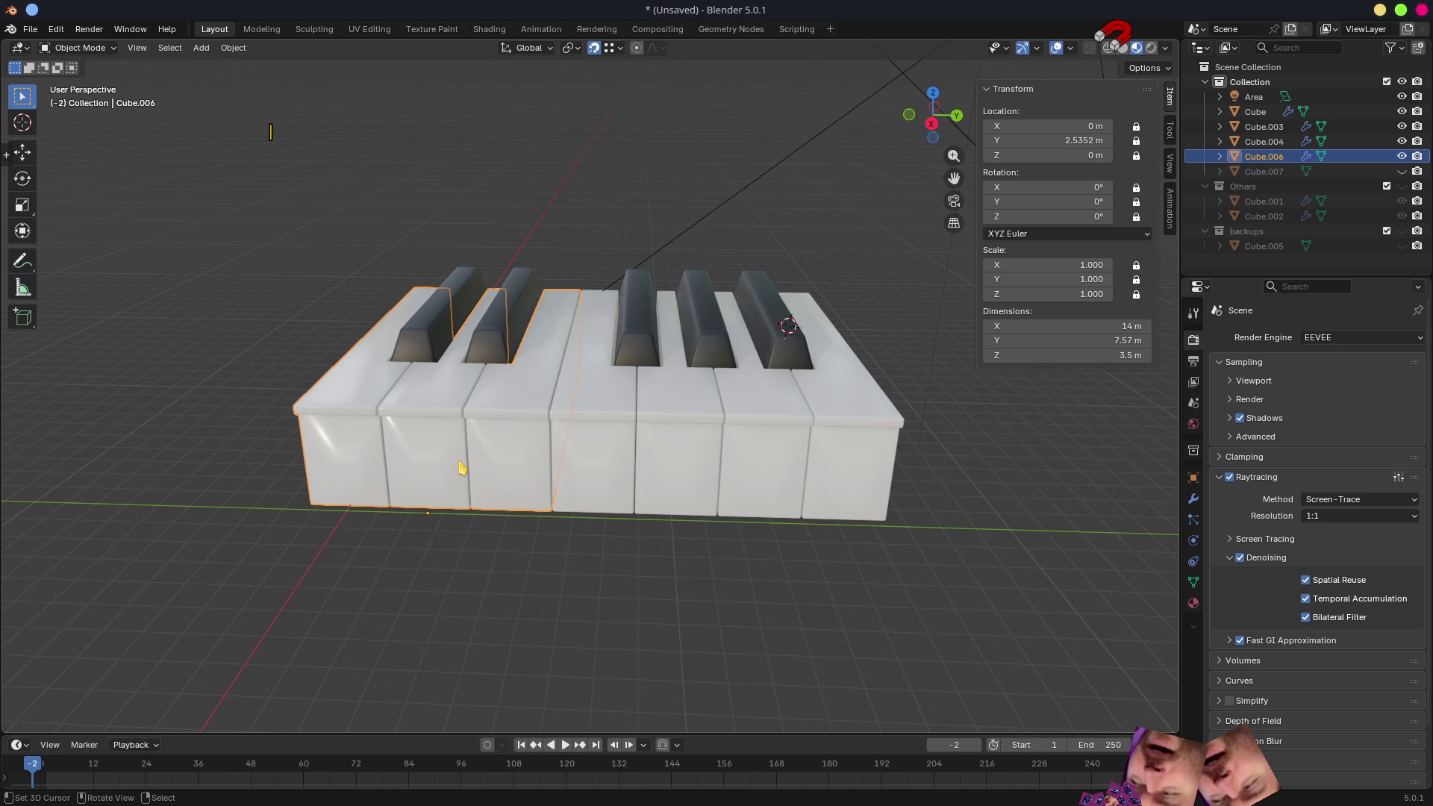
{"action": "left_click", "coordinate": [1401, 171]}
{"action": "left_click", "coordinate": [1402, 171]}
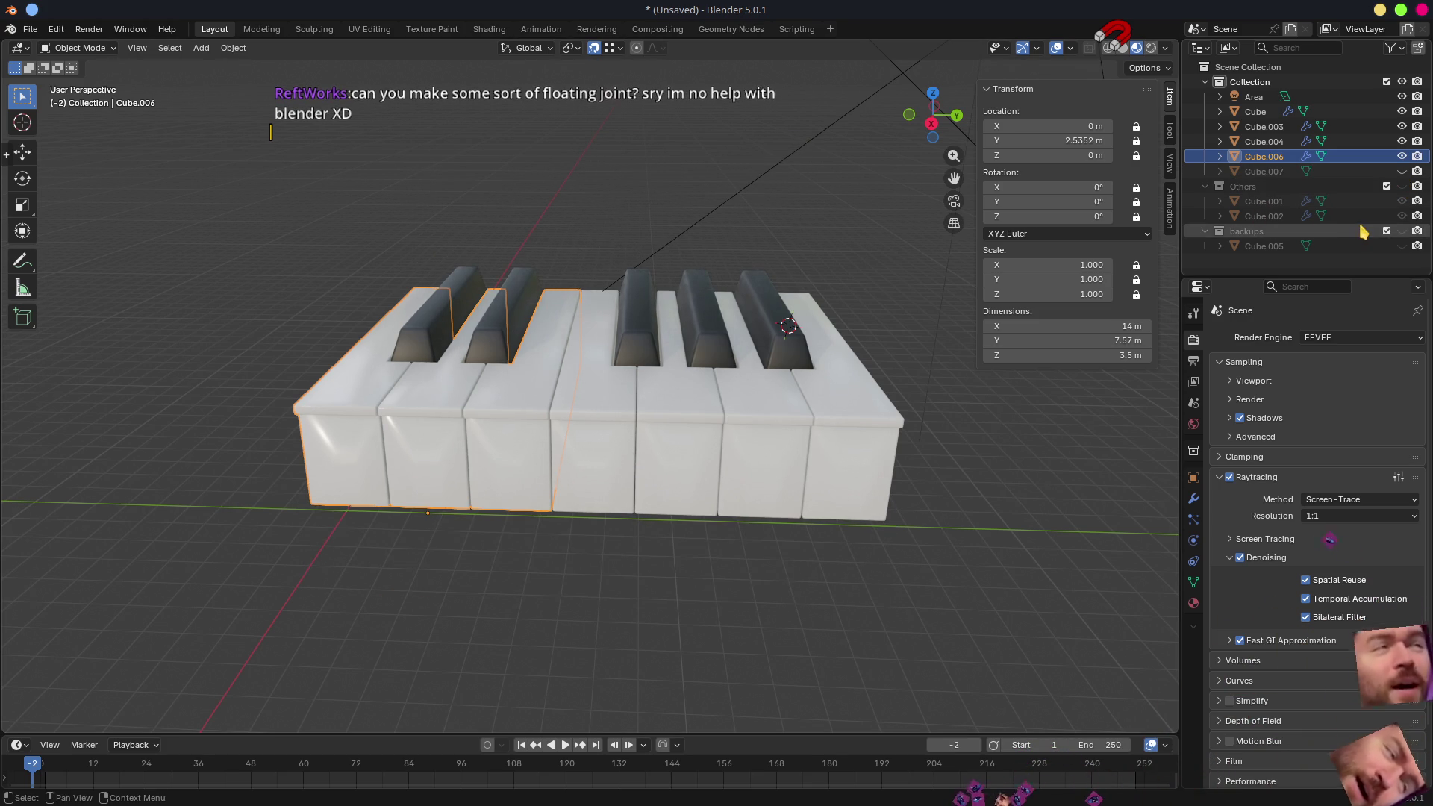
{"action": "left_click", "coordinate": [1401, 245]}
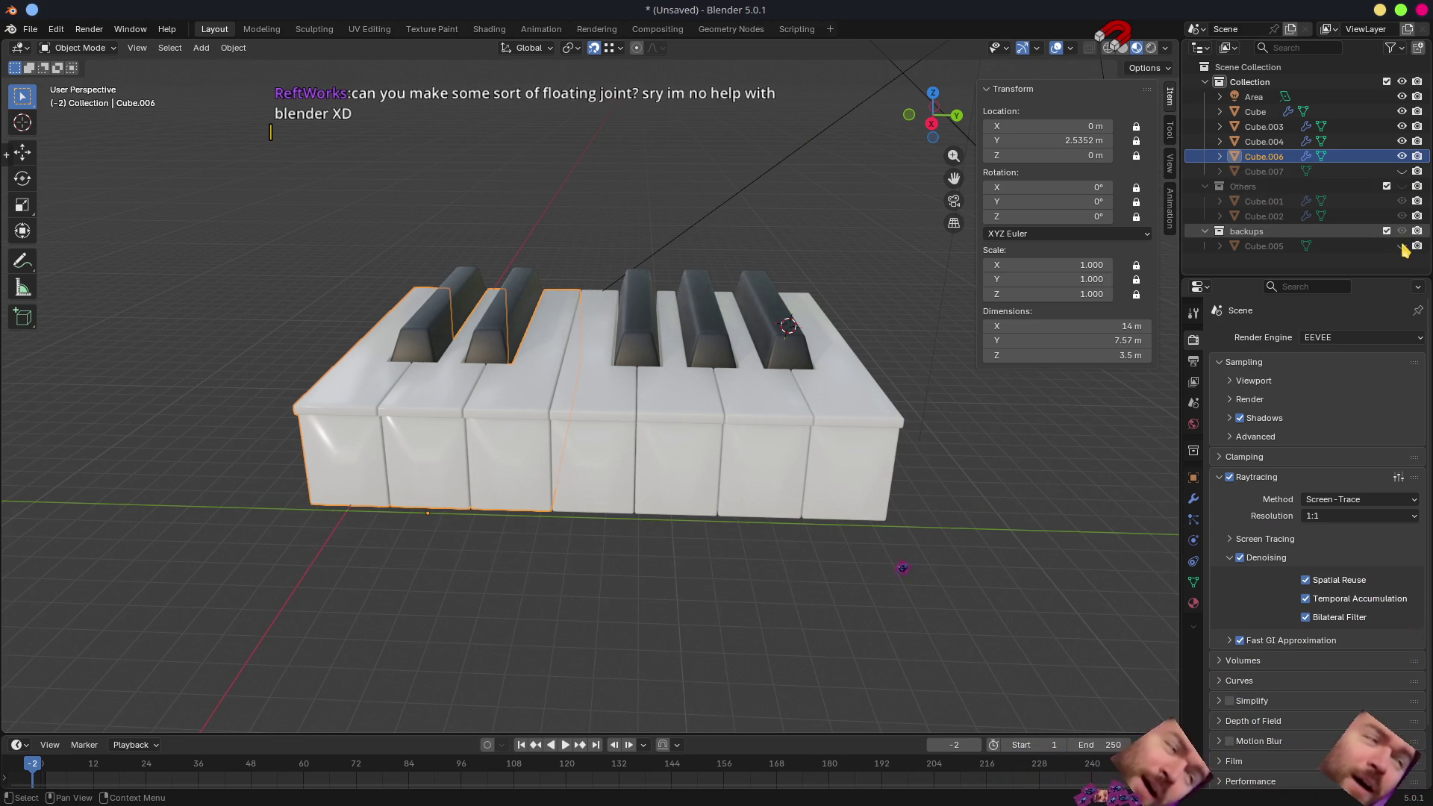
- Edit Cube.005 and select the flat strip of faces along the front of its base with path and circle select
{"action": "mouse_move", "coordinate": [873, 560]}
{"action": "middle_mouse_down"}
{"action": "mouse_move", "coordinate": [572, 507]}
{"action": "mouse_move", "coordinate": [582, 566]}
{"action": "mouse_move", "coordinate": [554, 580]}
{"action": "middle_mouse_up"}
{"action": "left_click", "coordinate": [583, 565]}
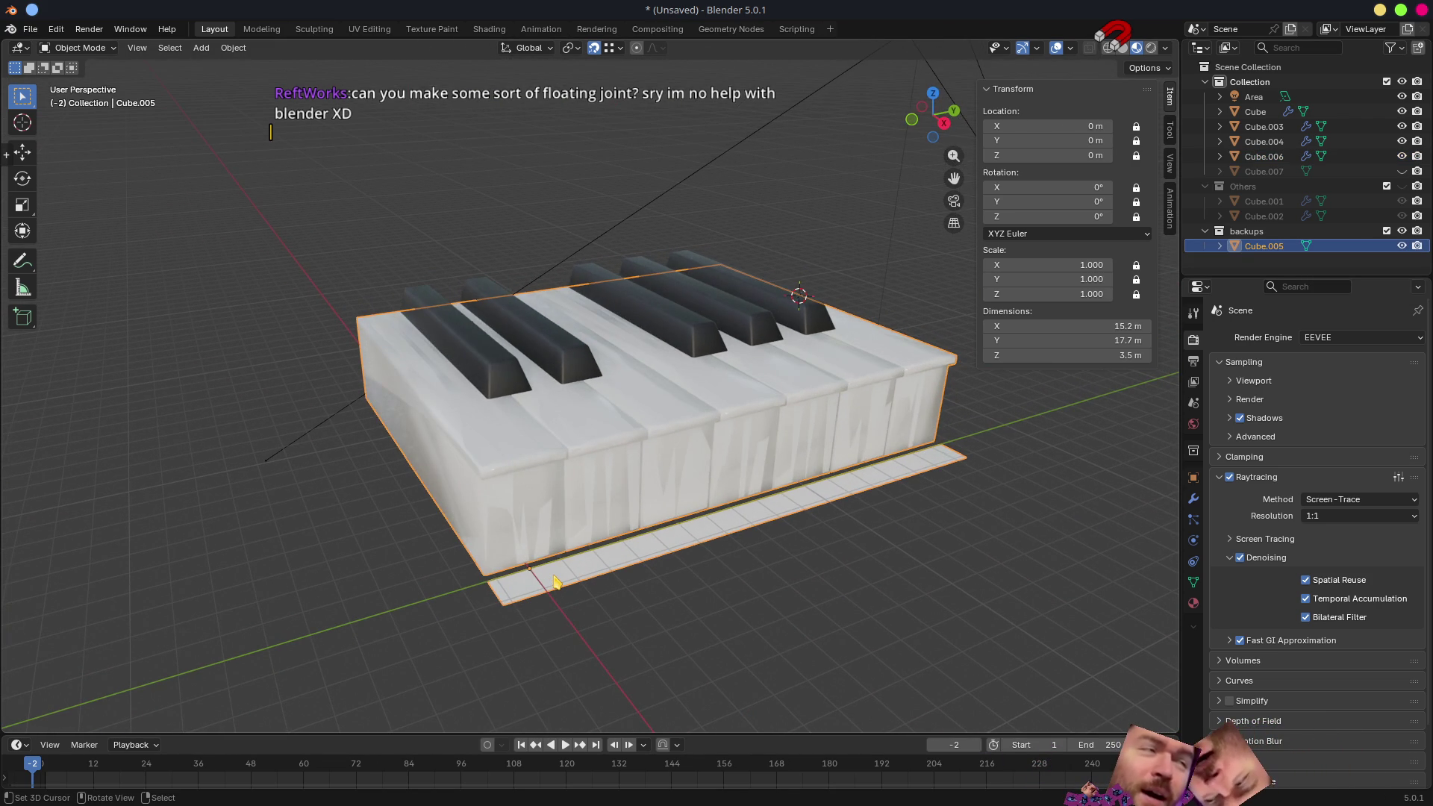
{"action": "key", "text": "Tab"}
{"action": "key", "text": "alt+a"}
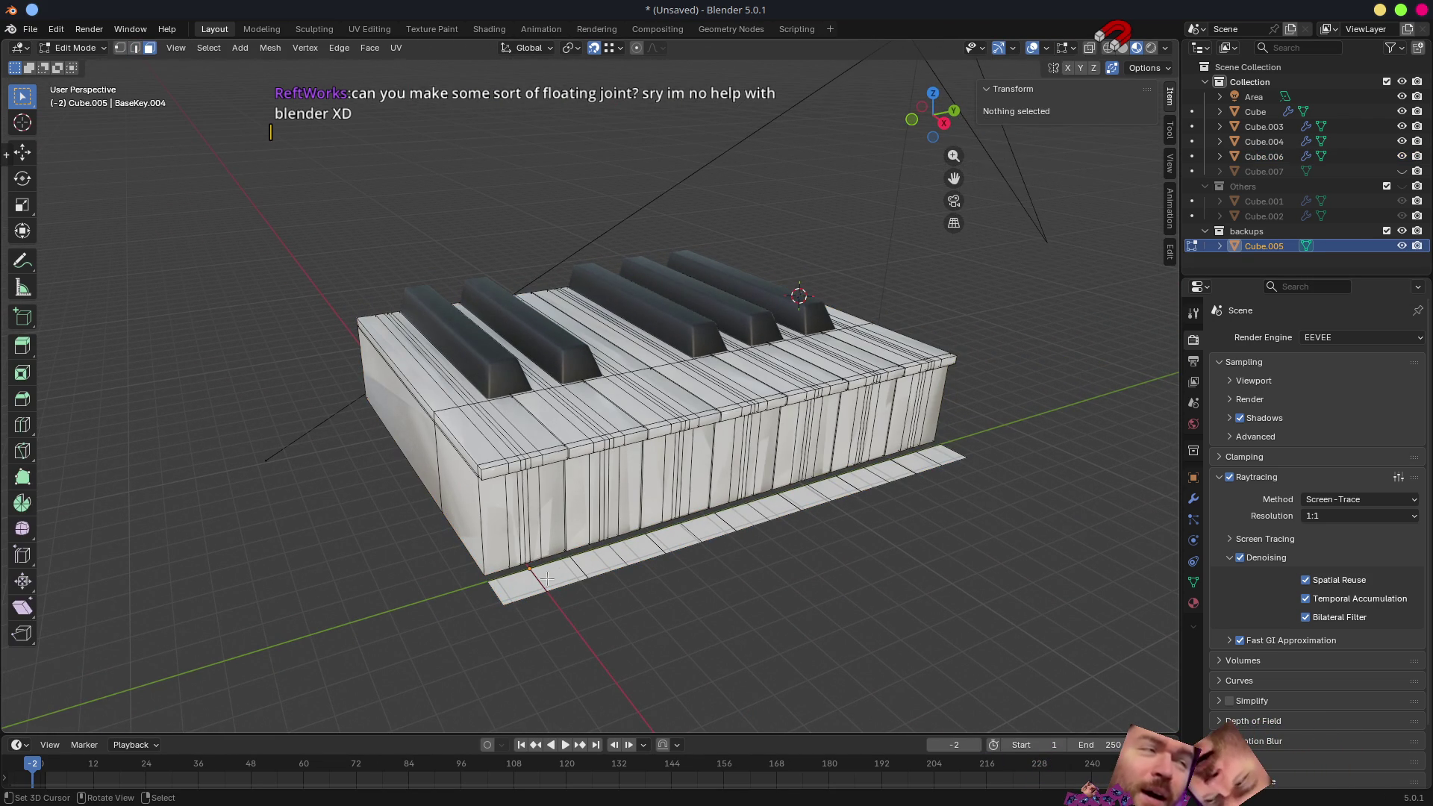
{"action": "left_click", "coordinate": [507, 583]}
{"action": "left_click", "coordinate": [939, 456], "text": "ctrl"}
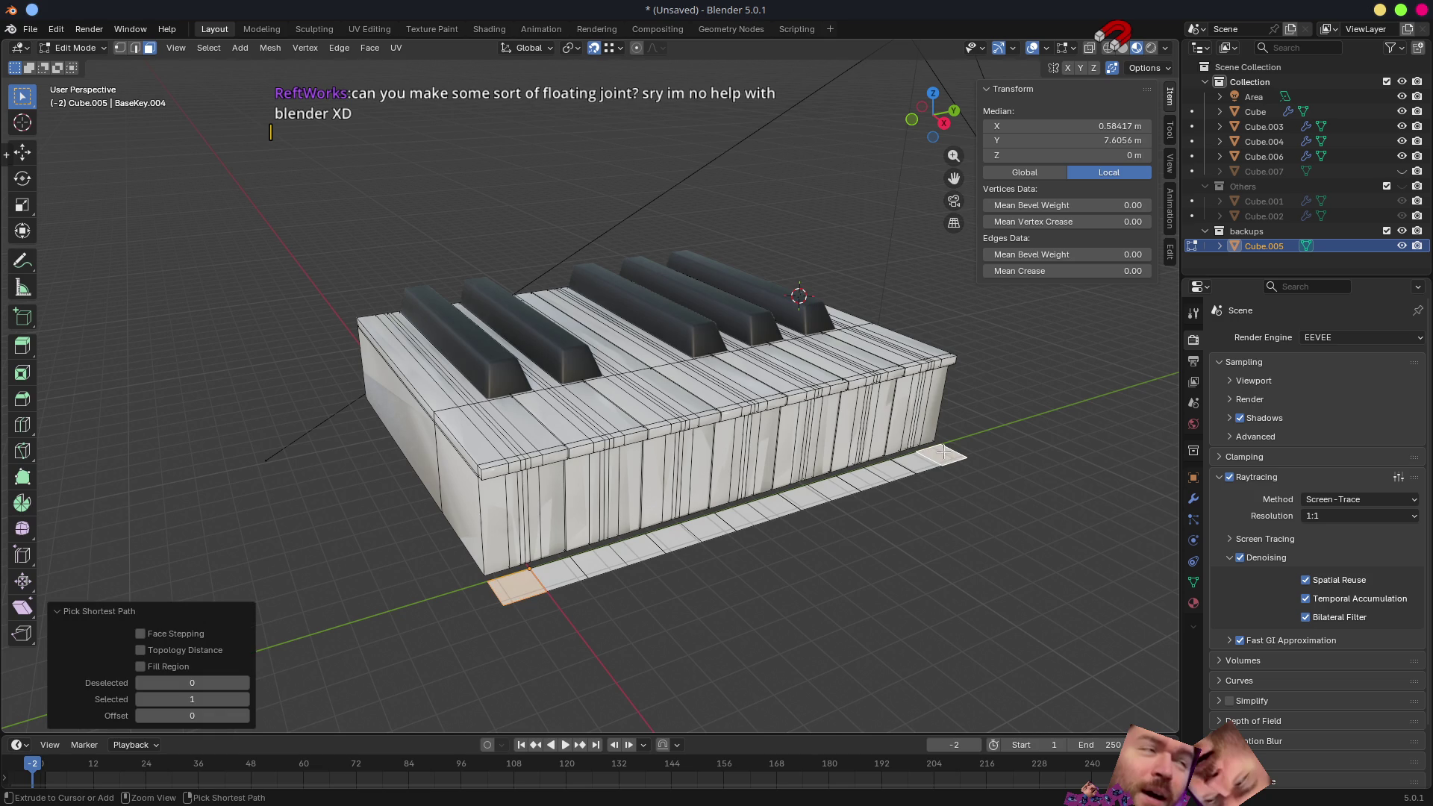
{"action": "left_click_drag", "start_coordinate": [928, 467], "coordinate": [552, 601]}
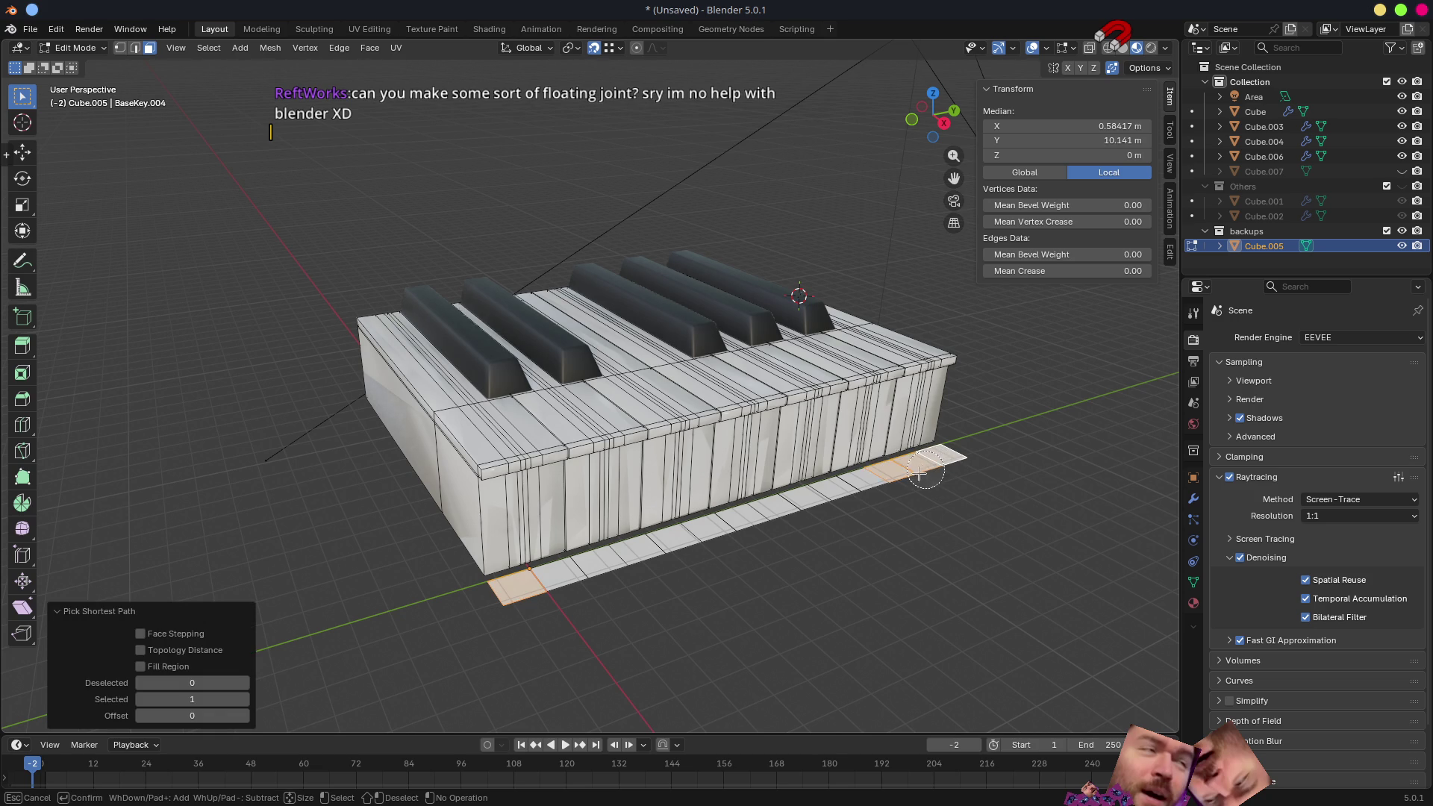
{"action": "key", "text": "Escape"}
{"action": "middle_click_drag", "start_coordinate": [720, 608], "coordinate": [952, 586]}
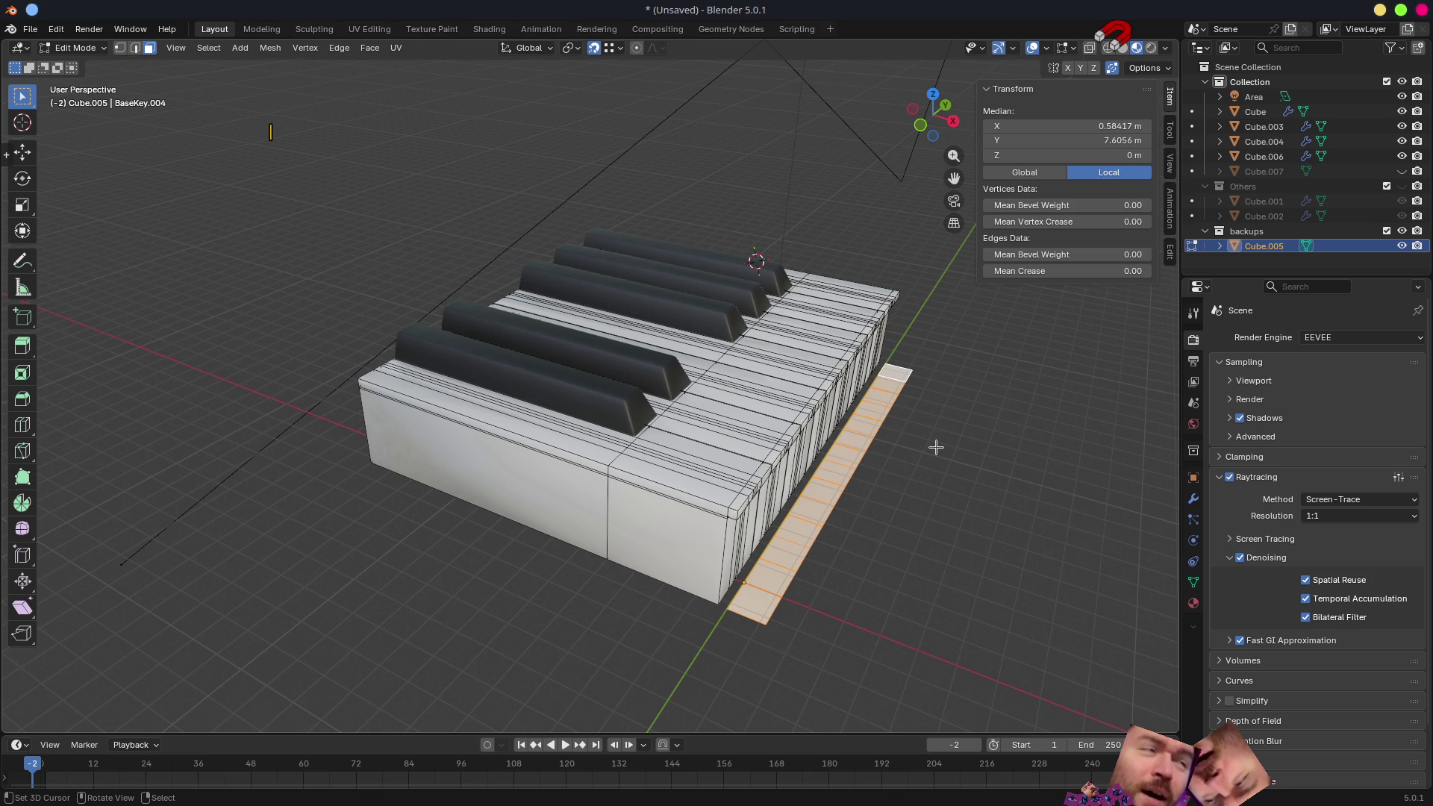
- Duplicate the flat strip and constrain the copy's slide to the X axis, about 18 m along
{"action": "mouse_move", "coordinate": [730, 507]}
{"action": "middle_mouse_down"}
{"action": "mouse_move", "coordinate": [776, 517]}
{"action": "mouse_move", "coordinate": [738, 512]}
{"action": "middle_mouse_up"}
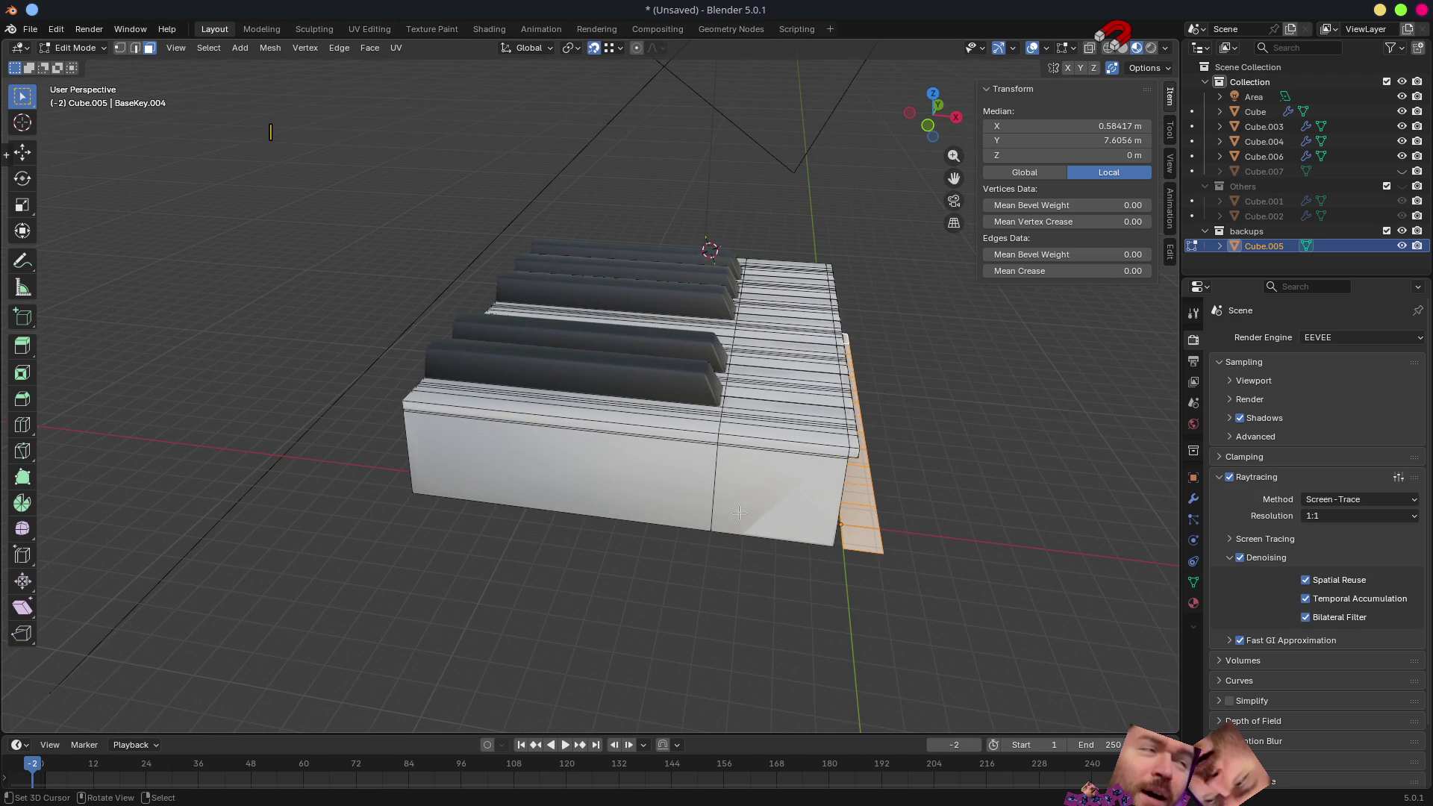
{"action": "key", "text": "g"}
{"action": "key", "text": "Escape"}
{"action": "key", "text": "g"}
{"action": "key", "text": "x"}
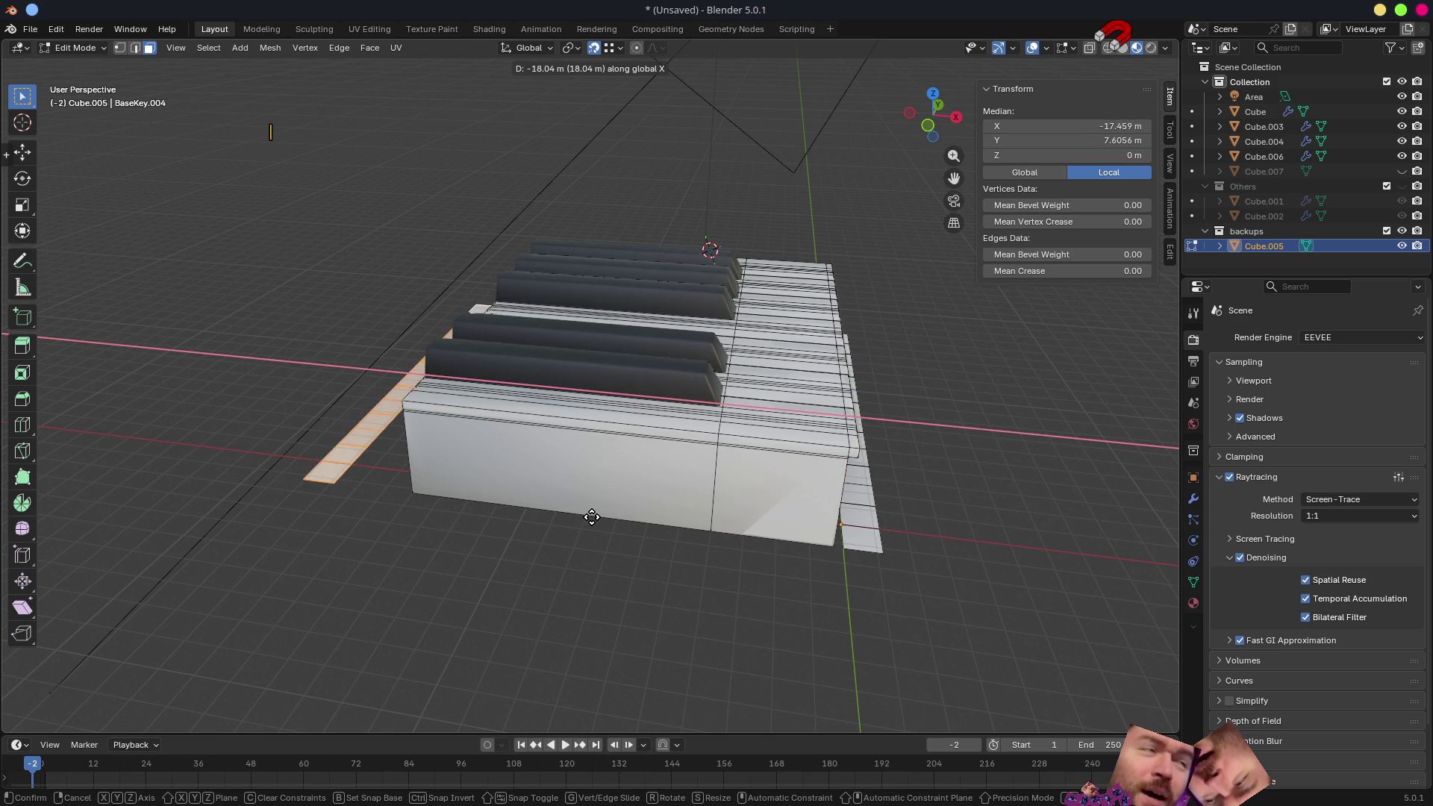
- Place the copied strip beside the keyboard and separate it by Selection into its own object
{"action": "left_click", "coordinate": [591, 517]}
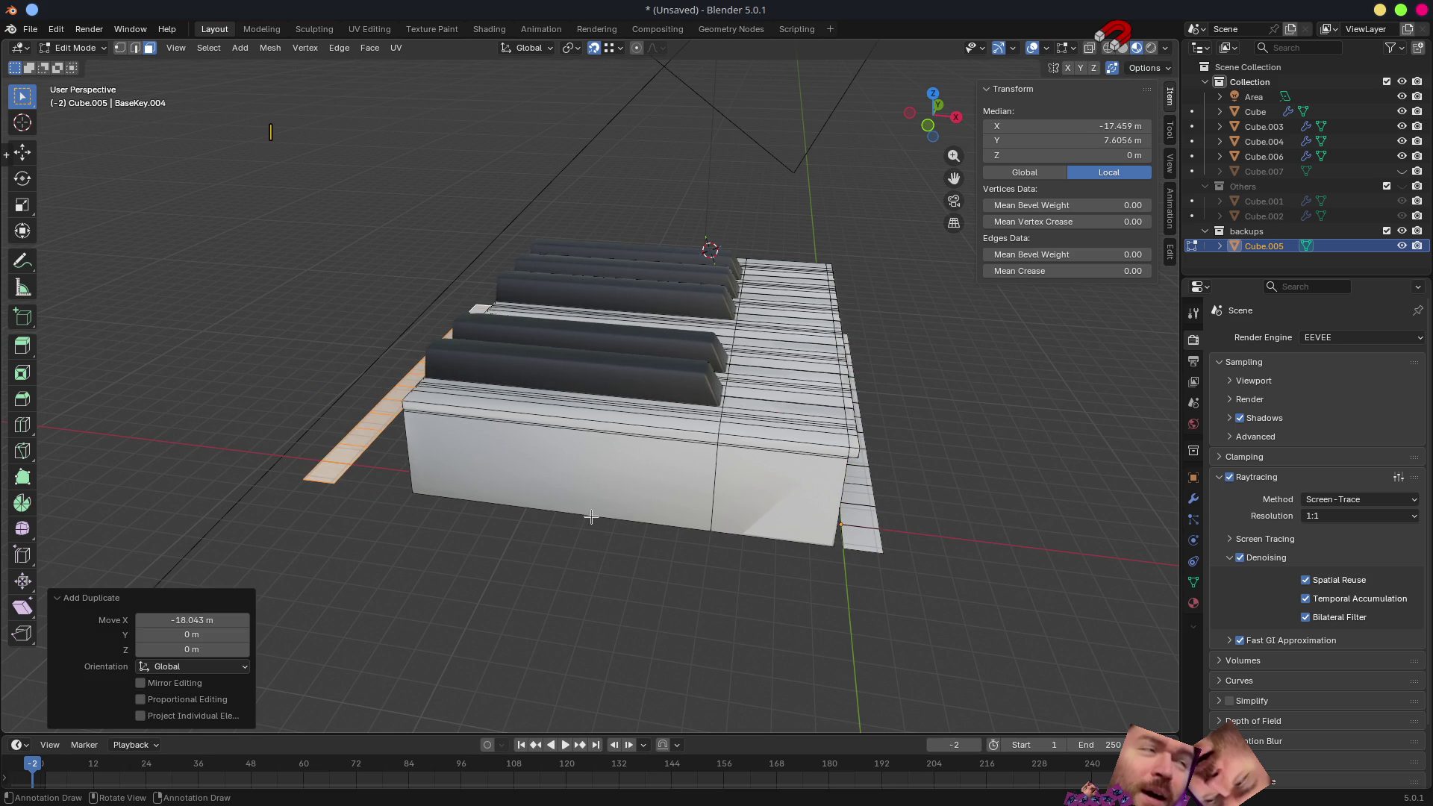
{"action": "key", "text": "p"}
{"action": "left_click", "coordinate": [652, 512]}
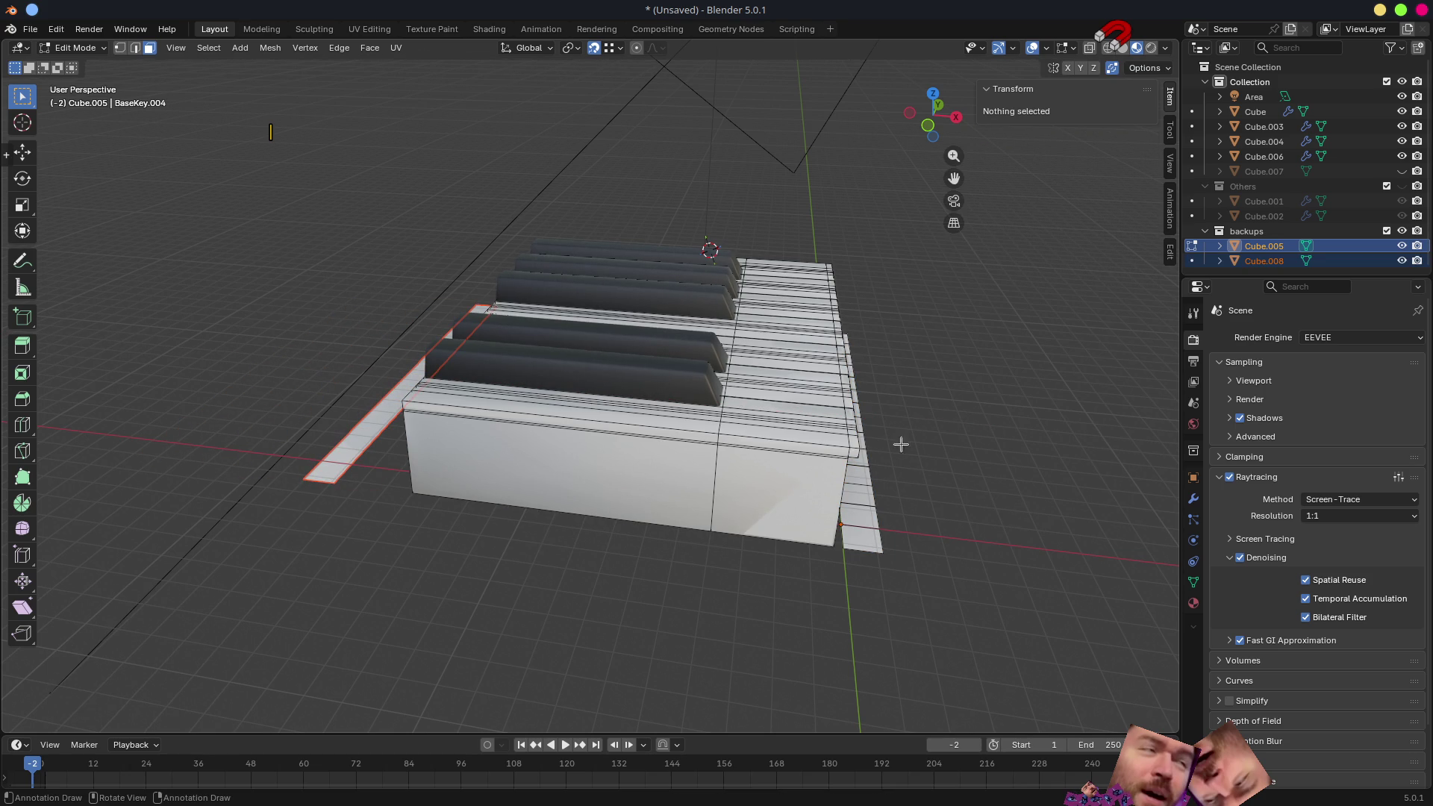
{"action": "key", "text": "Tab"}
{"action": "left_click", "coordinate": [384, 505]}
- Select the new strip Cube.008 alone and move it into the main Collection
{"action": "left_click", "coordinate": [371, 442]}
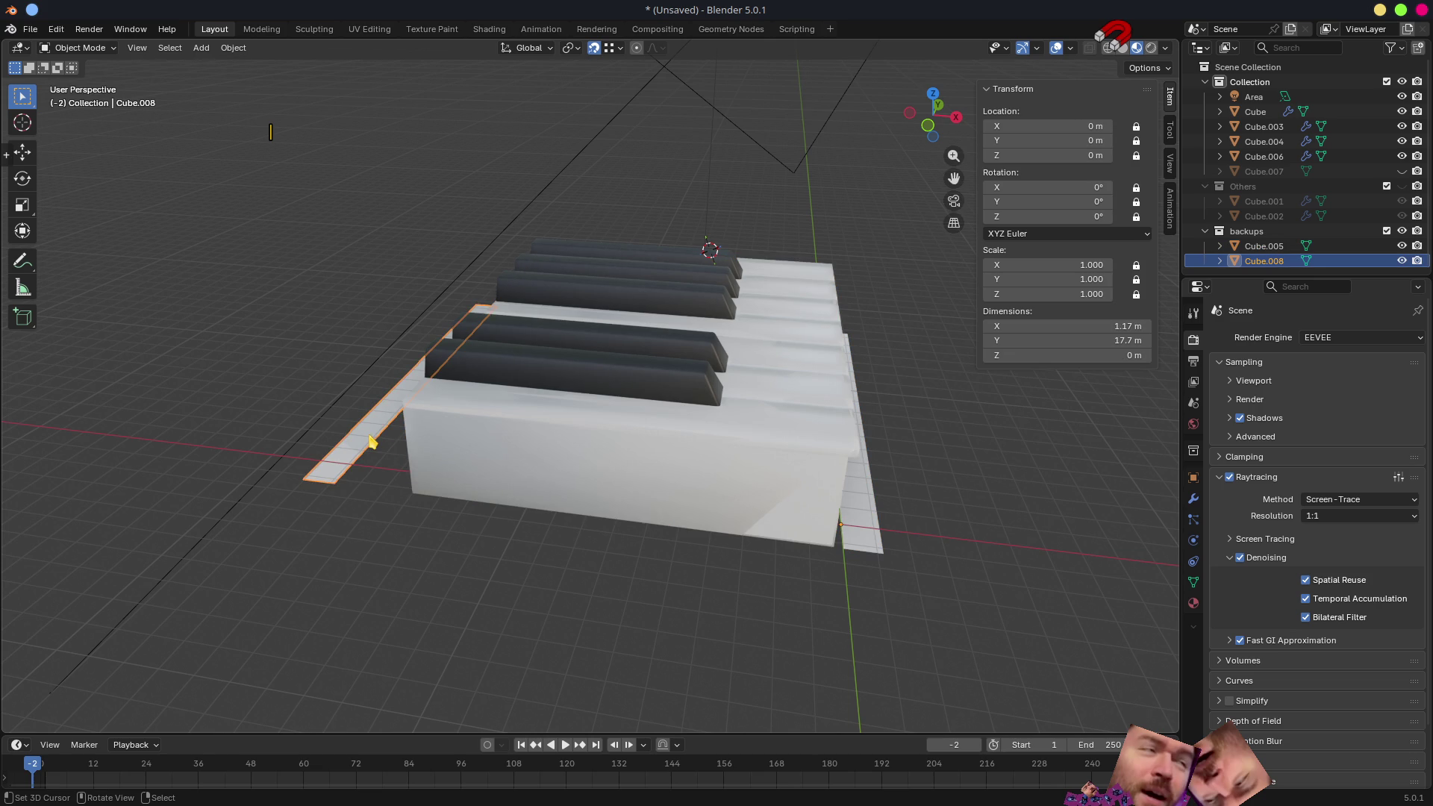
{"action": "type", "text": "mn"}
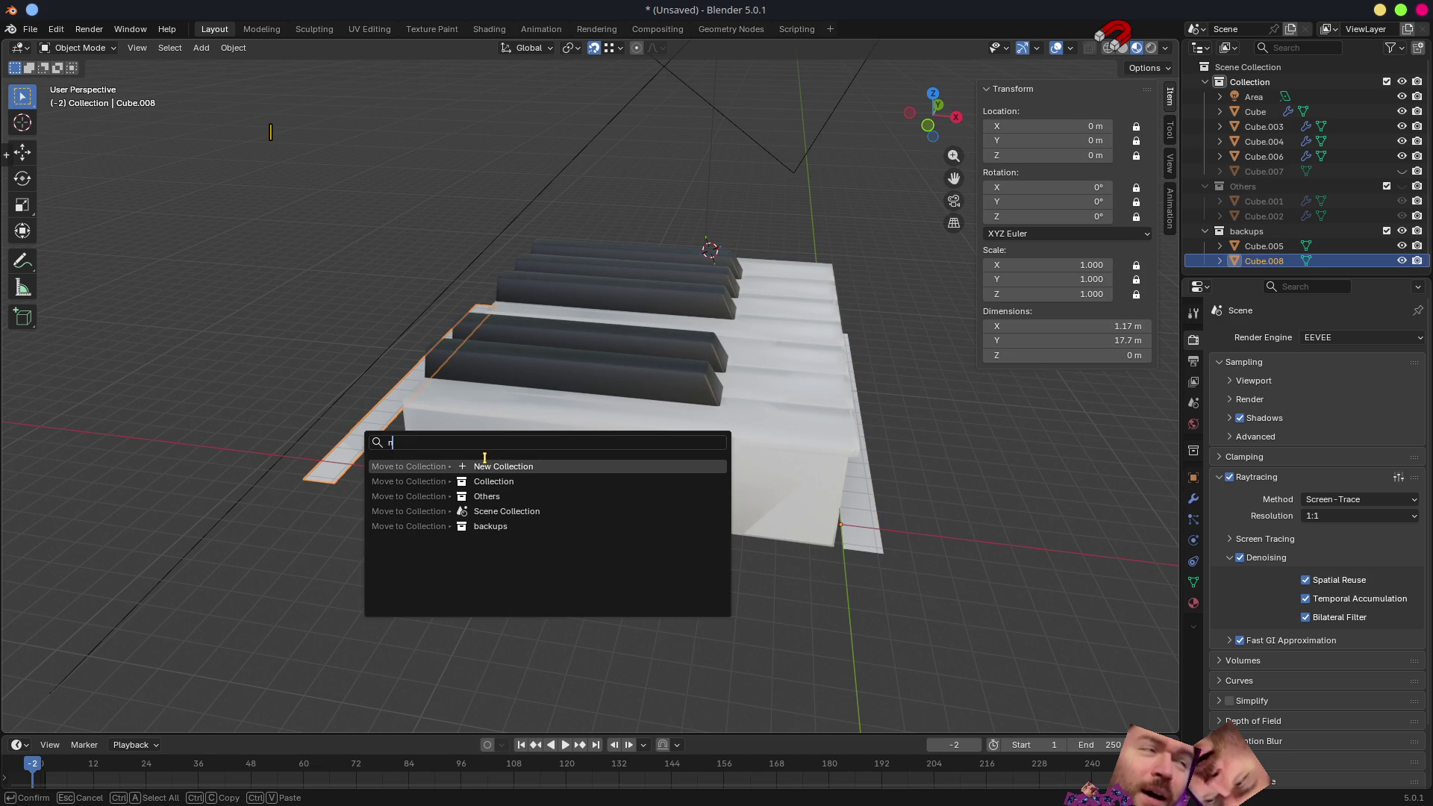
{"action": "left_click", "coordinate": [528, 481]}
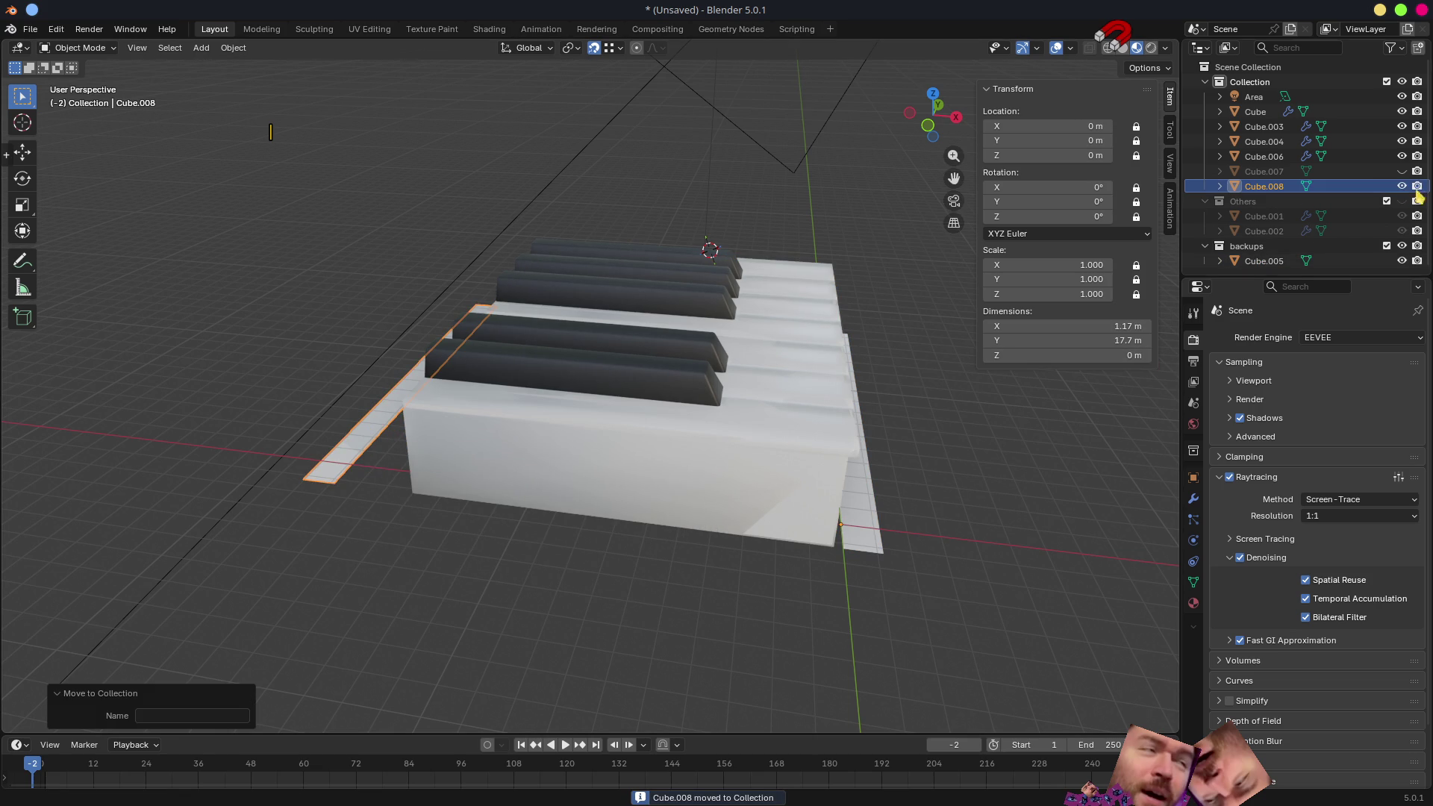
{"action": "middle_click_drag", "start_coordinate": [911, 480], "coordinate": [627, 425]}
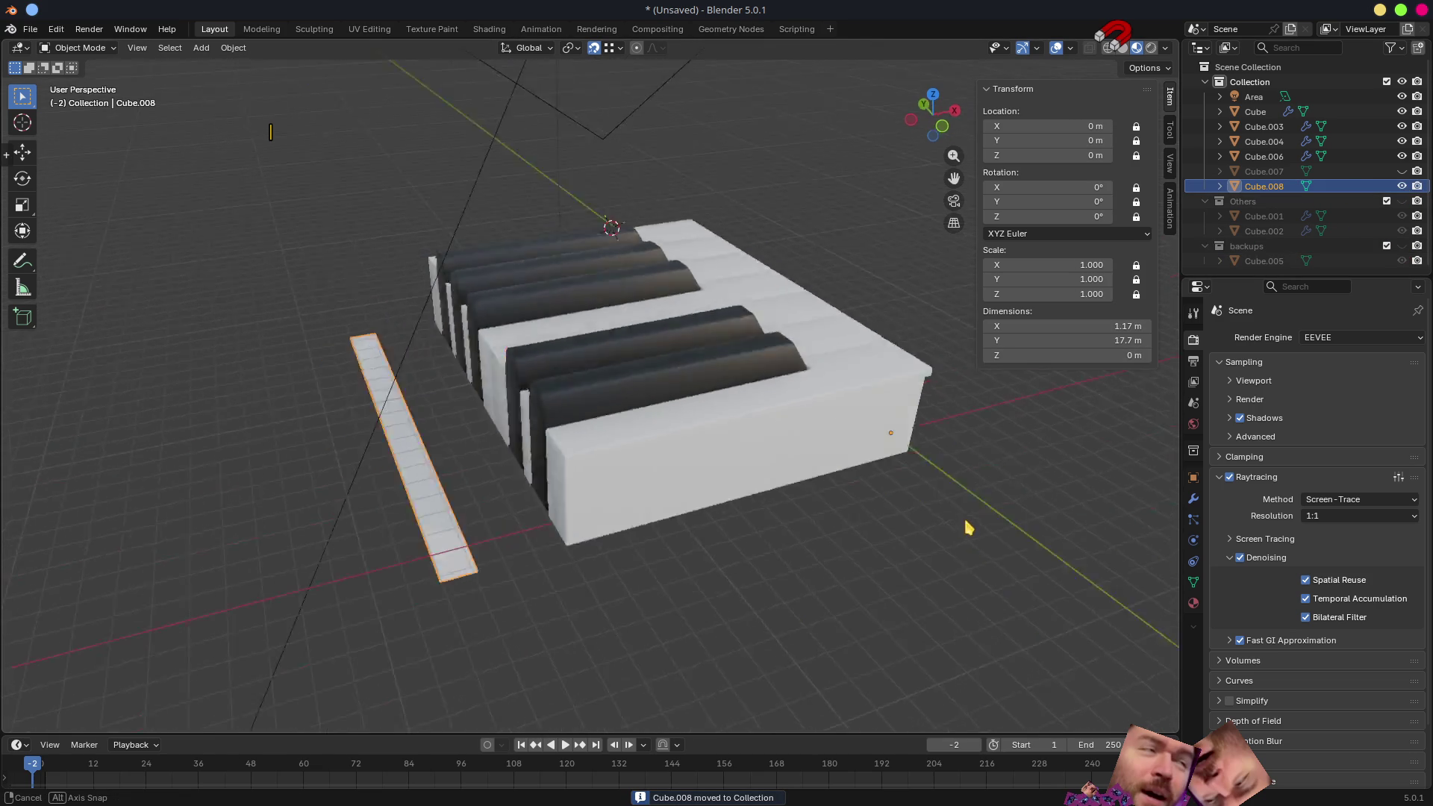
- Frame the new strip beside the keys and enter mesh editing on Cube.008
{"action": "key", "text": "KP_1"}
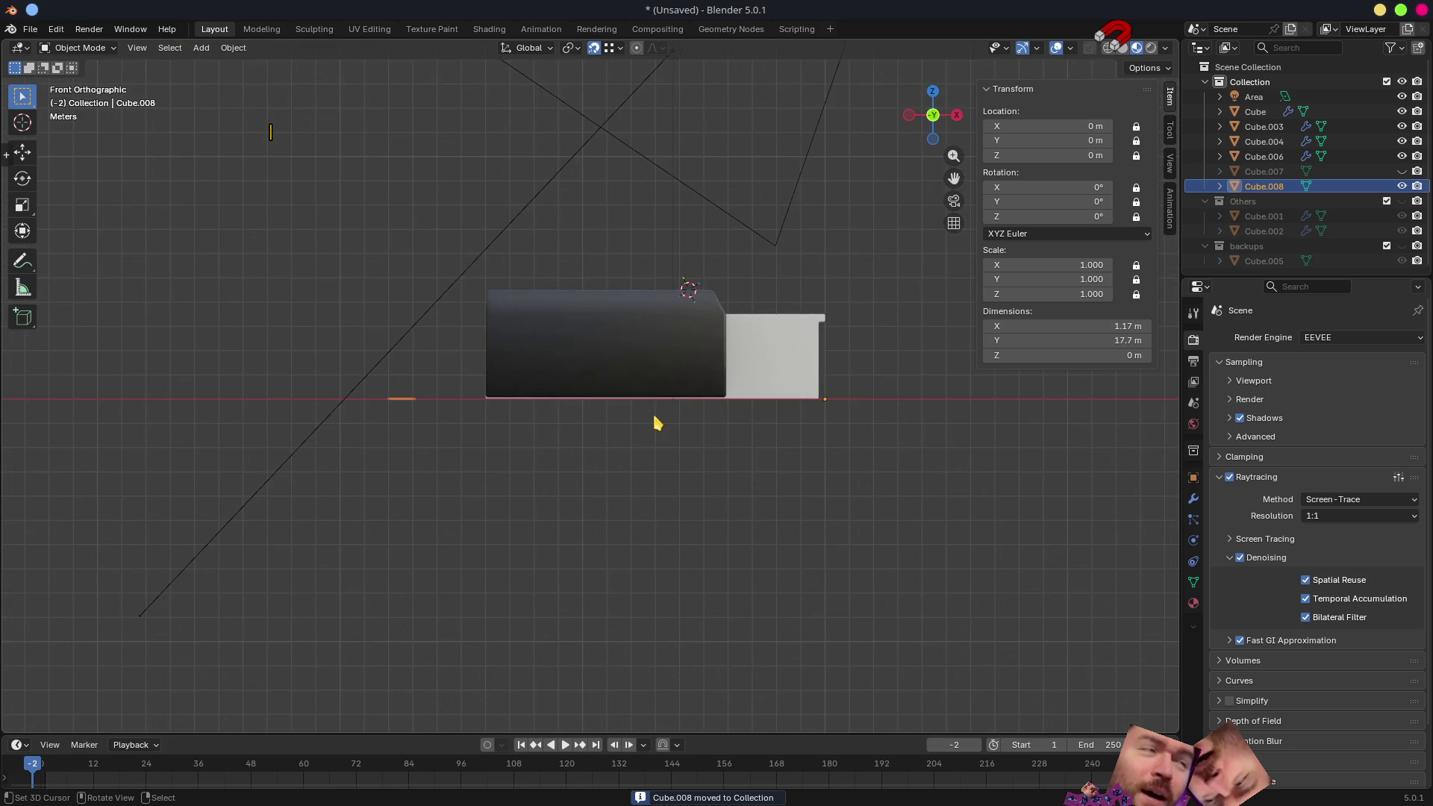
{"action": "mouse_move", "coordinate": [678, 410]}
{"action": "middle_mouse_down"}
{"action": "mouse_move", "coordinate": [679, 452]}
{"action": "mouse_move", "coordinate": [422, 434]}
{"action": "middle_mouse_up"}
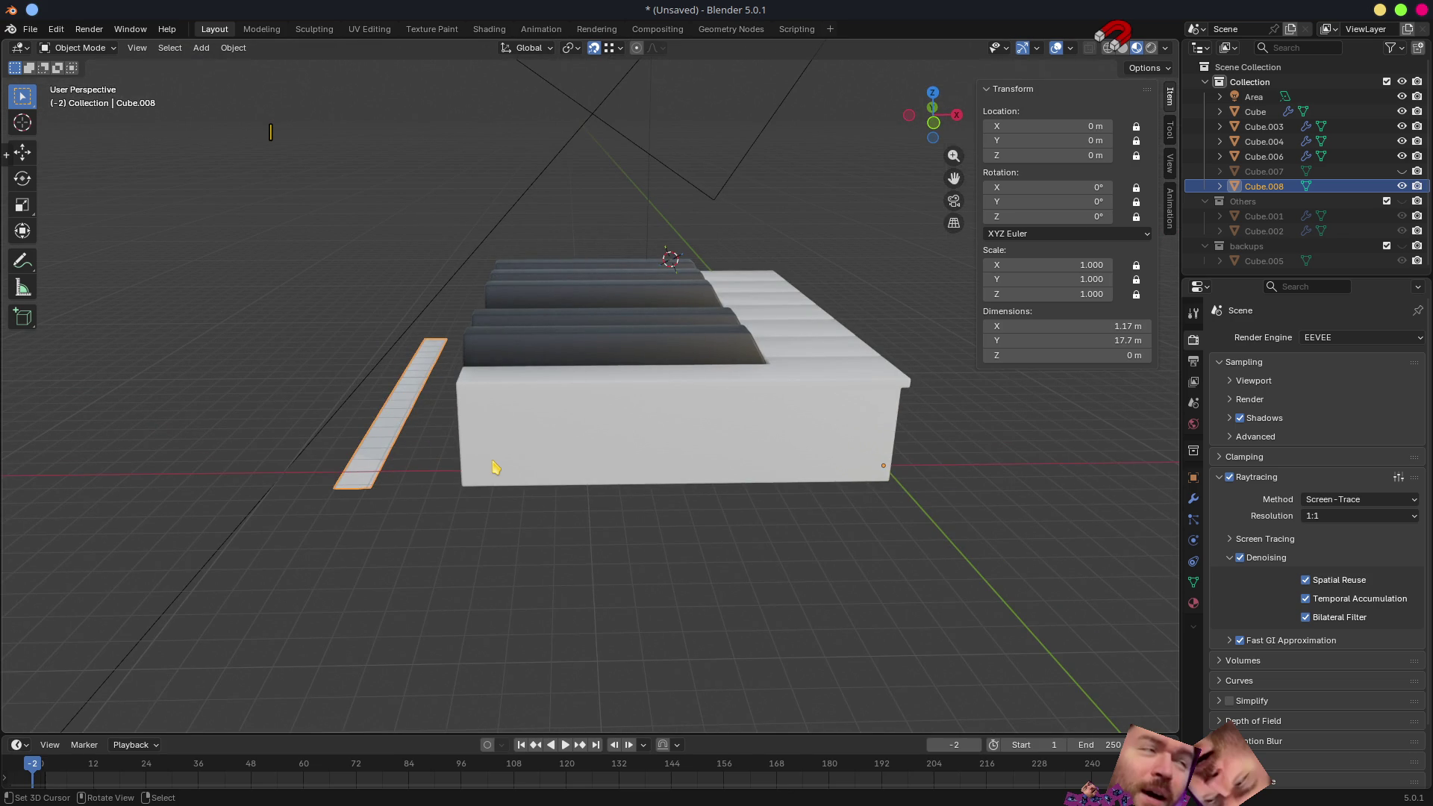
{"action": "middle_click_drag", "start_coordinate": [494, 468], "coordinate": [362, 481]}
{"action": "scroll", "coordinate": [570, 359], "scroll_direction": "up", "scroll_amount": 5}
{"action": "scroll", "coordinate": [695, 360], "scroll_direction": "up", "scroll_amount": 3}
{"action": "mouse_move", "coordinate": [695, 360]}
{"action": "middle_mouse_down"}
{"action": "mouse_move", "coordinate": [735, 377]}
{"action": "mouse_move", "coordinate": [688, 368]}
{"action": "mouse_move", "coordinate": [731, 420]}
{"action": "mouse_move", "coordinate": [675, 300]}
{"action": "mouse_move", "coordinate": [723, 332]}
{"action": "mouse_move", "coordinate": [767, 446]}
{"action": "middle_mouse_up"}
{"action": "key", "text": "Tab"}
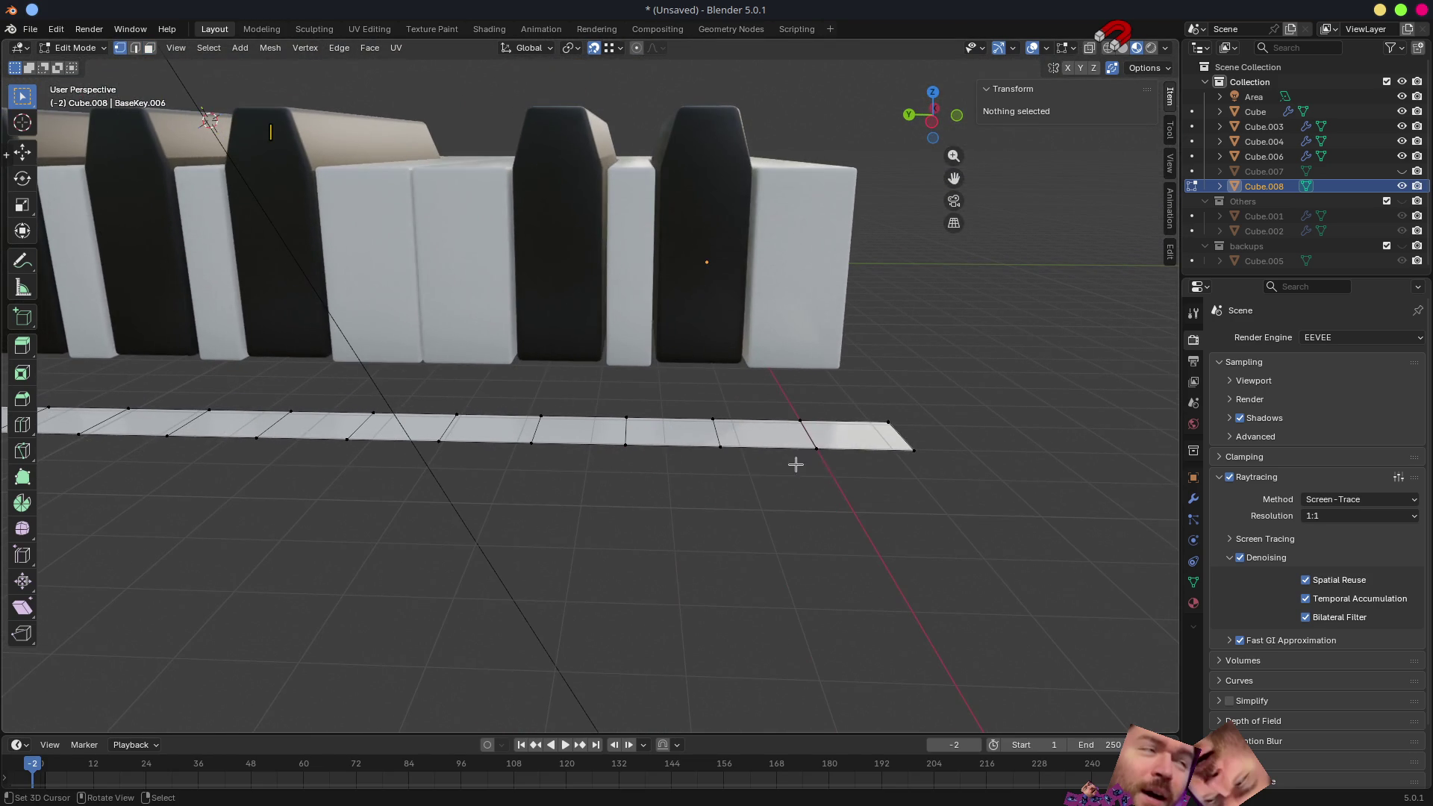
{"action": "mouse_move", "coordinate": [266, 442]}
{"action": "middle_mouse_down"}
{"action": "mouse_move", "coordinate": [538, 362]}
{"action": "mouse_move", "coordinate": [917, 395]}
{"action": "middle_mouse_up"}
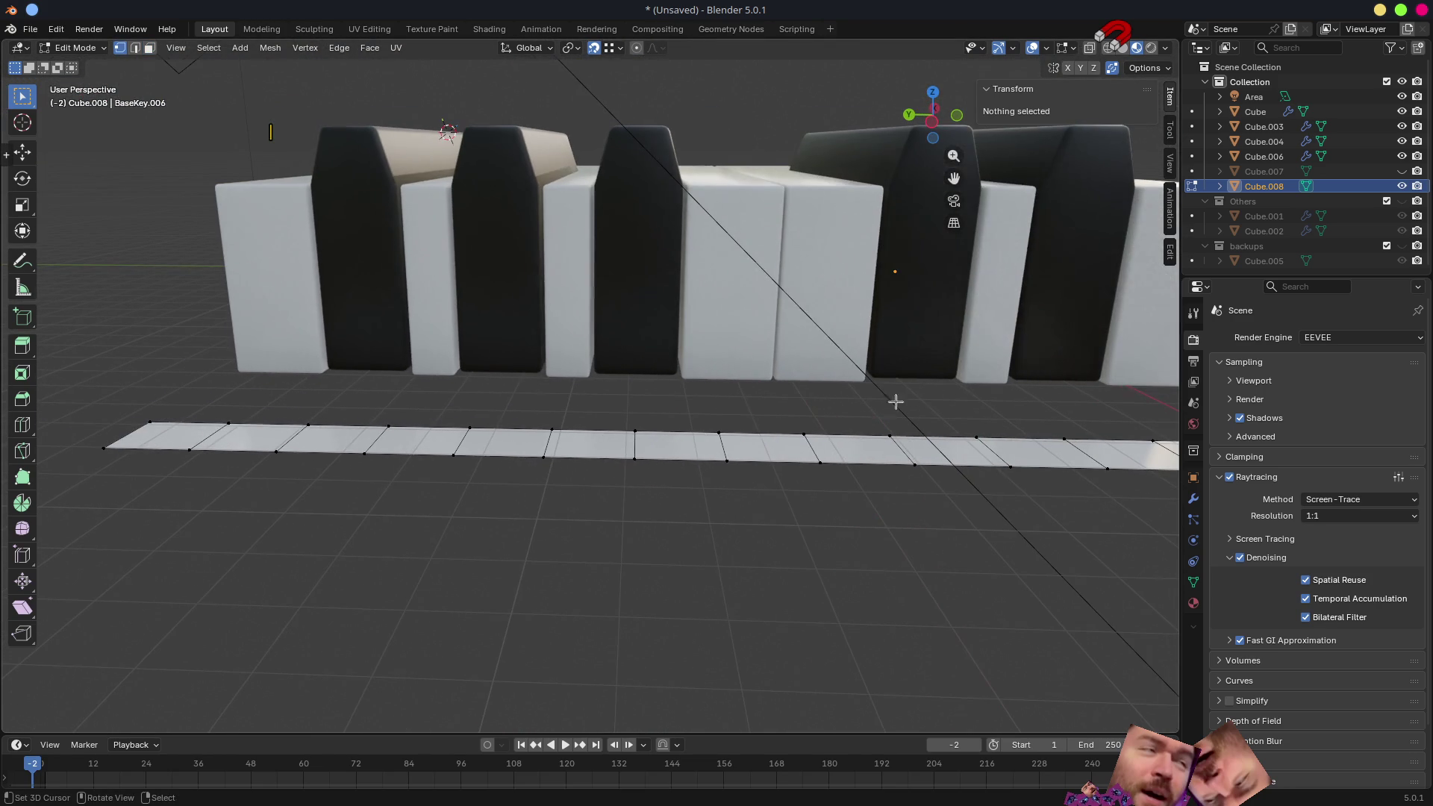
{"action": "mouse_move", "coordinate": [252, 427]}
{"action": "middle_mouse_down"}
{"action": "mouse_move", "coordinate": [451, 392]}
{"action": "mouse_move", "coordinate": [466, 437]}
{"action": "mouse_move", "coordinate": [359, 405]}
{"action": "middle_mouse_up"}
- Select all of the strip's vertices and bring up the merge options
{"action": "left_click", "coordinate": [359, 406]}
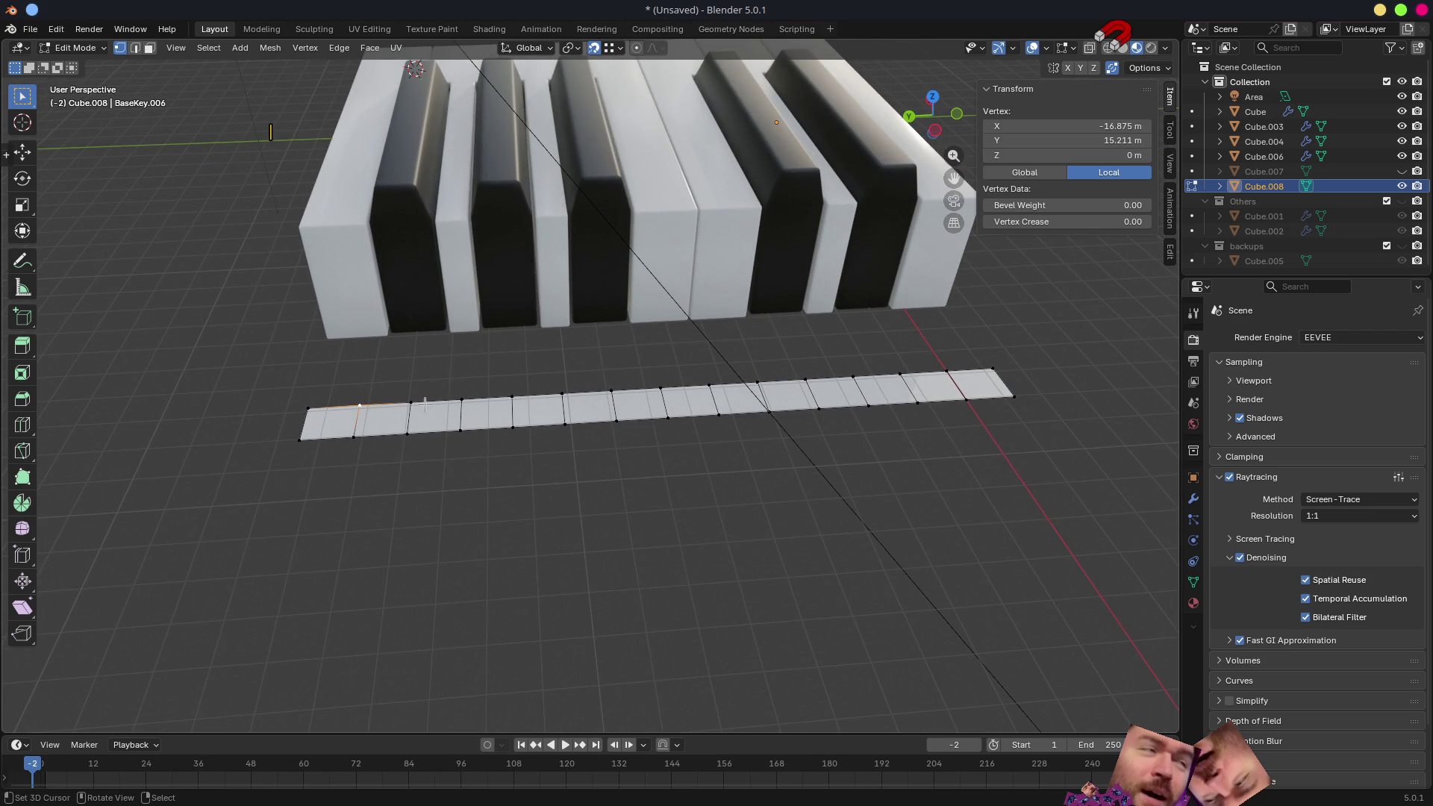
{"action": "left_click", "coordinate": [461, 400]}
{"action": "left_click", "coordinate": [360, 404]}
{"action": "scroll", "coordinate": [451, 390], "scroll_direction": "down", "scroll_amount": 4}
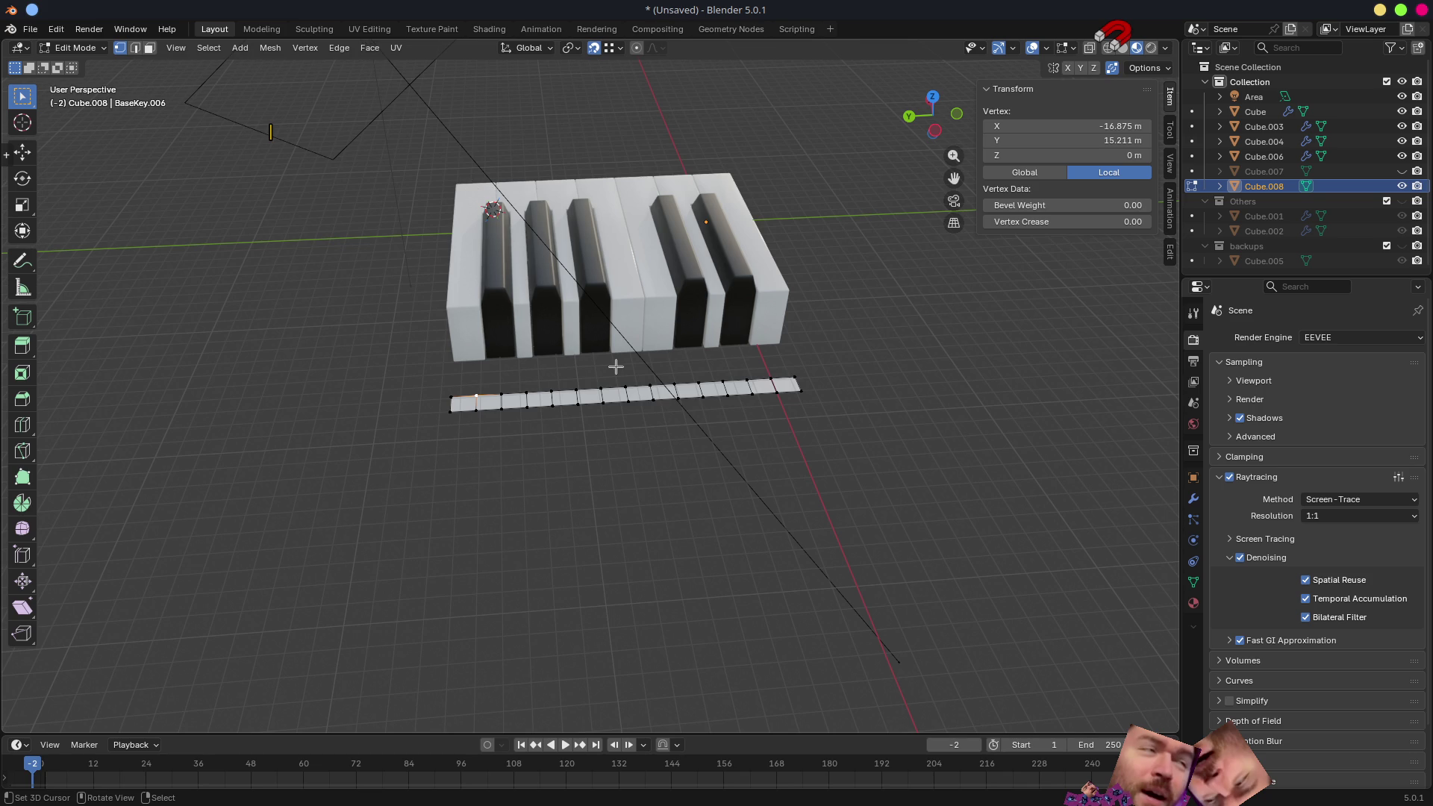
{"action": "scroll", "coordinate": [549, 372], "scroll_direction": "up", "scroll_amount": 3}
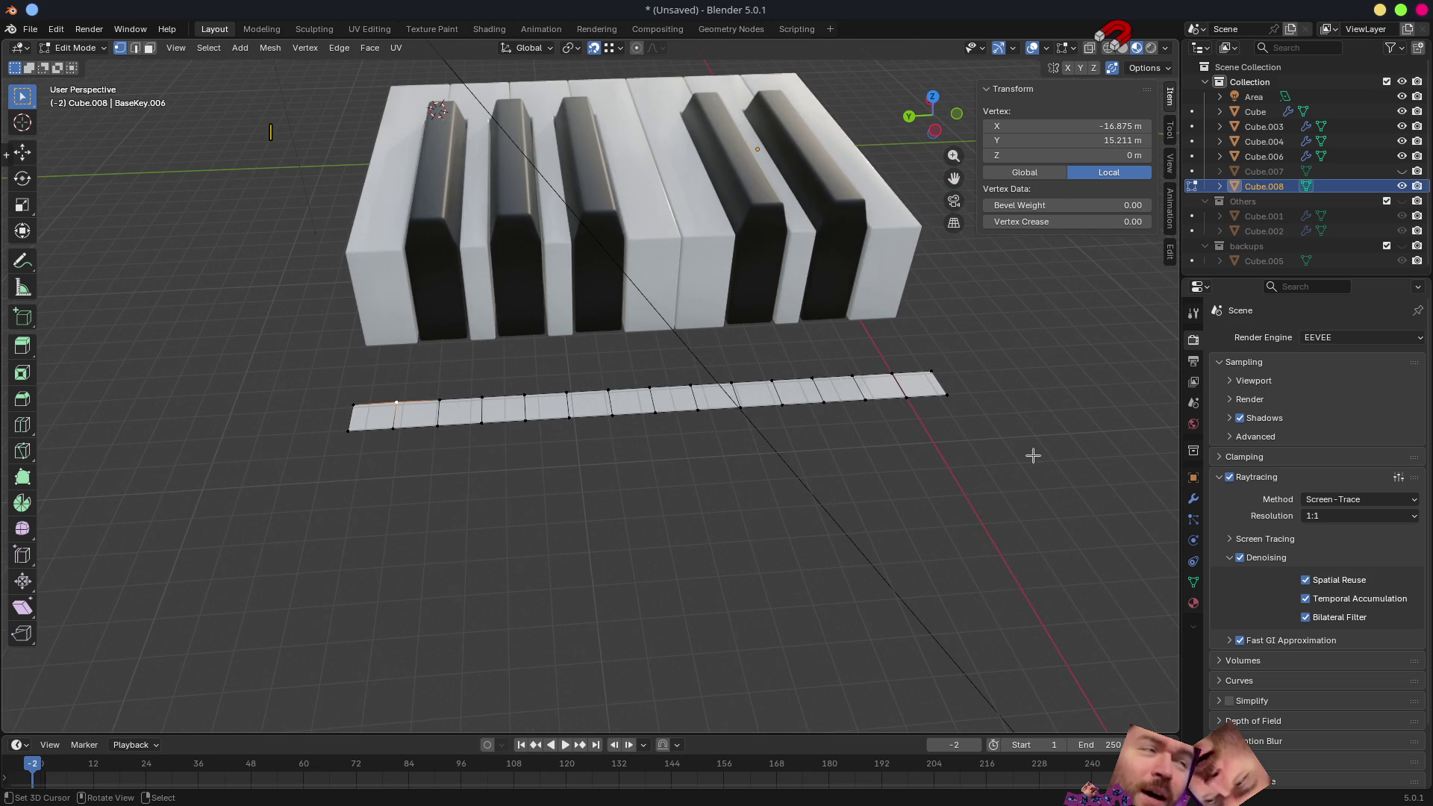
{"action": "key", "text": "a"}
{"action": "key", "text": "m"}
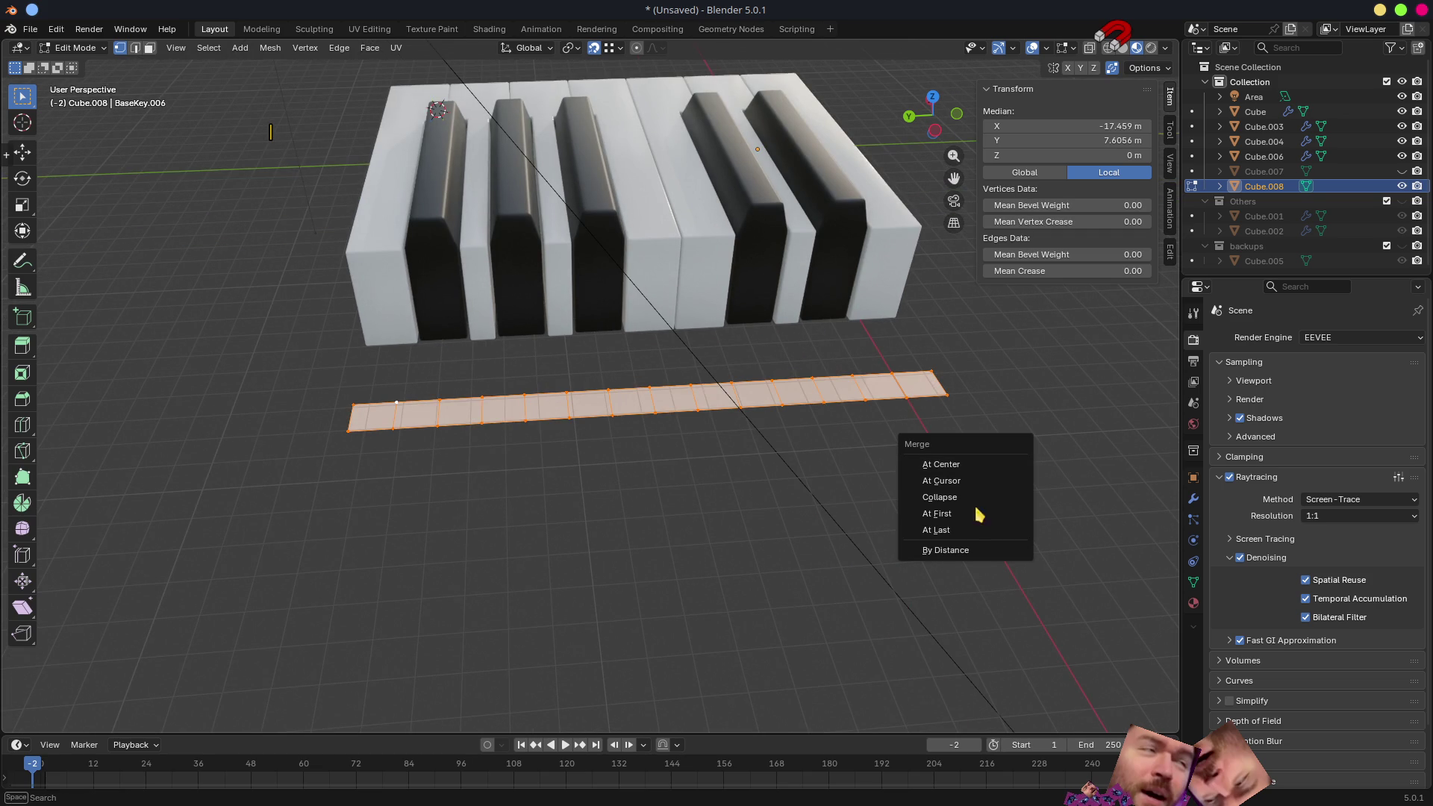
- Merge the strip's vertices By Distance and raise its geometry 2.3275 m along Z
{"action": "left_click", "coordinate": [946, 550]}
{"action": "middle_click_drag", "start_coordinate": [970, 547], "coordinate": [936, 489]}
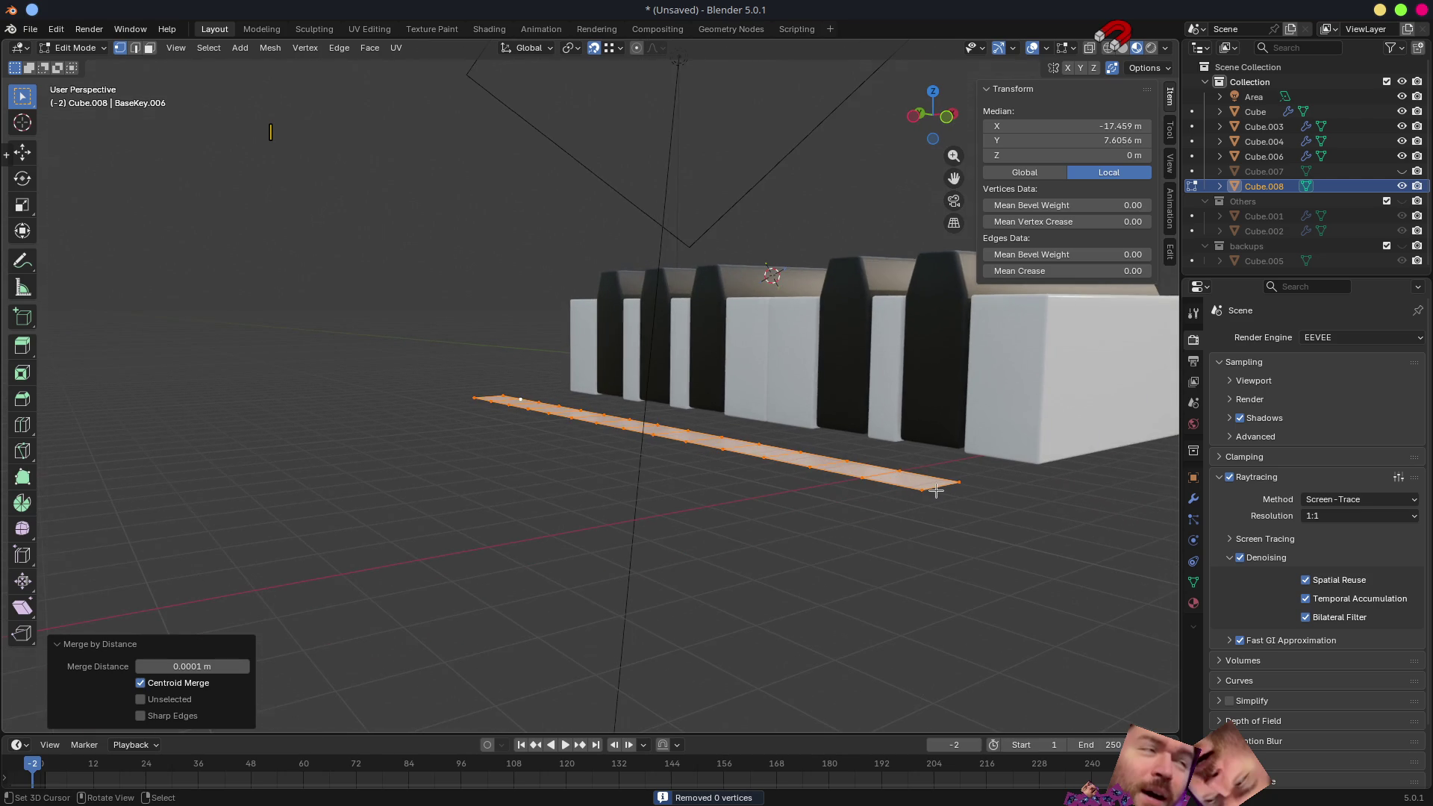
{"action": "key", "text": "KP_1"}
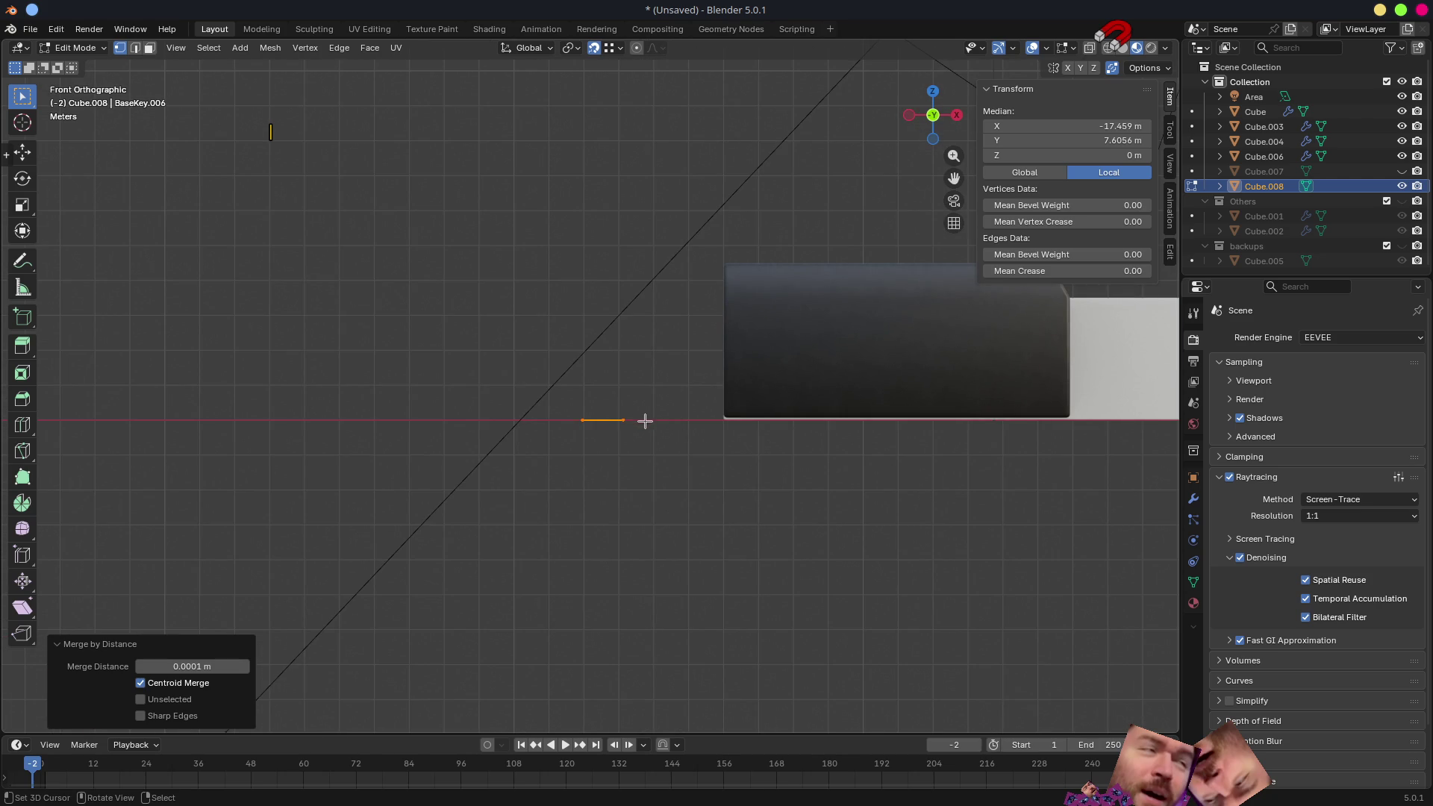
{"action": "scroll", "coordinate": [662, 419], "scroll_direction": "up", "scroll_amount": 1}
{"action": "scroll", "coordinate": [684, 437], "scroll_direction": "up", "scroll_amount": 2}
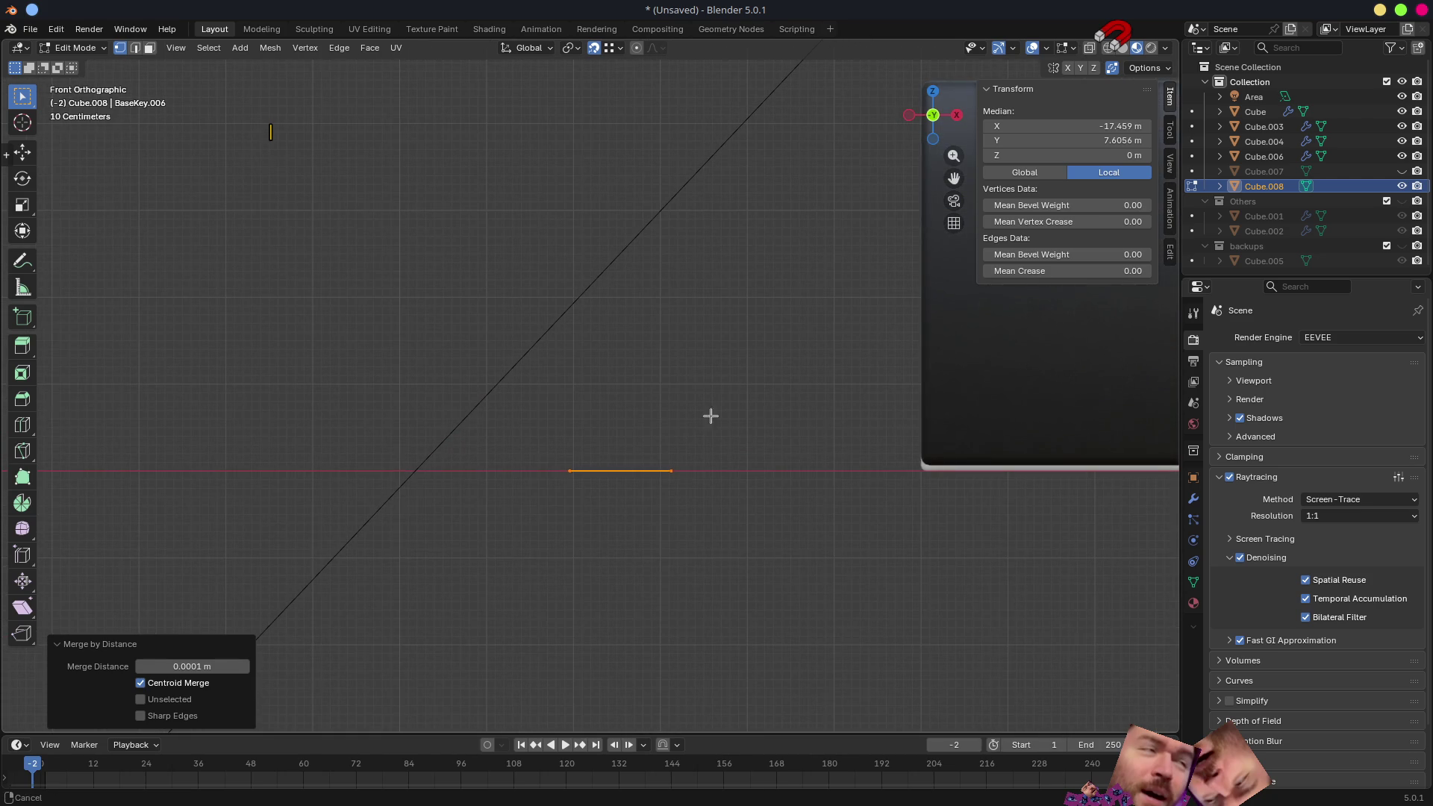
{"action": "scroll", "coordinate": [695, 448], "scroll_direction": "right", "scroll_amount": 5}
{"action": "key", "text": "g"}
{"action": "key", "text": "z"}
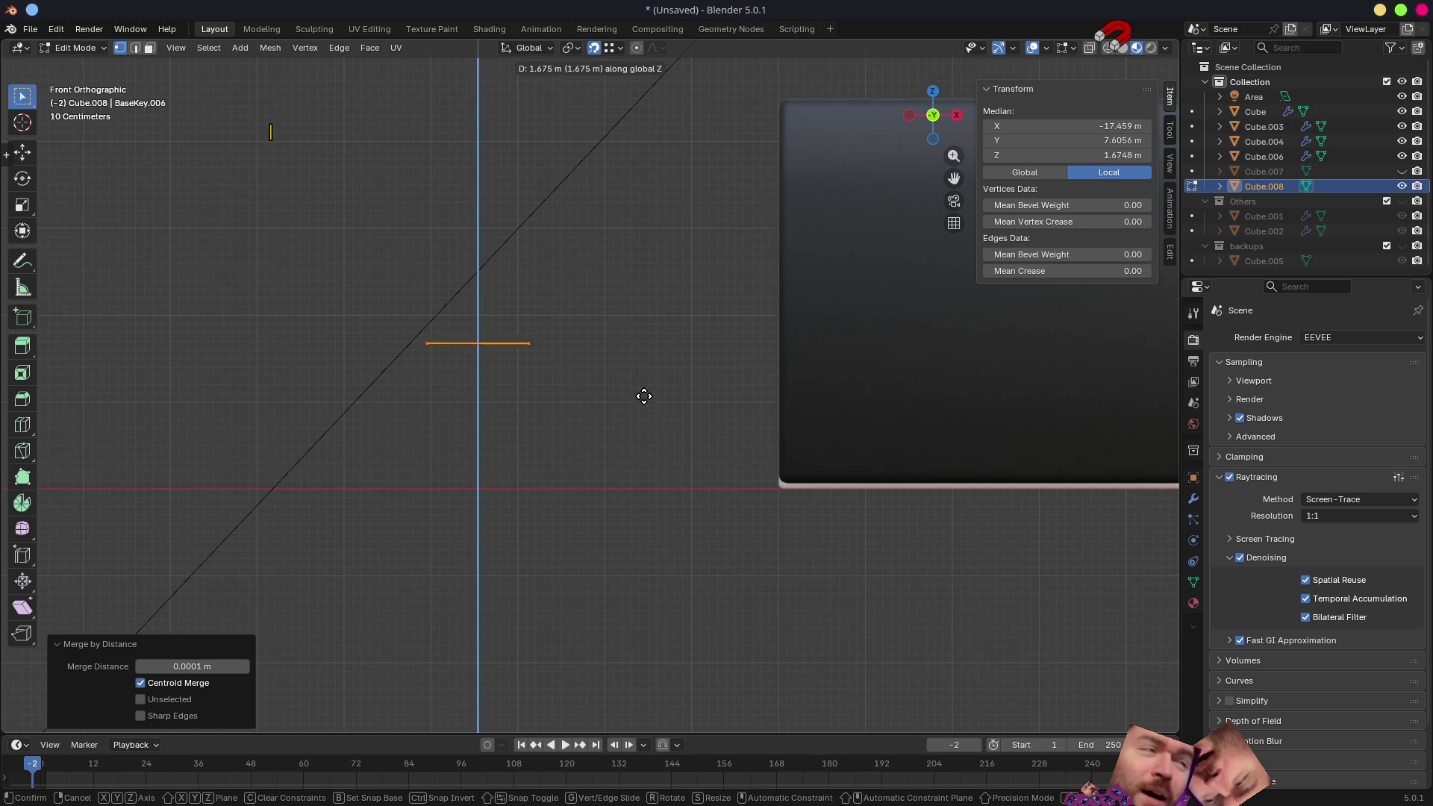
{"action": "left_click", "coordinate": [660, 352]}
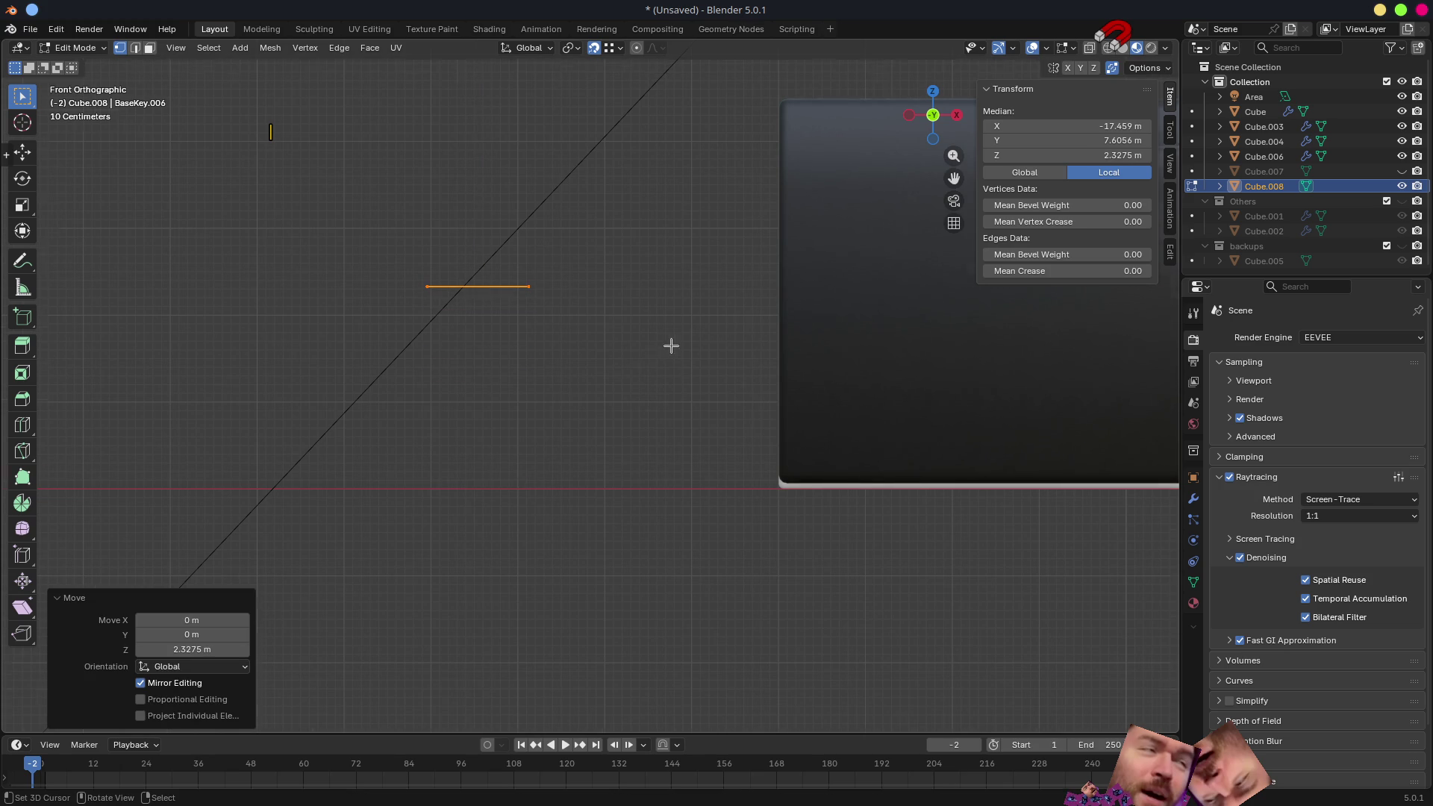
{"action": "scroll", "coordinate": [716, 369], "scroll_direction": "down", "scroll_amount": 6}
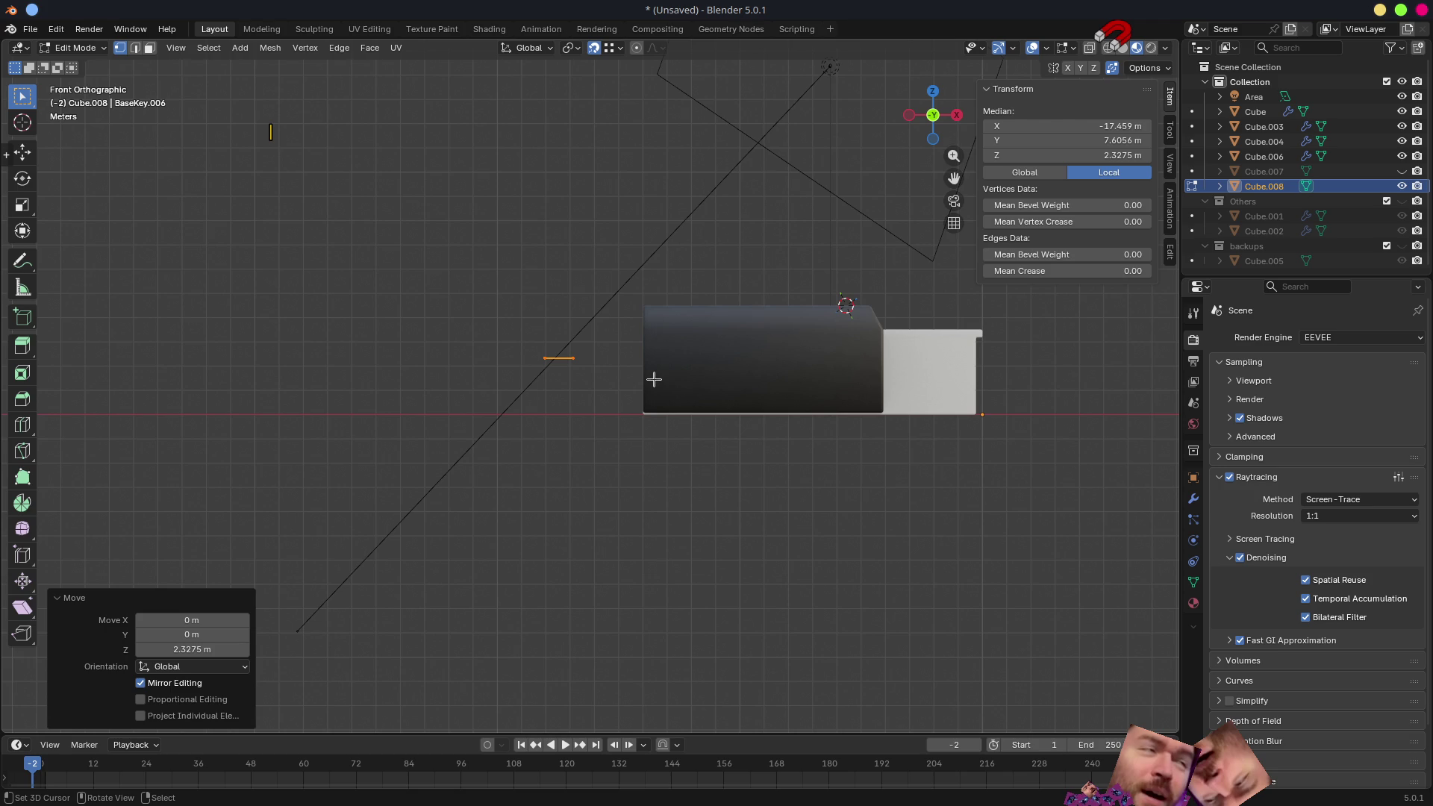
{"action": "scroll", "coordinate": [654, 379], "scroll_direction": "up", "scroll_amount": 1}
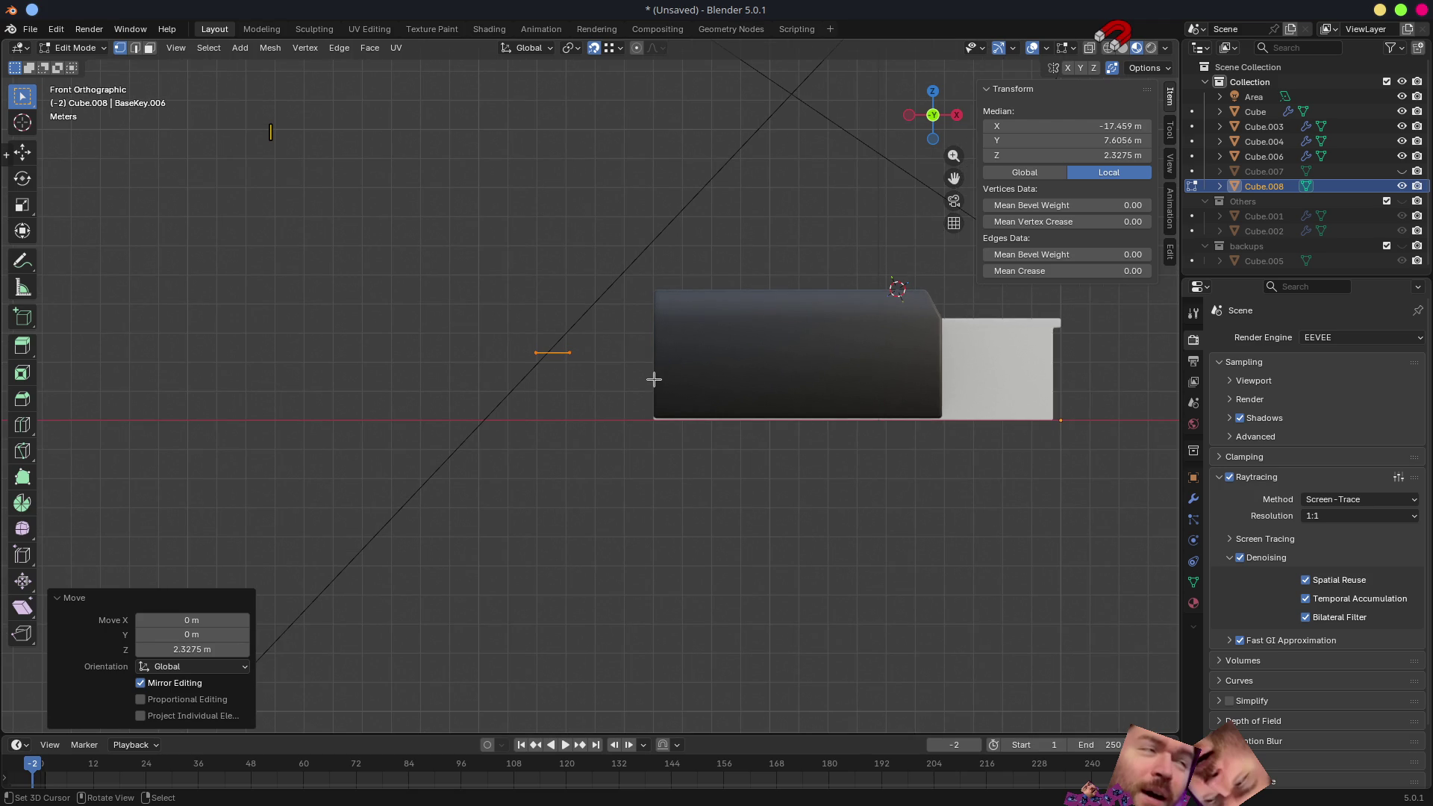
{"action": "scroll", "coordinate": [638, 359], "scroll_direction": "up", "scroll_amount": 3}
{"action": "scroll", "coordinate": [626, 356], "scroll_direction": "up", "scroll_amount": 1}
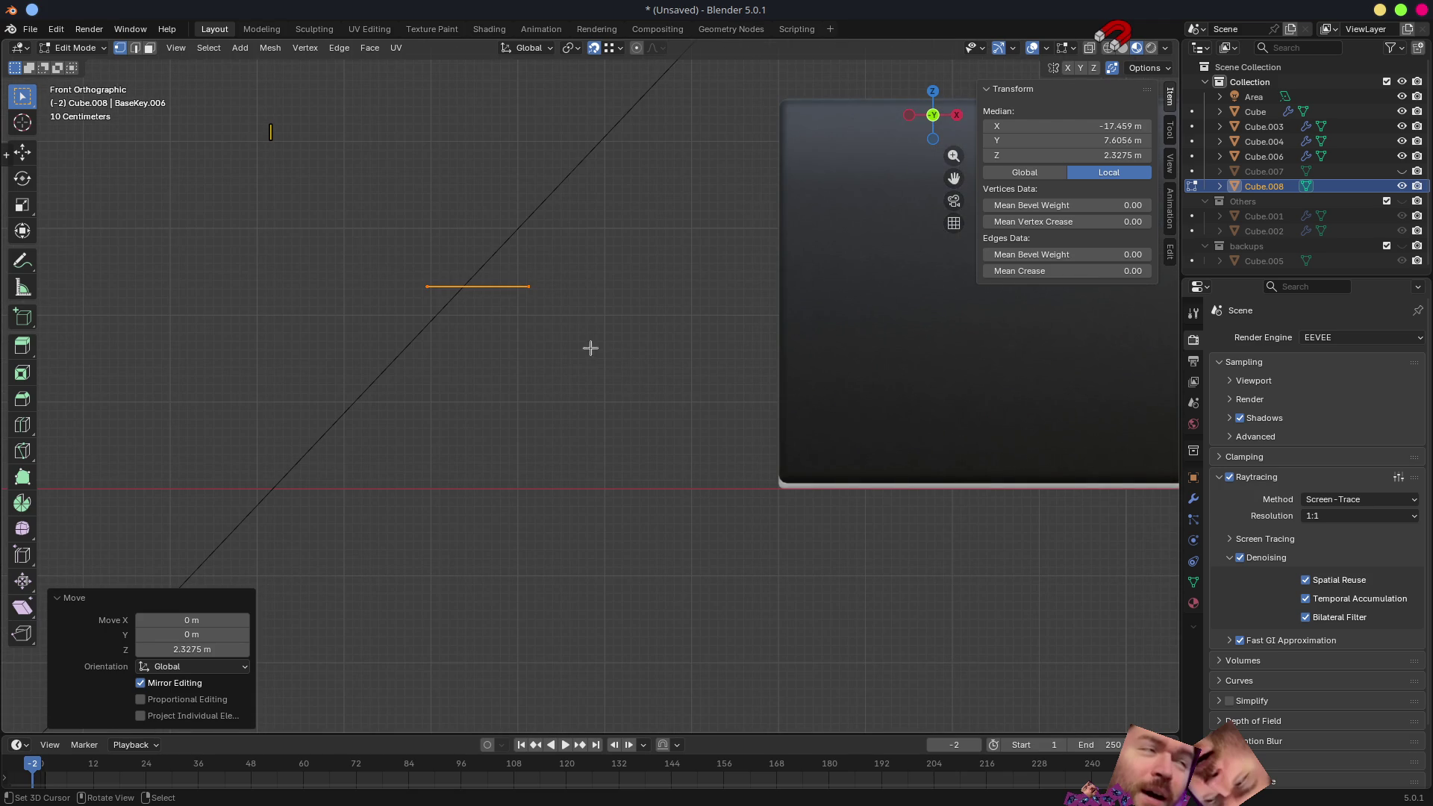
{"action": "middle_click_drag", "start_coordinate": [575, 308], "coordinate": [582, 382]}
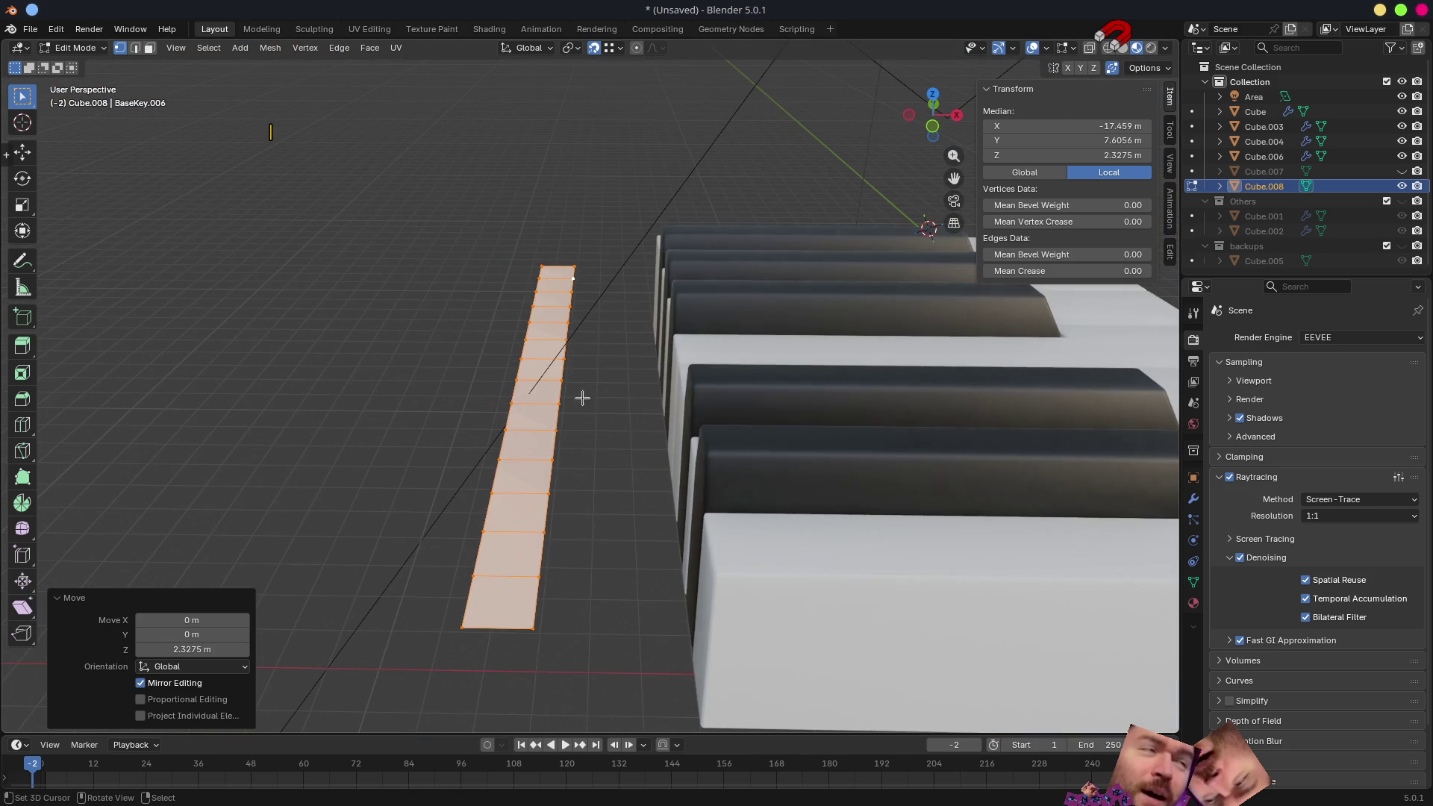
- Snap the 3D cursor to the strip's corner vertex and set Cube.008's origin to it
{"action": "left_click", "coordinate": [535, 625]}
{"action": "key", "text": "shift+s"}
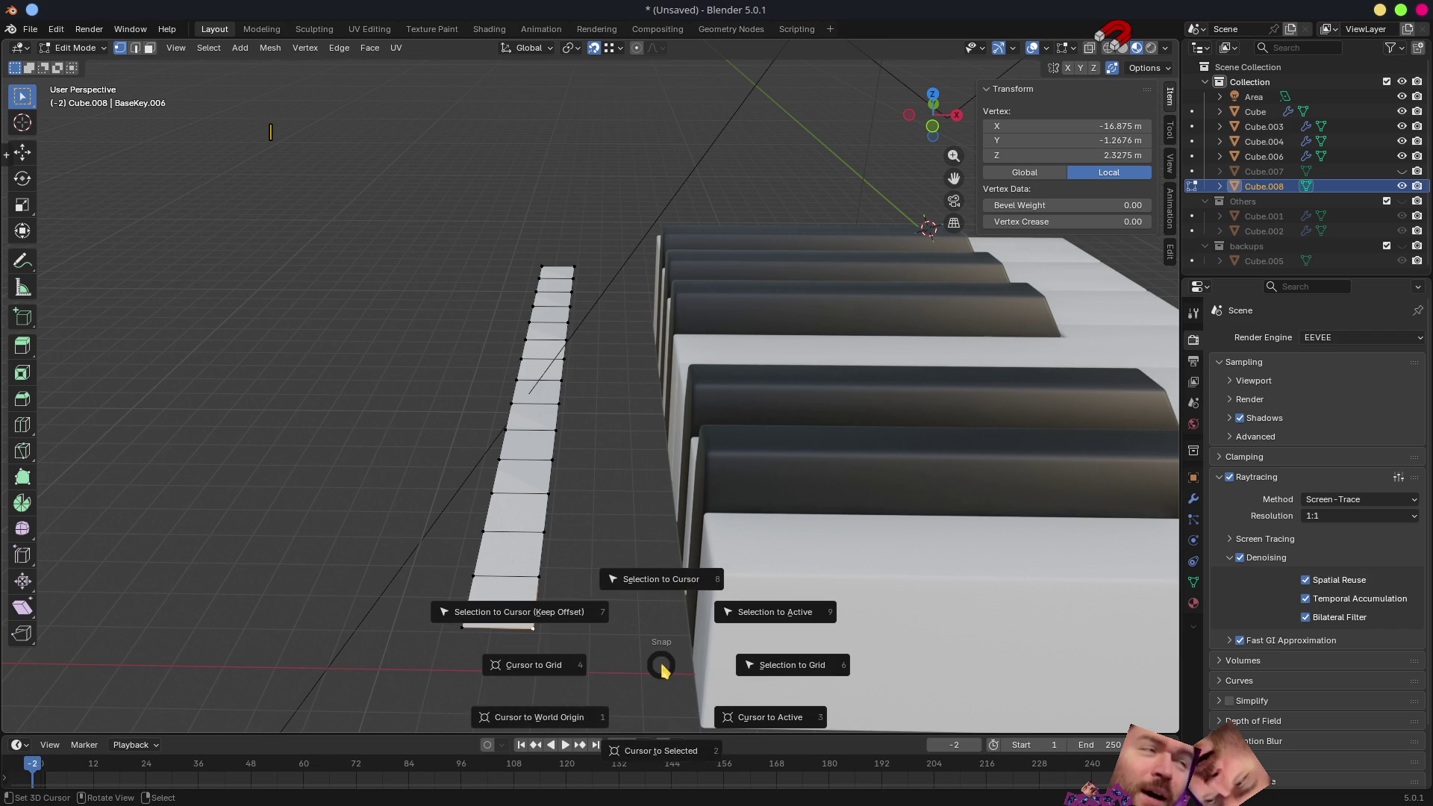
{"action": "left_click", "coordinate": [662, 752]}
{"action": "key", "text": "Tab"}
{"action": "right_click", "coordinate": [628, 597]}
{"action": "left_click", "coordinate": [628, 597]}
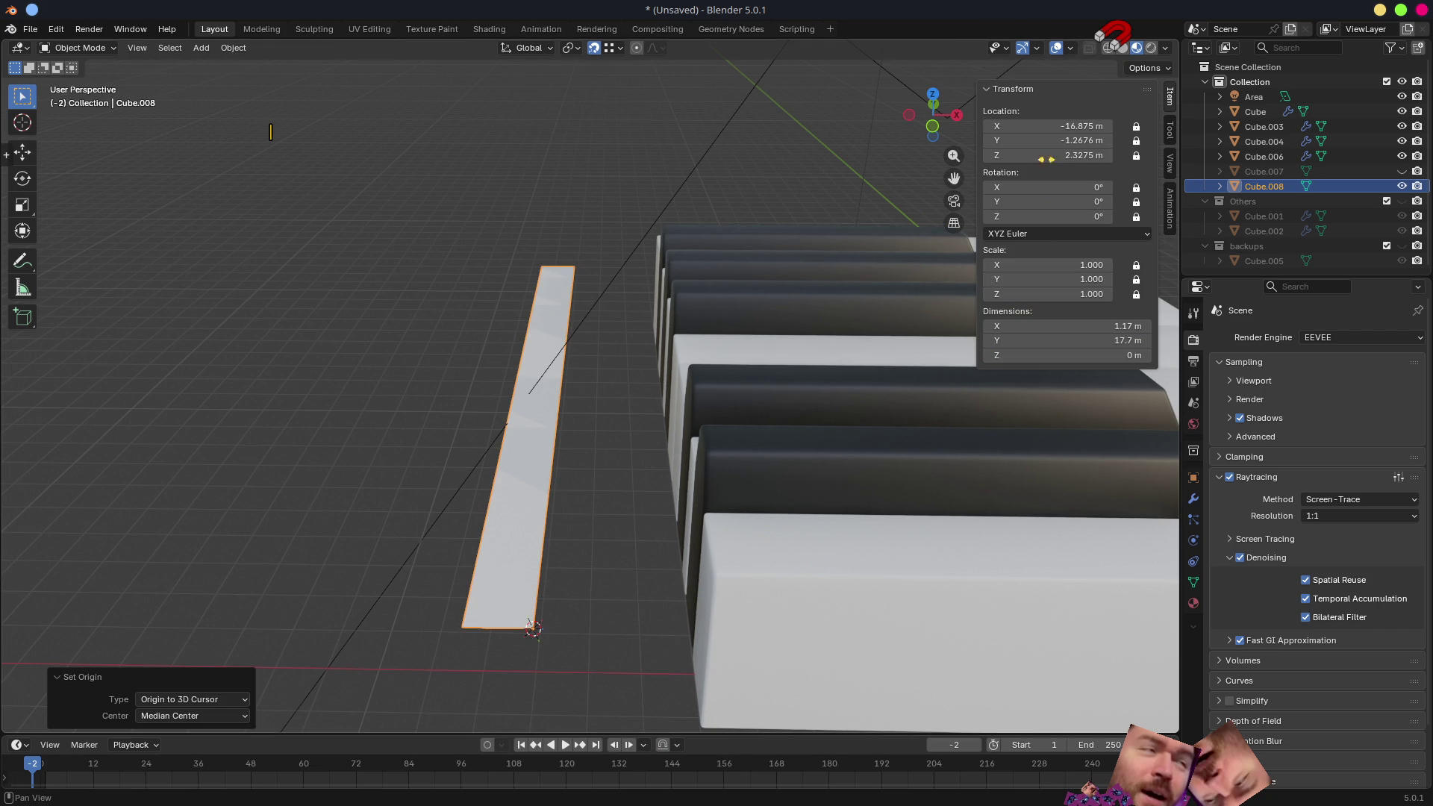
- Switch snapping to Grid increments and move the strip along X to −17 m
{"action": "left_click", "coordinate": [611, 47]}
{"action": "left_click", "coordinate": [571, 140]}
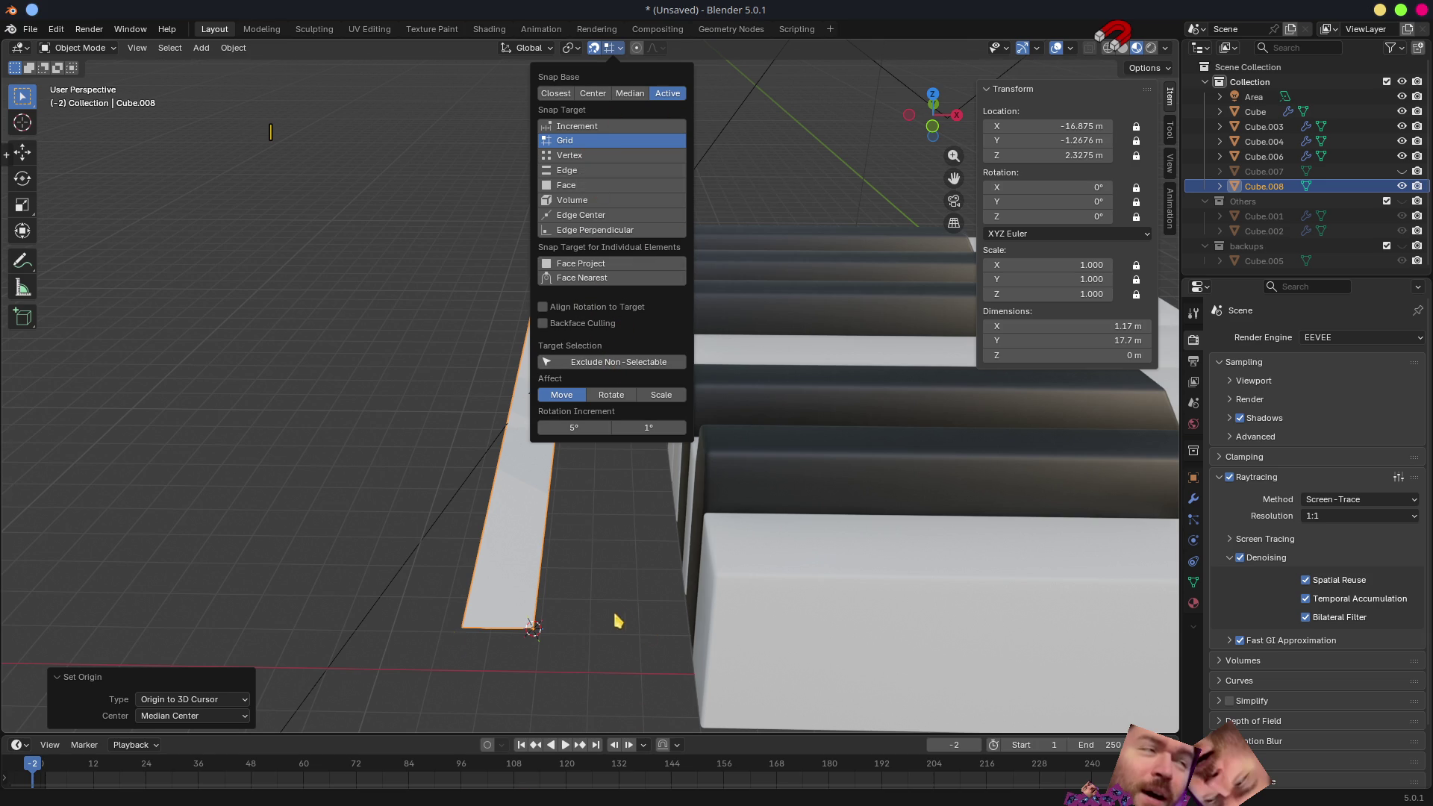
{"action": "left_click", "coordinate": [598, 632]}
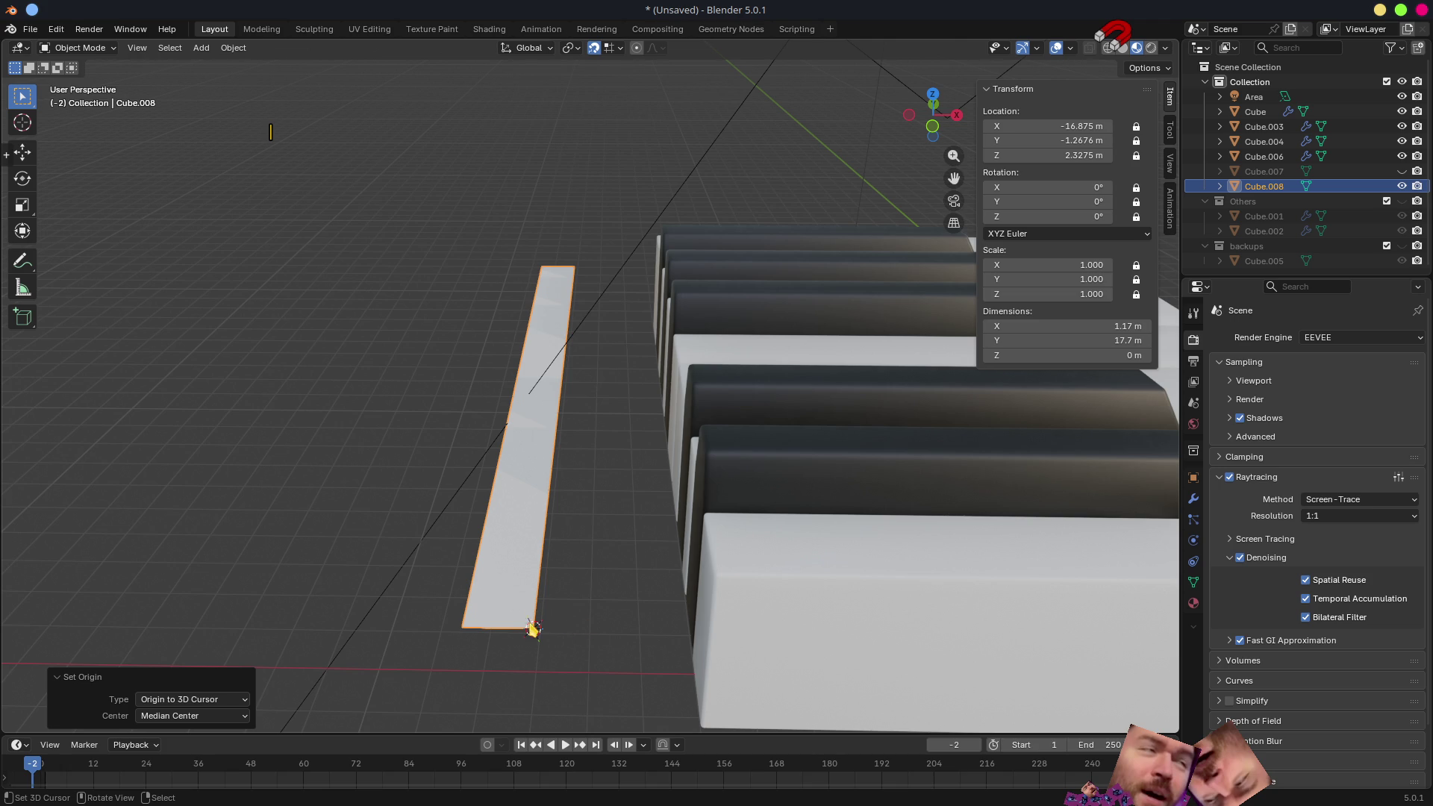
{"action": "key", "text": "g"}
{"action": "key", "text": "x"}
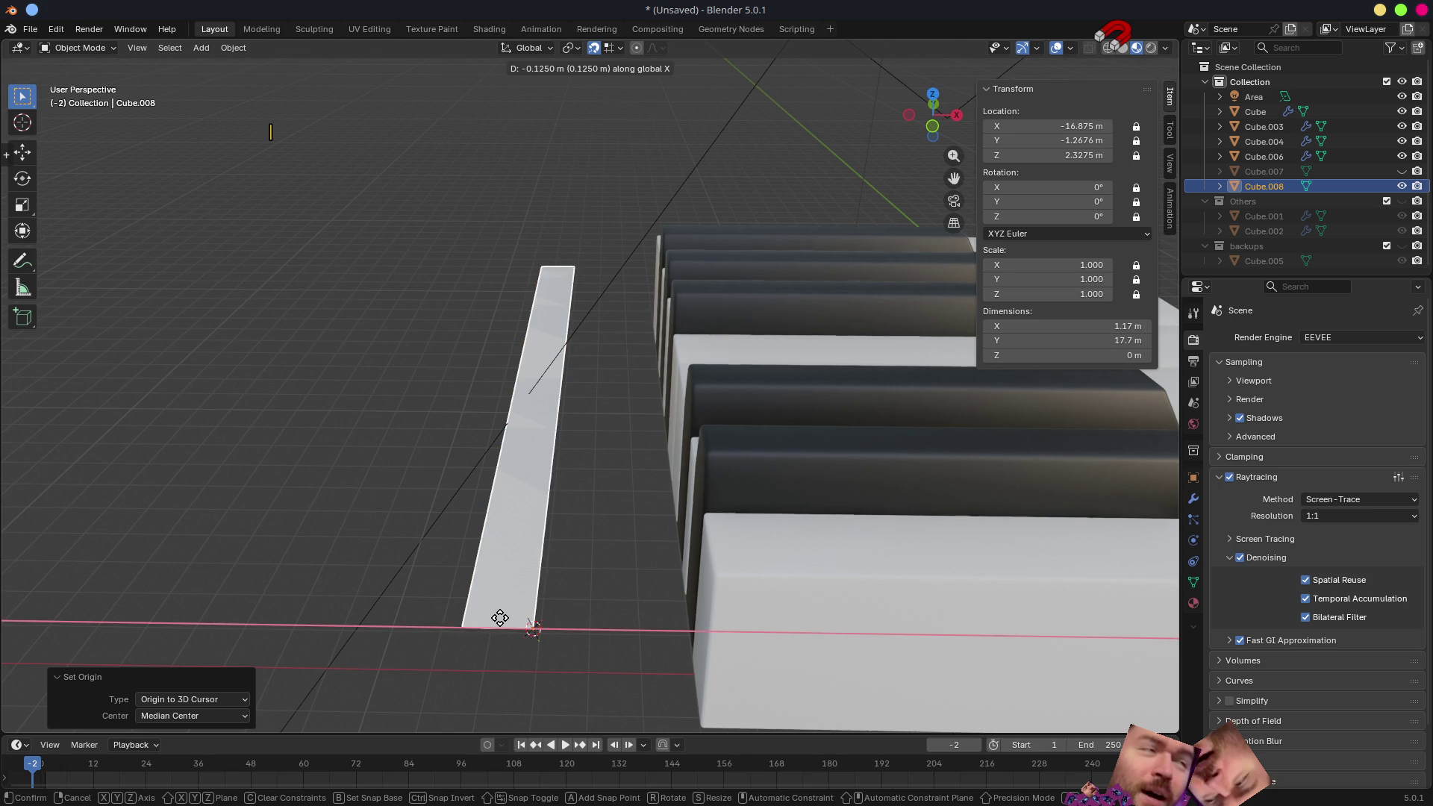
{"action": "left_click", "coordinate": [516, 628]}
{"action": "scroll", "coordinate": [645, 634], "scroll_direction": "down", "scroll_amount": 5}
{"action": "scroll", "coordinate": [629, 608], "scroll_direction": "down", "scroll_amount": 3}
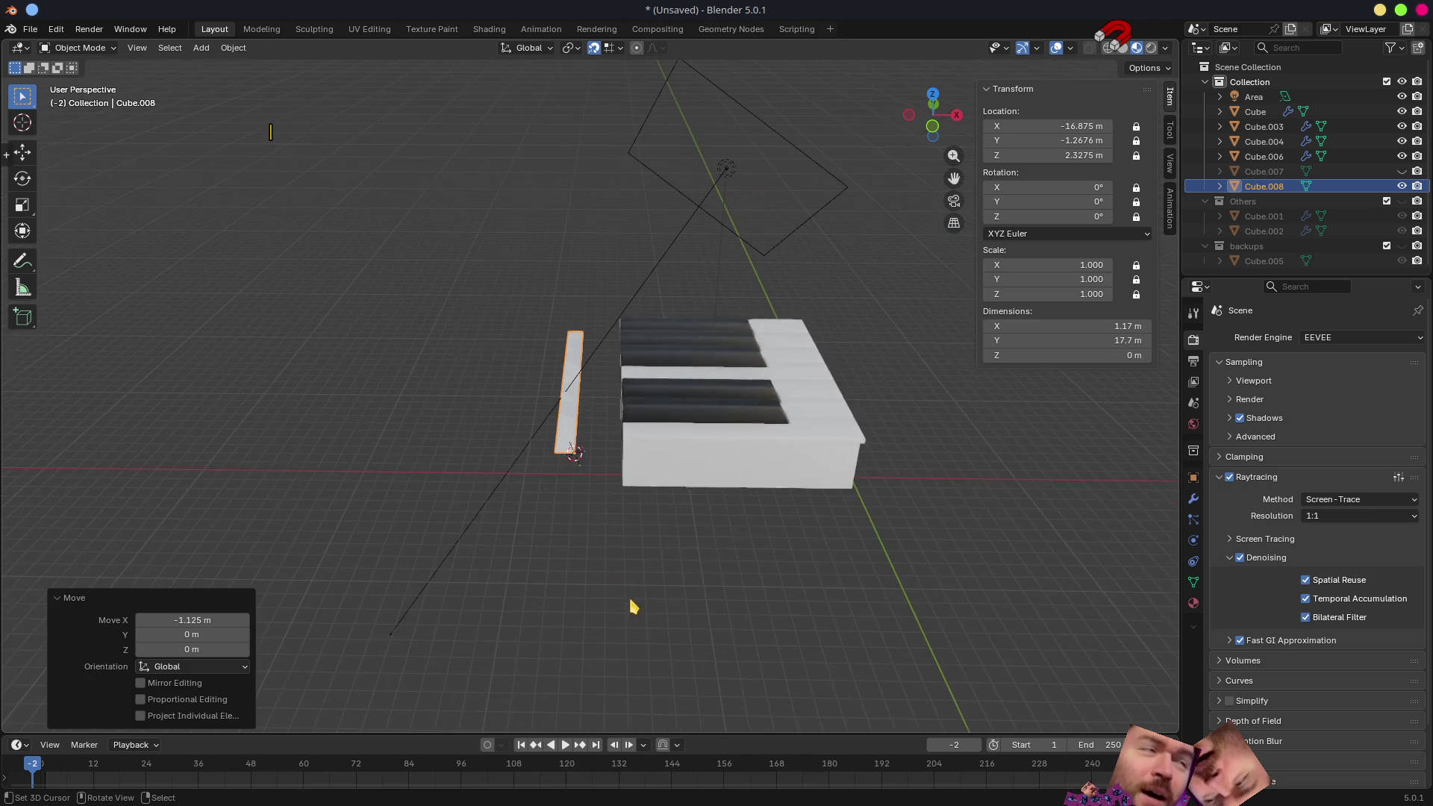
{"action": "scroll", "coordinate": [624, 579], "scroll_direction": "down", "scroll_amount": 2}
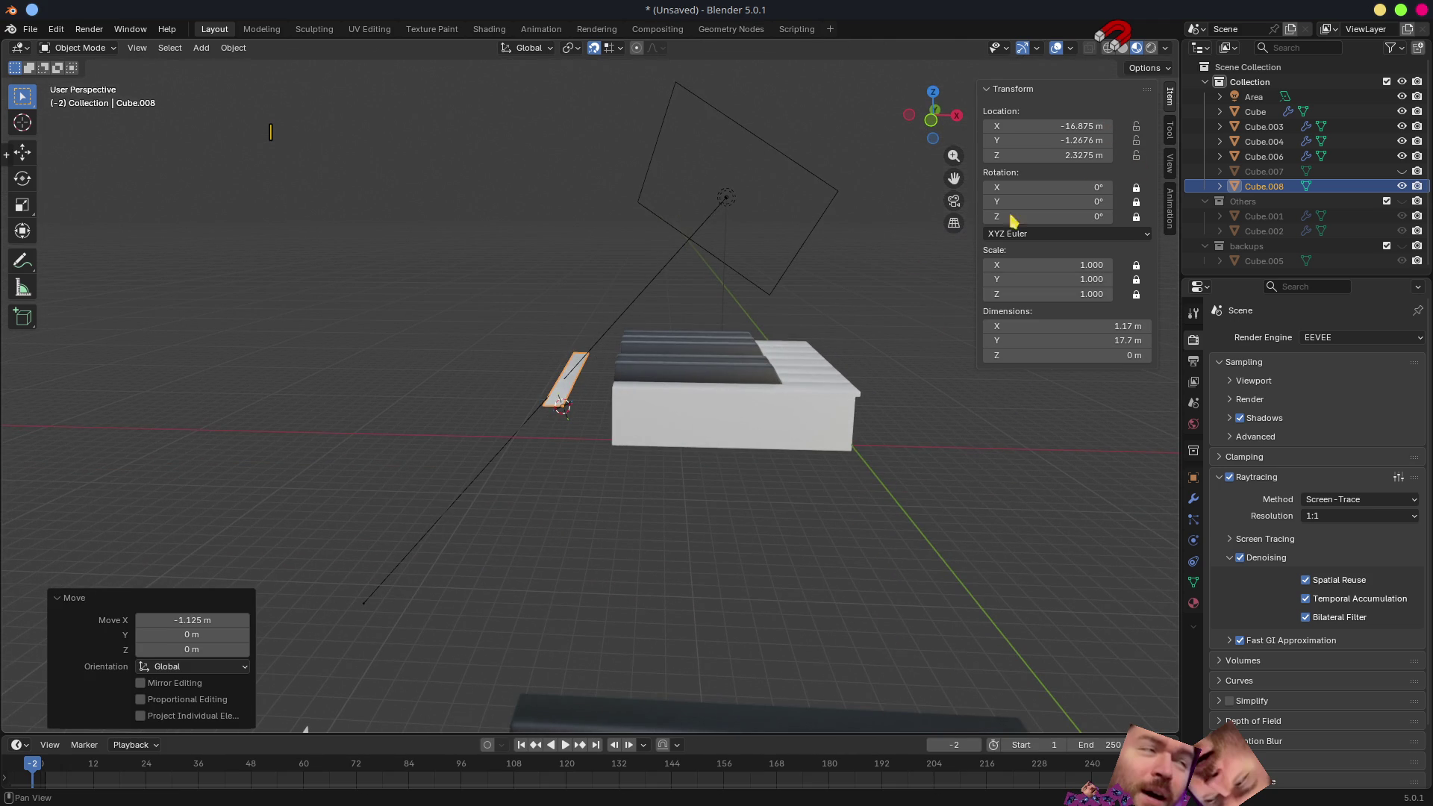
{"action": "key", "text": "g"}
{"action": "key", "text": "x"}
{"action": "left_click", "coordinate": [553, 458]}
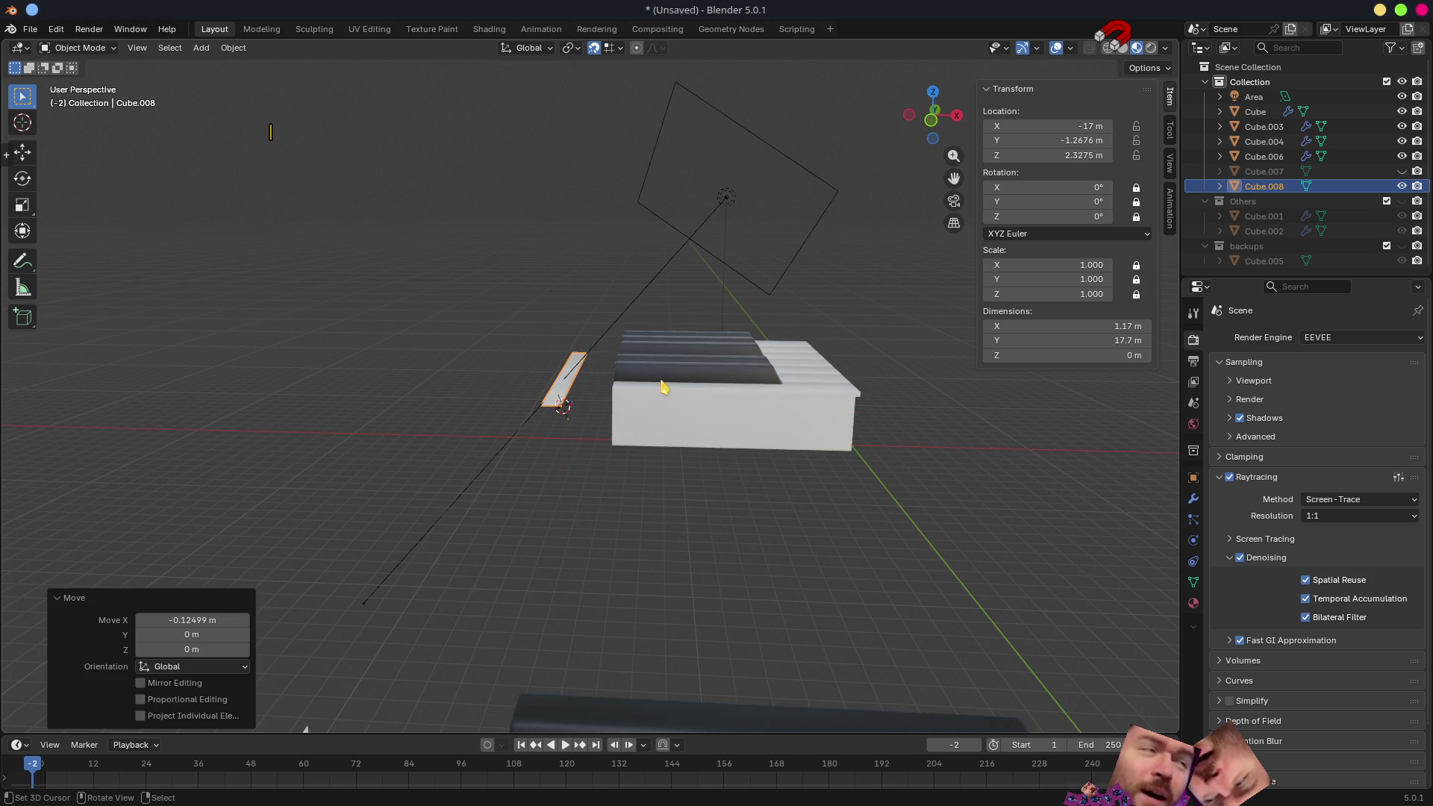
{"action": "scroll", "coordinate": [816, 298], "scroll_direction": "up", "scroll_amount": 1}
{"action": "scroll", "coordinate": [649, 377], "scroll_direction": "up", "scroll_amount": 2}
{"action": "scroll", "coordinate": [655, 440], "scroll_direction": "up", "scroll_amount": 1}
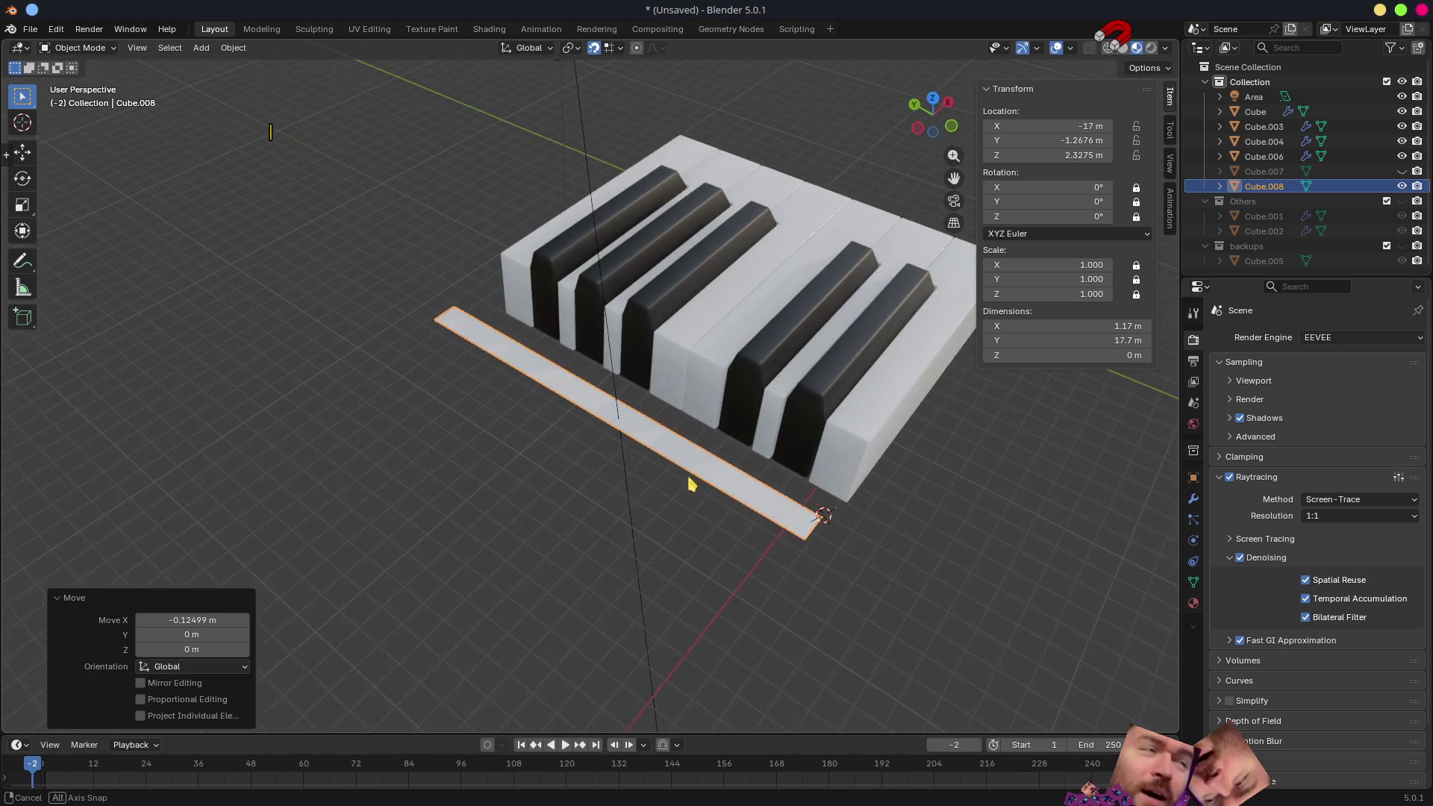
- Lock the strip's Y location and set its height to Z 3 m, then lower it 0.3 m to 2.7 m
{"action": "middle_click_drag", "start_coordinate": [656, 440], "coordinate": [843, 614]}
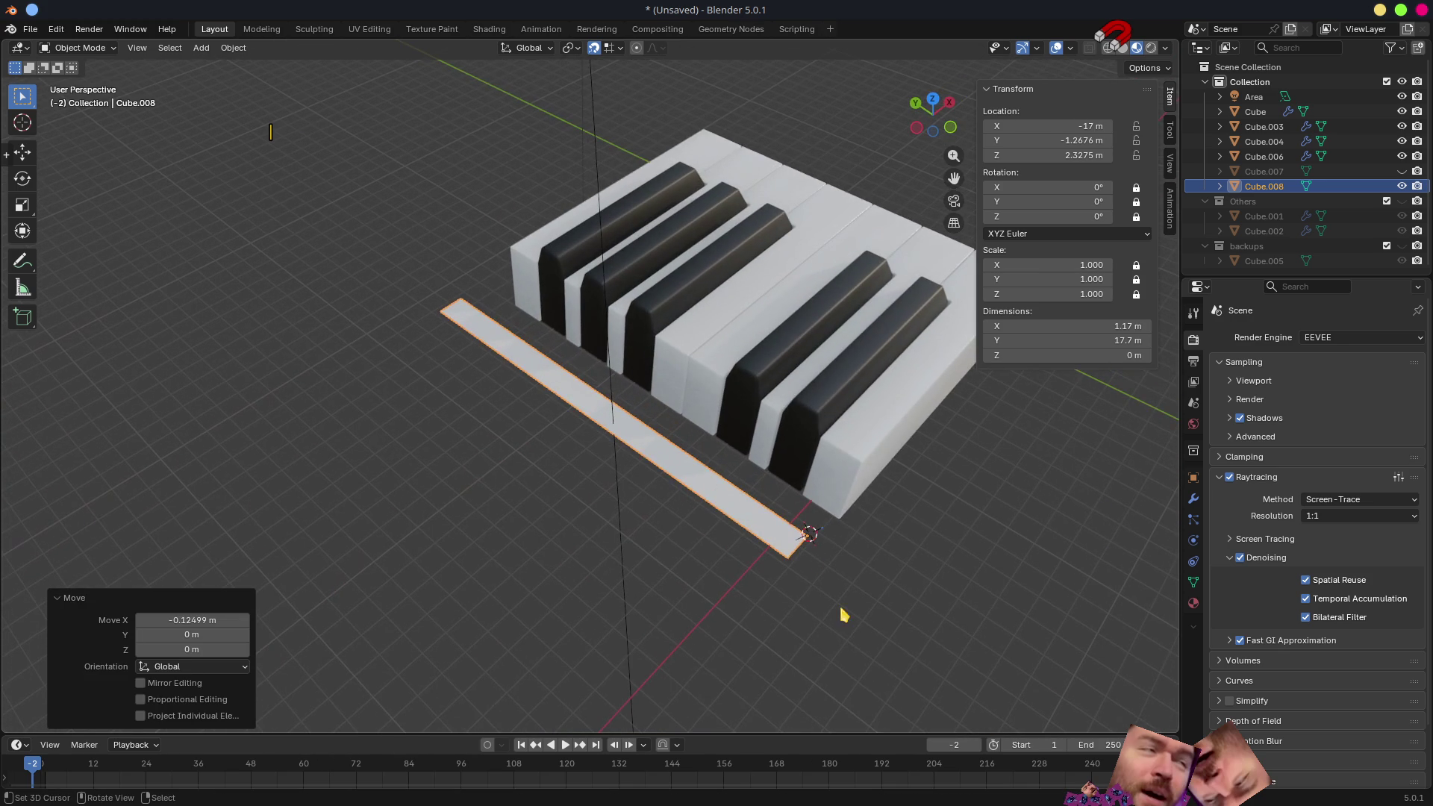
{"action": "left_click", "coordinate": [1137, 141]}
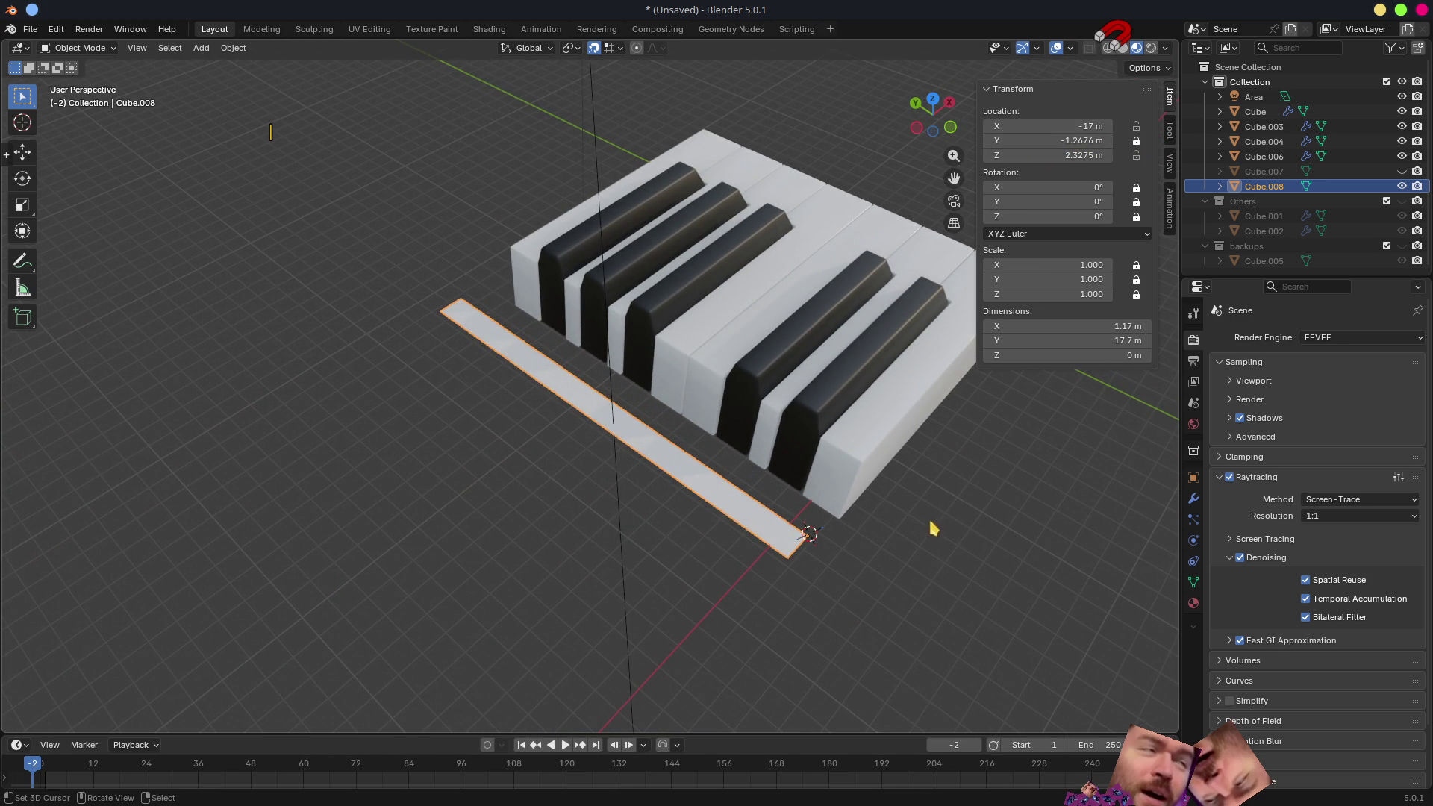
{"action": "middle_click_drag", "start_coordinate": [934, 528], "coordinate": [793, 550]}
{"action": "key", "text": "g"}
{"action": "key", "text": "z"}
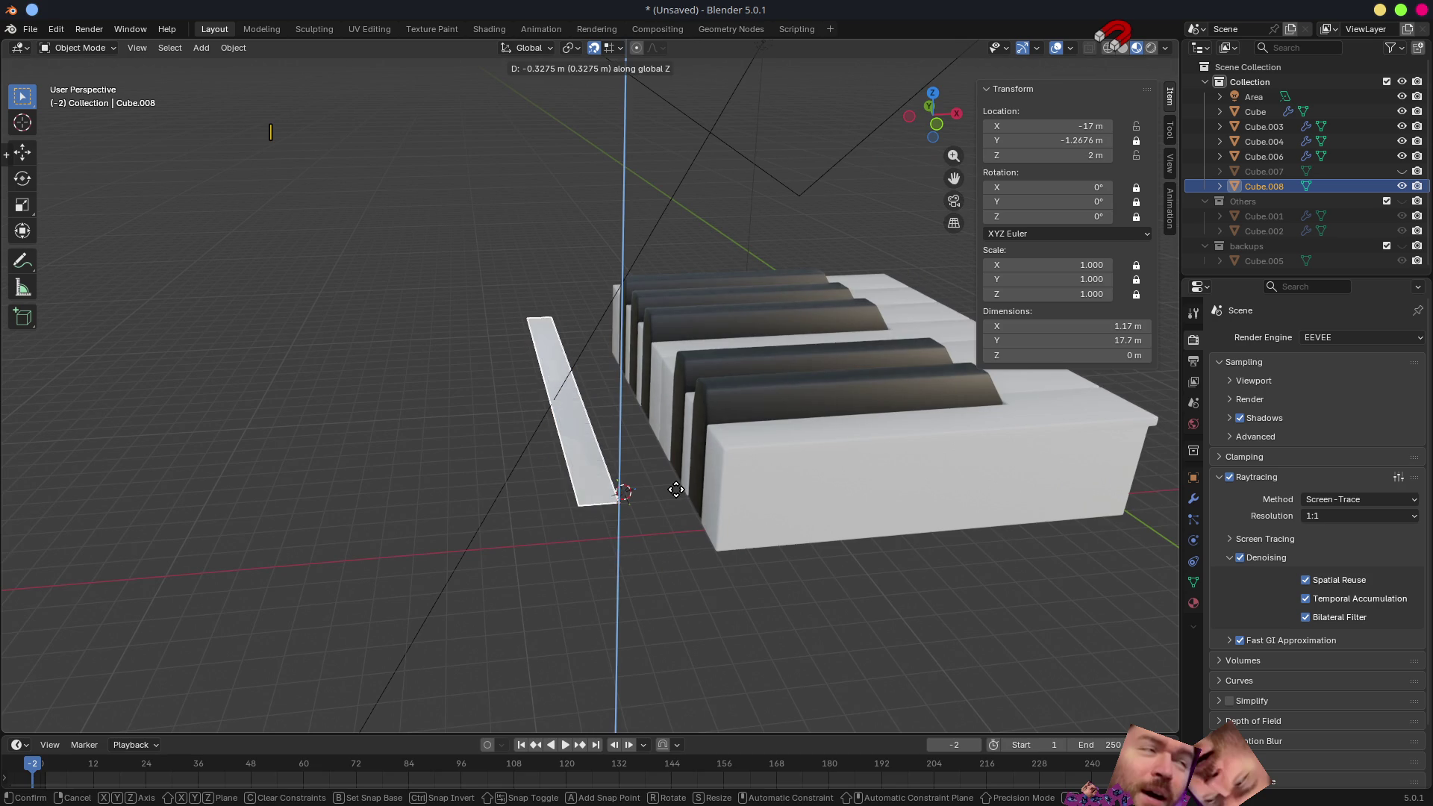
{"action": "left_click", "coordinate": [676, 487]}
{"action": "key", "text": "KP_1"}
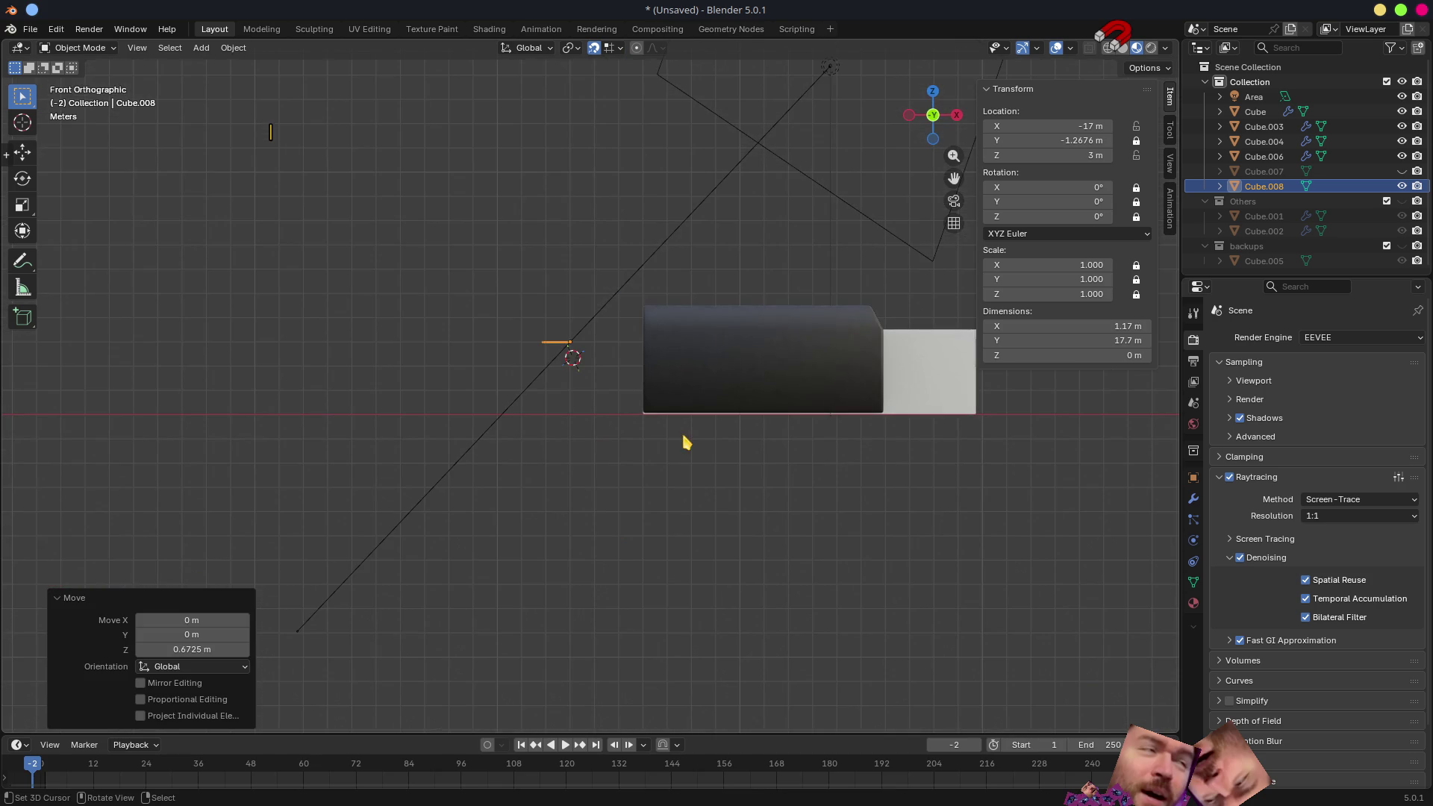
{"action": "scroll", "coordinate": [687, 443], "scroll_direction": "up", "scroll_amount": 4}
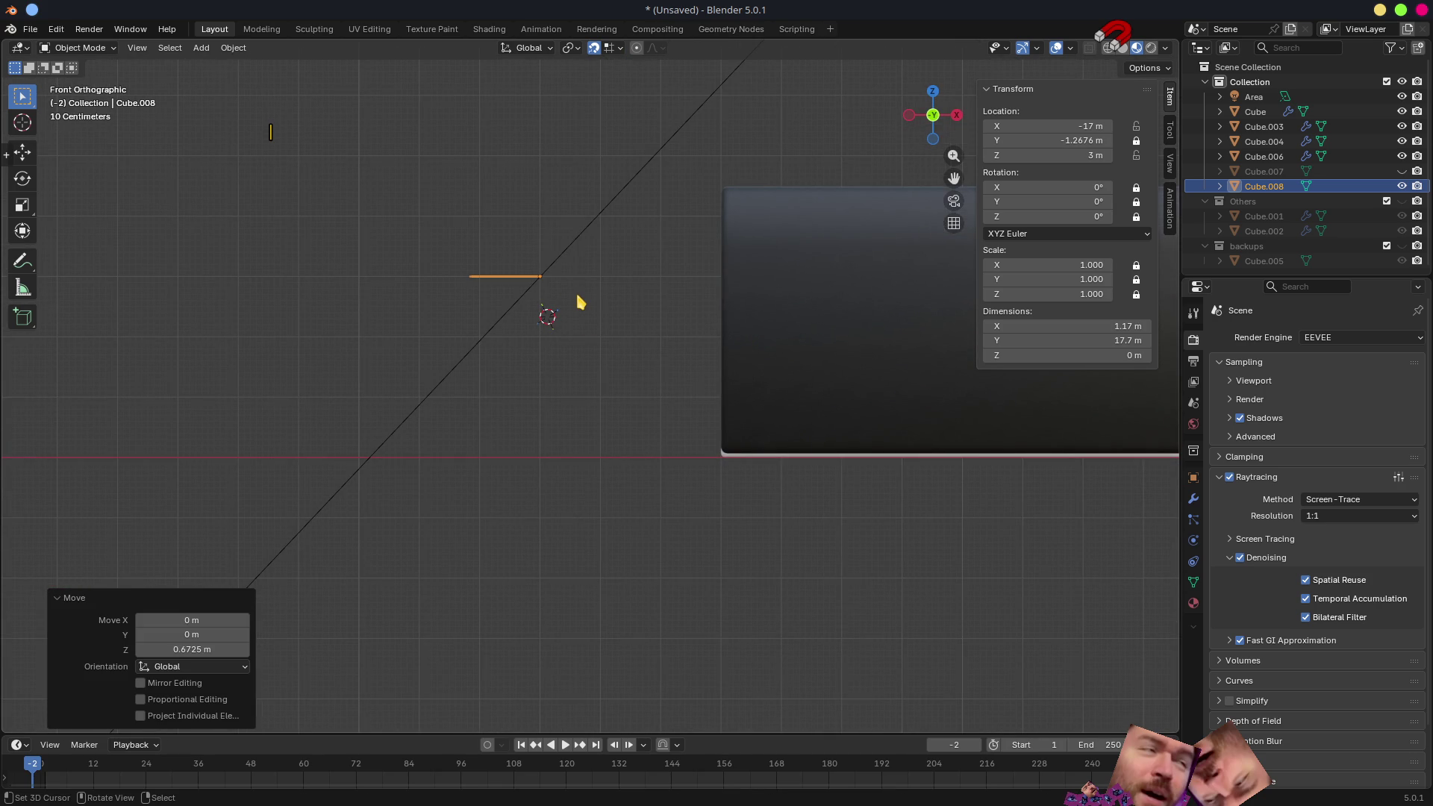
{"action": "key", "text": "g"}
{"action": "key", "text": "z"}
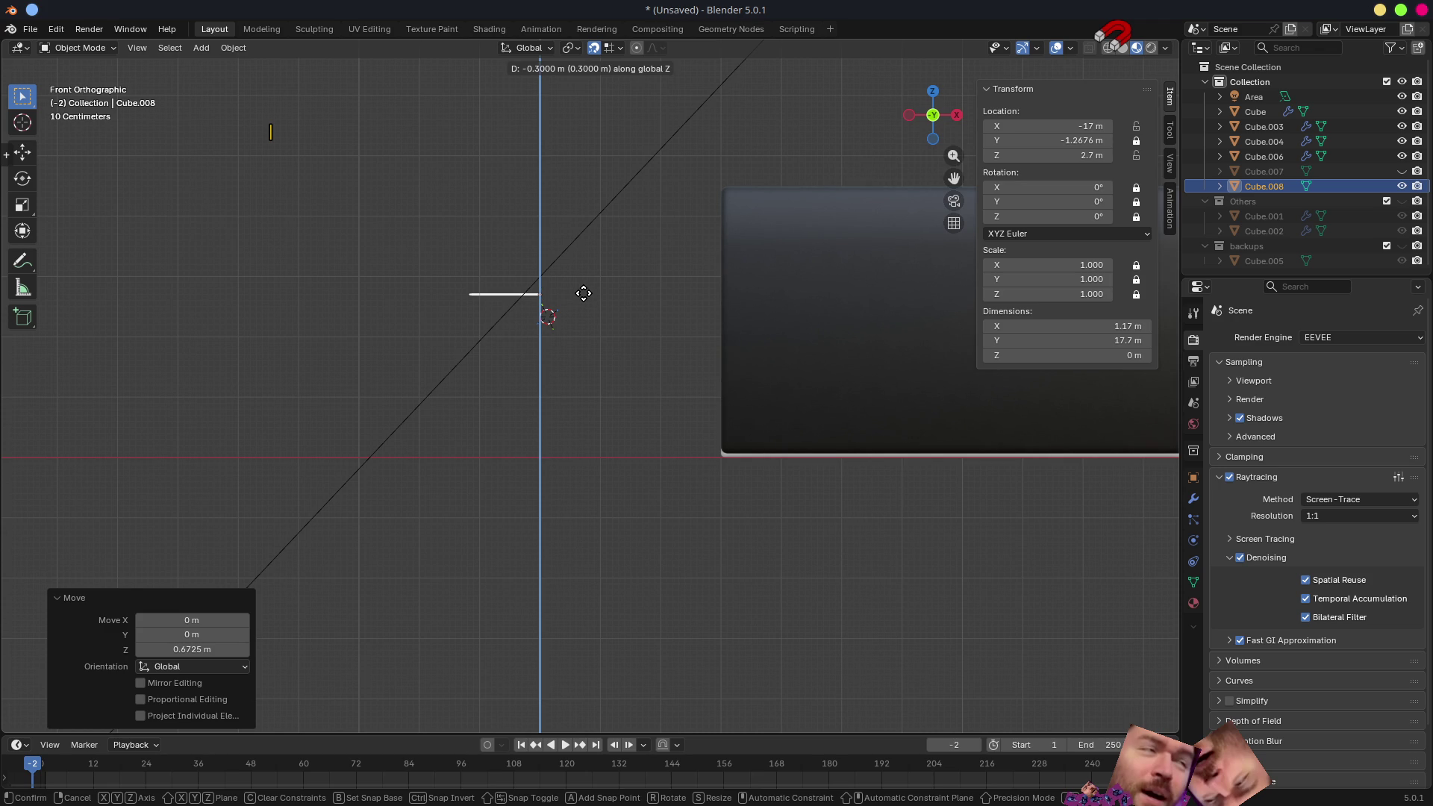
{"action": "left_click", "coordinate": [583, 294]}
- Clear the strip's mesh selection, return to Object Mode and select the piano keys Cube.006
{"action": "mouse_move", "coordinate": [608, 304]}
{"action": "middle_mouse_down"}
{"action": "mouse_move", "coordinate": [622, 385]}
{"action": "mouse_move", "coordinate": [749, 400]}
{"action": "mouse_move", "coordinate": [486, 474]}
{"action": "mouse_move", "coordinate": [593, 416]}
{"action": "middle_mouse_up"}
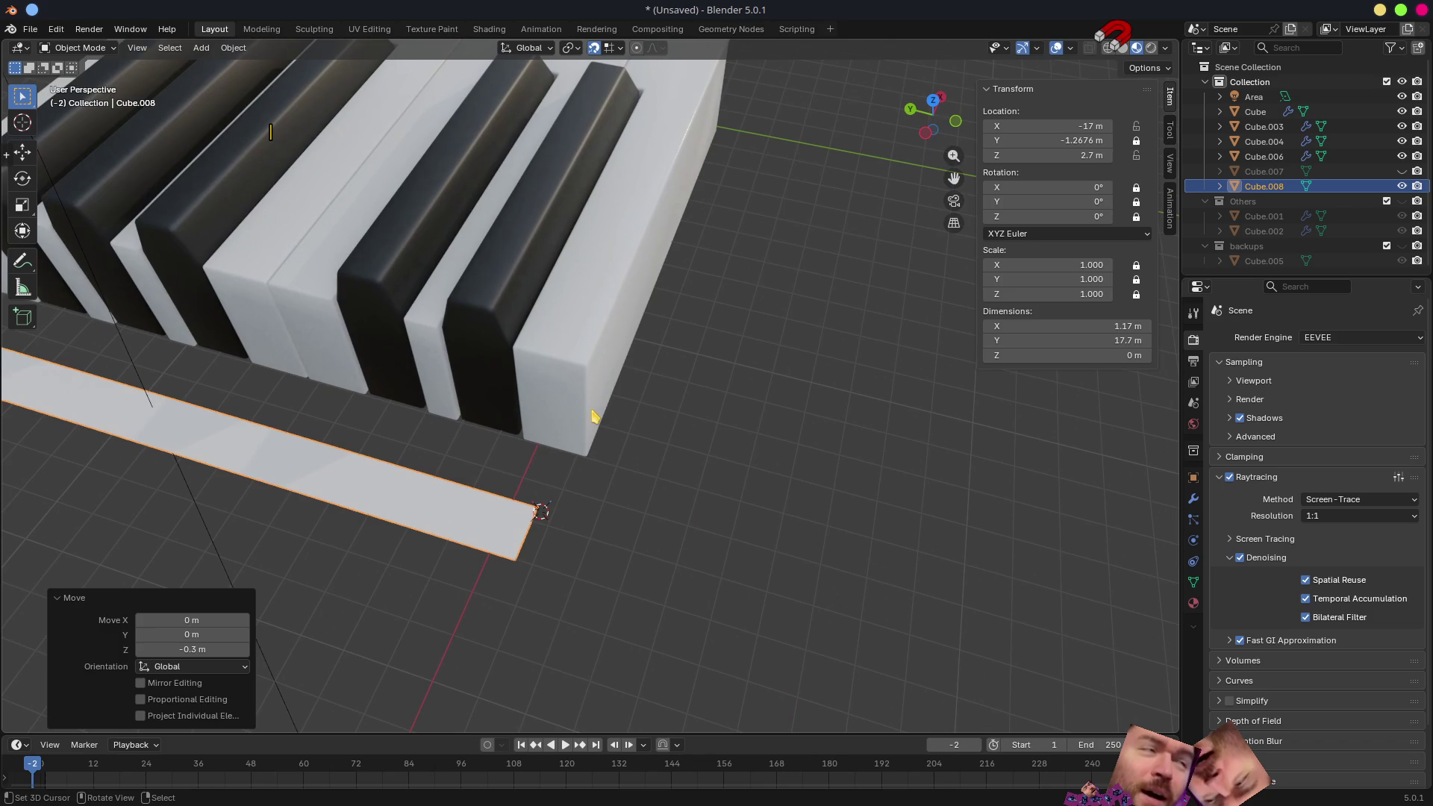
{"action": "key", "text": "Tab"}
{"action": "key", "text": "alt+a"}
{"action": "key", "text": "ctrl+Tab"}
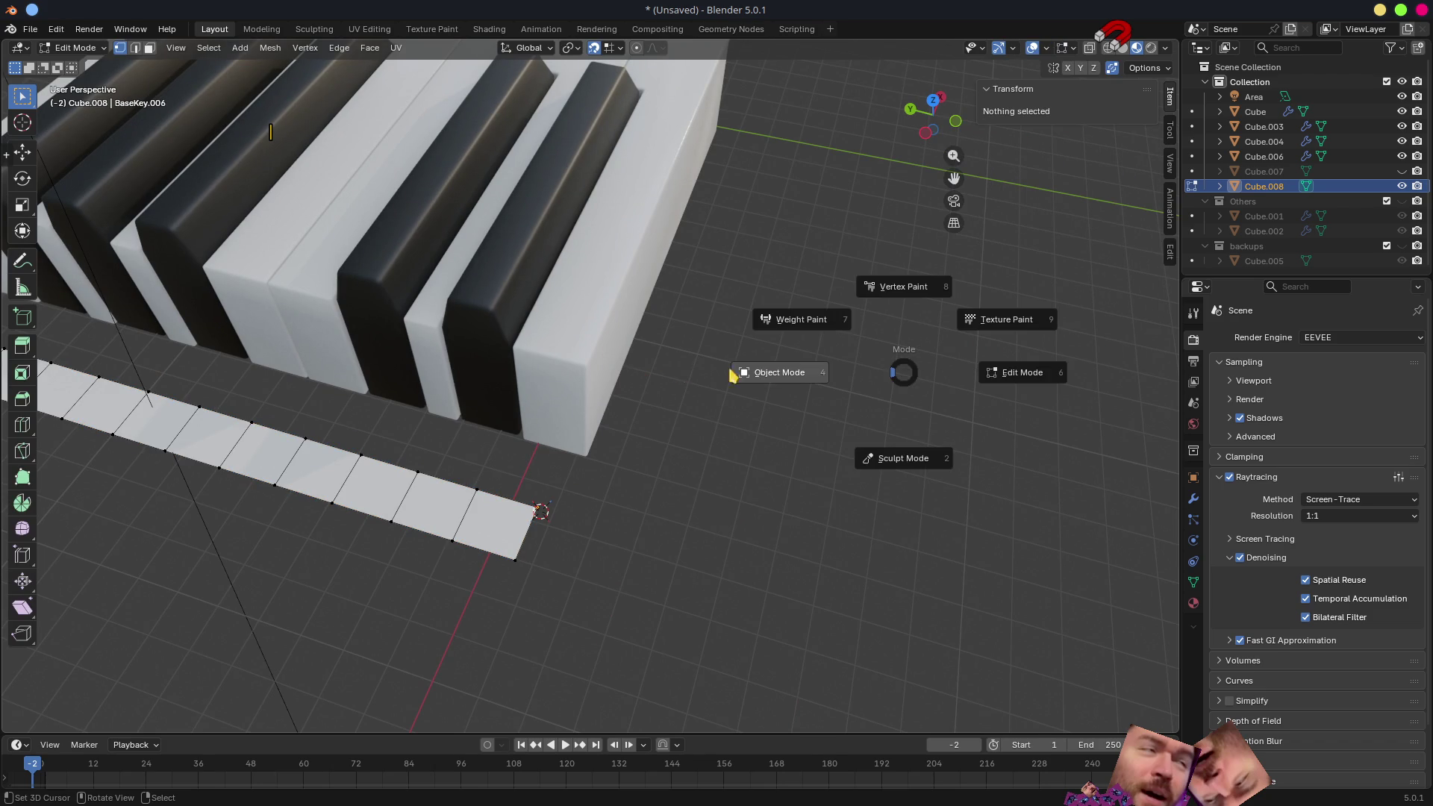
{"action": "left_click", "coordinate": [740, 366]}
{"action": "left_click", "coordinate": [610, 295]}
{"action": "scroll", "coordinate": [650, 301], "scroll_direction": "down", "scroll_amount": 5}
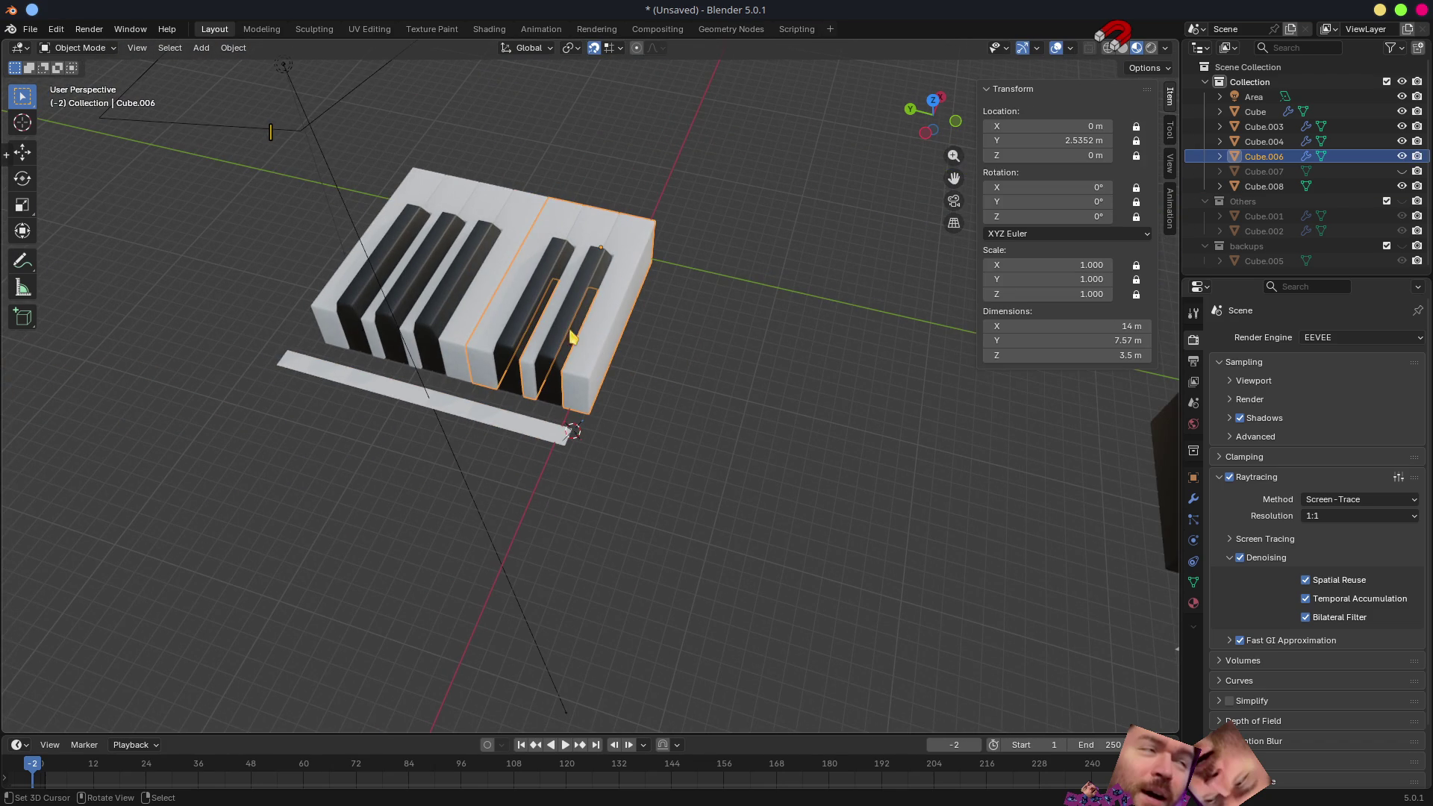
- Apply the Mirror modifier on the piano keys object Cube.006
{"action": "left_click", "coordinate": [1194, 498]}
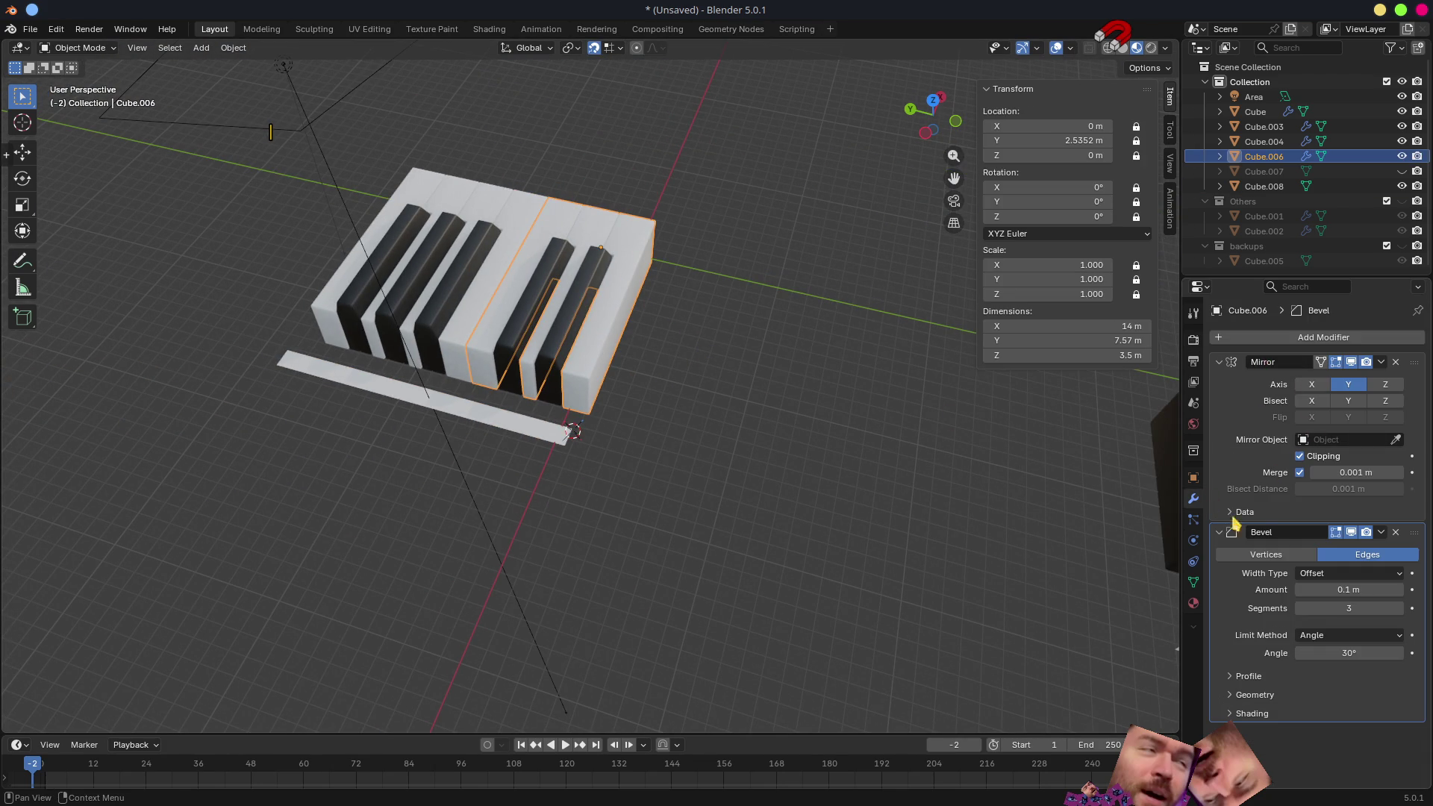
{"action": "left_click", "coordinate": [1385, 364]}
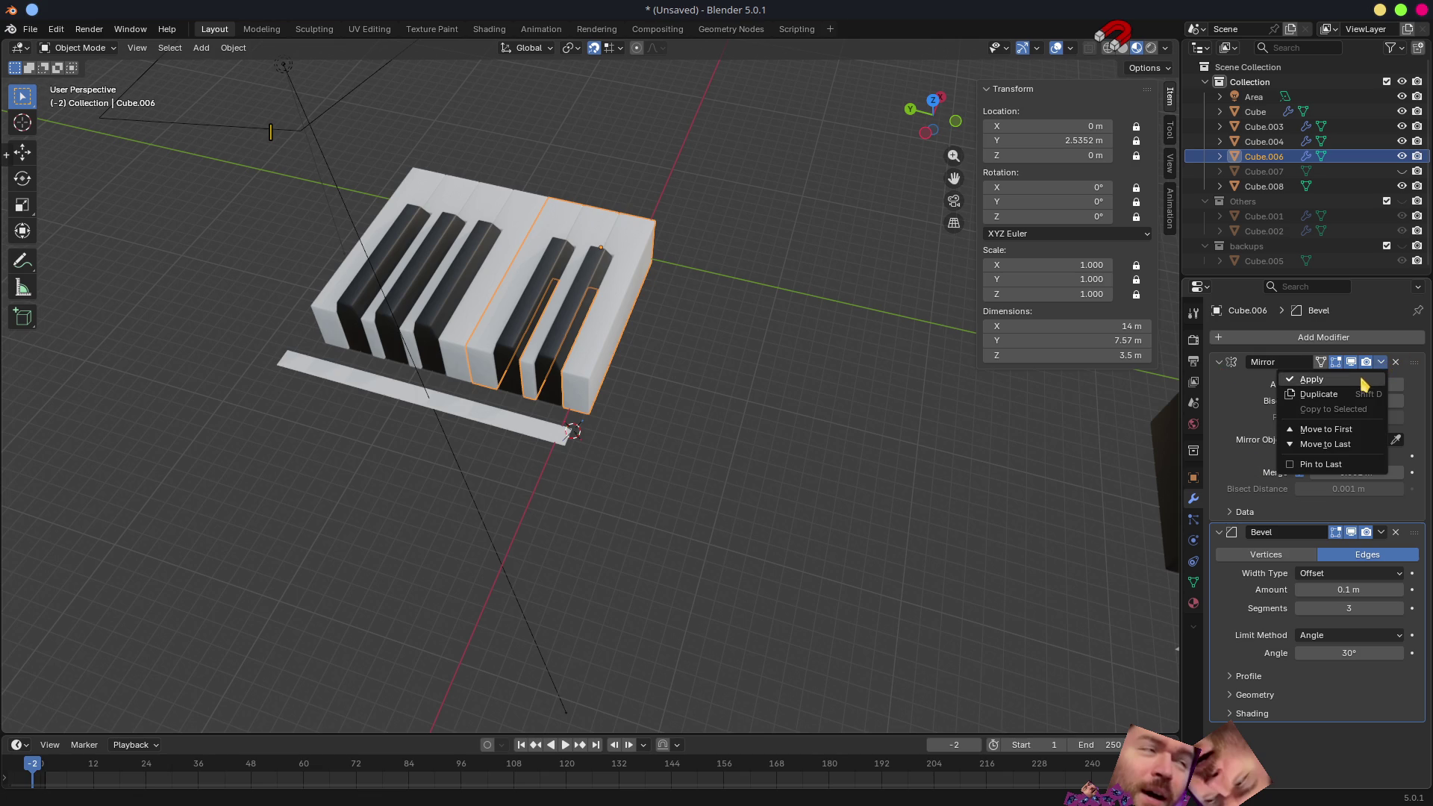
{"action": "left_click", "coordinate": [1312, 379]}
- Separate the keys By Loose Parts into Cube.009 and Cube.010 and select the separated key
{"action": "key", "text": "Tab"}
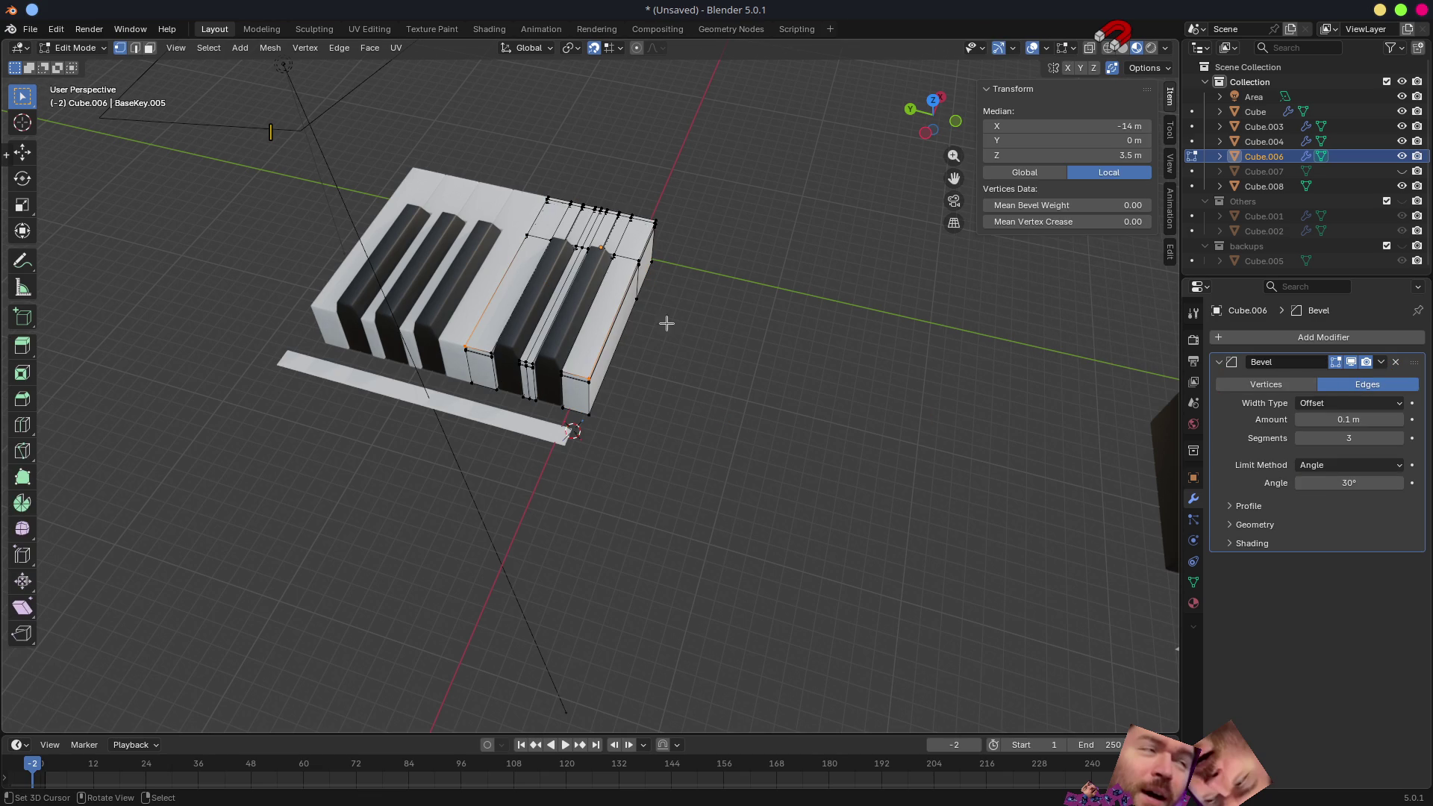
{"action": "key", "text": "a"}
{"action": "key", "text": "p"}
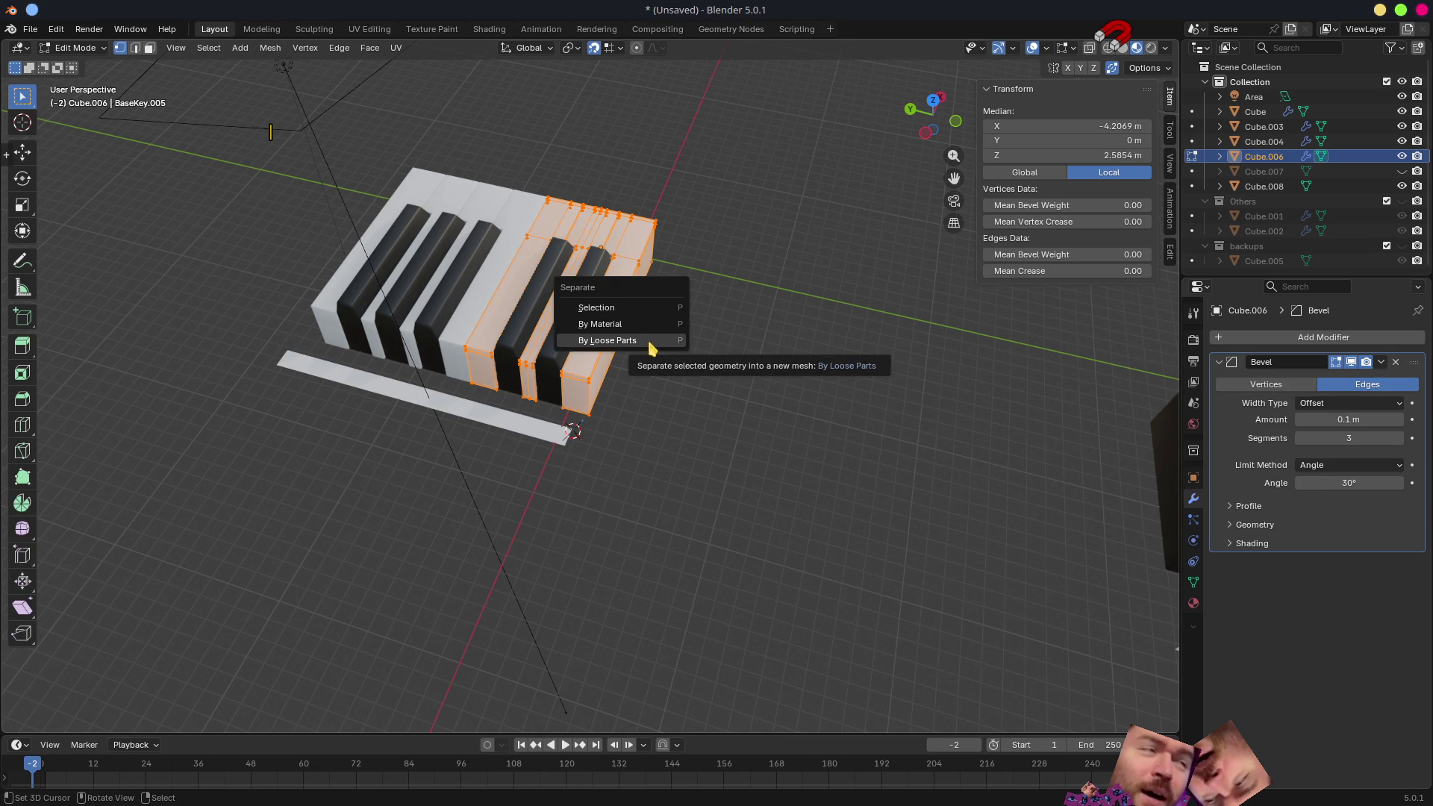
{"action": "left_click", "coordinate": [653, 341]}
{"action": "key", "text": "Tab"}
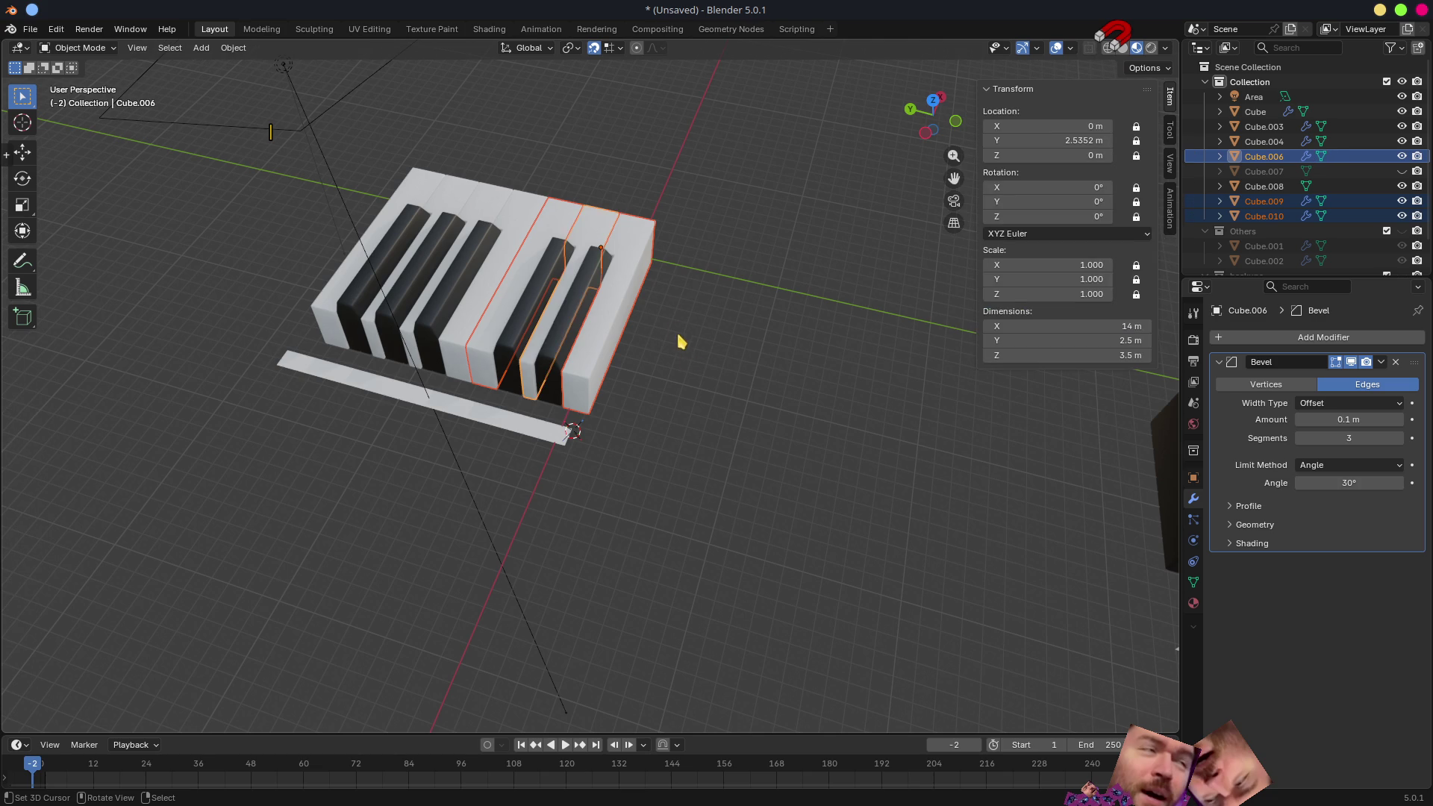
{"action": "left_click", "coordinate": [624, 242]}
{"action": "left_click", "coordinate": [569, 224]}
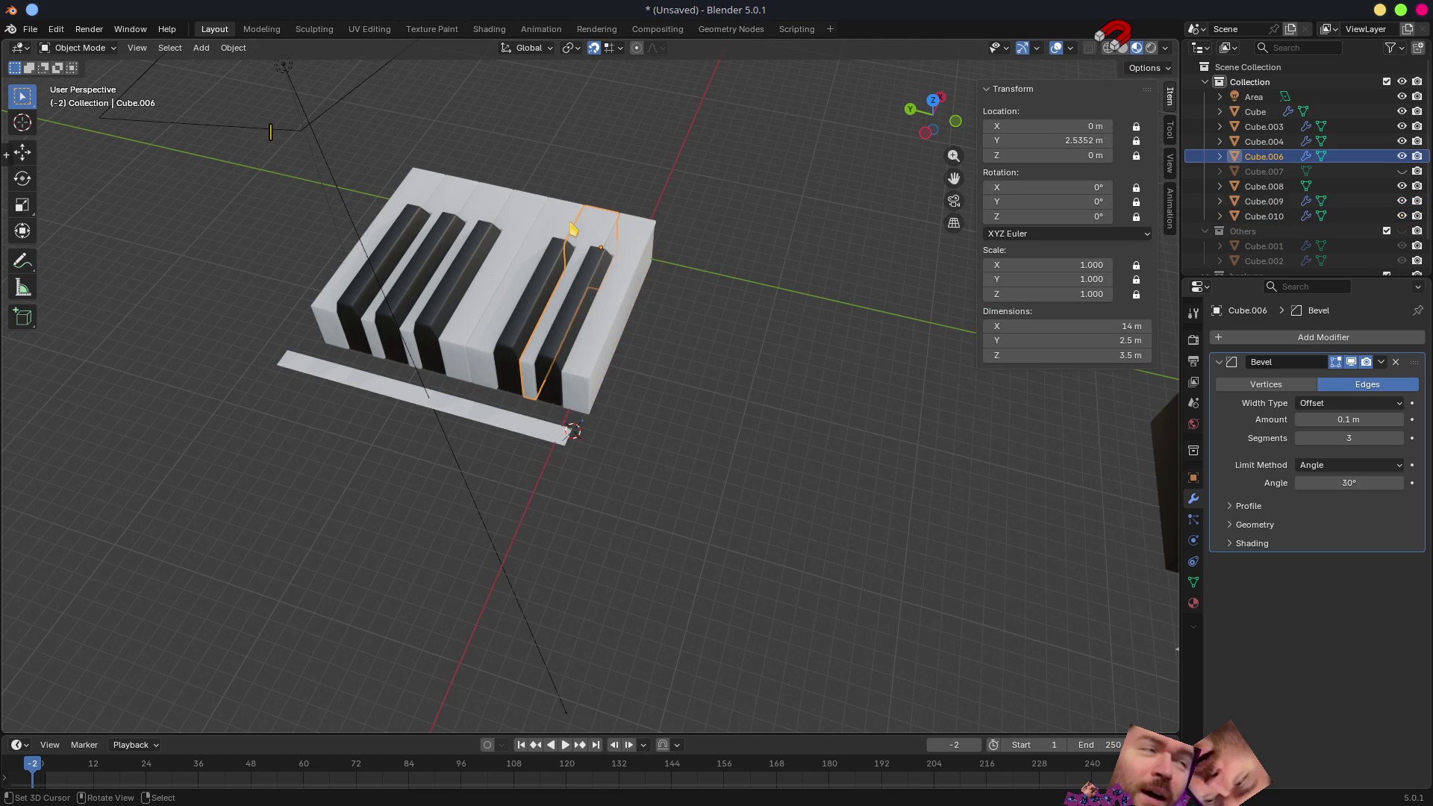
- Snap the 3D cursor to the strip's corner vertex below the white key
{"action": "left_click", "coordinate": [625, 267]}
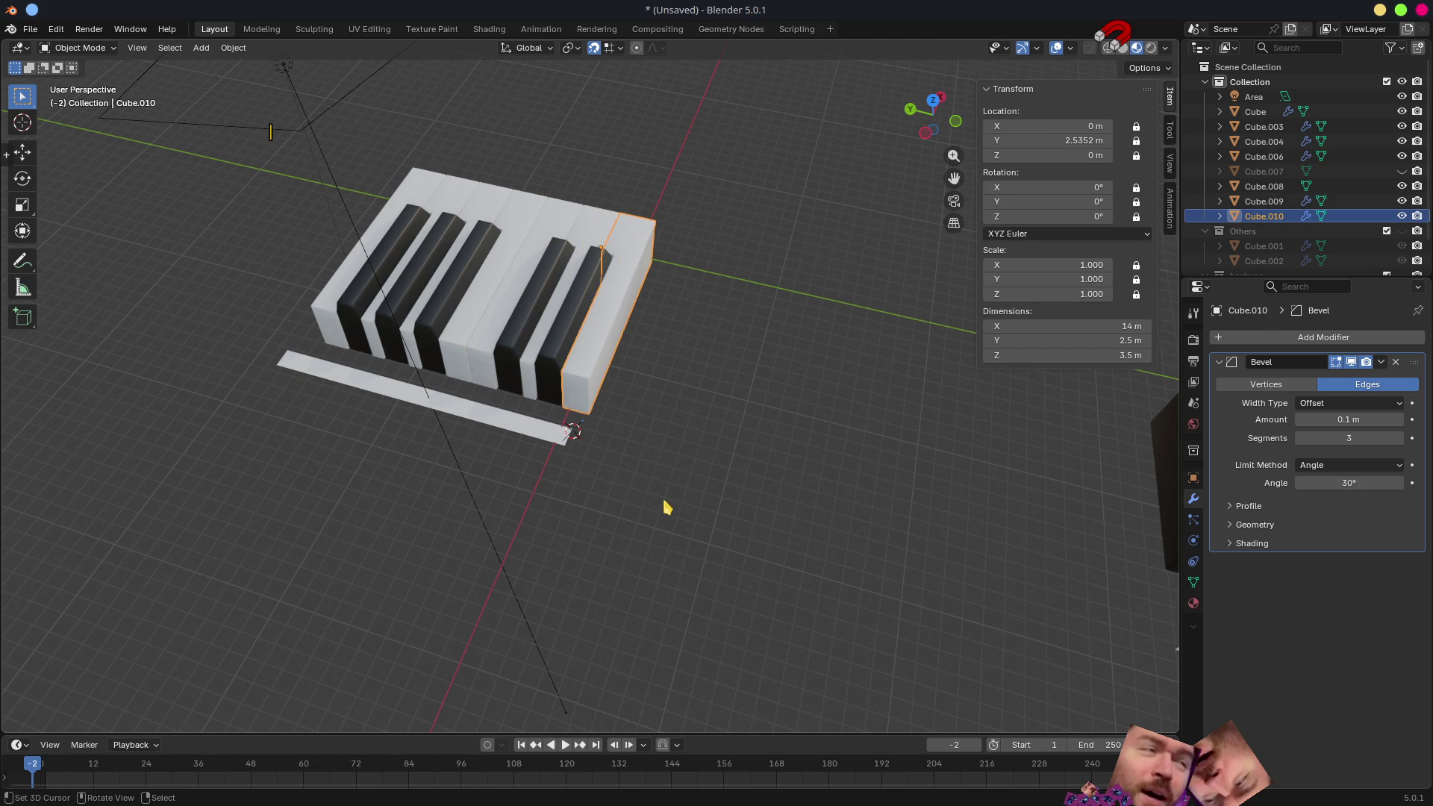
{"action": "scroll", "coordinate": [666, 503], "scroll_direction": "up", "scroll_amount": 2}
{"action": "scroll", "coordinate": [662, 522], "scroll_direction": "up", "scroll_amount": 2}
{"action": "scroll", "coordinate": [697, 510], "scroll_direction": "up", "scroll_amount": 2}
{"action": "scroll", "coordinate": [688, 515], "scroll_direction": "up", "scroll_amount": 2}
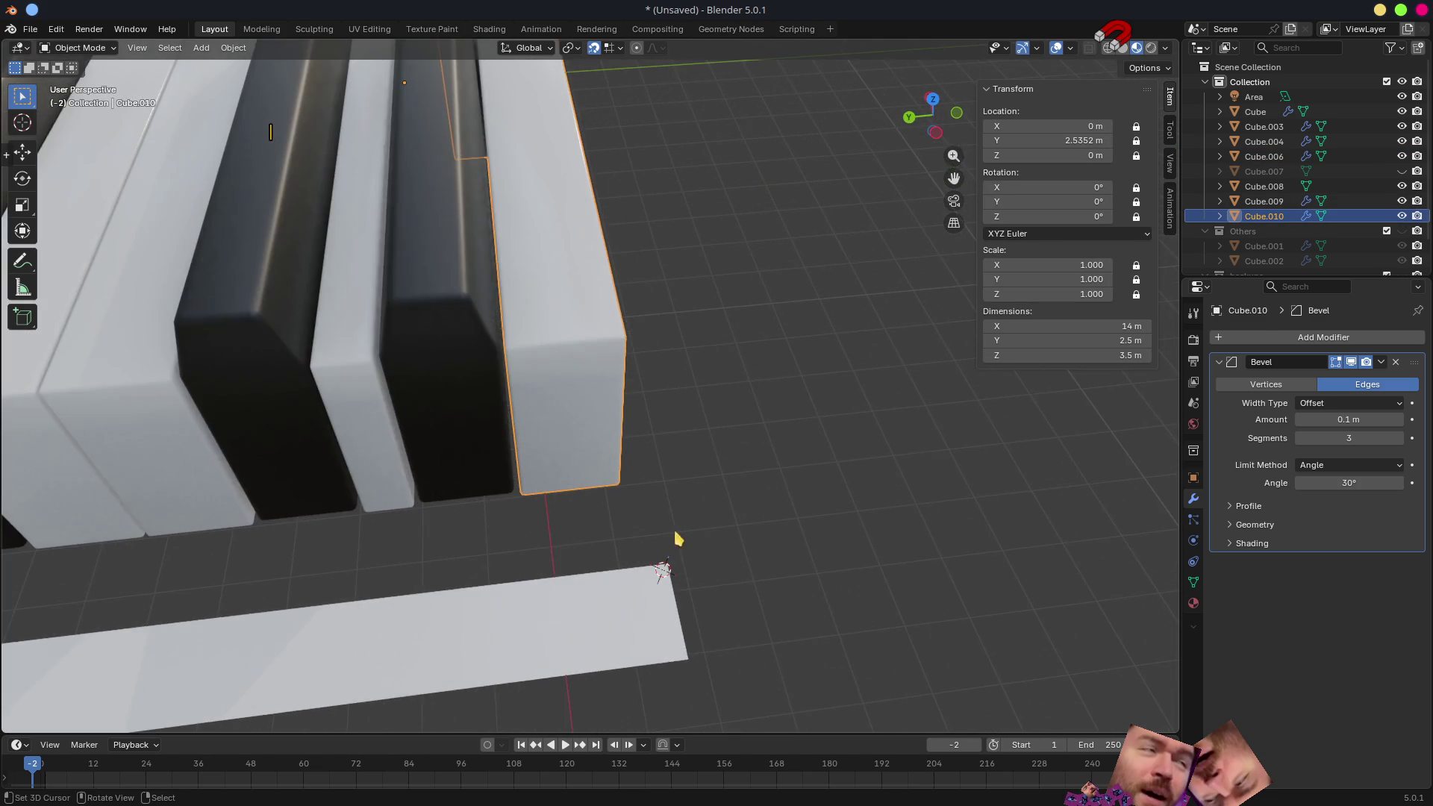
{"action": "scroll", "coordinate": [669, 415], "scroll_direction": "up", "scroll_amount": 2}
{"action": "scroll", "coordinate": [649, 426], "scroll_direction": "up", "scroll_amount": 1}
{"action": "left_click", "coordinate": [624, 437]}
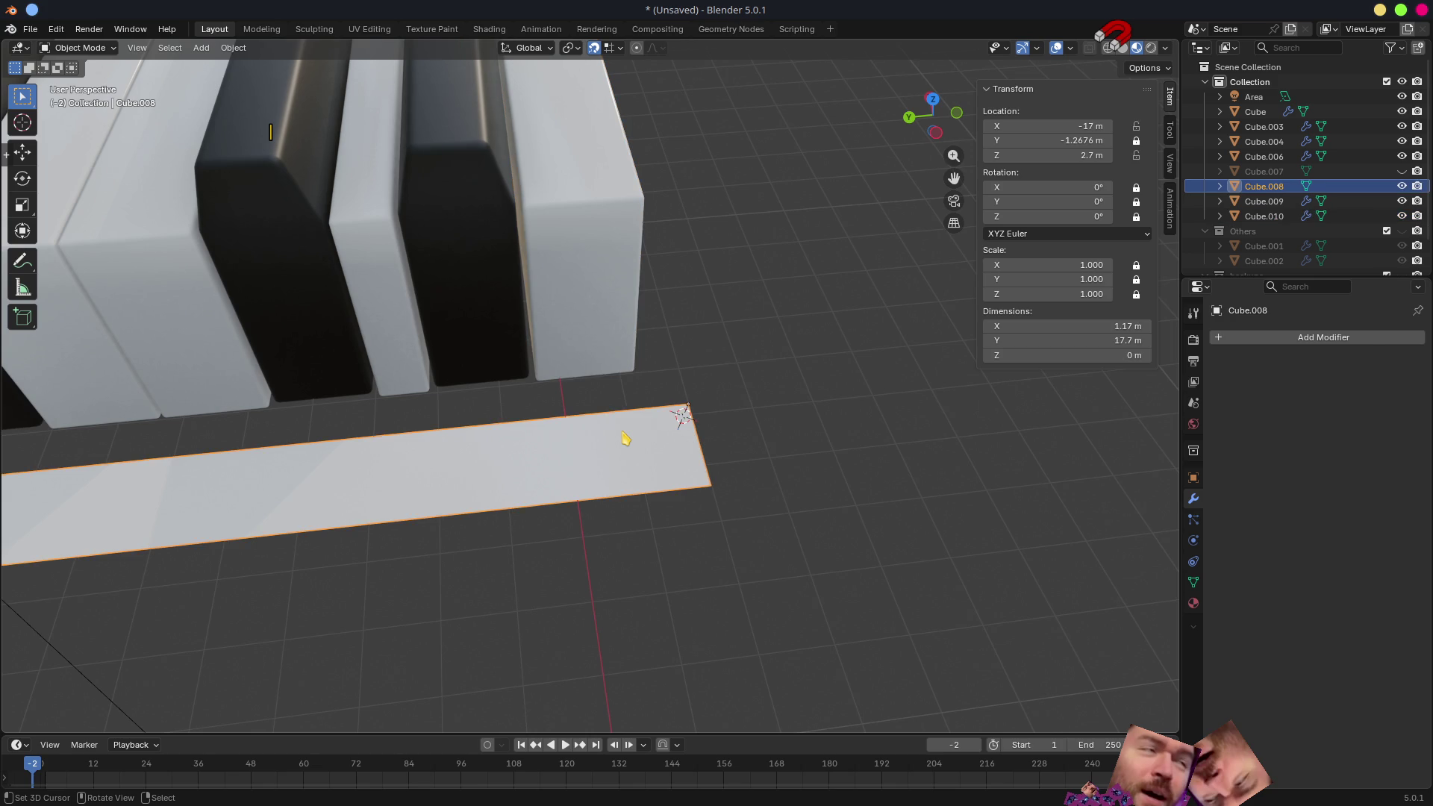
{"action": "key", "text": "Tab"}
{"action": "middle_click_drag", "start_coordinate": [623, 425], "coordinate": [557, 276]}
{"action": "left_click", "coordinate": [557, 275]}
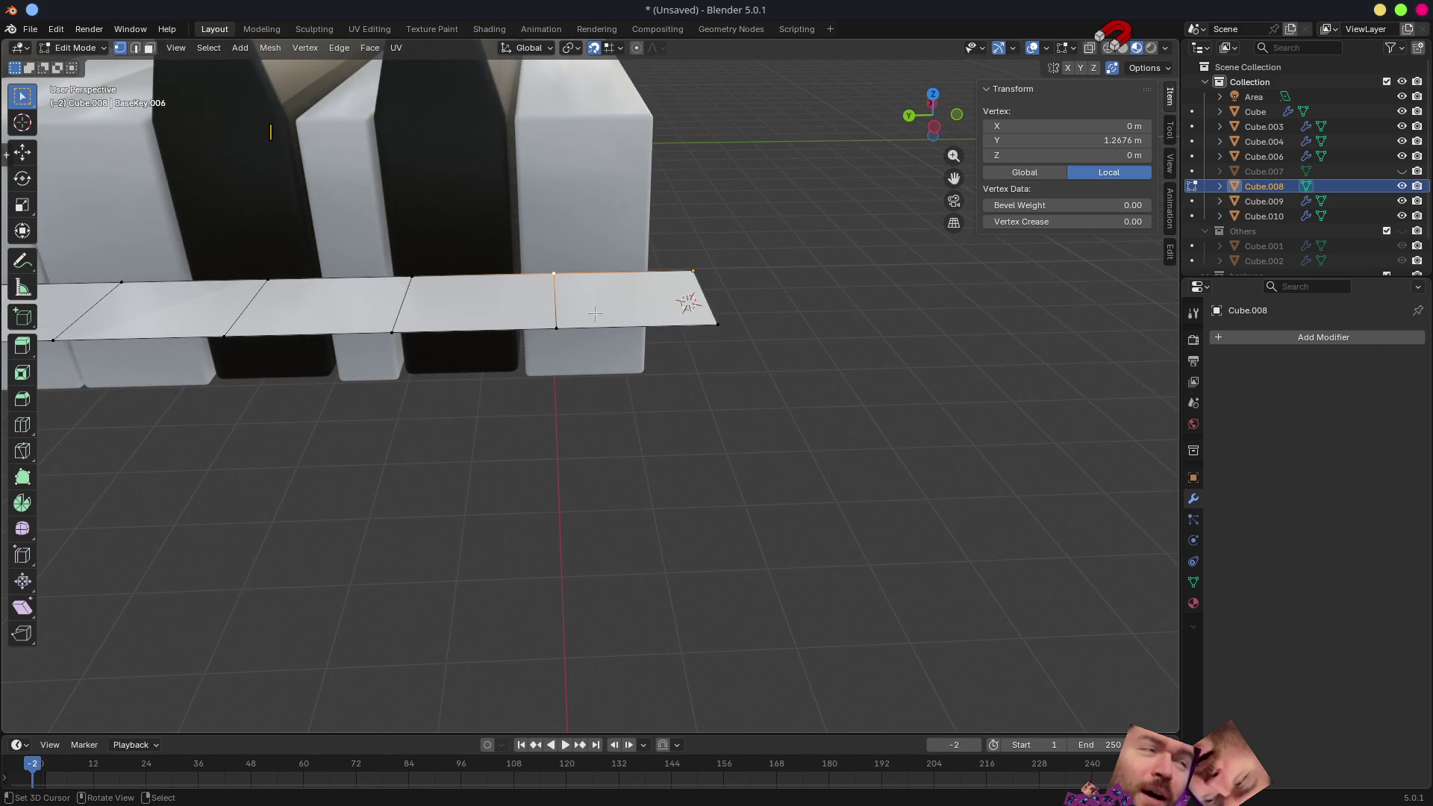
{"action": "key", "text": "shift+s"}
{"action": "left_click", "coordinate": [604, 422]}
{"action": "key", "text": "Tab"}
- Set the separated white key Cube.010's origin to the 3D cursor at X −17 m, Z 2.7 m
{"action": "left_click", "coordinate": [591, 194]}
{"action": "key", "text": "q"}
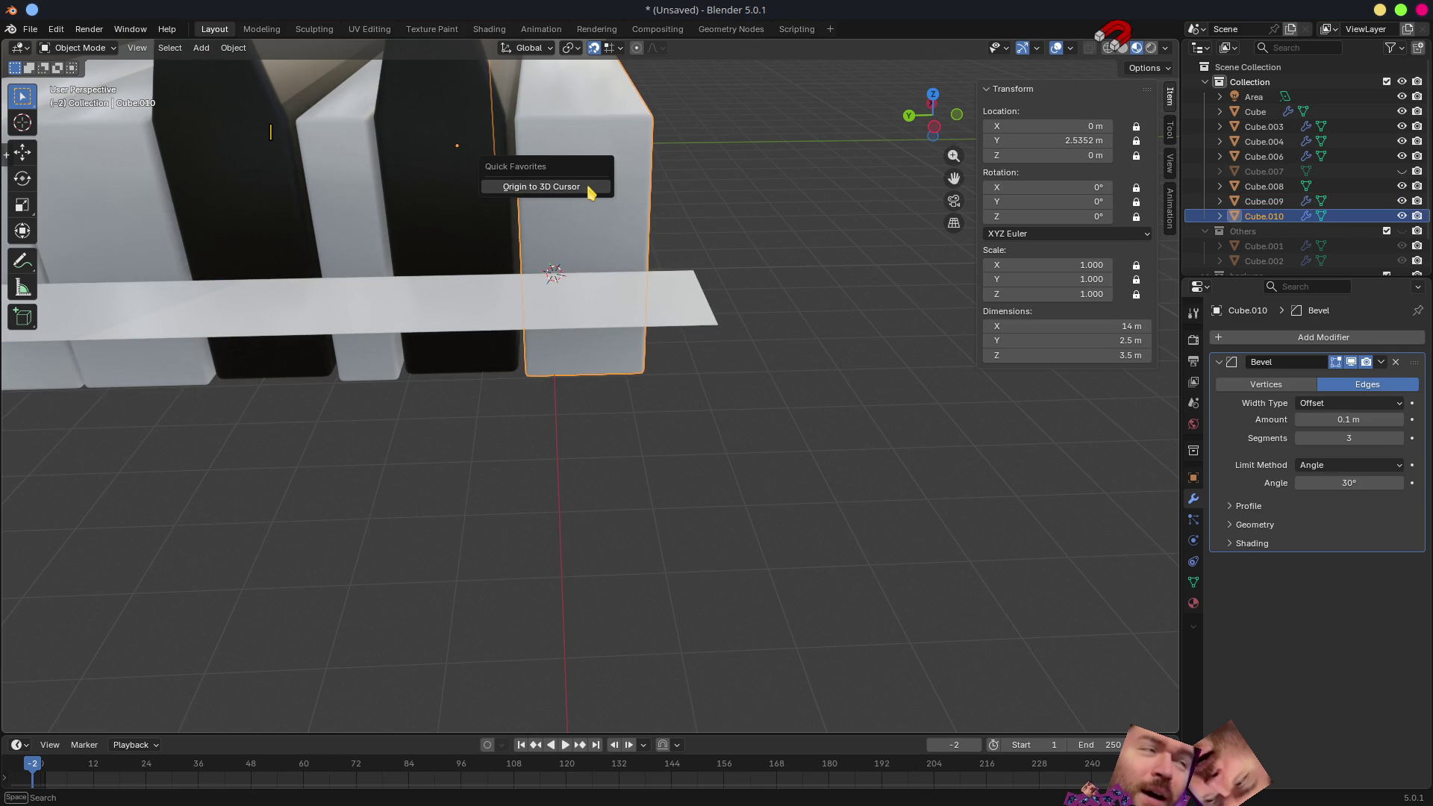
{"action": "left_click", "coordinate": [589, 190]}
{"action": "scroll", "coordinate": [613, 221], "scroll_direction": "down", "scroll_amount": 5}
{"action": "mouse_move", "coordinate": [851, 369]}
{"action": "middle_mouse_down"}
{"action": "mouse_move", "coordinate": [907, 421]}
{"action": "mouse_move", "coordinate": [866, 416]}
{"action": "middle_mouse_up"}
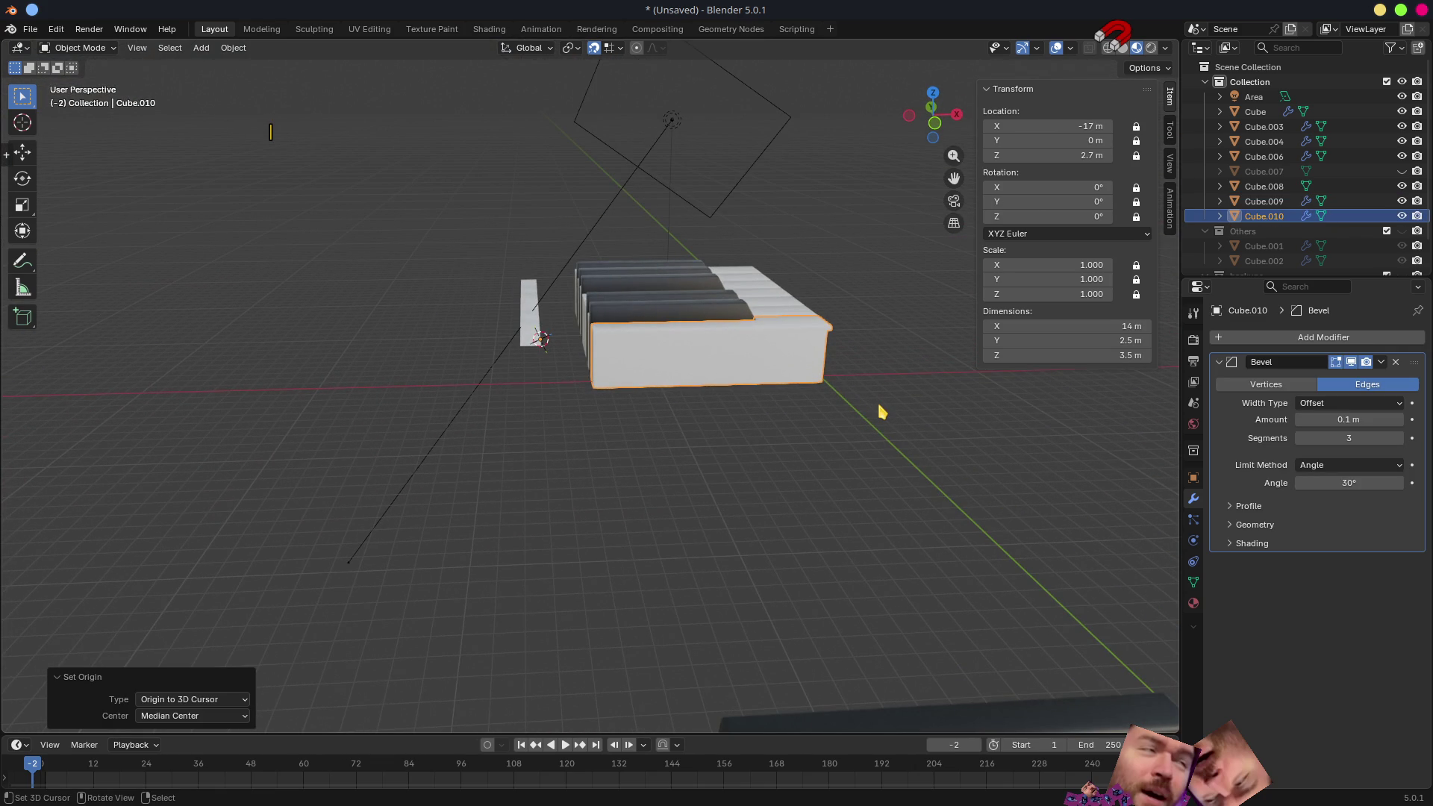
- Unlock Cube.010's Y rotation after a cancelled R Y attempt, leaving the key unrotated
{"action": "key", "text": "r"}
{"action": "key", "text": "y"}
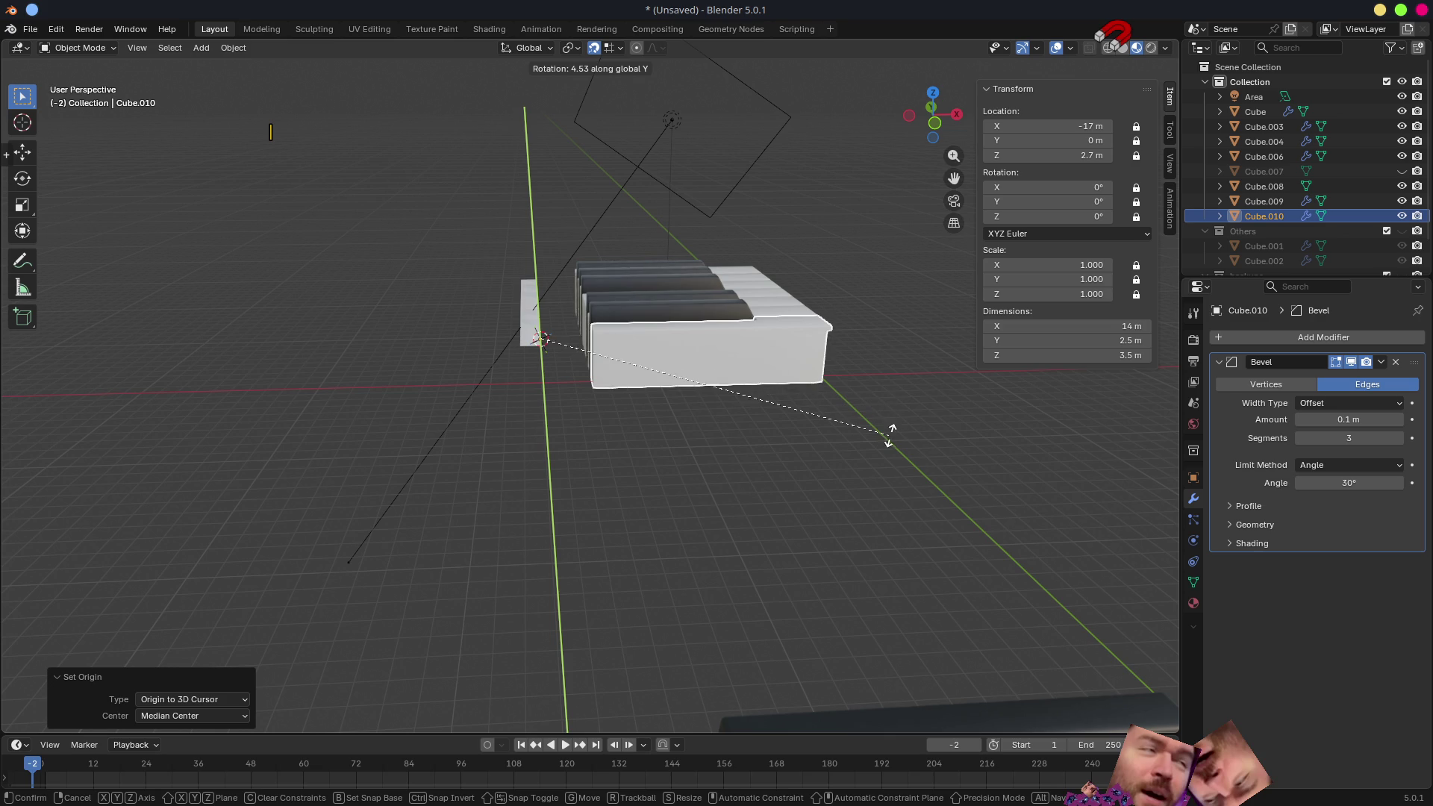
{"action": "key", "text": "Escape"}
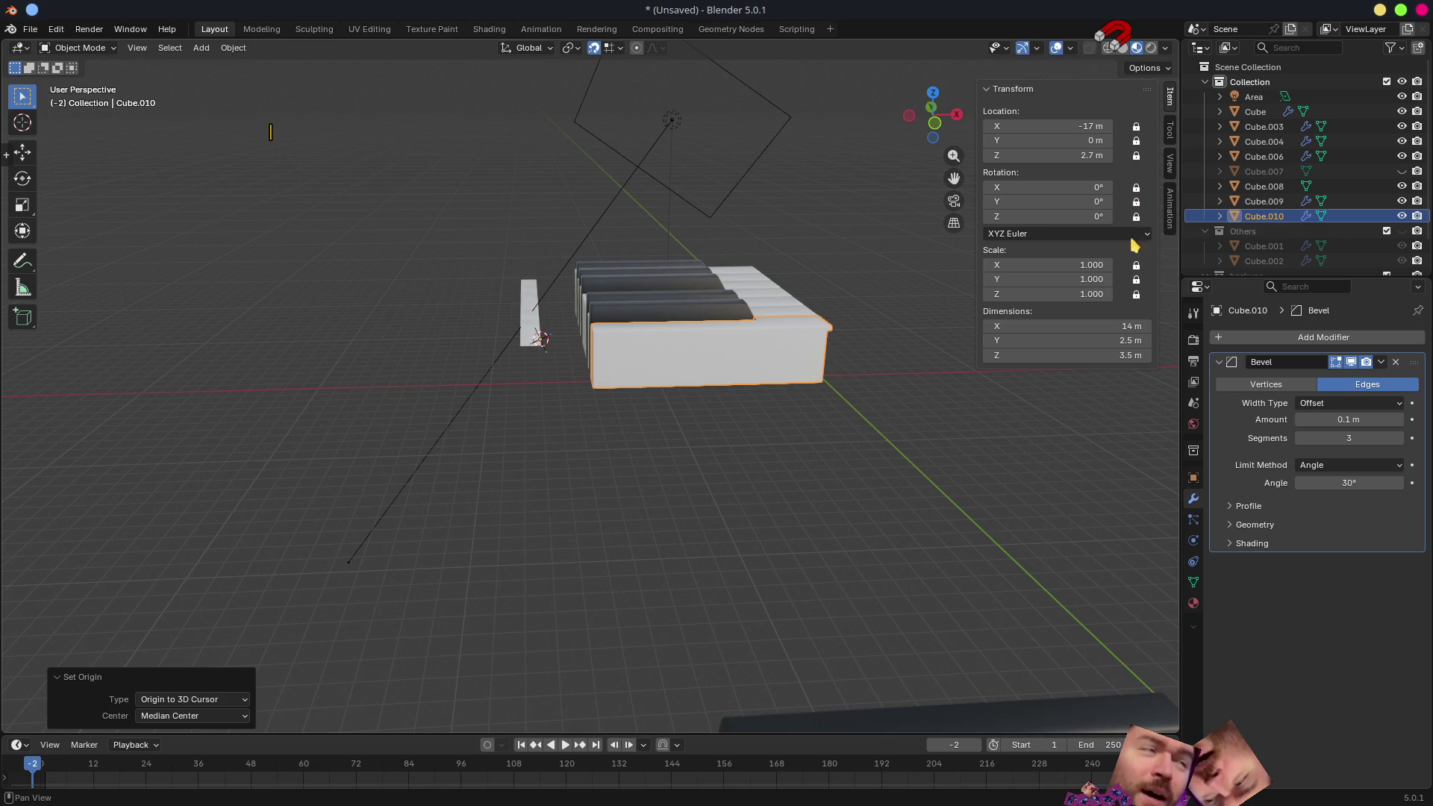
{"action": "left_click", "coordinate": [1135, 201]}
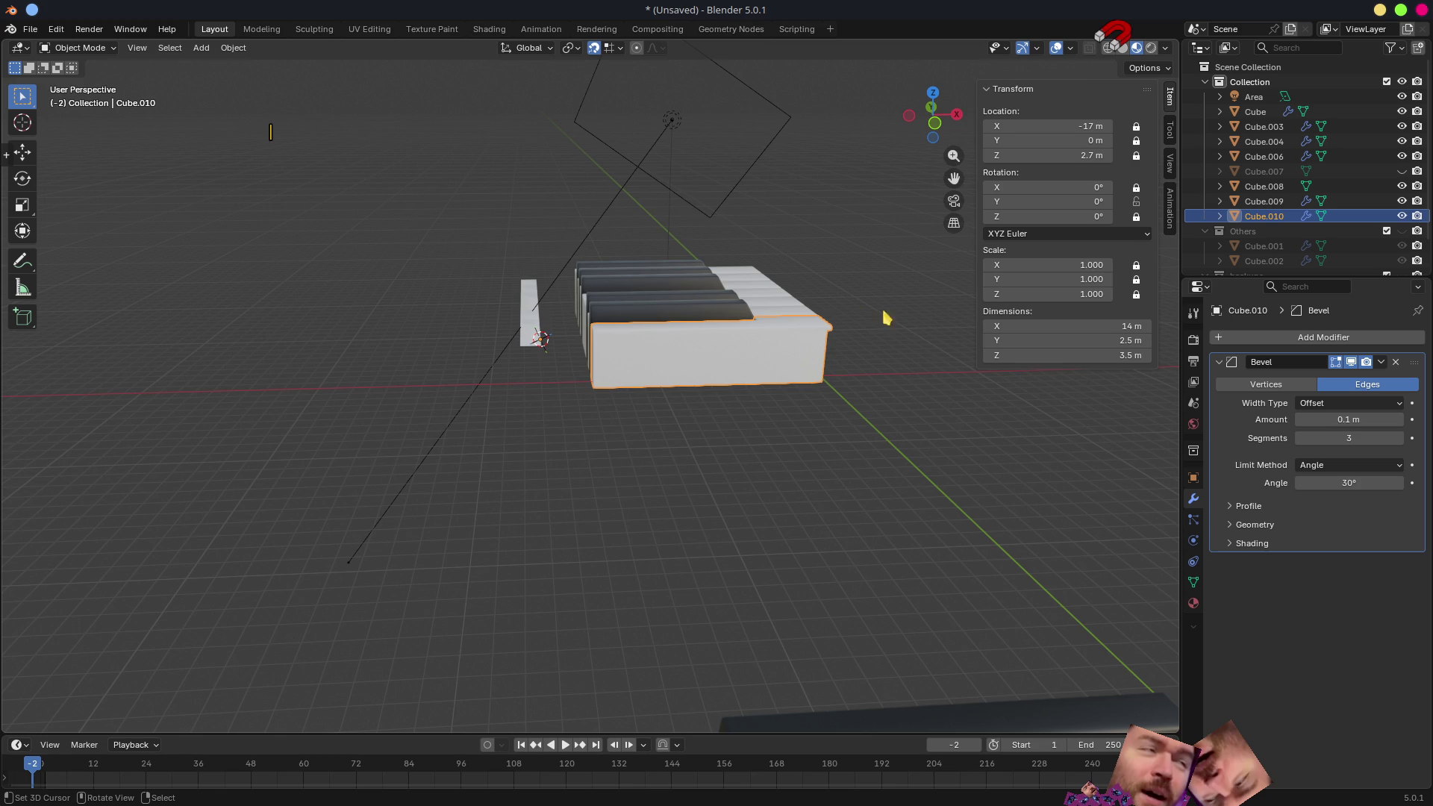
{"action": "key", "text": "r"}
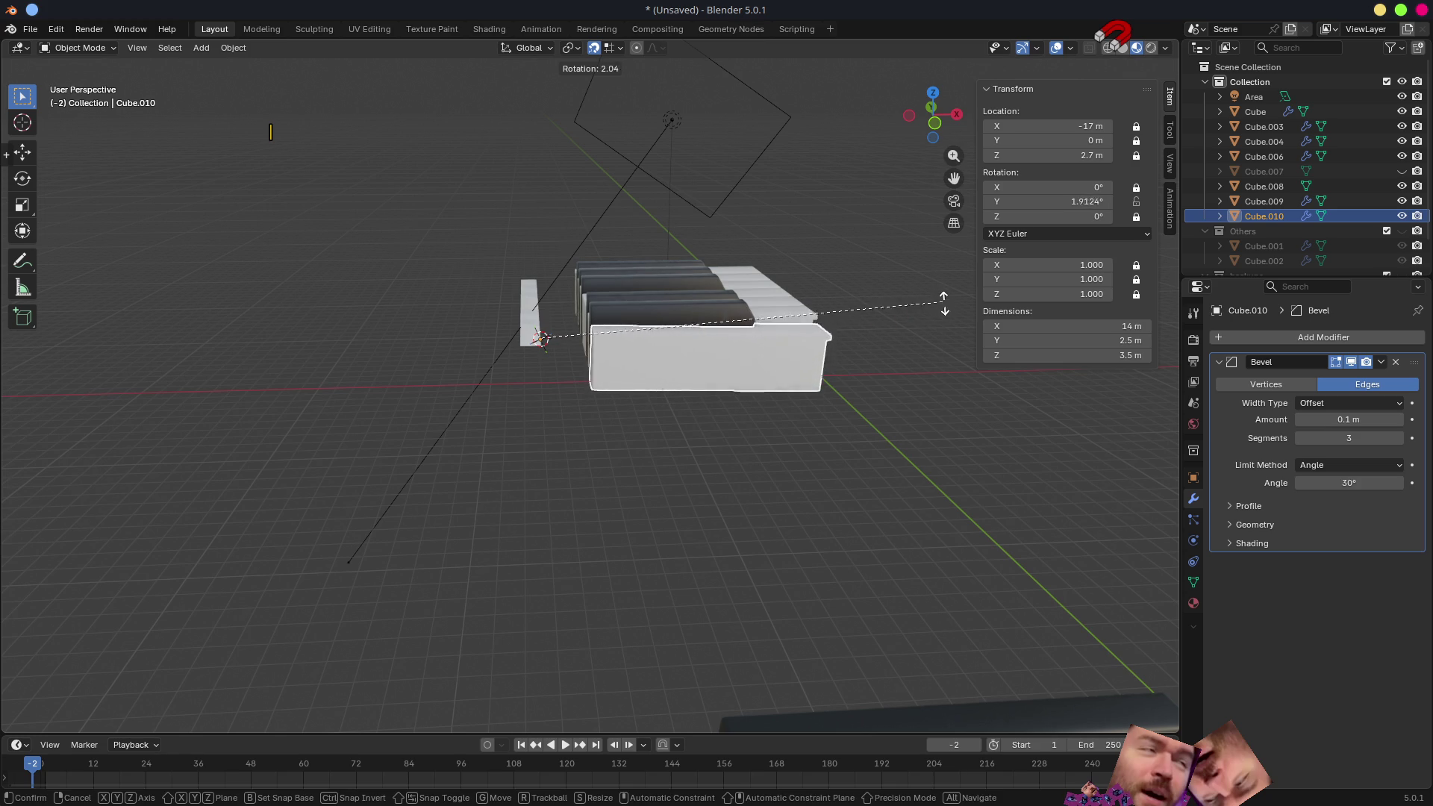
{"action": "key", "text": "Escape"}
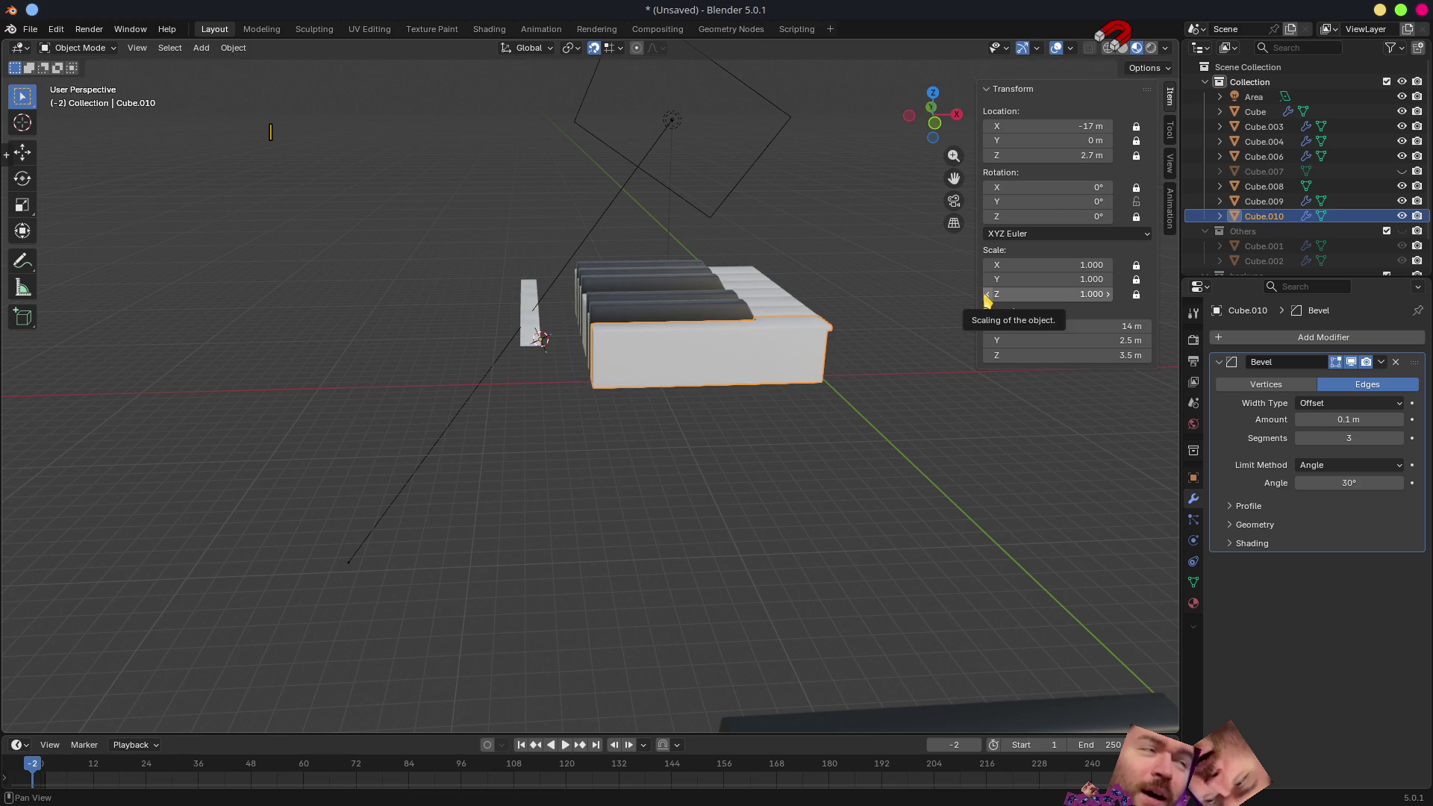
- Test-tilt the key about 9.5° around Y from a side view and cancel, keeping it level
{"action": "middle_click_drag", "start_coordinate": [918, 534], "coordinate": [910, 405]}
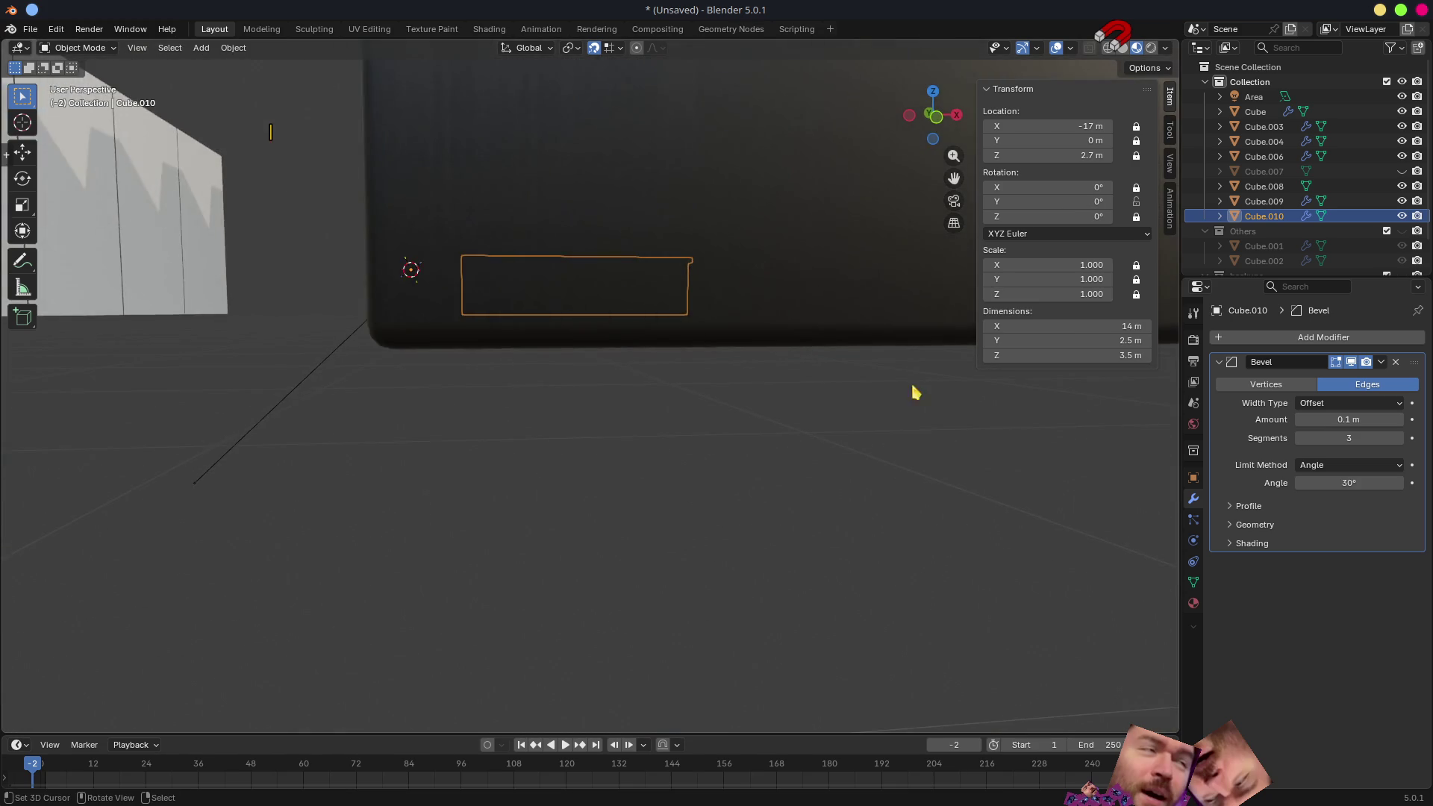
{"action": "middle_click_drag", "start_coordinate": [911, 404], "coordinate": [875, 454]}
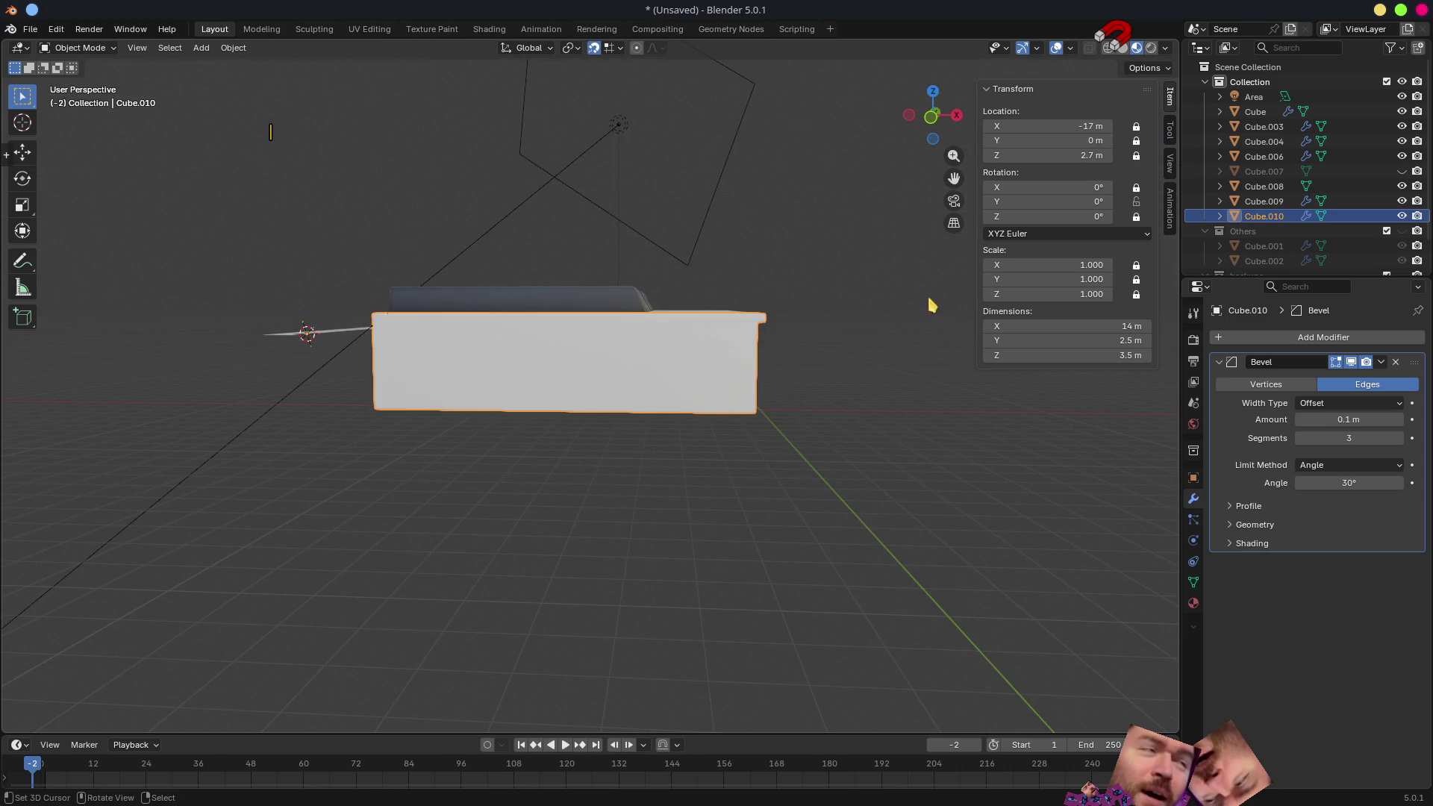
{"action": "key", "text": "r"}
{"action": "key", "text": "y"}
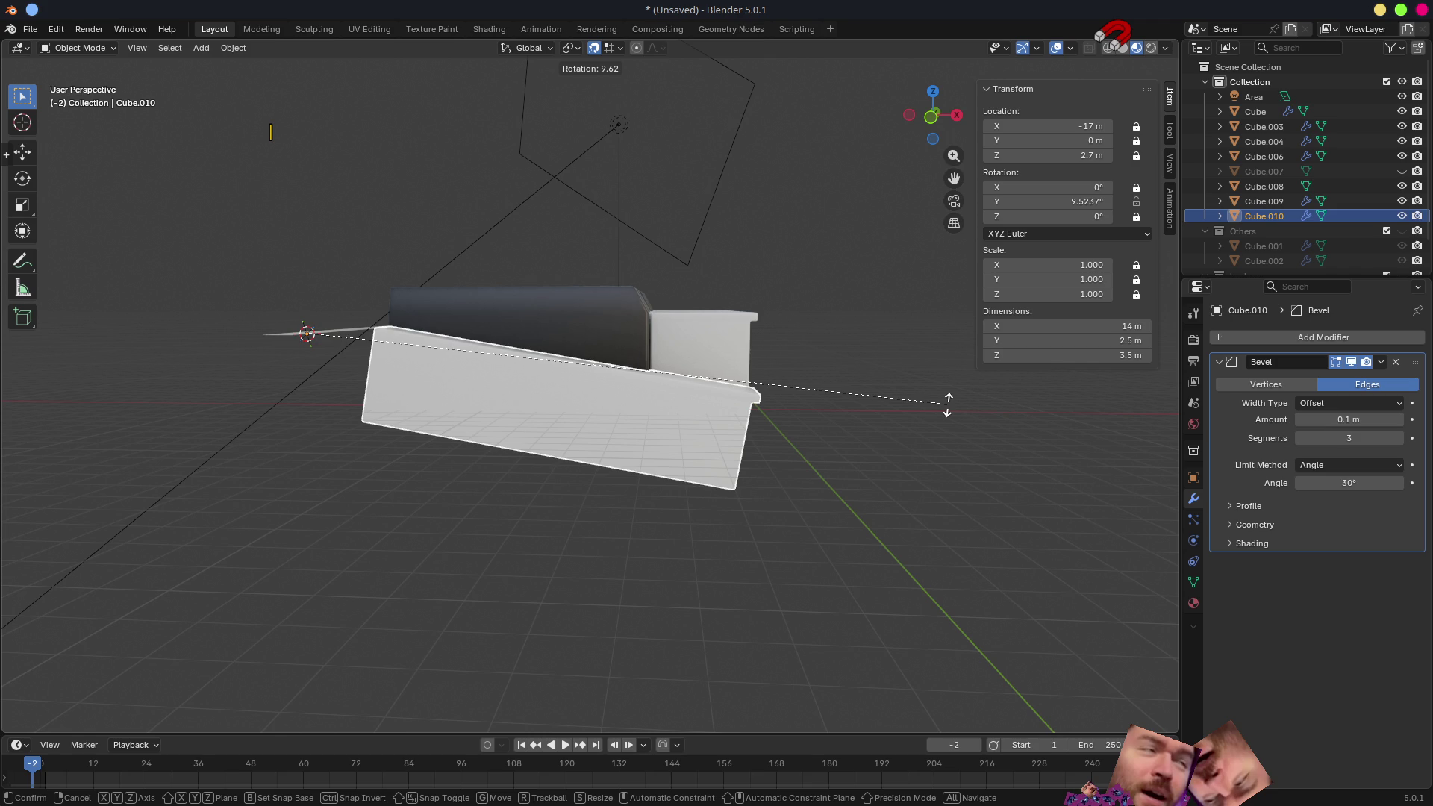
{"action": "key", "text": "Escape"}
{"action": "middle_click_drag", "start_coordinate": [786, 458], "coordinate": [806, 454]}
{"action": "left_click", "coordinate": [1170, 135]}
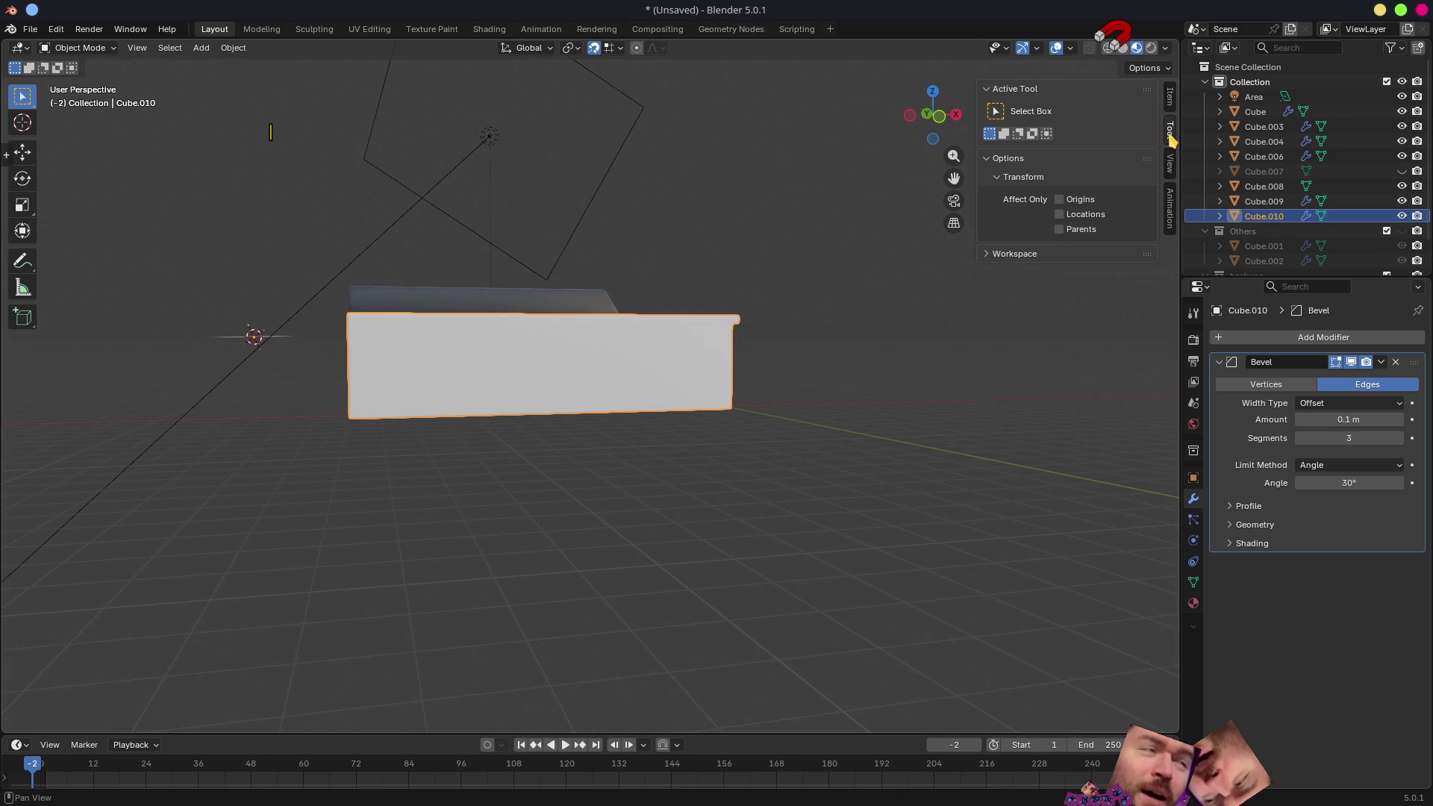
- Enable Affect Only Origins and unlock the key's Z location
{"action": "left_click", "coordinate": [1066, 199]}
{"action": "middle_click_drag", "start_coordinate": [842, 577], "coordinate": [837, 577]}
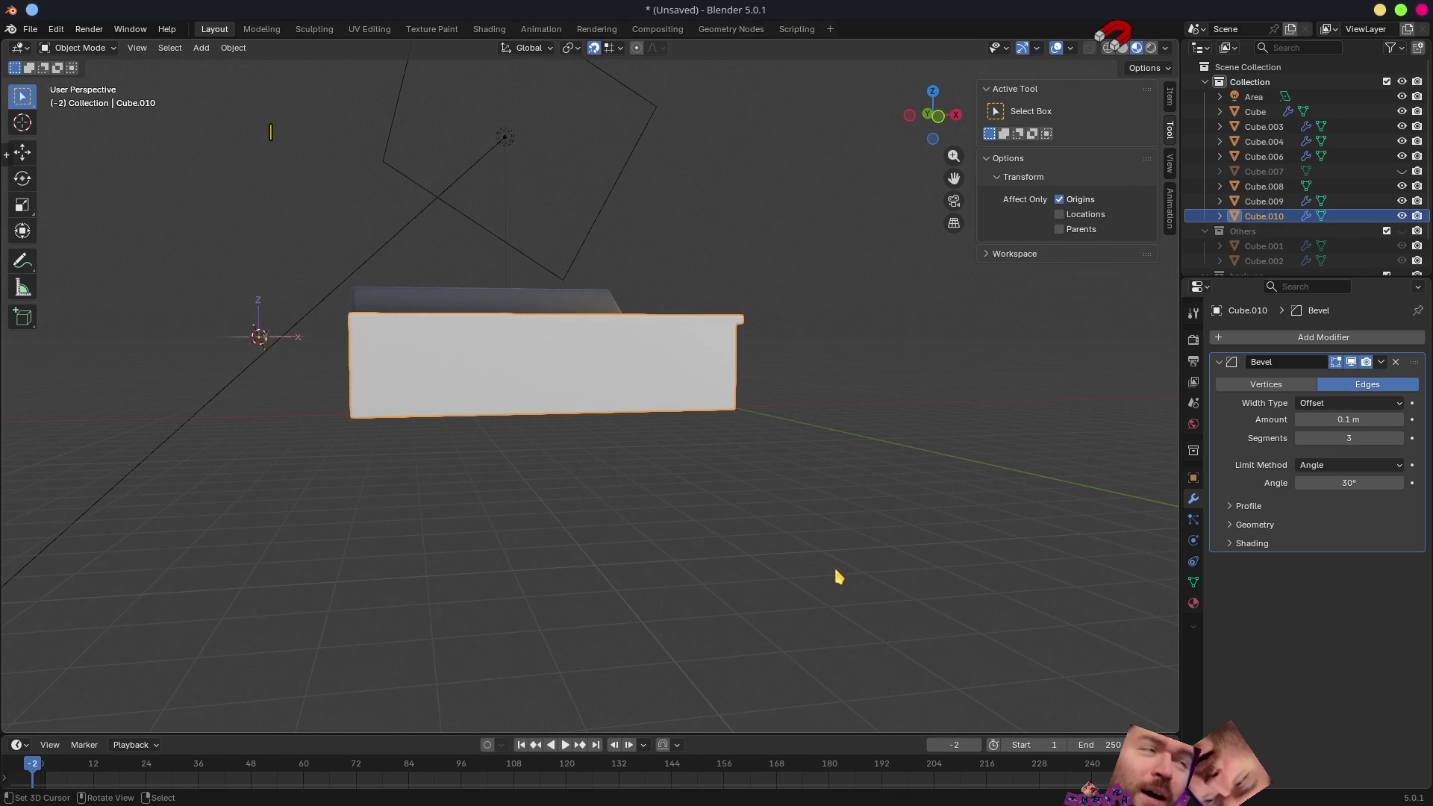
{"action": "key", "text": "g"}
{"action": "key", "text": "z"}
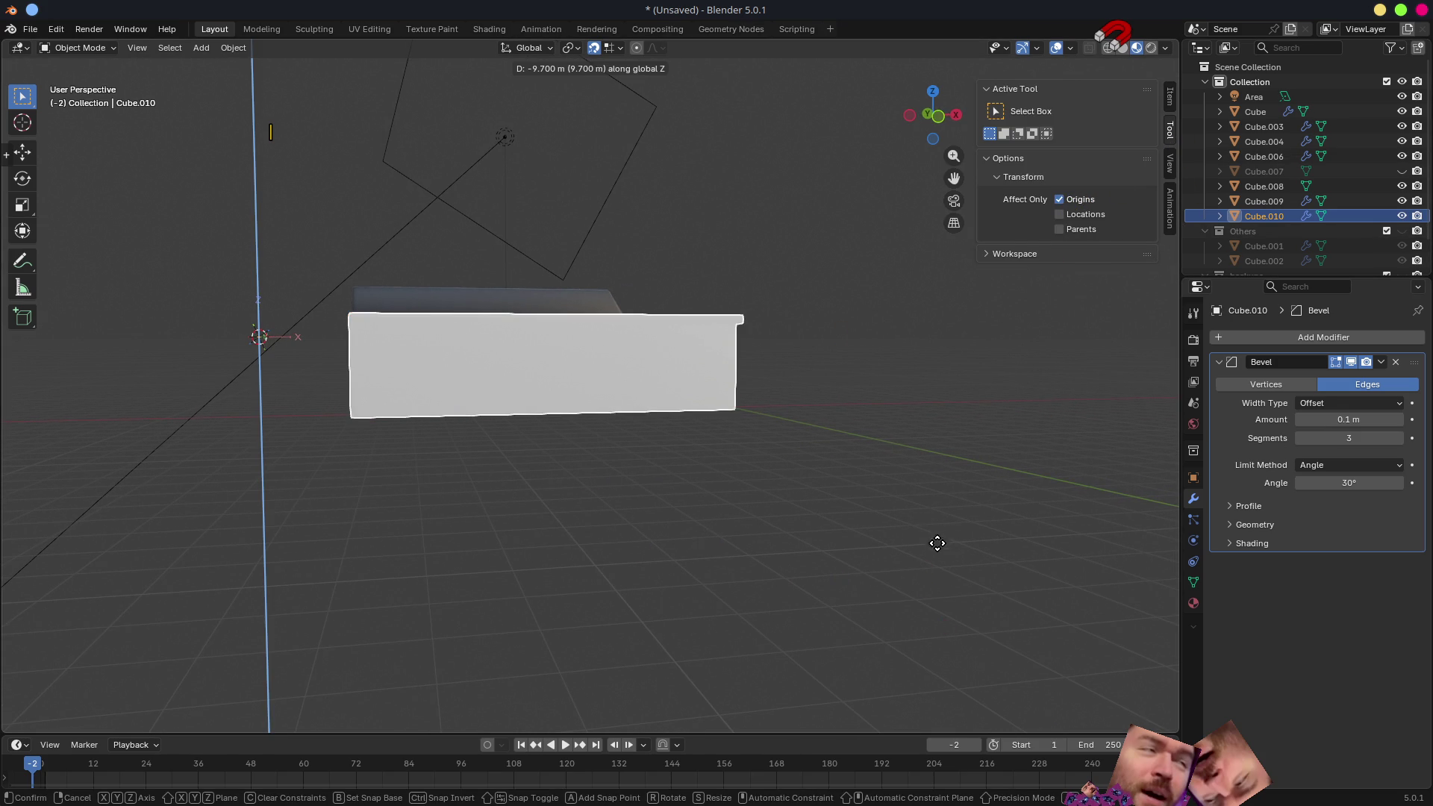
{"action": "right_click", "coordinate": [918, 586]}
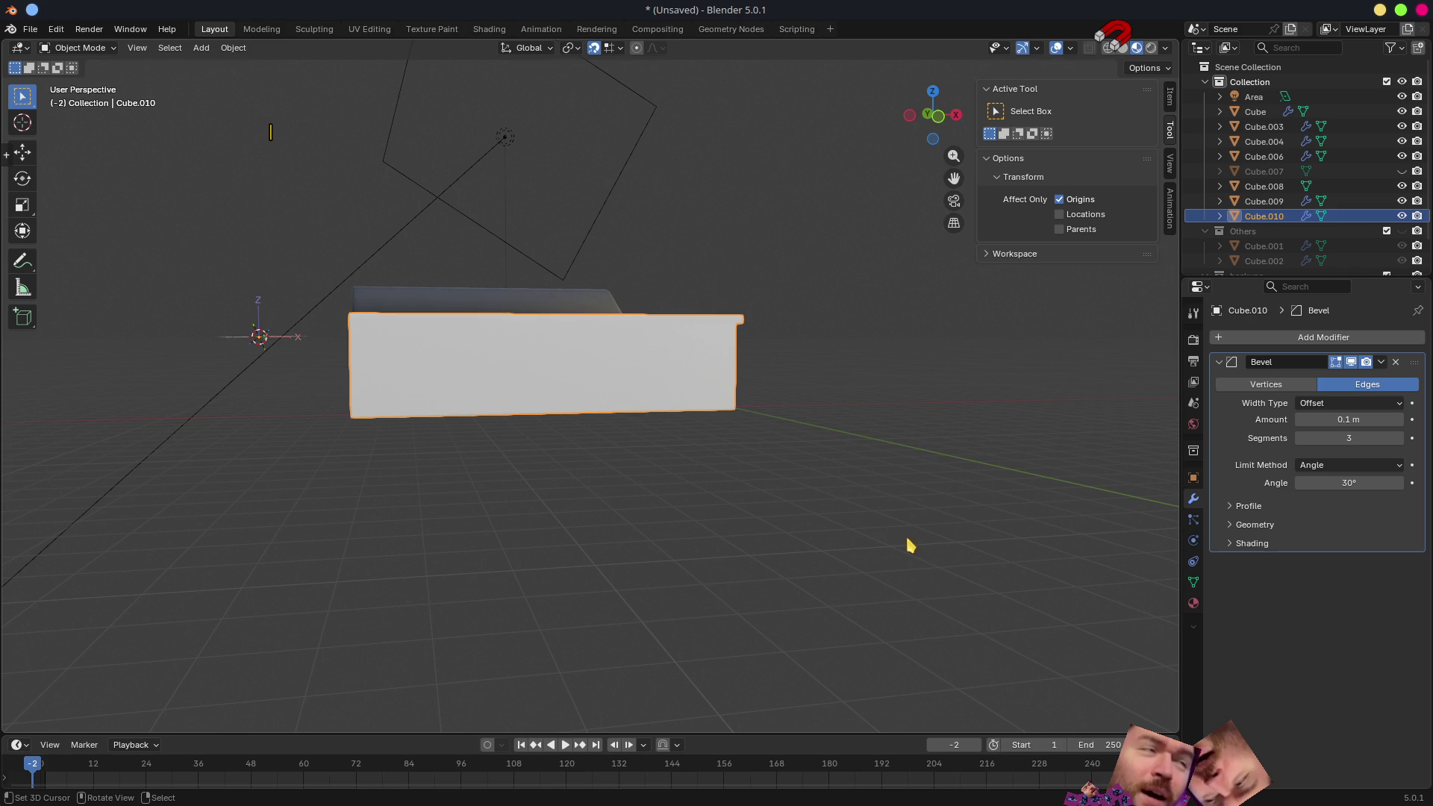
{"action": "left_click", "coordinate": [1170, 112]}
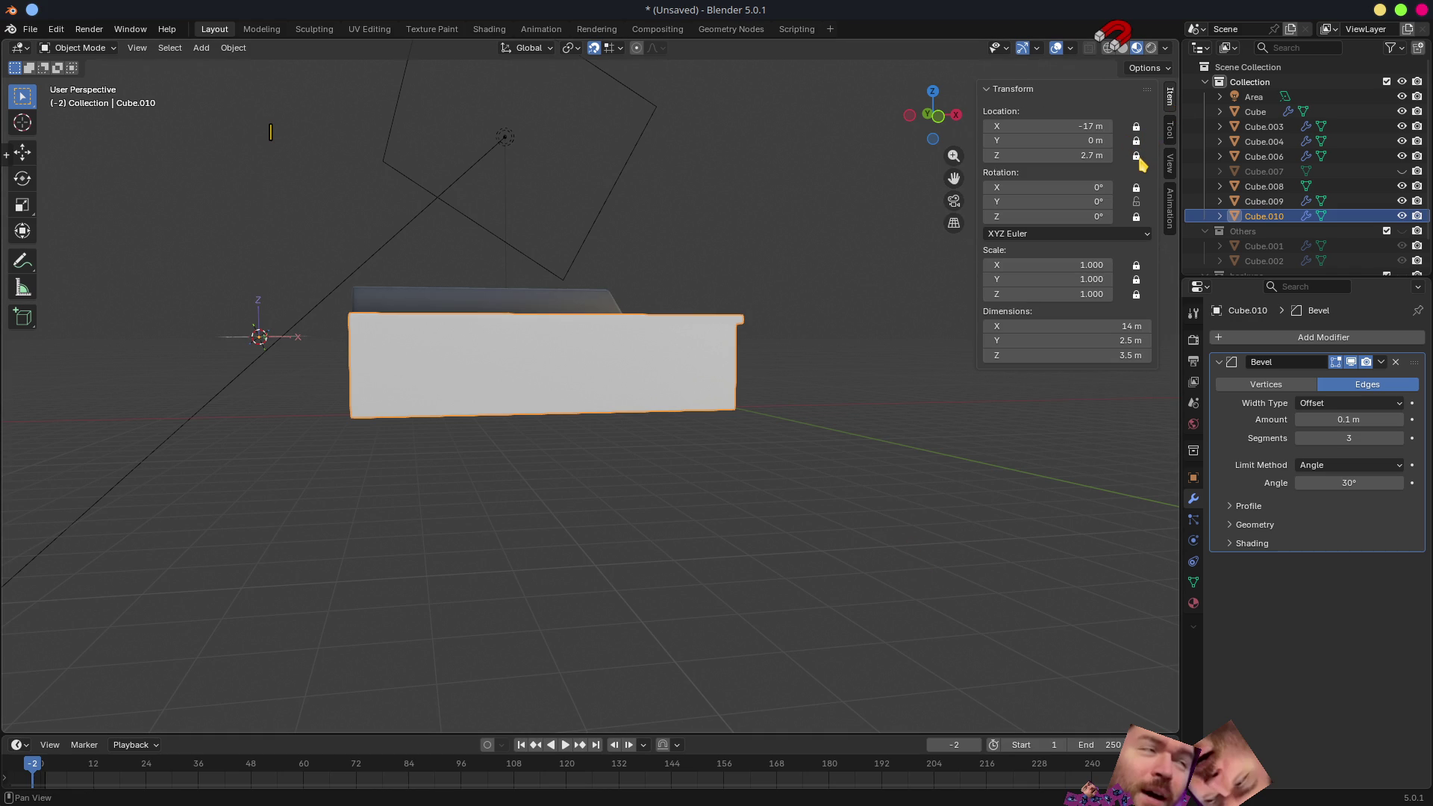
{"action": "left_click", "coordinate": [1136, 156]}
- Lower the key's origin 0.7 m along Z to 2 m and start a test rotation about the new pivot
{"action": "key", "text": "g"}
{"action": "key", "text": "z"}
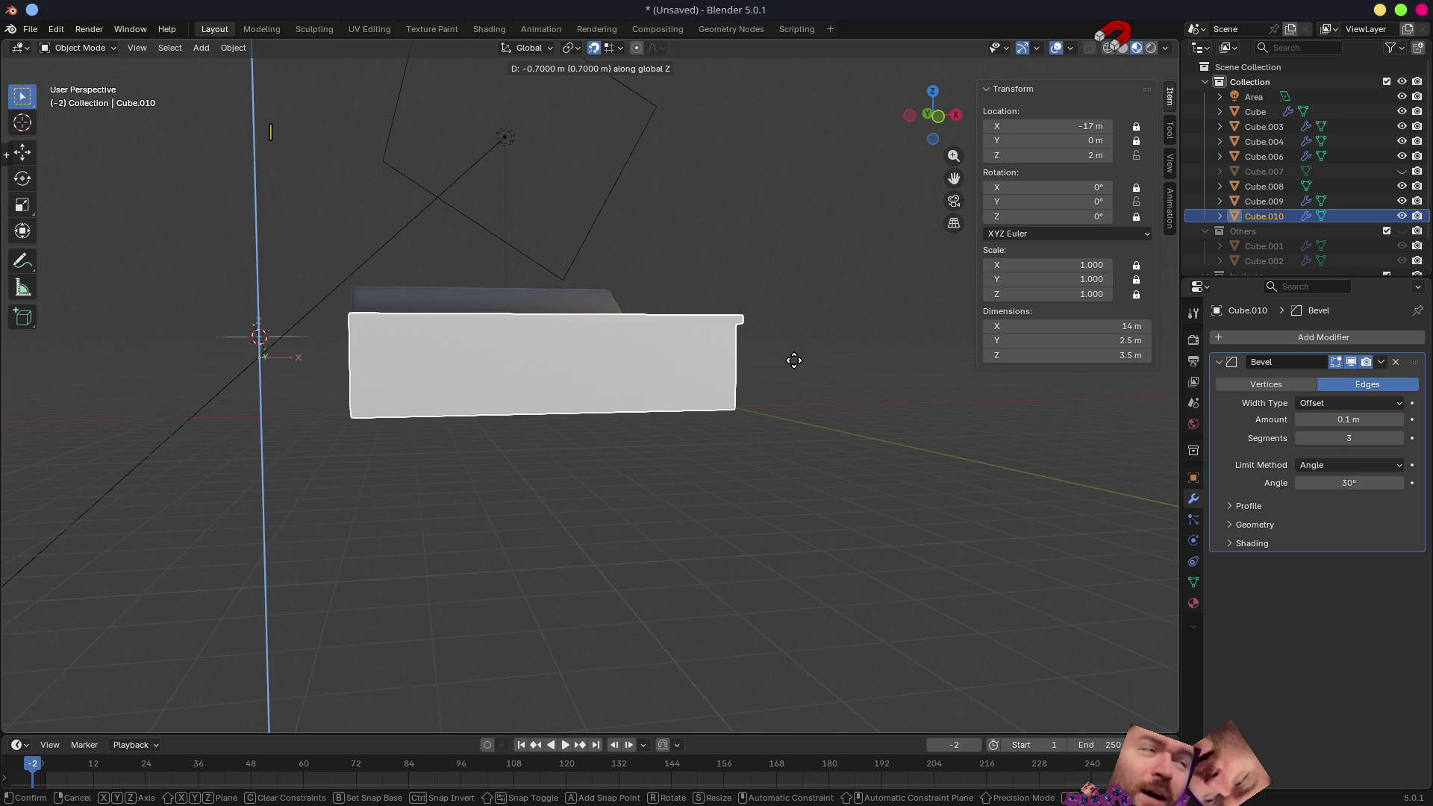
{"action": "left_click", "coordinate": [793, 359]}
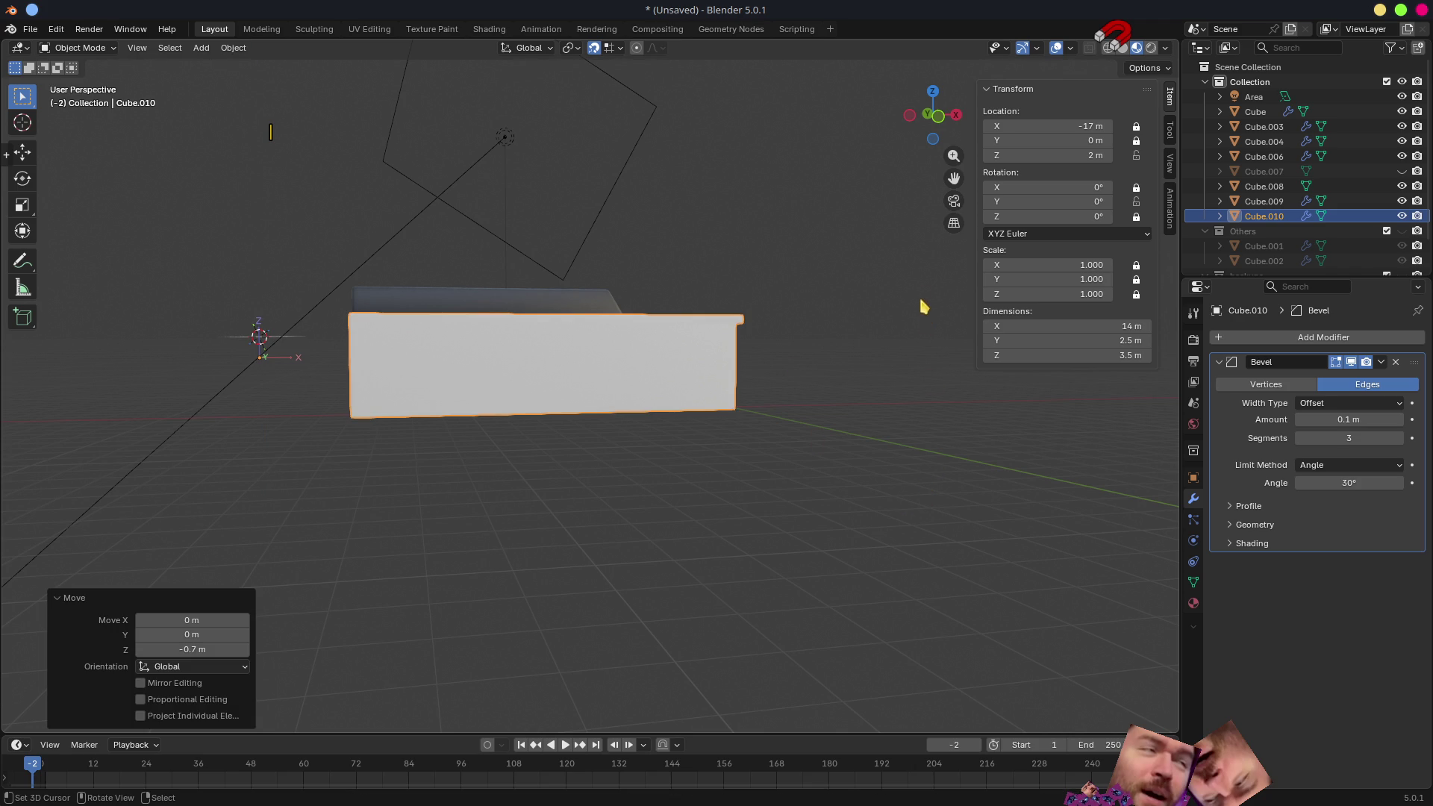
{"action": "key", "text": "s"}
{"action": "key", "text": "Escape"}
{"action": "left_click", "coordinate": [1170, 129]}
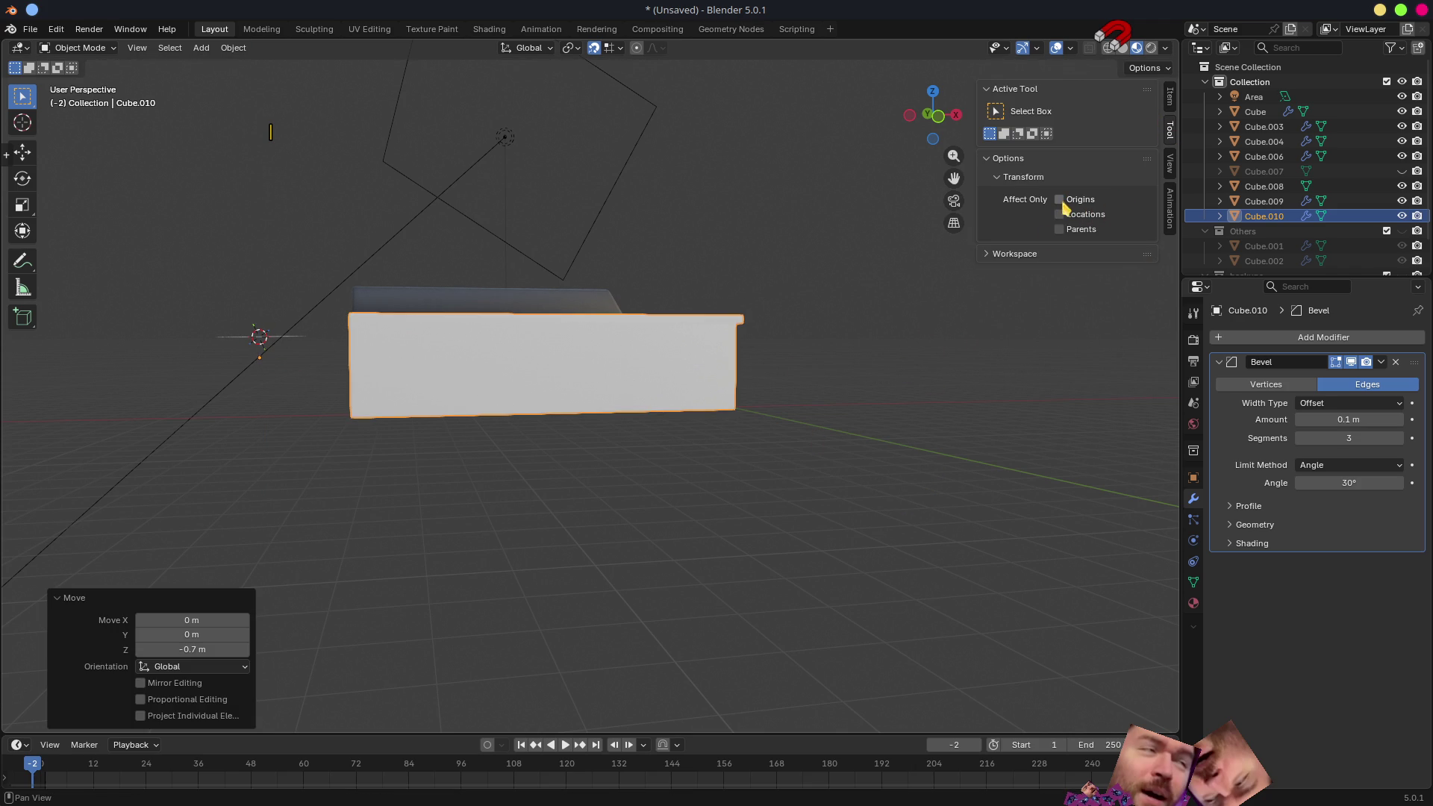
{"action": "key", "text": "r"}
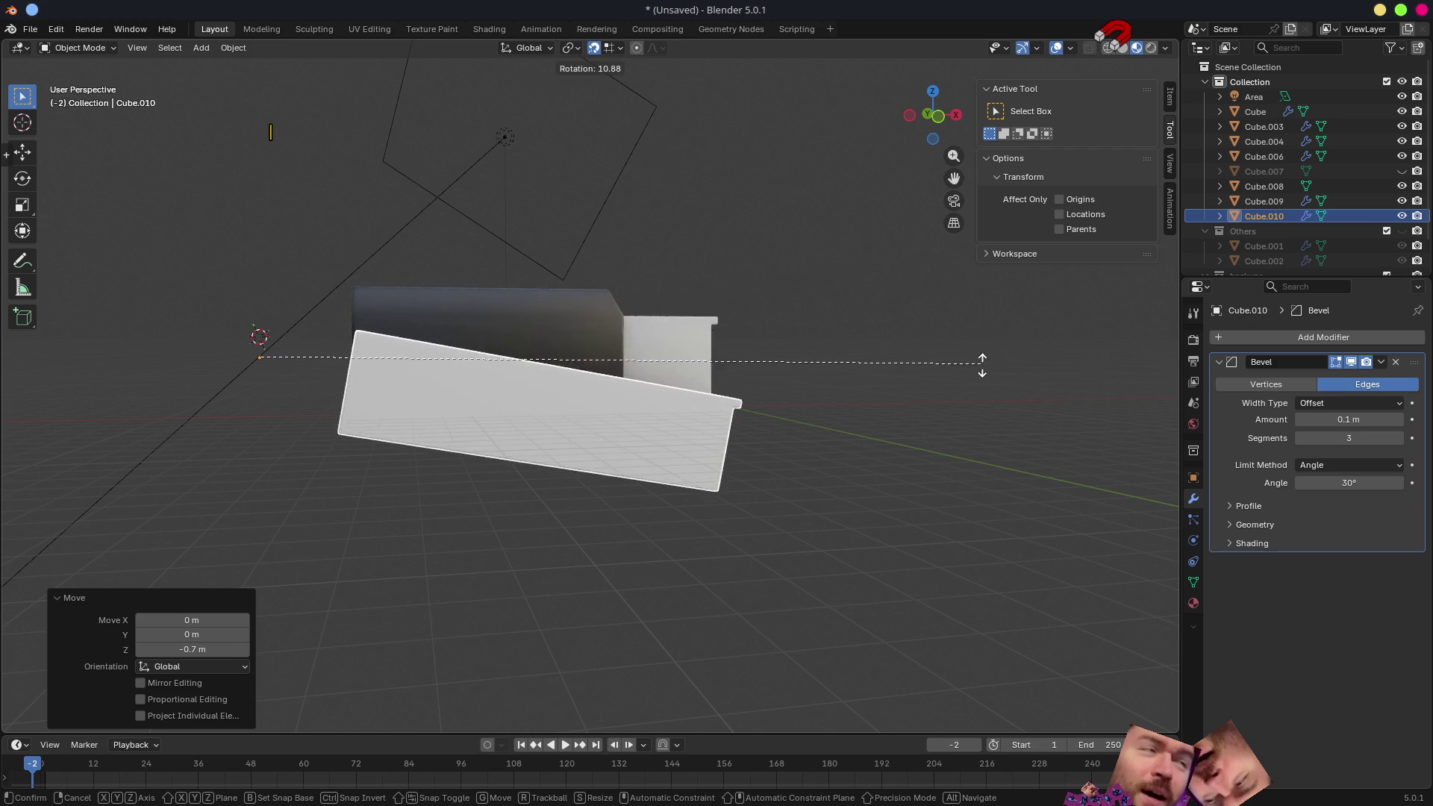
- Abandon the 10.9° test tilt and rotate the white key downward about 6.16° around its pivot
{"action": "key", "text": "Escape"}
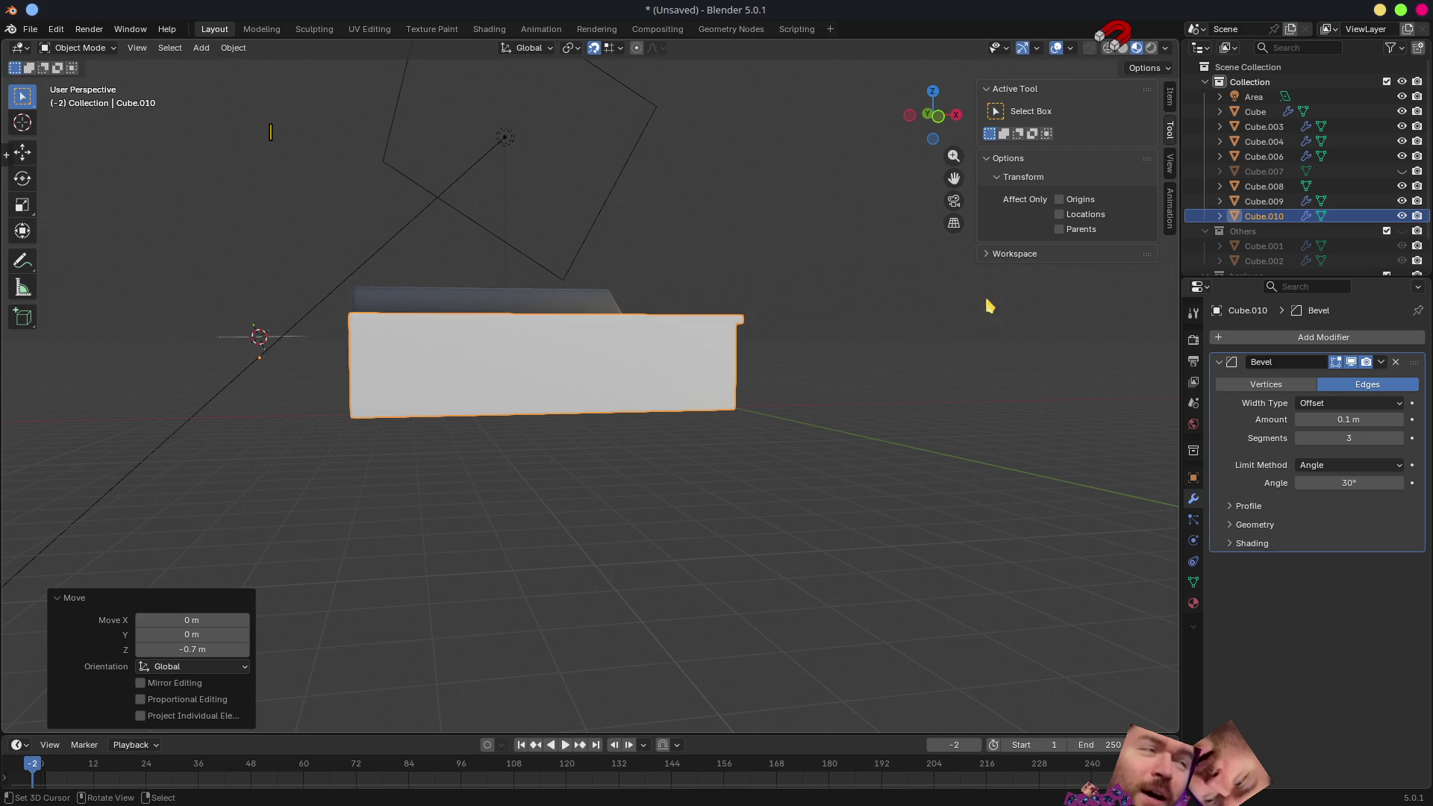
{"action": "middle_click_drag", "start_coordinate": [1019, 334], "coordinate": [845, 462]}
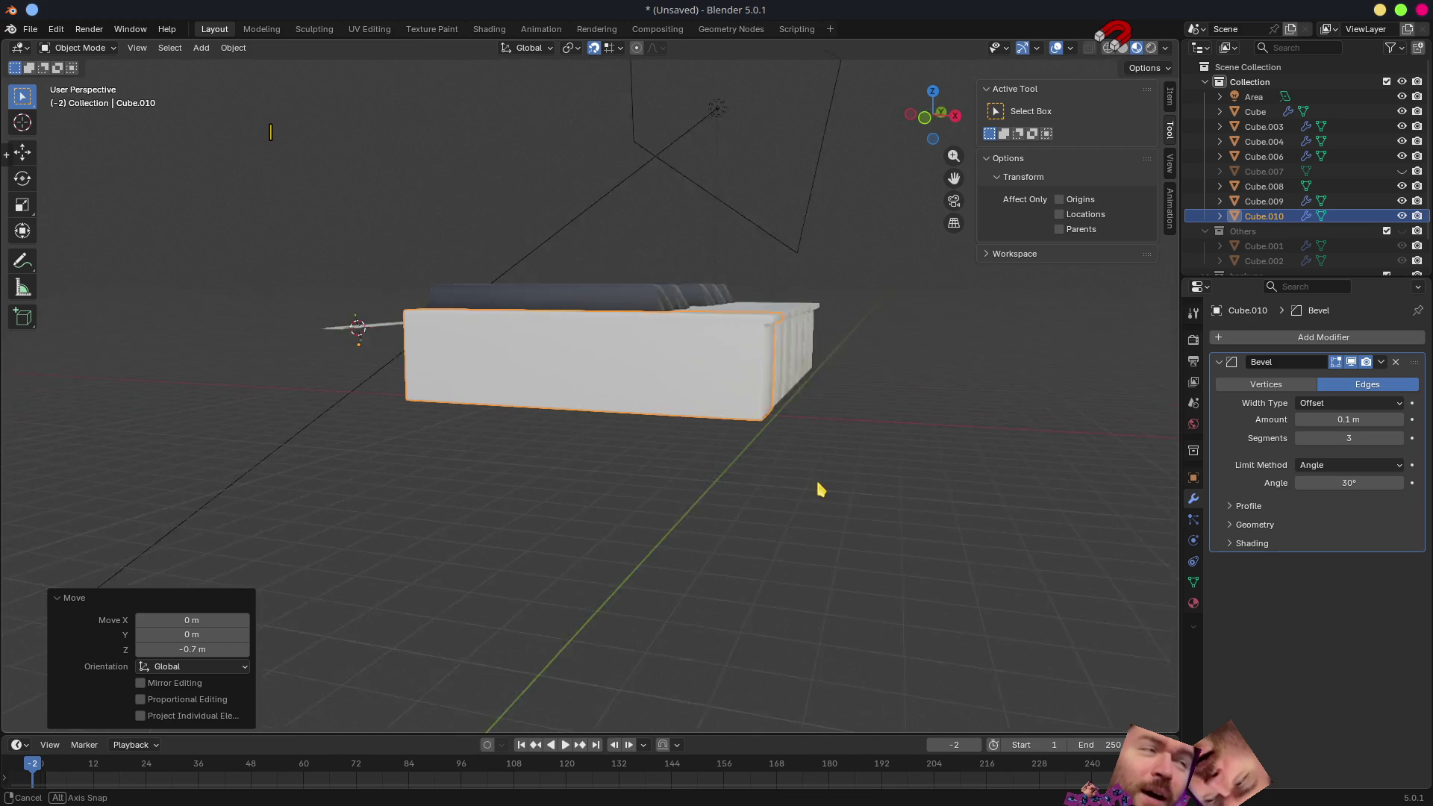
{"action": "key", "text": "r"}
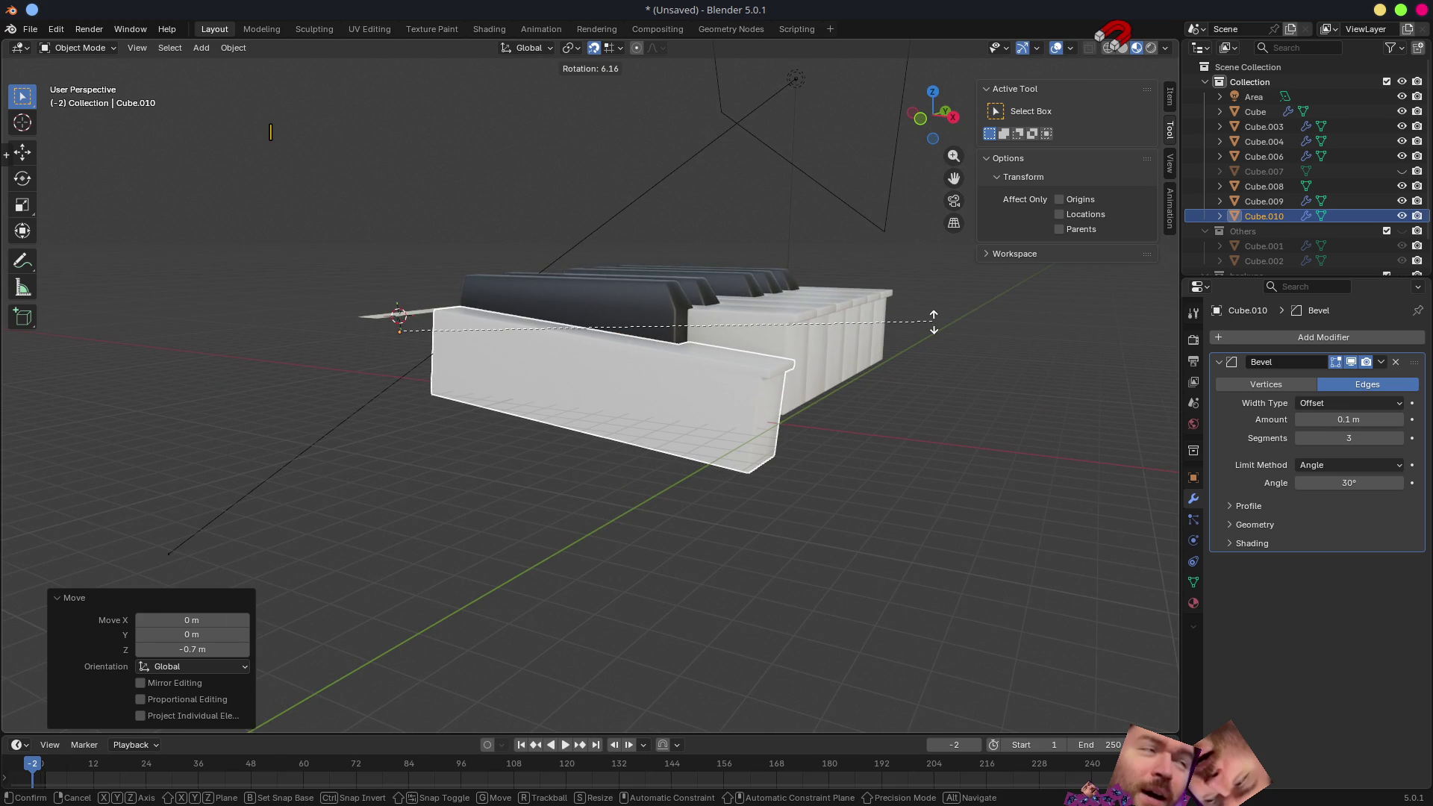
{"action": "left_click", "coordinate": [935, 321]}
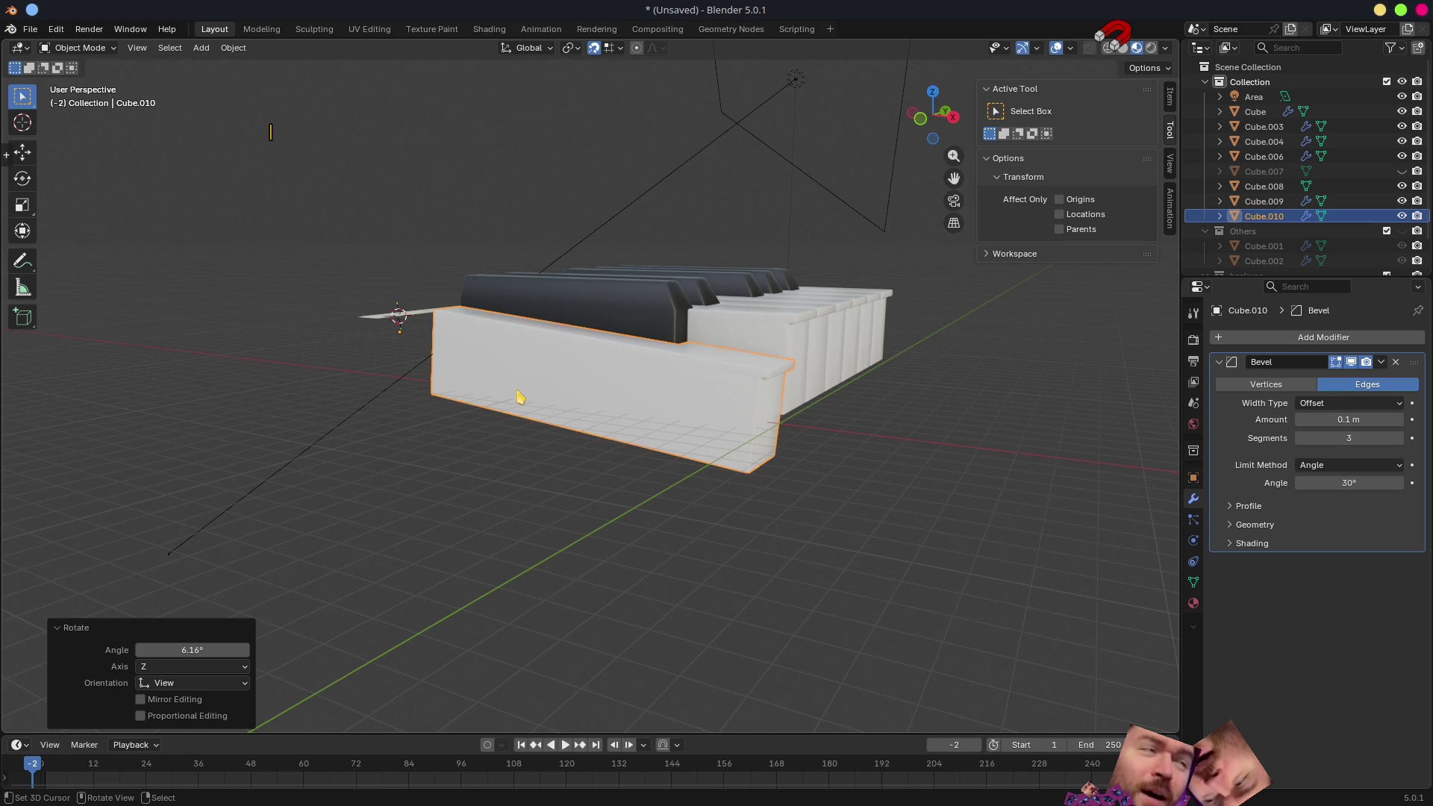
- Undo the stray rotation and select the base plate with the end white key Cube.010 active
{"action": "middle_click_drag", "start_coordinate": [521, 399], "coordinate": [624, 396]}
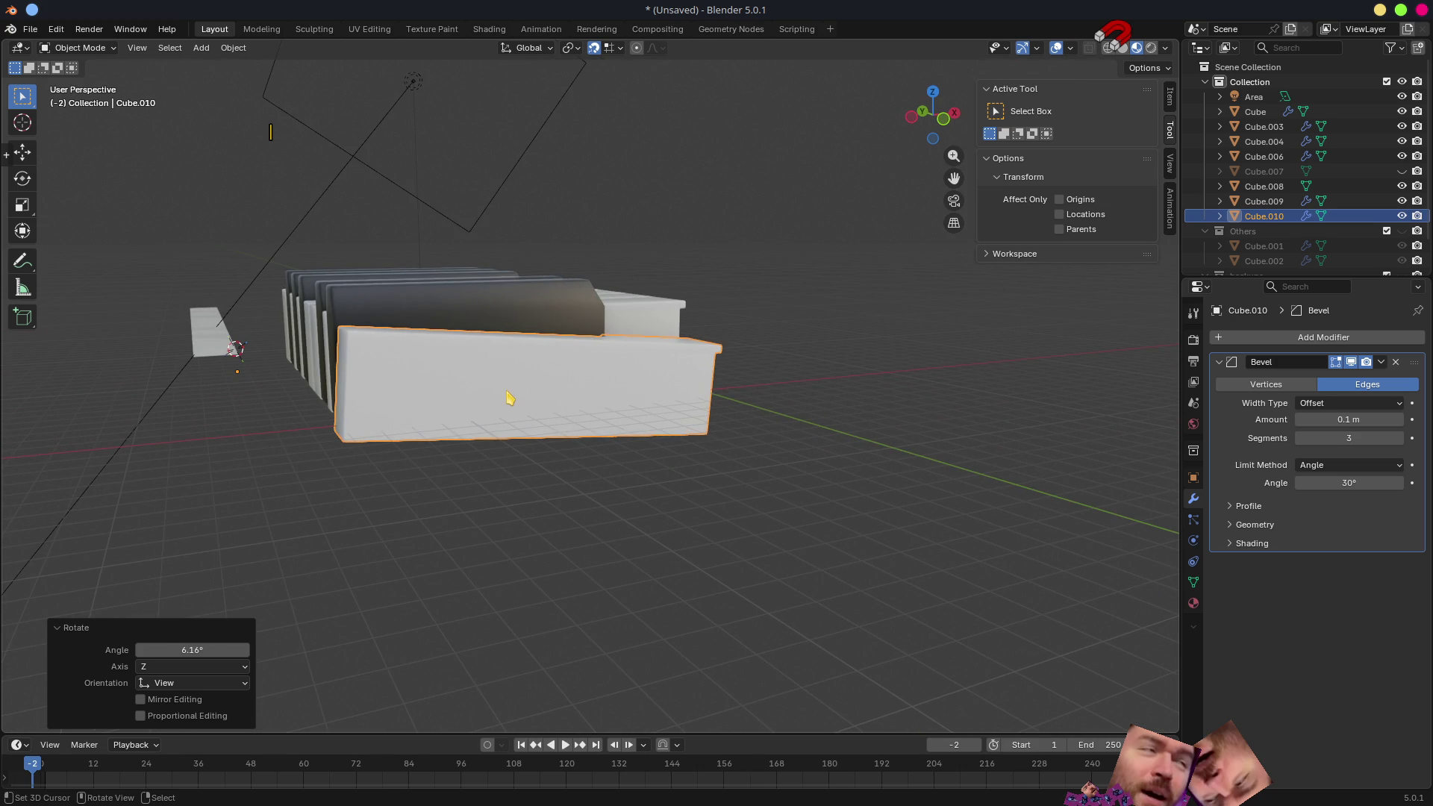
{"action": "key", "text": "ctrl+z"}
{"action": "mouse_move", "coordinate": [259, 403]}
{"action": "middle_mouse_down"}
{"action": "mouse_move", "coordinate": [612, 444]}
{"action": "mouse_move", "coordinate": [676, 468]}
{"action": "middle_mouse_up"}
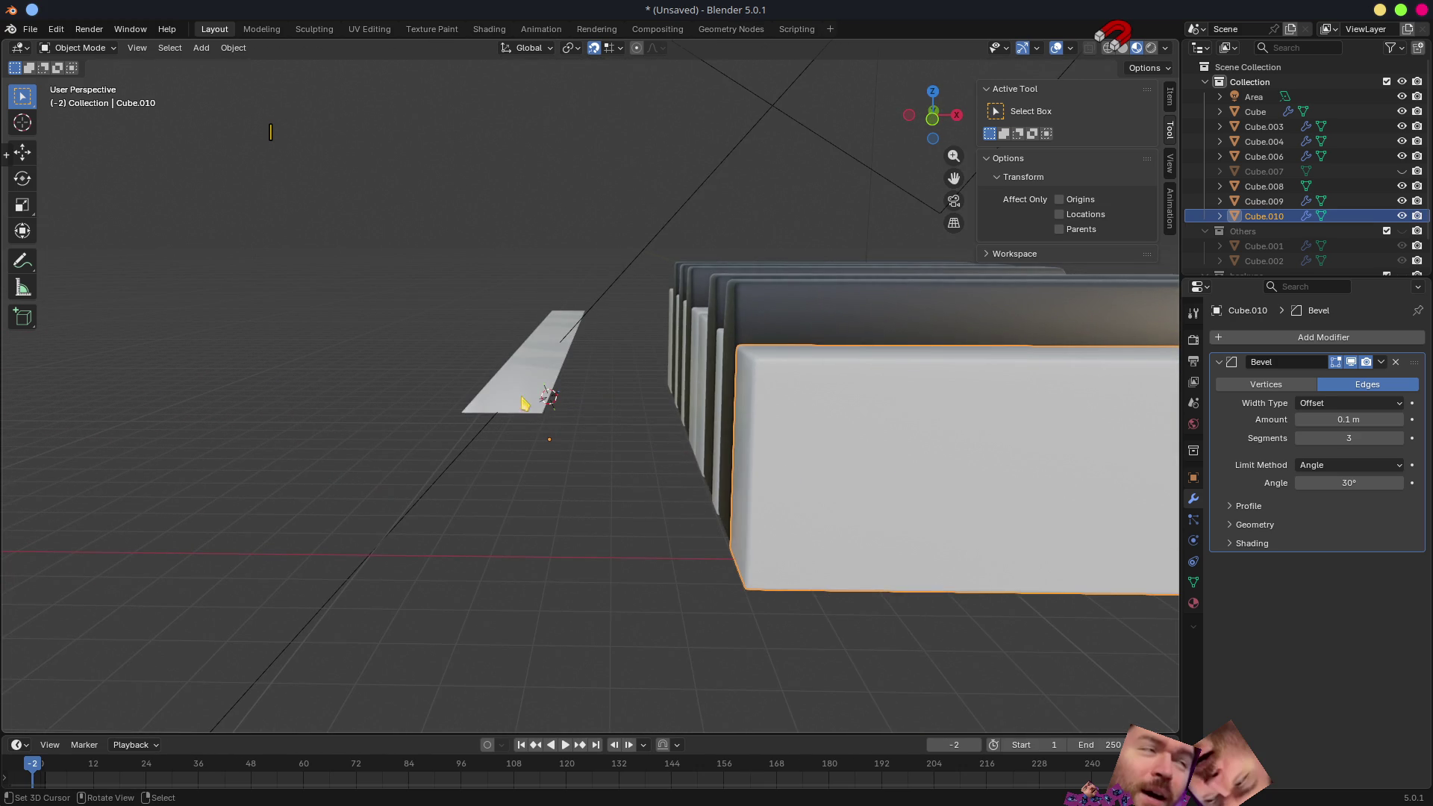
{"action": "left_click", "coordinate": [549, 397]}
{"action": "left_click", "coordinate": [908, 450], "text": "shift"}
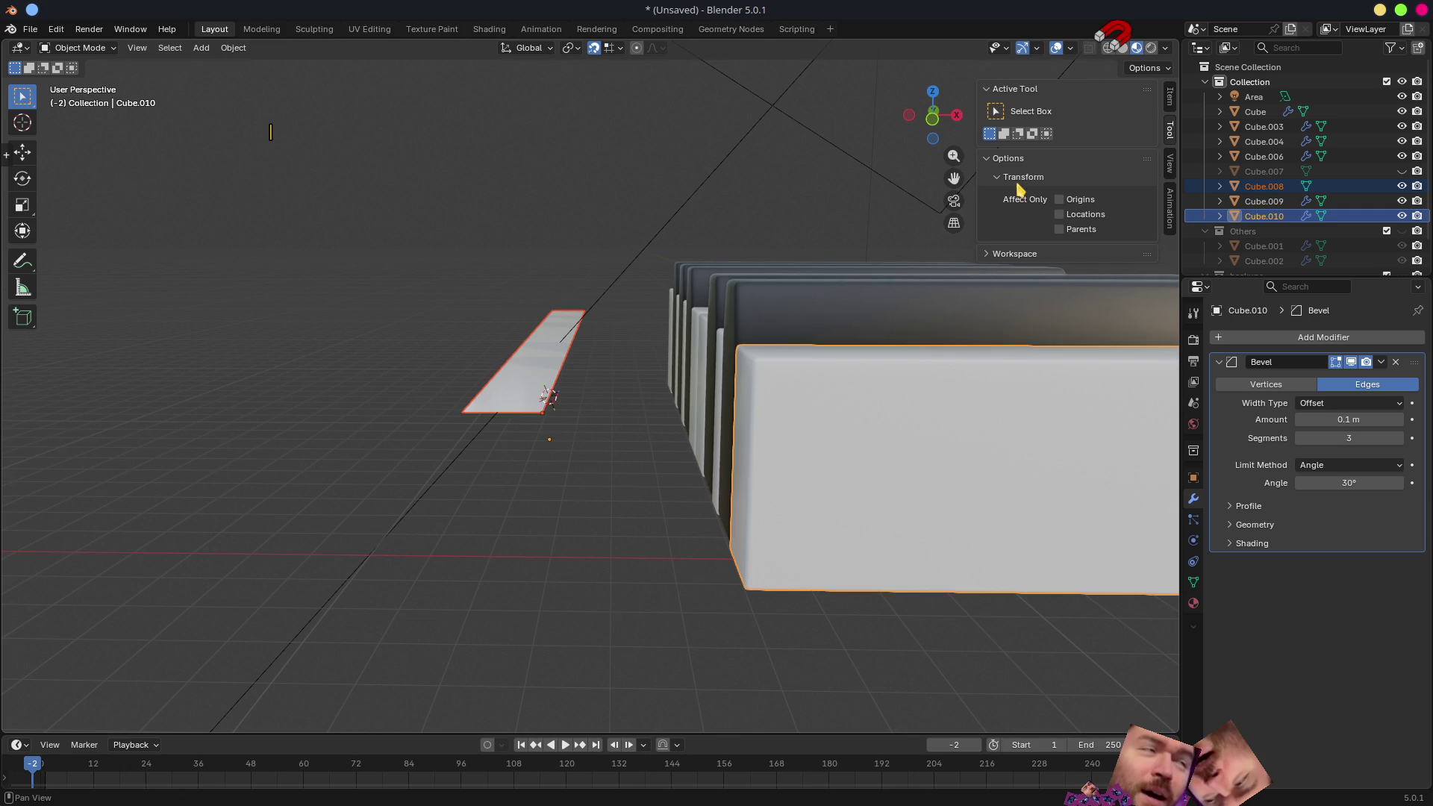
{"action": "left_click", "coordinate": [1170, 99]}
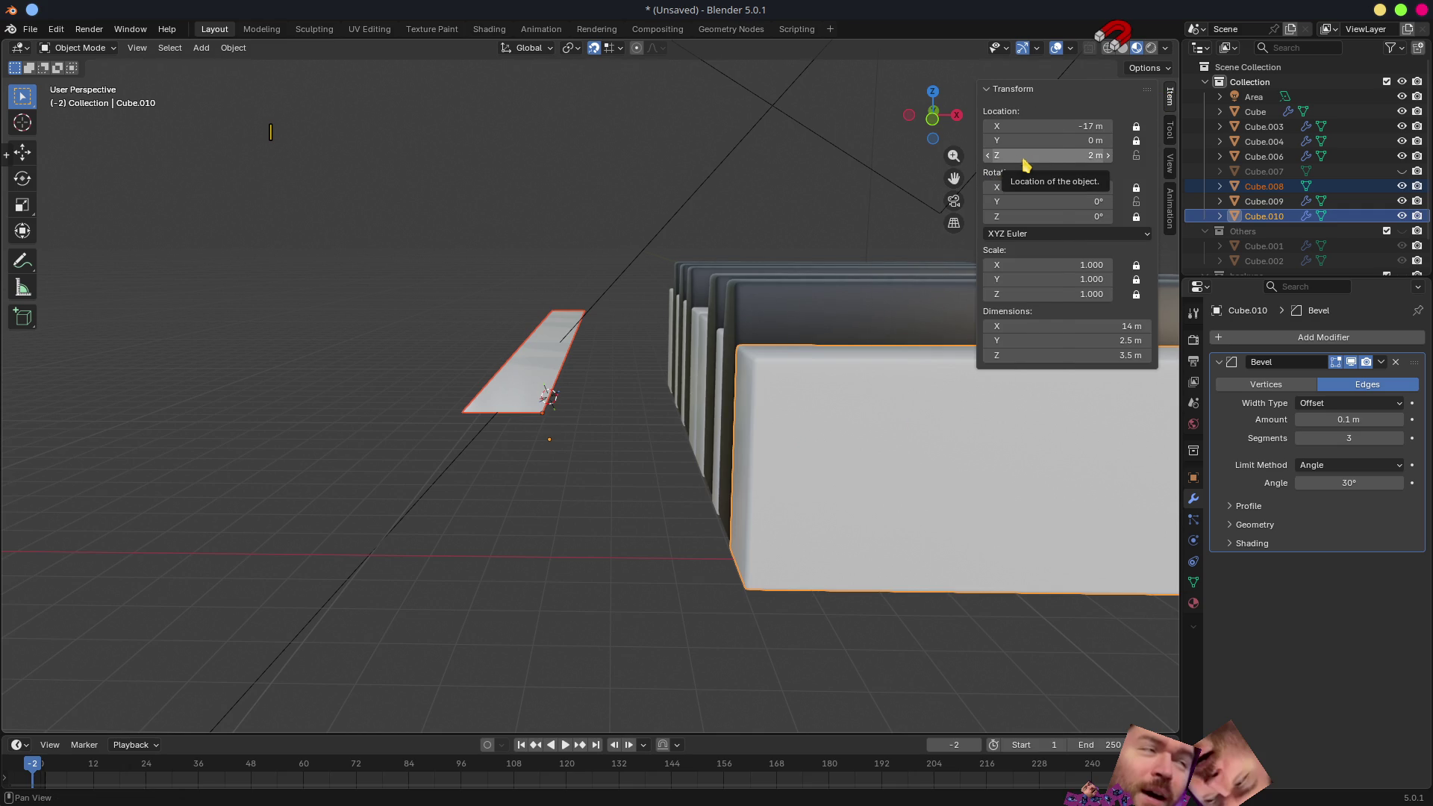
- Copy the key's Z location of 2 m onto the base plate via Copy All to Selected
{"action": "right_click", "coordinate": [1021, 157]}
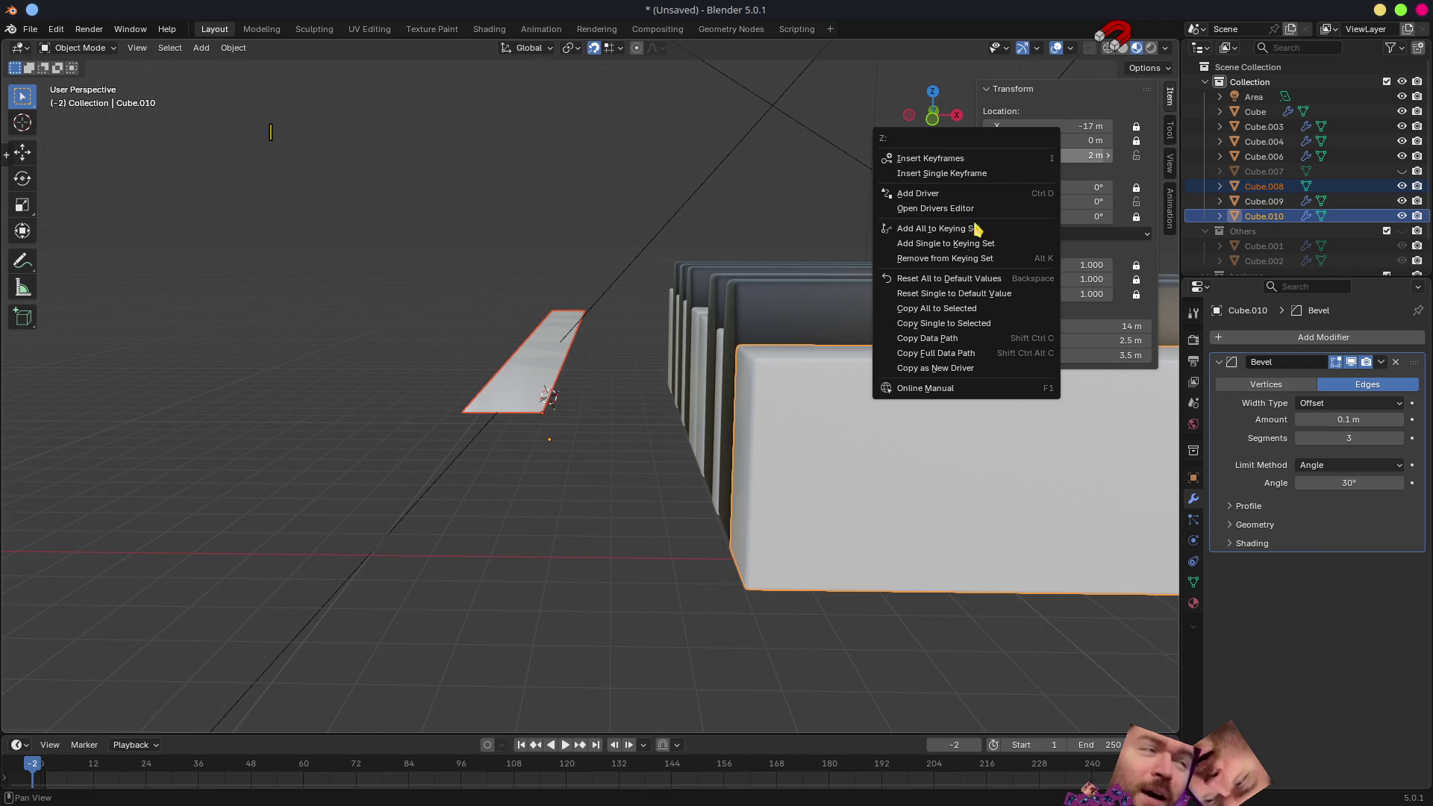
{"action": "left_click", "coordinate": [978, 322]}
{"action": "mouse_move", "coordinate": [610, 474]}
{"action": "middle_mouse_down"}
{"action": "mouse_move", "coordinate": [771, 489]}
{"action": "mouse_move", "coordinate": [735, 425]}
{"action": "middle_mouse_up"}
{"action": "middle_click_drag", "start_coordinate": [622, 330], "coordinate": [657, 457]}
{"action": "left_click", "coordinate": [661, 444]}
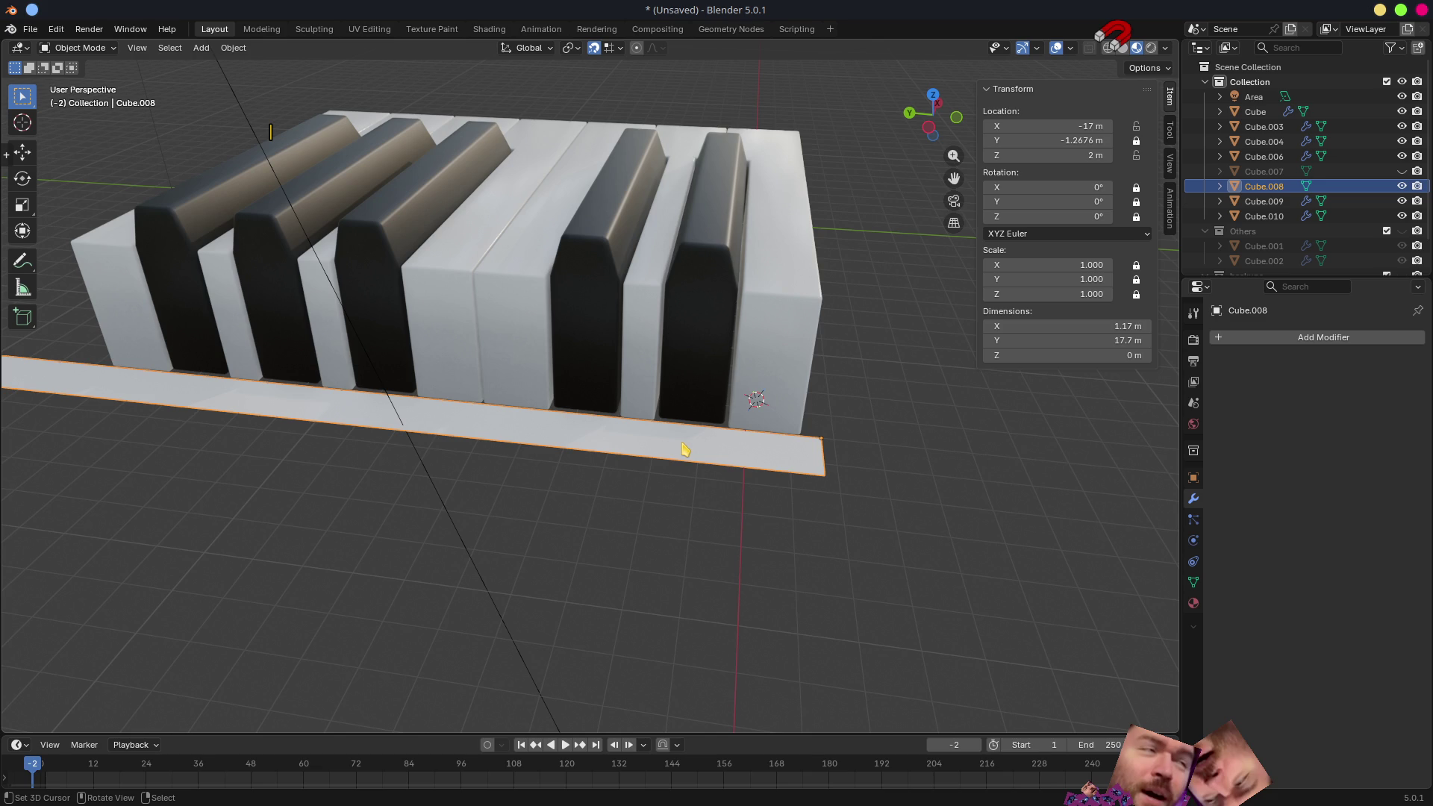
- Snap the 3D cursor to a front-edge vertex of the base plate Cube.008
{"action": "left_click", "coordinate": [780, 389]}
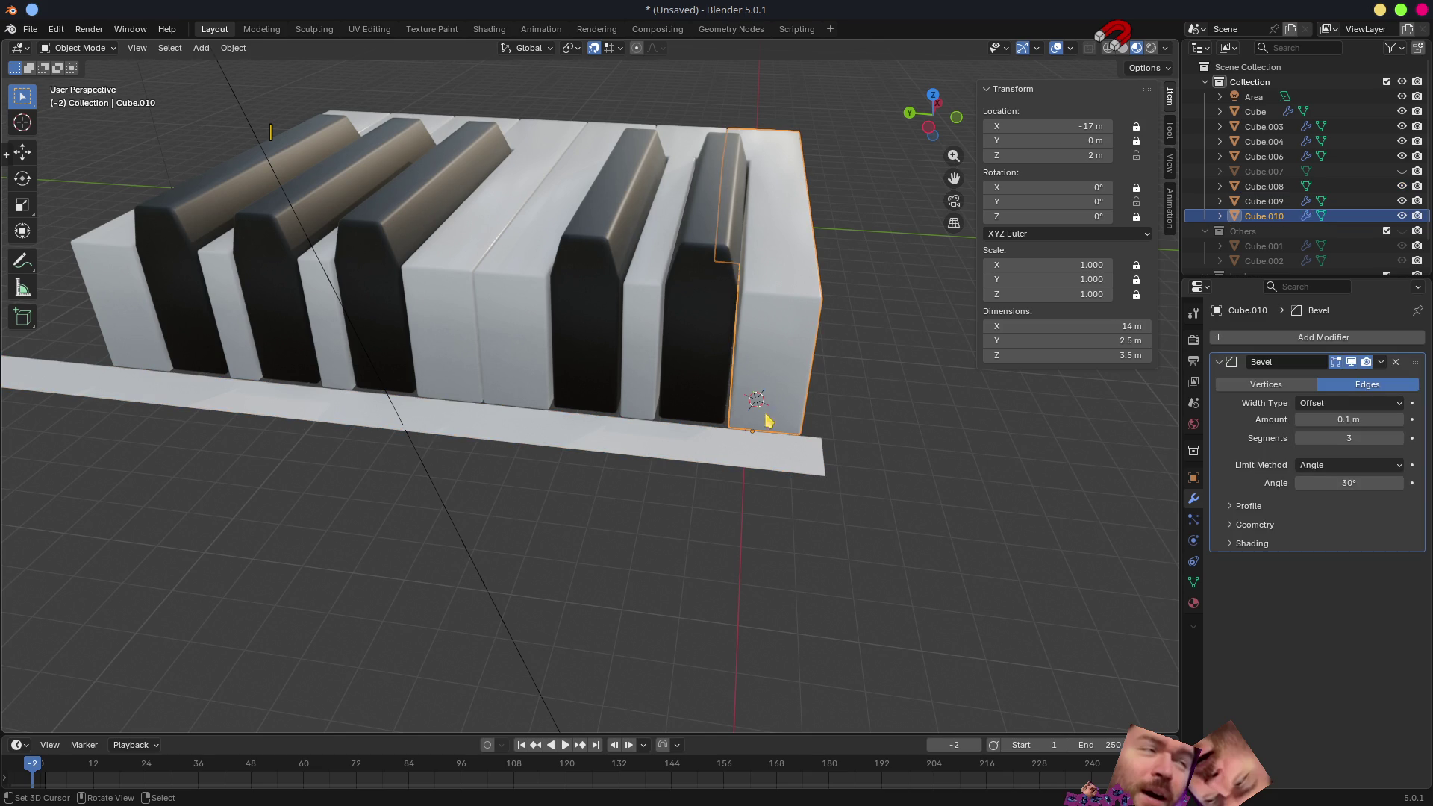
{"action": "left_click", "coordinate": [758, 465]}
{"action": "key", "text": "Tab"}
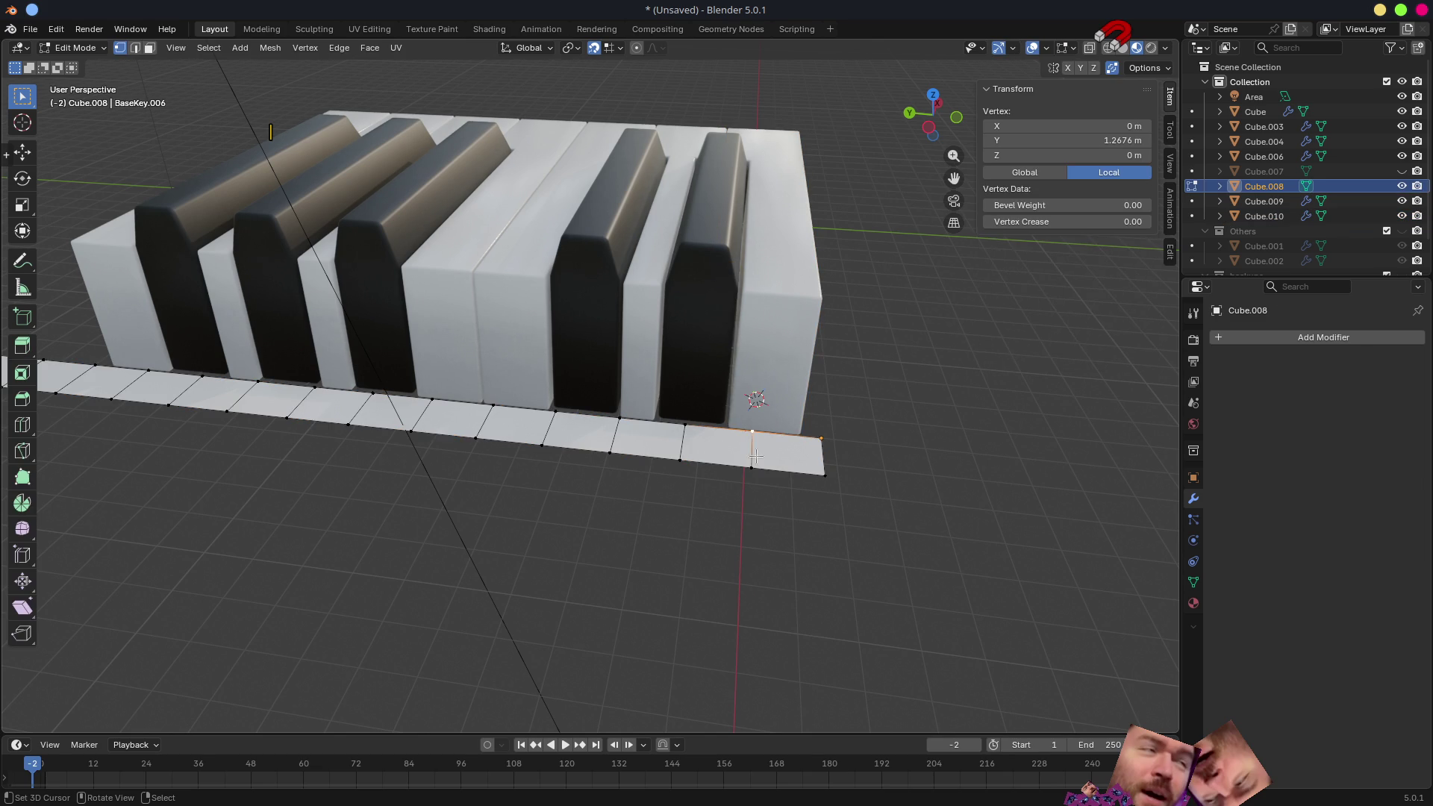
{"action": "left_click", "coordinate": [622, 418]}
{"action": "key", "text": "shift+s"}
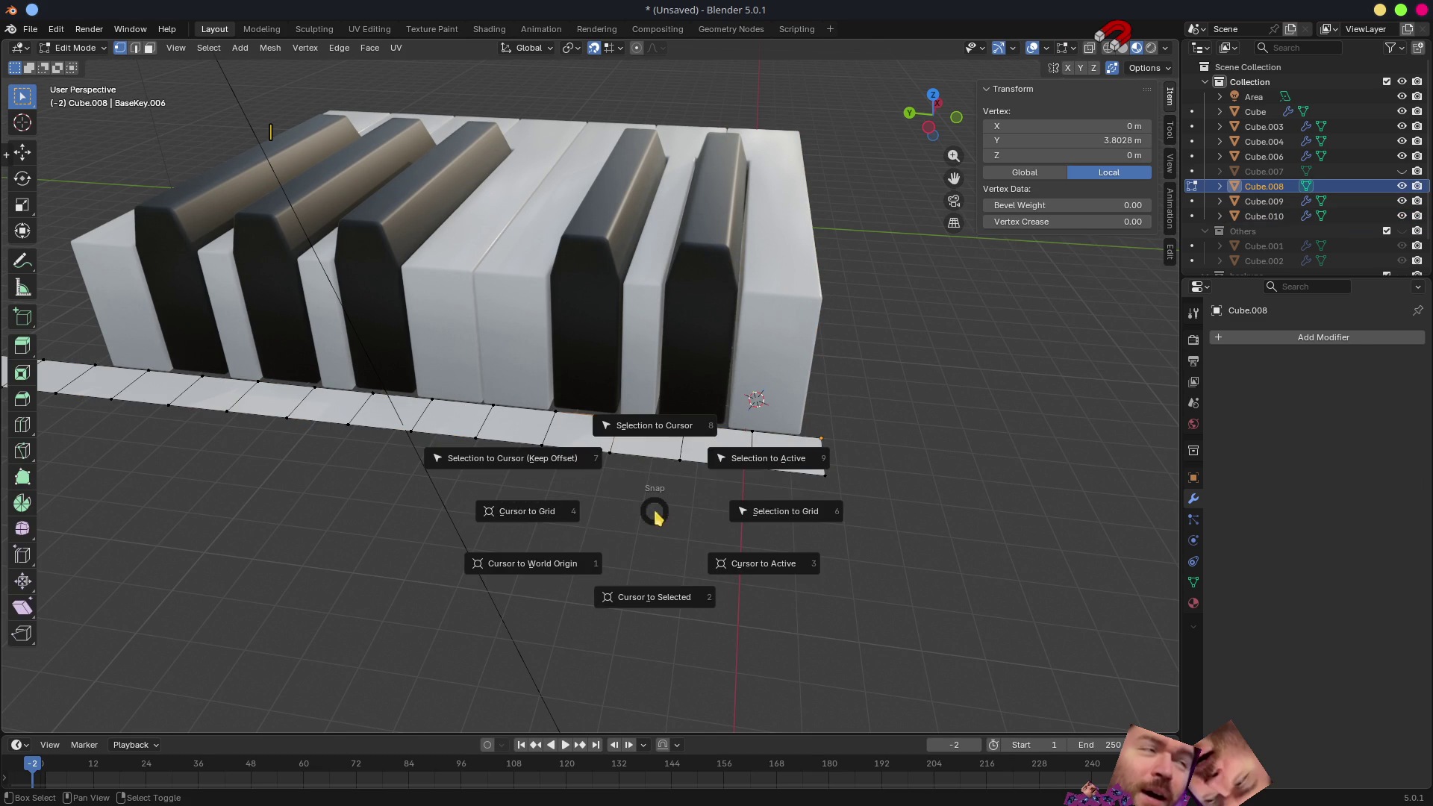
{"action": "left_click", "coordinate": [650, 601]}
{"action": "key", "text": "Tab"}
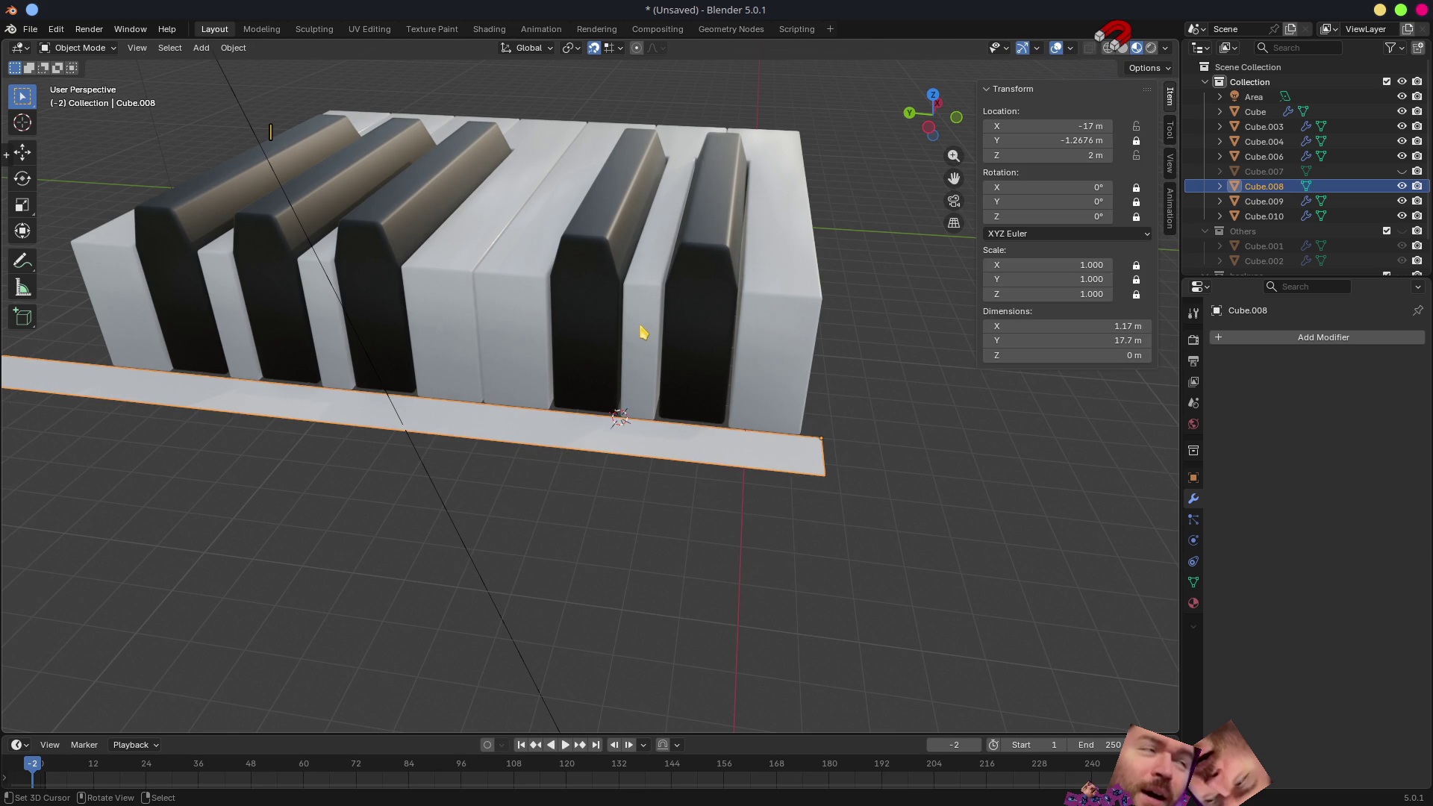
- Try the cursor on the black key Cube.006, then snap it back to the plate's front-edge vertex
{"action": "left_click", "coordinate": [640, 326]}
{"action": "key", "text": "shift+s"}
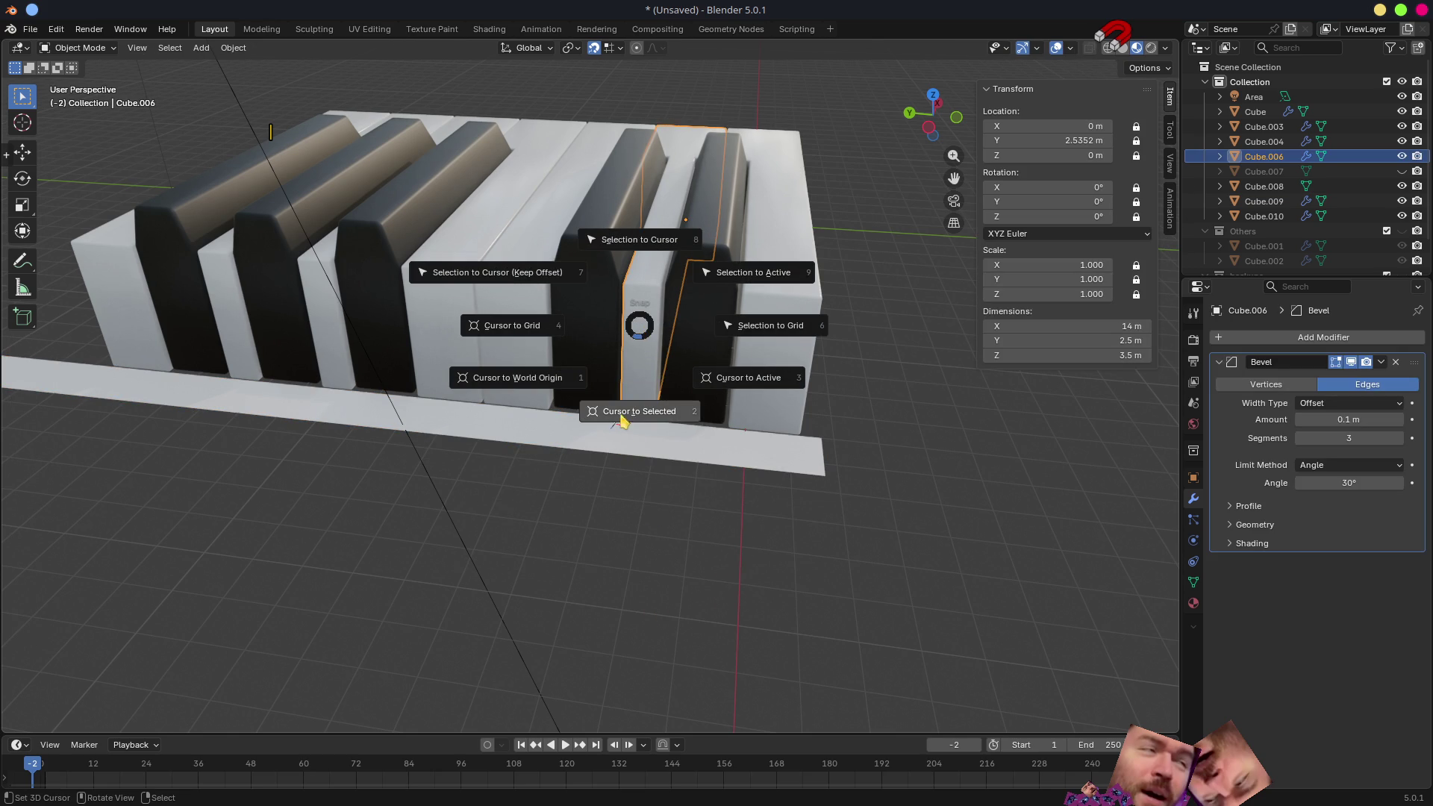
{"action": "left_click", "coordinate": [624, 420]}
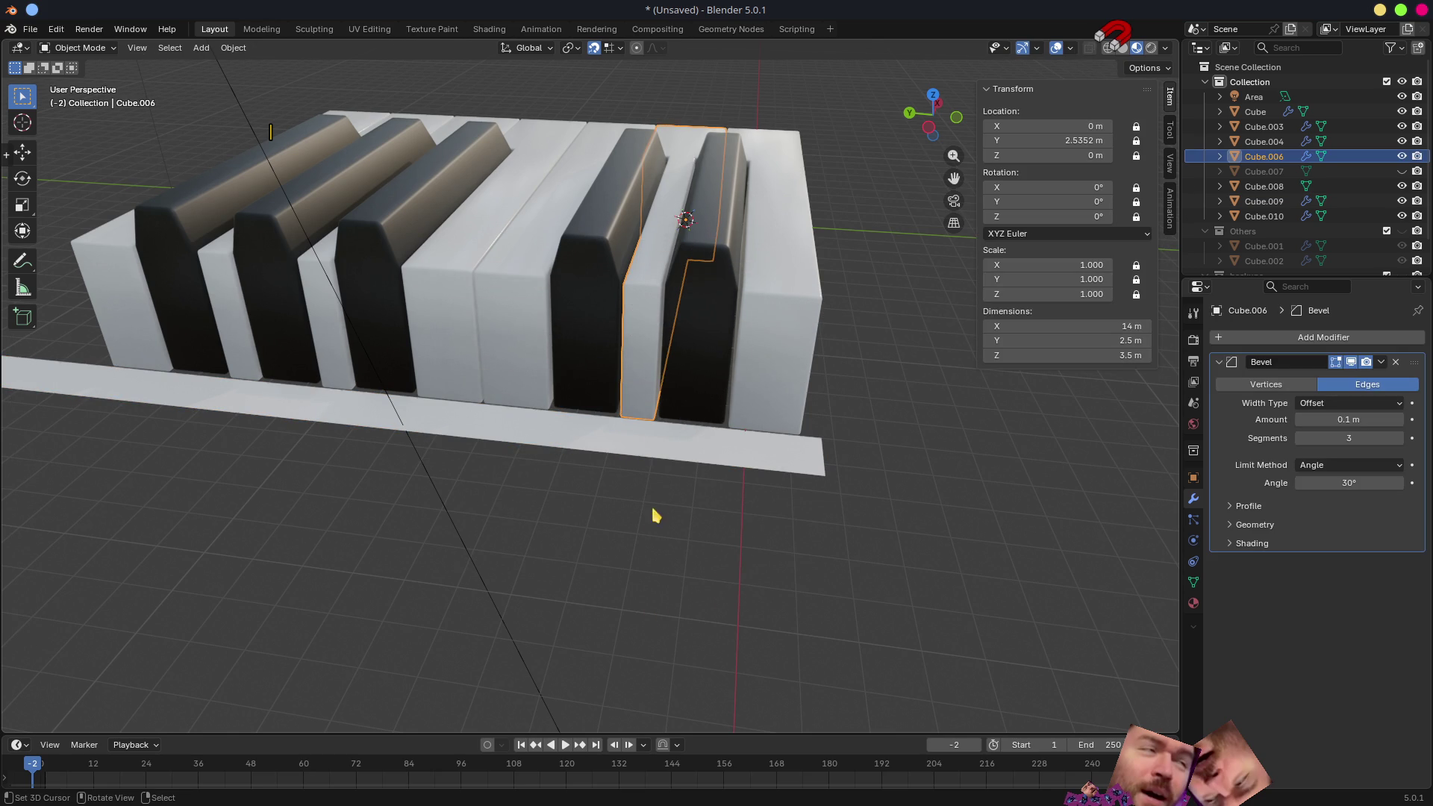
{"action": "left_click", "coordinate": [628, 472]}
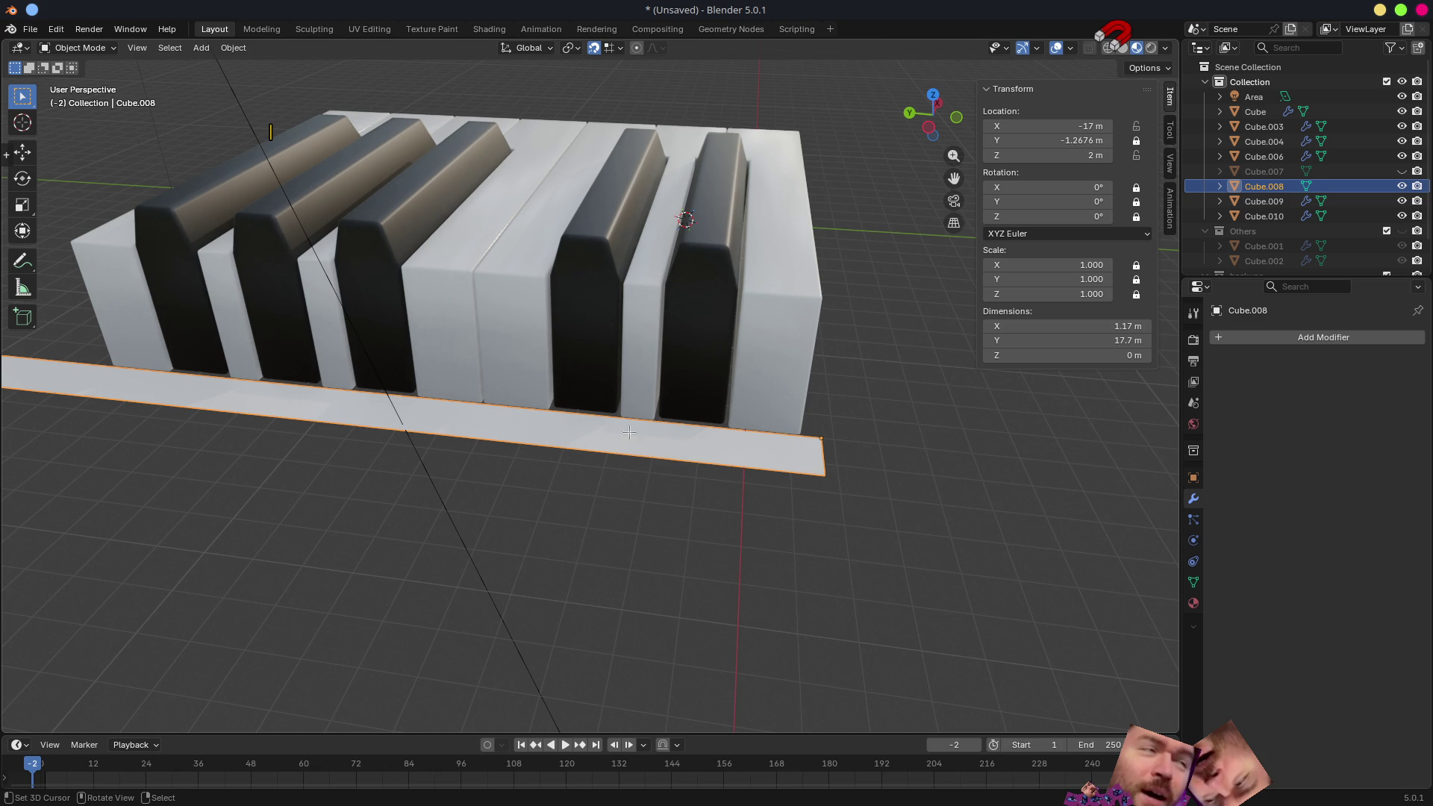
{"action": "key", "text": "Tab"}
{"action": "key", "text": "shift+s"}
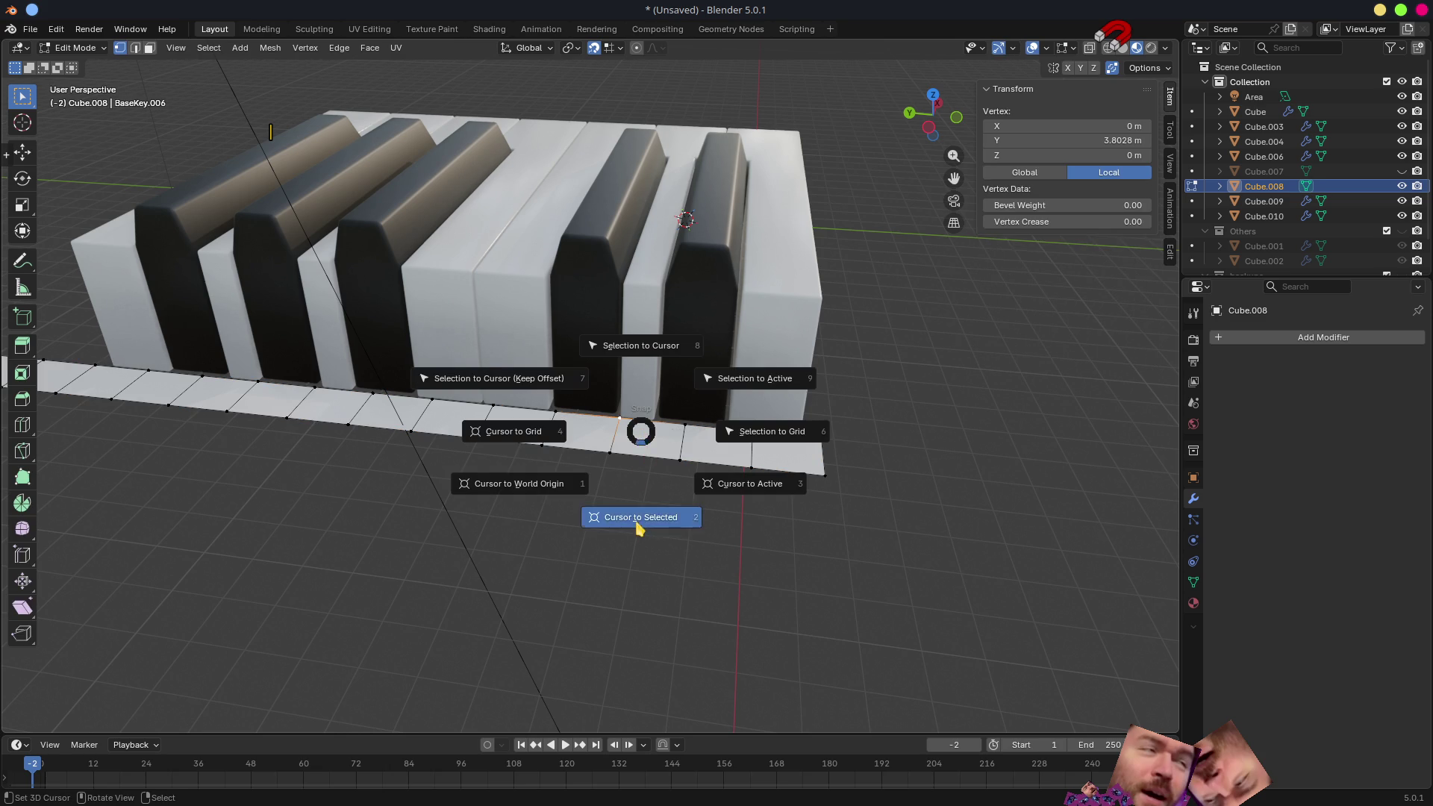
{"action": "left_click", "coordinate": [636, 521]}
- Toggle solid shading to check the cursor, then return to object mode and material preview
{"action": "key", "text": "ctrl+Tab"}
{"action": "key", "text": "z"}
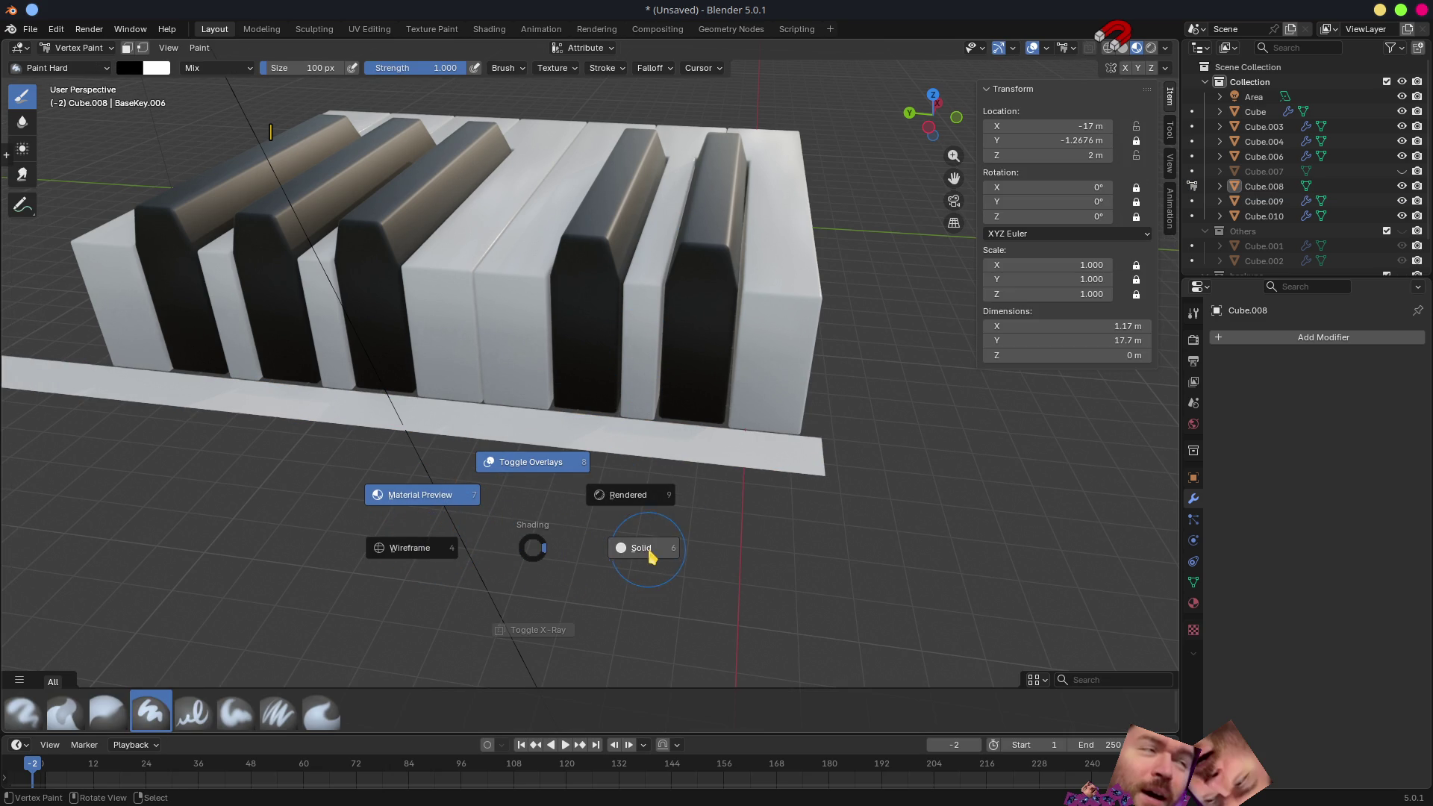
{"action": "left_click", "coordinate": [644, 550]}
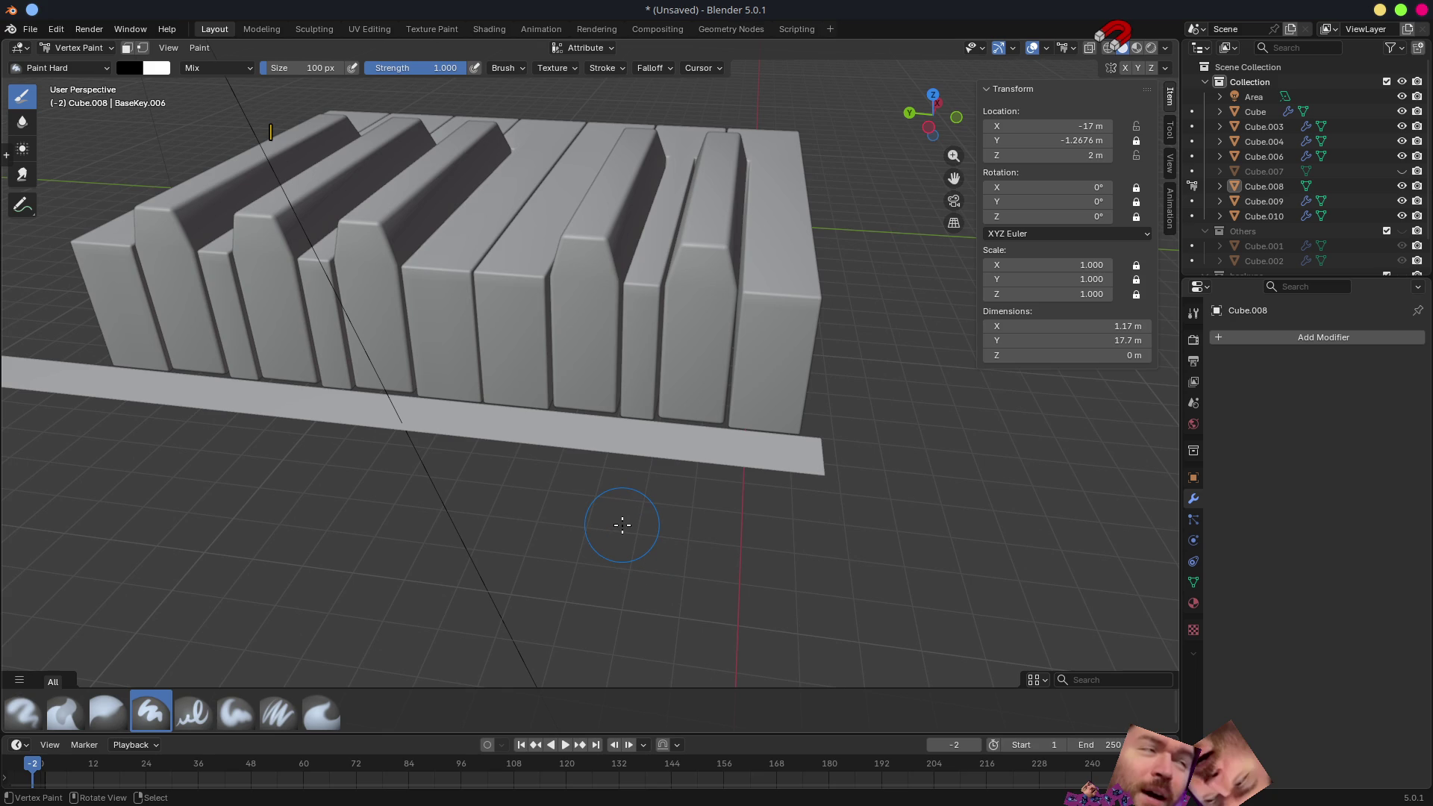
{"action": "key", "text": "ctrl+Tab"}
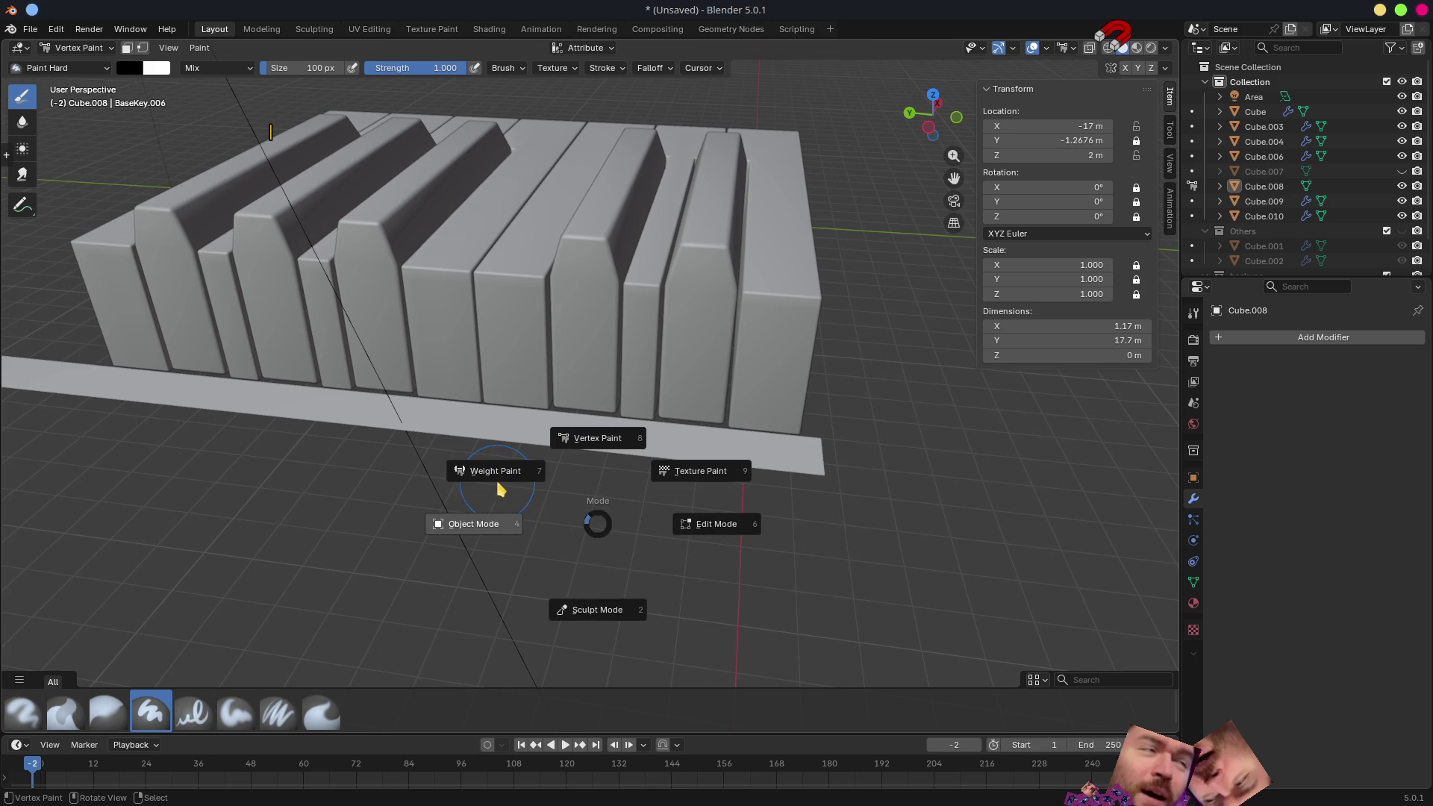
{"action": "left_click", "coordinate": [483, 533]}
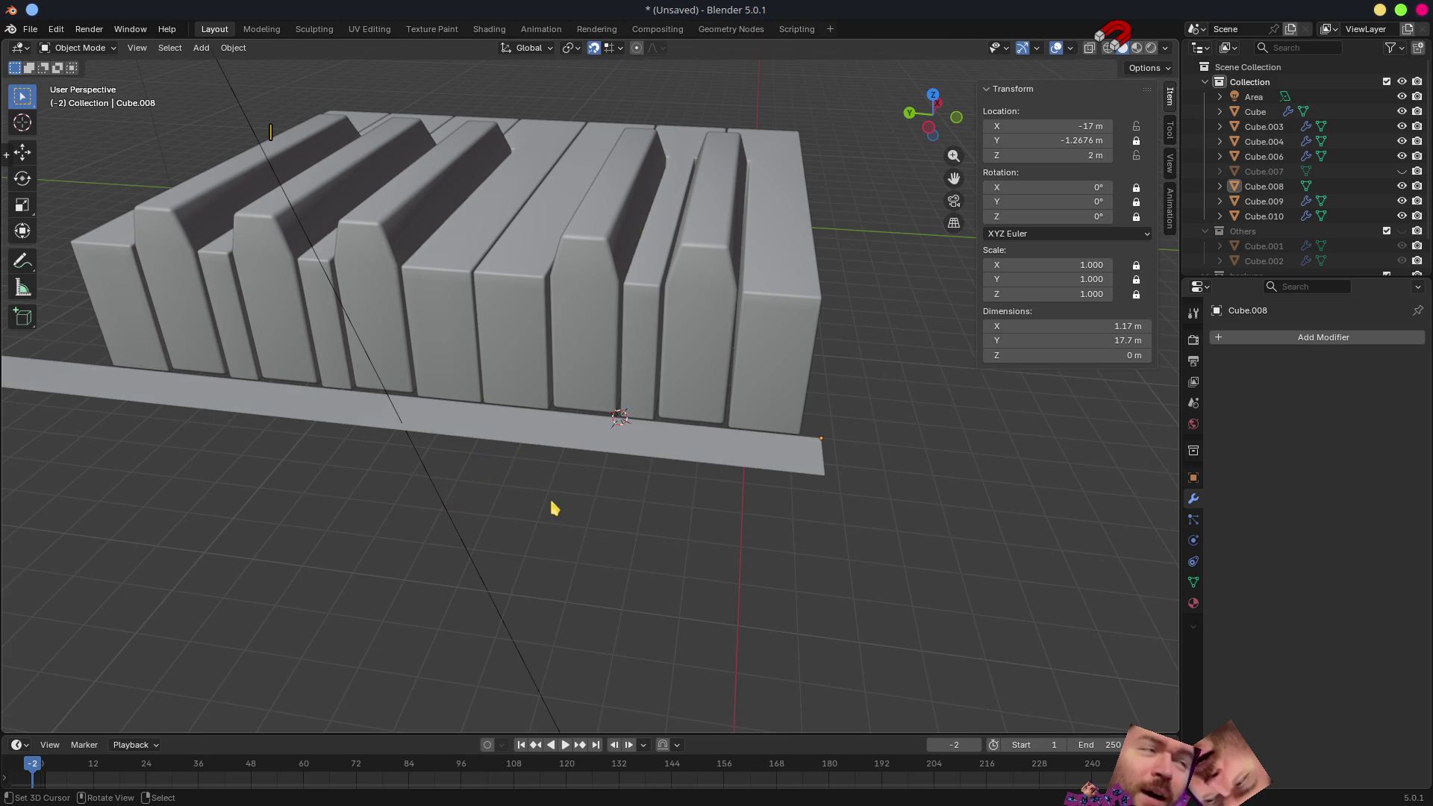
{"action": "key", "text": "z"}
{"action": "left_click", "coordinate": [439, 443]}
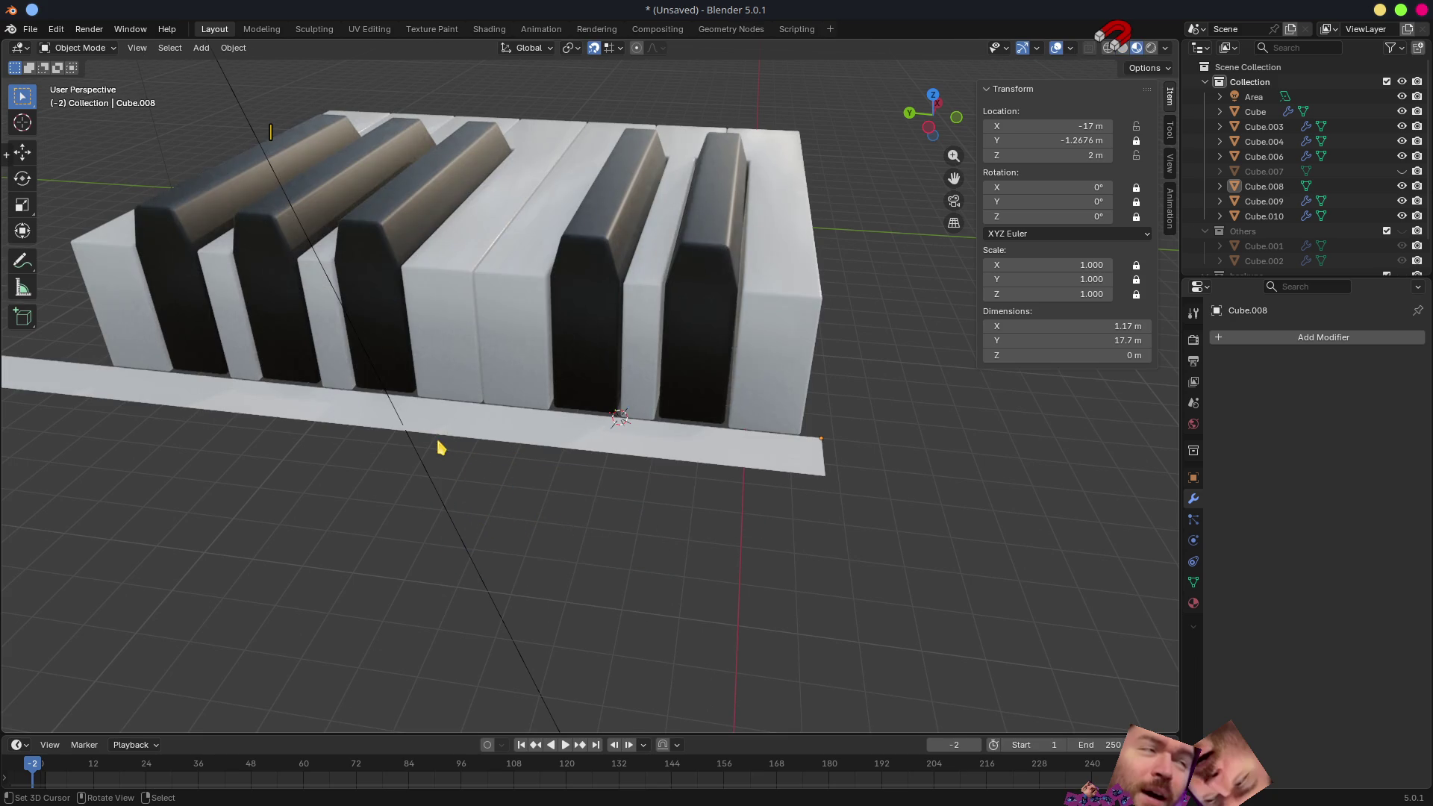
- Select the black key Cube.006 and bring up the favourites menu for its origin
{"action": "left_click", "coordinate": [653, 332]}
{"action": "middle_click_drag", "start_coordinate": [617, 522], "coordinate": [669, 538]}
{"action": "key", "text": "q"}
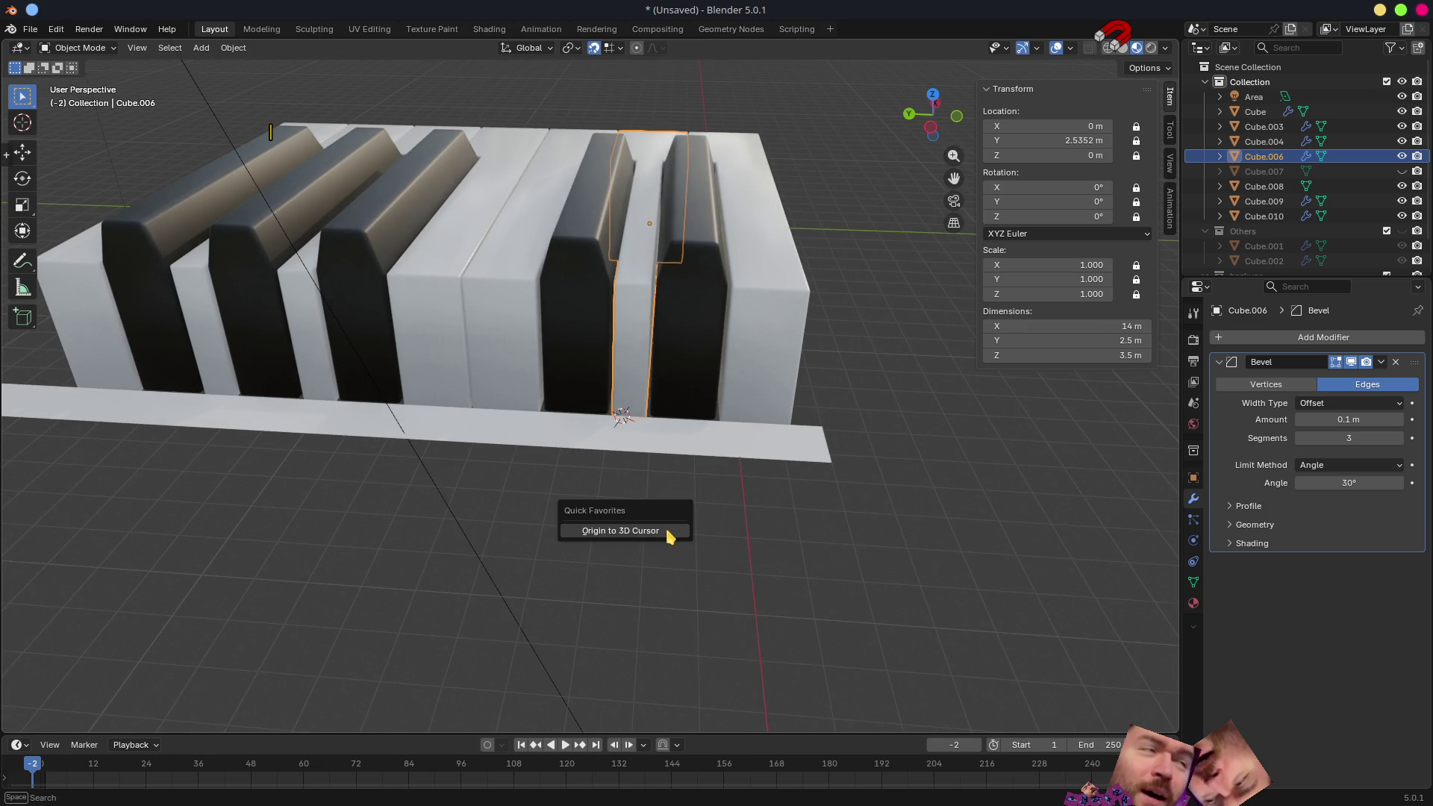
- Set the black key's origin to the 3D cursor, then snap the cursor to the next plate-edge vertex
{"action": "left_click", "coordinate": [668, 535]}
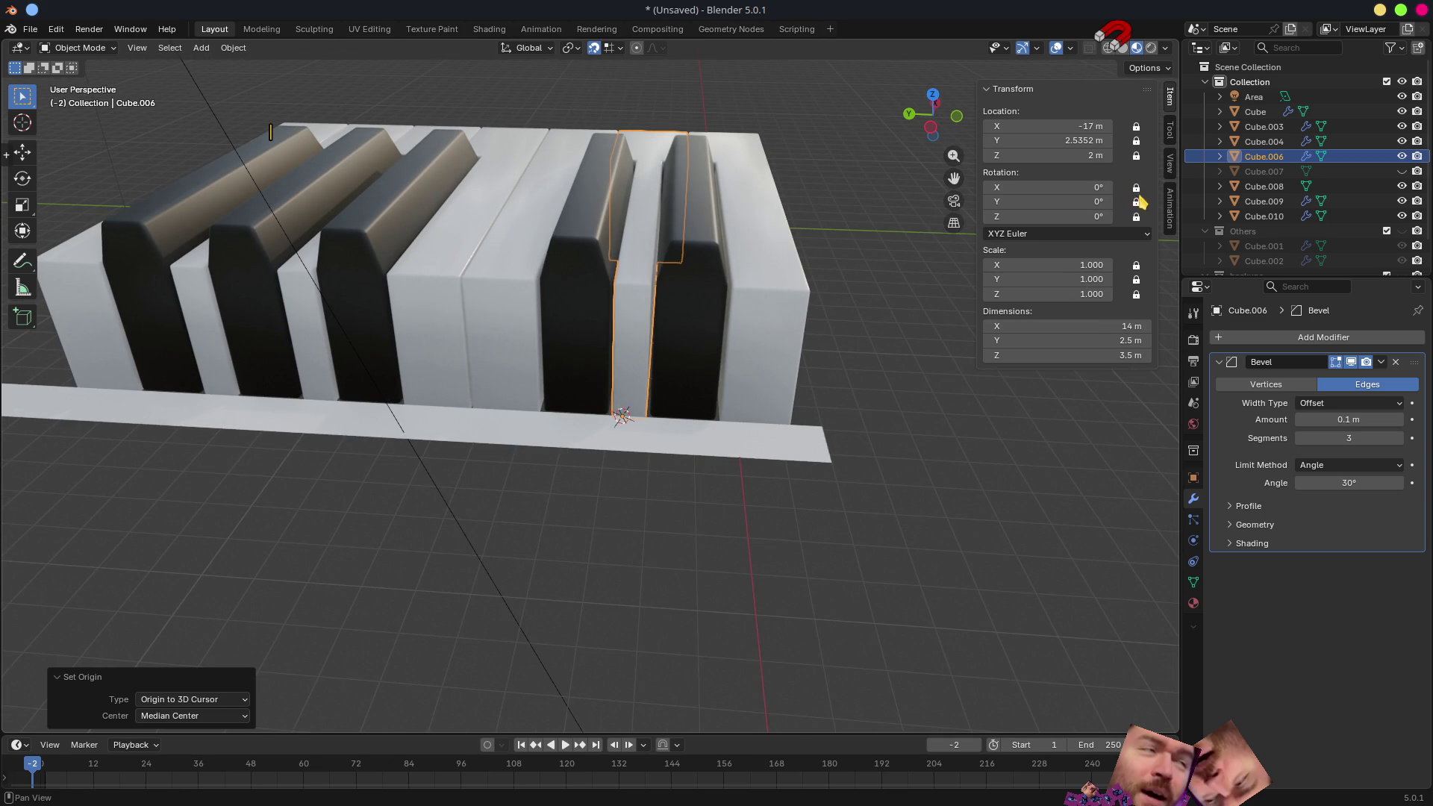
{"action": "left_click", "coordinate": [506, 334]}
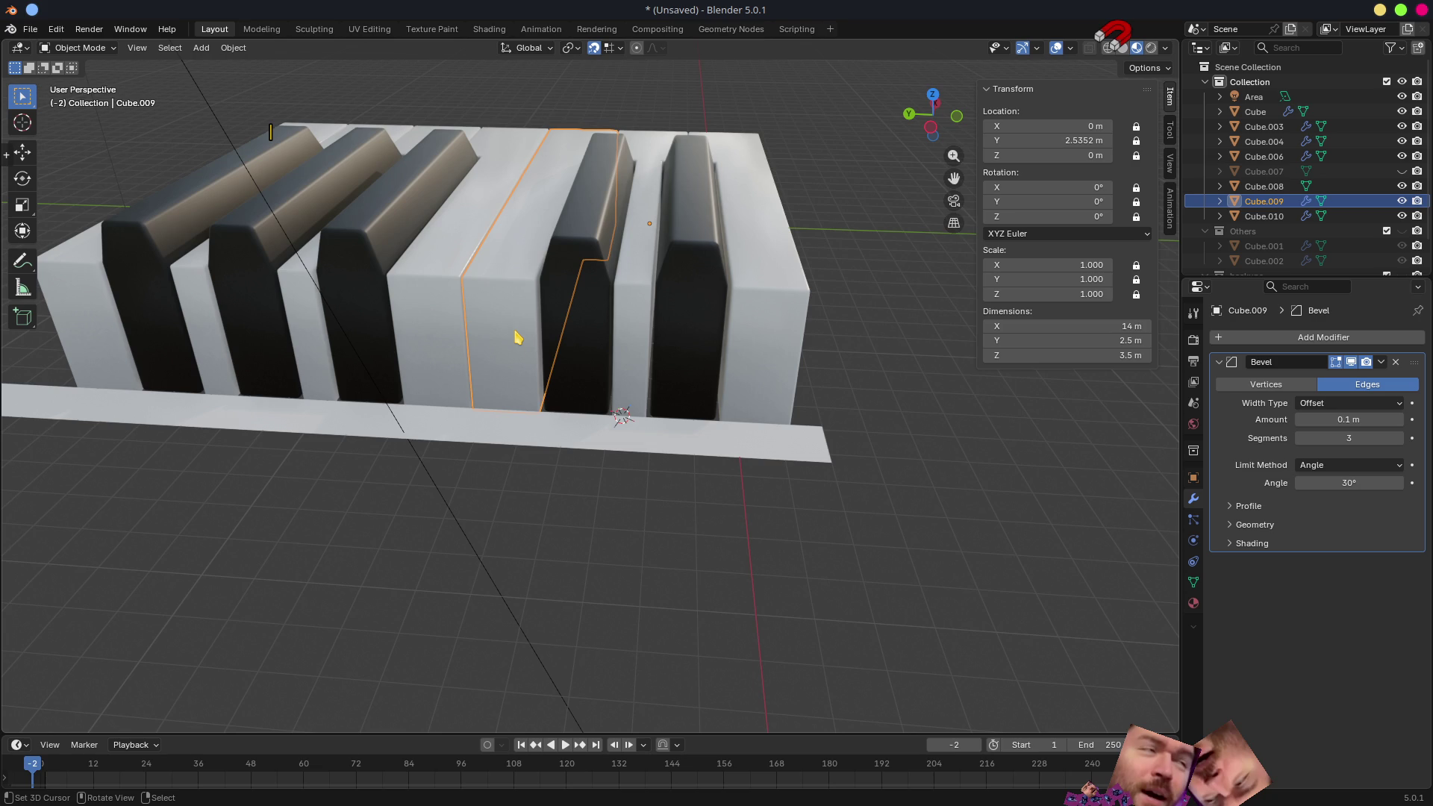
{"action": "middle_click_drag", "start_coordinate": [550, 407], "coordinate": [608, 452]}
{"action": "left_click", "coordinate": [579, 446]}
{"action": "key", "text": "Tab"}
{"action": "left_click", "coordinate": [573, 427]}
{"action": "key", "text": "shift+s"}
{"action": "left_click", "coordinate": [633, 650]}
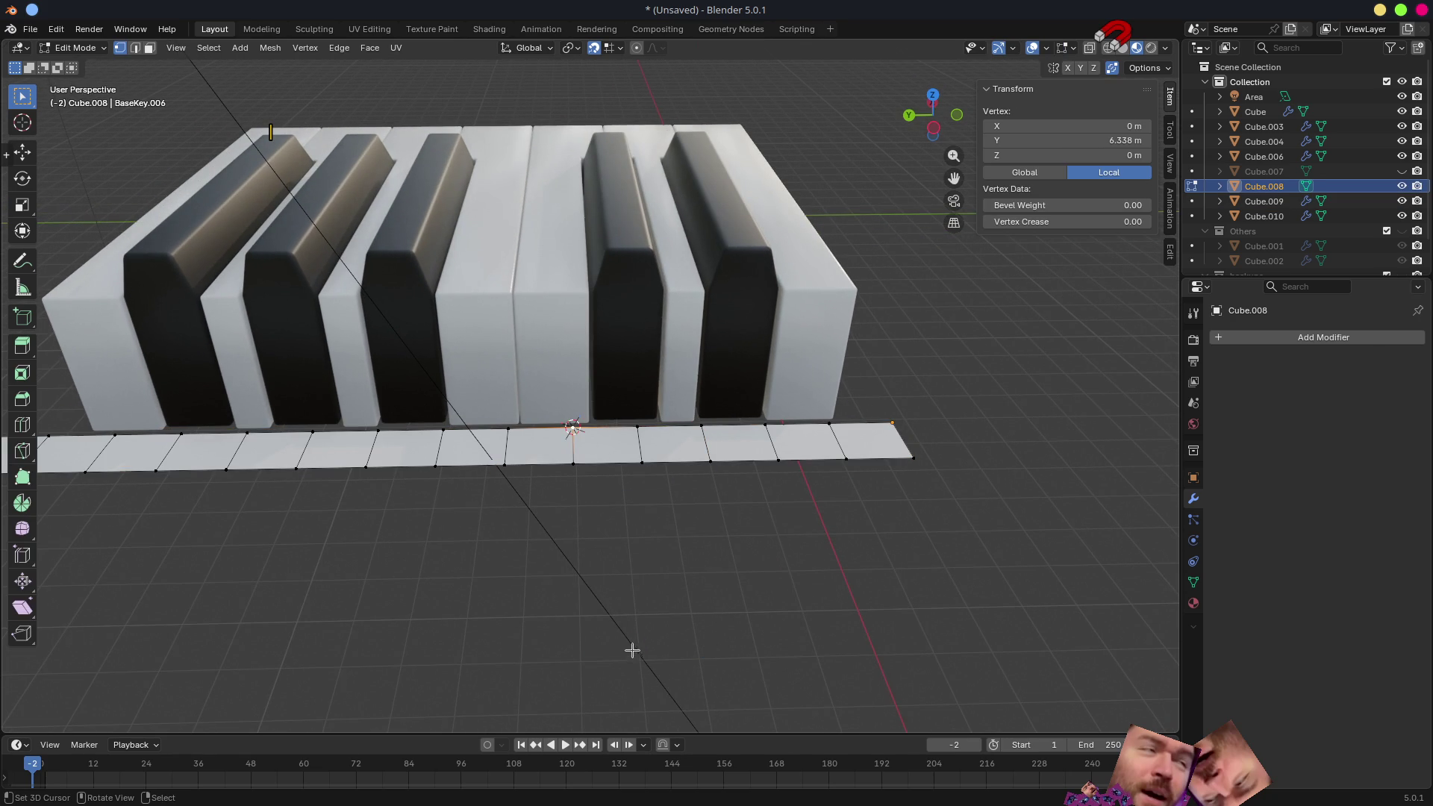
{"action": "key", "text": "Tab"}
- Set the white key Cube.009's origin to the 3D cursor and select the remaining key objects
{"action": "left_click", "coordinate": [544, 313]}
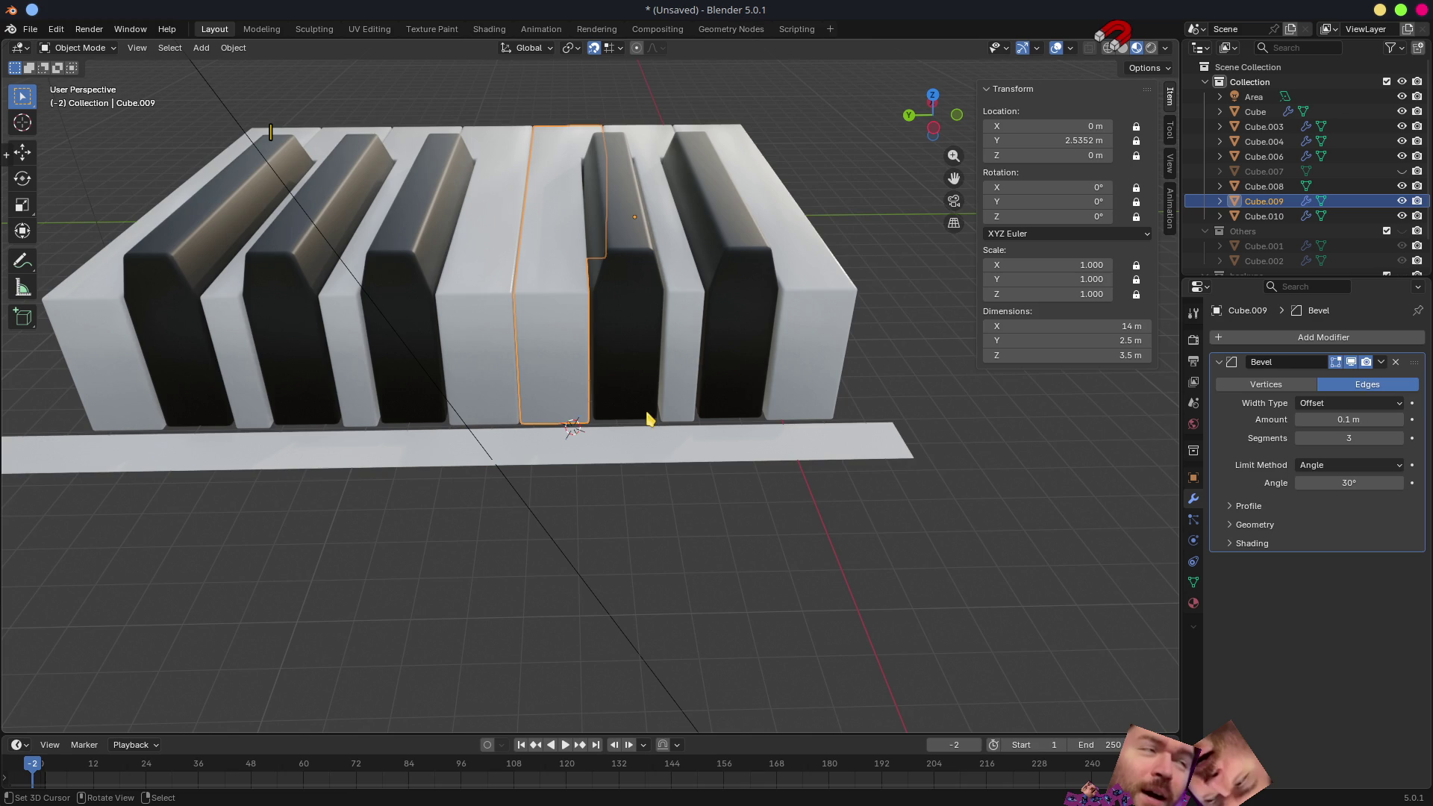
{"action": "key", "text": "q"}
{"action": "left_click", "coordinate": [634, 412]}
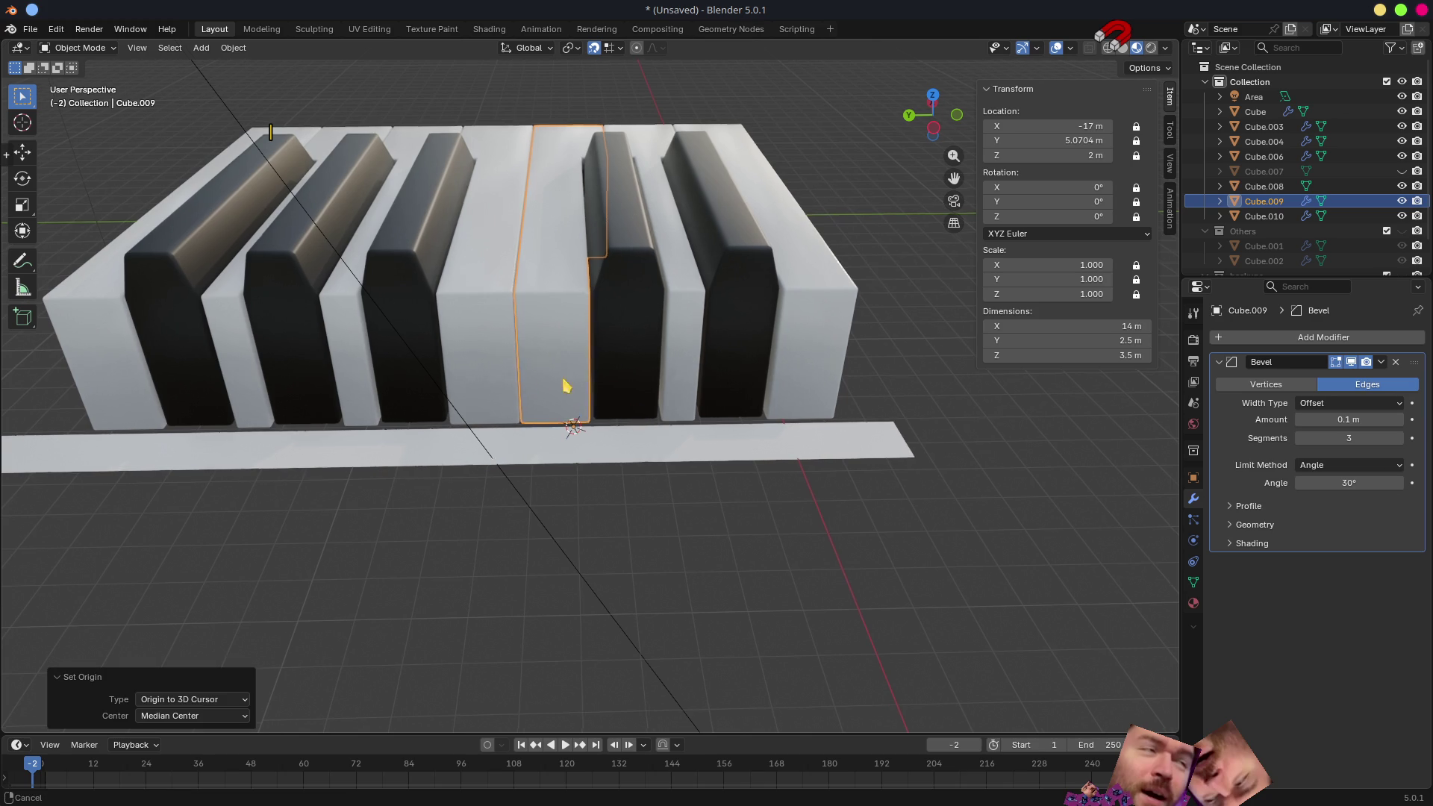
{"action": "middle_click_drag", "start_coordinate": [544, 384], "coordinate": [650, 389]}
{"action": "left_click", "coordinate": [586, 333]}
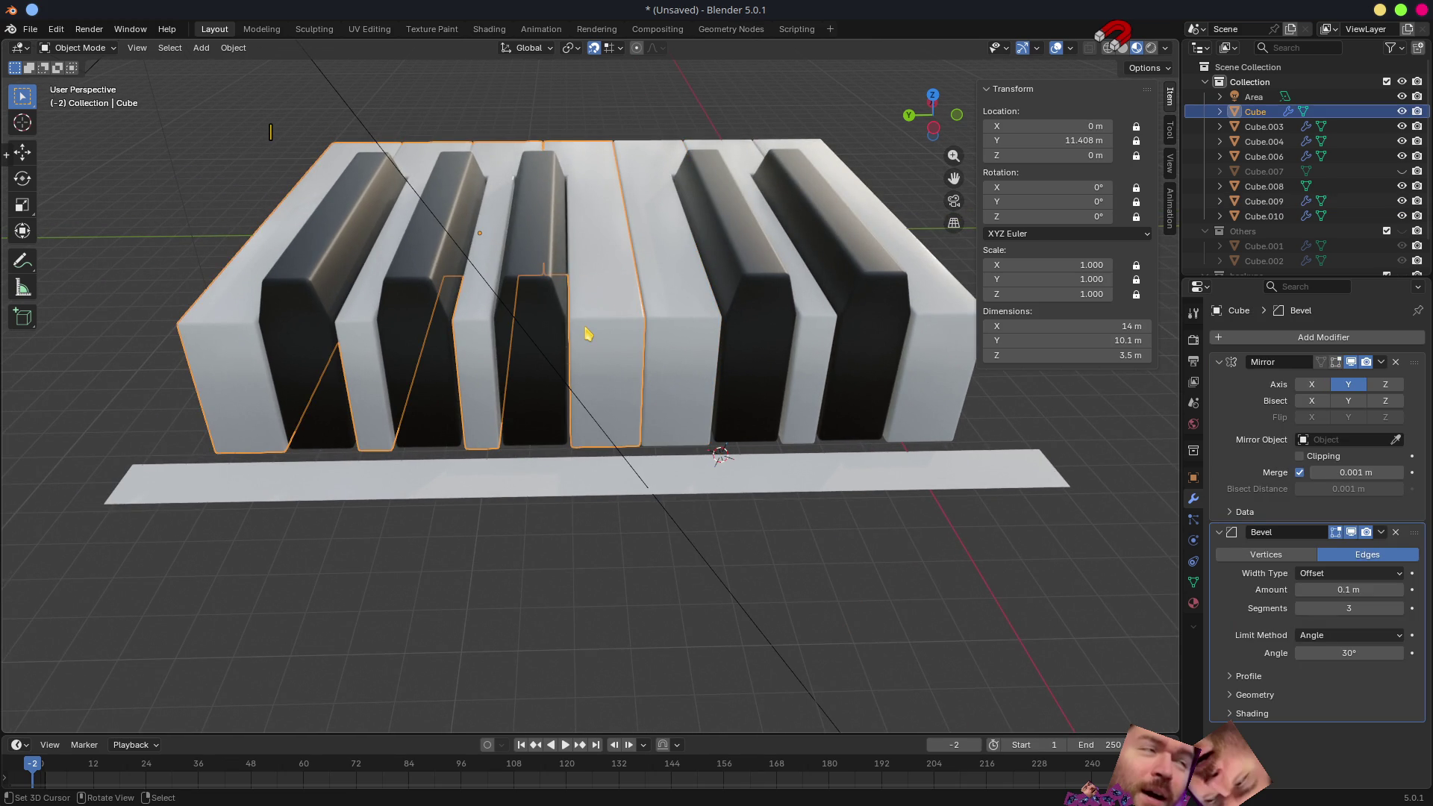
{"action": "left_click", "coordinate": [758, 276]}
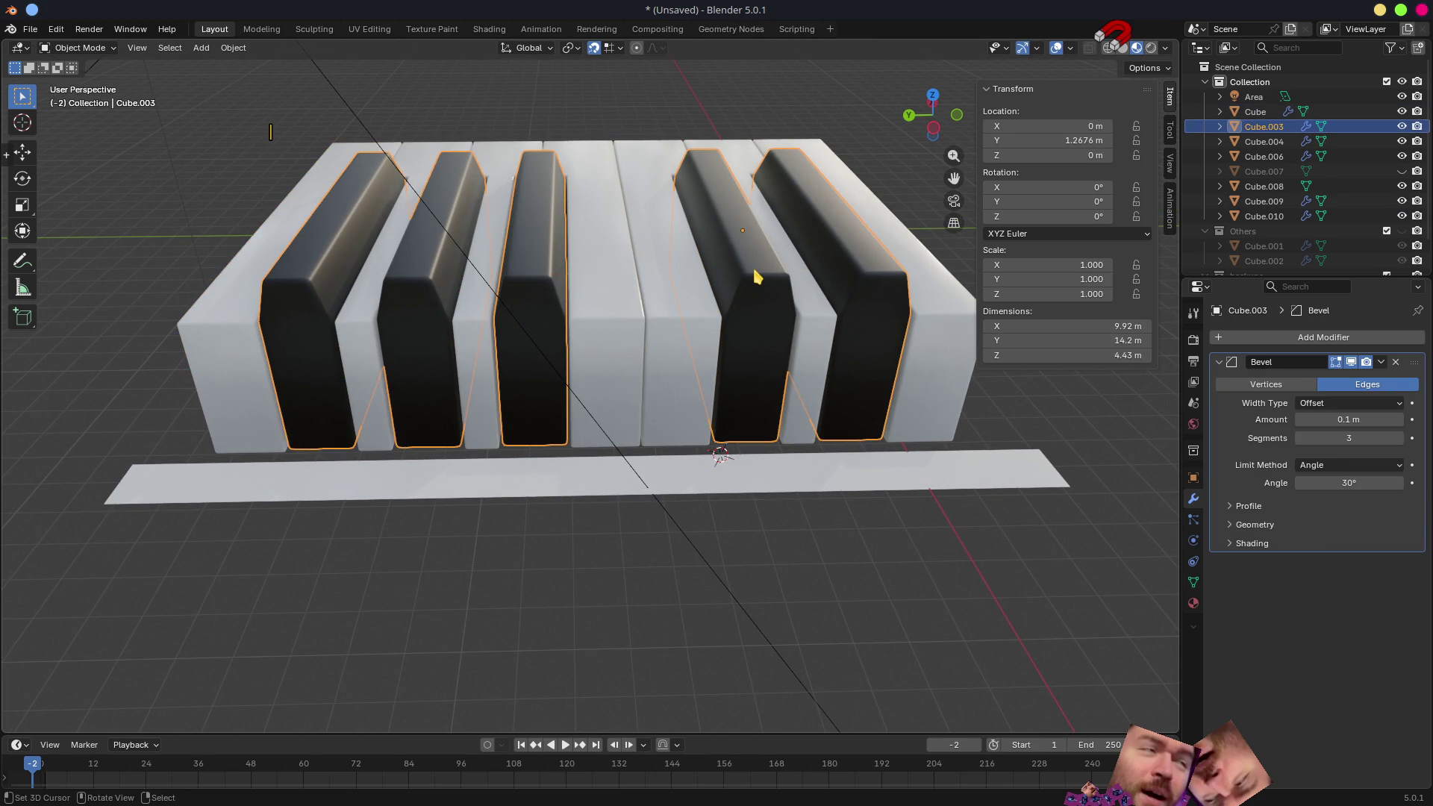
- Inspect the white-keys object Cube briefly in Edit Mode and leave it unchanged
{"action": "middle_click_drag", "start_coordinate": [832, 369], "coordinate": [663, 166]}
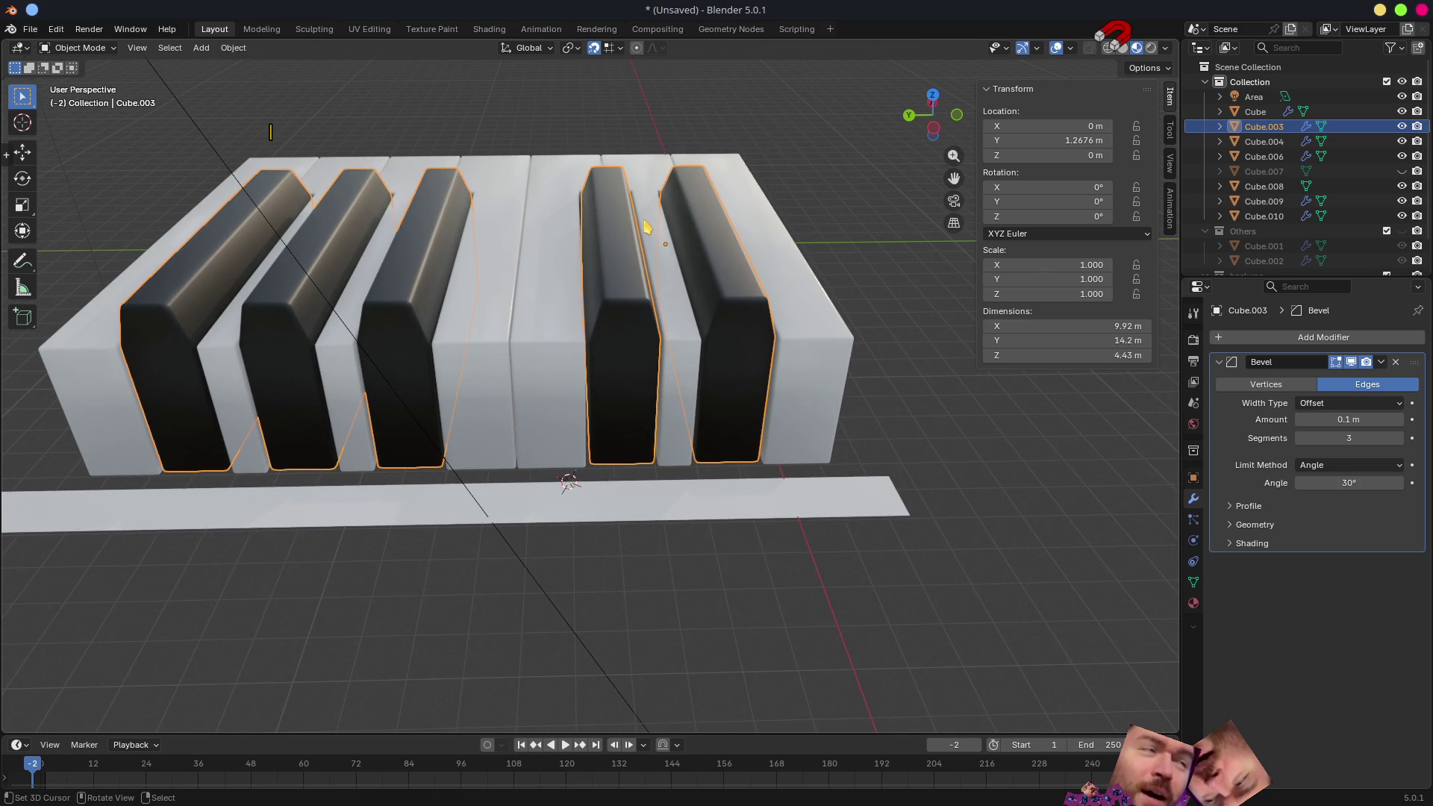
{"action": "left_click", "coordinate": [506, 255]}
{"action": "mouse_move", "coordinate": [507, 255]}
{"action": "middle_mouse_down"}
{"action": "mouse_move", "coordinate": [741, 361]}
{"action": "mouse_move", "coordinate": [631, 322]}
{"action": "middle_mouse_up"}
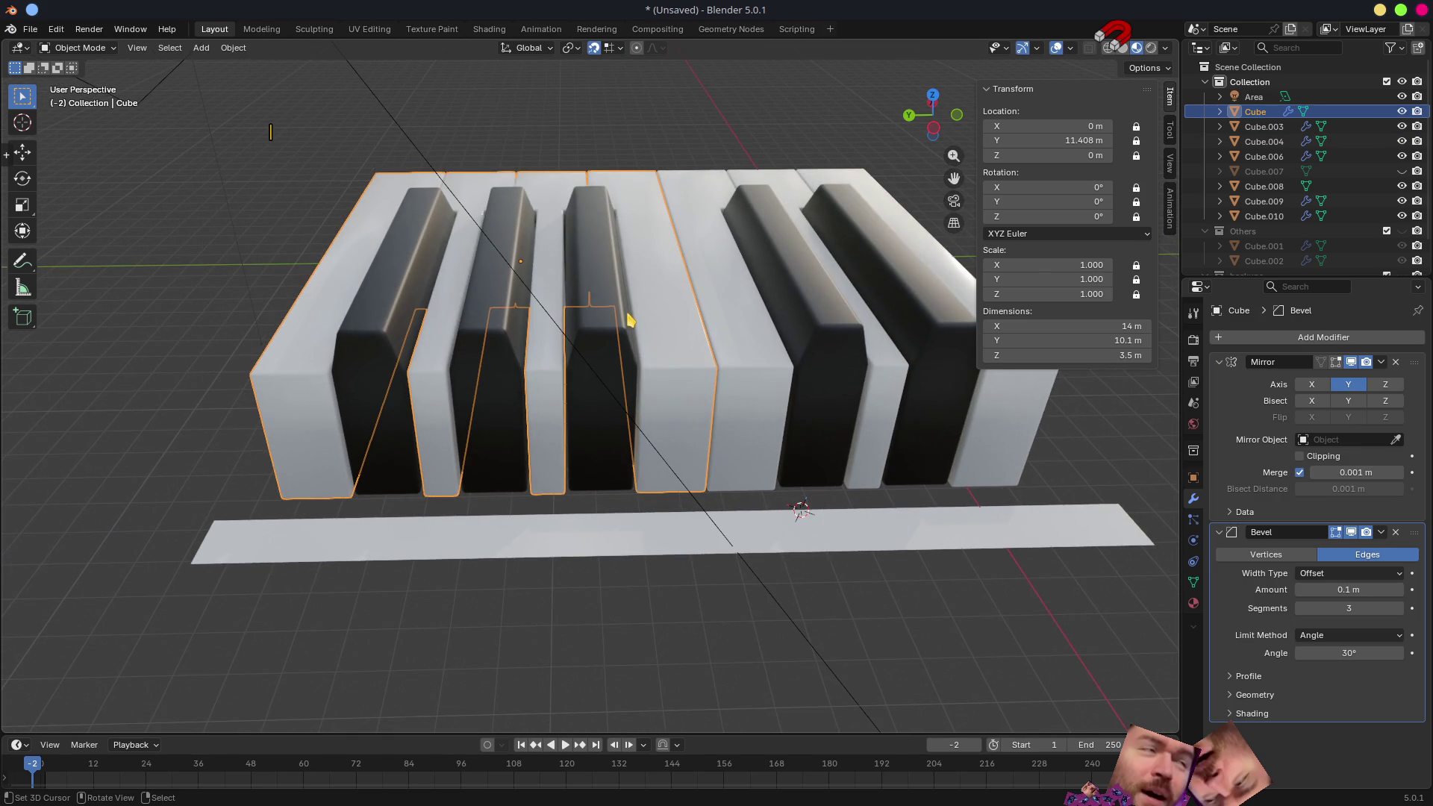
{"action": "left_click", "coordinate": [595, 260]}
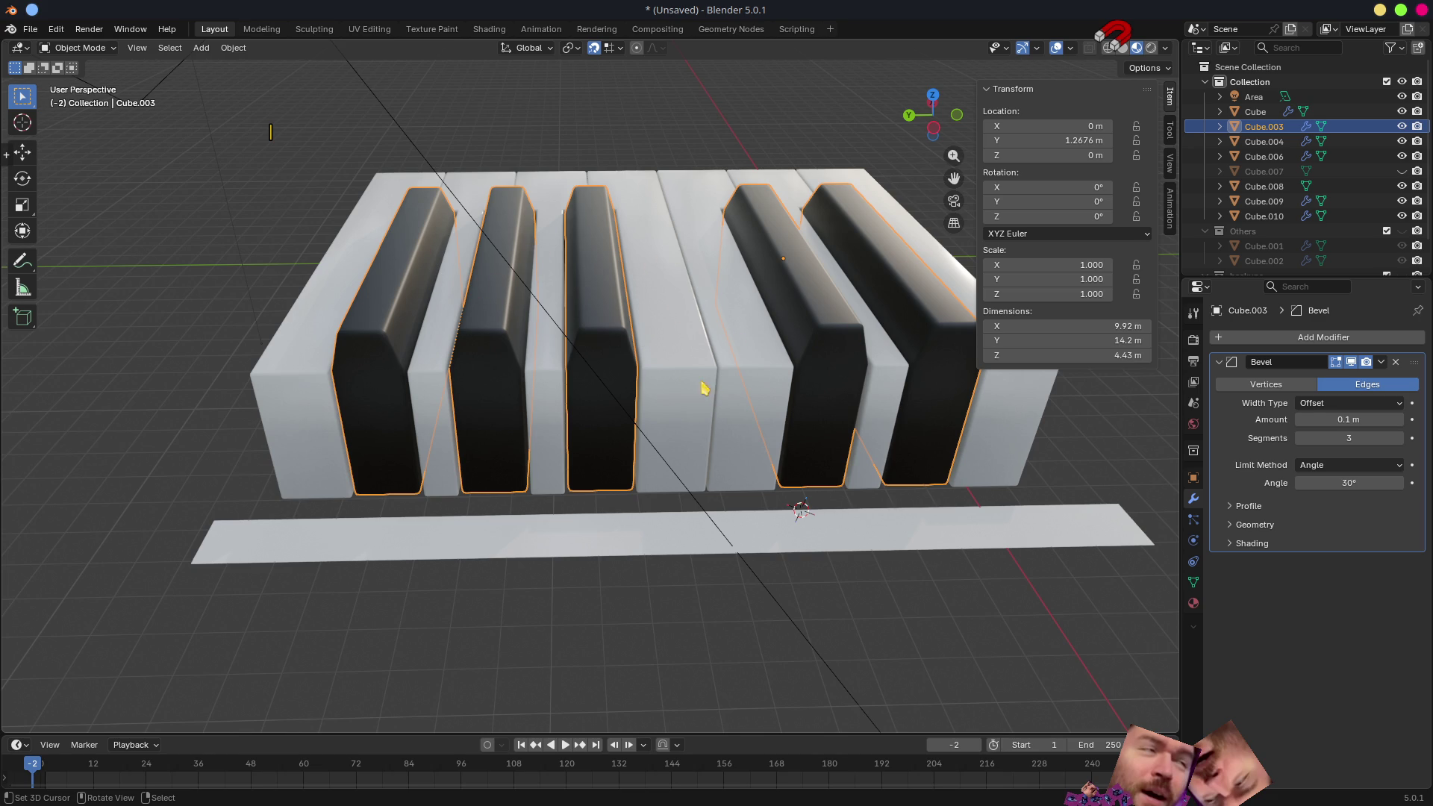
{"action": "left_click", "coordinate": [649, 253]}
{"action": "key", "text": "Tab"}
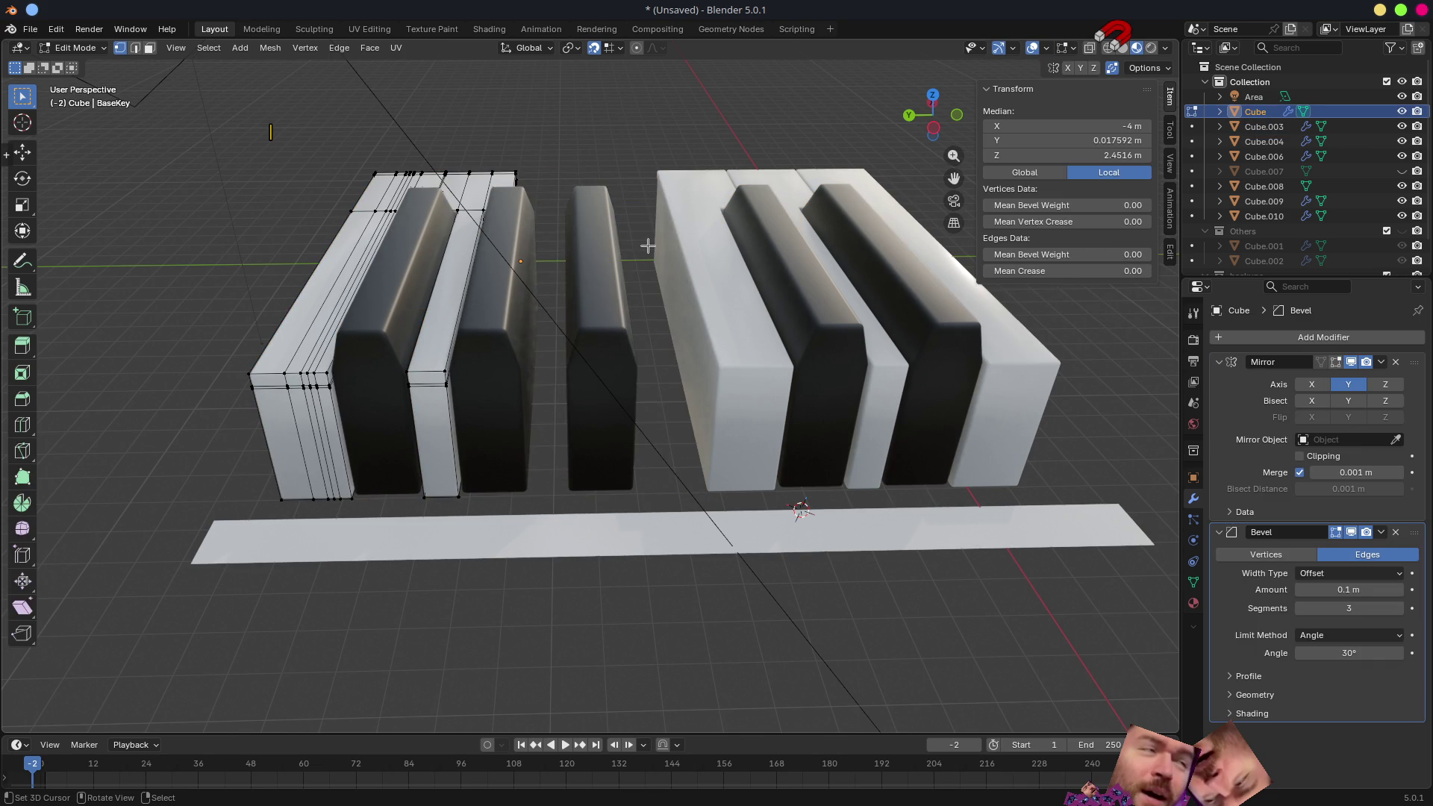
{"action": "key", "text": "Tab"}
- Enter Edit Mode on the black-keys object Cube.003 with all five keys selected
{"action": "left_click", "coordinate": [771, 285]}
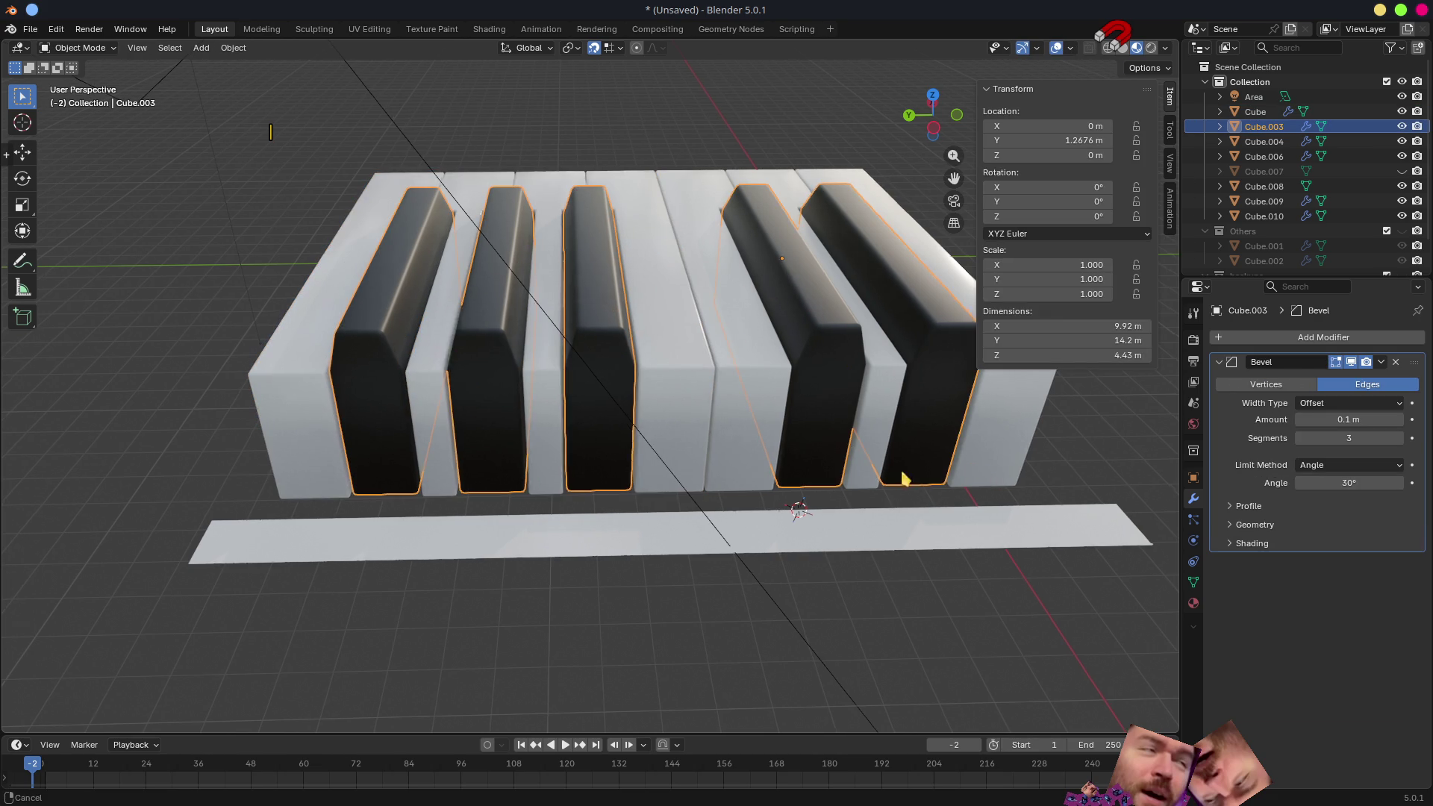
{"action": "middle_click_drag", "start_coordinate": [960, 481], "coordinate": [941, 397], "text": "shift"}
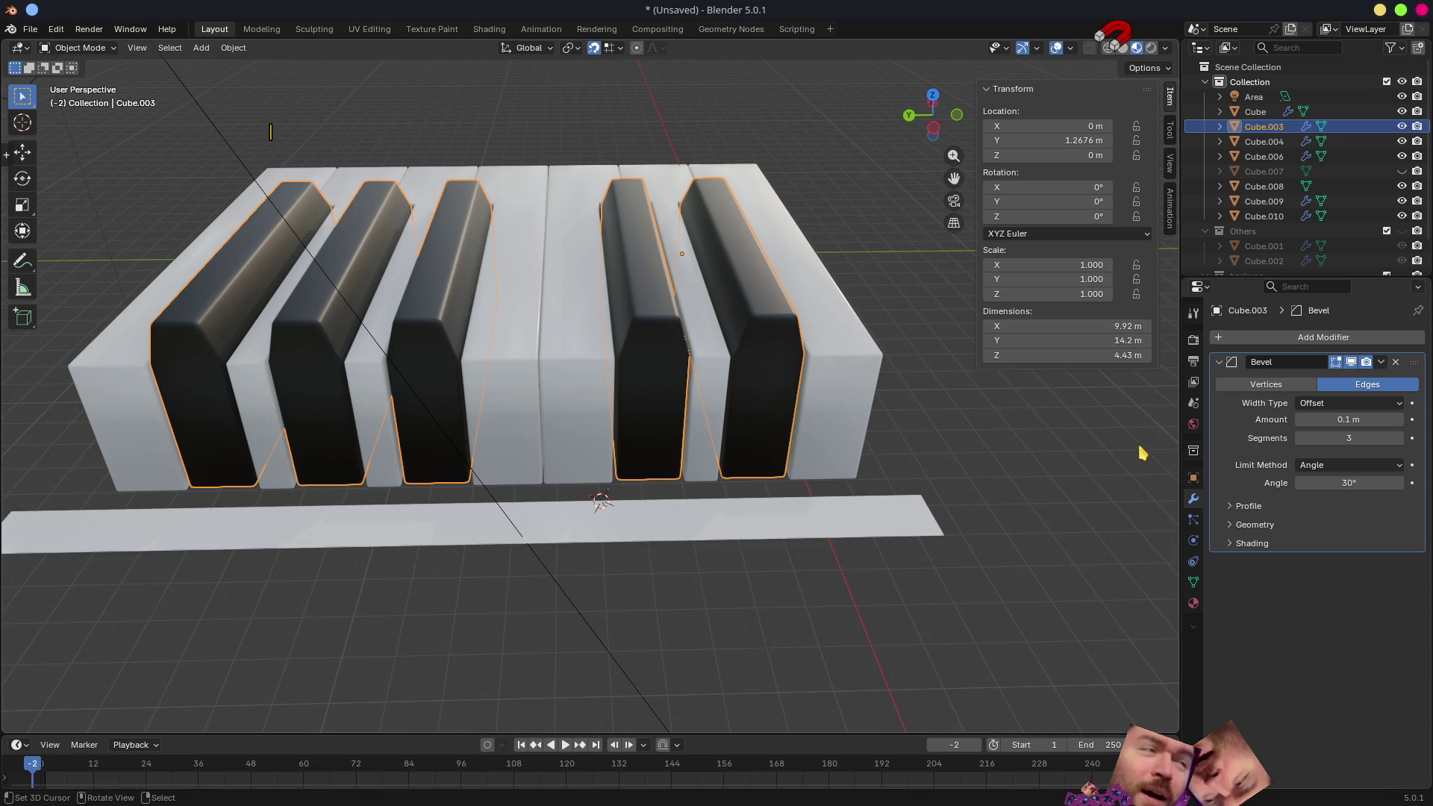
{"action": "key", "text": "Tab"}
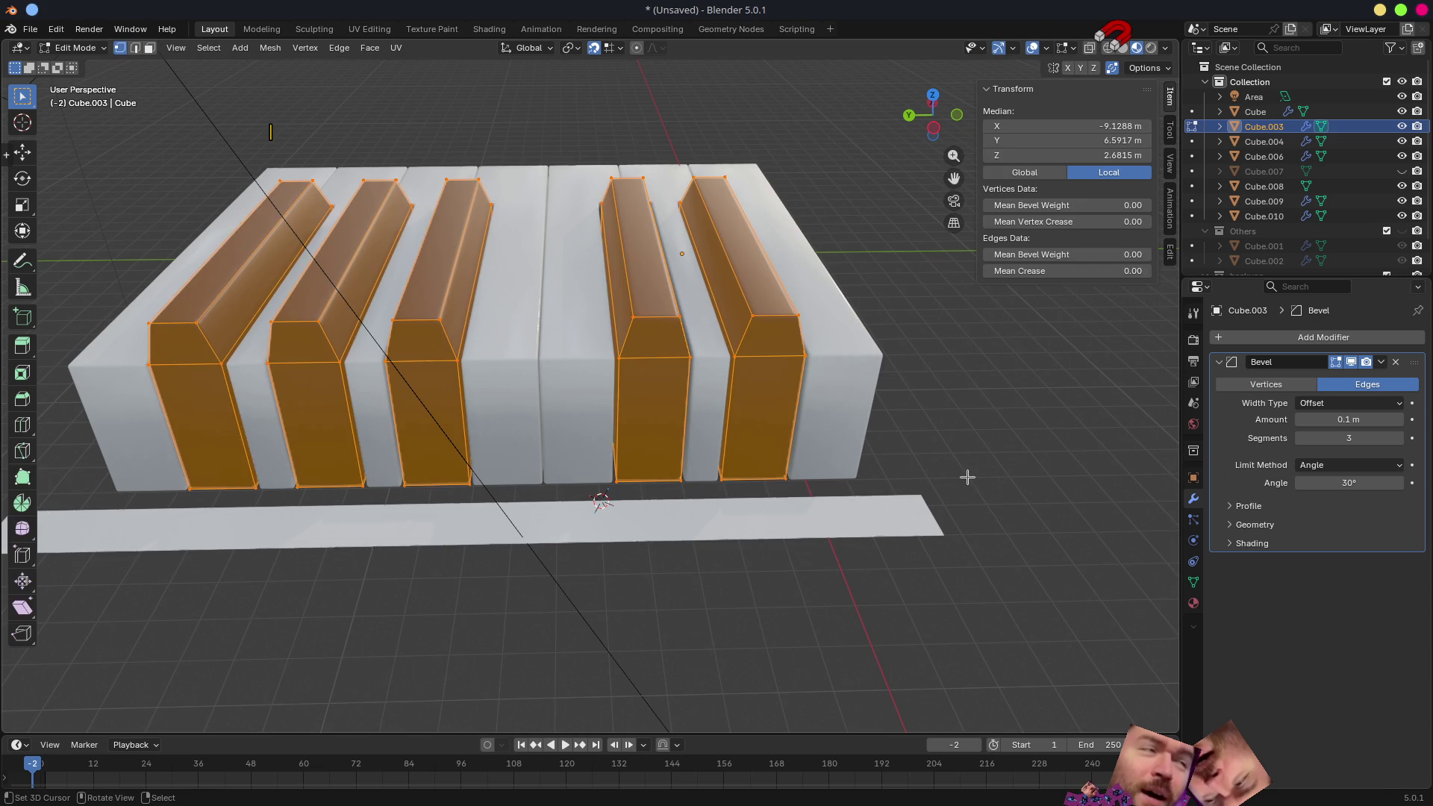
- Separate the black keys into individual objects with P and leave Edit Mode
{"action": "key", "text": "p"}
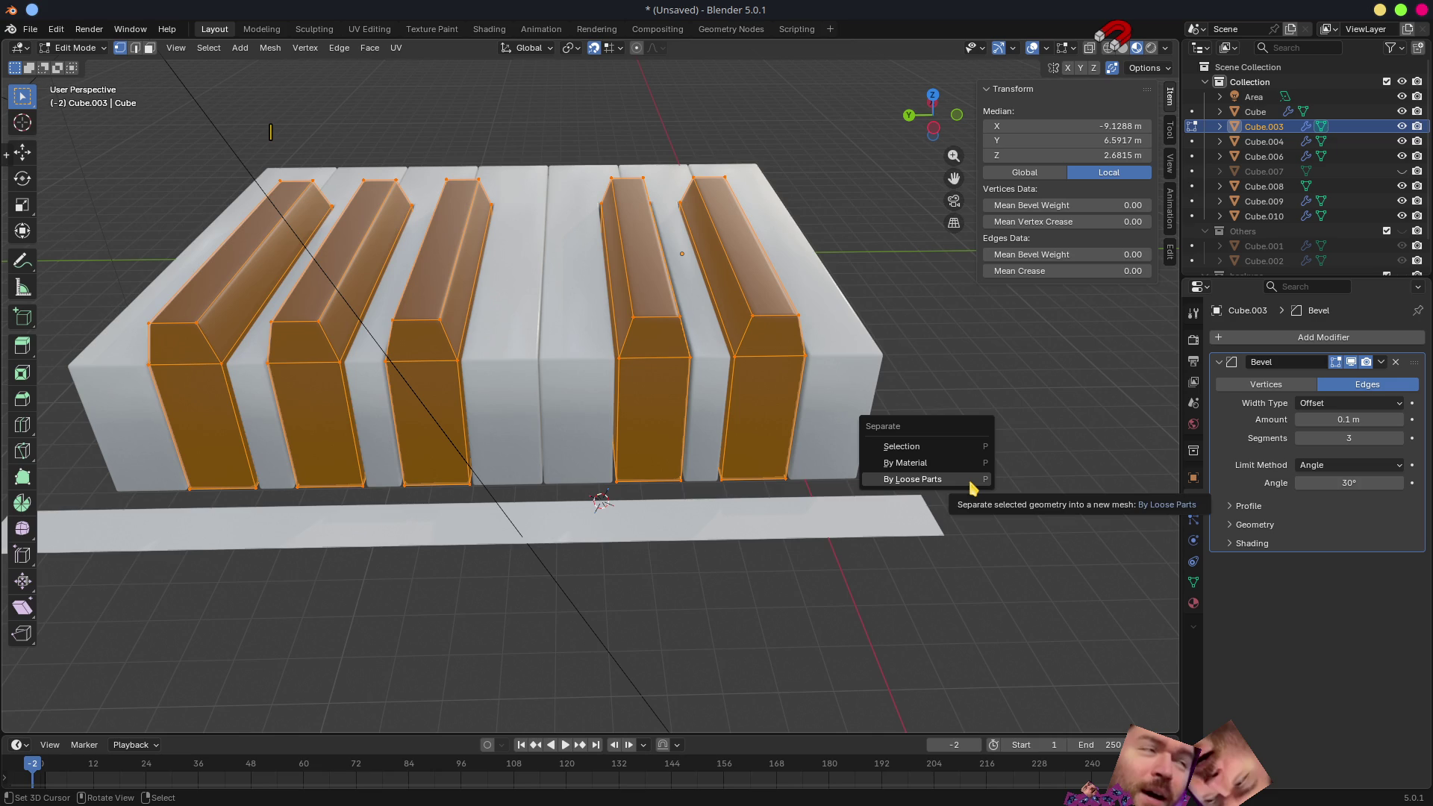
{"action": "left_click", "coordinate": [913, 479]}
{"action": "key", "text": "Tab"}
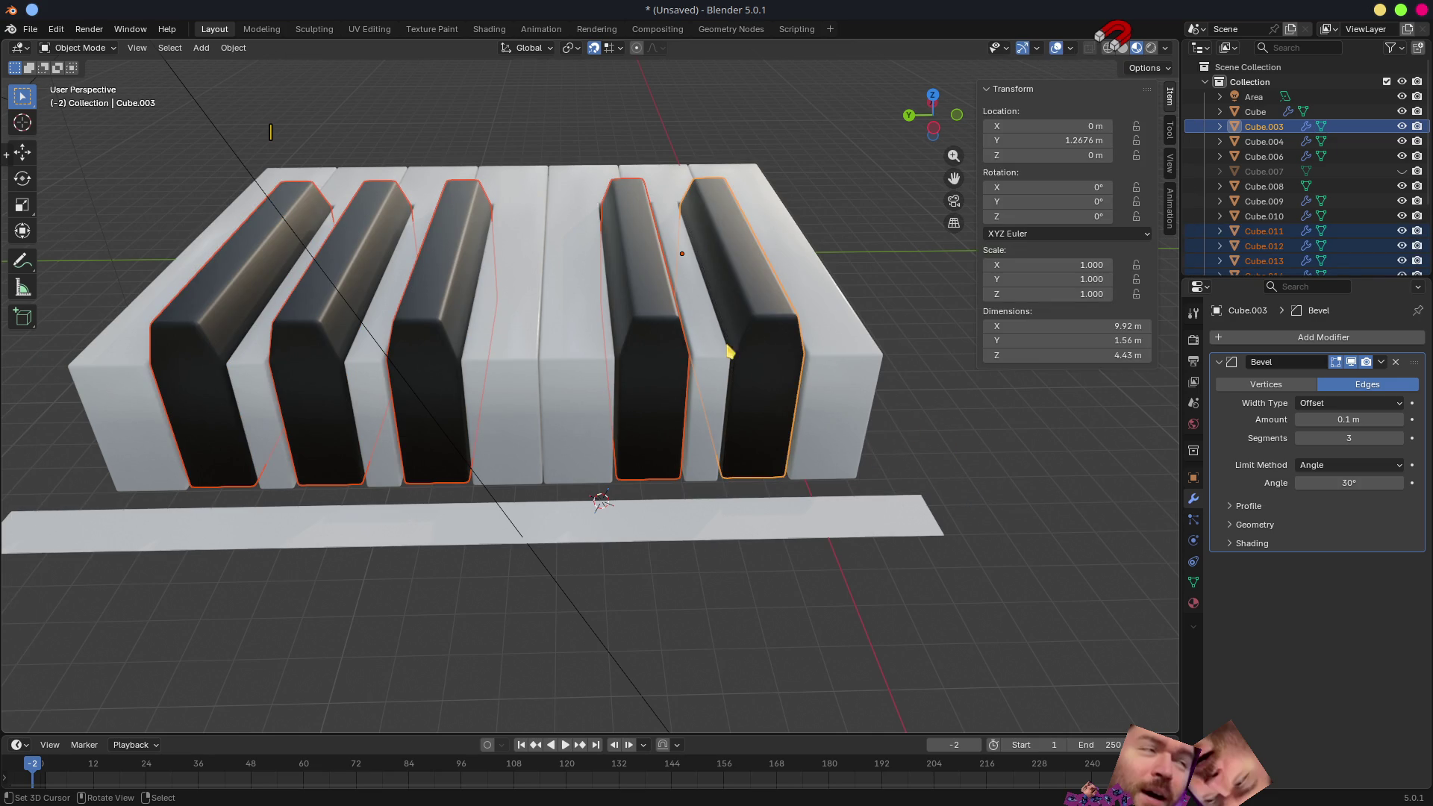
- Snap the 3D cursor to a base-strip vertex and set the rightmost black key's origin there
{"action": "left_click", "coordinate": [797, 531]}
{"action": "mouse_move", "coordinate": [824, 556]}
{"action": "middle_mouse_down"}
{"action": "mouse_move", "coordinate": [777, 694]}
{"action": "mouse_move", "coordinate": [724, 598]}
{"action": "middle_mouse_up"}
{"action": "key", "text": "Tab"}
{"action": "left_click", "coordinate": [640, 487]}
{"action": "key", "text": "shift+s"}
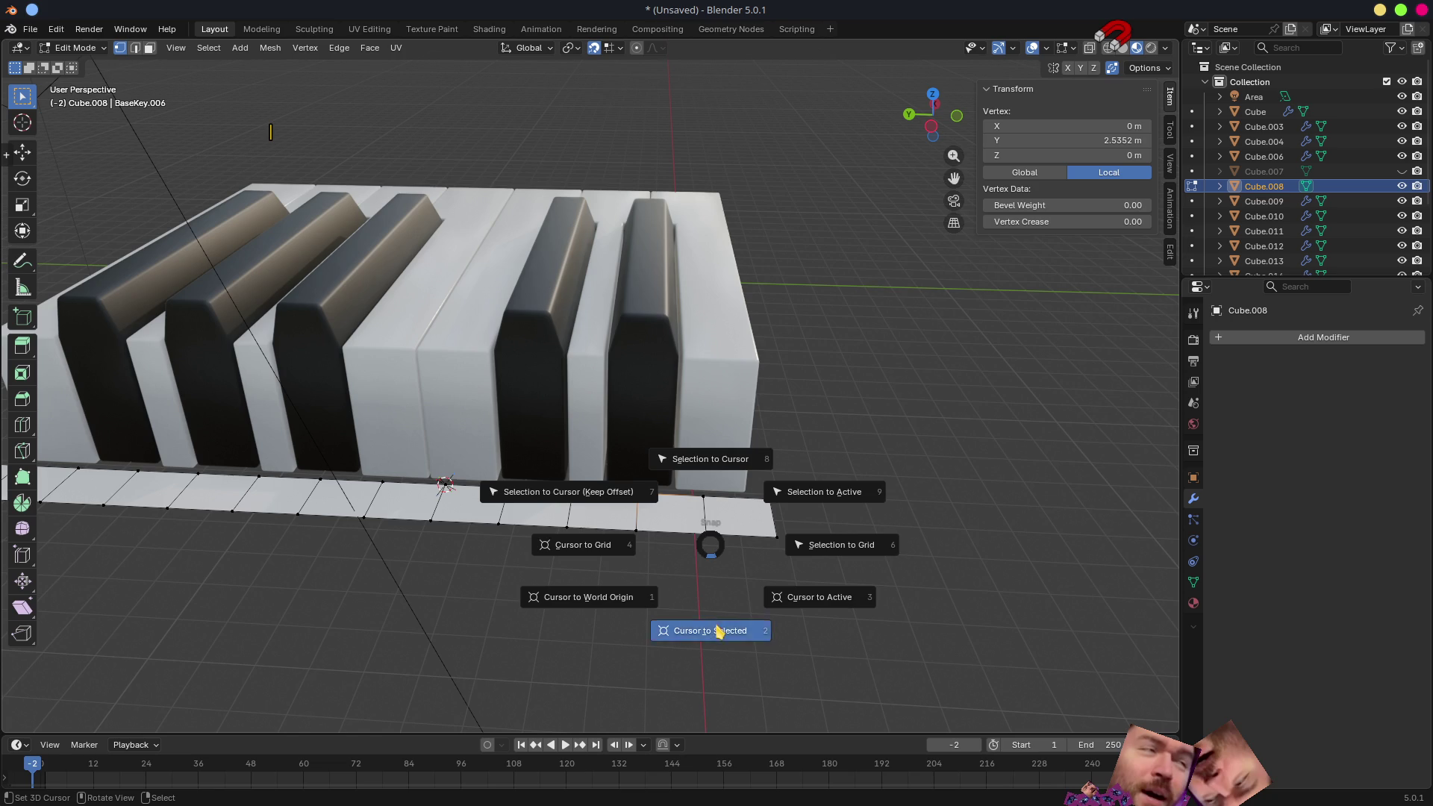
{"action": "left_click", "coordinate": [718, 629]}
{"action": "key", "text": "Tab"}
{"action": "left_click", "coordinate": [645, 350]}
{"action": "key", "text": "q"}
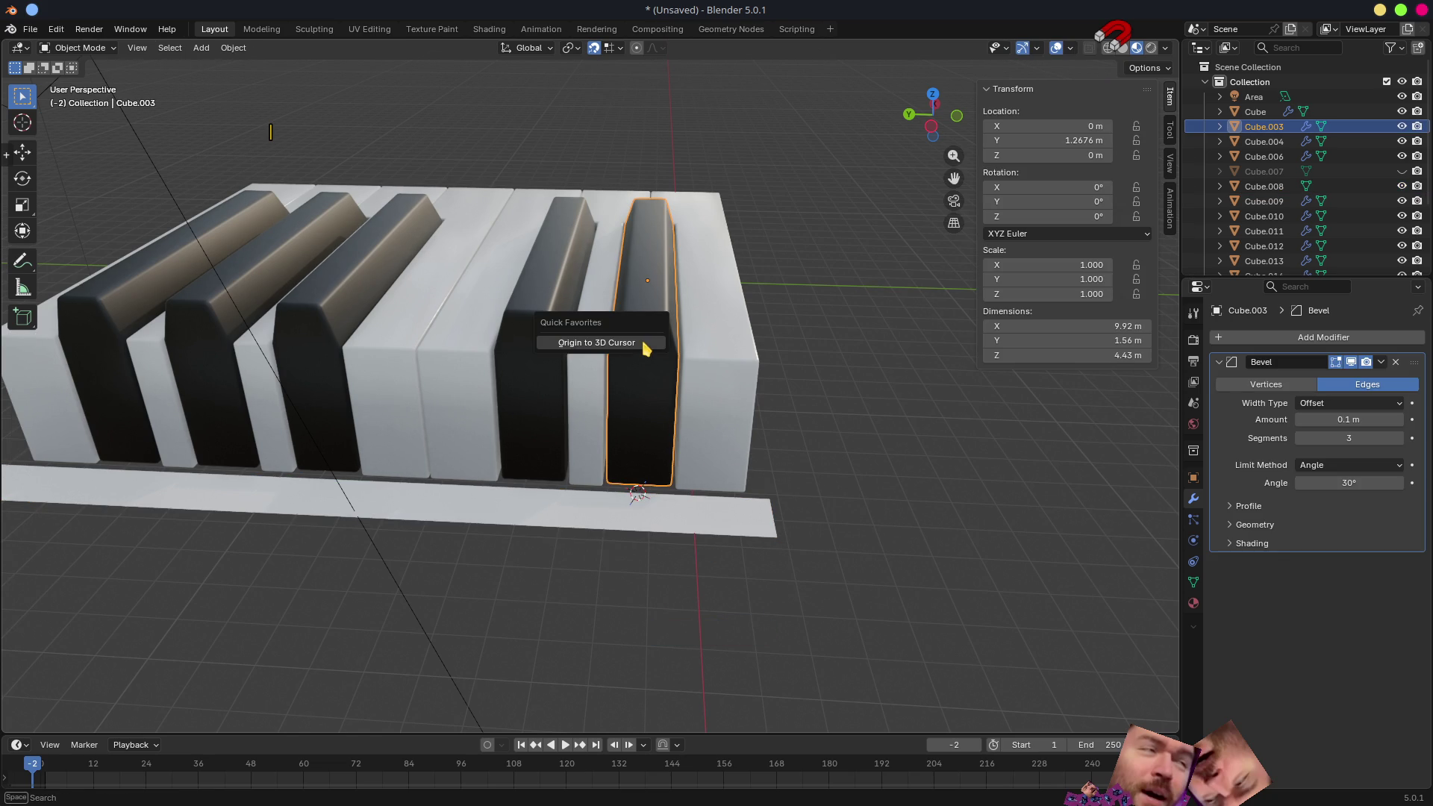
{"action": "left_click", "coordinate": [646, 350]}
{"action": "mouse_move", "coordinate": [594, 419]}
{"action": "middle_mouse_down"}
{"action": "mouse_move", "coordinate": [639, 479]}
{"action": "mouse_move", "coordinate": [505, 355]}
{"action": "middle_mouse_up"}
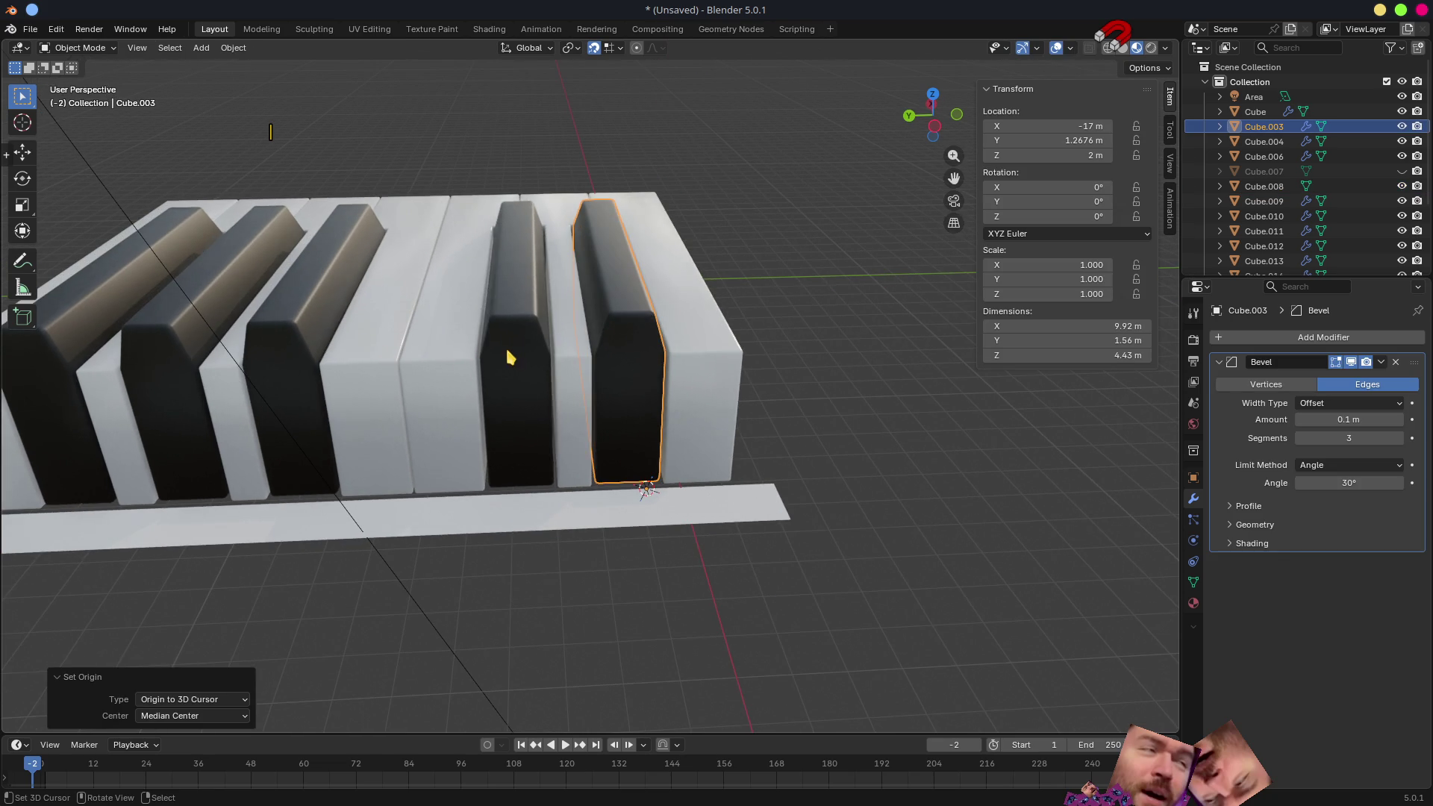
{"action": "left_click", "coordinate": [505, 356]}
- Snap the cursor to the next strip vertex and set the next black key's origin to it
{"action": "left_click", "coordinate": [534, 503]}
{"action": "key", "text": "Tab"}
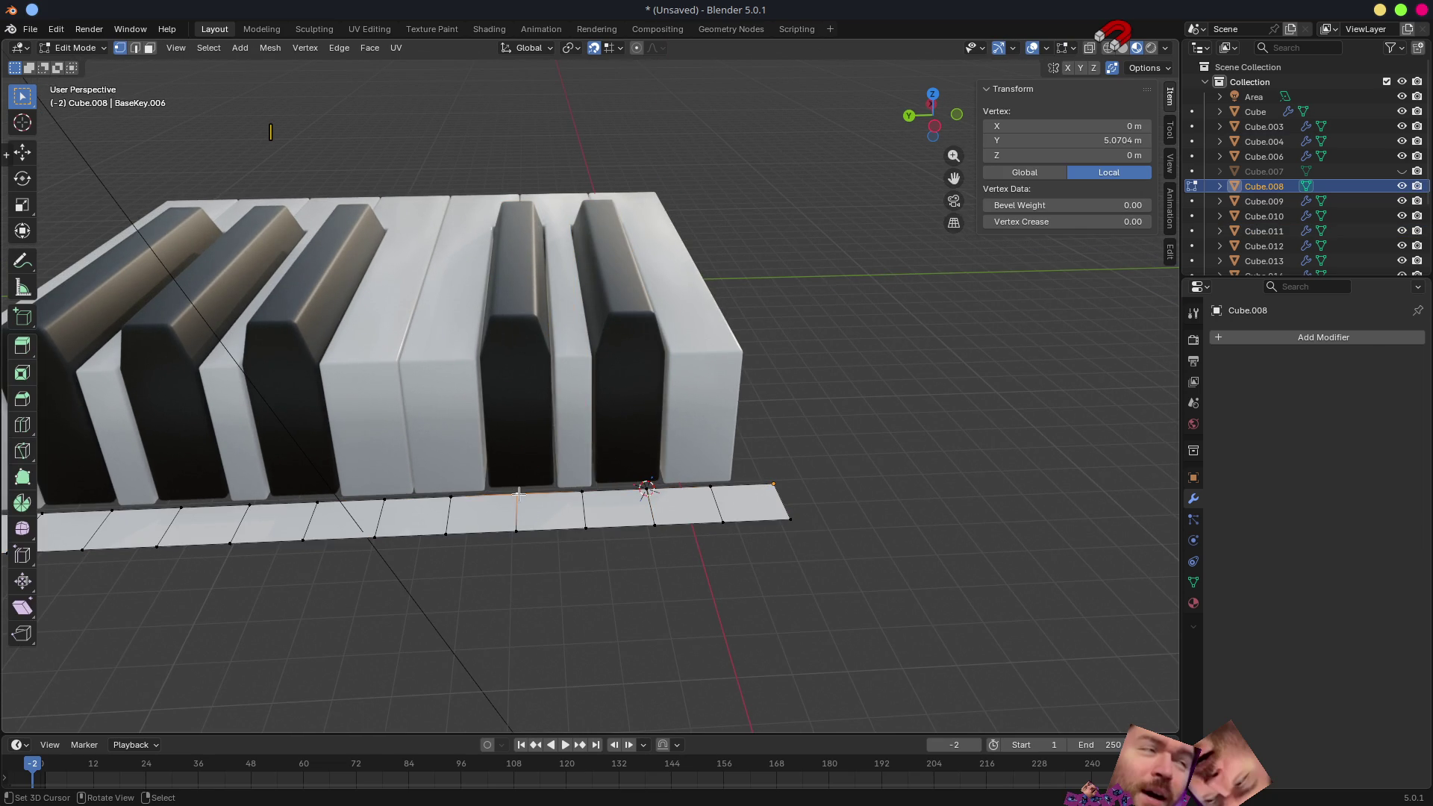
{"action": "key", "text": "shift+s"}
{"action": "left_click", "coordinate": [523, 582]}
{"action": "key", "text": "Tab"}
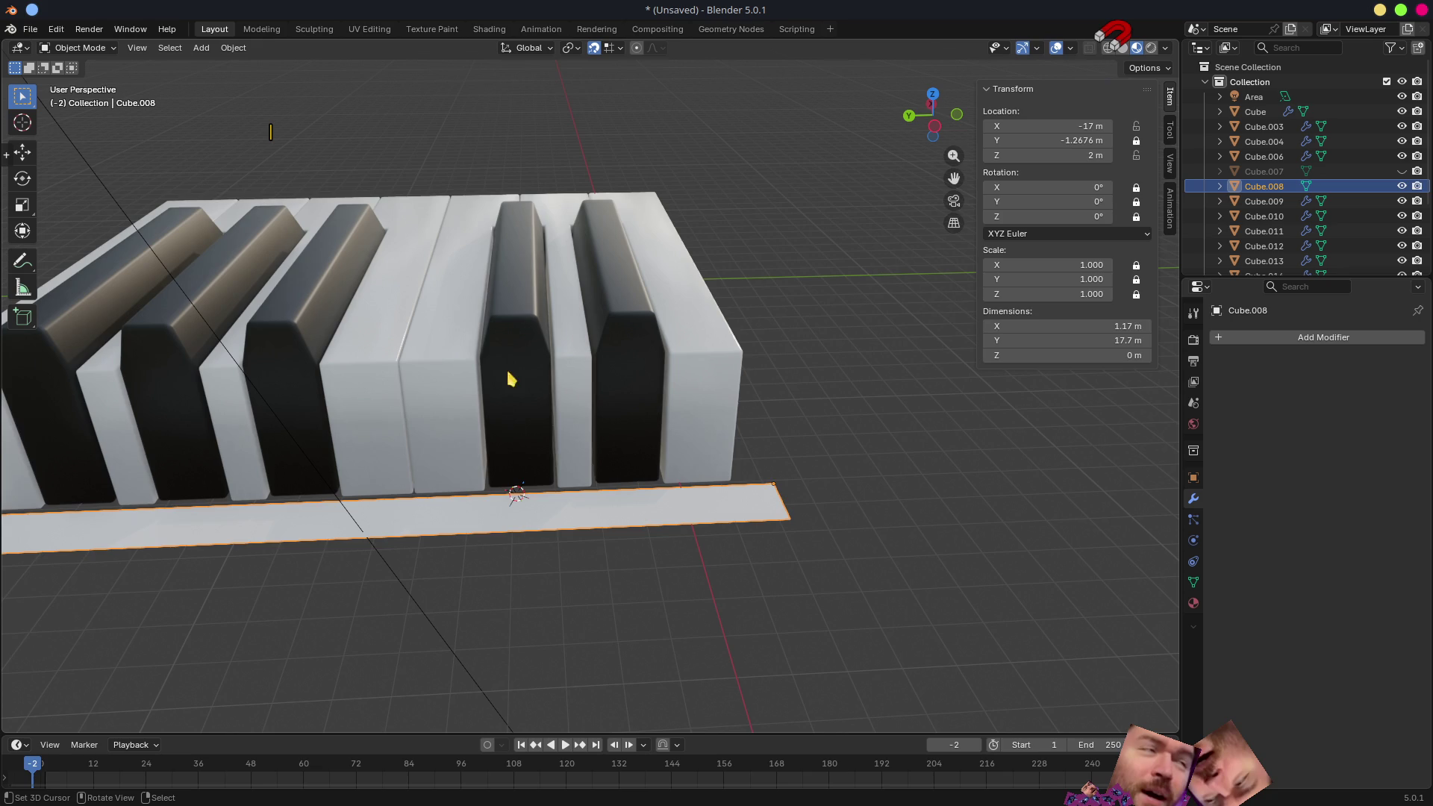
{"action": "left_click", "coordinate": [521, 360]}
{"action": "key", "text": "q"}
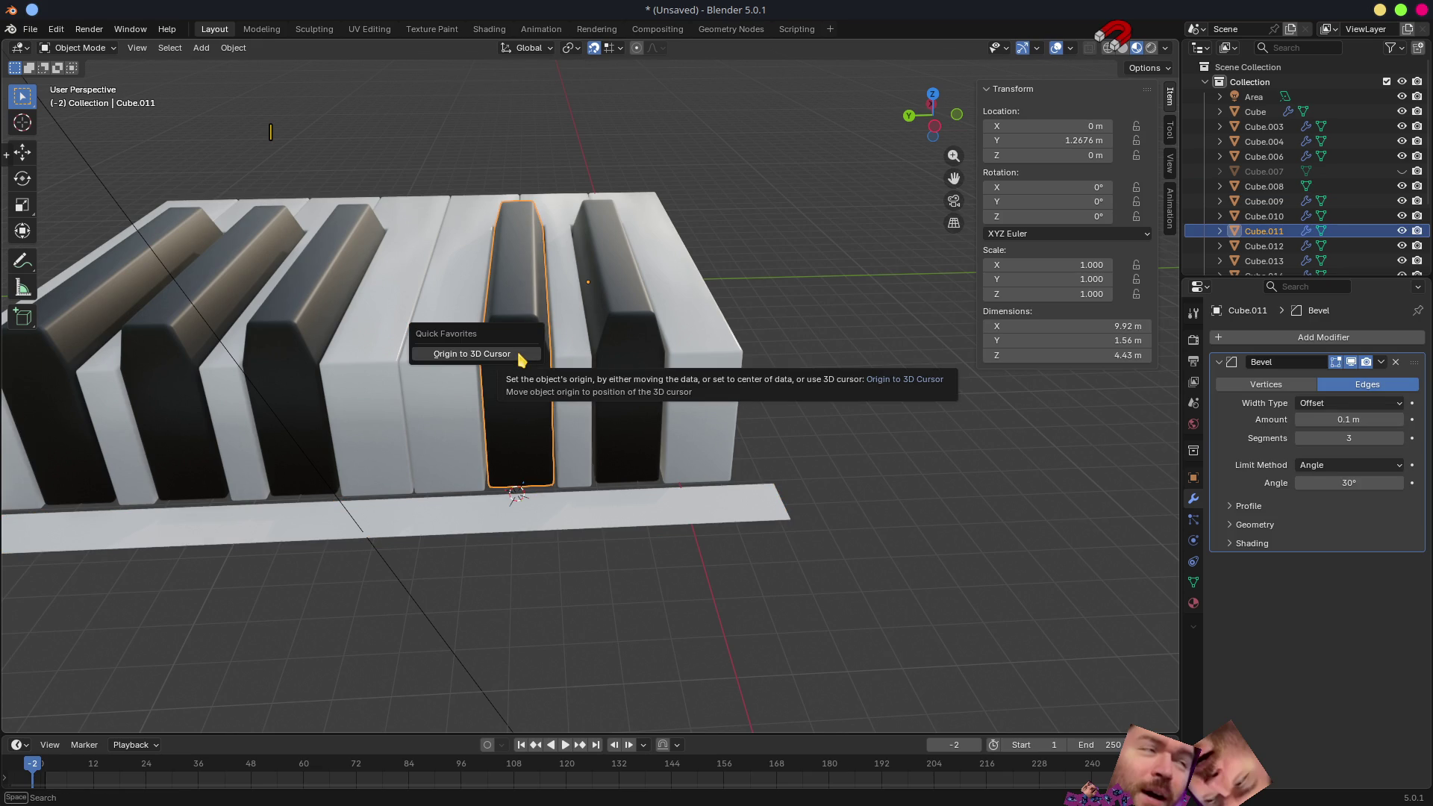
{"action": "left_click", "coordinate": [520, 358]}
{"action": "middle_click_drag", "start_coordinate": [448, 432], "coordinate": [584, 421]}
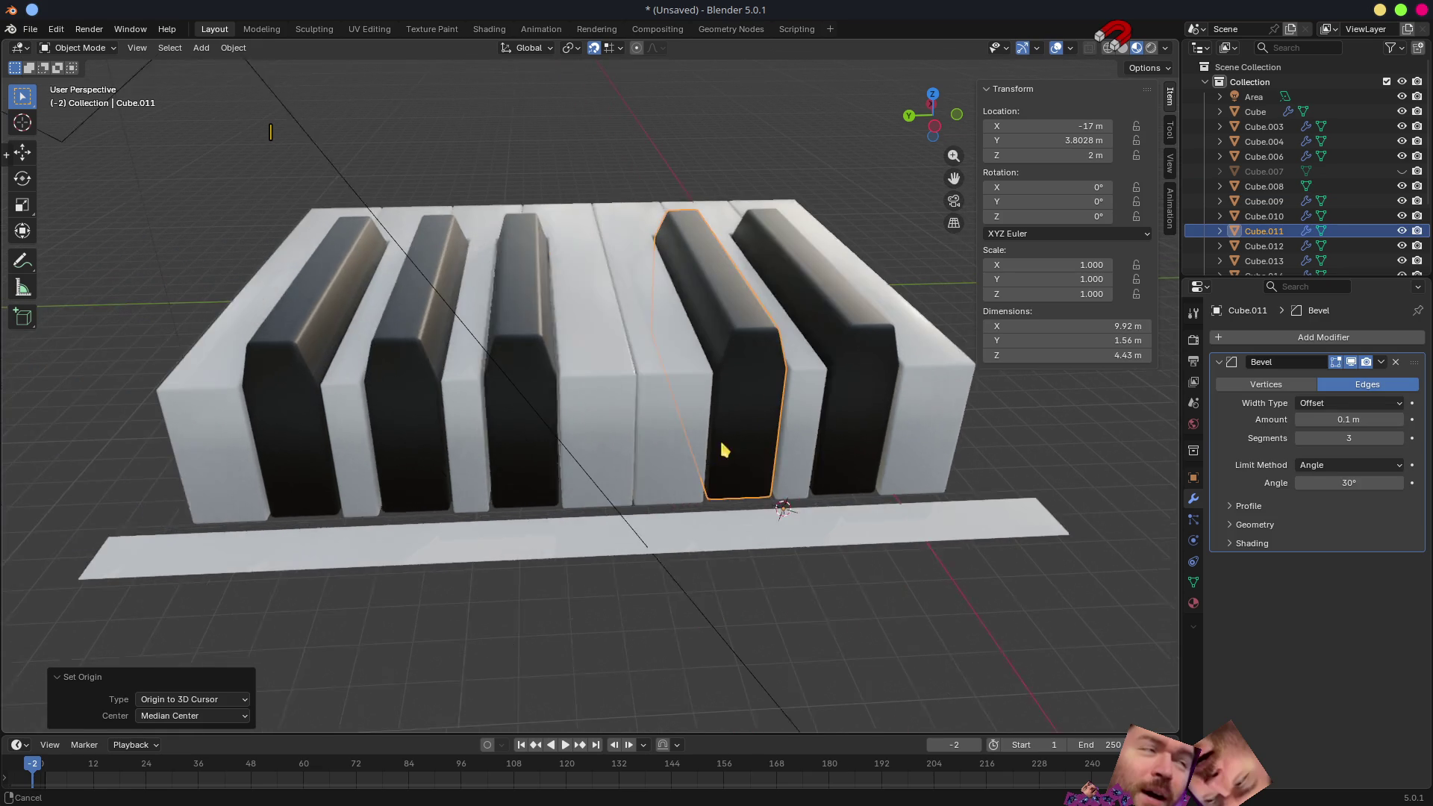
- Apply the Mirror modifier to the white-key object, undoing an accidental duplicate first
{"action": "left_click", "coordinate": [585, 421]}
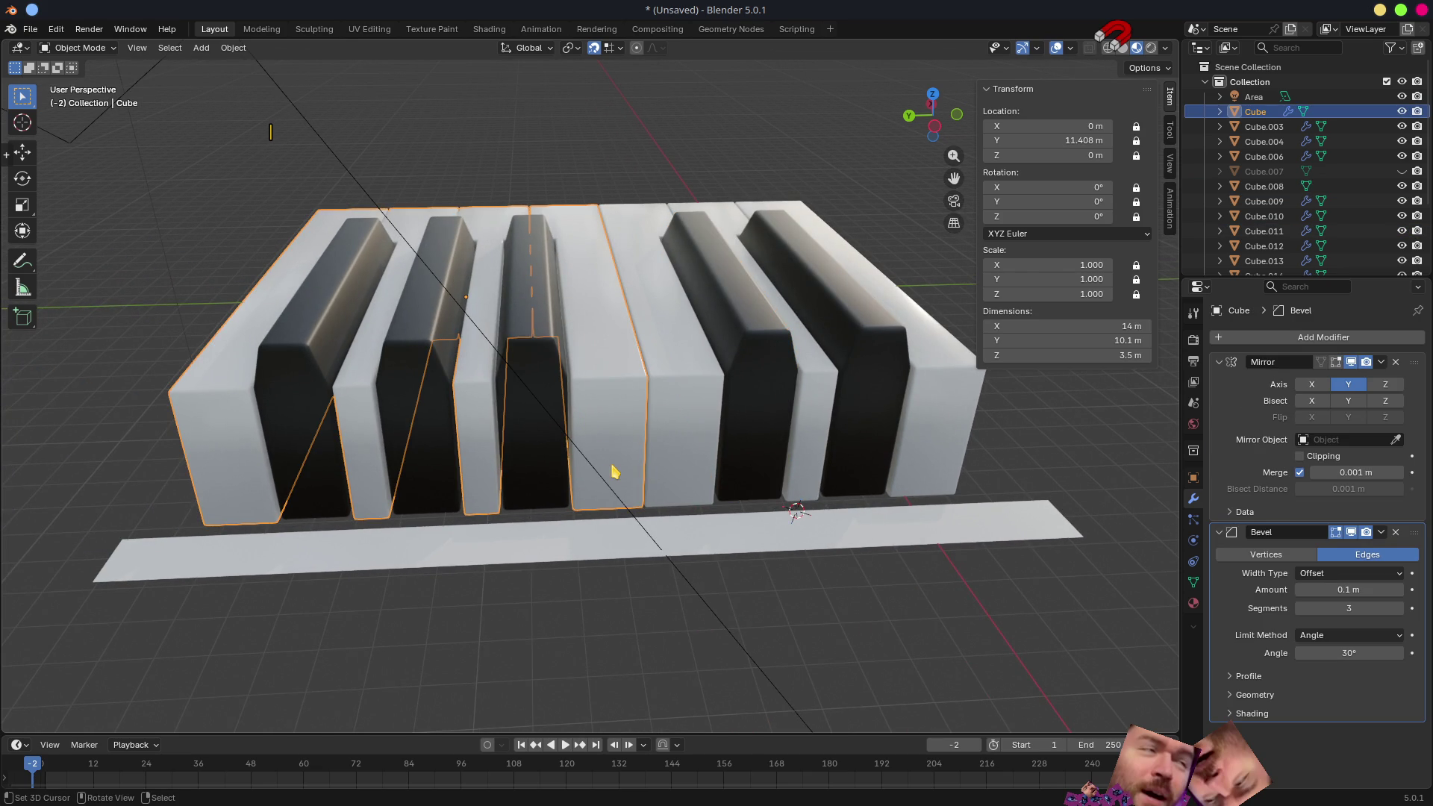
{"action": "key", "text": "Tab"}
{"action": "key", "text": "Tab"}
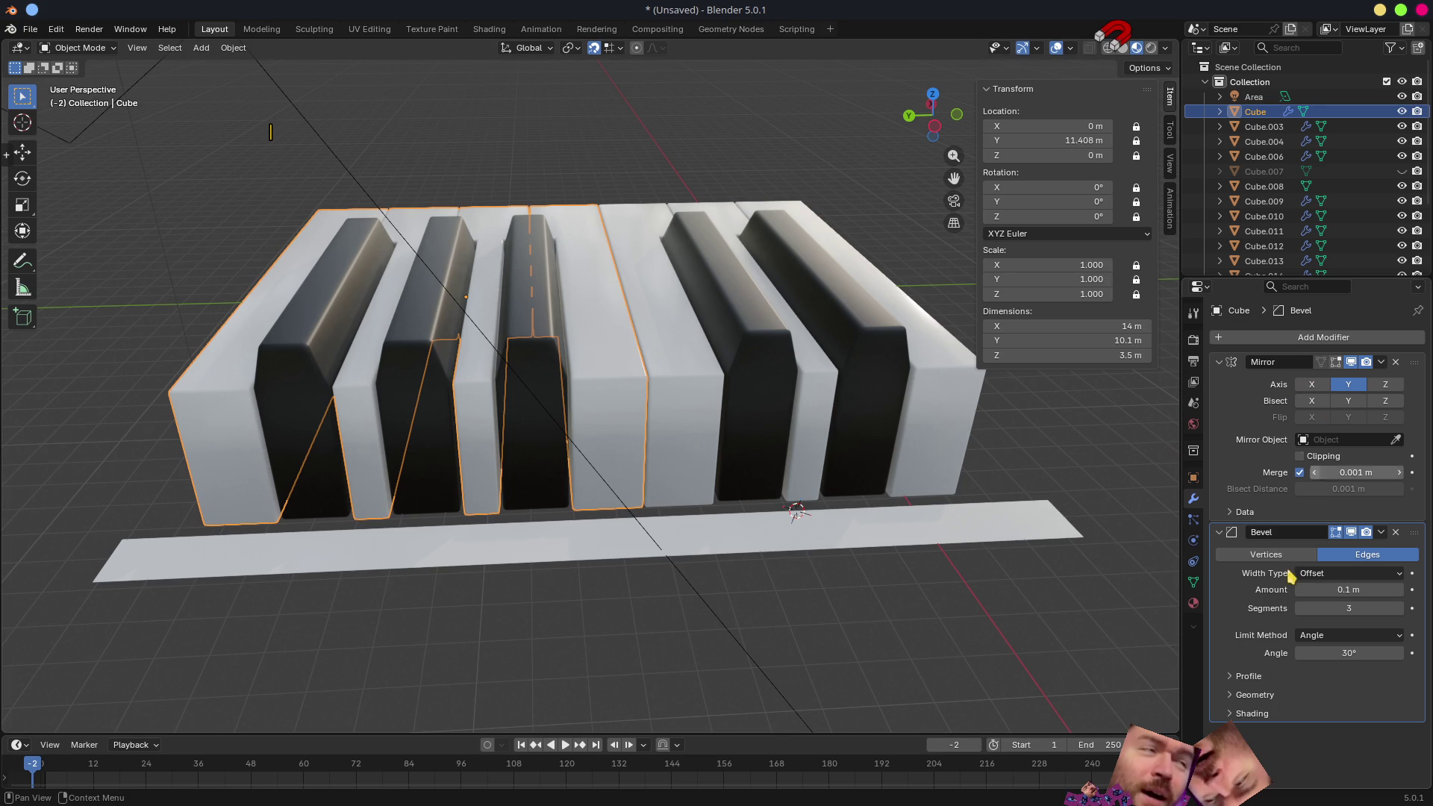
{"action": "left_click", "coordinate": [1383, 363]}
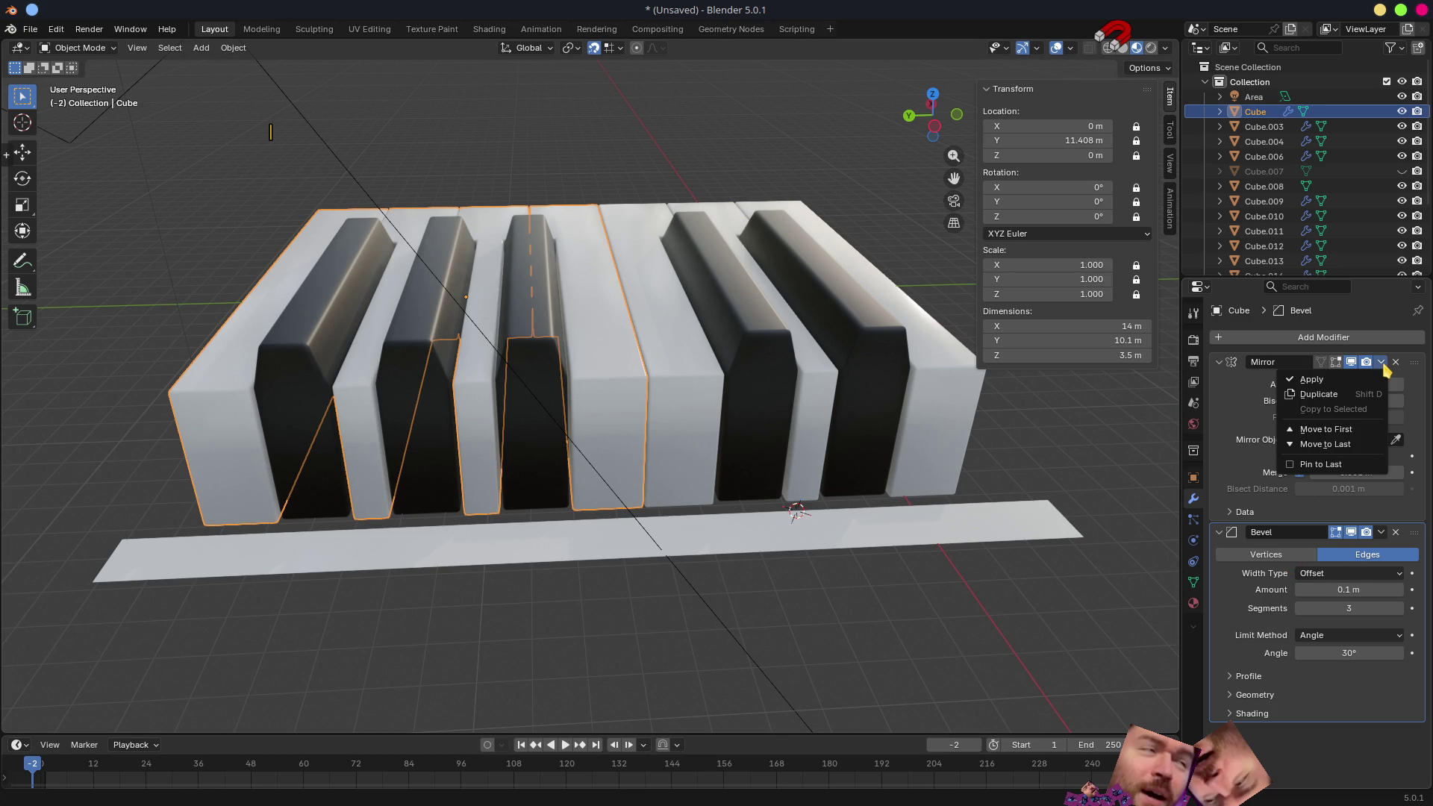
{"action": "left_click", "coordinate": [1351, 392]}
{"action": "key", "text": "ctrl+x"}
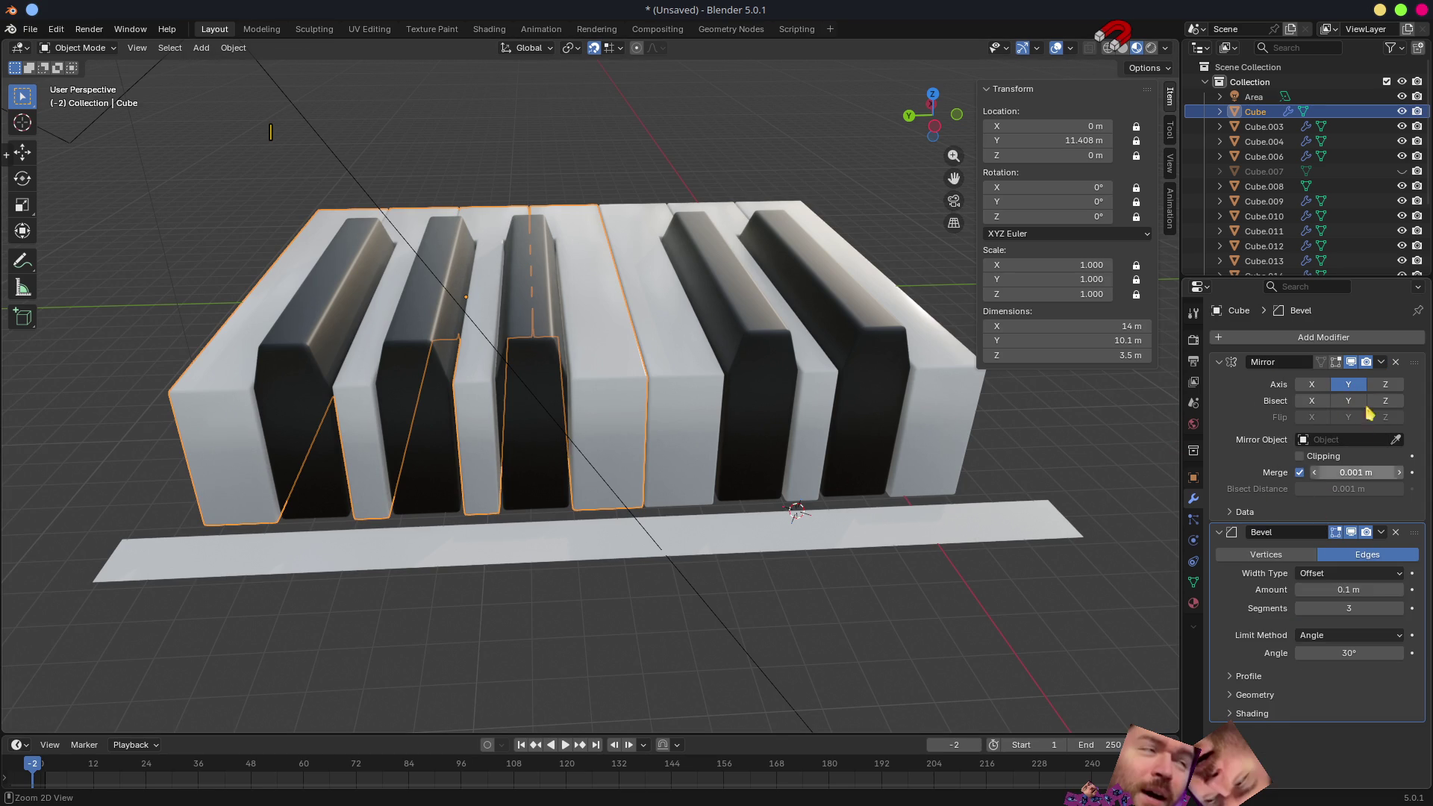
{"action": "left_click", "coordinate": [1384, 362]}
{"action": "left_click", "coordinate": [1357, 381]}
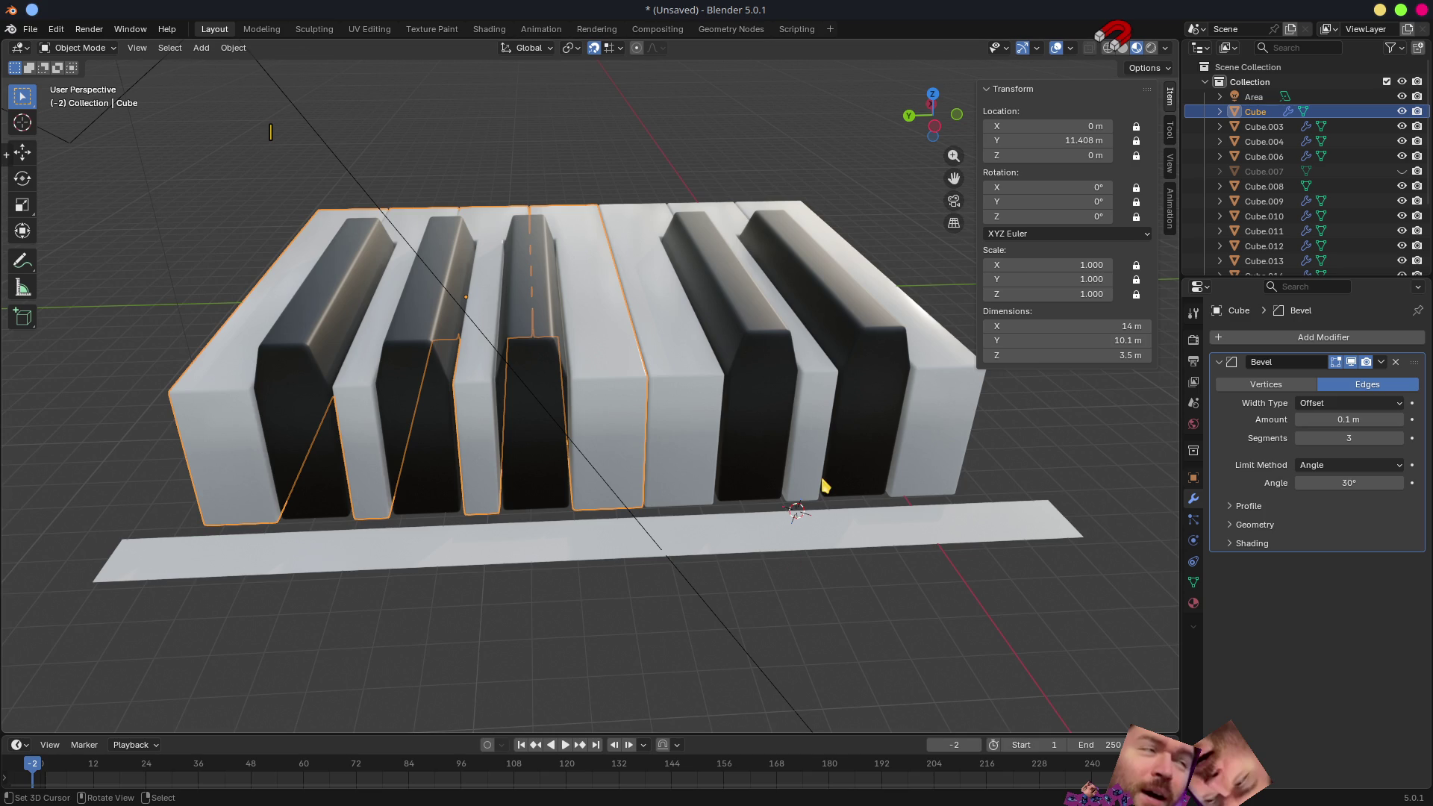
- Separate the white keys into individual objects with P
{"action": "key", "text": "Tab"}
{"action": "key", "text": "p"}
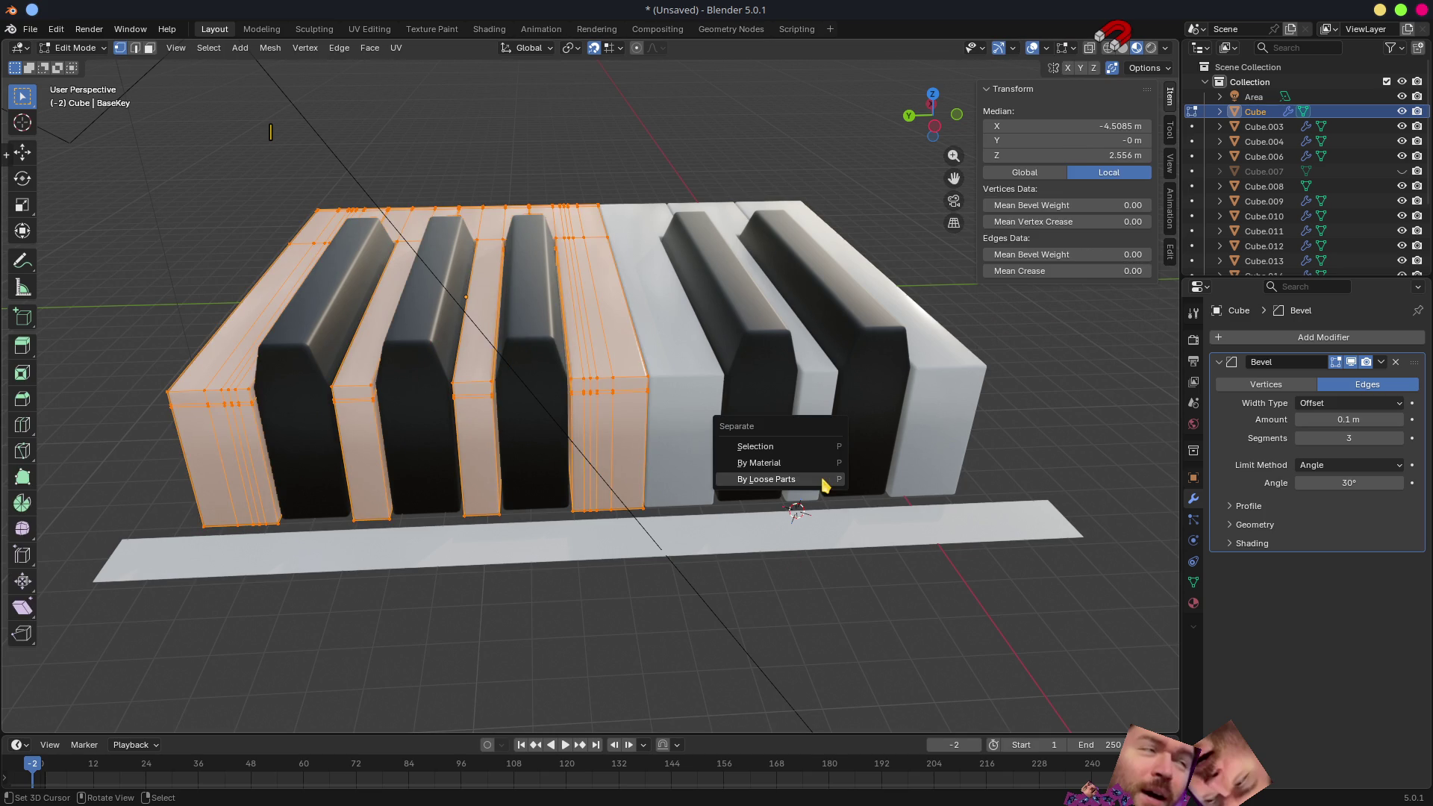
{"action": "left_click", "coordinate": [766, 479]}
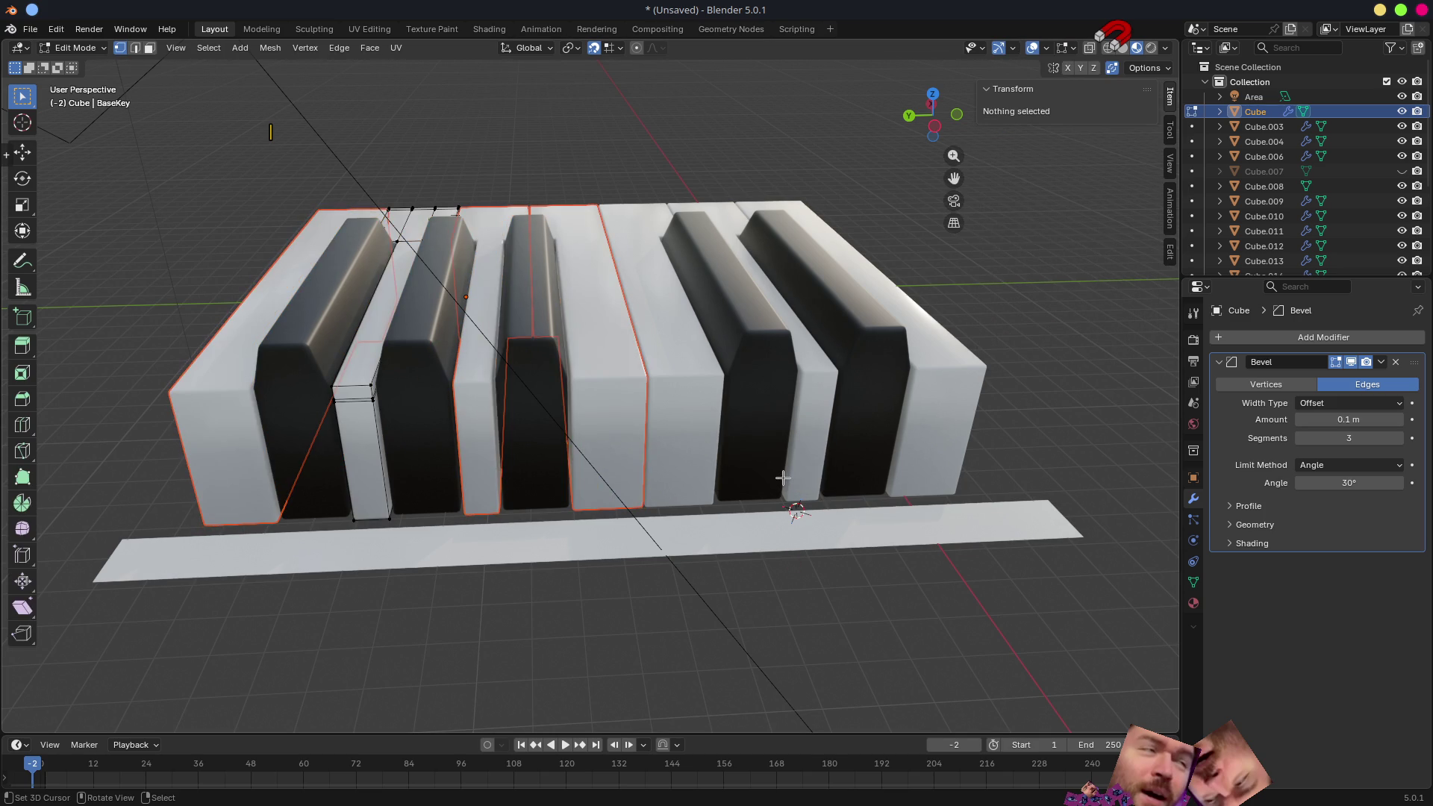
{"action": "key", "text": "Tab"}
{"action": "left_click", "coordinate": [611, 384]}
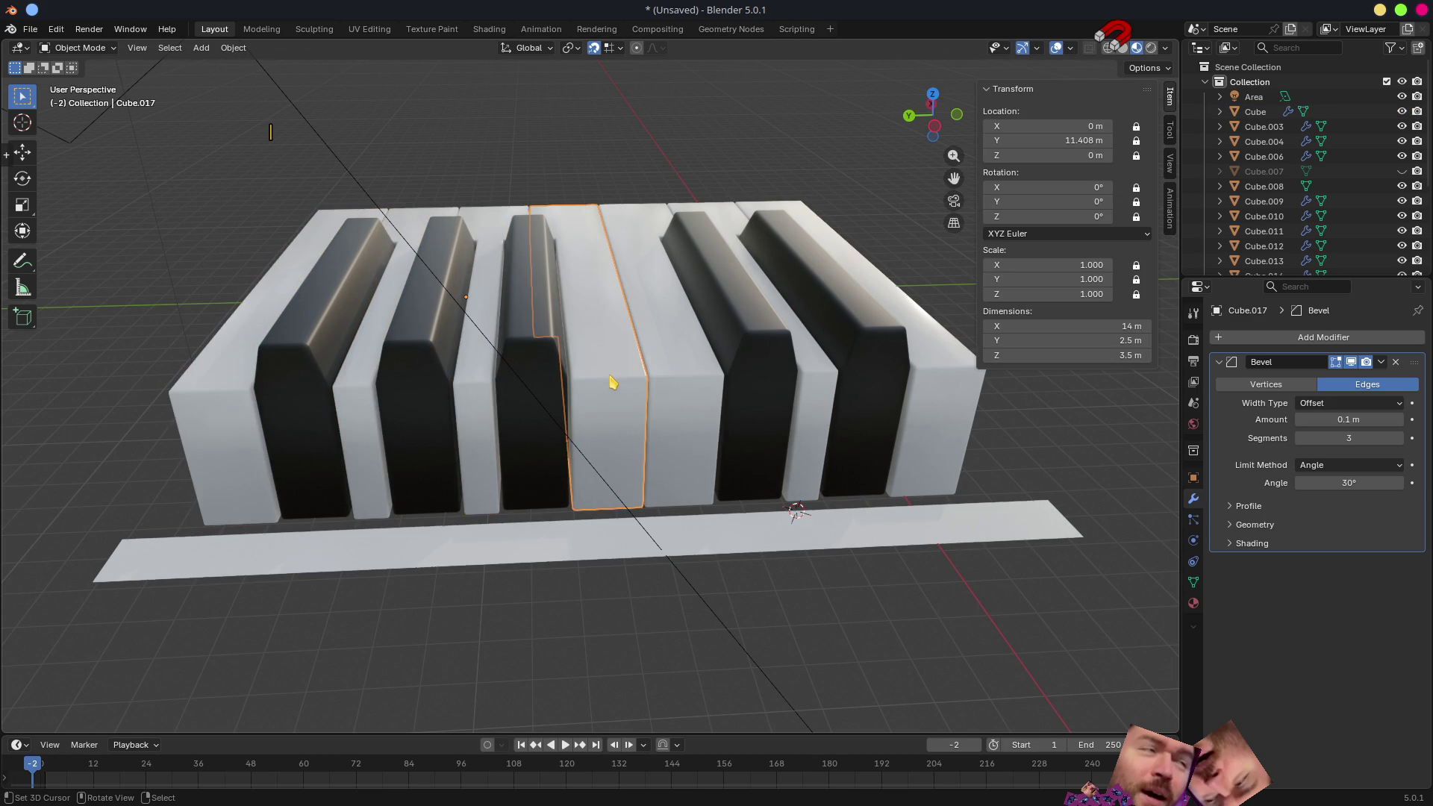
- Snap the cursor to a strip vertex and set the middle white key's origin to it
{"action": "left_click", "coordinate": [612, 531]}
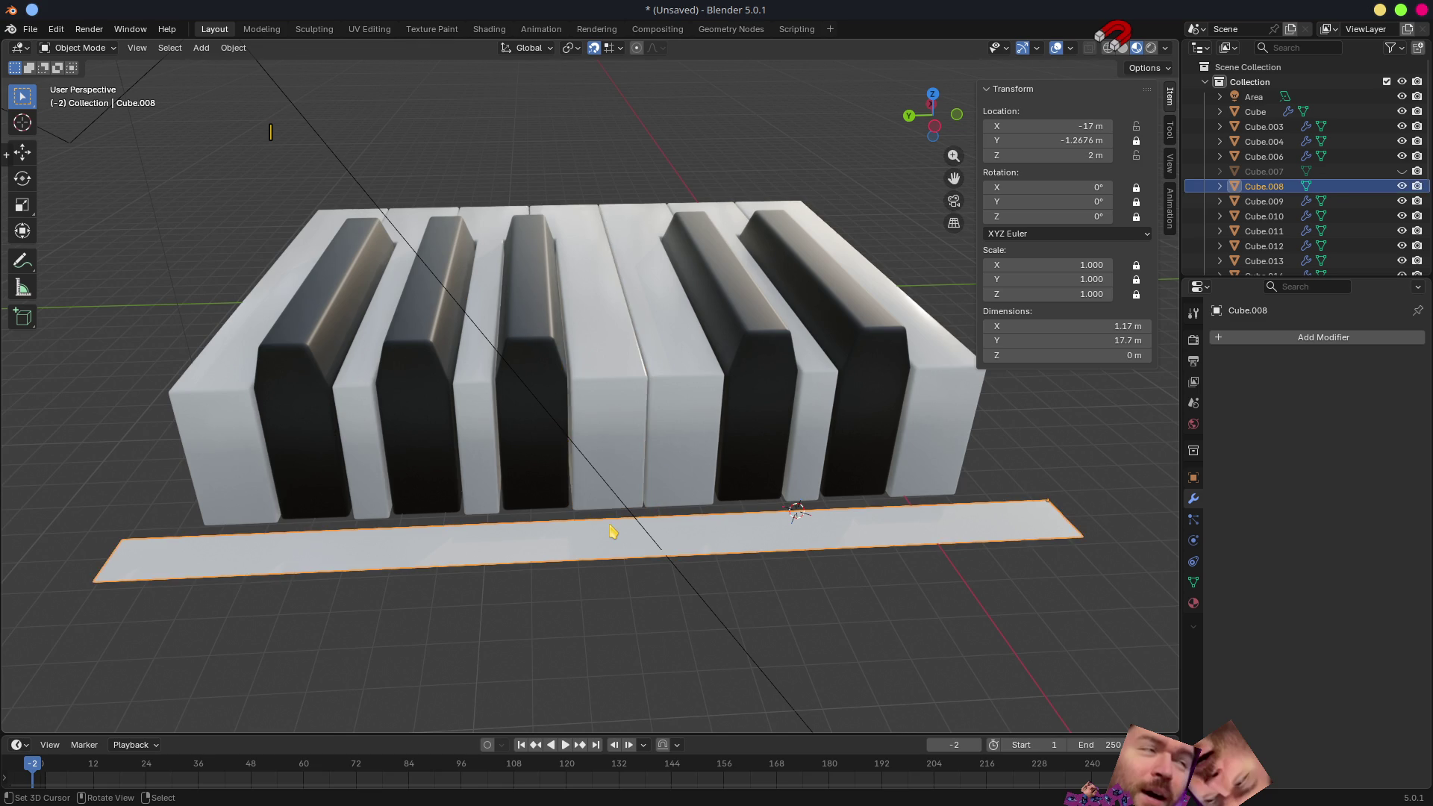
{"action": "key", "text": "Tab"}
{"action": "middle_click_drag", "start_coordinate": [611, 532], "coordinate": [601, 521]}
{"action": "left_click", "coordinate": [594, 521]}
{"action": "key", "text": "shift+s"}
{"action": "left_click", "coordinate": [601, 601]}
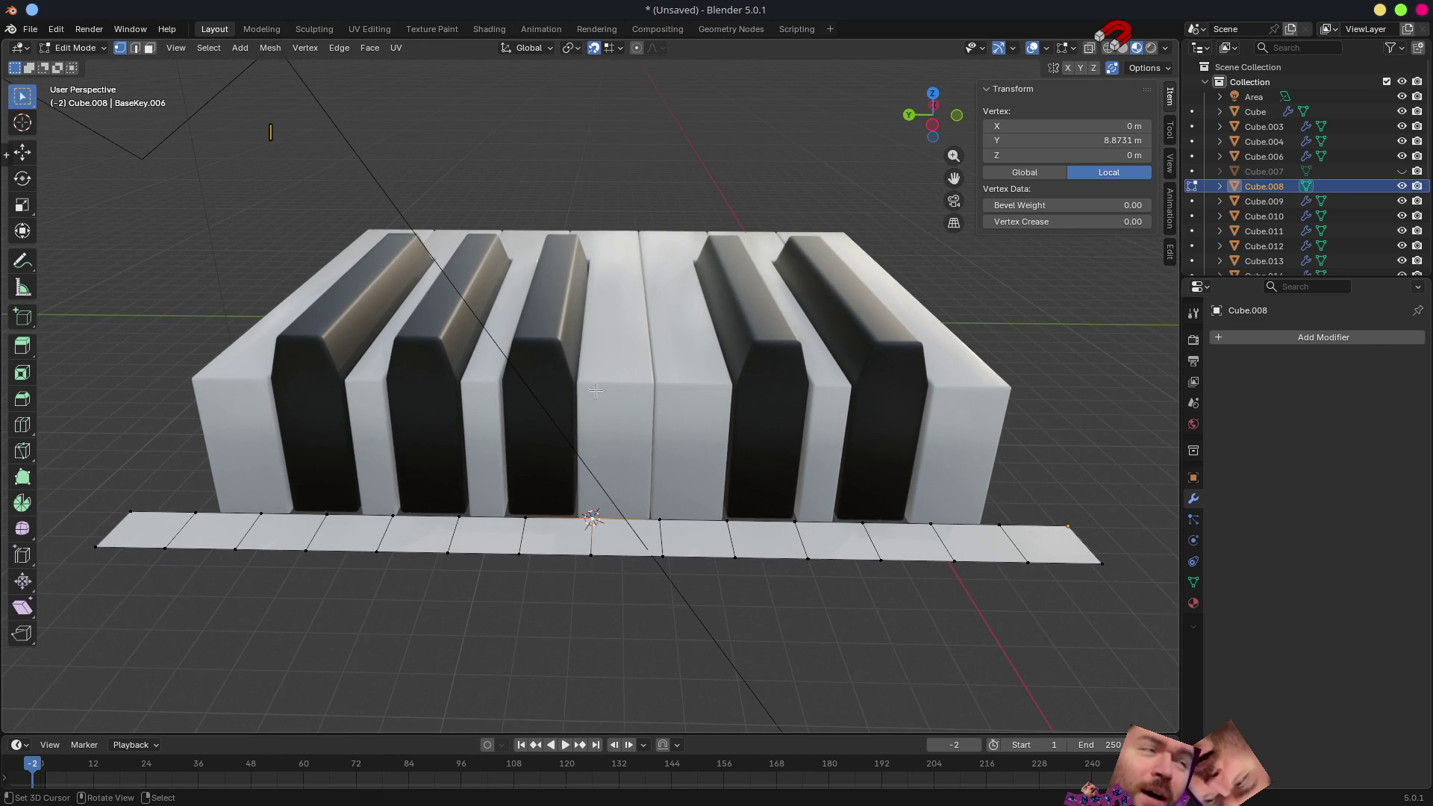
{"action": "key", "text": "Tab"}
{"action": "left_click", "coordinate": [602, 388]}
{"action": "key", "text": "q"}
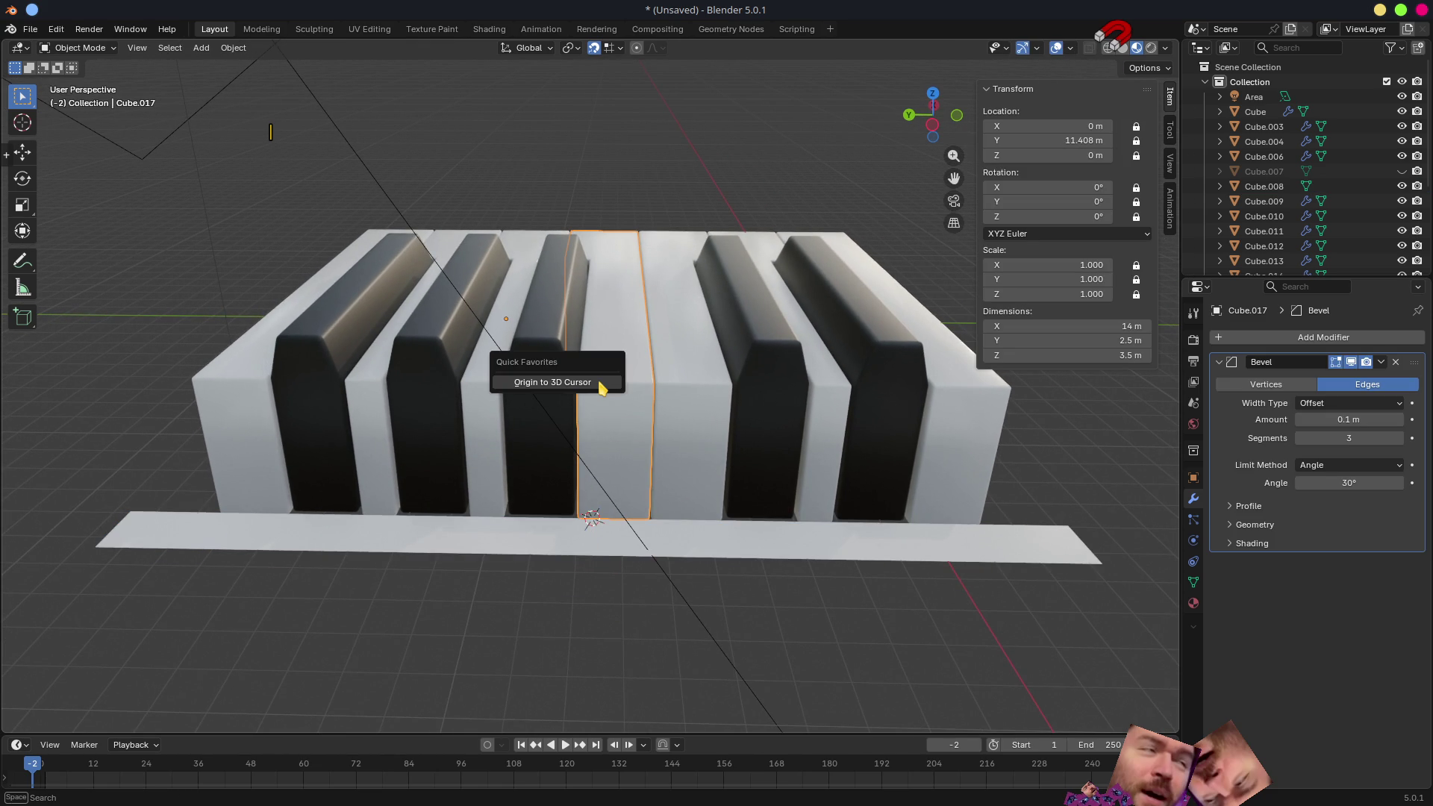
{"action": "left_click", "coordinate": [598, 391]}
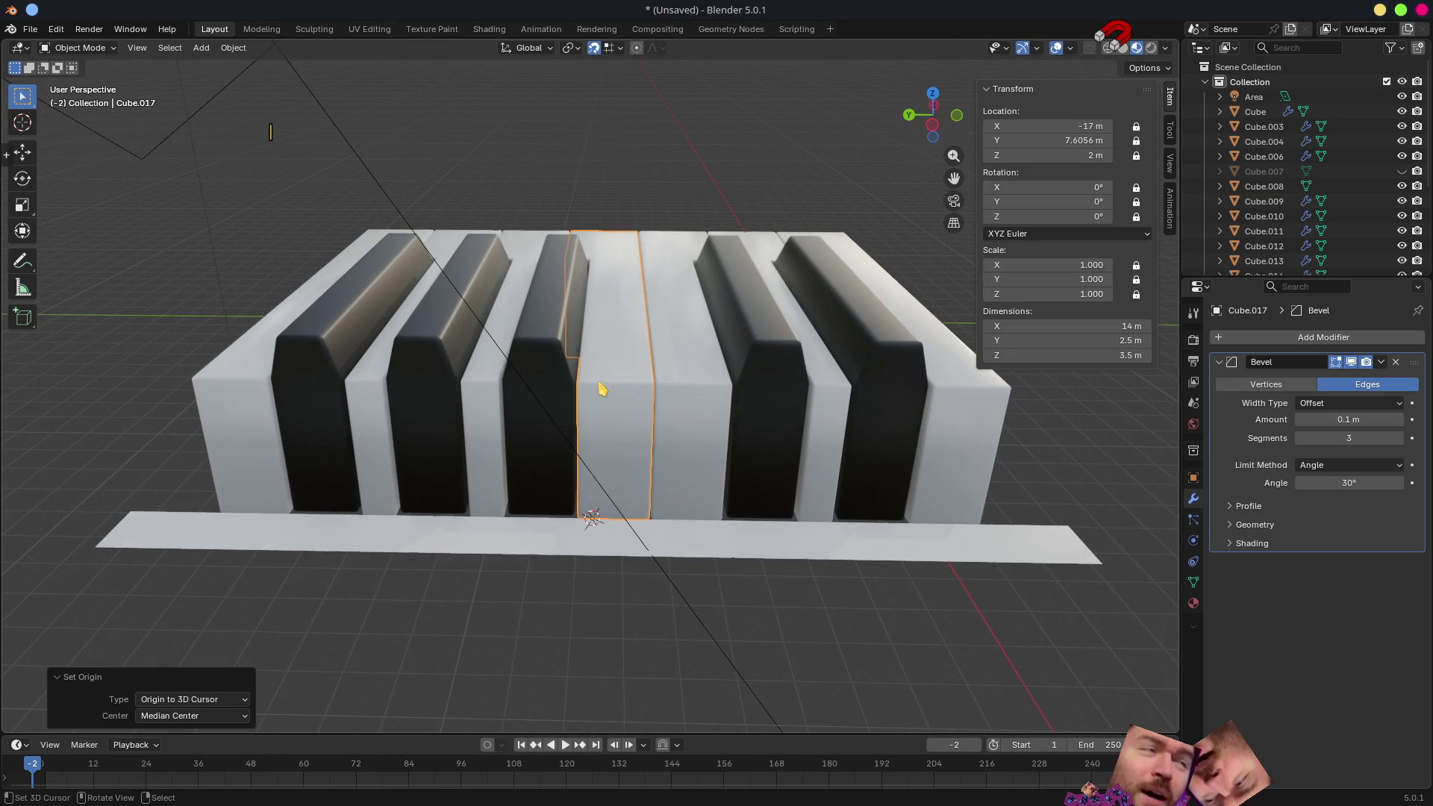
- Snap the cursor to the next strip vertex and set the third black key's origin to it
{"action": "left_click", "coordinate": [516, 534]}
{"action": "key", "text": "Tab"}
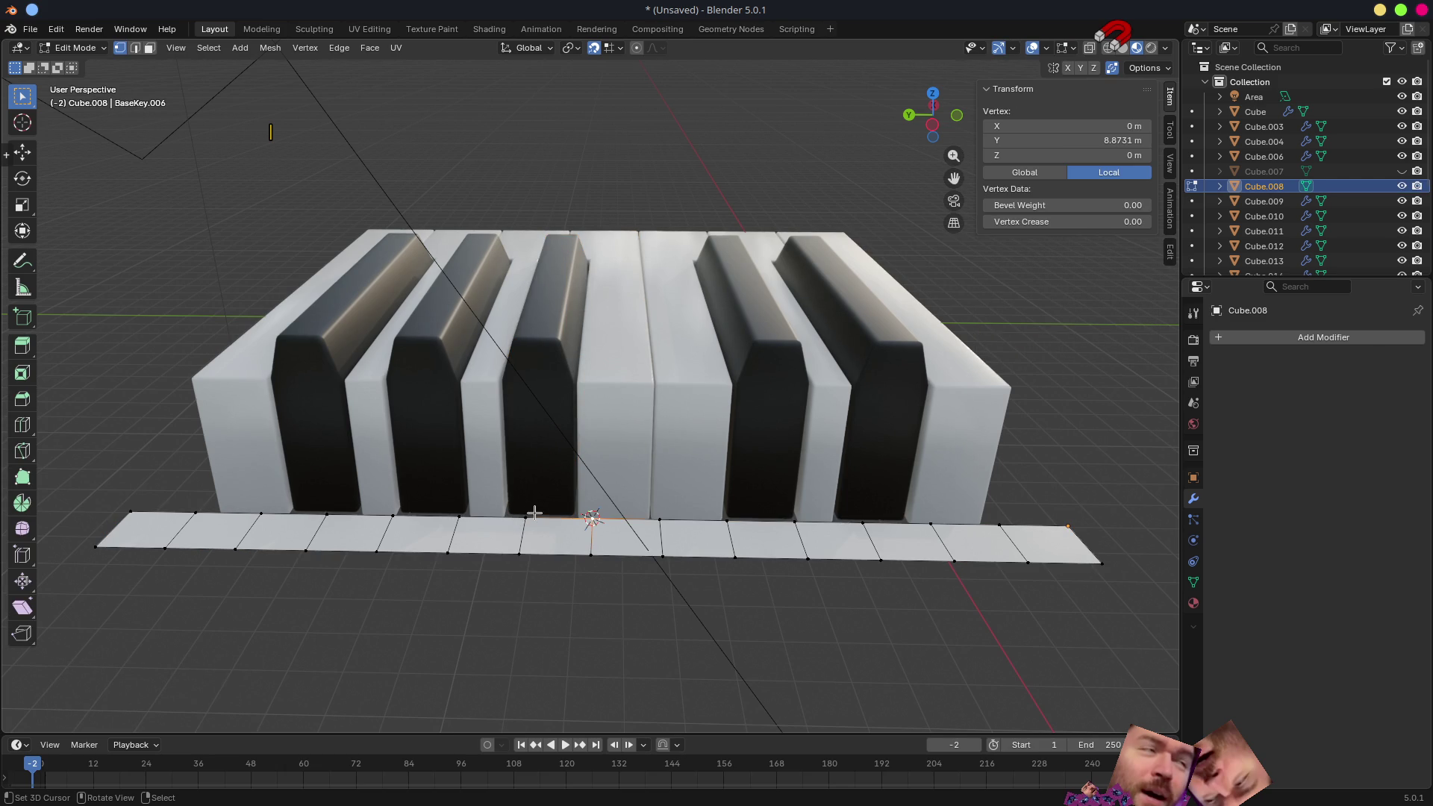
{"action": "key", "text": "shift+s"}
{"action": "left_click", "coordinate": [537, 596]}
{"action": "key", "text": "Tab"}
{"action": "left_click", "coordinate": [553, 366]}
{"action": "key", "text": "q"}
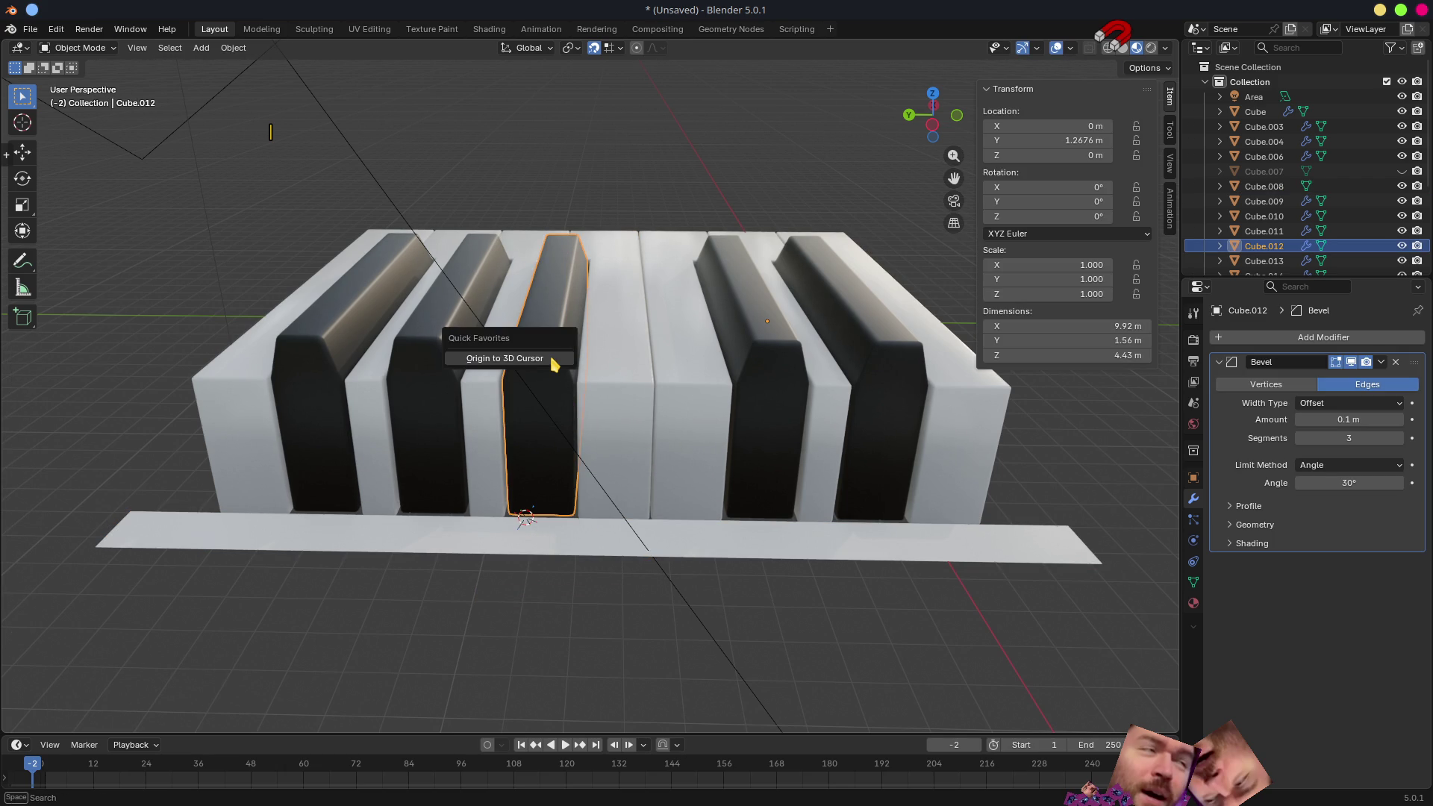
{"action": "left_click", "coordinate": [553, 362]}
{"action": "middle_click_drag", "start_coordinate": [533, 474], "coordinate": [577, 432], "text": "shift"}
- Snap the cursor to the strip vertex under the white key between two black keys and select that key
{"action": "left_click", "coordinate": [576, 432]}
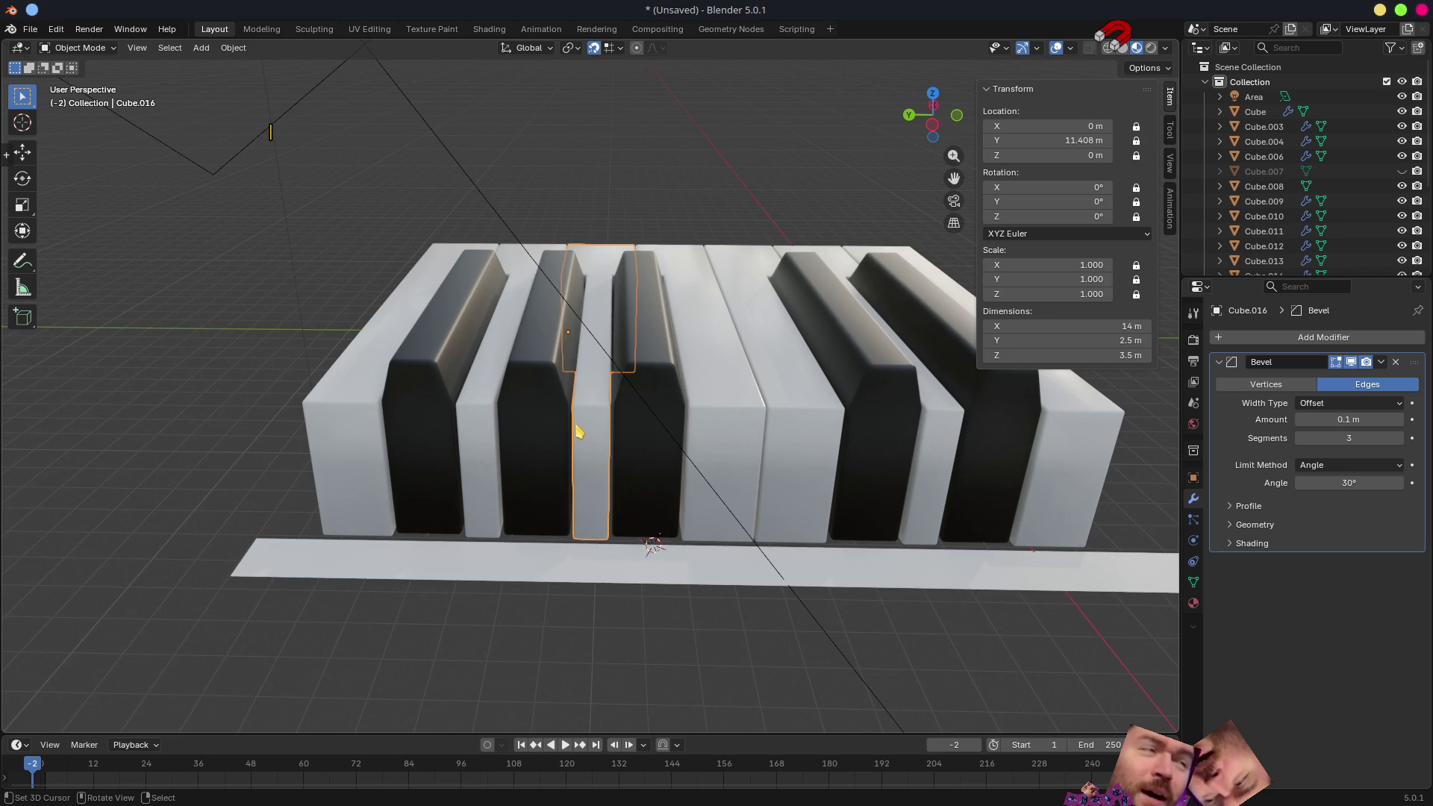
{"action": "key", "text": "Tab"}
{"action": "key", "text": "Tab"}
{"action": "left_click", "coordinate": [577, 562]}
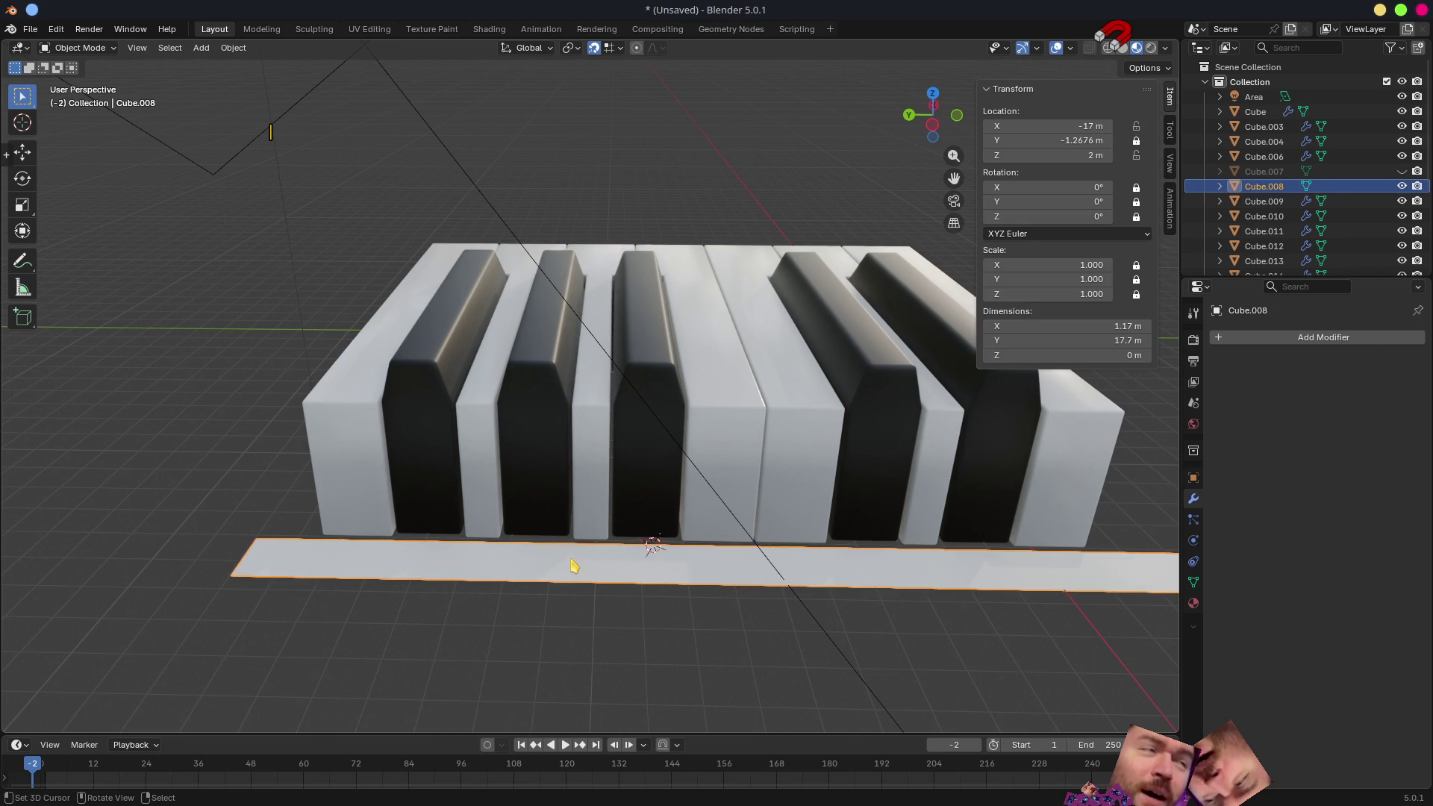
{"action": "key", "text": "Tab"}
{"action": "key", "text": "shift+s"}
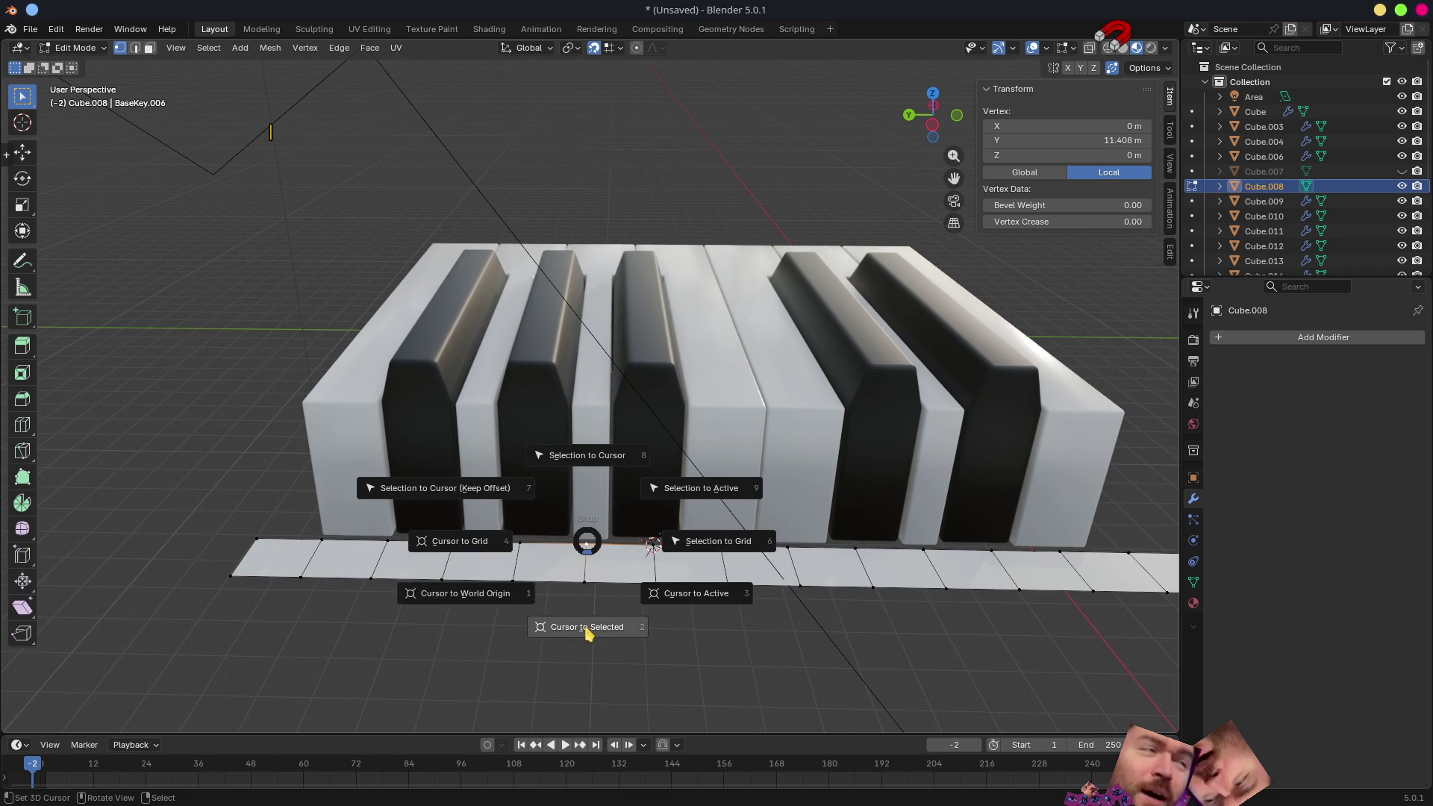
{"action": "left_click", "coordinate": [586, 627]}
{"action": "key", "text": "Tab"}
{"action": "left_click", "coordinate": [587, 446]}
{"action": "key", "text": "x"}
- Snap the cursor to a strip vertex and set black key Cube.013's origin to it
{"action": "left_click", "coordinate": [549, 439]}
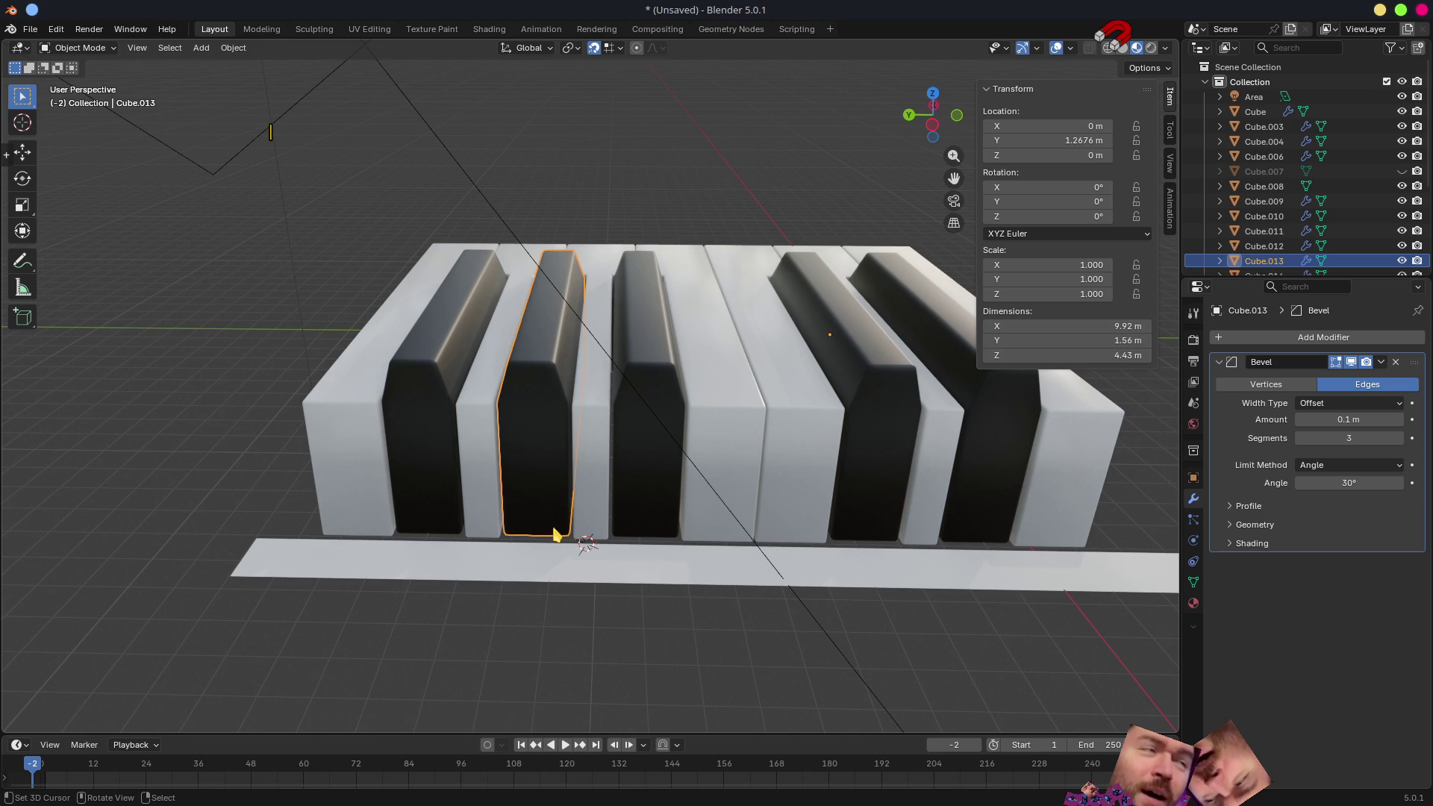
{"action": "left_click", "coordinate": [528, 566]}
{"action": "key", "text": "Tab"}
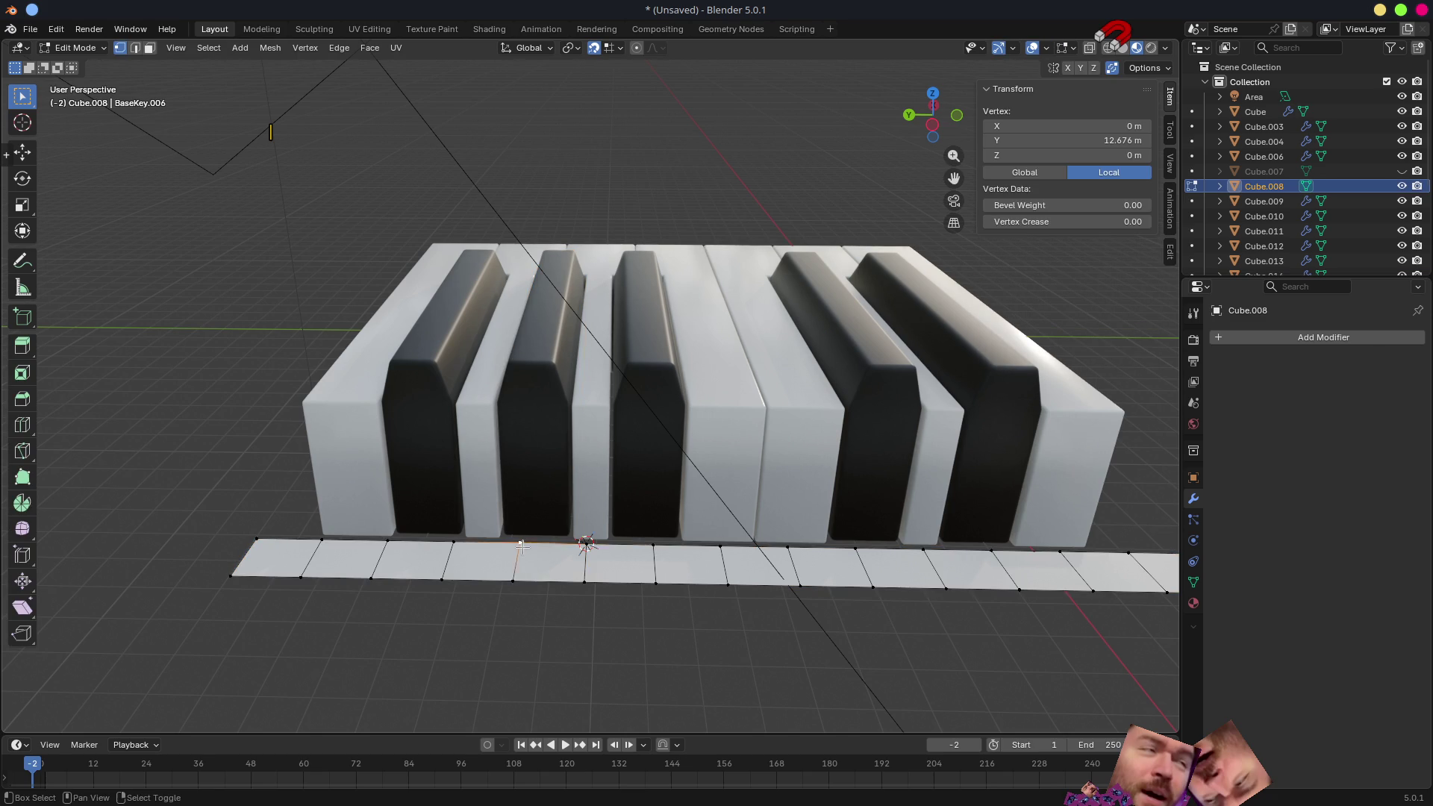
{"action": "key", "text": "shift+s"}
{"action": "left_click", "coordinate": [528, 637]}
{"action": "key", "text": "Tab"}
{"action": "left_click", "coordinate": [550, 399]}
{"action": "key", "text": "q"}
{"action": "left_click", "coordinate": [549, 394]}
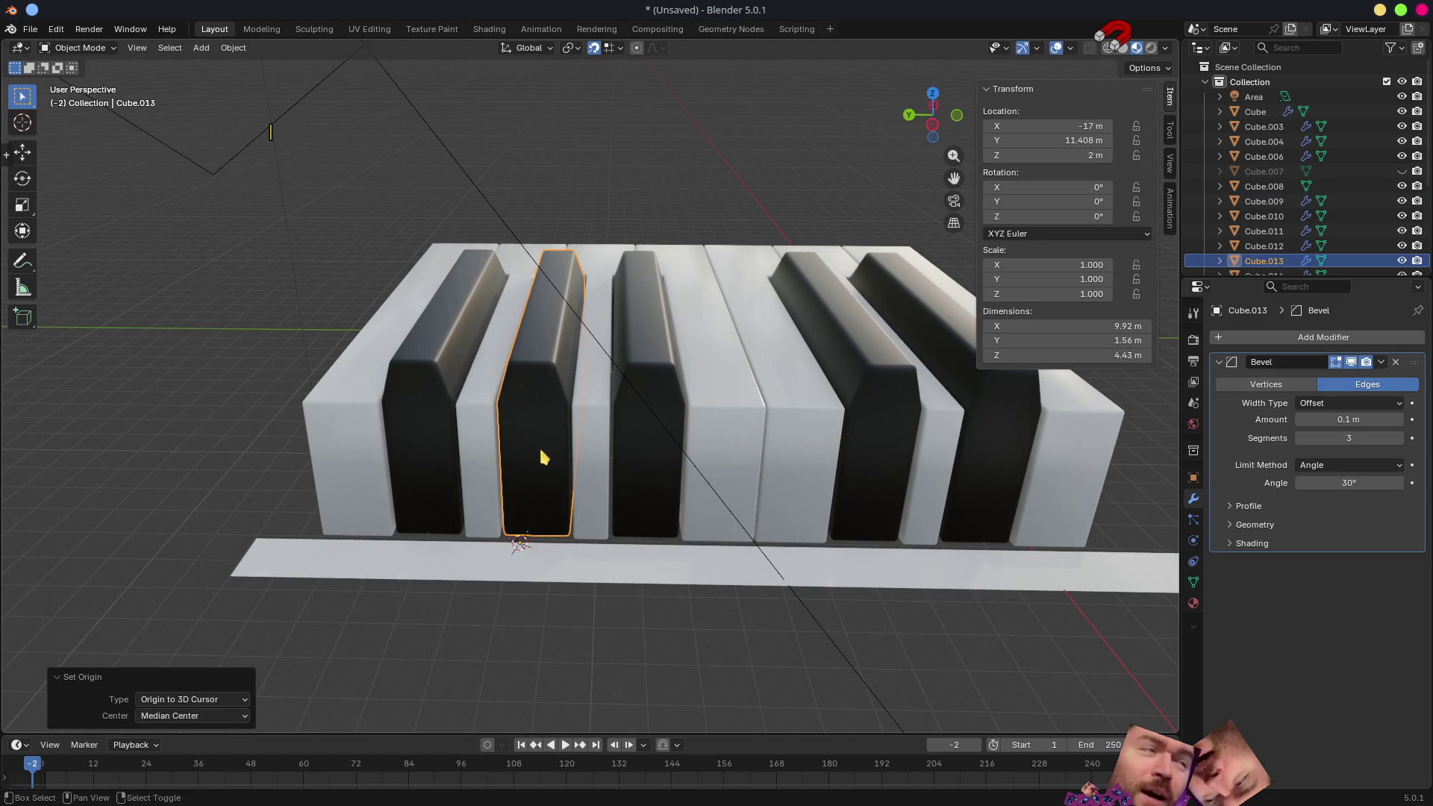
{"action": "middle_click_drag", "start_coordinate": [538, 456], "coordinate": [682, 481]}
- Snap the cursor to the next strip corner vertex and set white key Cube's origin to it
{"action": "left_click", "coordinate": [601, 474]}
{"action": "key", "text": "Tab"}
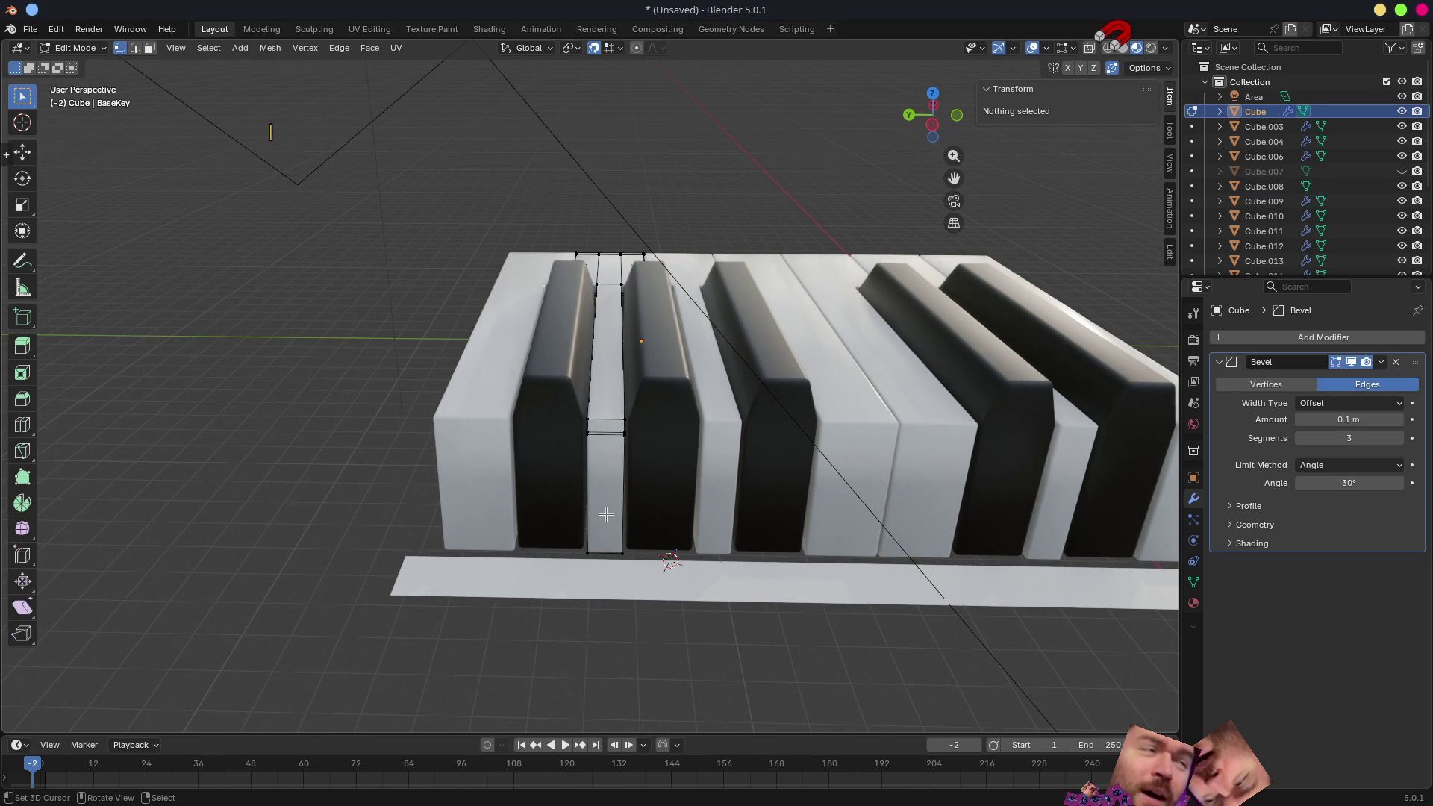
{"action": "key", "text": "Tab"}
{"action": "left_click", "coordinate": [601, 580]}
{"action": "key", "text": "Tab"}
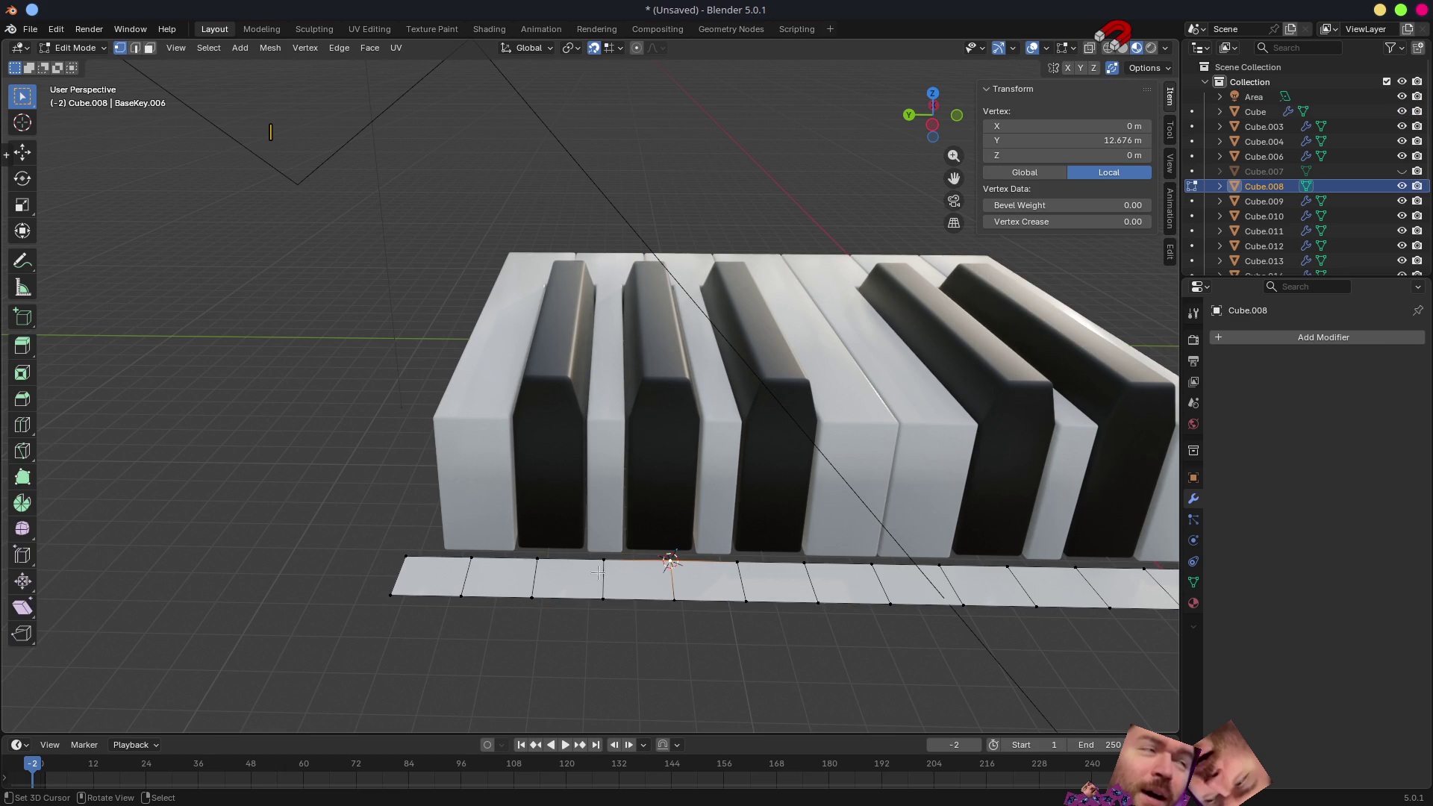
{"action": "left_click", "coordinate": [605, 559]}
{"action": "key", "text": "shift+s"}
{"action": "left_click", "coordinate": [602, 643]}
{"action": "key", "text": "Tab"}
{"action": "left_click", "coordinate": [597, 484]}
{"action": "key", "text": "q"}
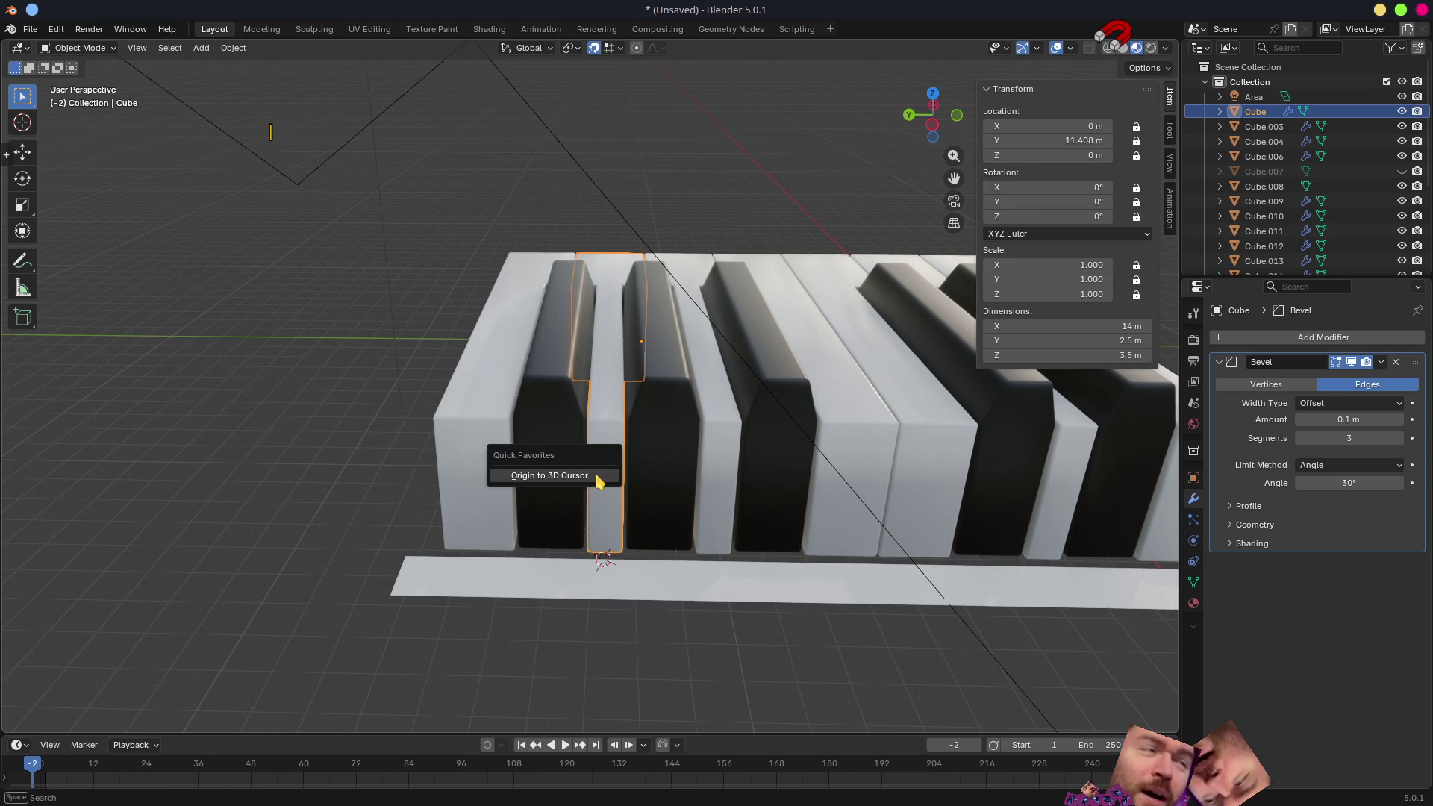
{"action": "left_click", "coordinate": [597, 480]}
- Snap the cursor to the next strip vertex and set black key Cube.014's origin to it
{"action": "left_click", "coordinate": [545, 476]}
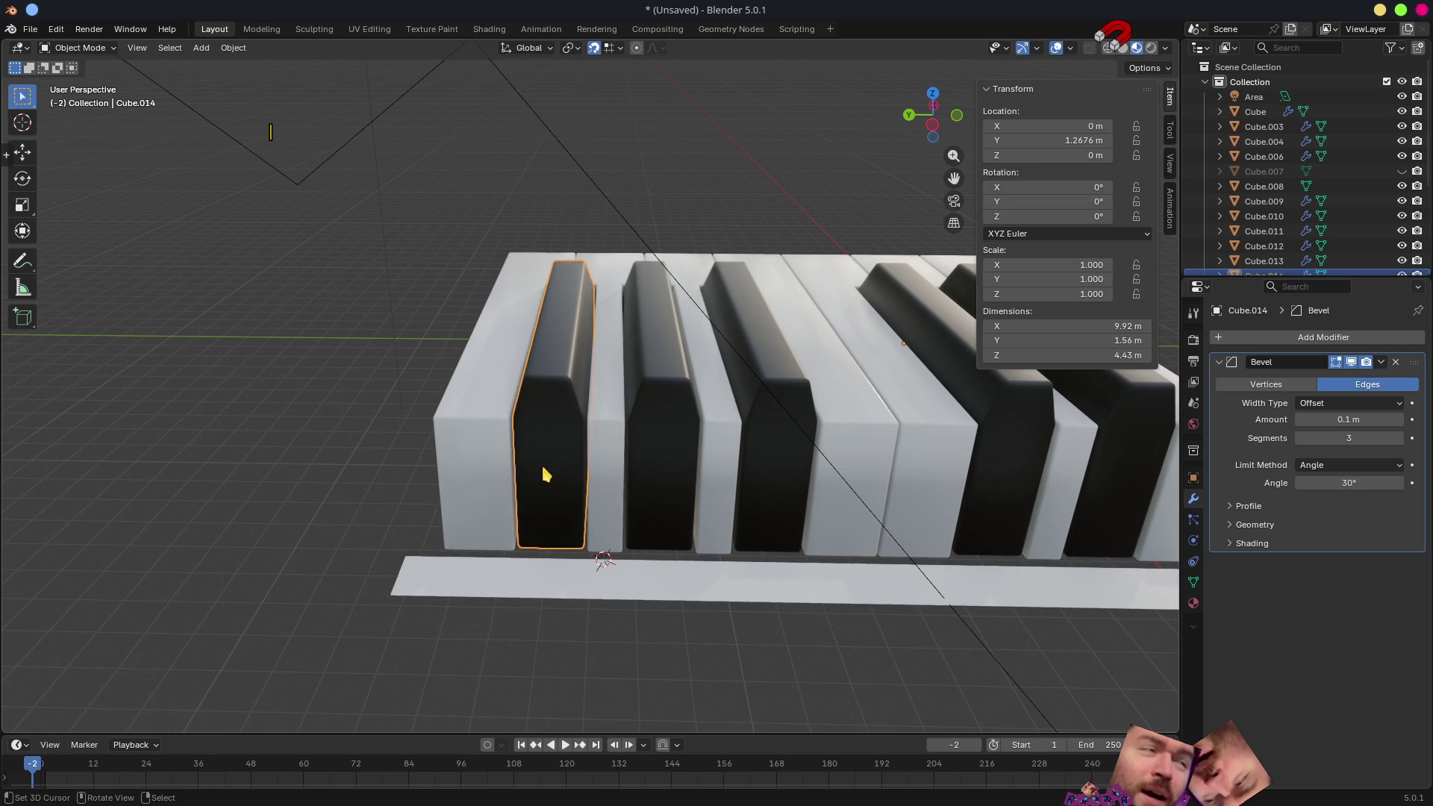
{"action": "left_click", "coordinate": [530, 582]}
{"action": "key", "text": "Tab"}
{"action": "left_click", "coordinate": [538, 559]}
{"action": "key", "text": "shift+s"}
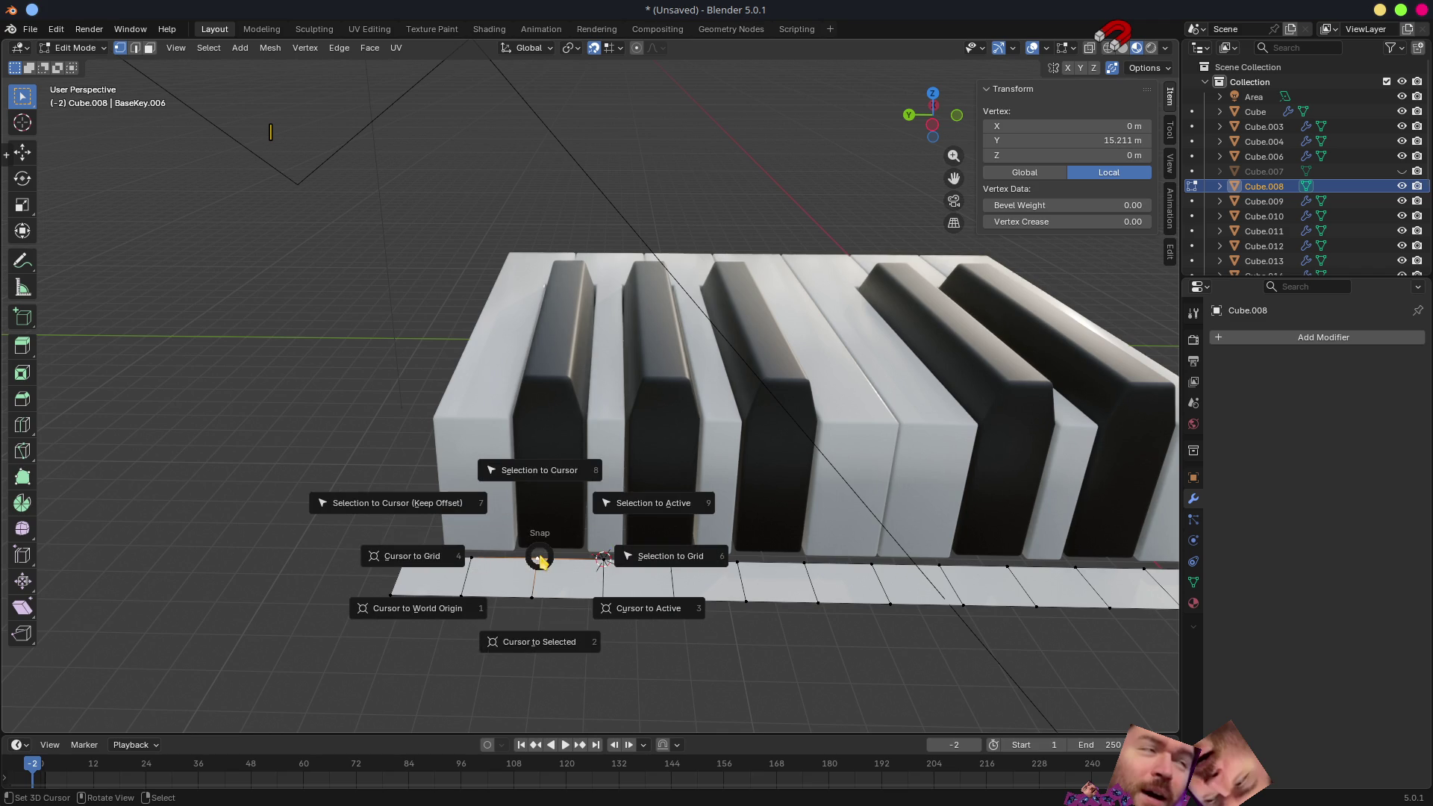
{"action": "left_click", "coordinate": [543, 641]}
{"action": "key", "text": "Tab"}
{"action": "left_click", "coordinate": [541, 476]}
{"action": "key", "text": "q"}
{"action": "left_click", "coordinate": [535, 479]}
- Snap the cursor to the strip's corner vertex and set white key Cube.015's origin to it
{"action": "left_click", "coordinate": [466, 587]}
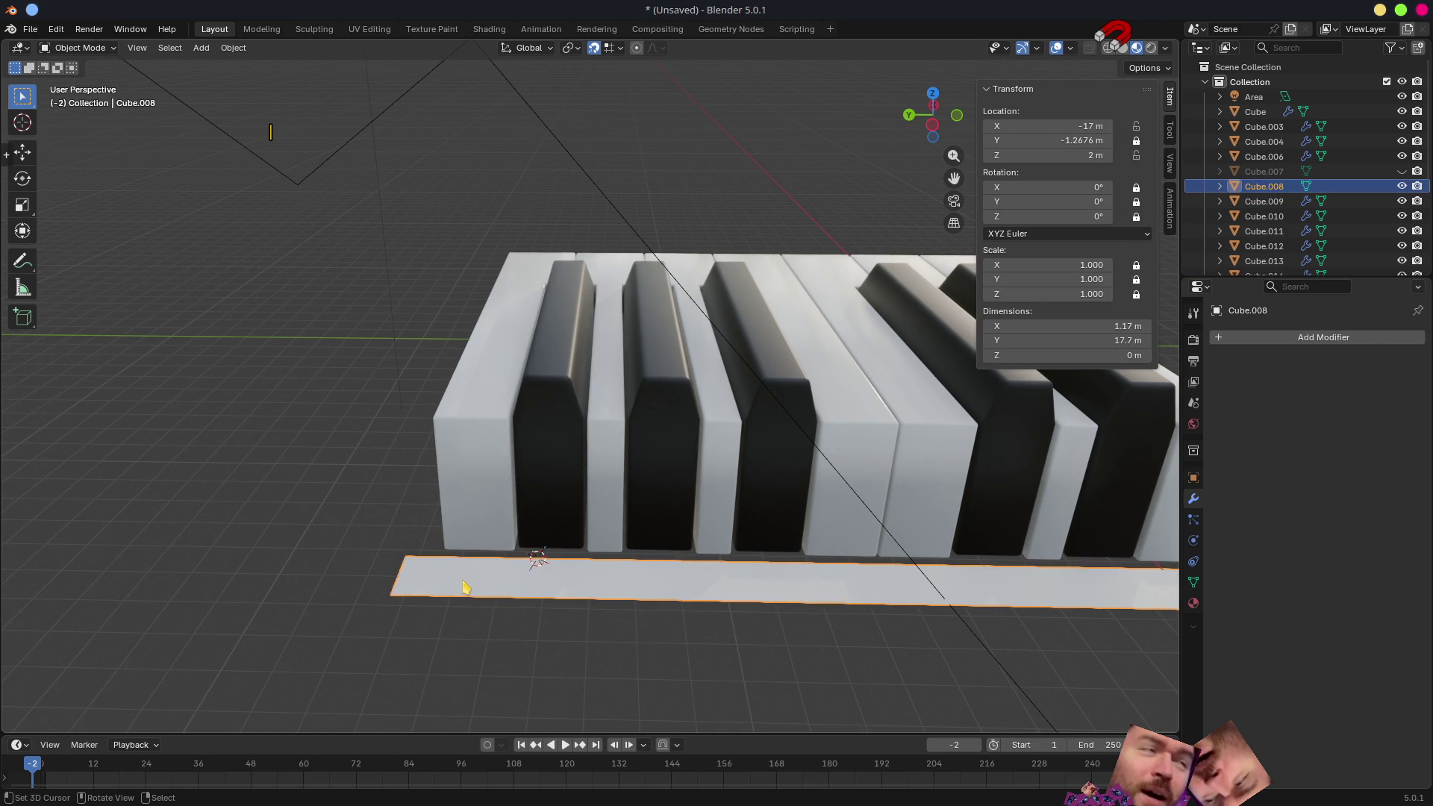
{"action": "key", "text": "Tab"}
{"action": "left_click", "coordinate": [467, 566]}
{"action": "key", "text": "shift+s"}
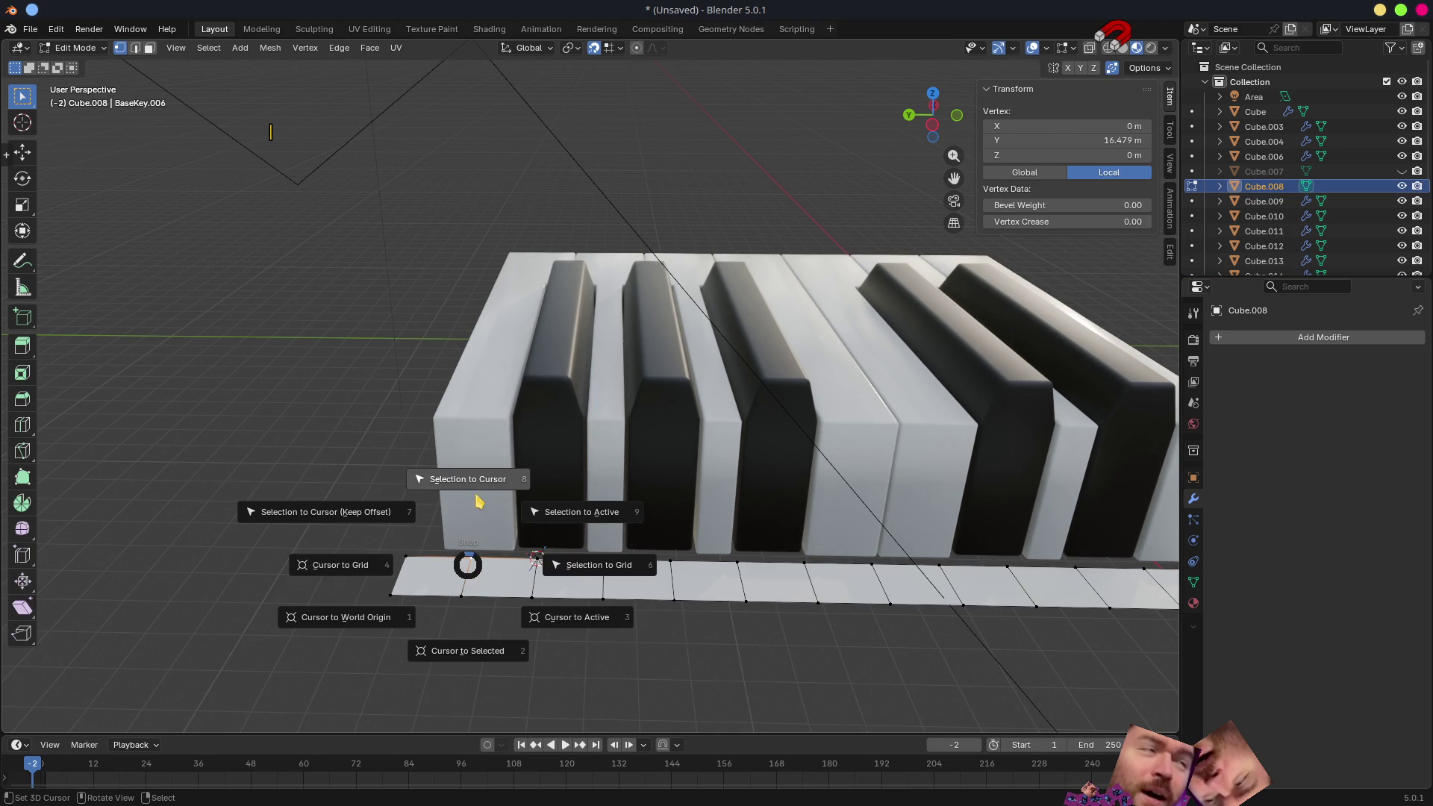
{"action": "left_click", "coordinate": [478, 649]}
{"action": "key", "text": "Tab"}
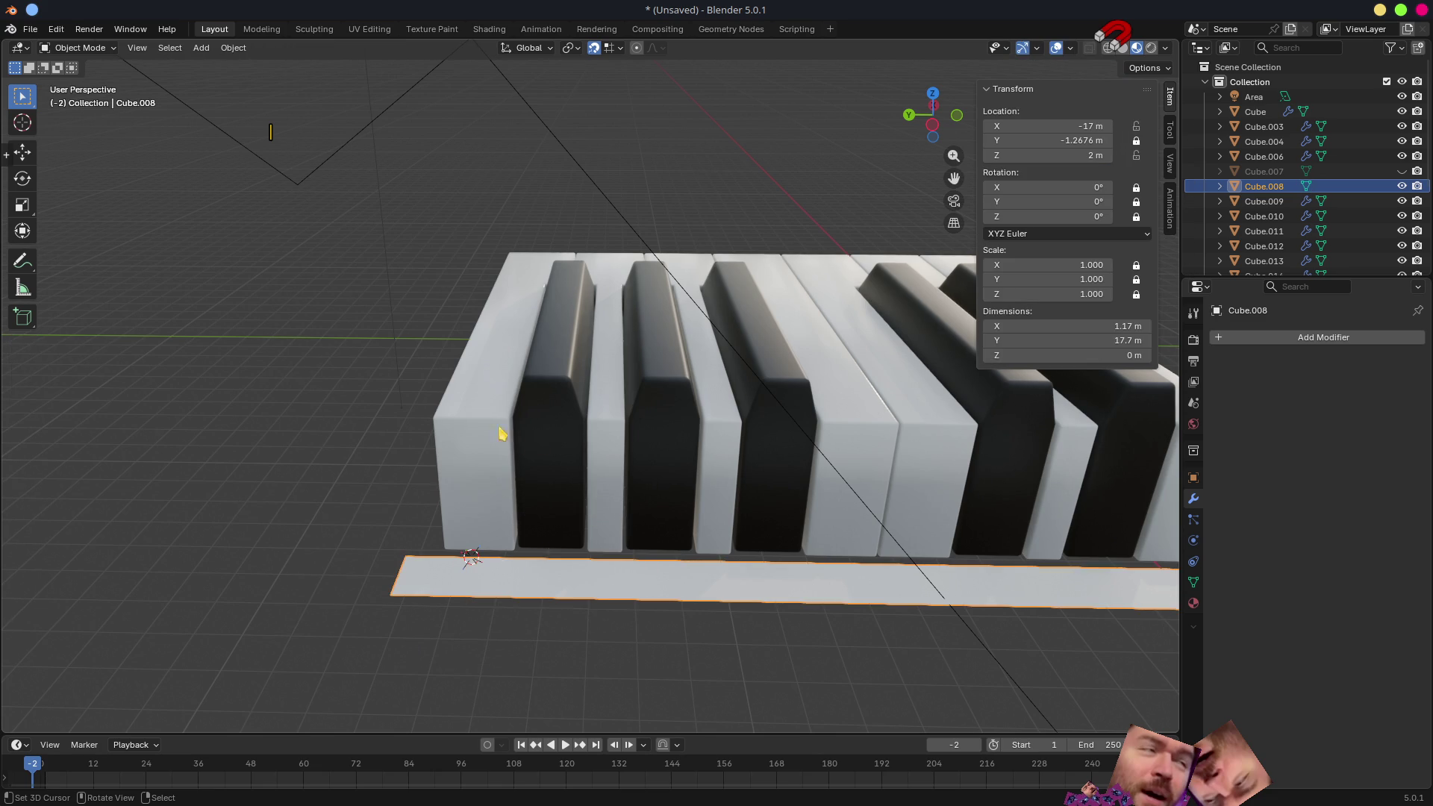
{"action": "left_click", "coordinate": [493, 428]}
{"action": "key", "text": "q"}
{"action": "left_click", "coordinate": [490, 427]}
{"action": "scroll", "coordinate": [489, 426], "scroll_direction": "down", "scroll_amount": 4}
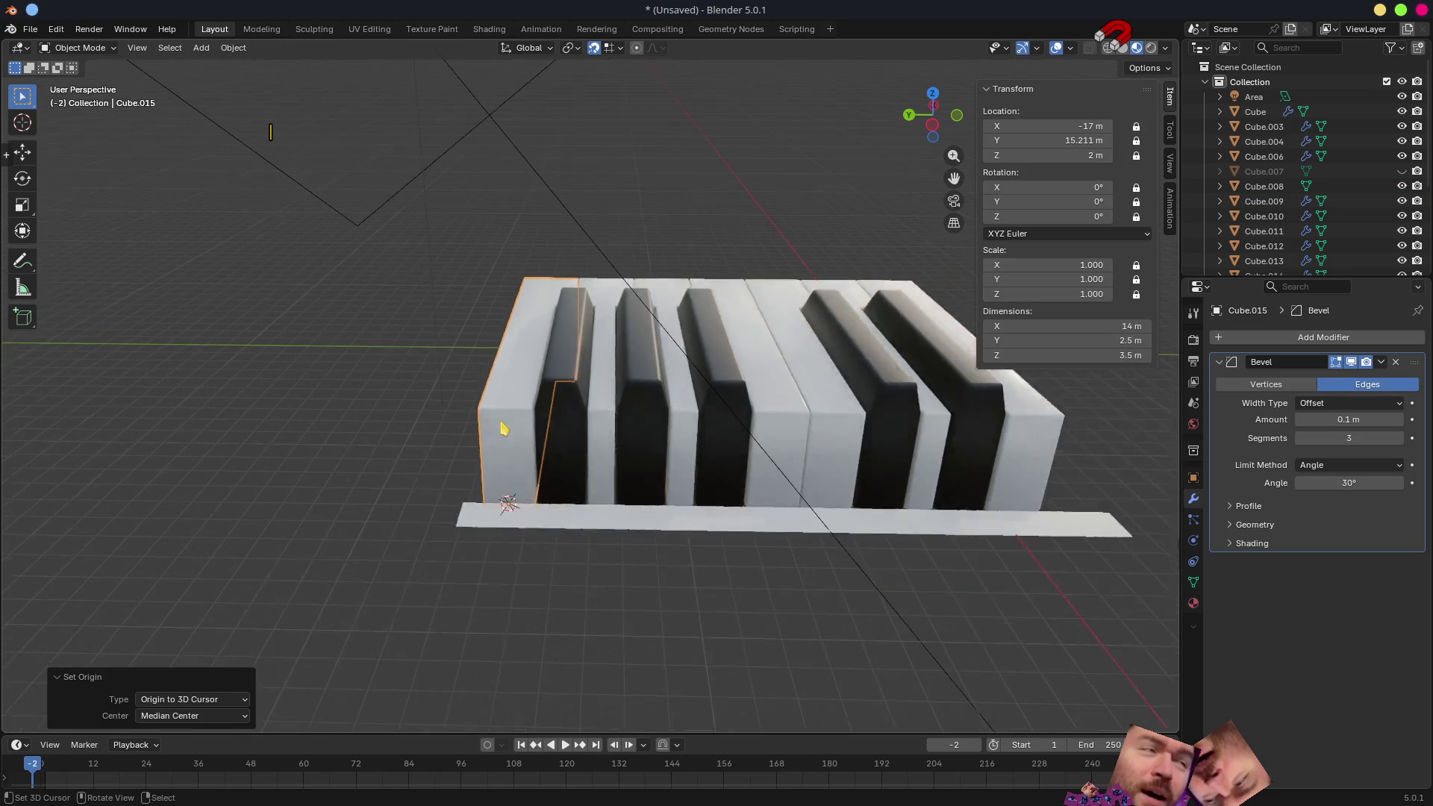
{"action": "scroll", "coordinate": [743, 496], "scroll_direction": "down", "scroll_amount": 3}
- Inspect the keyboard from above and try a circle selection starting from black key Cube.014
{"action": "middle_click_drag", "start_coordinate": [743, 496], "coordinate": [631, 505]}
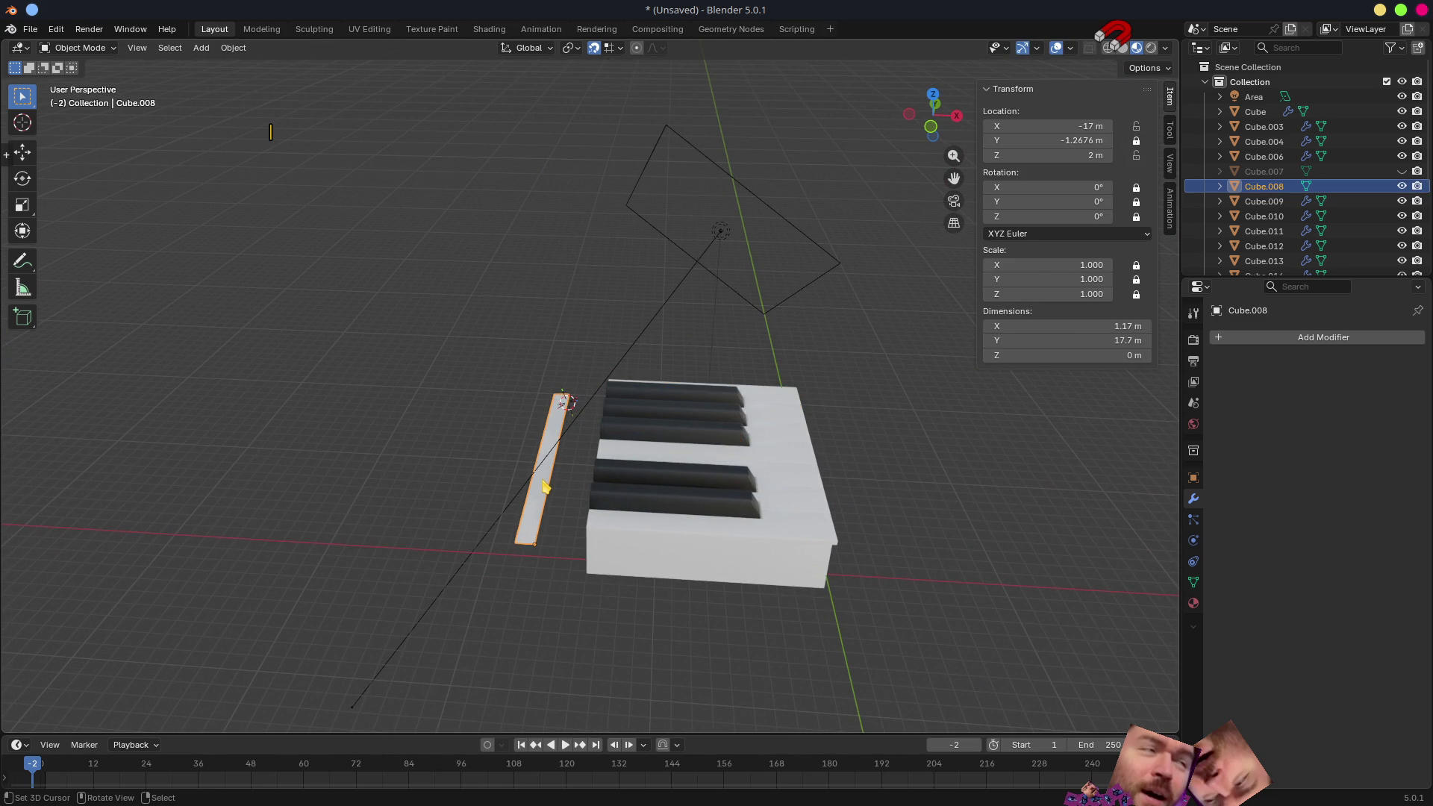
{"action": "mouse_move", "coordinate": [773, 594]}
{"action": "middle_mouse_down"}
{"action": "mouse_move", "coordinate": [675, 578]}
{"action": "mouse_move", "coordinate": [712, 551]}
{"action": "middle_mouse_up"}
{"action": "left_click", "coordinate": [738, 428]}
{"action": "key", "text": "c"}
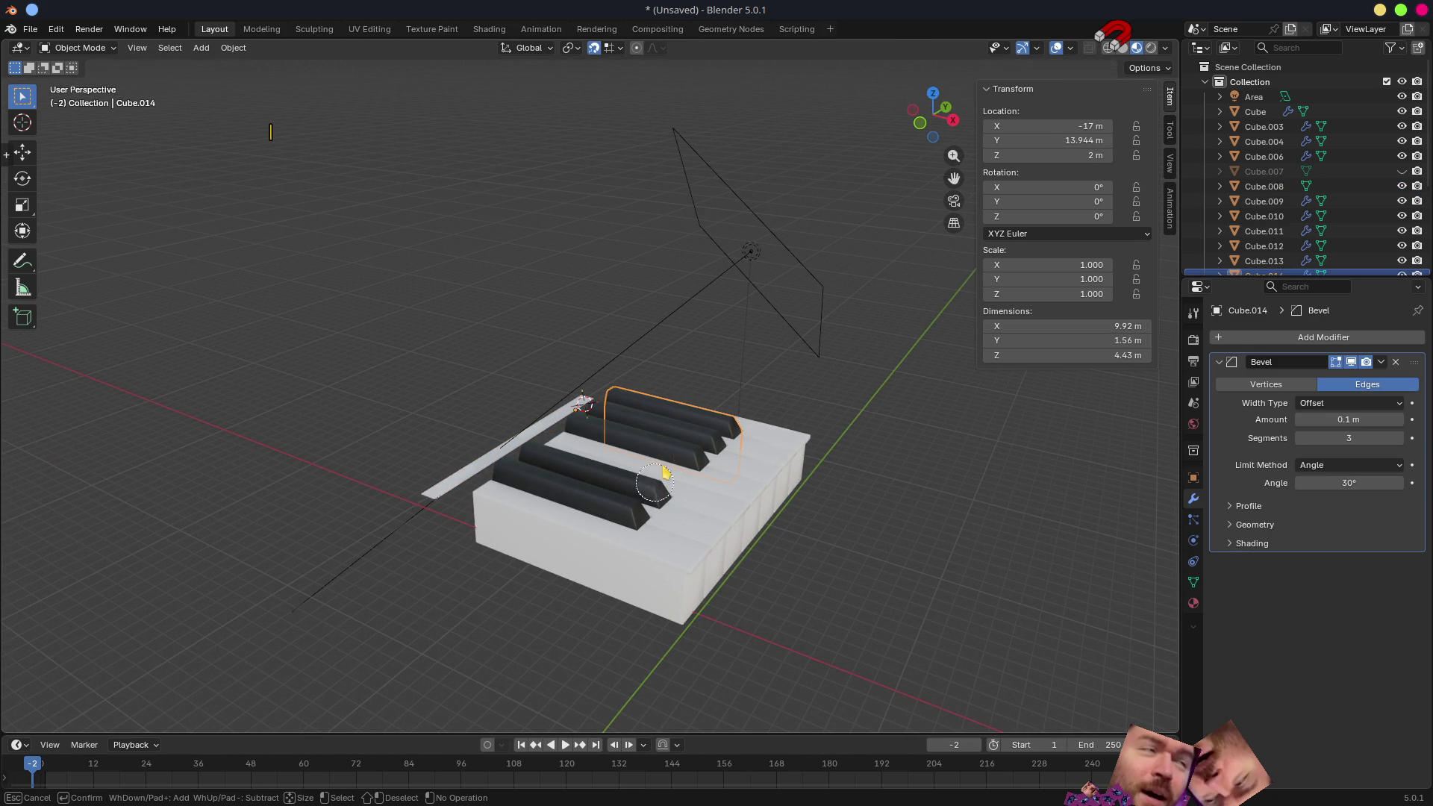
{"action": "key", "text": "Escape"}
- Hide the thin base strip Cube.008 and circle-select all key pieces along their front-edge origins
{"action": "left_click", "coordinate": [502, 455]}
{"action": "middle_click_drag", "start_coordinate": [501, 454], "coordinate": [650, 505]}
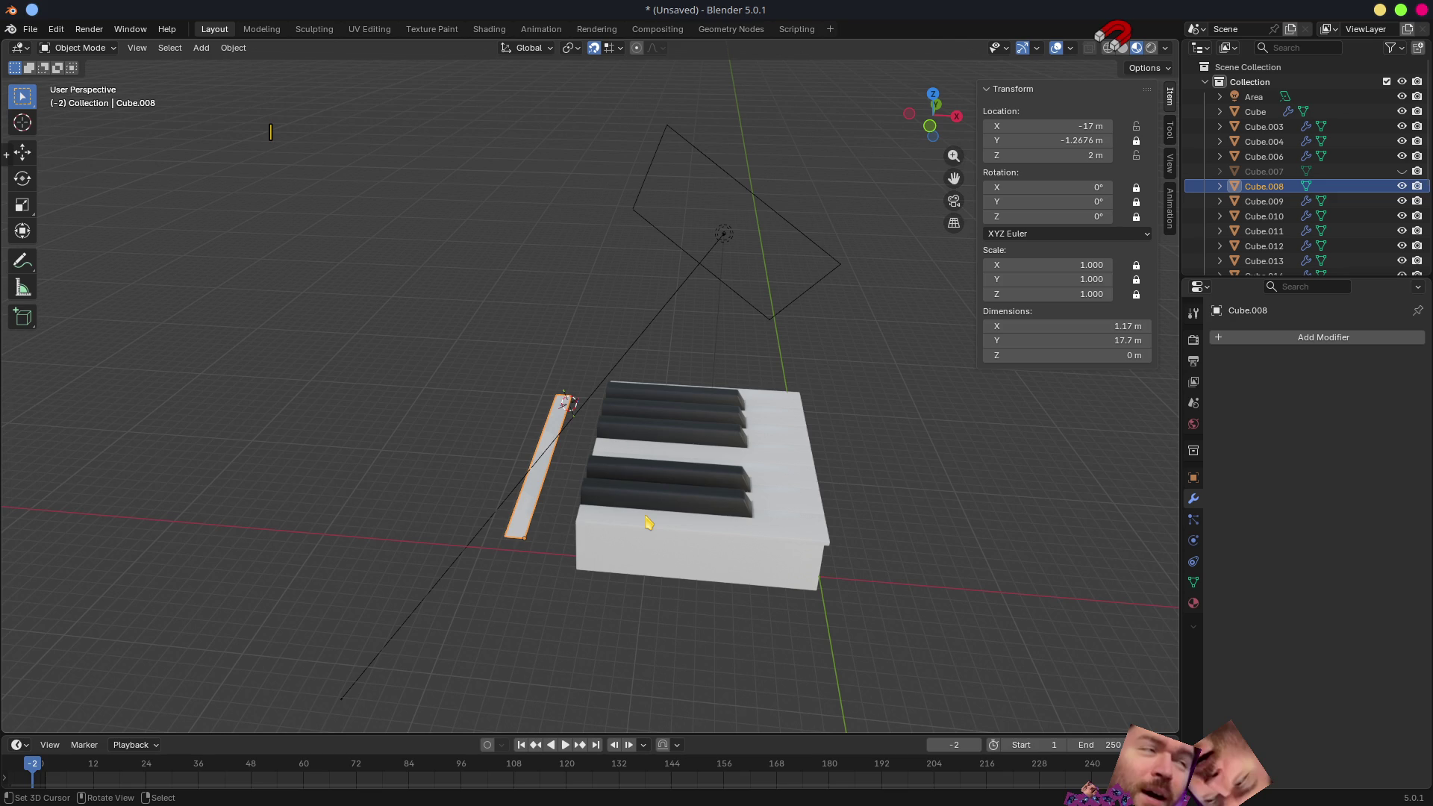
{"action": "key", "text": "h"}
{"action": "key", "text": "c"}
{"action": "left_click_drag", "start_coordinate": [569, 400], "coordinate": [525, 556]}
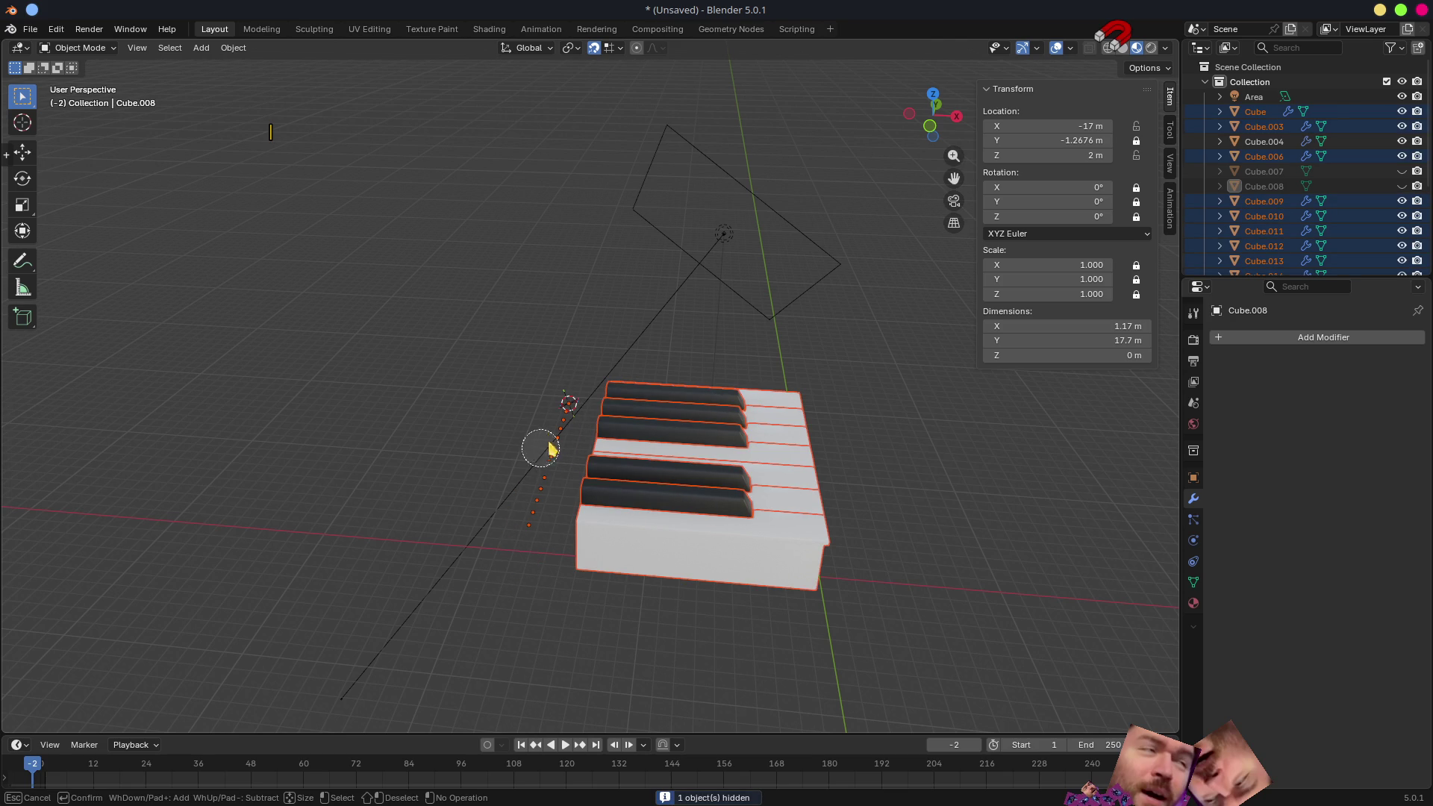
{"action": "right_click", "coordinate": [482, 493]}
{"action": "mouse_move", "coordinate": [464, 473]}
{"action": "middle_mouse_down"}
{"action": "mouse_move", "coordinate": [586, 480]}
{"action": "mouse_move", "coordinate": [682, 459]}
{"action": "mouse_move", "coordinate": [813, 496]}
{"action": "mouse_move", "coordinate": [771, 496]}
{"action": "middle_mouse_up"}
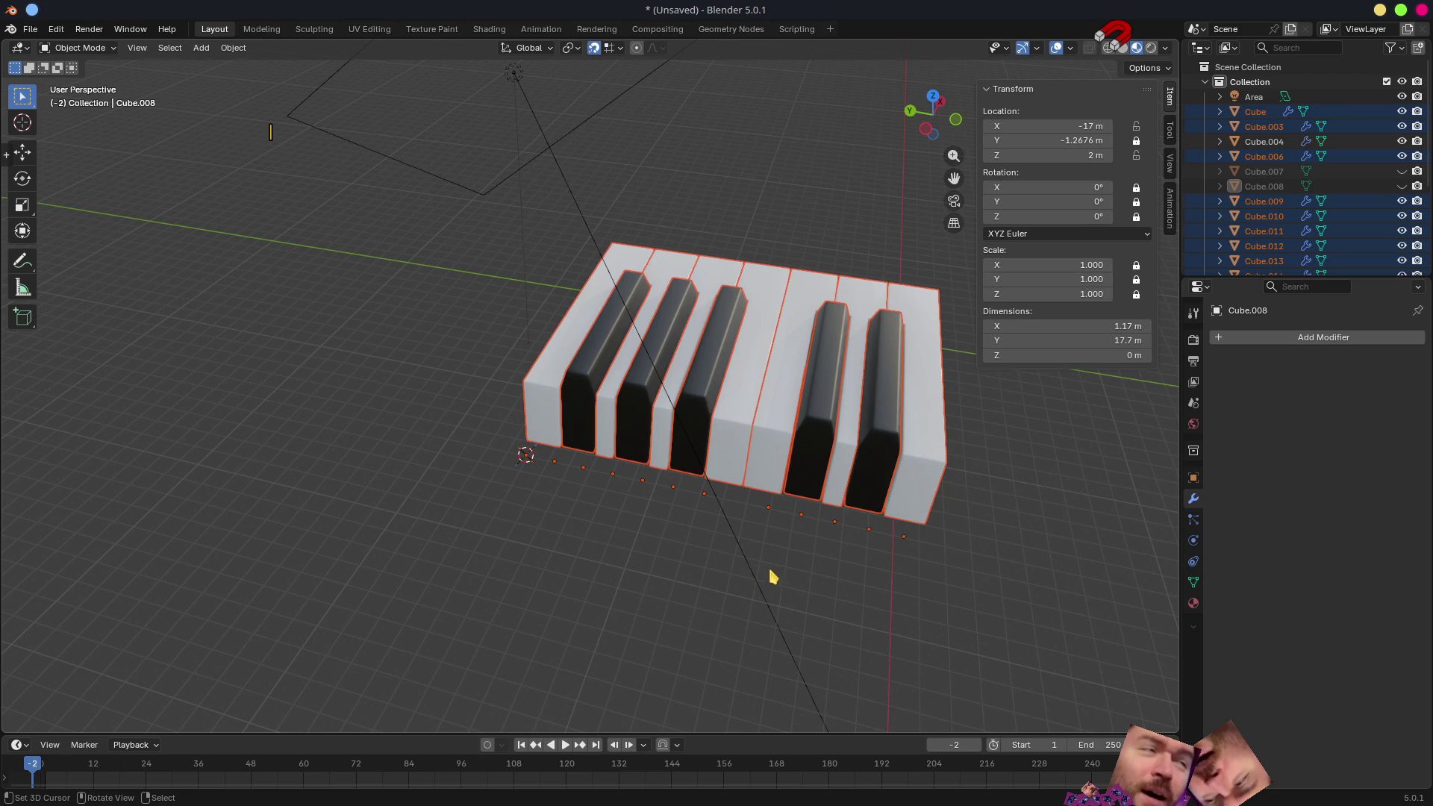
- Unlock Y rotation and lock the Z location for the keys, then trial-rotate and cancel
{"action": "middle_click_drag", "start_coordinate": [938, 649], "coordinate": [867, 592]}
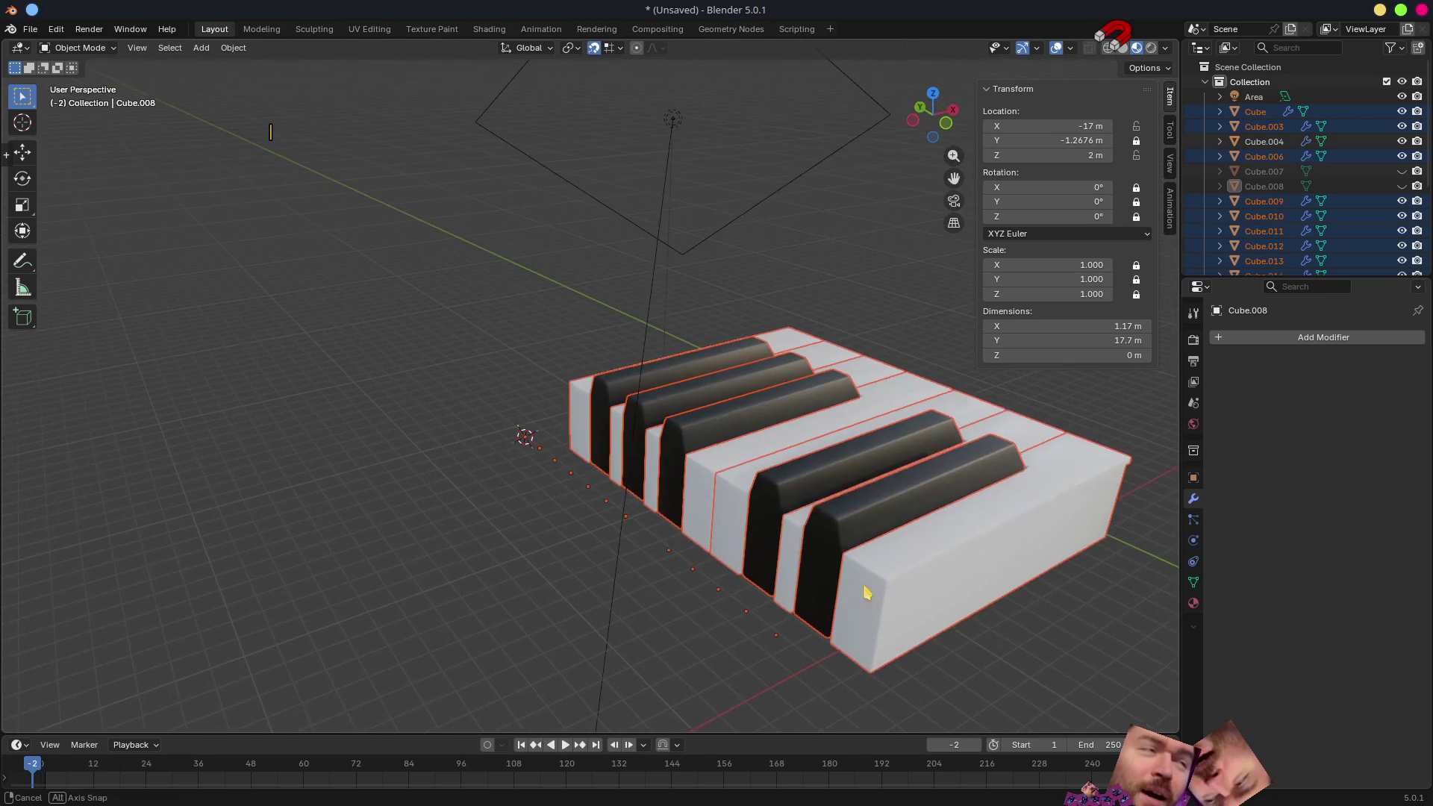
{"action": "left_click", "coordinate": [1136, 203]}
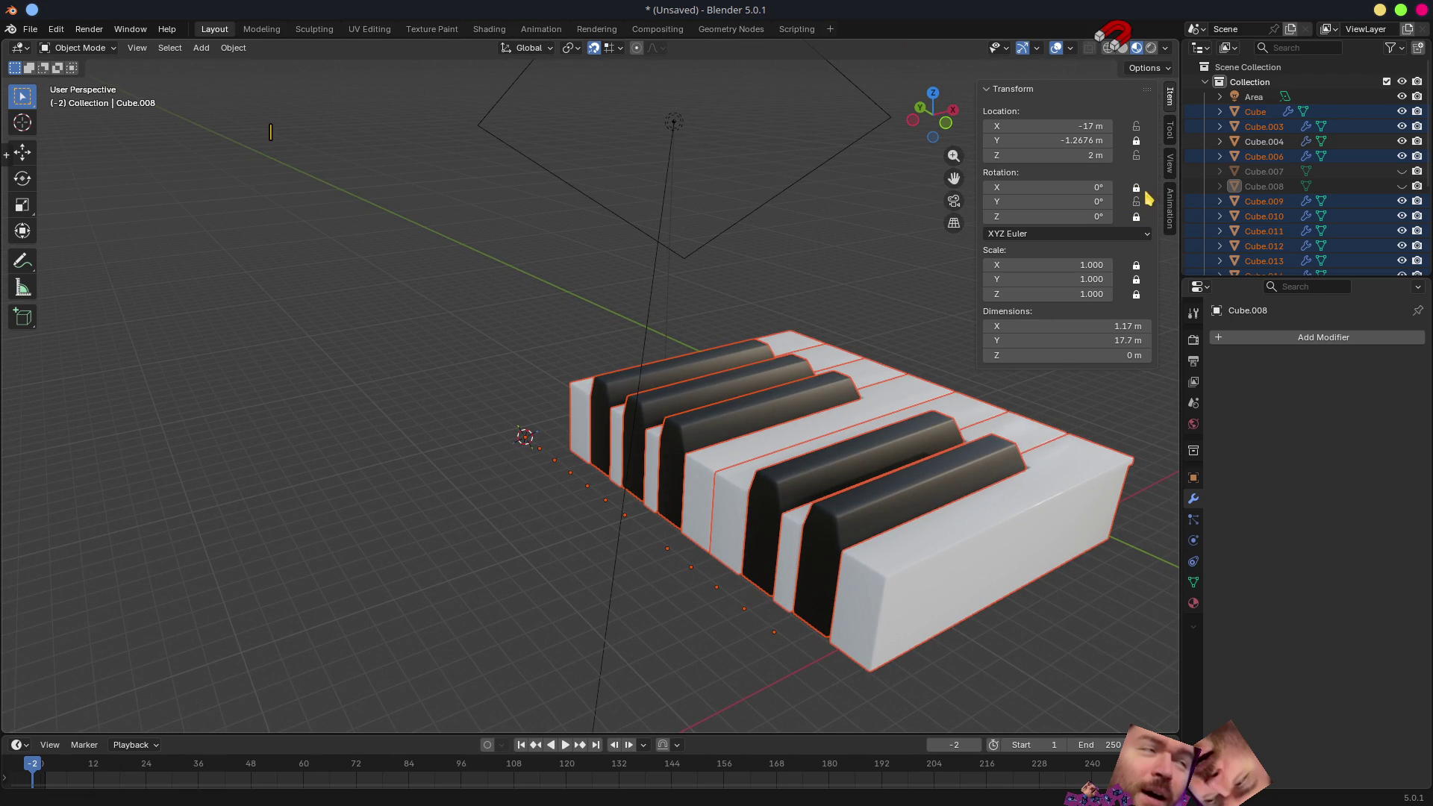
{"action": "left_click", "coordinate": [1137, 155]}
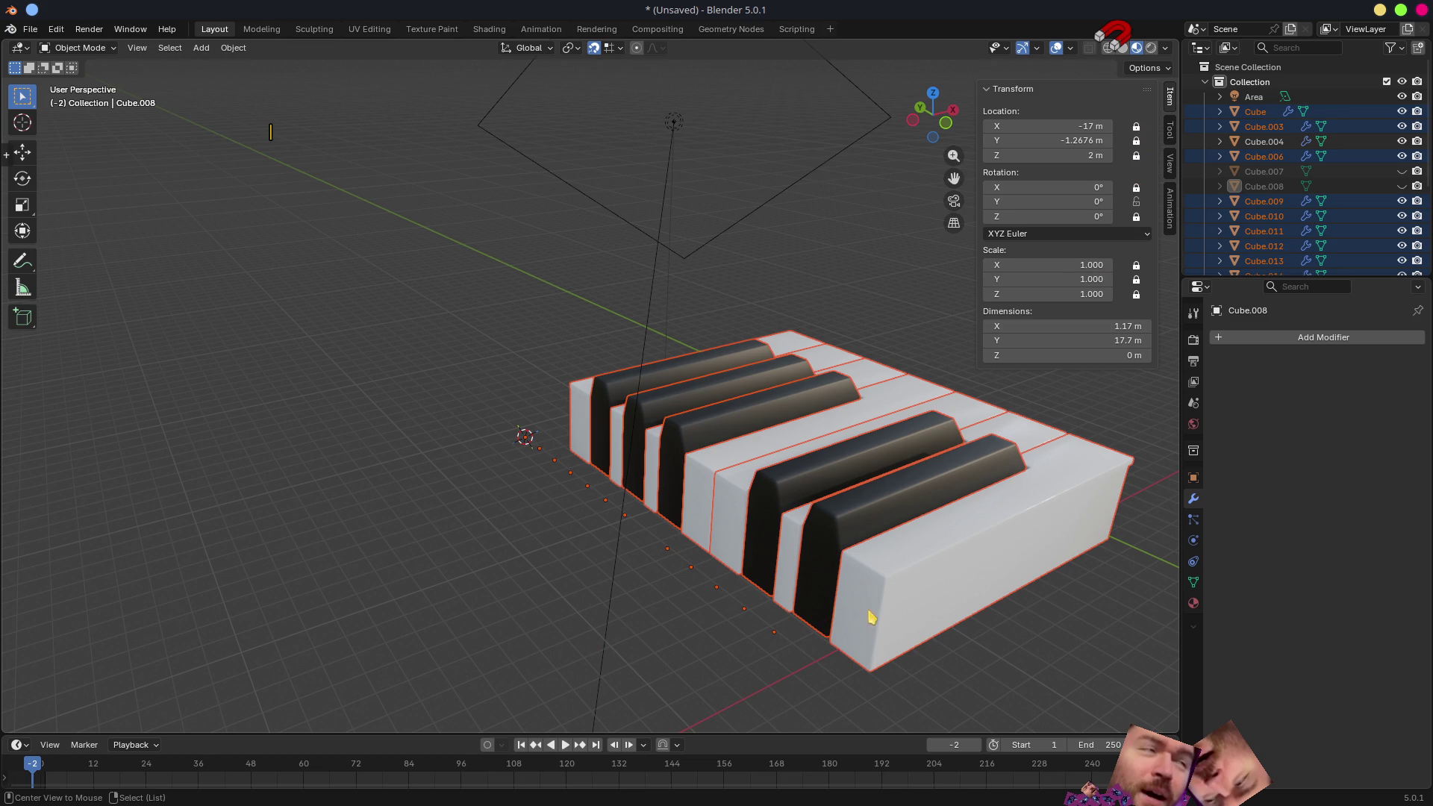
{"action": "mouse_move", "coordinate": [974, 702]}
{"action": "middle_mouse_down"}
{"action": "mouse_move", "coordinate": [870, 552]}
{"action": "mouse_move", "coordinate": [869, 486]}
{"action": "mouse_move", "coordinate": [947, 355]}
{"action": "middle_mouse_up"}
{"action": "key", "text": "r"}
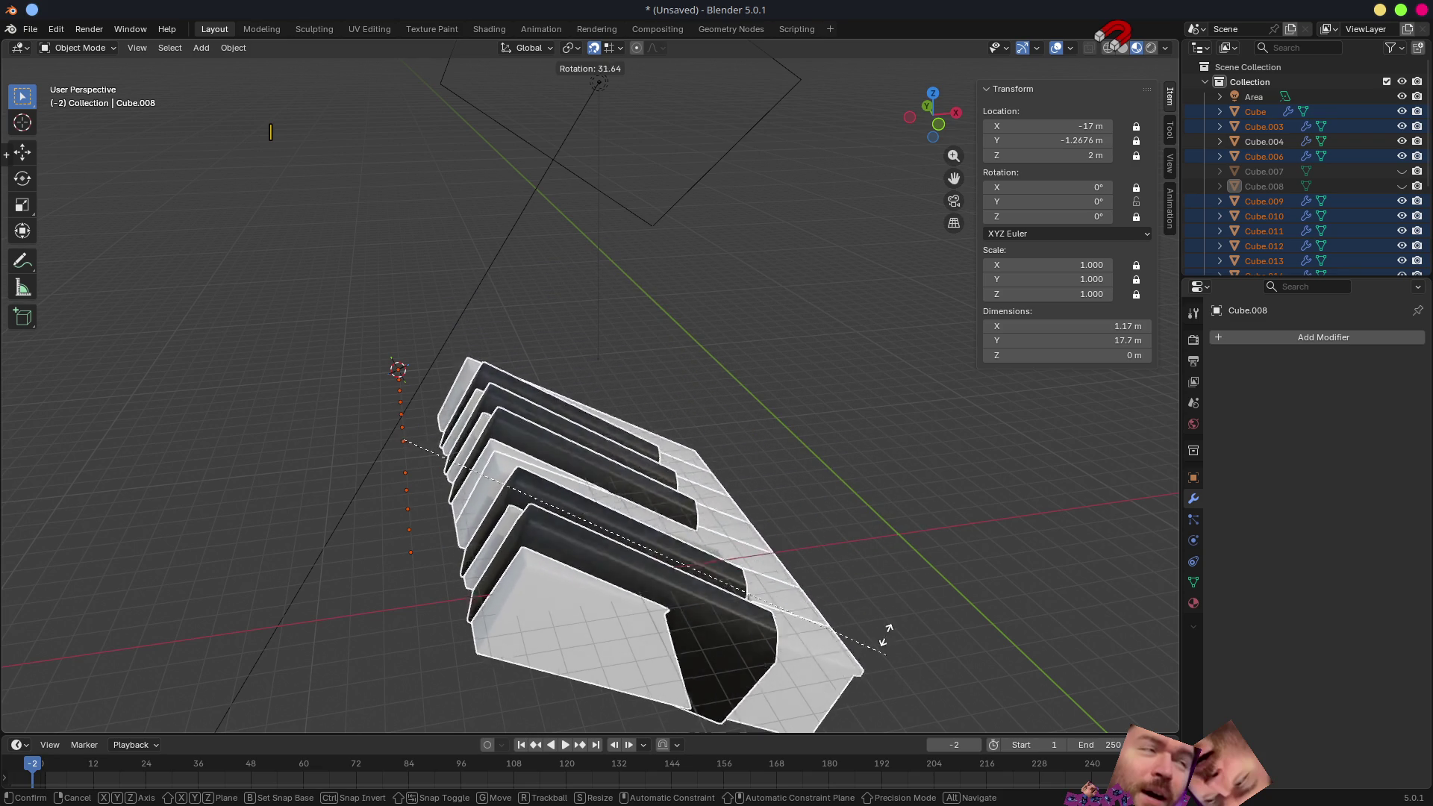
{"action": "right_click", "coordinate": [814, 230]}
- Unlock X and Z rotation as well and run another trial rotation of the keys
{"action": "middle_click_drag", "start_coordinate": [818, 333], "coordinate": [705, 300]}
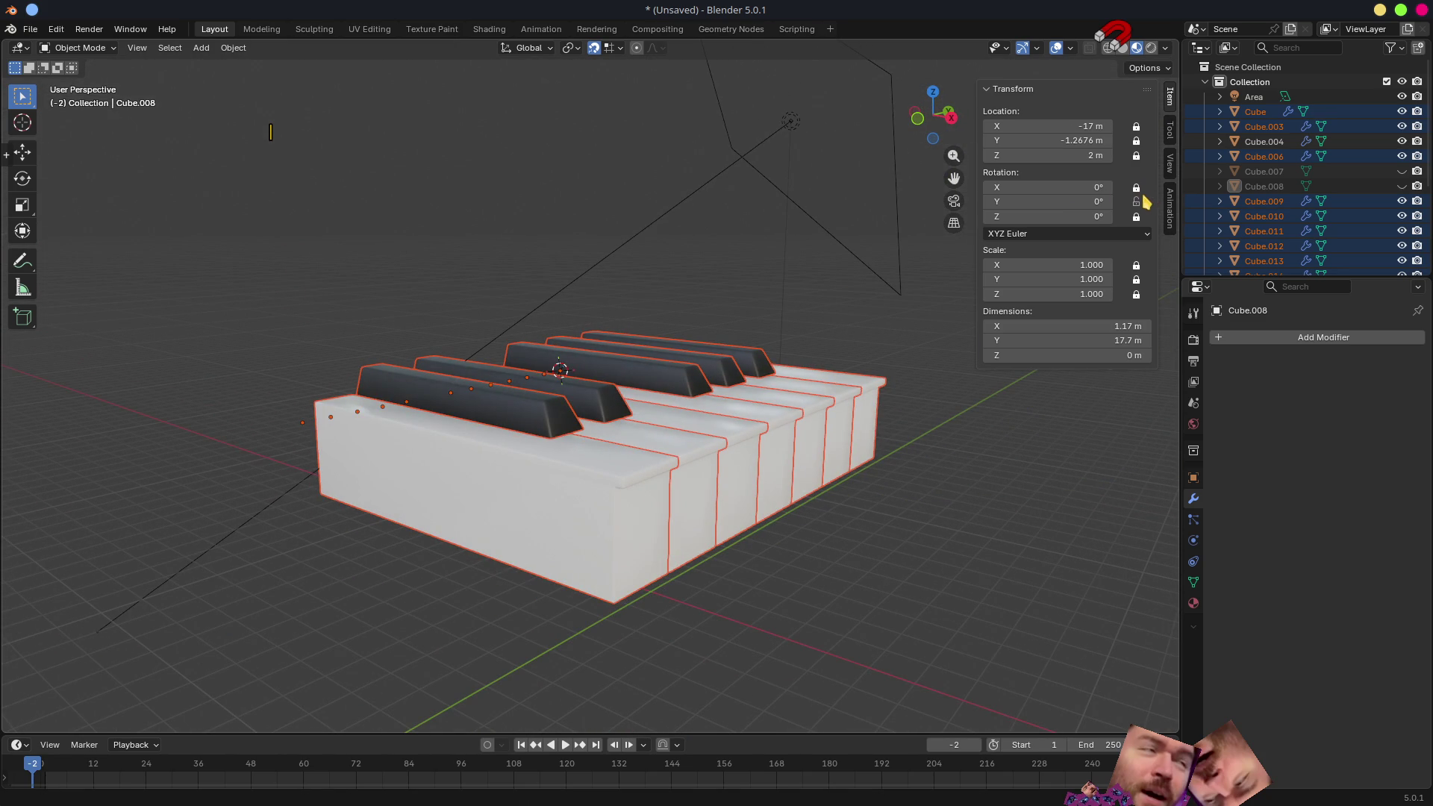
{"action": "mouse_move", "coordinate": [1140, 203]}
{"action": "left_mouse_down"}
{"action": "mouse_move", "coordinate": [1140, 229]}
{"action": "mouse_move", "coordinate": [1136, 214]}
{"action": "left_mouse_up"}
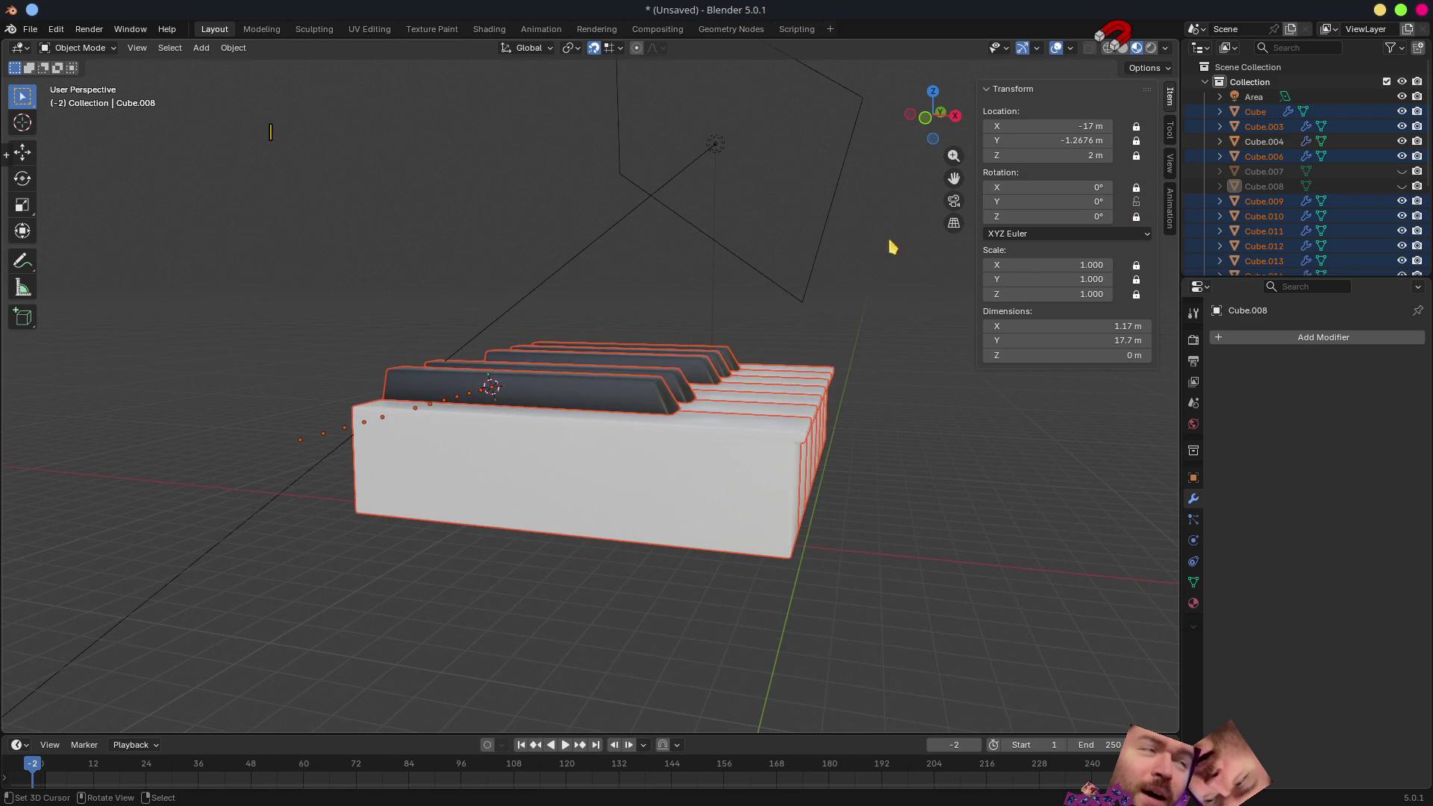
{"action": "key", "text": "r"}
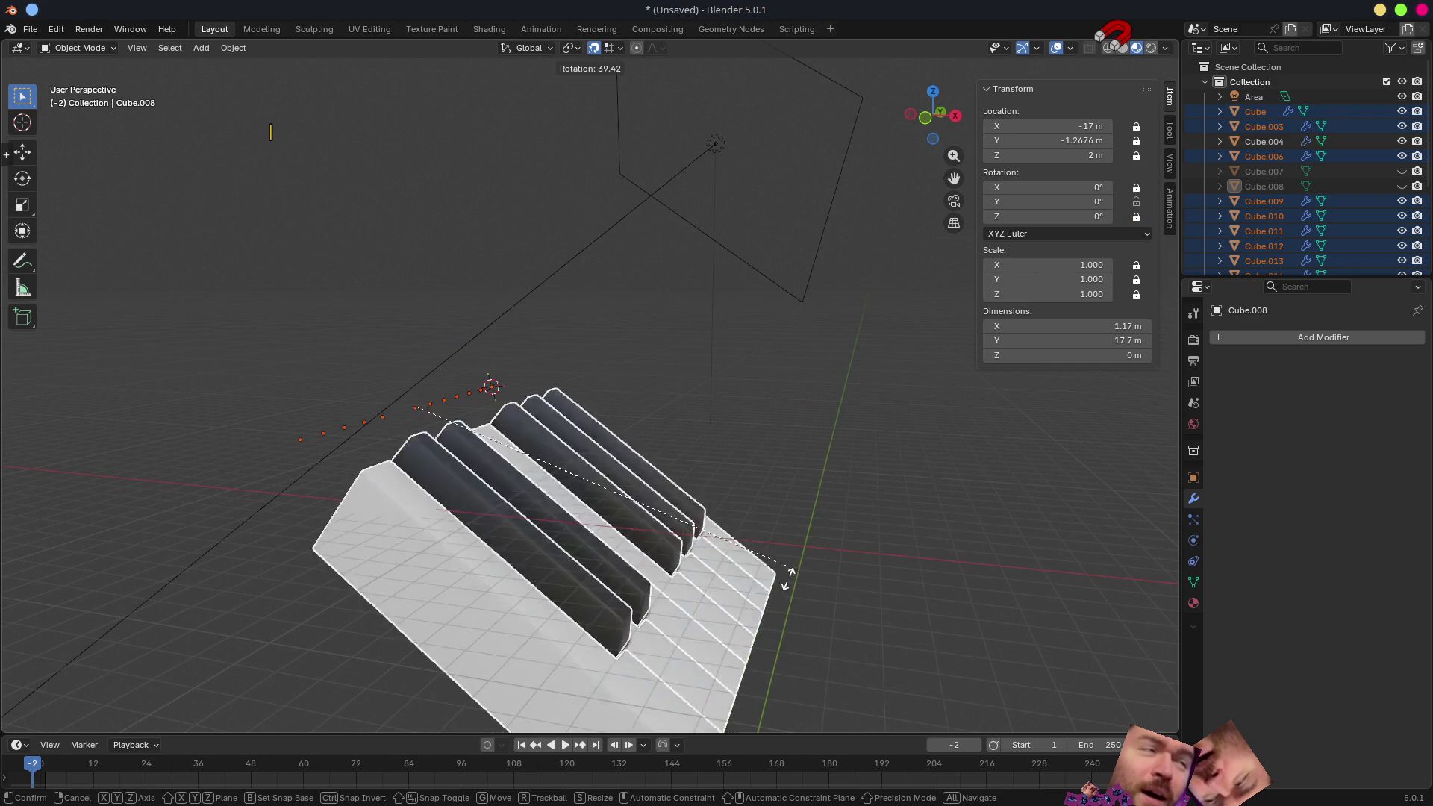
{"action": "left_click", "coordinate": [791, 321]}
{"action": "middle_click_drag", "start_coordinate": [810, 326], "coordinate": [1040, 358]}
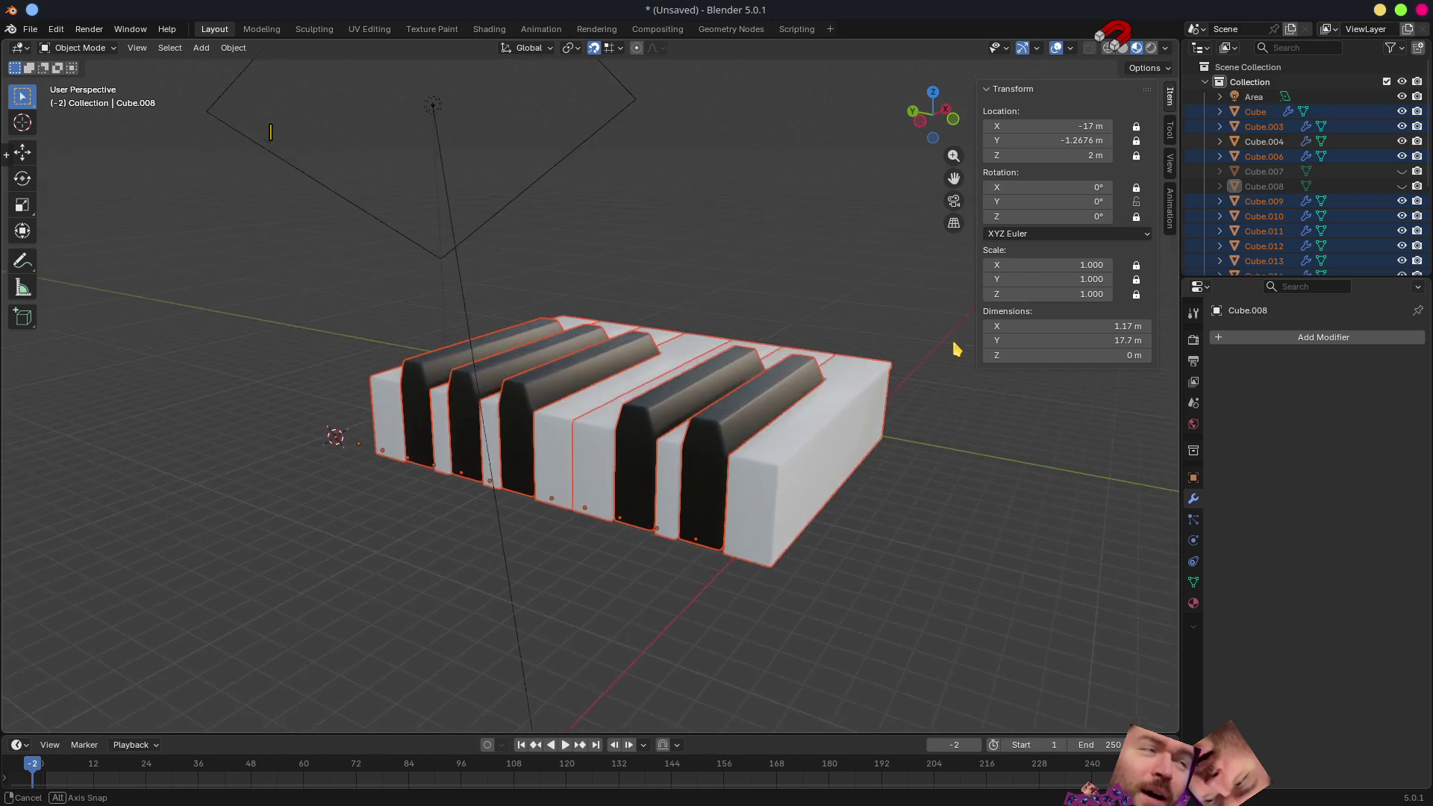
- Select individual keys one by one (Cube.011, Cube.017, Cube.014) to inspect them
{"action": "left_click", "coordinate": [838, 416]}
{"action": "left_click", "coordinate": [815, 407]}
{"action": "left_click", "coordinate": [745, 417]}
{"action": "left_click", "coordinate": [682, 441]}
{"action": "left_click", "coordinate": [576, 433]}
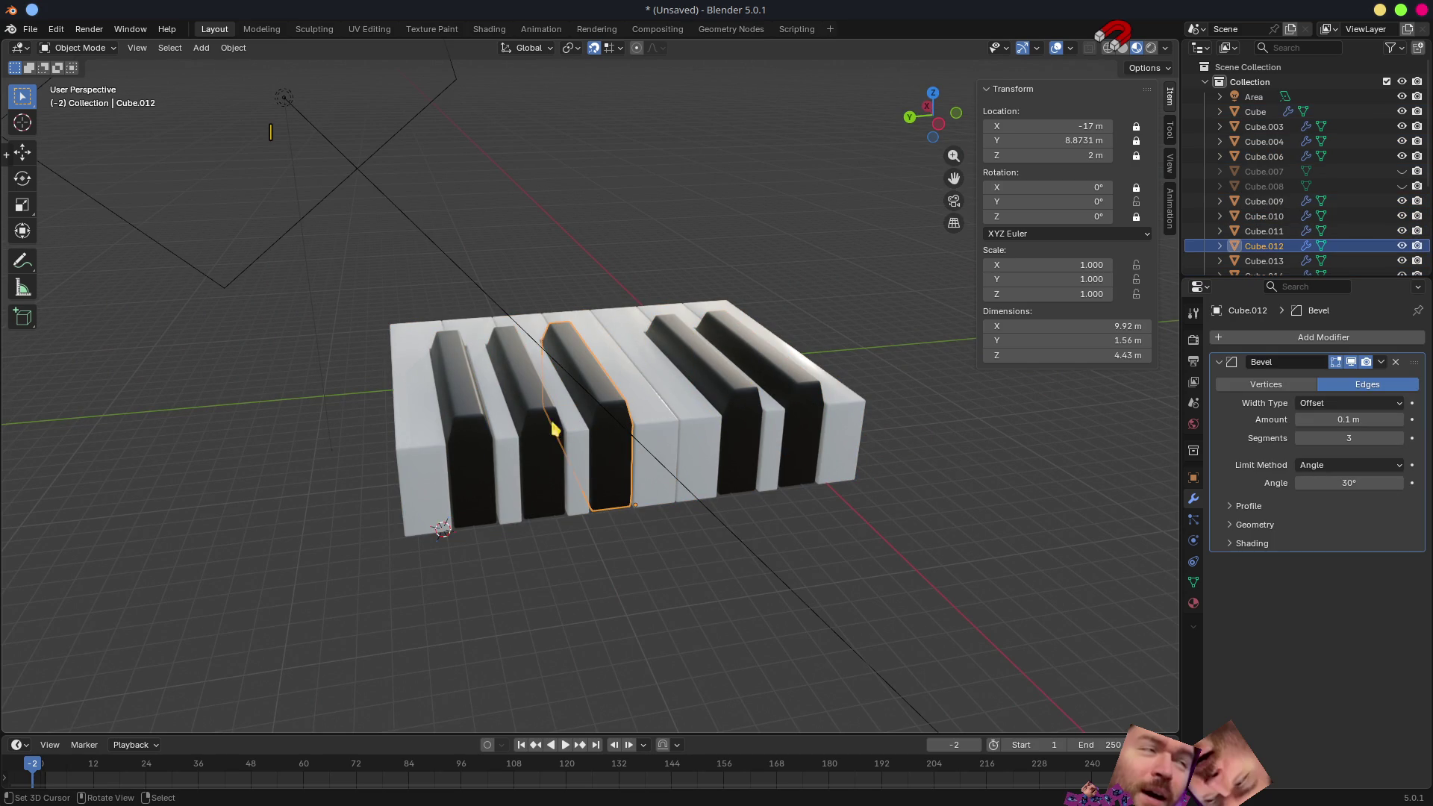
{"action": "left_click", "coordinate": [509, 437]}
{"action": "left_click", "coordinate": [458, 444]}
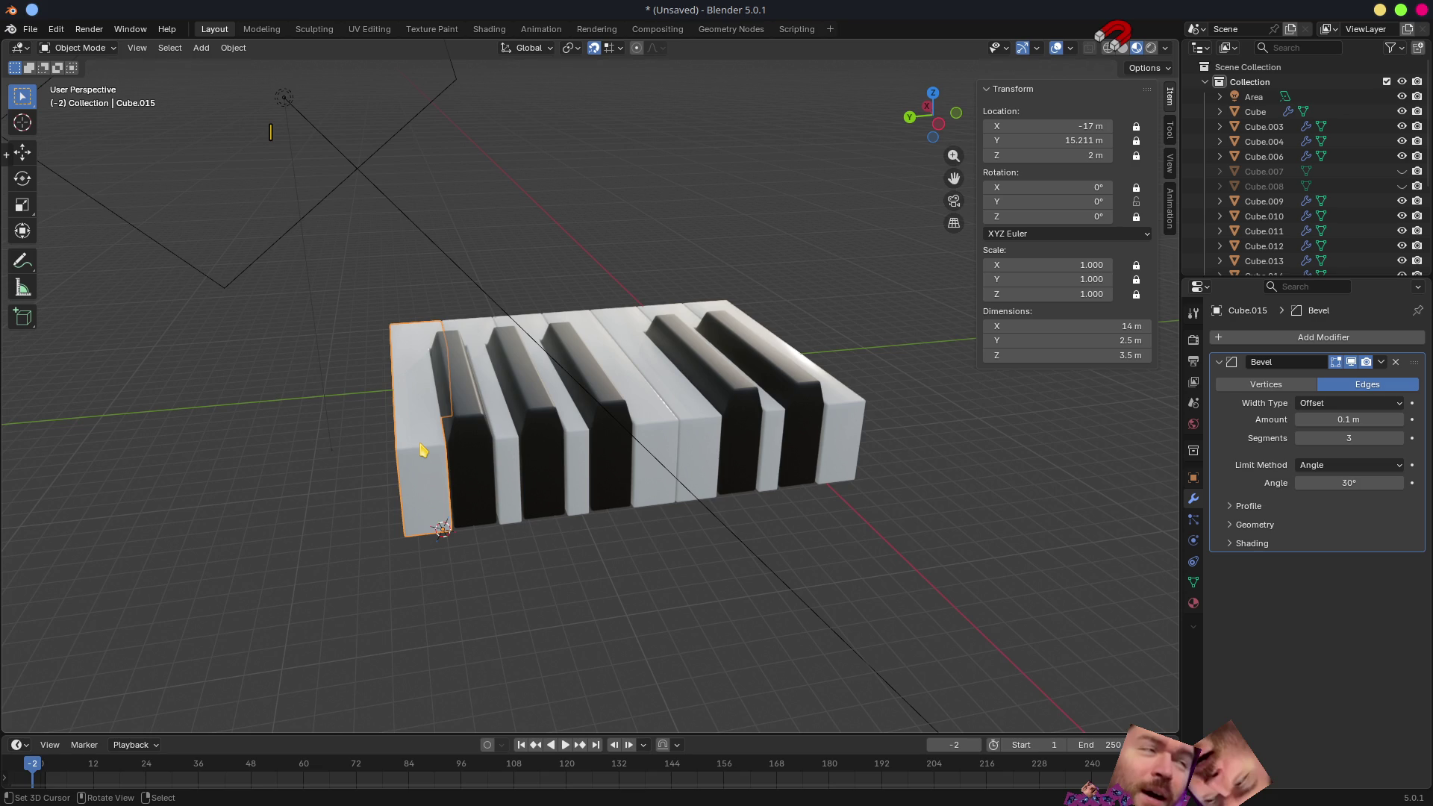
- Widen the Outliner and unhide all hidden objects with Alt+H
{"action": "middle_click_drag", "start_coordinate": [838, 606], "coordinate": [766, 566]}
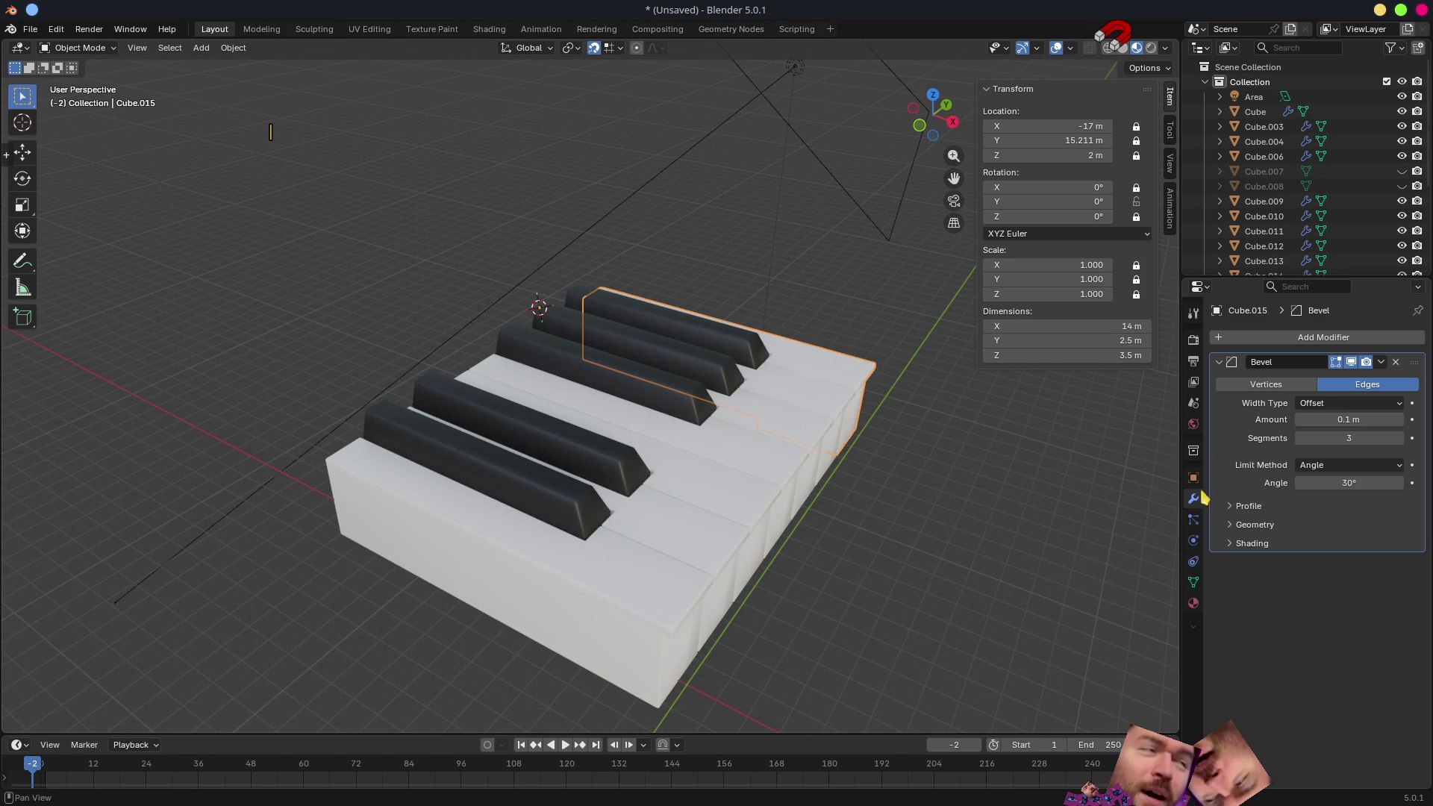
{"action": "mouse_move", "coordinate": [1232, 278]}
{"action": "left_mouse_down"}
{"action": "mouse_move", "coordinate": [1251, 330]}
{"action": "mouse_move", "coordinate": [1265, 488]}
{"action": "left_mouse_up"}
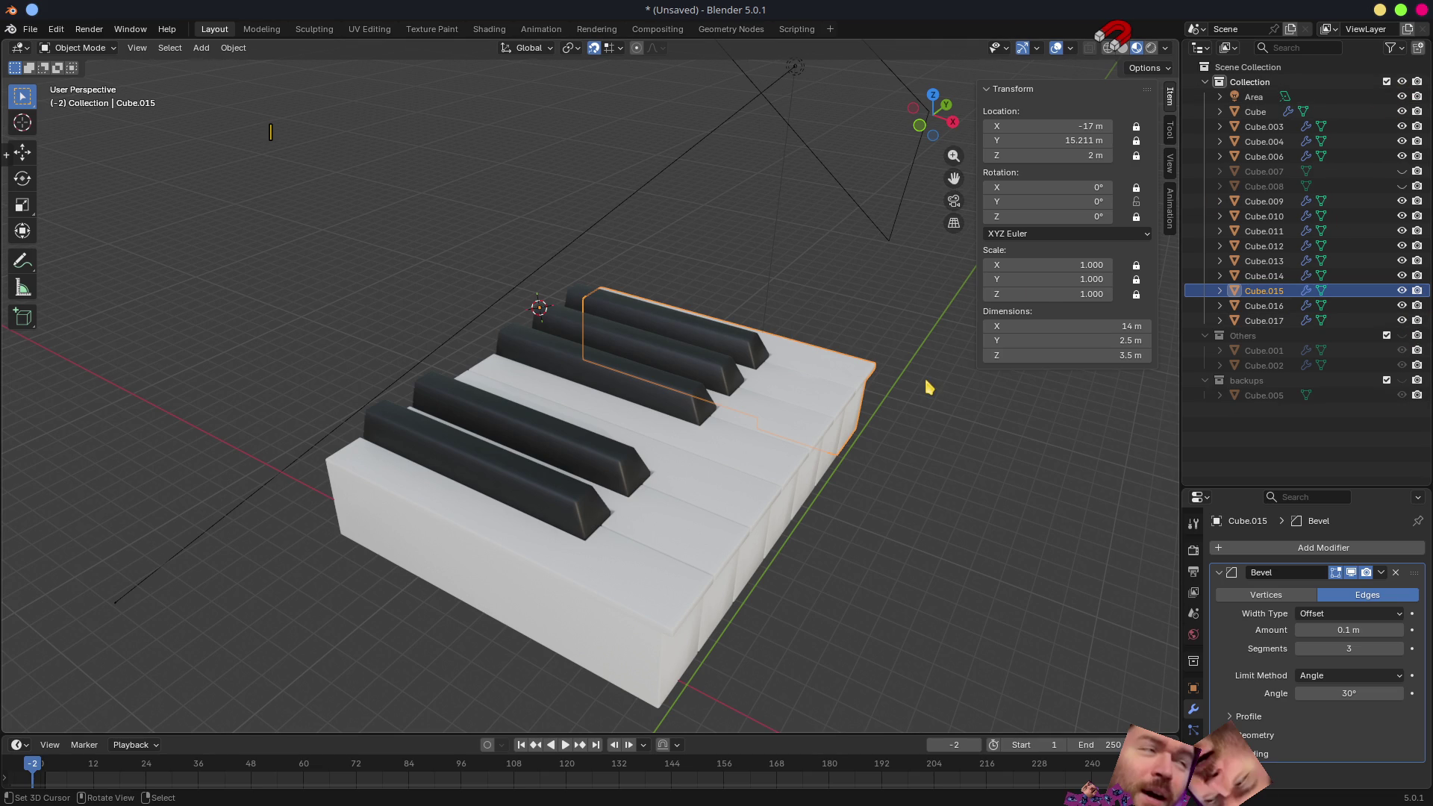
{"action": "middle_click_drag", "start_coordinate": [991, 432], "coordinate": [991, 413]}
{"action": "key", "text": "alt+h"}
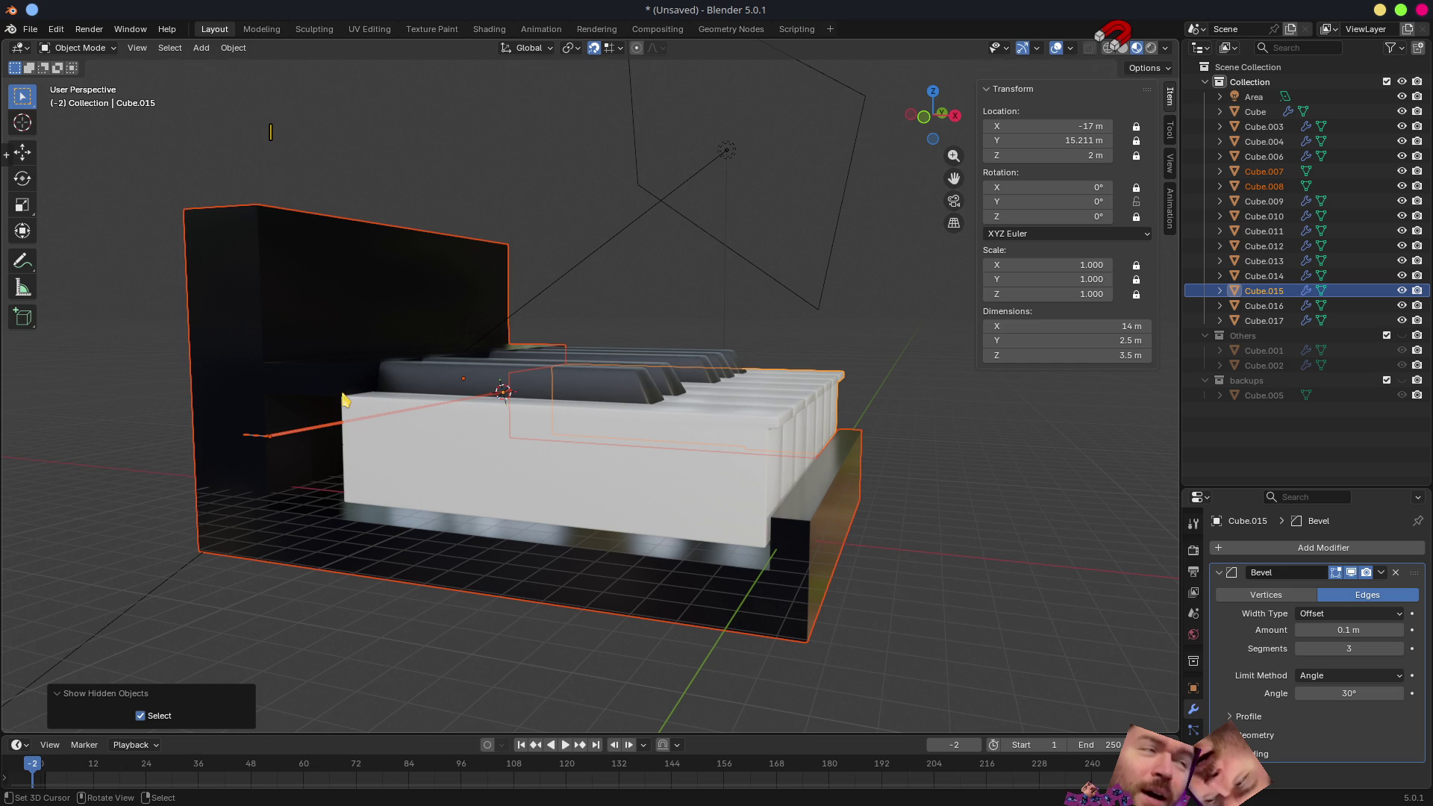
- Delete the Area light, then pick the black-keys object Cube.004 and call up Move to Collection (M)
{"action": "left_click", "coordinate": [728, 152]}
{"action": "mouse_move", "coordinate": [735, 154]}
{"action": "middle_mouse_down"}
{"action": "mouse_move", "coordinate": [705, 354]}
{"action": "mouse_move", "coordinate": [649, 480]}
{"action": "mouse_move", "coordinate": [629, 345]}
{"action": "mouse_move", "coordinate": [777, 304]}
{"action": "mouse_move", "coordinate": [708, 313]}
{"action": "mouse_move", "coordinate": [1078, 403]}
{"action": "mouse_move", "coordinate": [989, 387]}
{"action": "middle_mouse_up"}
{"action": "scroll", "coordinate": [680, 477], "scroll_direction": "up", "scroll_amount": 5}
{"action": "key", "text": "x"}
{"action": "left_click", "coordinate": [772, 302]}
{"action": "scroll", "coordinate": [772, 301], "scroll_direction": "down", "scroll_amount": 4}
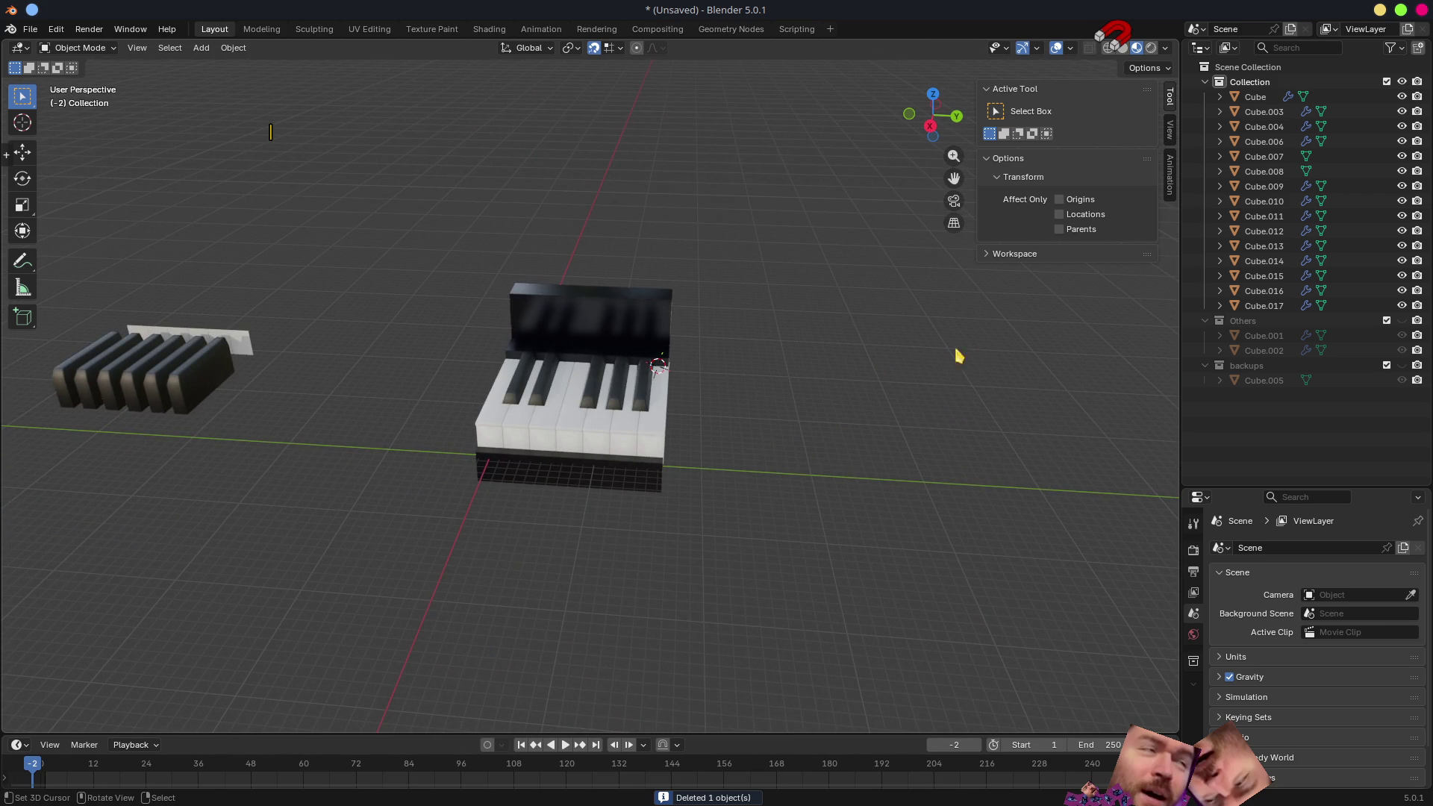
{"action": "left_click", "coordinate": [188, 376]}
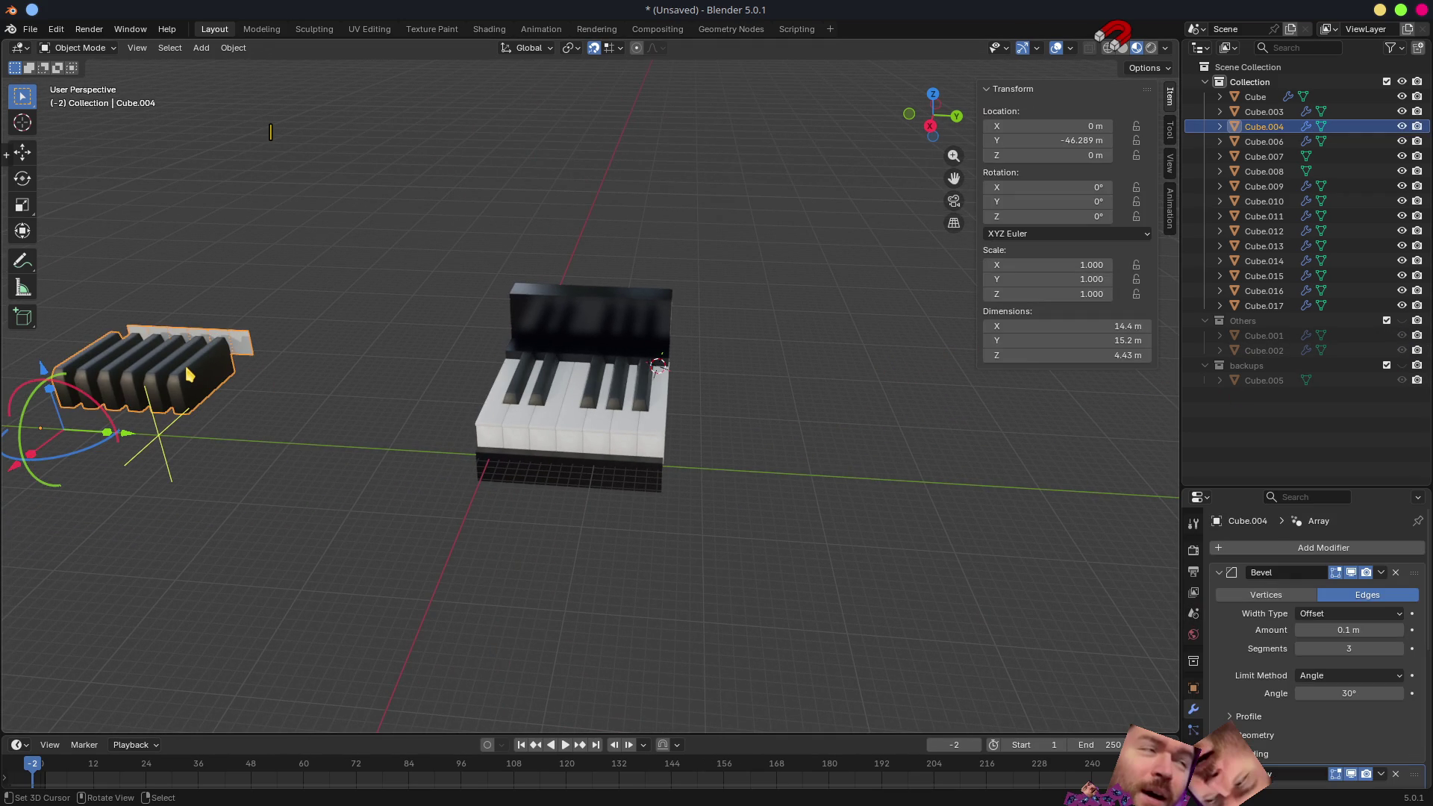
{"action": "key", "text": "m"}
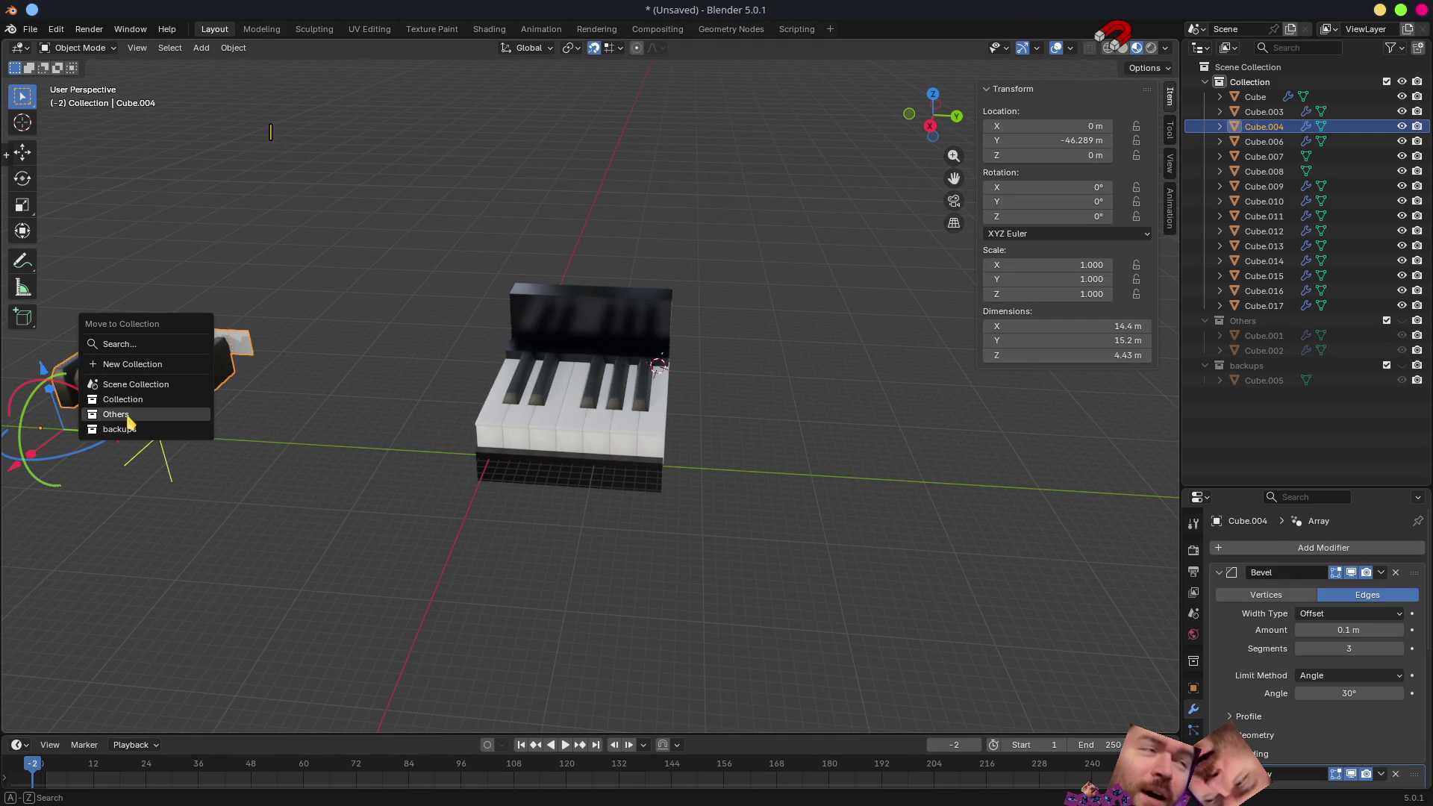
- Move Cube.004 into the backups collection, then select all piano objects and check them from front and top views
{"action": "left_click", "coordinate": [118, 429]}
{"action": "scroll", "coordinate": [882, 413], "scroll_direction": "down", "scroll_amount": 5}
{"action": "scroll", "coordinate": [665, 438], "scroll_direction": "up", "scroll_amount": 4}
{"action": "key", "text": "a"}
{"action": "middle_click_drag", "start_coordinate": [651, 432], "coordinate": [618, 438]}
{"action": "scroll", "coordinate": [619, 439], "scroll_direction": "up", "scroll_amount": 6}
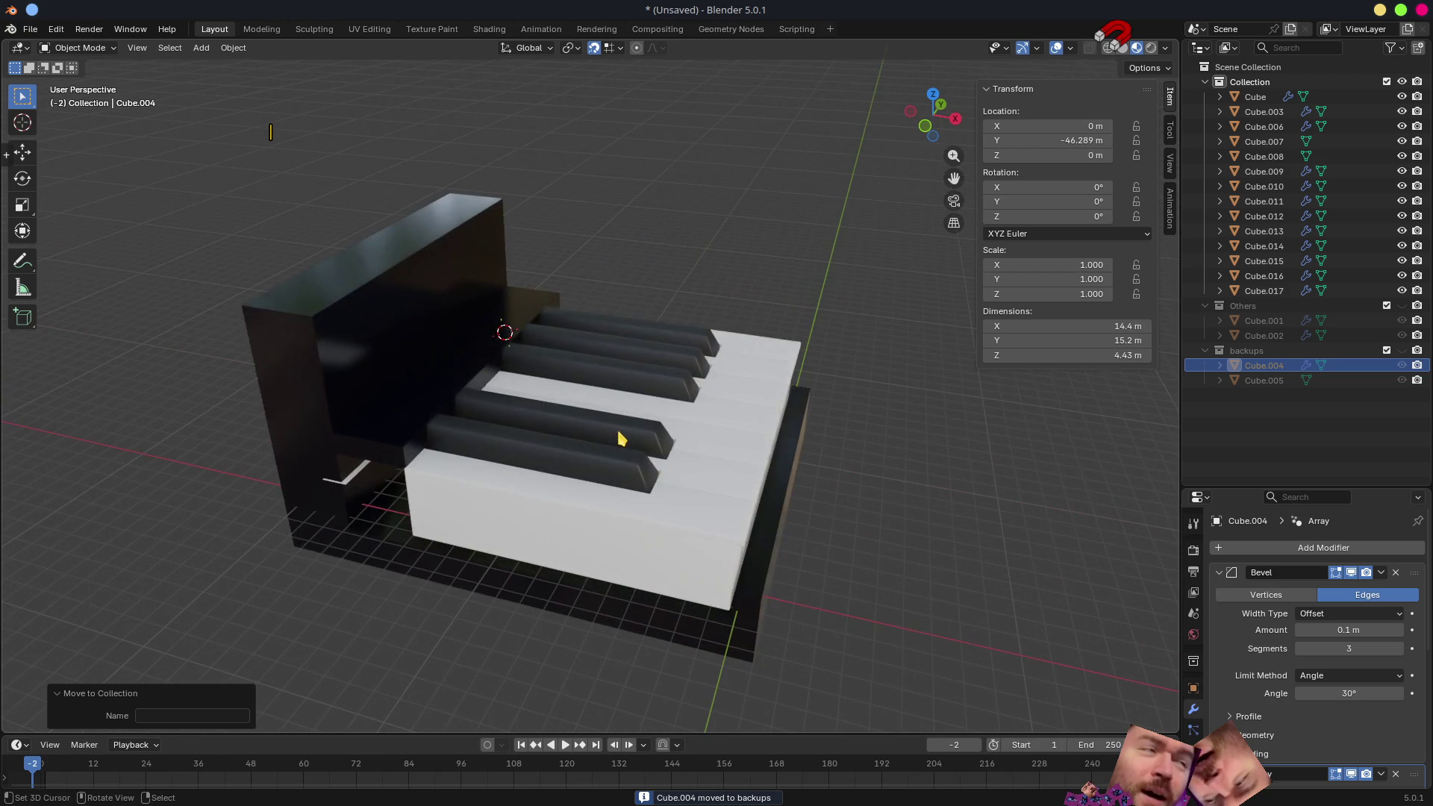
{"action": "scroll", "coordinate": [622, 439], "scroll_direction": "down", "scroll_amount": 3}
{"action": "scroll", "coordinate": [927, 506], "scroll_direction": "down", "scroll_amount": 3}
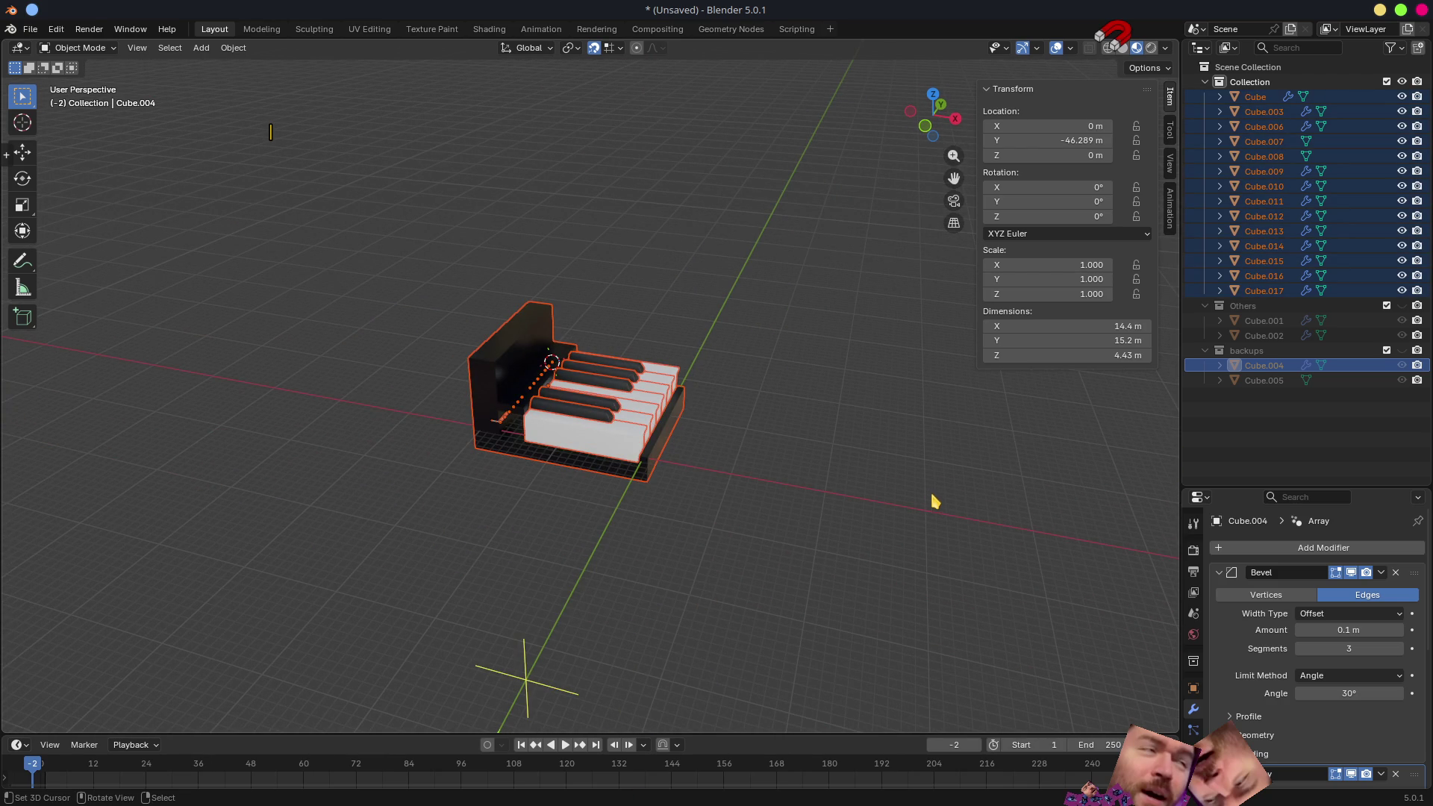
{"action": "key", "text": "KP_1"}
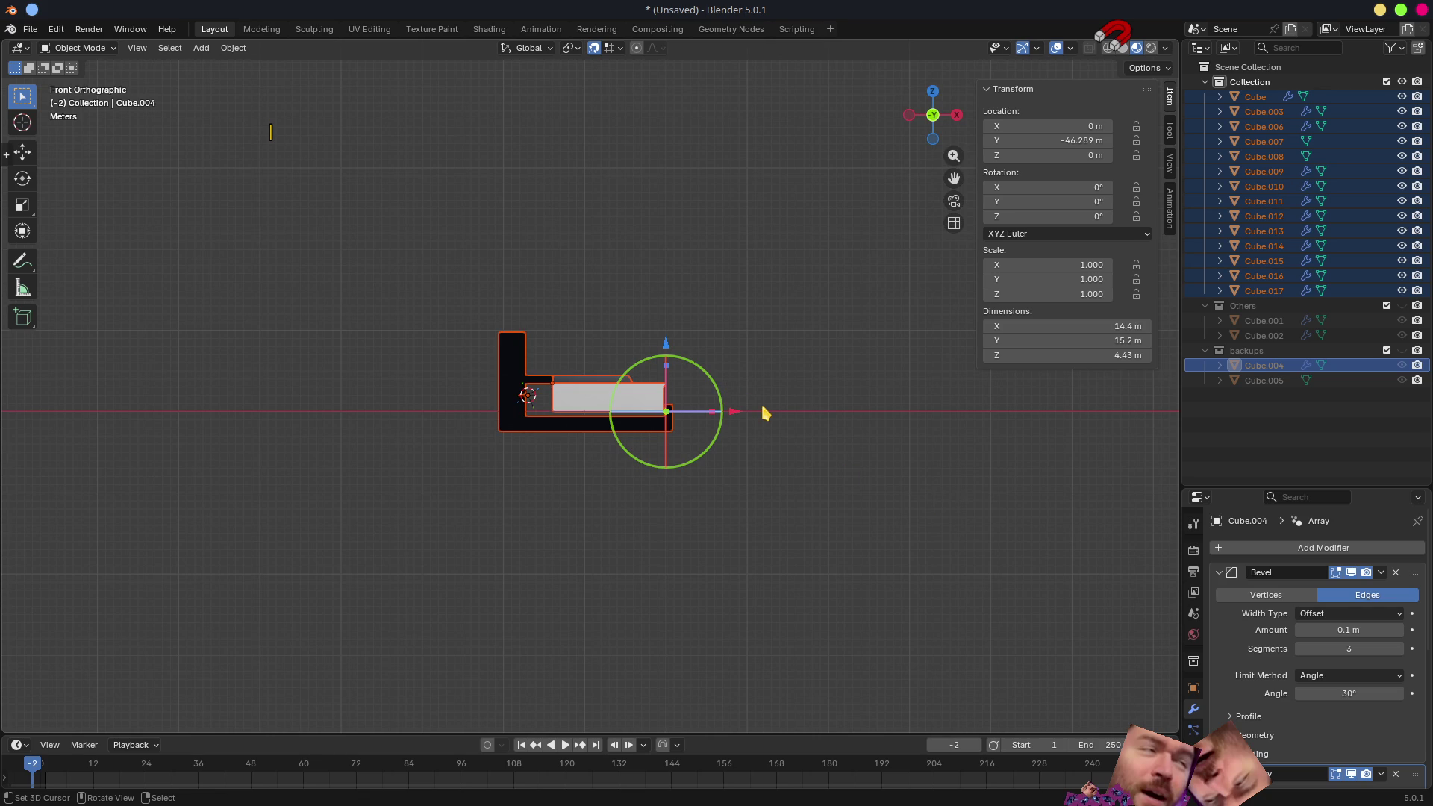
{"action": "mouse_move", "coordinate": [787, 324]}
{"action": "middle_mouse_down"}
{"action": "mouse_move", "coordinate": [784, 417]}
{"action": "mouse_move", "coordinate": [699, 455]}
{"action": "middle_mouse_up"}
{"action": "scroll", "coordinate": [784, 416], "scroll_direction": "up", "scroll_amount": 3}
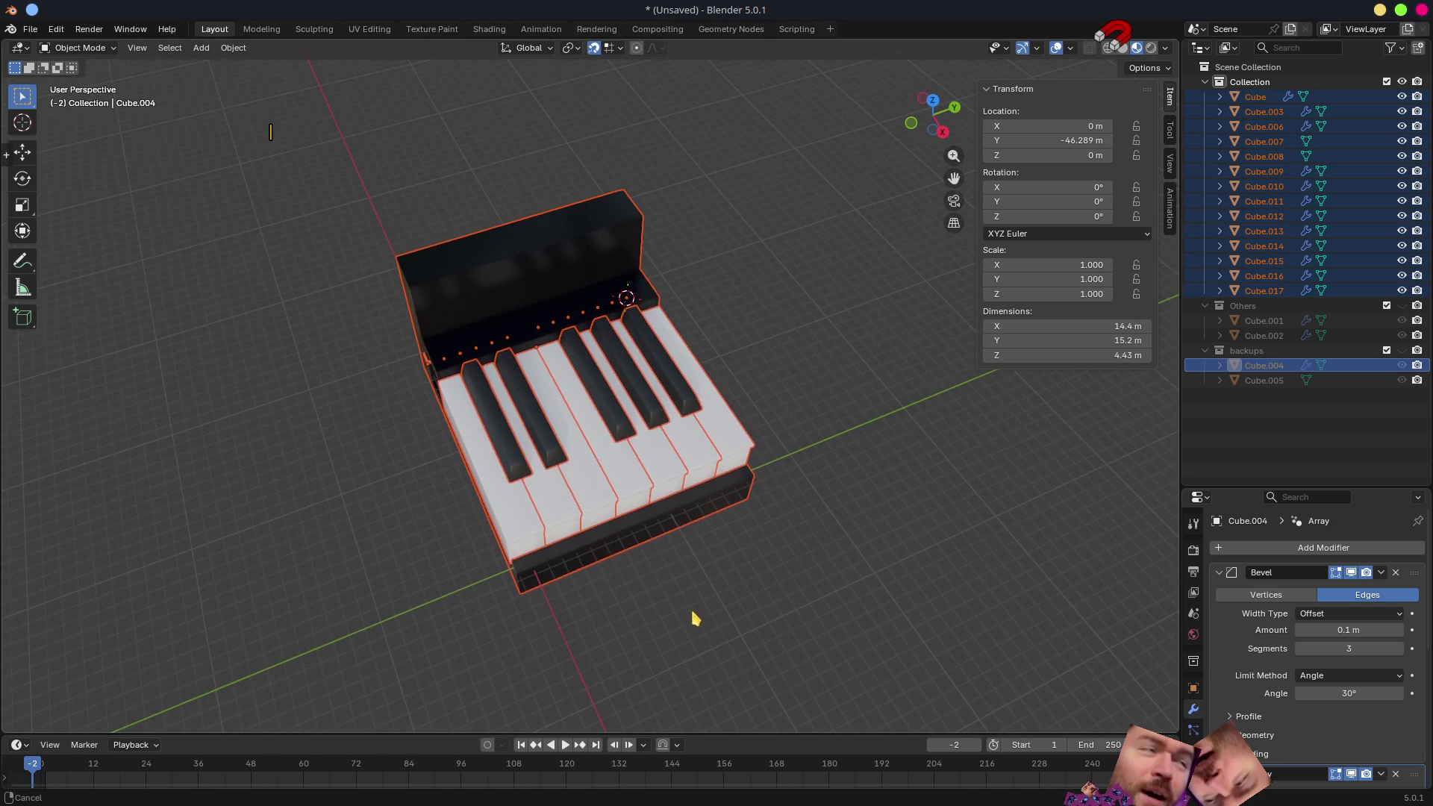
{"action": "middle_click_drag", "start_coordinate": [691, 617], "coordinate": [684, 471], "text": "shift"}
- Snap the 3D cursor to the world origin via Shift+S
{"action": "key", "text": "shift+s"}
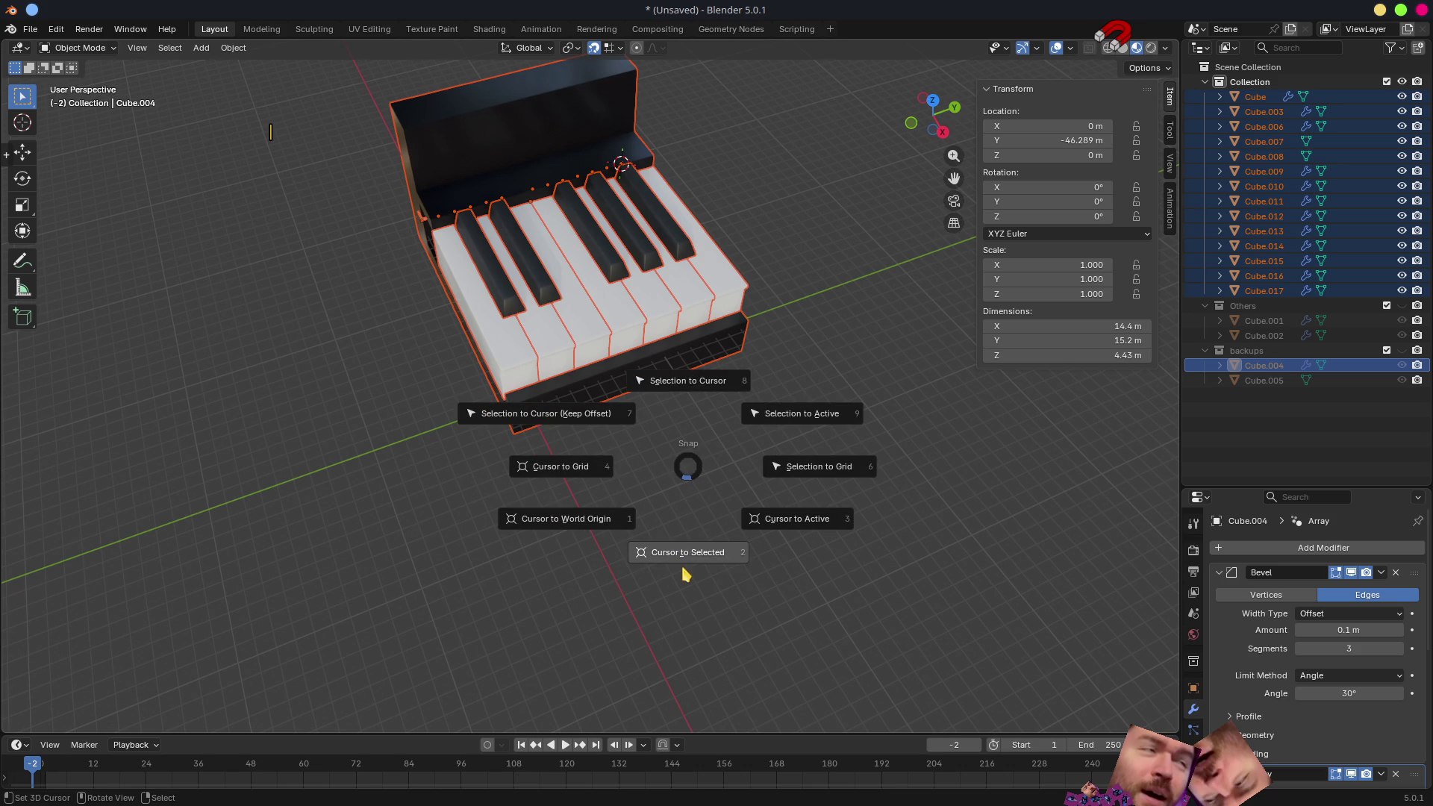
{"action": "left_click", "coordinate": [549, 524]}
{"action": "key", "text": "shift+s"}
{"action": "left_click", "coordinate": [473, 570]}
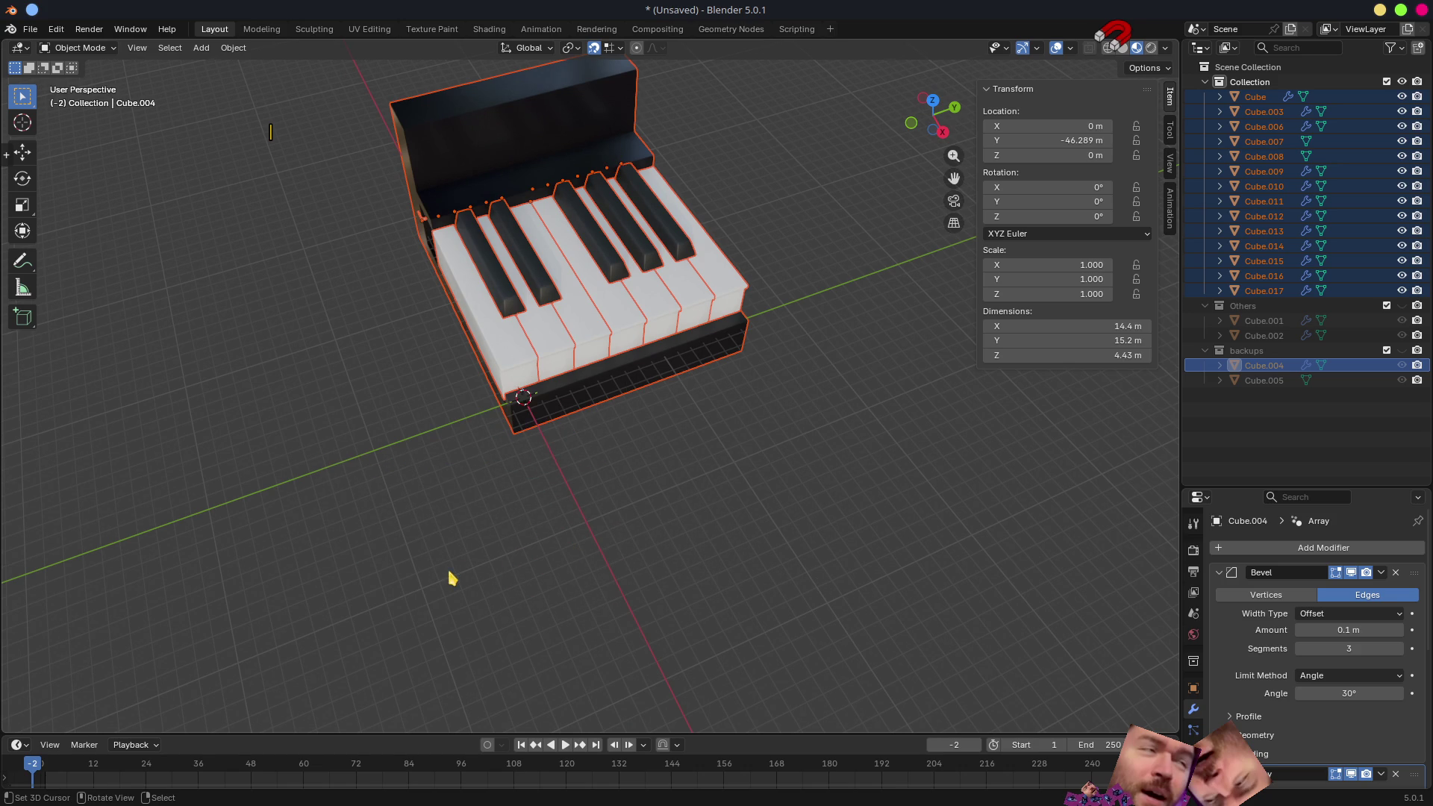
- Set the Transform Pivot Point to 3D Cursor and begin a Z-axis rotation of the piano
{"action": "left_click", "coordinate": [571, 47]}
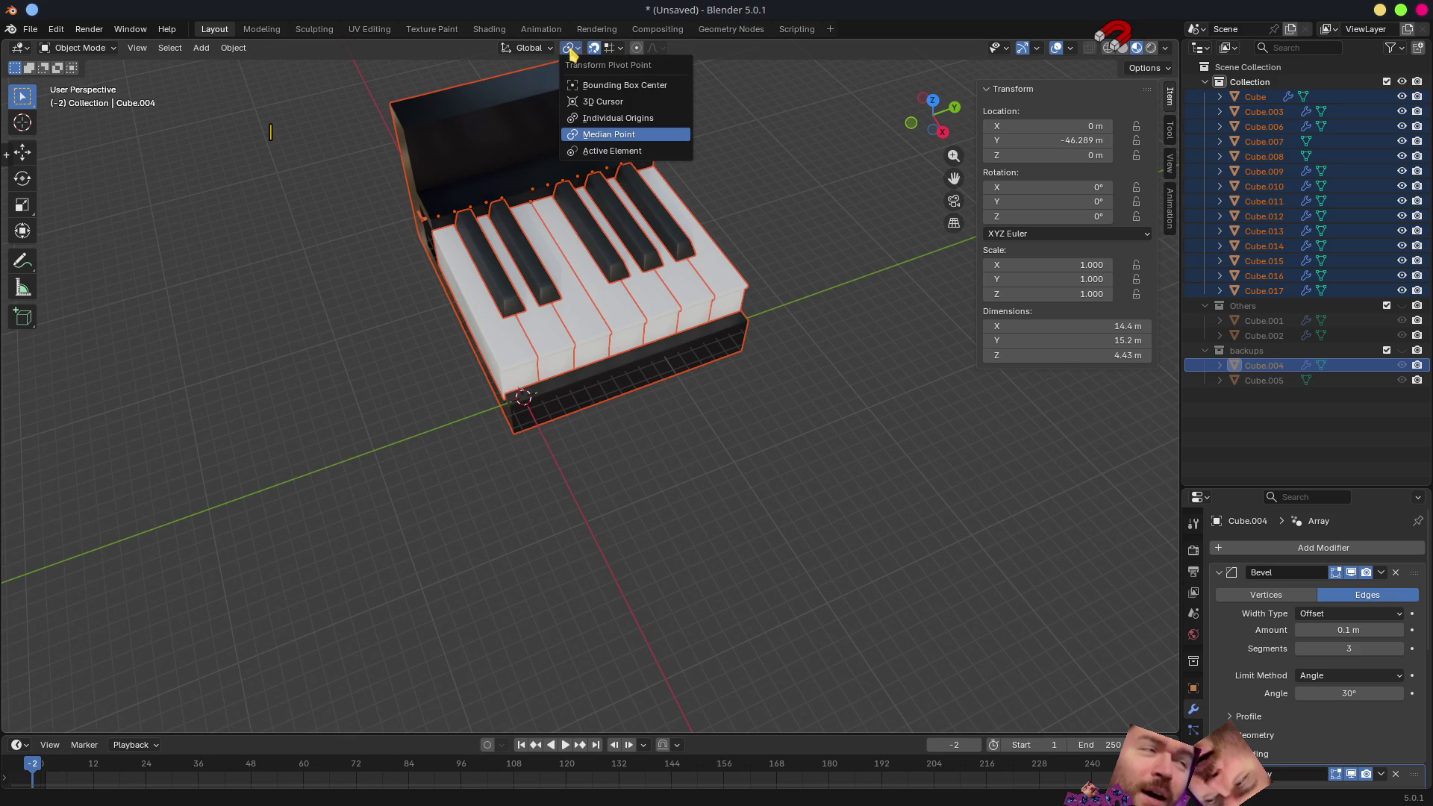
{"action": "left_click", "coordinate": [624, 104]}
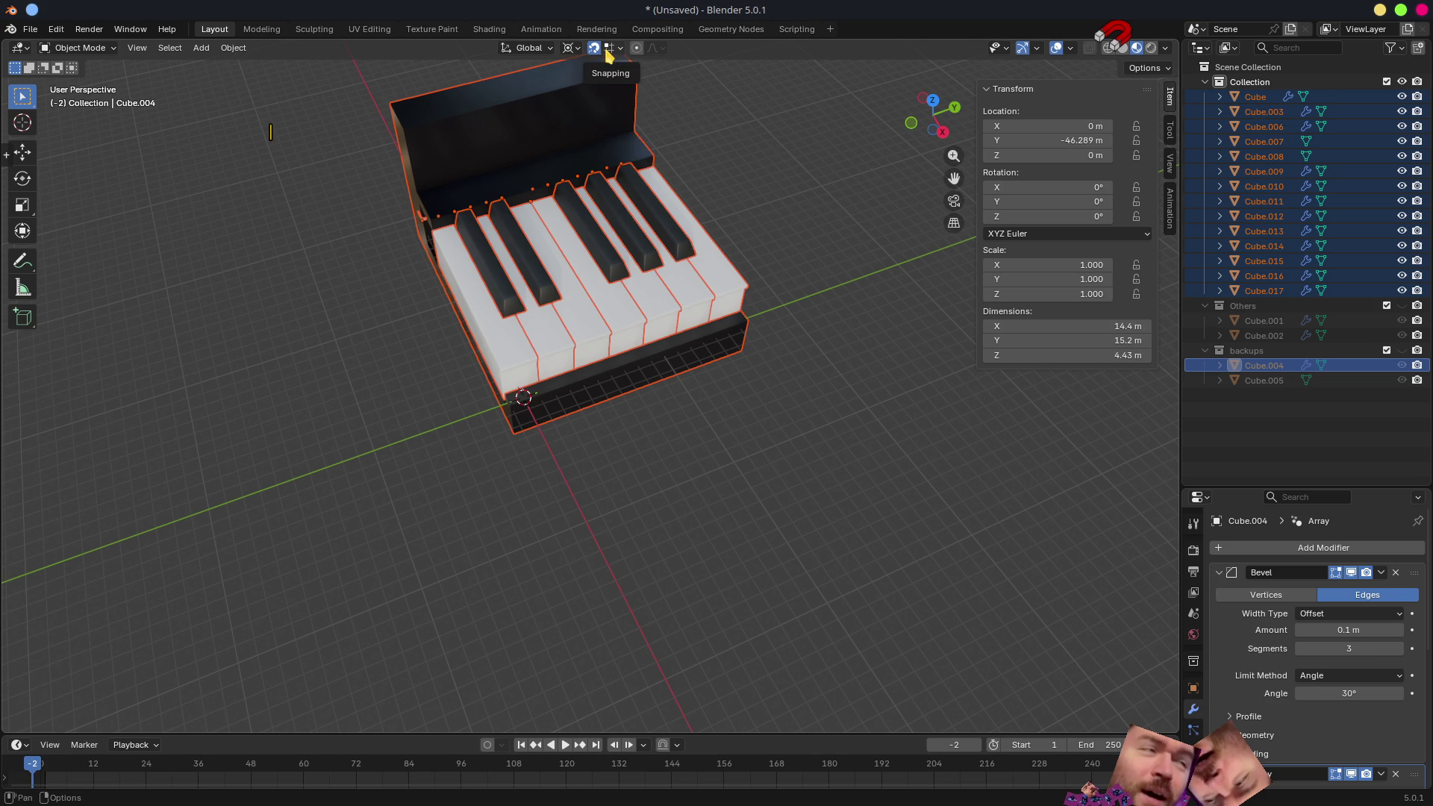
{"action": "scroll", "coordinate": [777, 486], "scroll_direction": "down", "scroll_amount": 3}
{"action": "key", "text": "r"}
{"action": "key", "text": "z"}
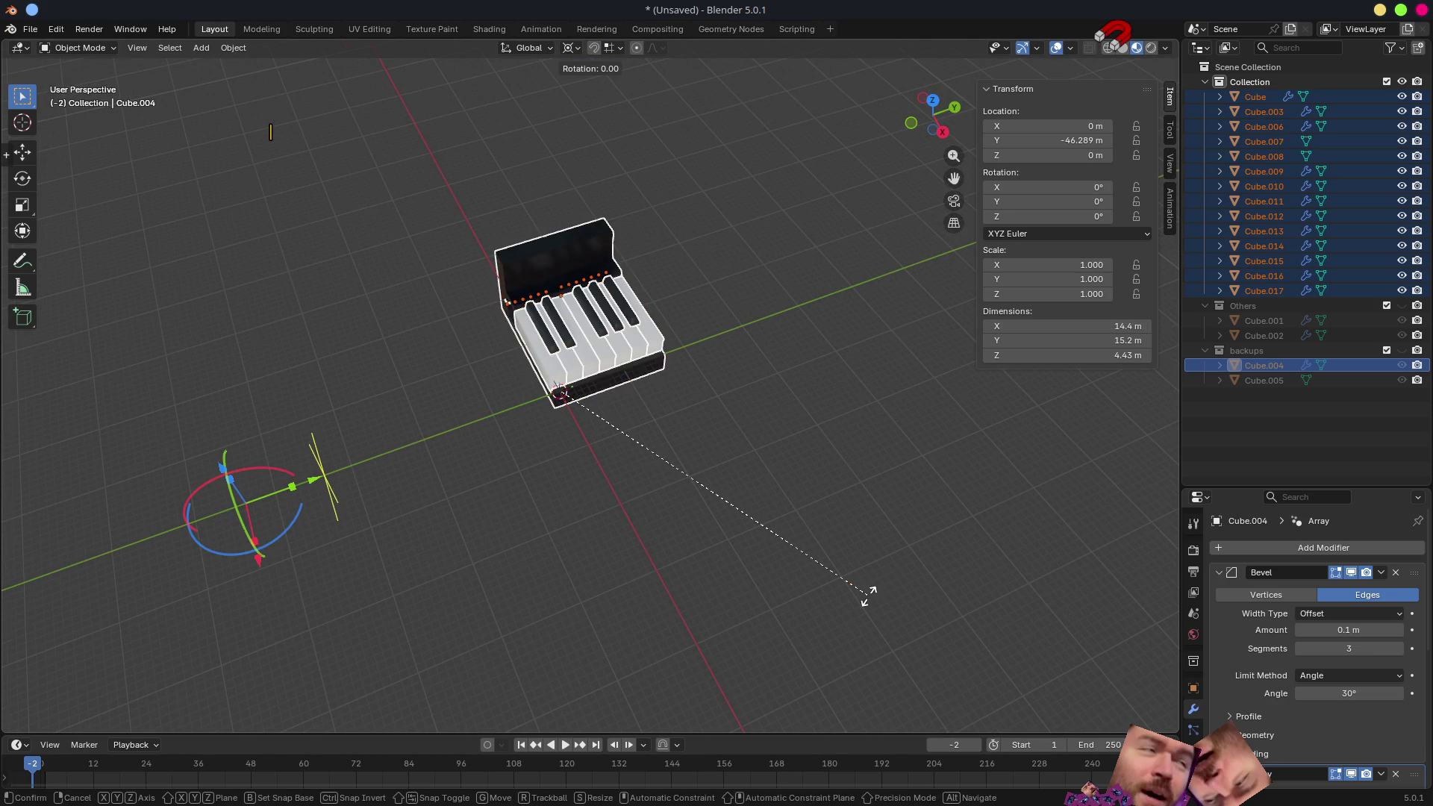
- Rotate the whole piano 90° around the Z axis about the world origin, after a few cancelled attempts
{"action": "key", "text": "Escape"}
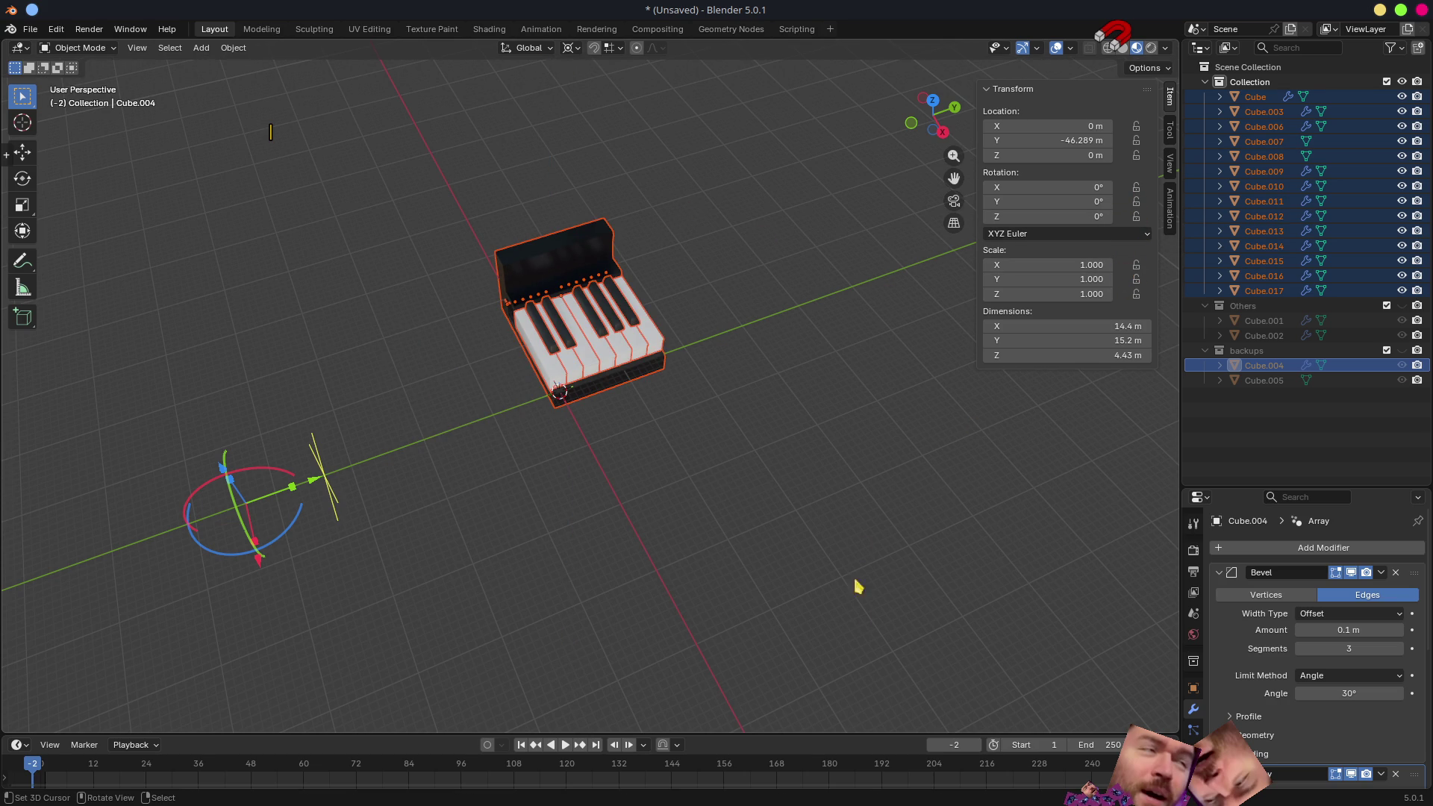
{"action": "key", "text": "r"}
{"action": "key", "text": "z"}
{"action": "key", "text": "Escape"}
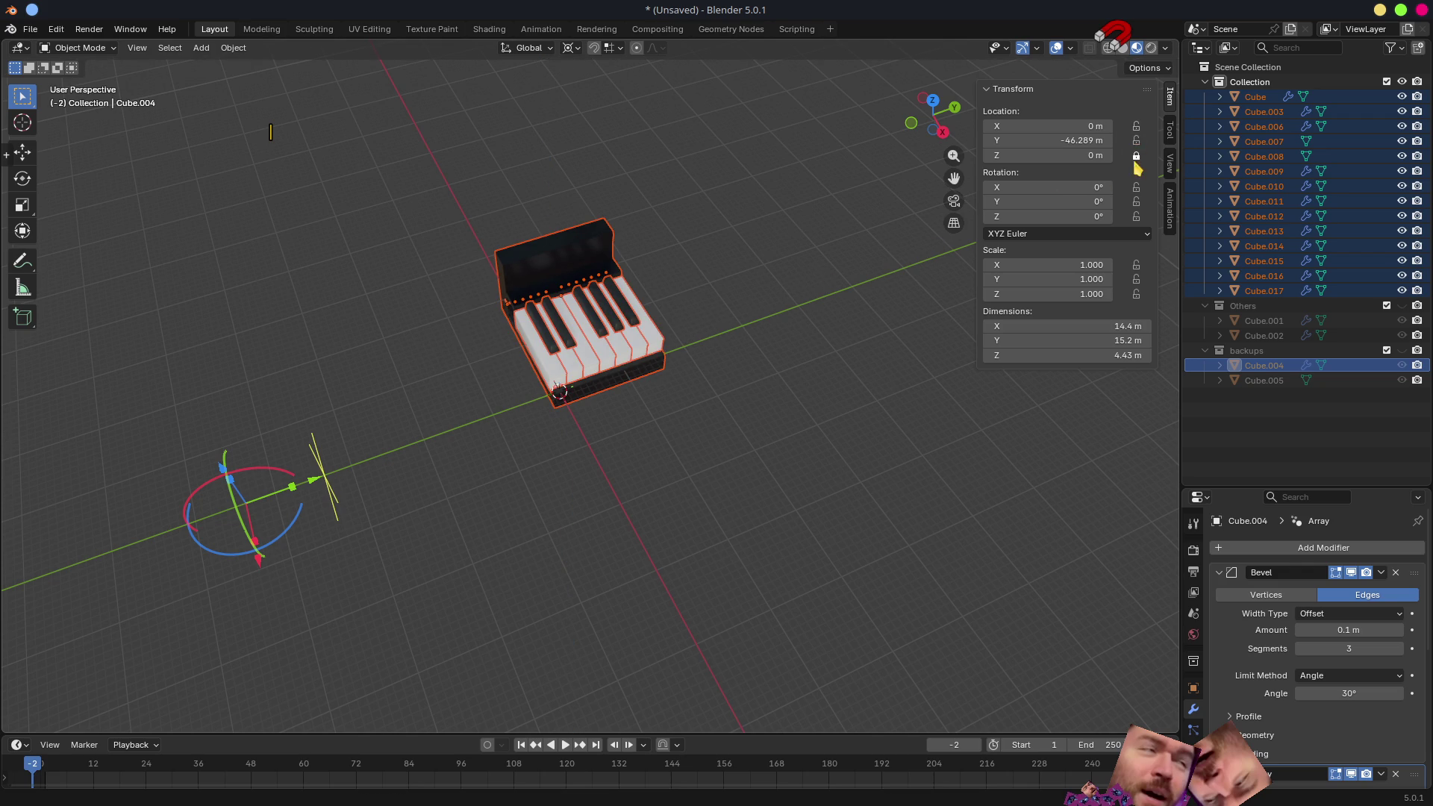
{"action": "key", "text": "r"}
{"action": "key", "text": "x"}
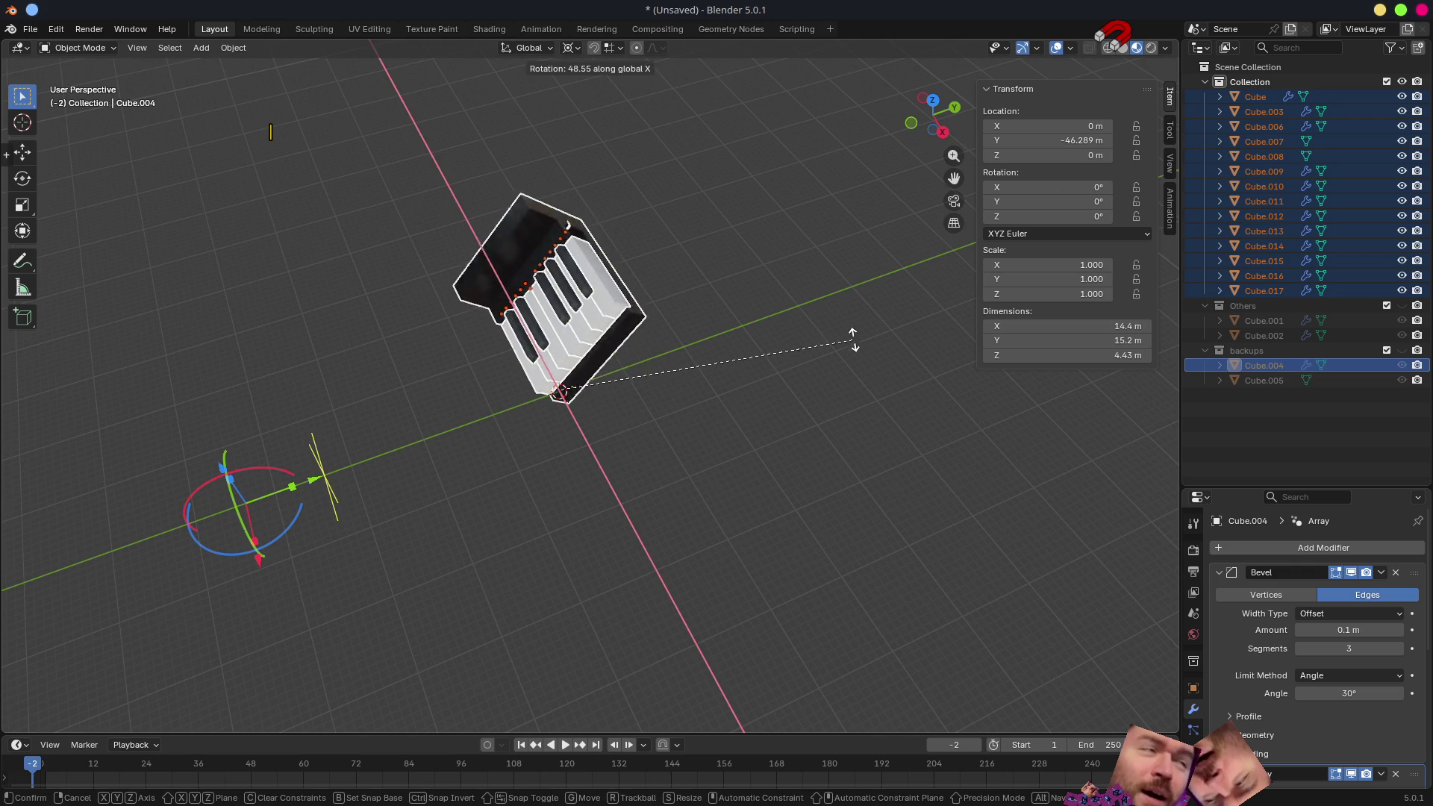
{"action": "key", "text": "Escape"}
{"action": "key", "text": "r"}
{"action": "key", "text": "z"}
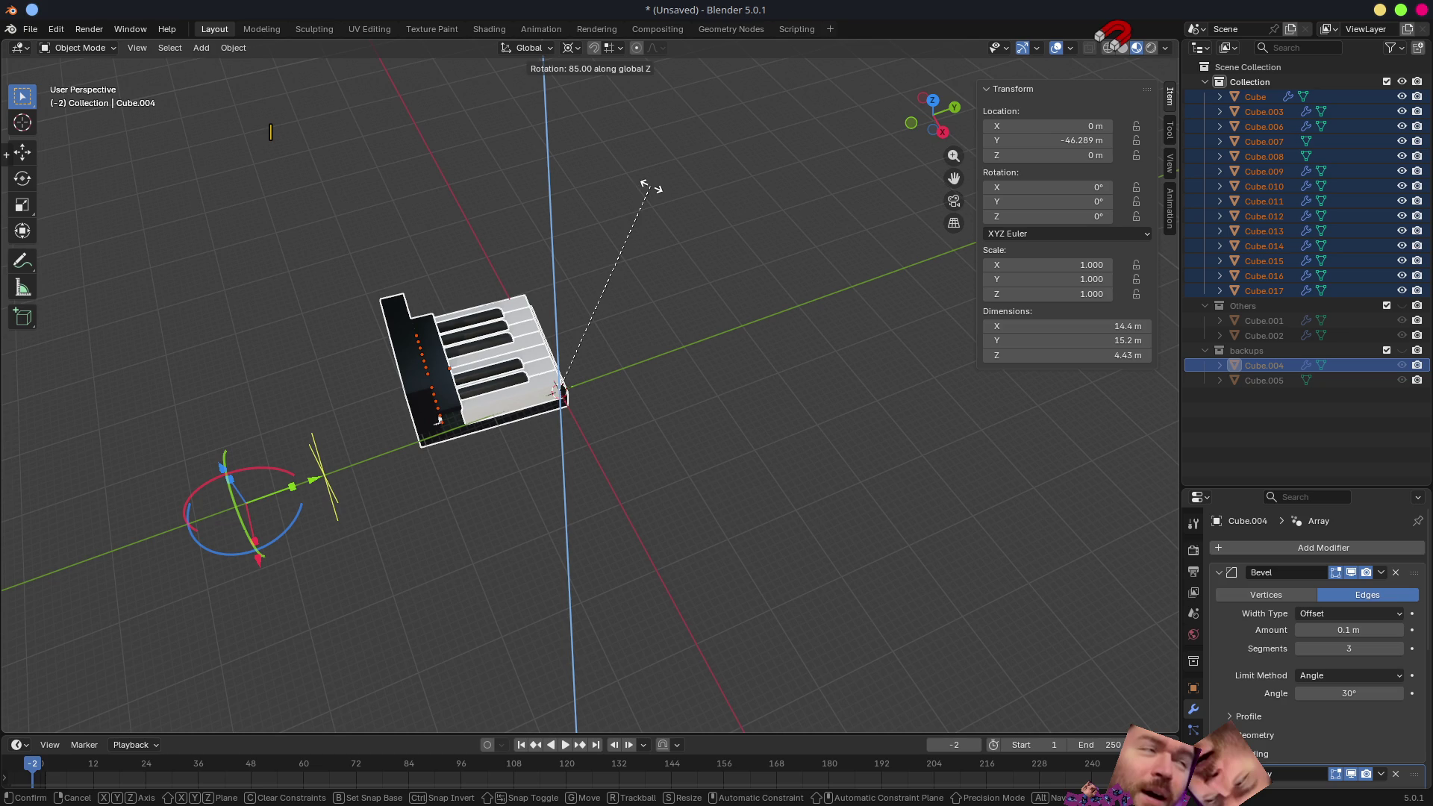
{"action": "left_click", "coordinate": [628, 185]}
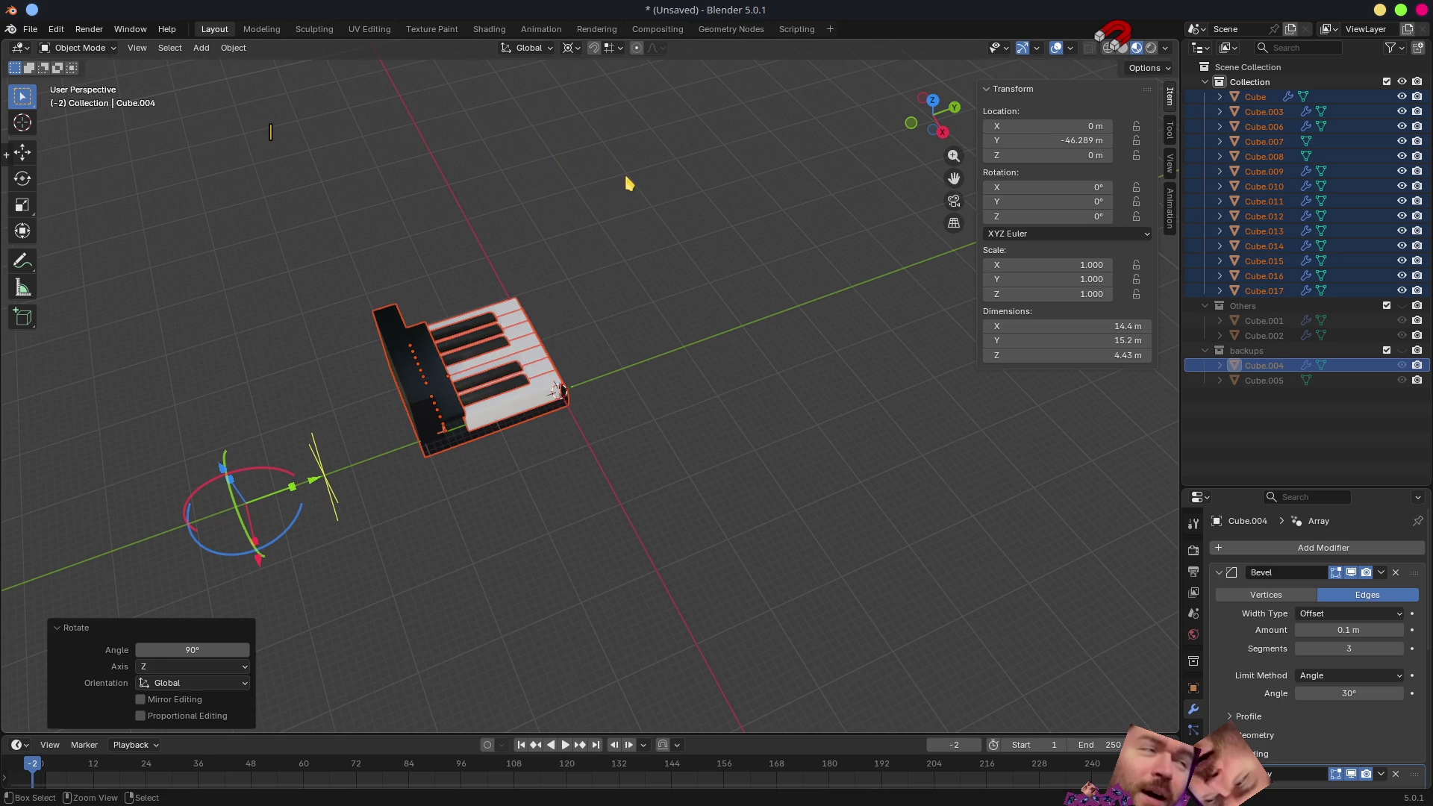
{"action": "scroll", "coordinate": [656, 470], "scroll_direction": "up", "scroll_amount": 4}
- Inspect the turned piano from the front, from above and from underneath
{"action": "middle_click_drag", "start_coordinate": [657, 470], "coordinate": [575, 427]}
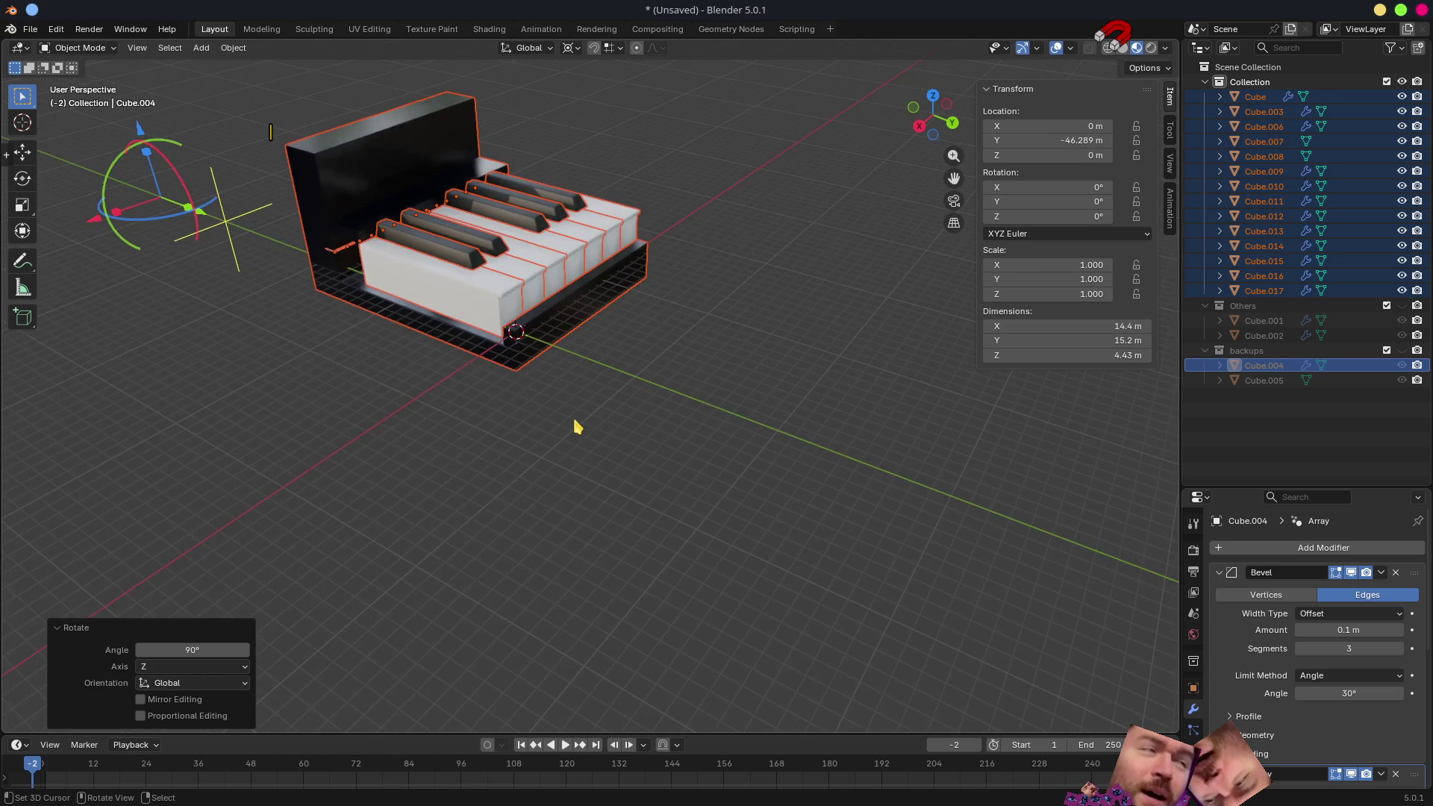
{"action": "key", "text": "KP_1"}
{"action": "middle_click_drag", "start_coordinate": [541, 338], "coordinate": [415, 305]}
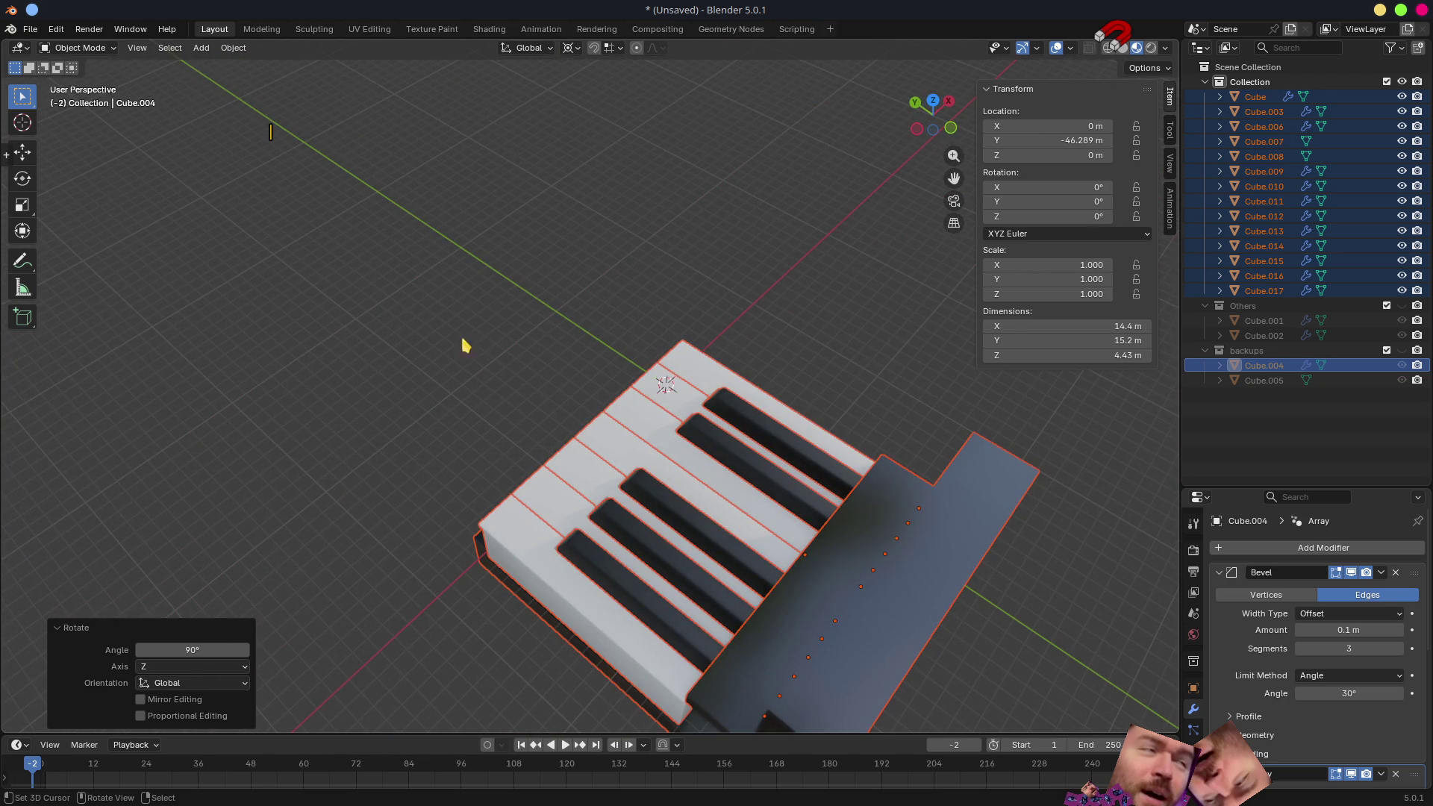
{"action": "mouse_move", "coordinate": [505, 361]}
{"action": "middle_mouse_down"}
{"action": "mouse_move", "coordinate": [762, 352]}
{"action": "mouse_move", "coordinate": [676, 291]}
{"action": "mouse_move", "coordinate": [675, 471]}
{"action": "mouse_move", "coordinate": [665, 406]}
{"action": "mouse_move", "coordinate": [756, 417]}
{"action": "mouse_move", "coordinate": [656, 392]}
{"action": "mouse_move", "coordinate": [597, 436]}
{"action": "mouse_move", "coordinate": [665, 474]}
{"action": "middle_mouse_up"}
{"action": "scroll", "coordinate": [594, 436], "scroll_direction": "up", "scroll_amount": 2}
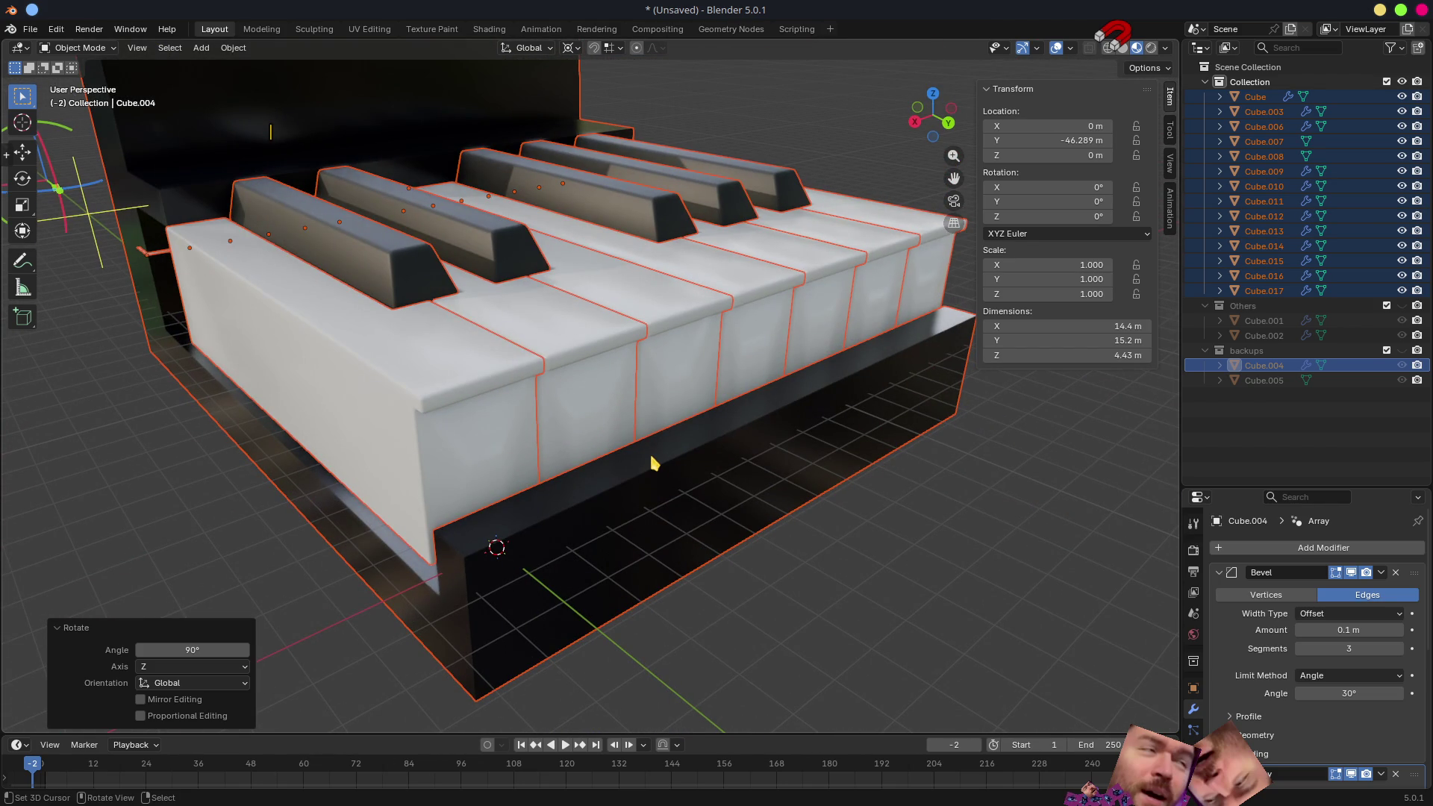
{"action": "scroll", "coordinate": [662, 427], "scroll_direction": "down", "scroll_amount": 1}
{"action": "scroll", "coordinate": [627, 423], "scroll_direction": "down", "scroll_amount": 2}
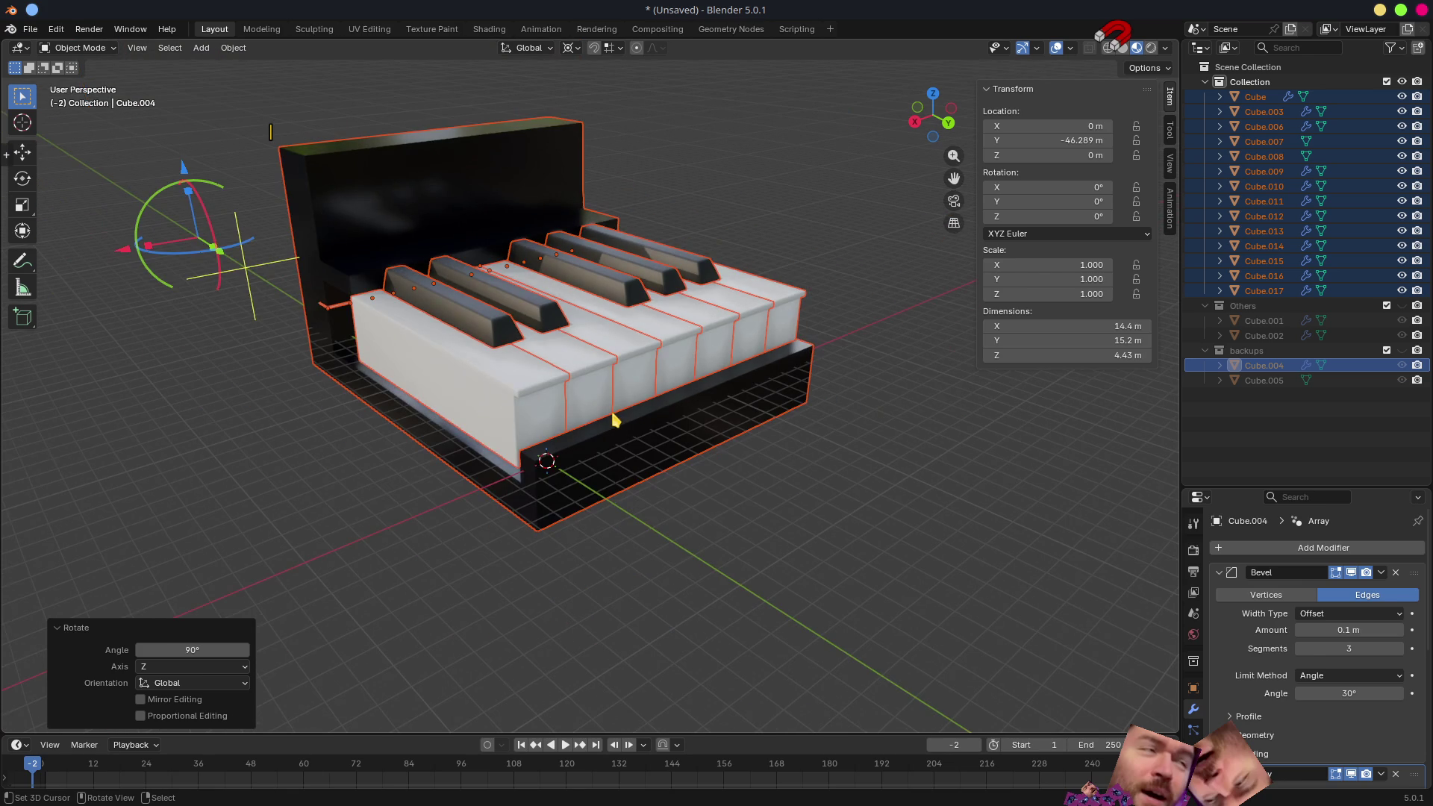
{"action": "key", "text": "ctrl"}
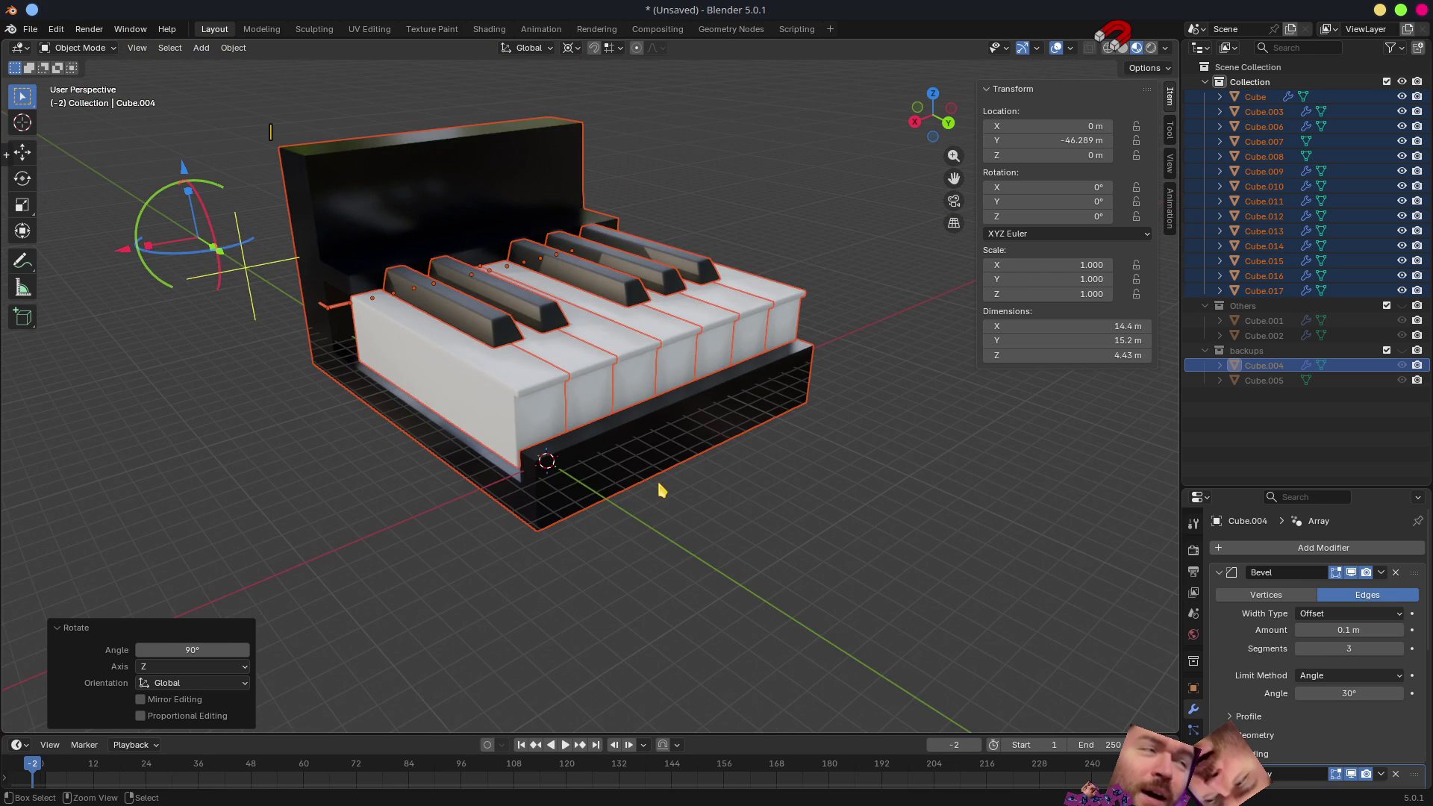
- Apply Rotation (Ctrl+A) to the piano base, then to all piano parts so their rotations read zero
{"action": "left_click", "coordinate": [581, 453]}
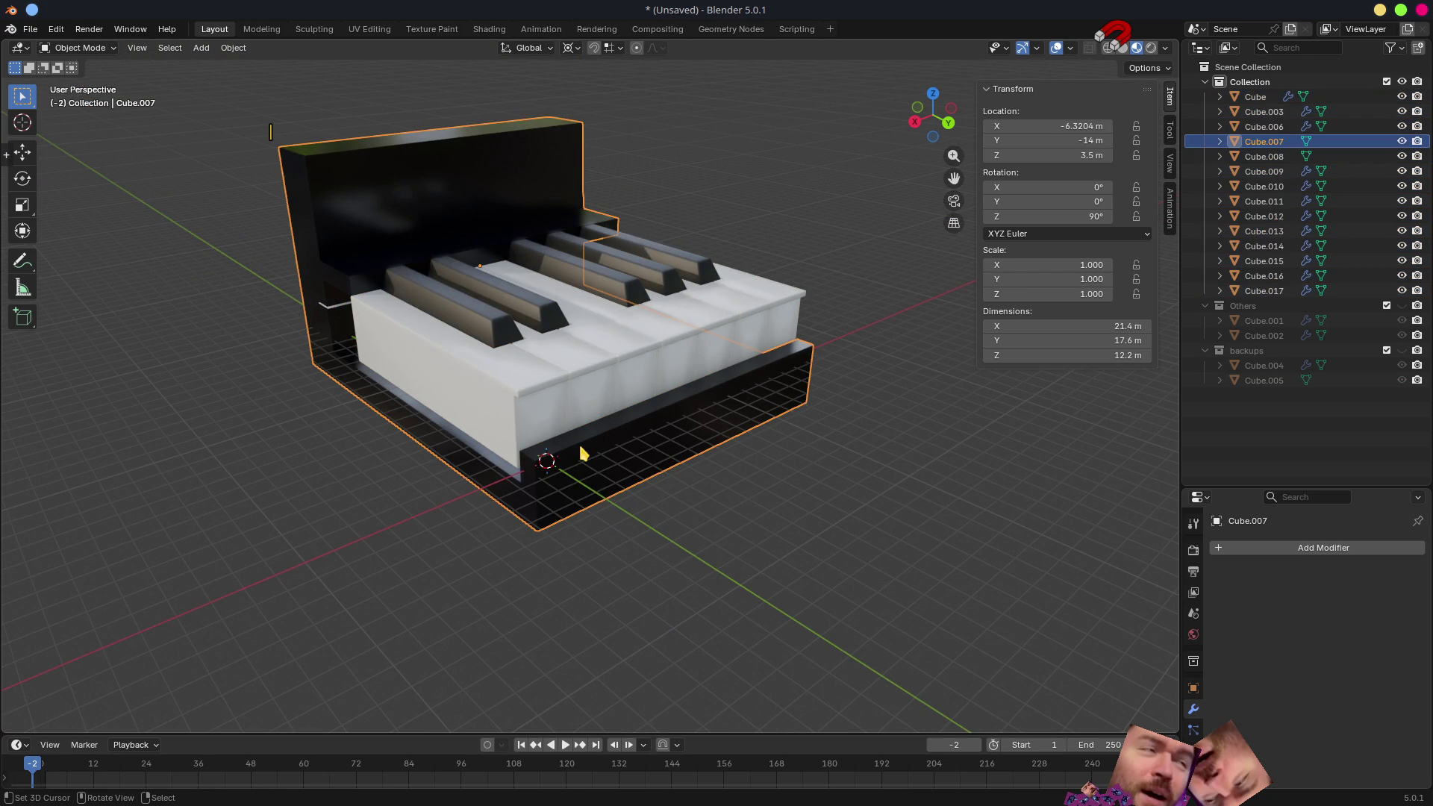
{"action": "key", "text": "ctrl+a"}
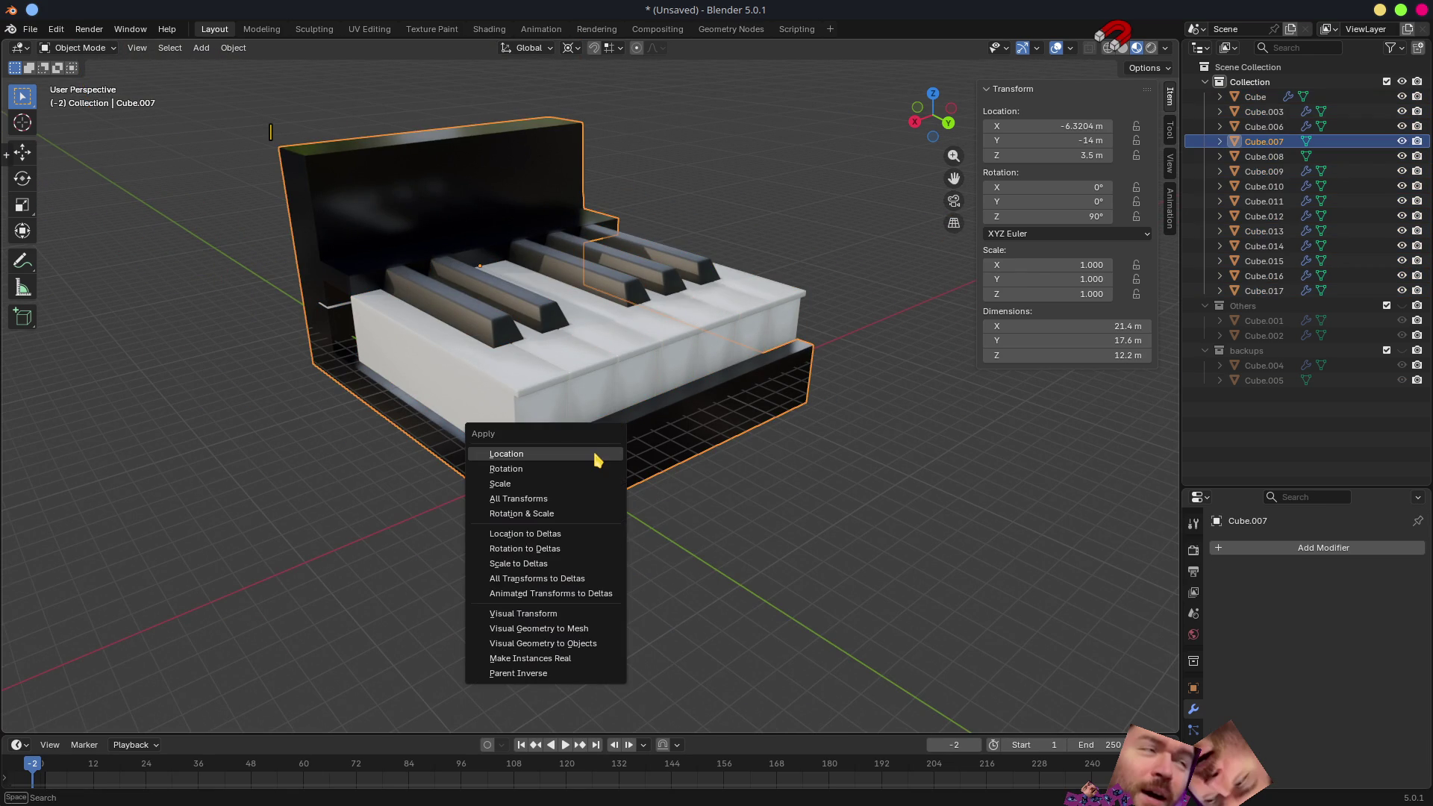
{"action": "left_click", "coordinate": [563, 470]}
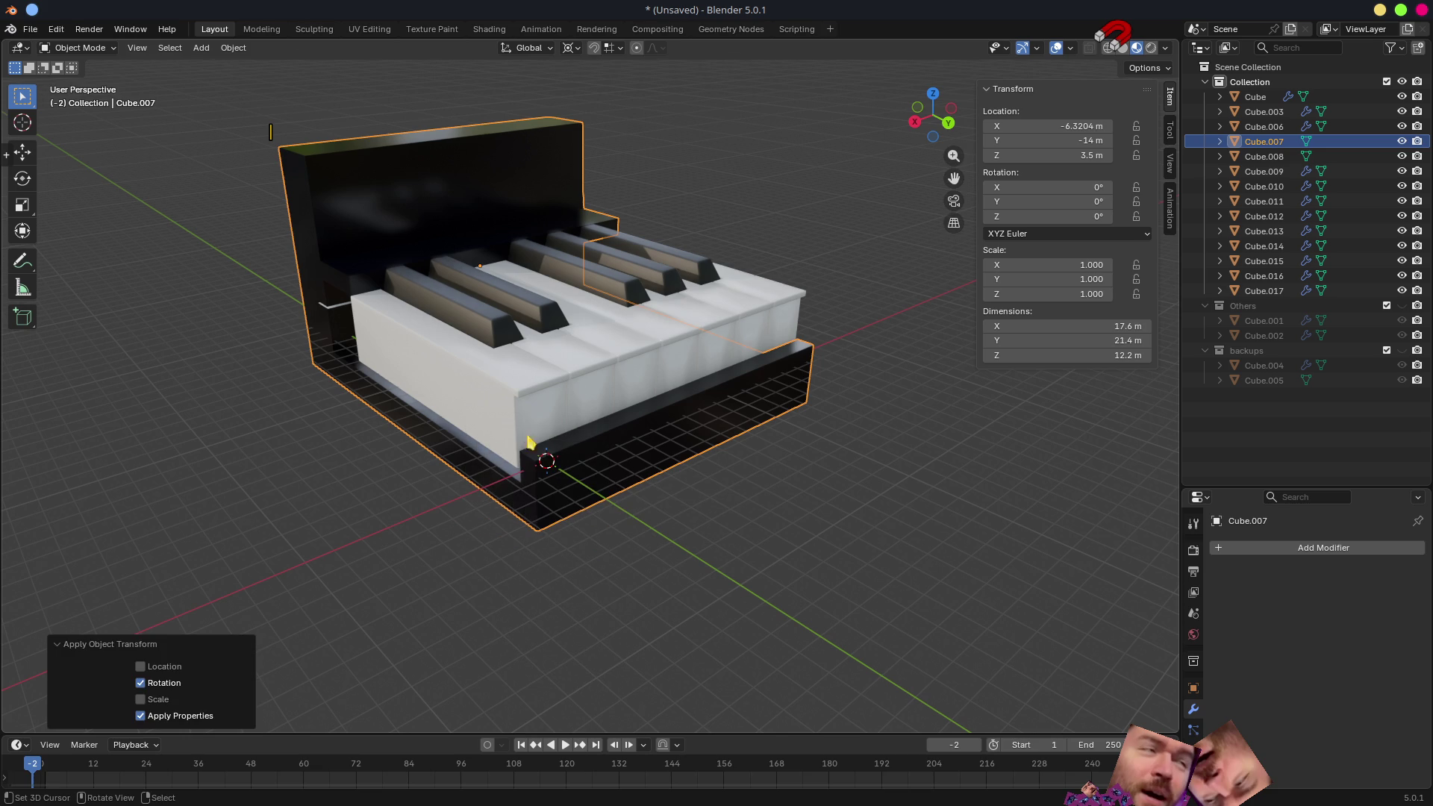
{"action": "left_click", "coordinate": [498, 395]}
{"action": "key", "text": "a"}
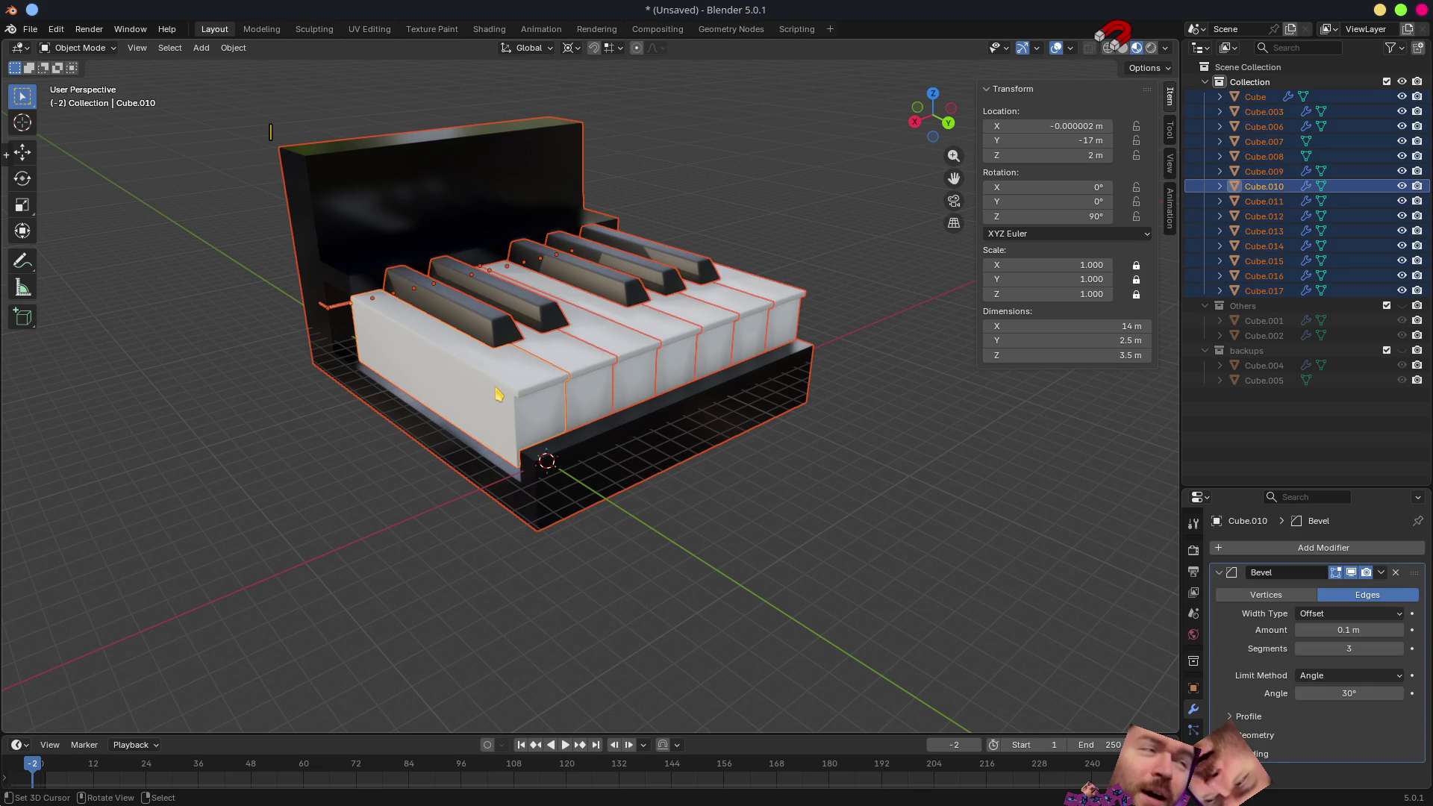
{"action": "key", "text": "ctrl+a"}
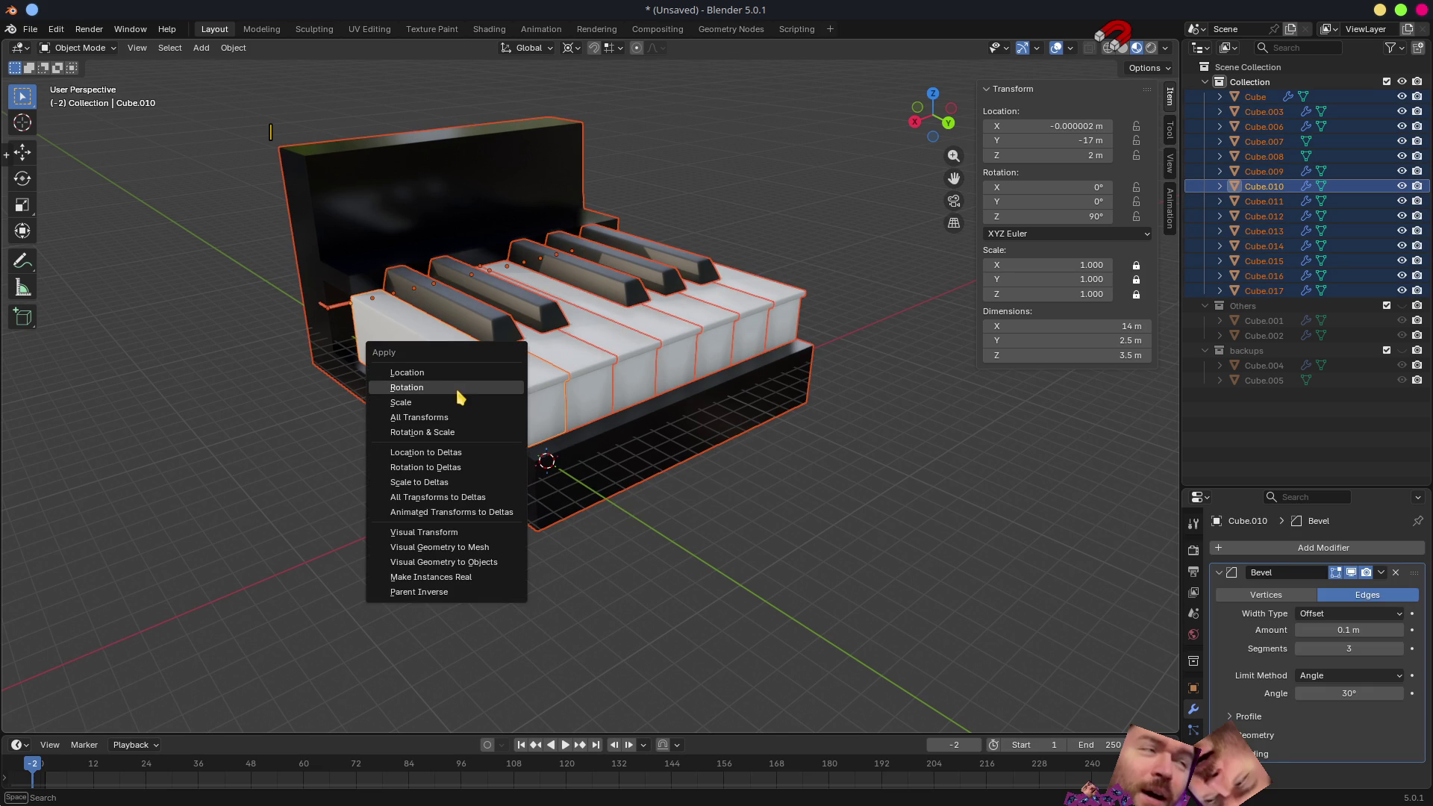
{"action": "left_click", "coordinate": [457, 392]}
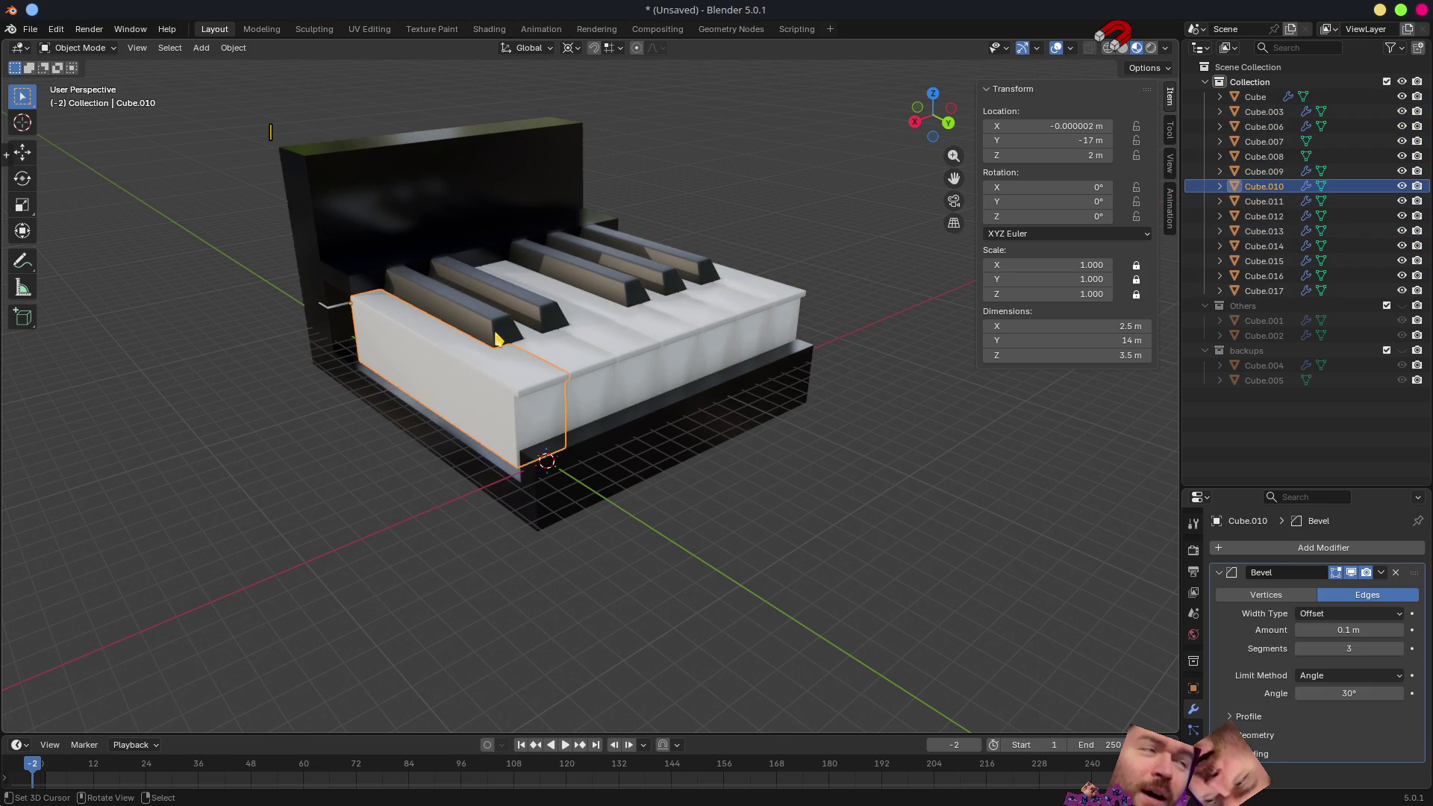
- Click through several keys to verify their rotation was applied
{"action": "left_click", "coordinate": [546, 360]}
{"action": "left_click", "coordinate": [549, 321]}
{"action": "left_click", "coordinate": [639, 323]}
{"action": "left_click", "coordinate": [641, 323]}
{"action": "left_click", "coordinate": [642, 290]}
{"action": "left_click", "coordinate": [681, 304]}
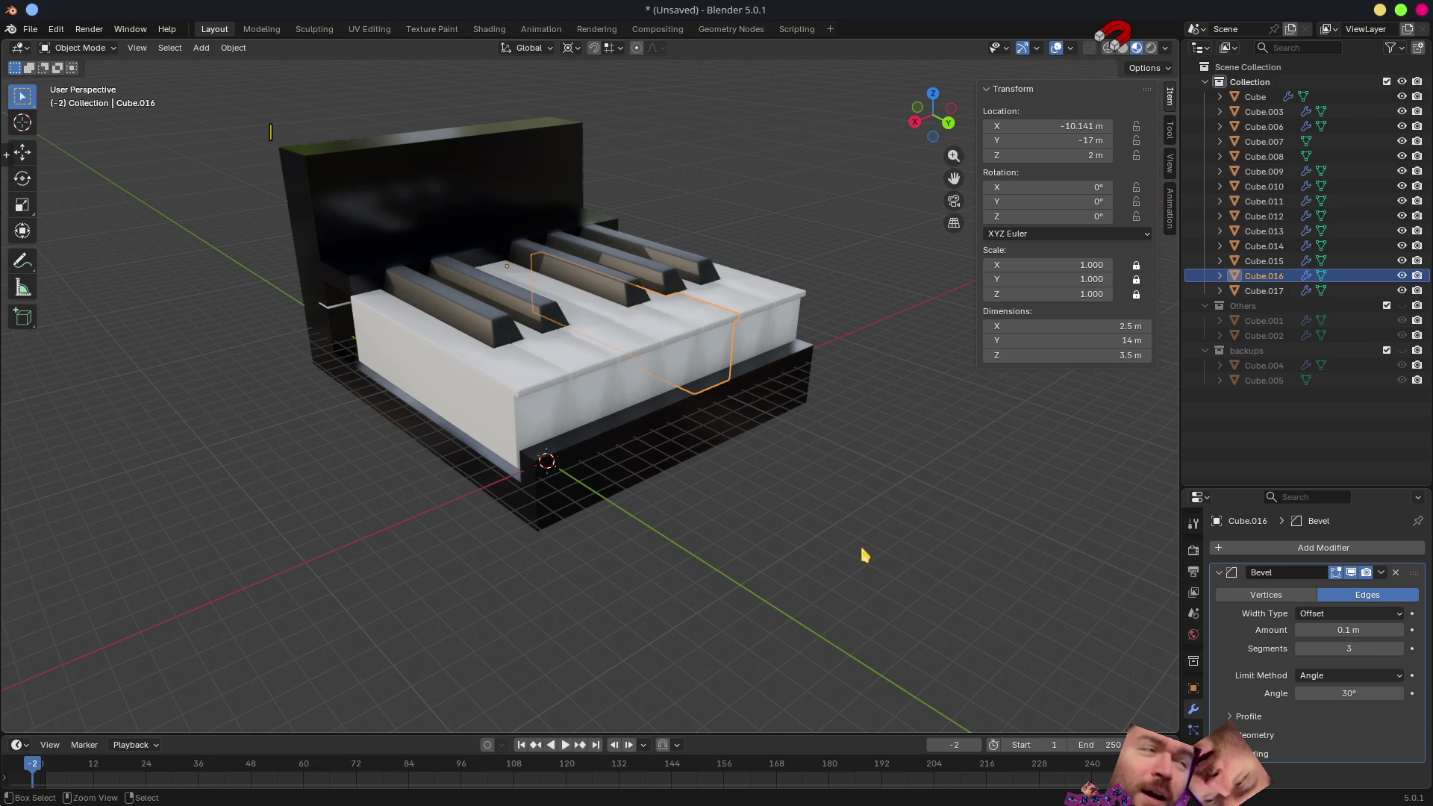
- Save the model as PianoKeysOctave.blend in GodotProjects/MidiTesting/Blends, fixing a typo in the name
{"action": "key", "text": "ctrl+s"}
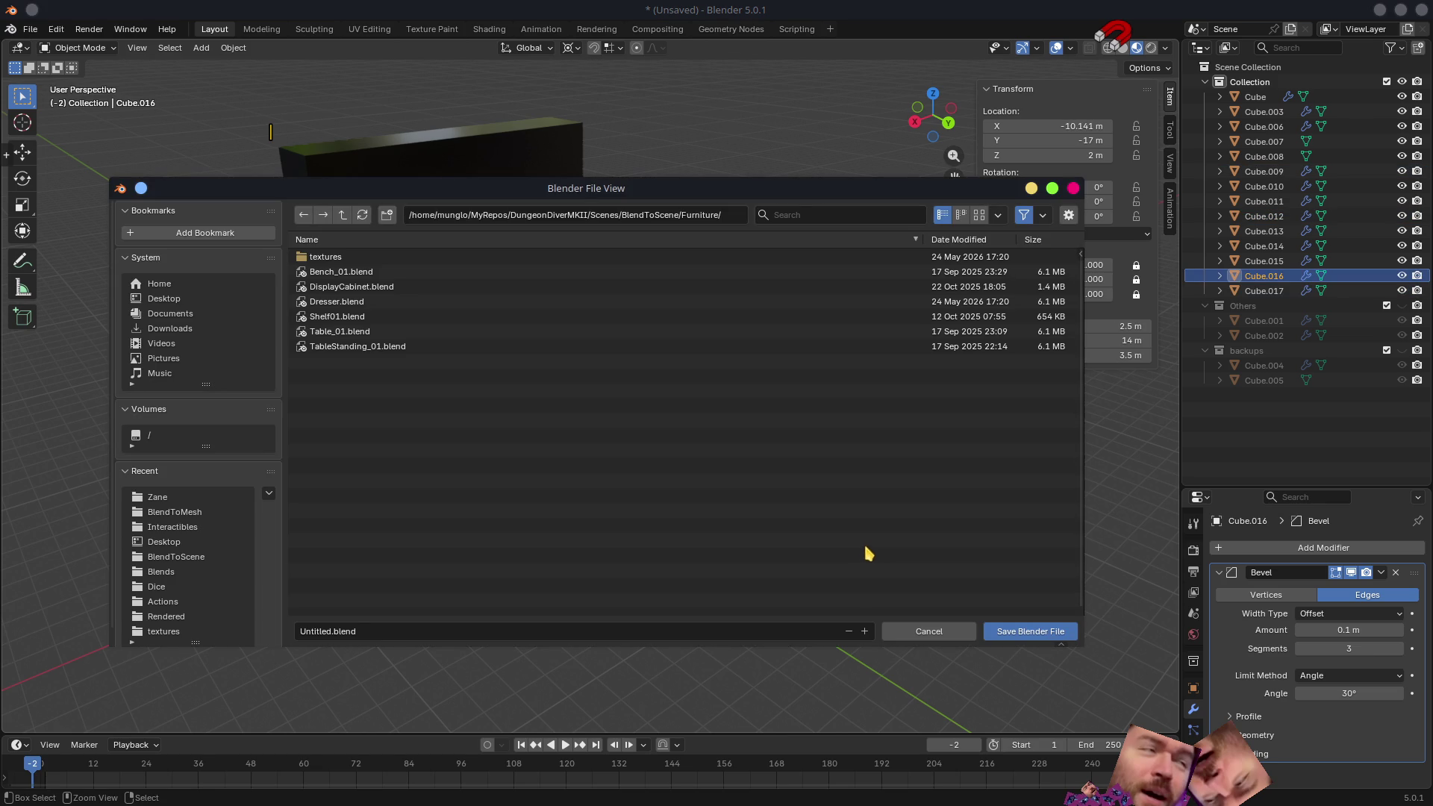
{"action": "left_click", "coordinate": [173, 286]}
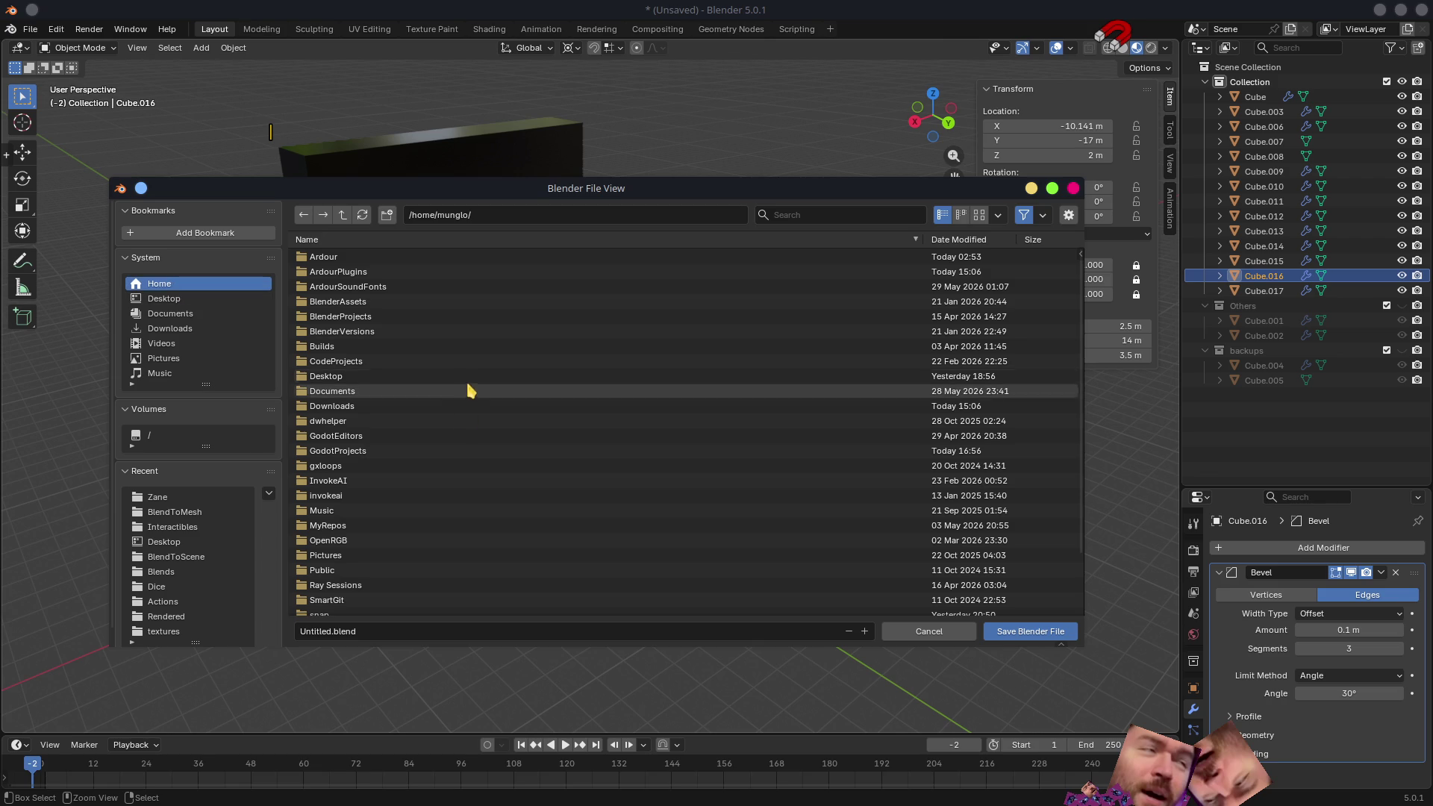
{"action": "left_click", "coordinate": [377, 451]}
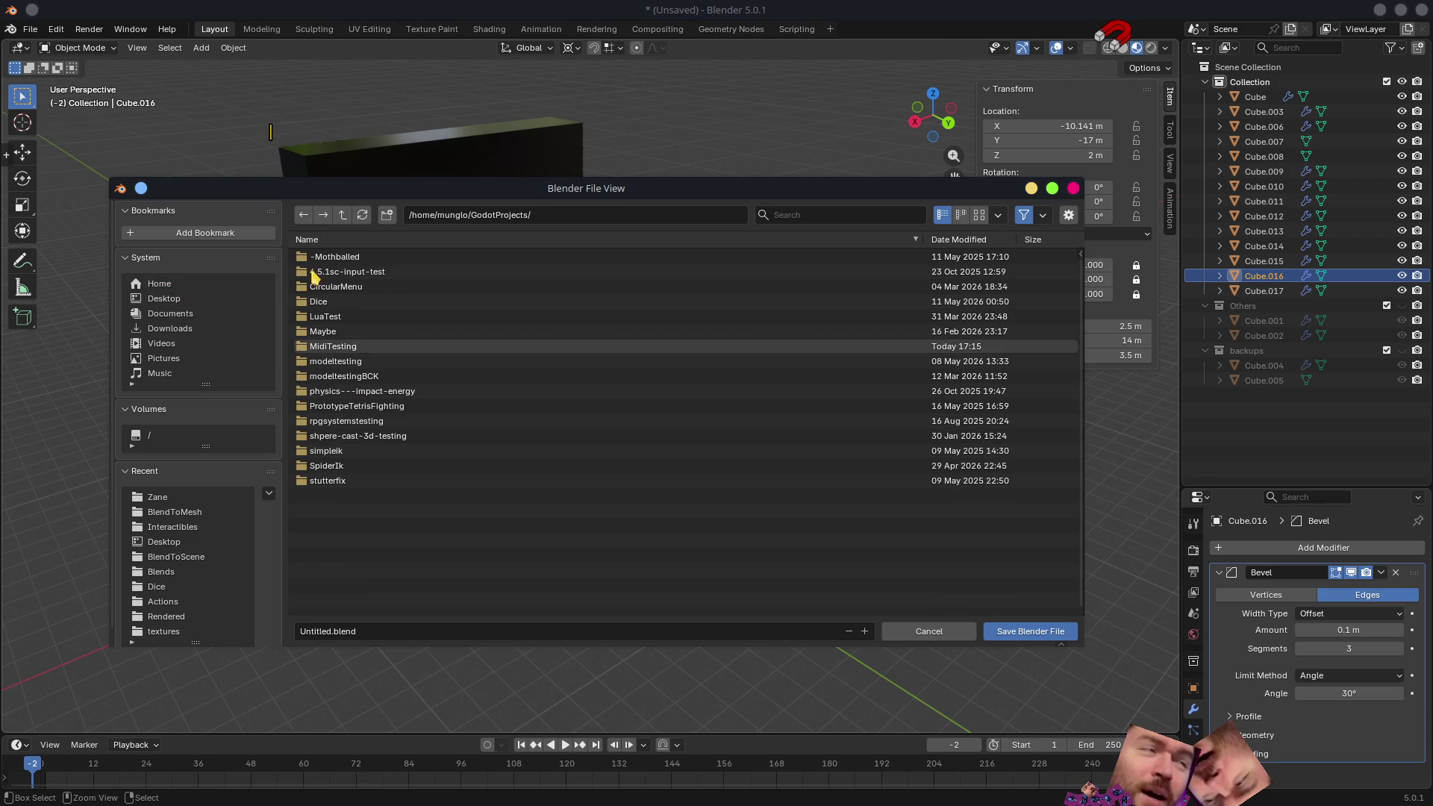
{"action": "left_click", "coordinate": [353, 349]}
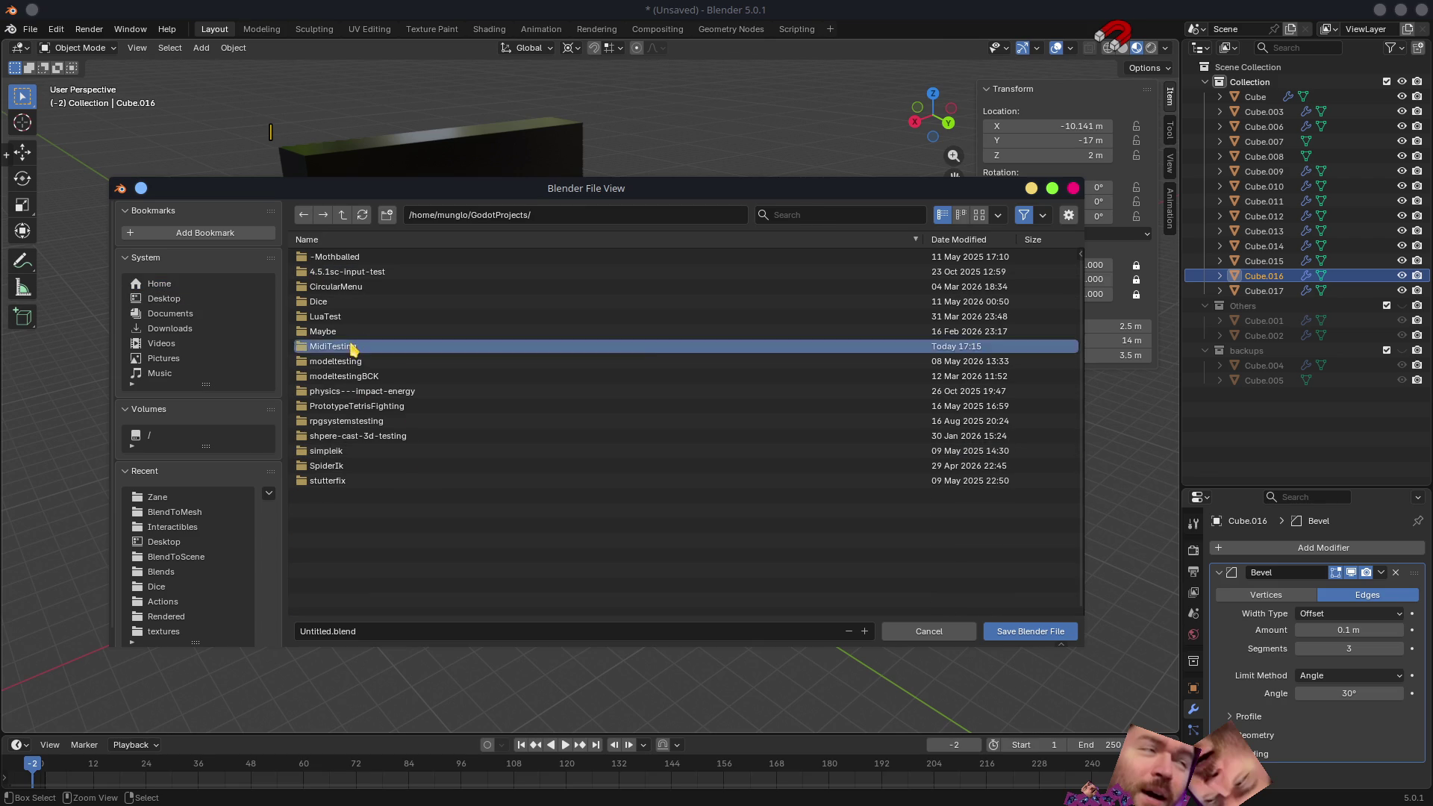
{"action": "left_click", "coordinate": [337, 271]}
{"action": "left_click", "coordinate": [314, 633]}
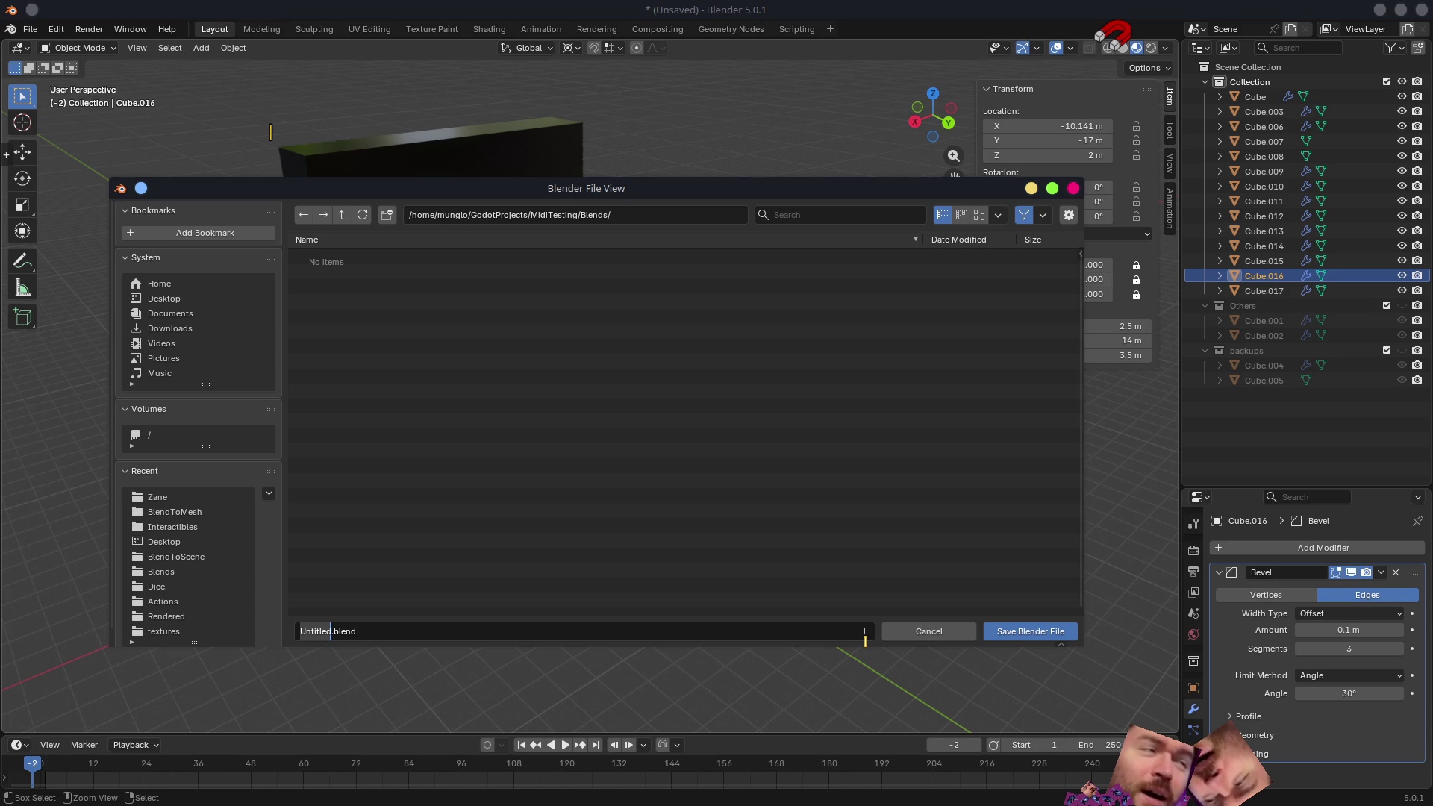
{"action": "type", "text": "Pia"}
{"action": "type", "text": "no"}
{"action": "type", "text": "Ke"}
{"action": "type", "text": "ctave"}
{"action": "key", "text": "BackSpace"}
{"action": "type", "text": "O"}
{"action": "left_click", "coordinate": [1040, 635]}
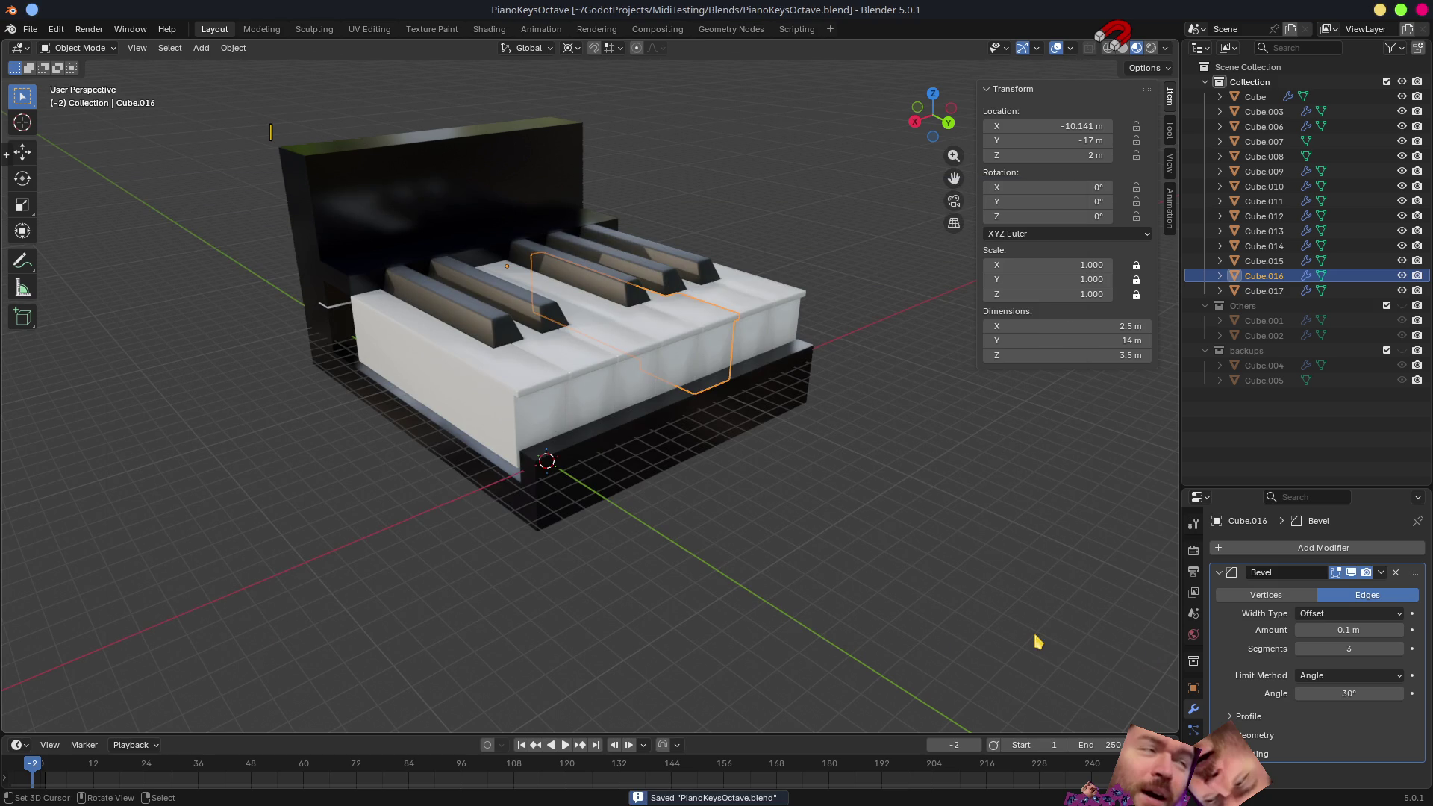
- Switch to Godot and bring up Advanced Import Settings for PianoKeysOctave.blend in the Blends folder
{"action": "key", "text": "alt+Tab"}
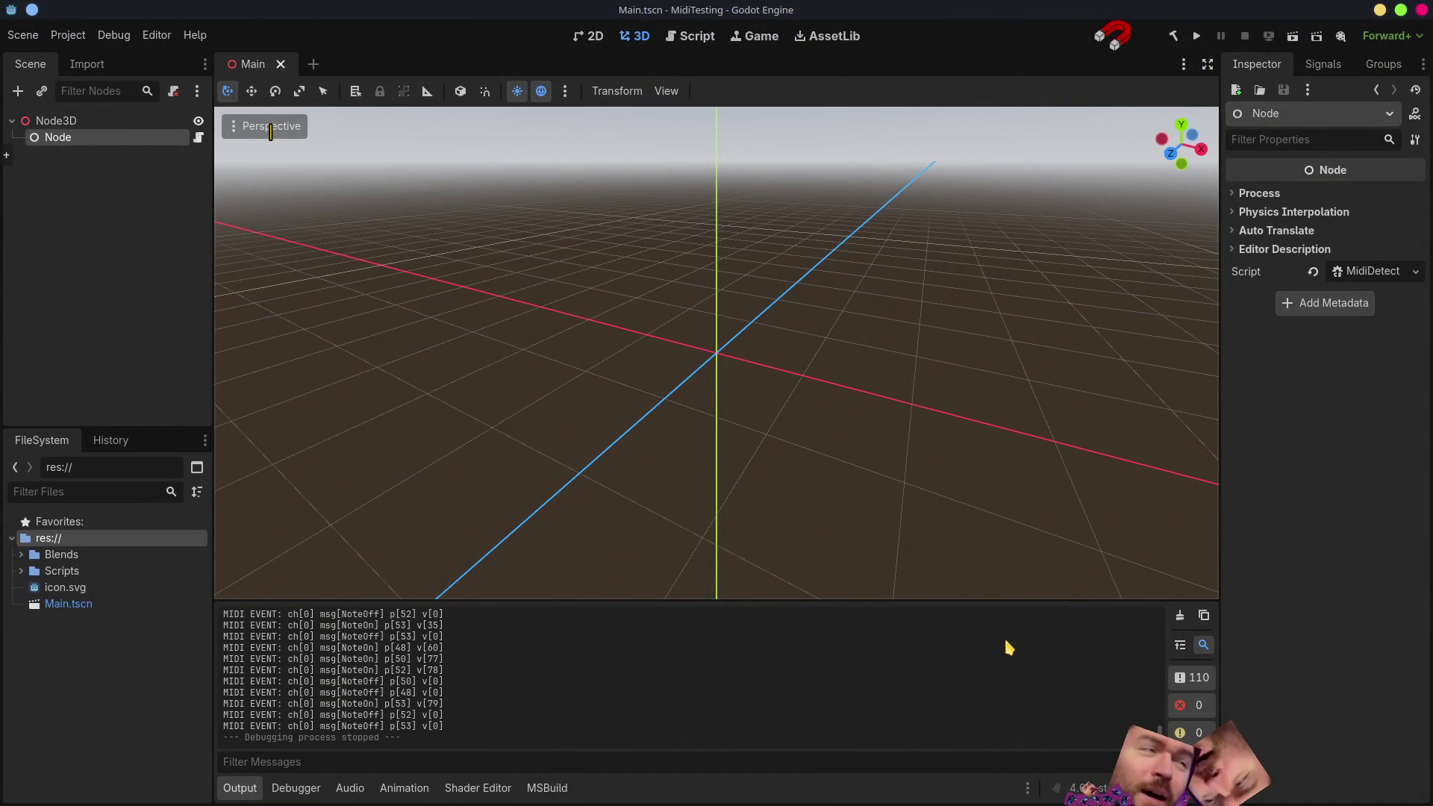
{"action": "left_click", "coordinate": [25, 555]}
{"action": "left_click", "coordinate": [79, 572]}
{"action": "right_click", "coordinate": [81, 574]}
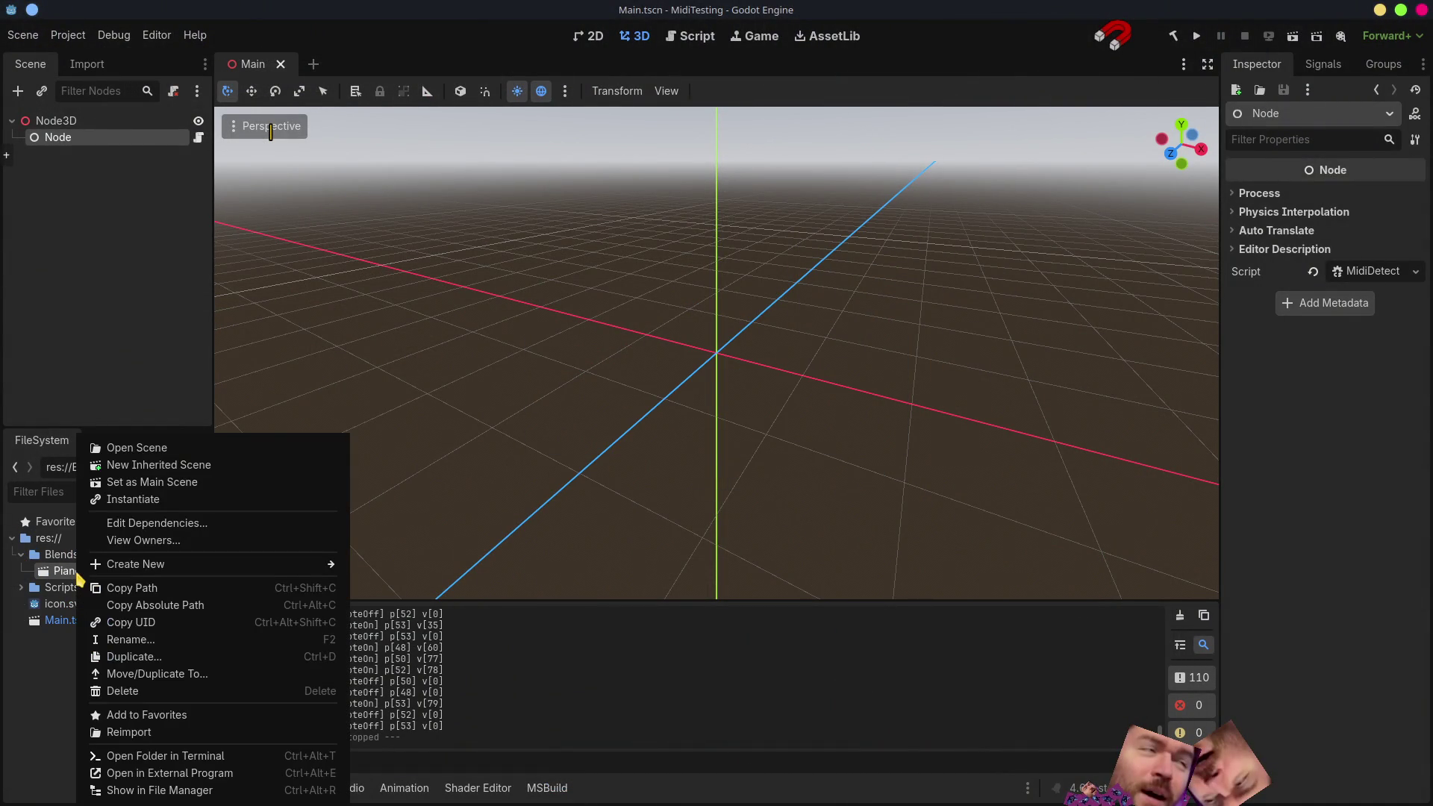
{"action": "double_click", "coordinate": [66, 572]}
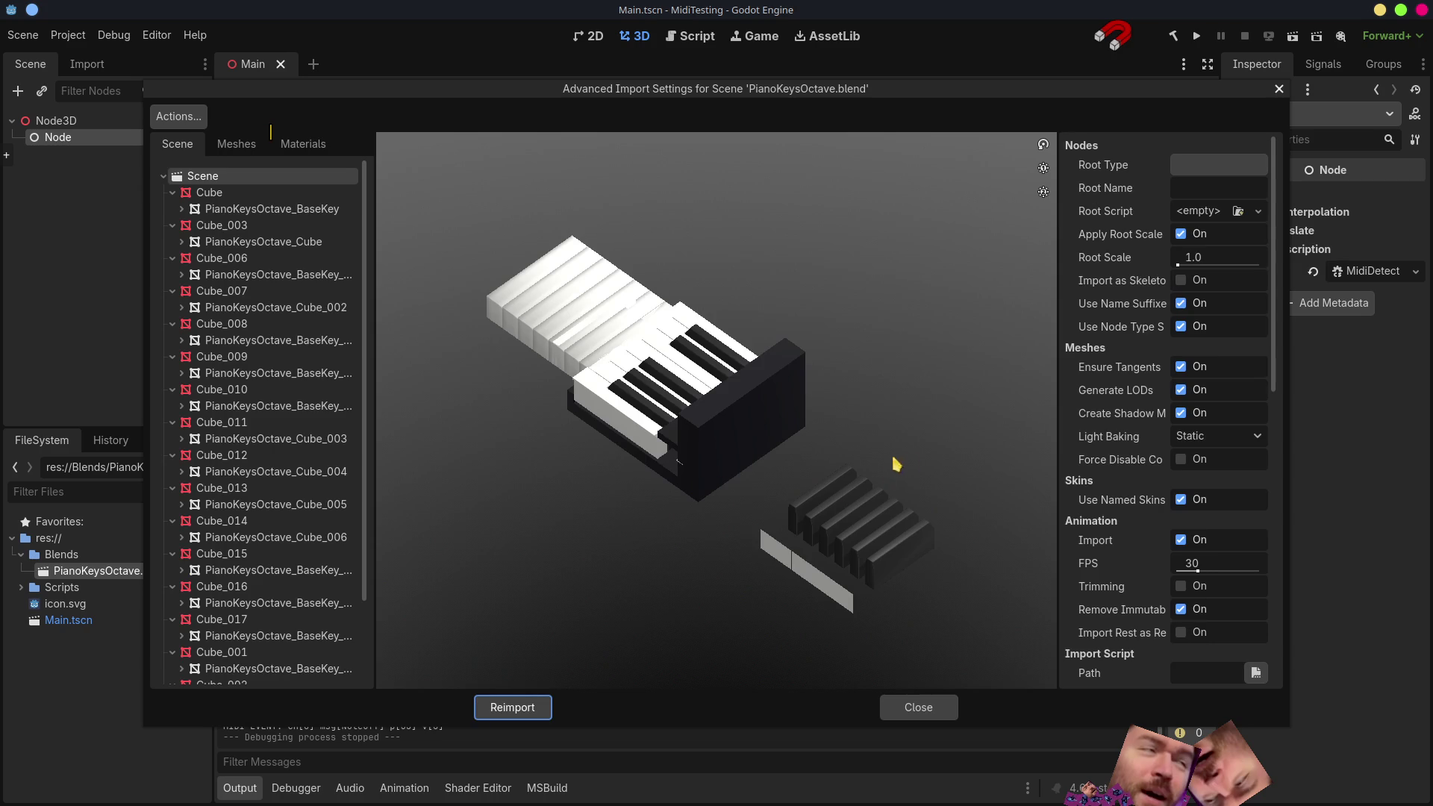
{"action": "scroll", "coordinate": [1131, 504], "scroll_direction": "down", "scroll_amount": 5}
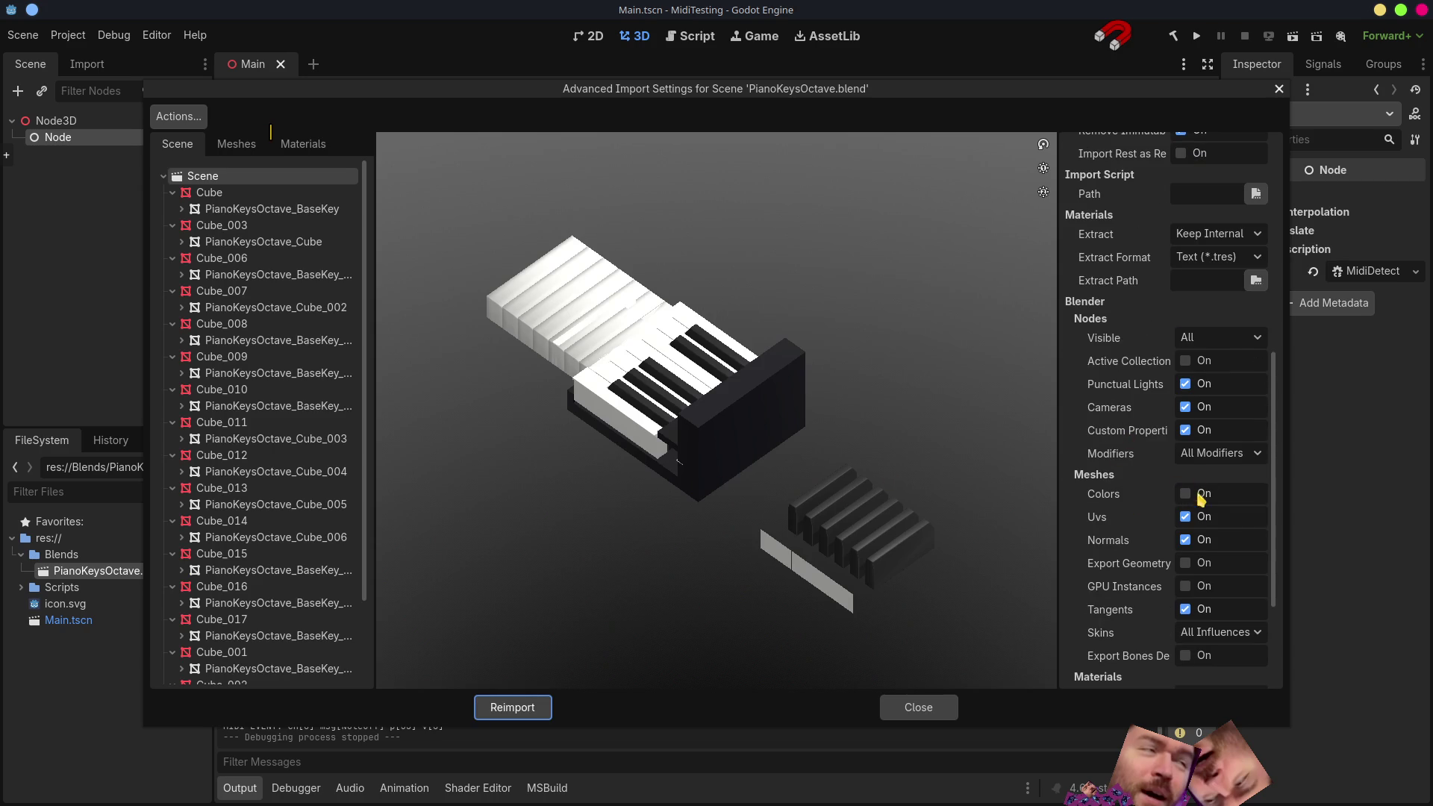
- Set Blender > Nodes > Visible to Renderable and reimport the piano file
{"action": "left_click", "coordinate": [1206, 340]}
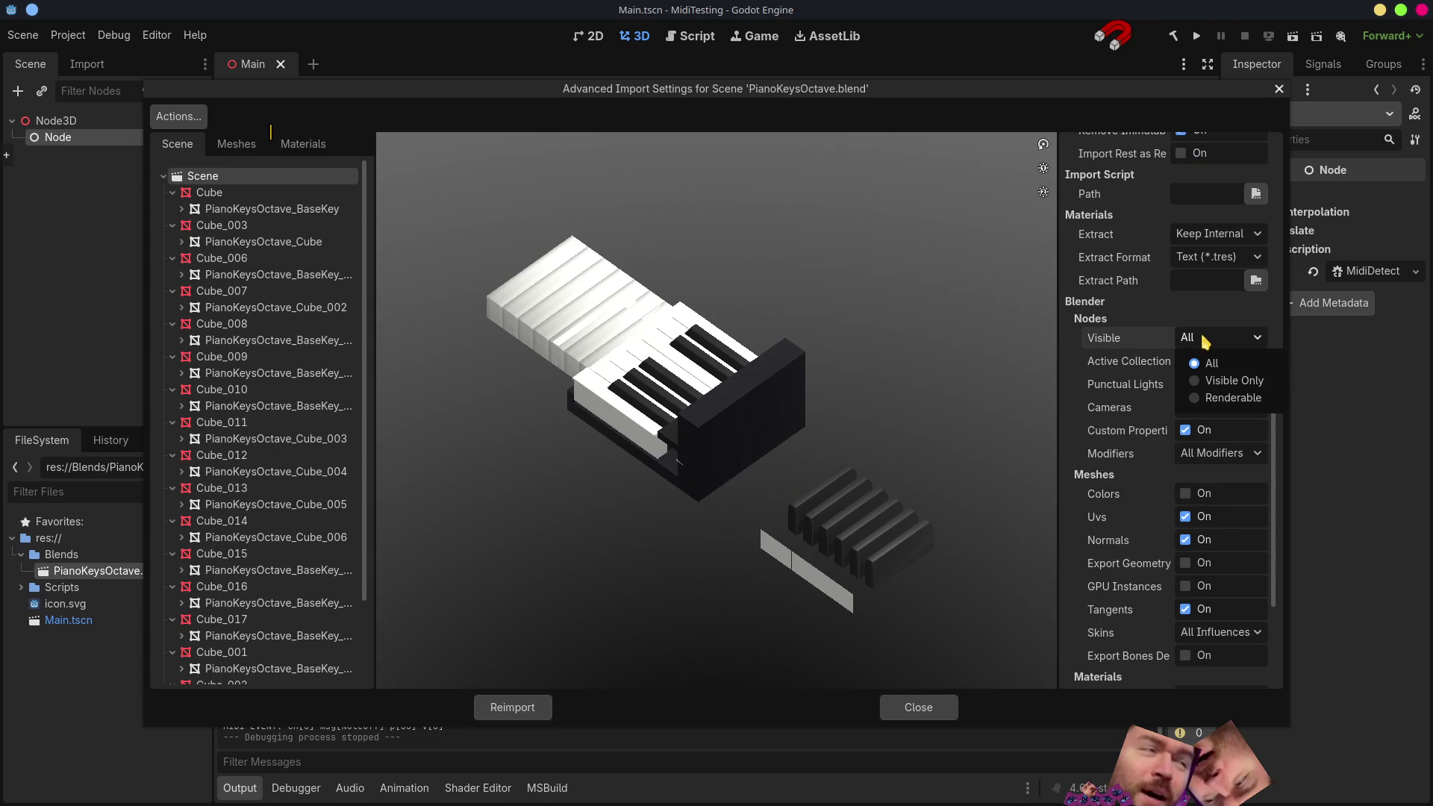
{"action": "left_click", "coordinate": [1215, 398]}
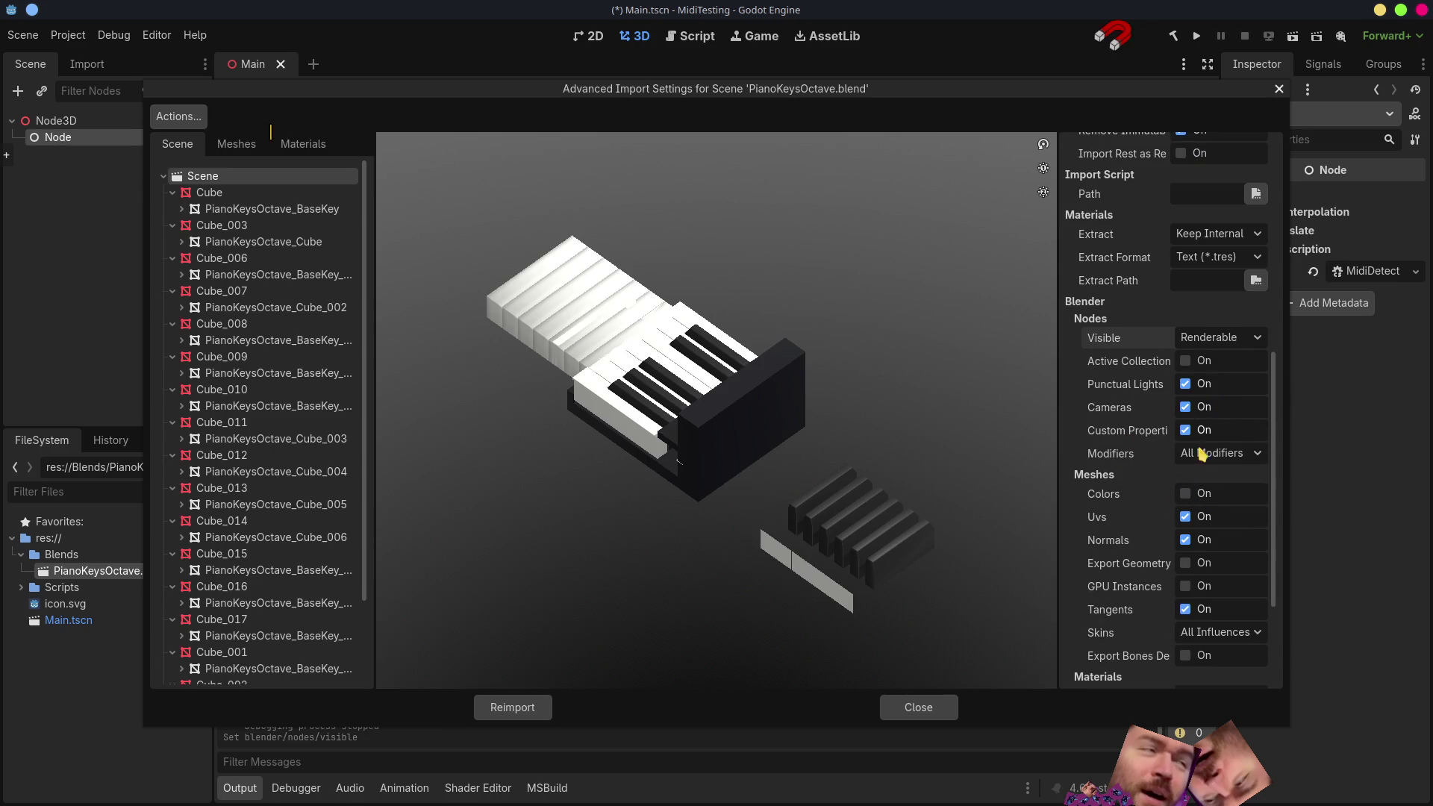
{"action": "left_click", "coordinate": [512, 708]}
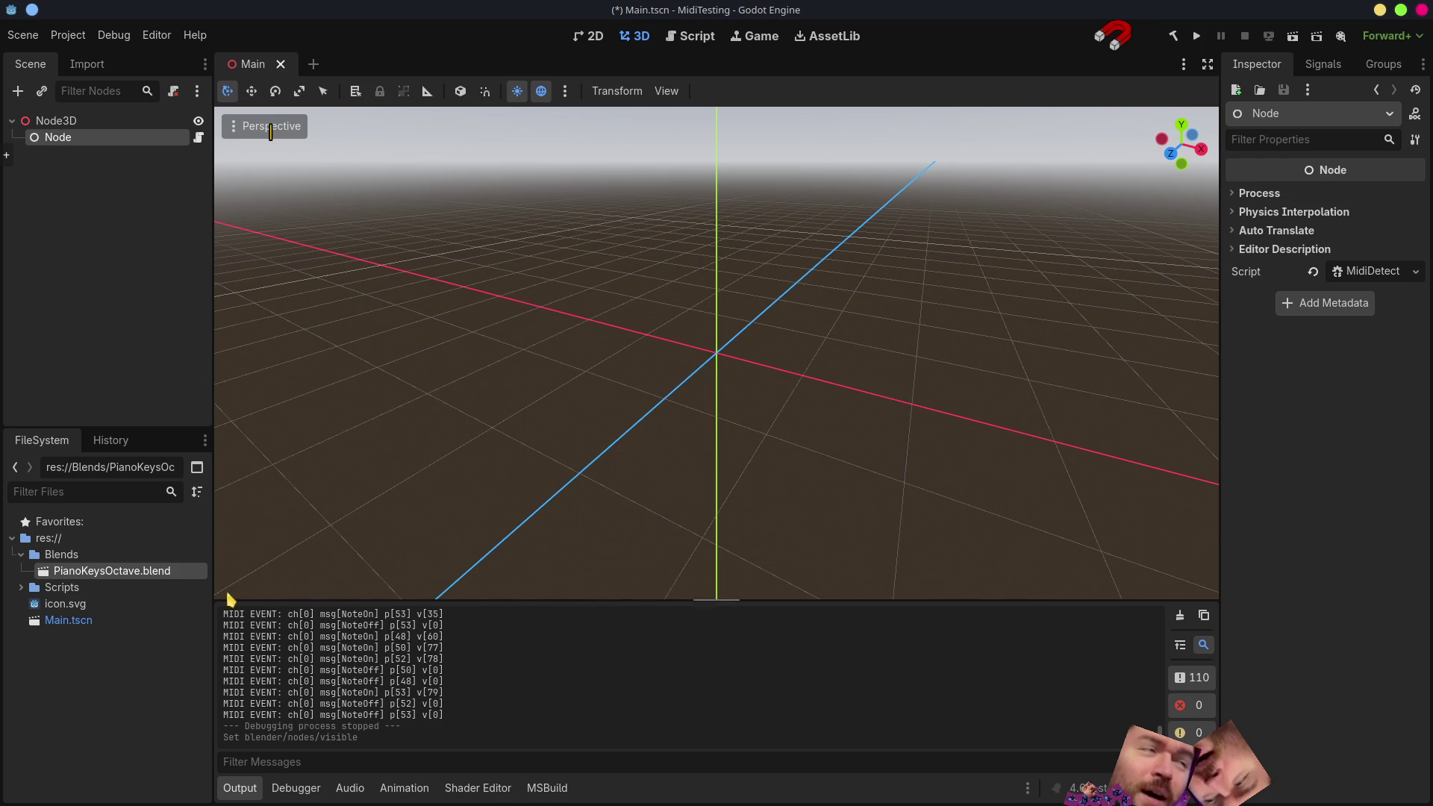
- Enable Active Collection Only in the import settings and reimport the piano file
{"action": "double_click", "coordinate": [140, 574]}
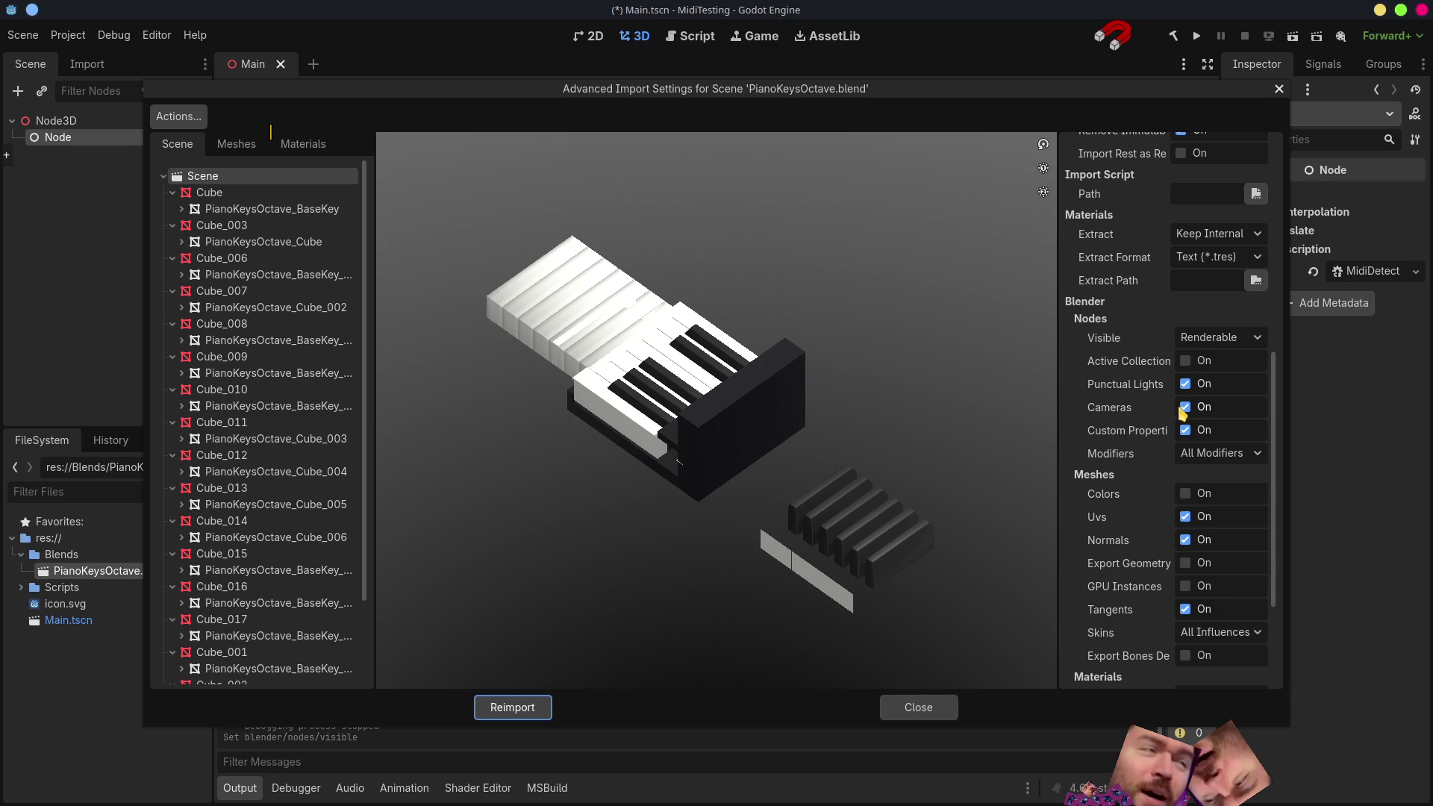
{"action": "left_click", "coordinate": [1185, 362]}
{"action": "left_click", "coordinate": [512, 707]}
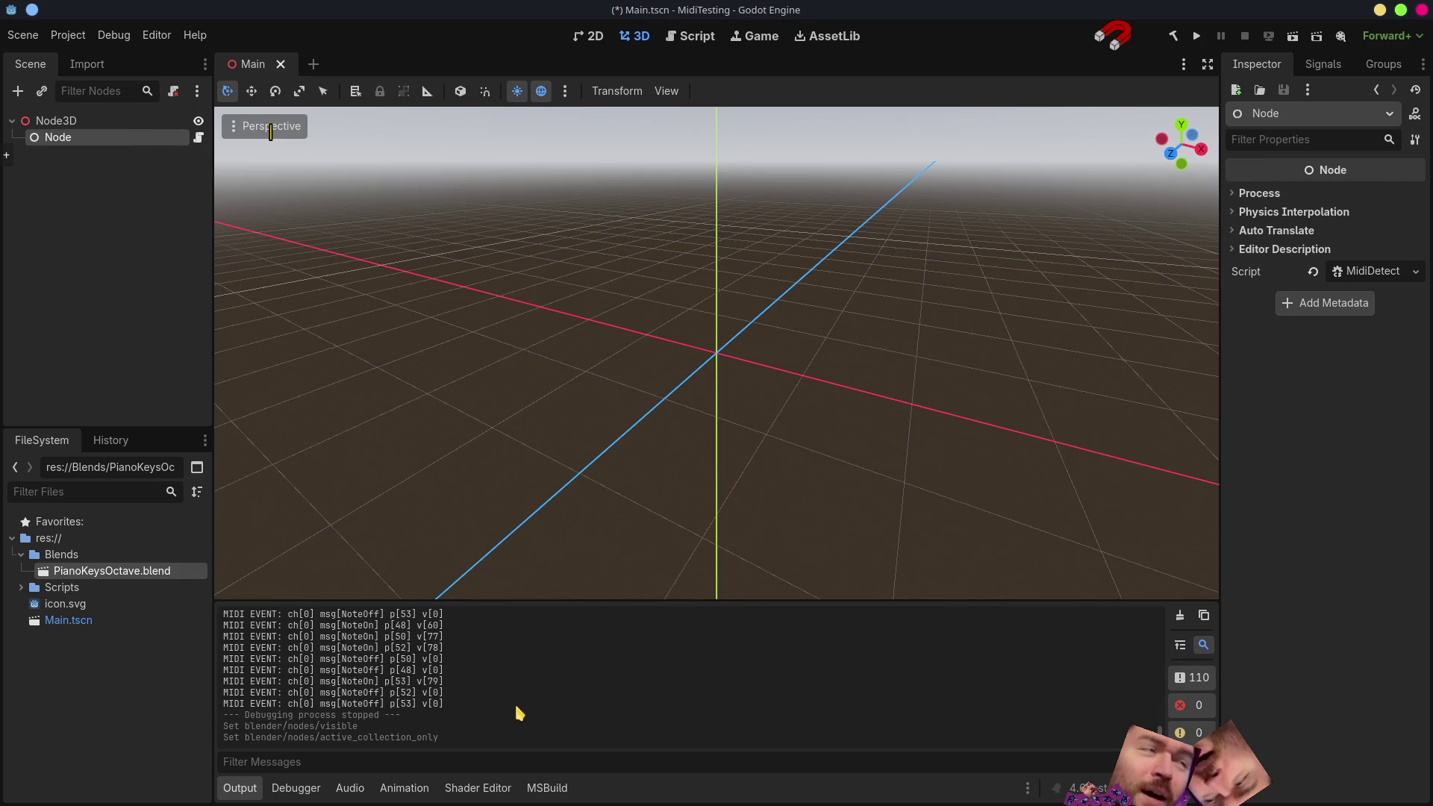
- Reopen the import settings to check the preview shows only the piano octave, then return to Blender
{"action": "double_click", "coordinate": [82, 571]}
{"action": "scroll", "coordinate": [762, 479], "scroll_direction": "down", "scroll_amount": 3}
{"action": "mouse_move", "coordinate": [840, 479]}
{"action": "left_mouse_down"}
{"action": "mouse_move", "coordinate": [575, 480]}
{"action": "mouse_move", "coordinate": [893, 477]}
{"action": "mouse_move", "coordinate": [869, 425]}
{"action": "mouse_move", "coordinate": [817, 433]}
{"action": "left_mouse_up"}
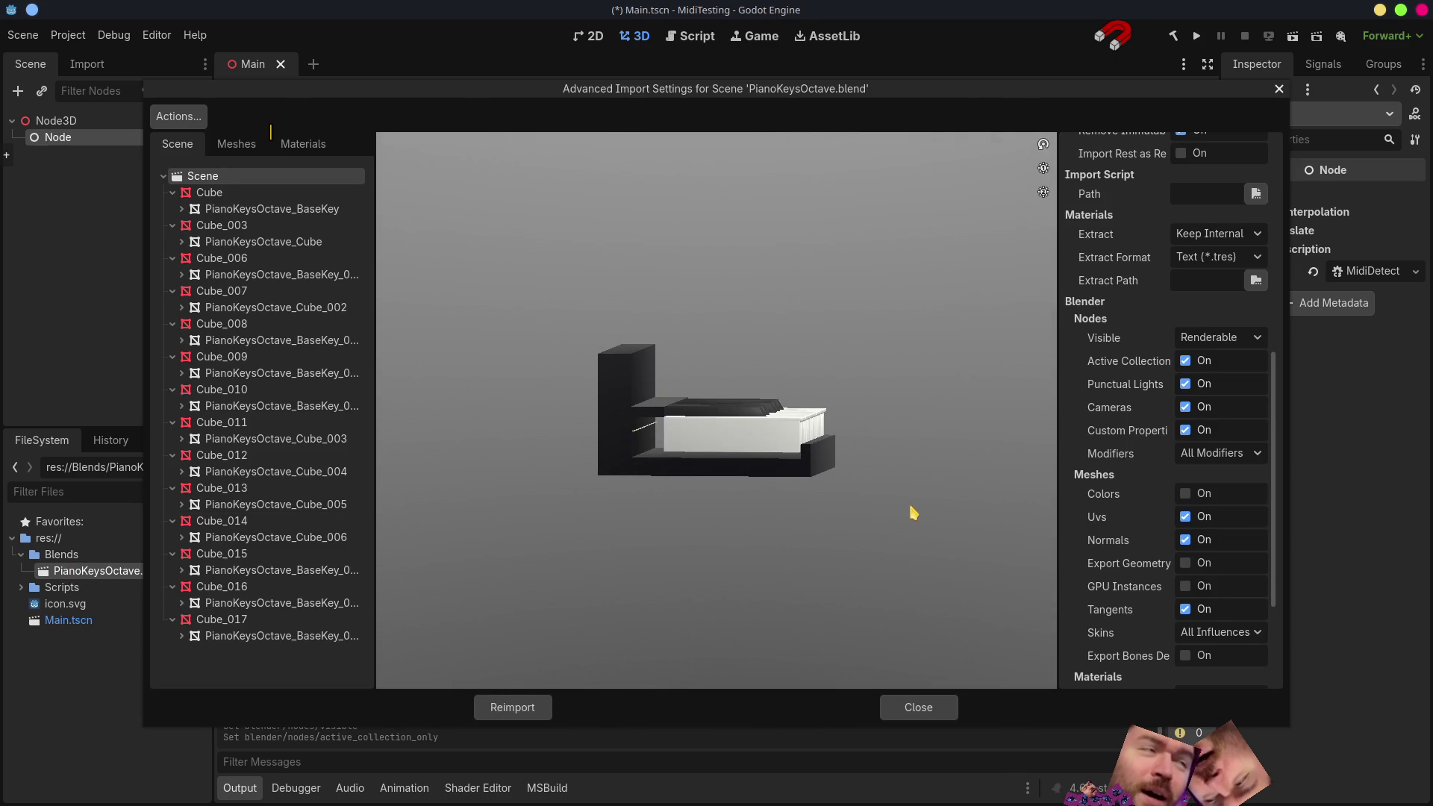
{"action": "key", "text": "alt+Tab"}
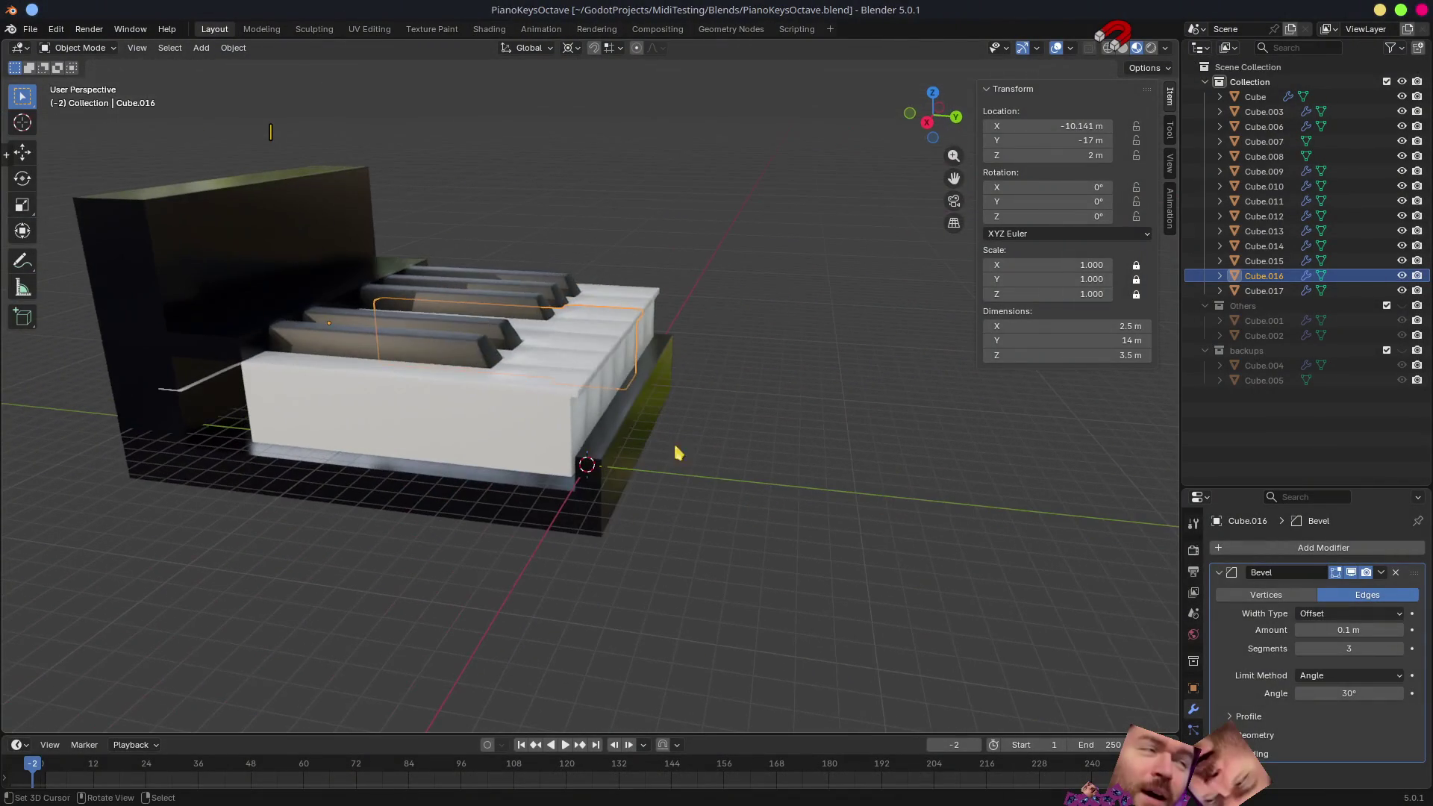
- Move the stray strip Cube.008 into the backups collection, resave PianoKeysOctave.blend and return to Godot
{"action": "left_click", "coordinate": [186, 394]}
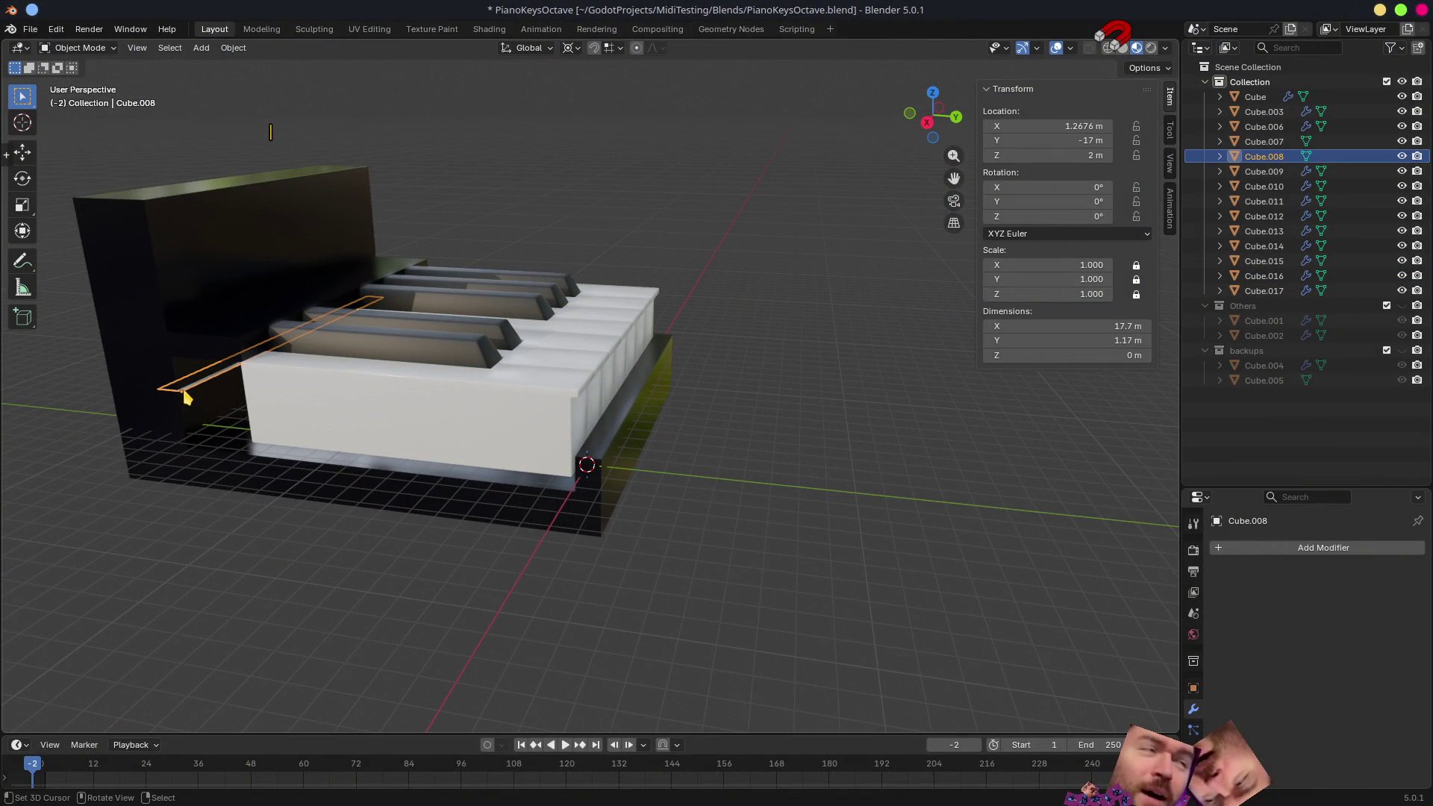
{"action": "key", "text": "m"}
{"action": "left_click", "coordinate": [186, 395]}
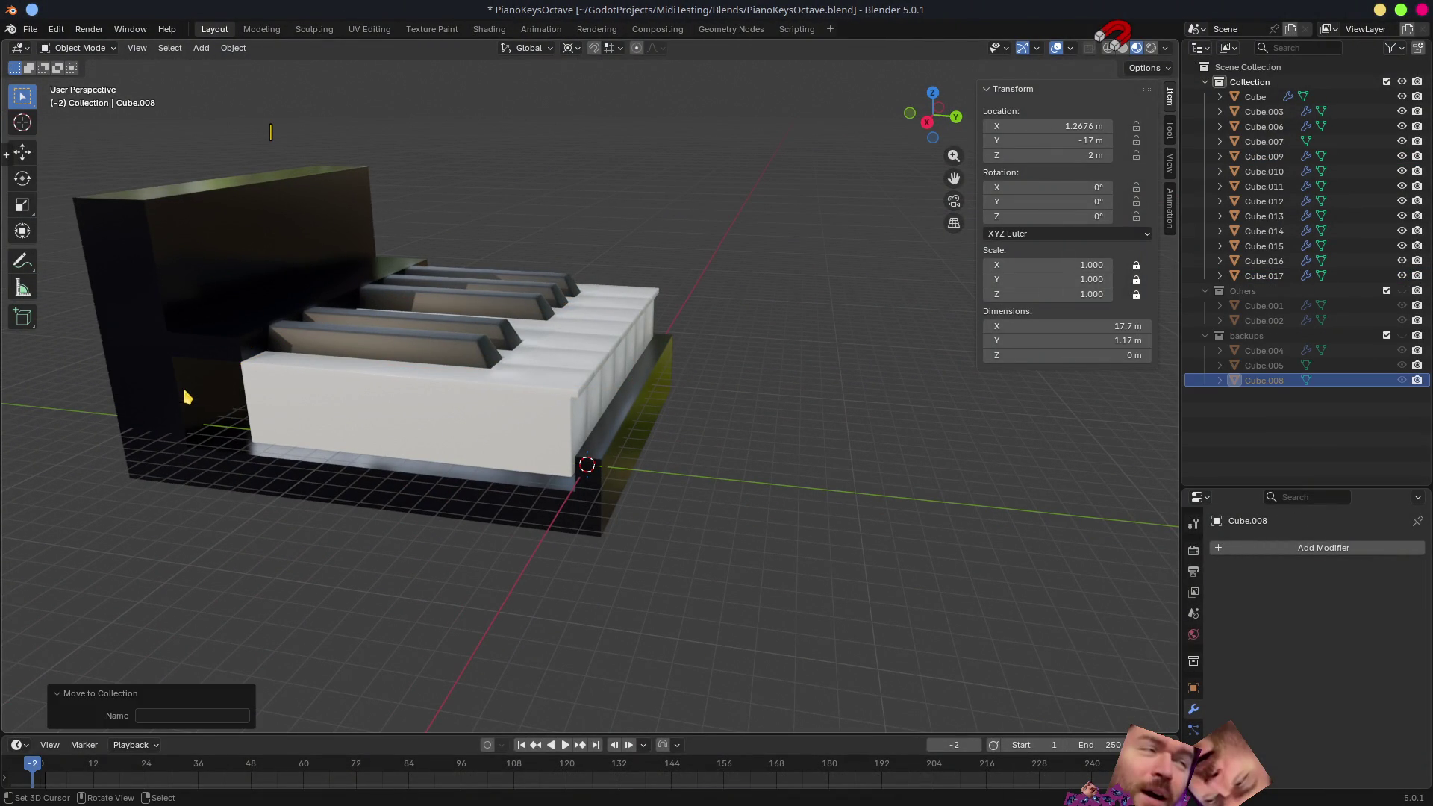
{"action": "key", "text": "ctrl+s"}
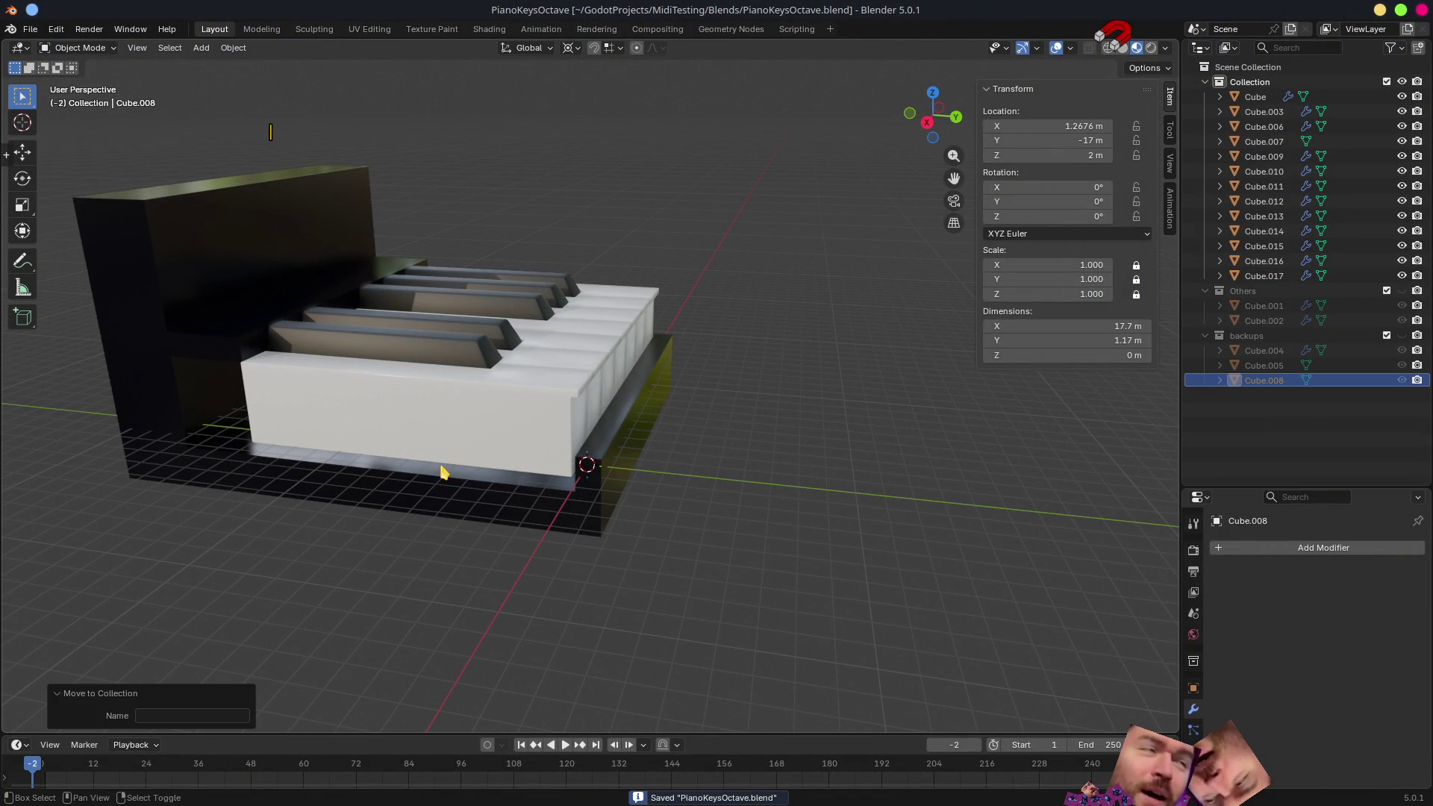
{"action": "middle_click_drag", "start_coordinate": [515, 477], "coordinate": [851, 523], "text": "shift"}
{"action": "scroll", "coordinate": [850, 523], "scroll_direction": "up", "scroll_amount": 3}
{"action": "mouse_move", "coordinate": [767, 496]}
{"action": "middle_mouse_down"}
{"action": "mouse_move", "coordinate": [685, 471]}
{"action": "mouse_move", "coordinate": [743, 467]}
{"action": "middle_mouse_up"}
{"action": "key", "text": "alt+Tab"}
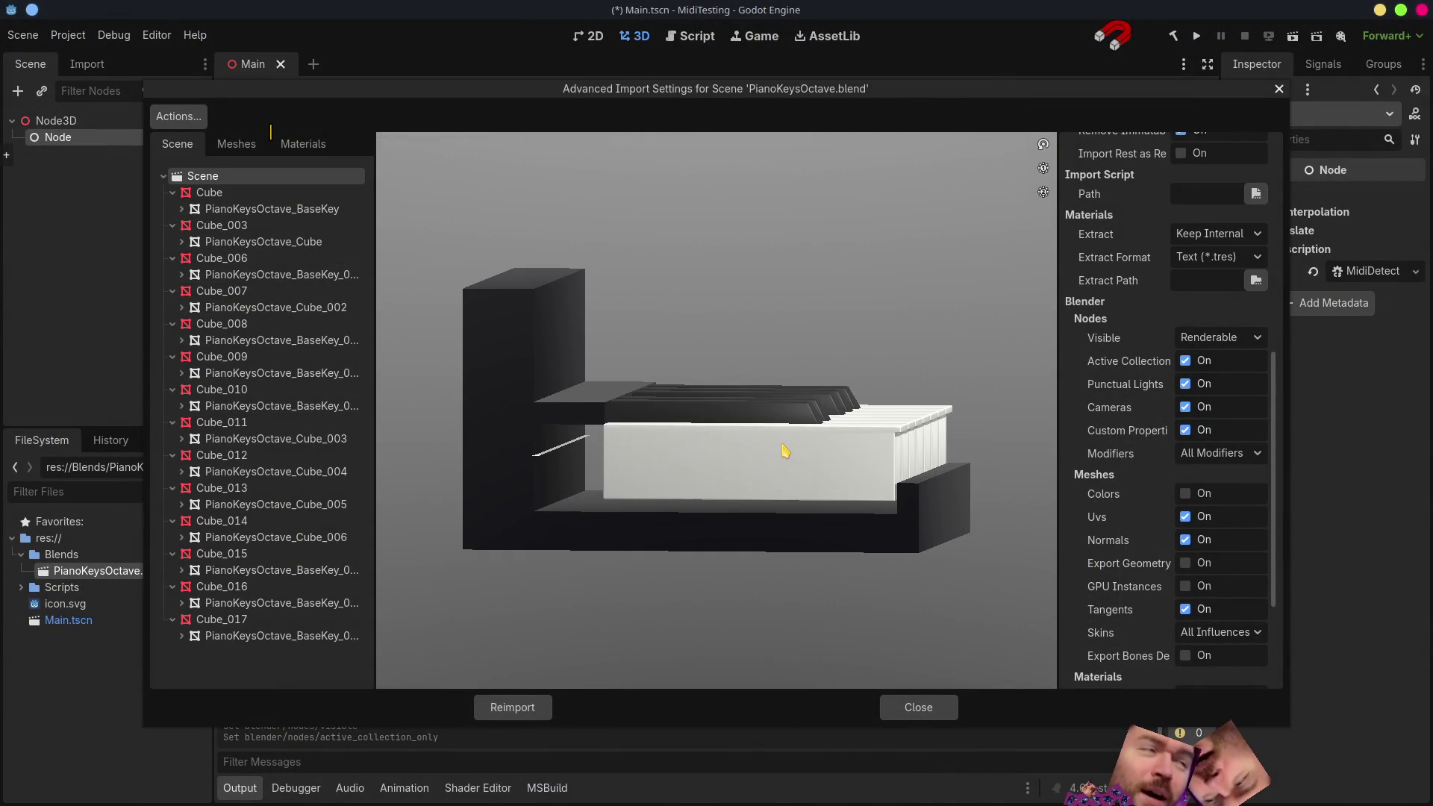
- Check the import preview of the keys and reimport the piano file with the updated model
{"action": "mouse_move", "coordinate": [768, 473]}
{"action": "left_mouse_down"}
{"action": "mouse_move", "coordinate": [668, 480]}
{"action": "mouse_move", "coordinate": [762, 475]}
{"action": "left_mouse_up"}
{"action": "left_click", "coordinate": [512, 707]}
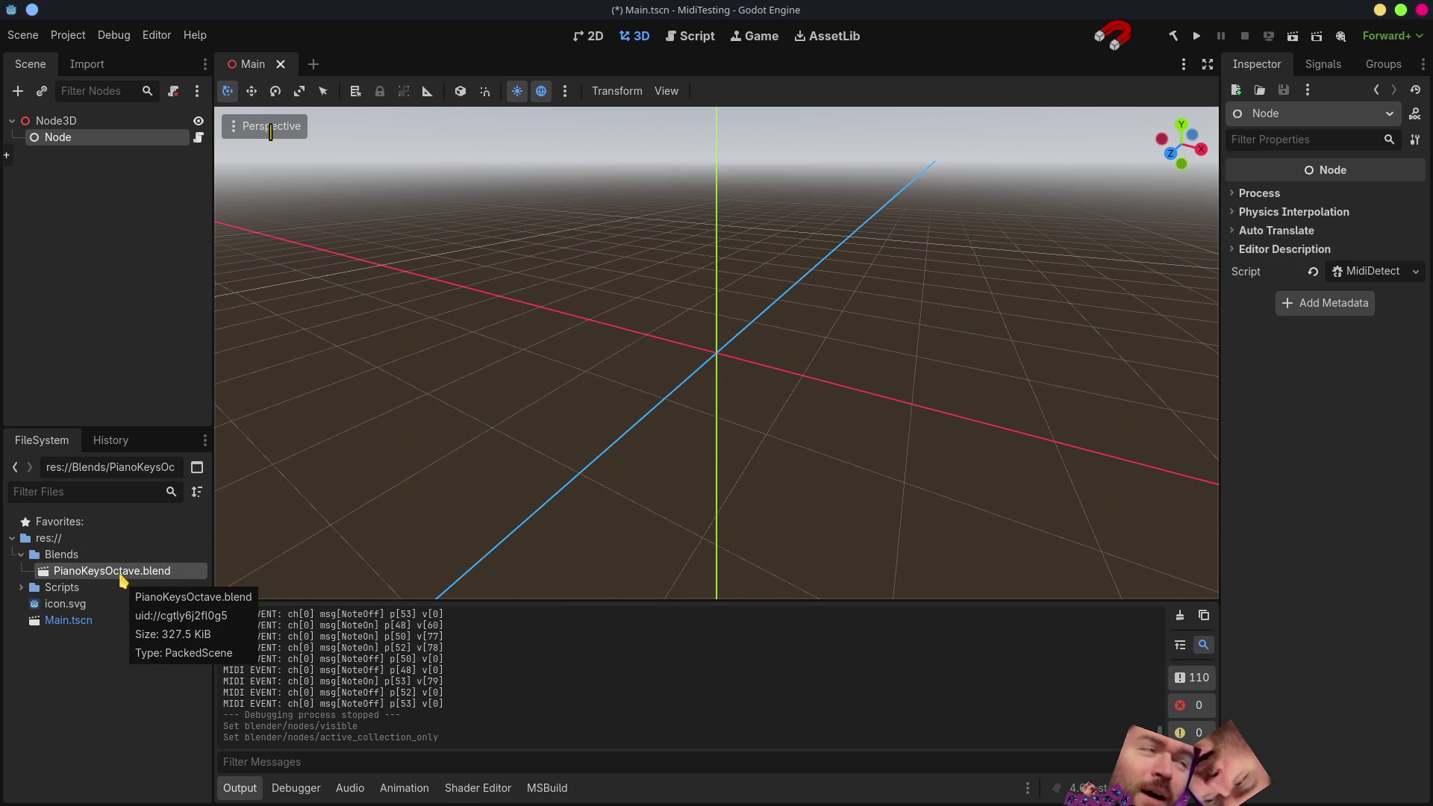
- Create a new inherited scene from PianoKeysOctave.blend and bring up Save Scene As
{"action": "right_click", "coordinate": [121, 580]}
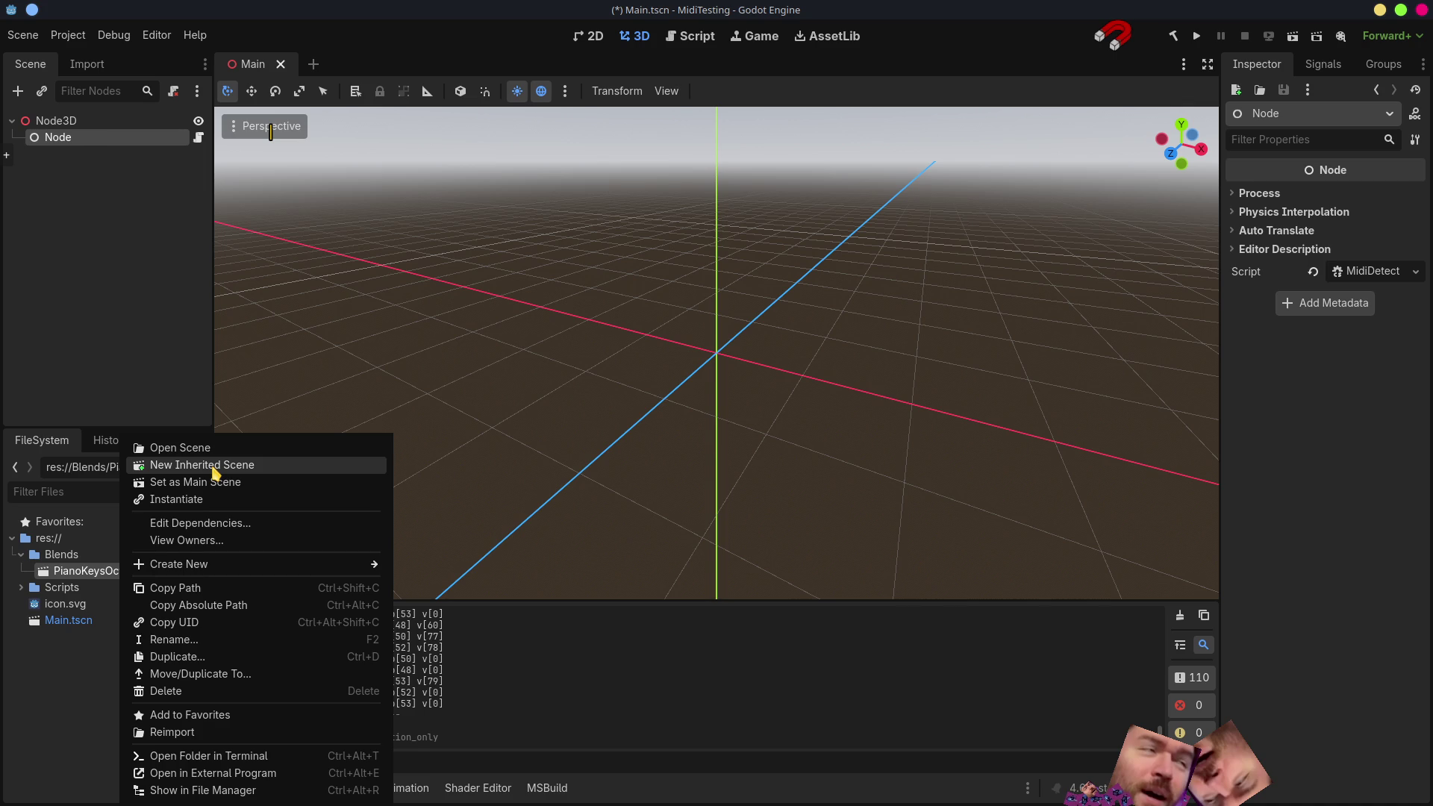
{"action": "left_click", "coordinate": [214, 469]}
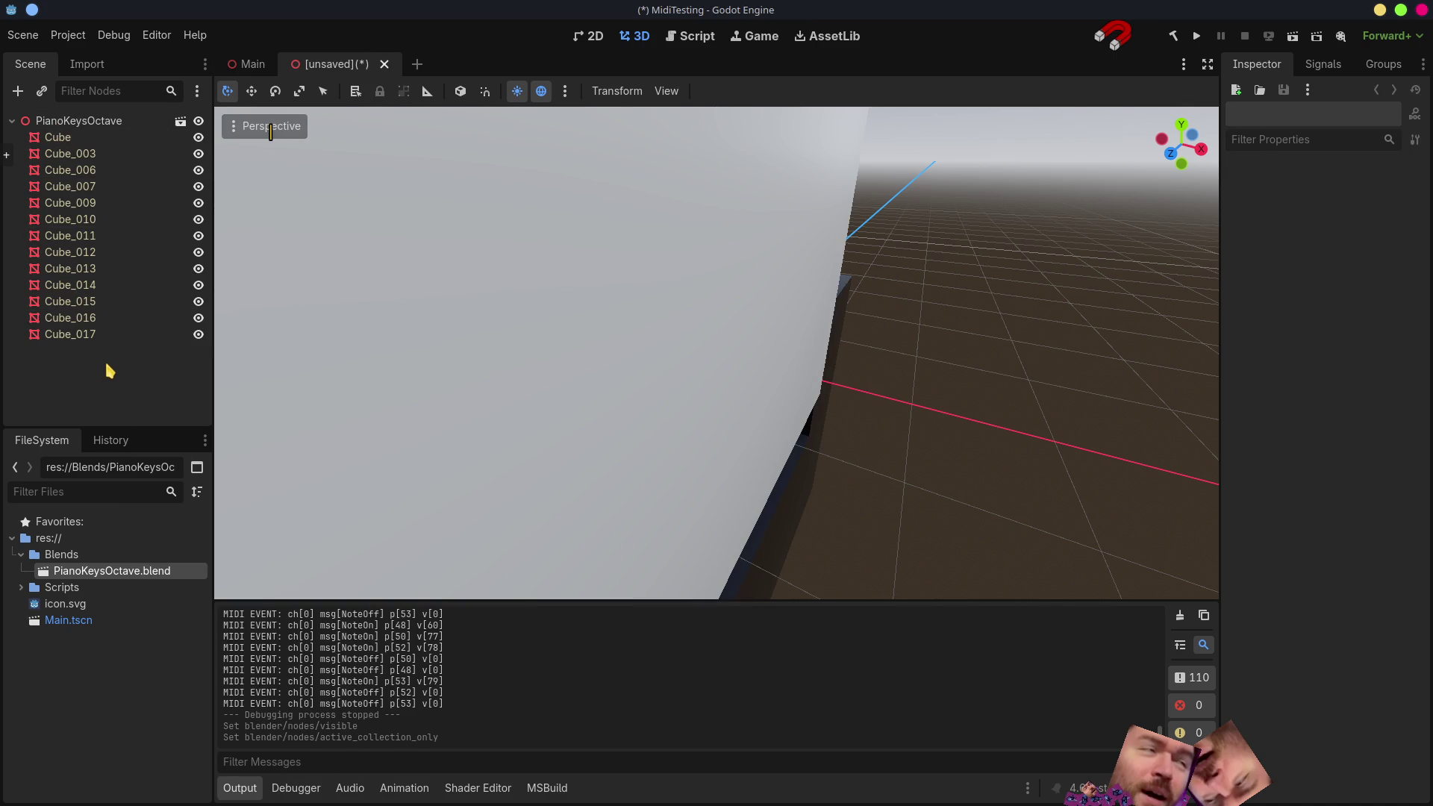
{"action": "scroll", "coordinate": [879, 403], "scroll_direction": "down", "scroll_amount": 5}
{"action": "scroll", "coordinate": [883, 404], "scroll_direction": "down", "scroll_amount": 4}
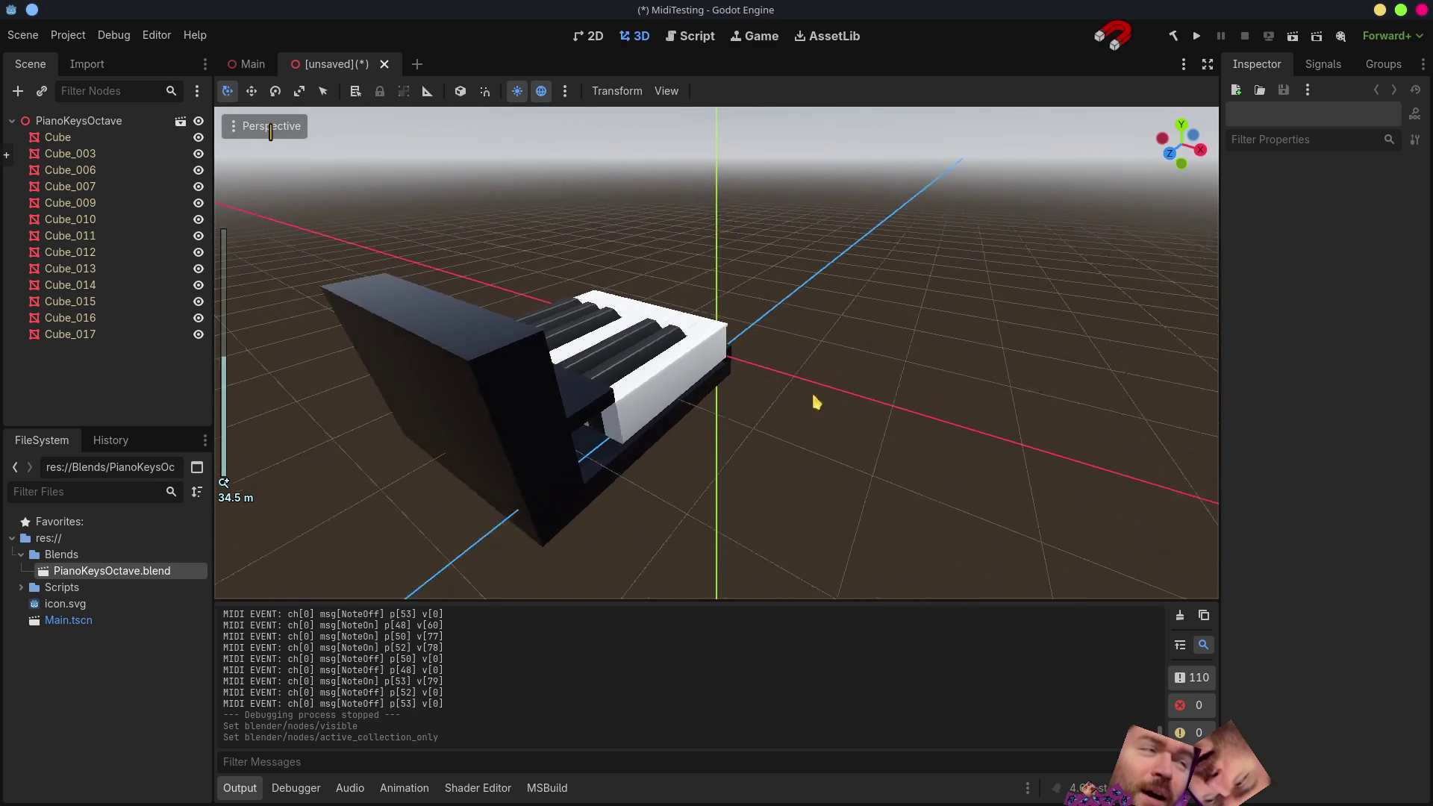
{"action": "middle_click_drag", "start_coordinate": [834, 400], "coordinate": [729, 370]}
{"action": "scroll", "coordinate": [730, 378], "scroll_direction": "up", "scroll_amount": 4}
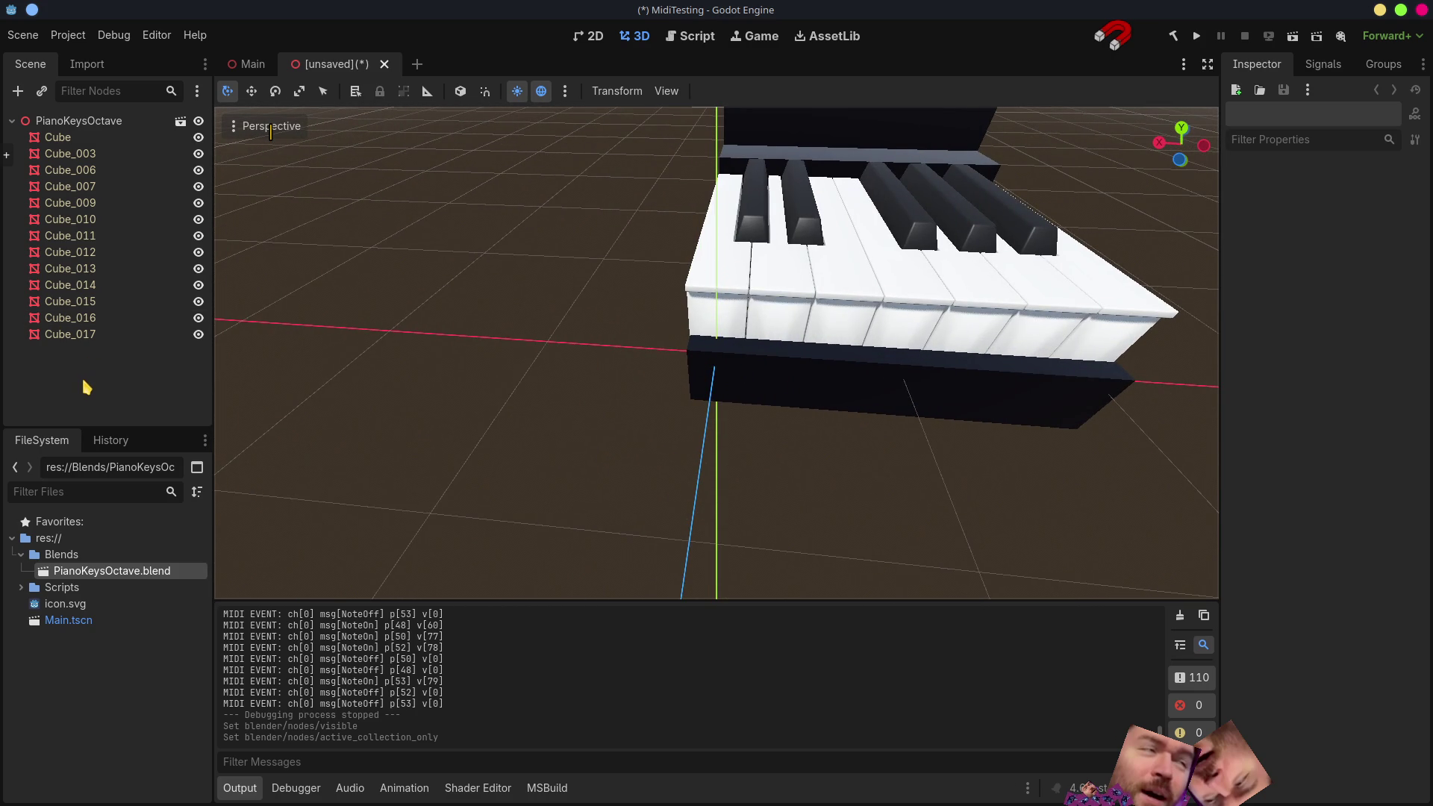
{"action": "key", "text": "ctrl+s"}
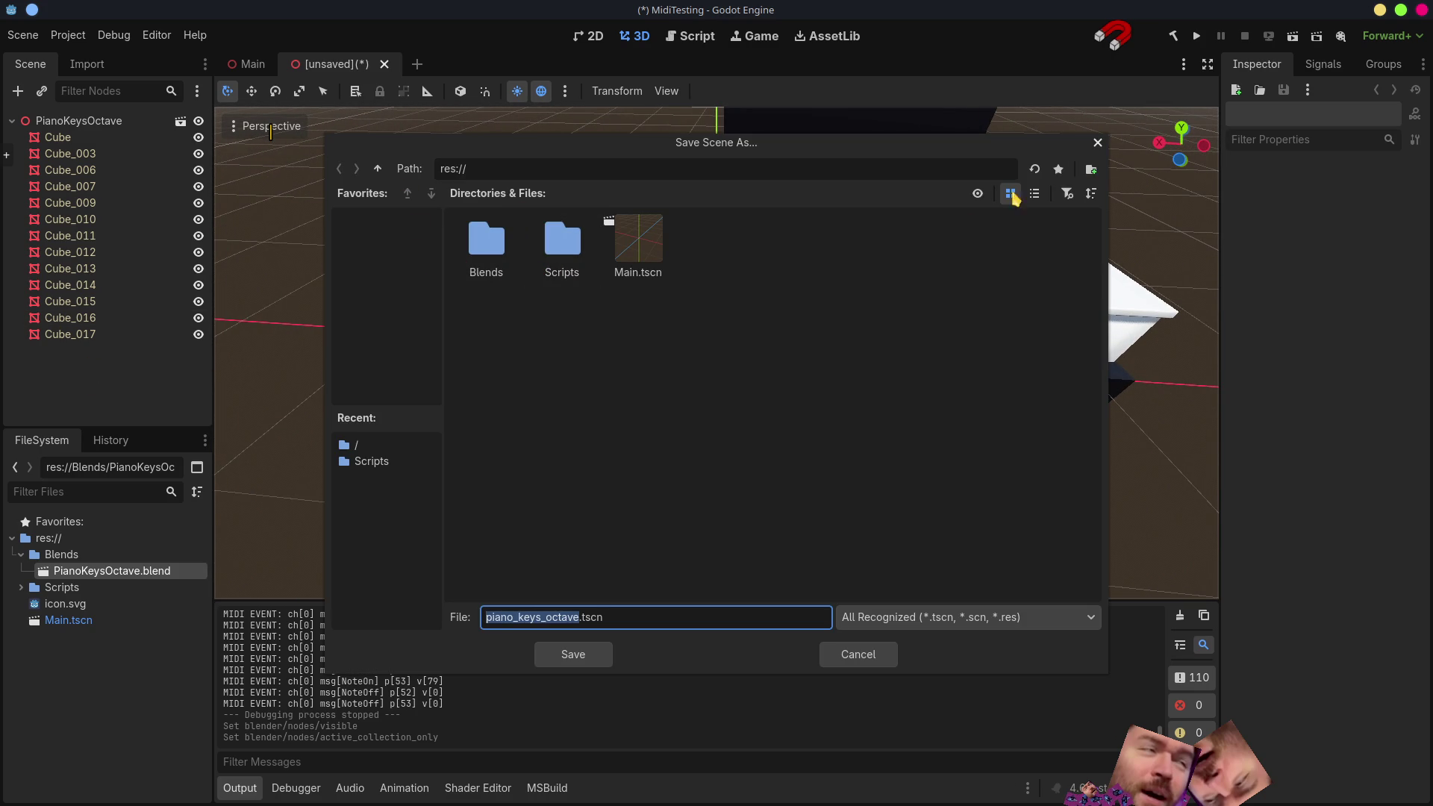
- Save the scene as piano_keys_octave.tscn in a new Scenes folder and return to Main
{"action": "left_click", "coordinate": [1091, 169]}
{"action": "type", "text": "Scene"}
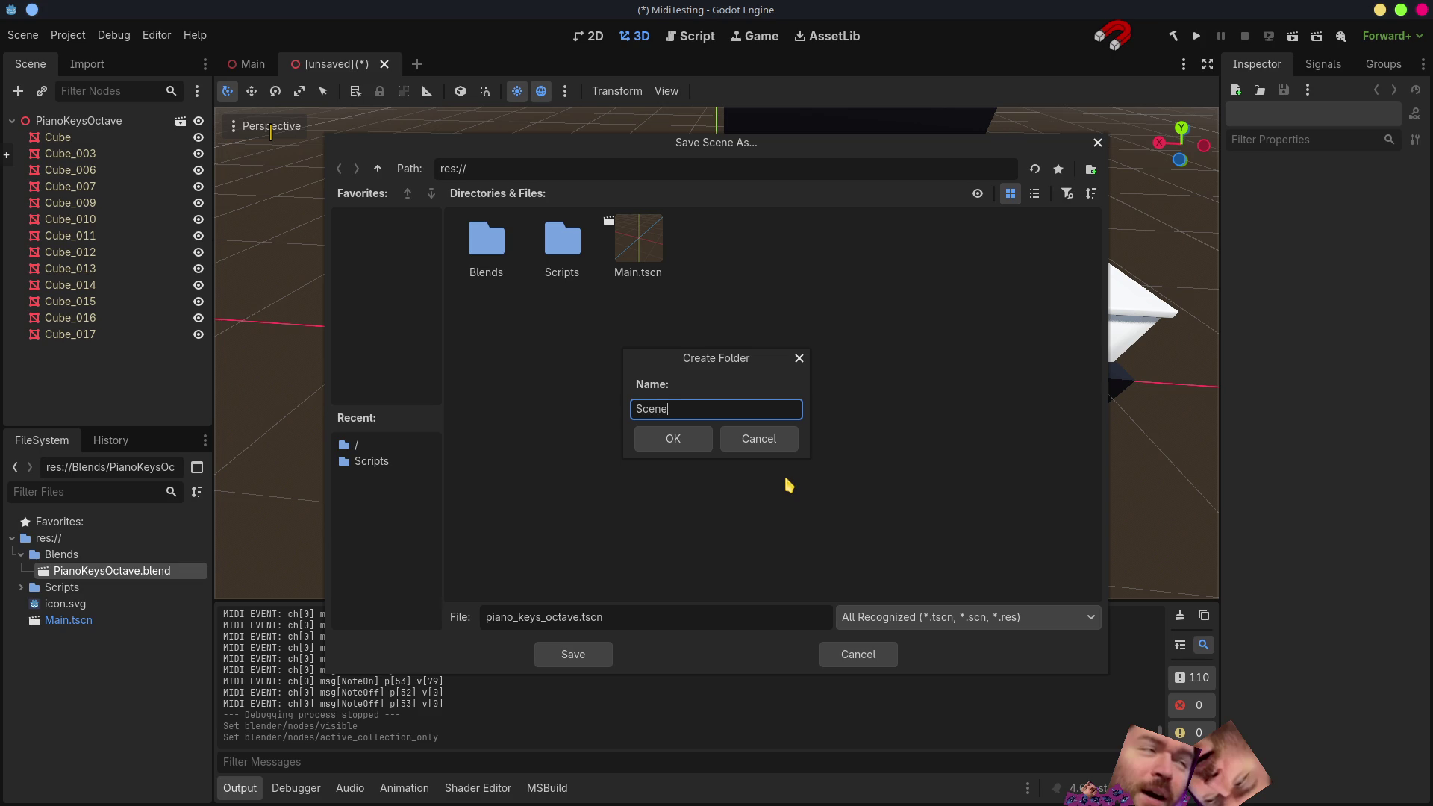
{"action": "type", "text": "s"}
{"action": "key", "text": "Return"}
{"action": "key", "text": "Return"}
{"action": "mouse_move", "coordinate": [640, 400]}
{"action": "middle_mouse_down"}
{"action": "mouse_move", "coordinate": [697, 400]}
{"action": "mouse_move", "coordinate": [819, 362]}
{"action": "mouse_move", "coordinate": [607, 321]}
{"action": "middle_mouse_up"}
{"action": "left_click", "coordinate": [79, 121]}
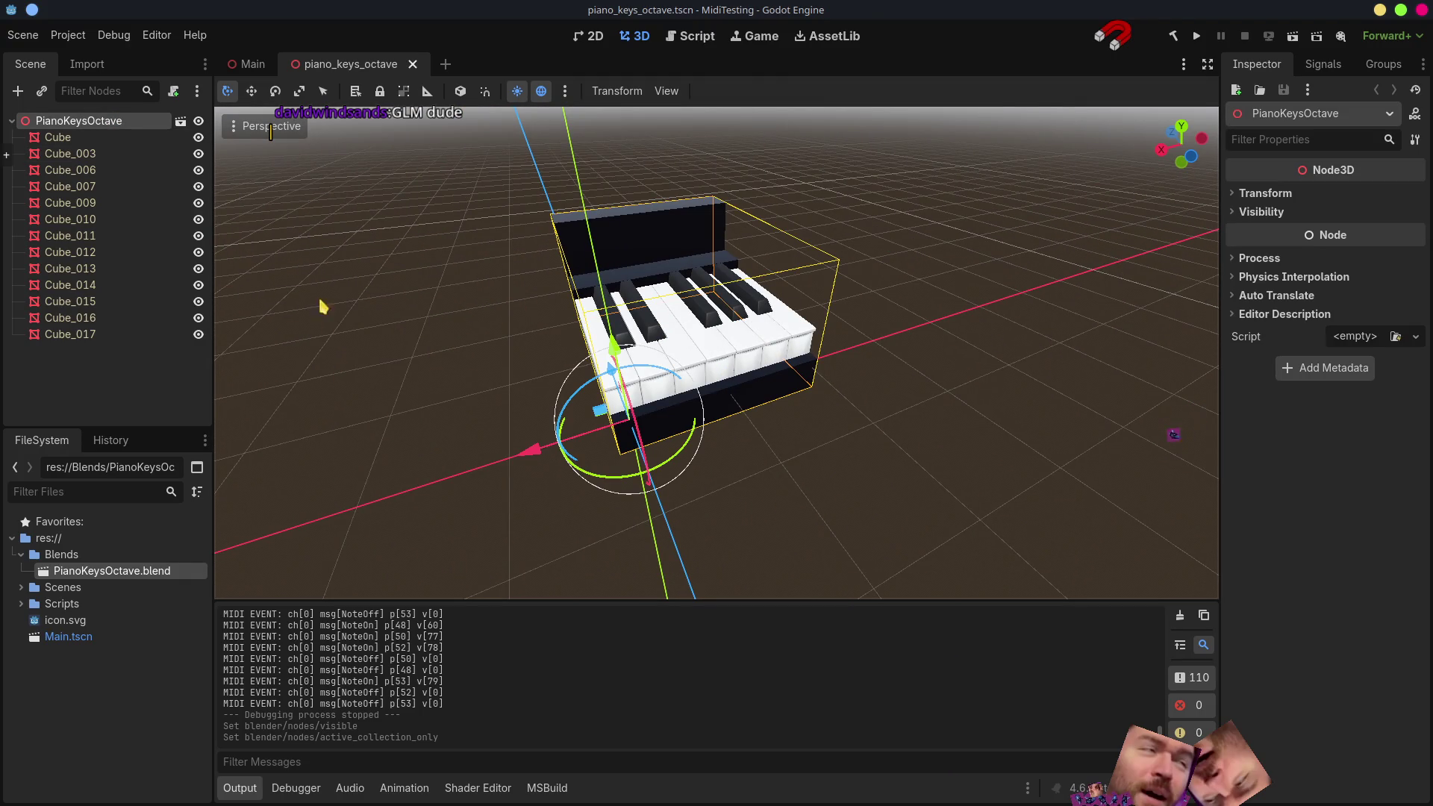
{"action": "left_click", "coordinate": [248, 64]}
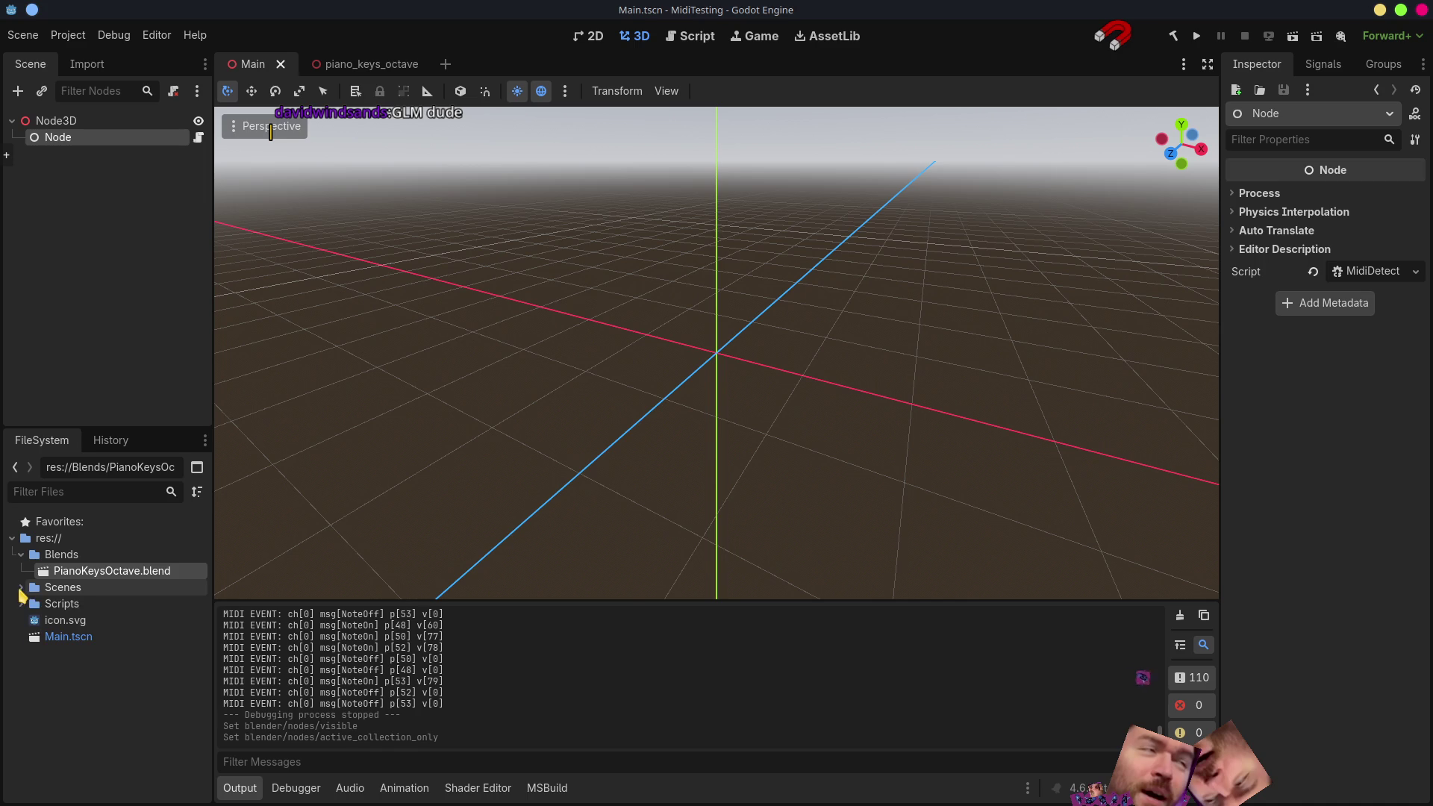
- Instance piano_keys_octave.tscn into Main, reset its position to the origin, and duplicate it
{"action": "left_click", "coordinate": [21, 586]}
{"action": "left_click_drag", "start_coordinate": [112, 604], "coordinate": [697, 309]}
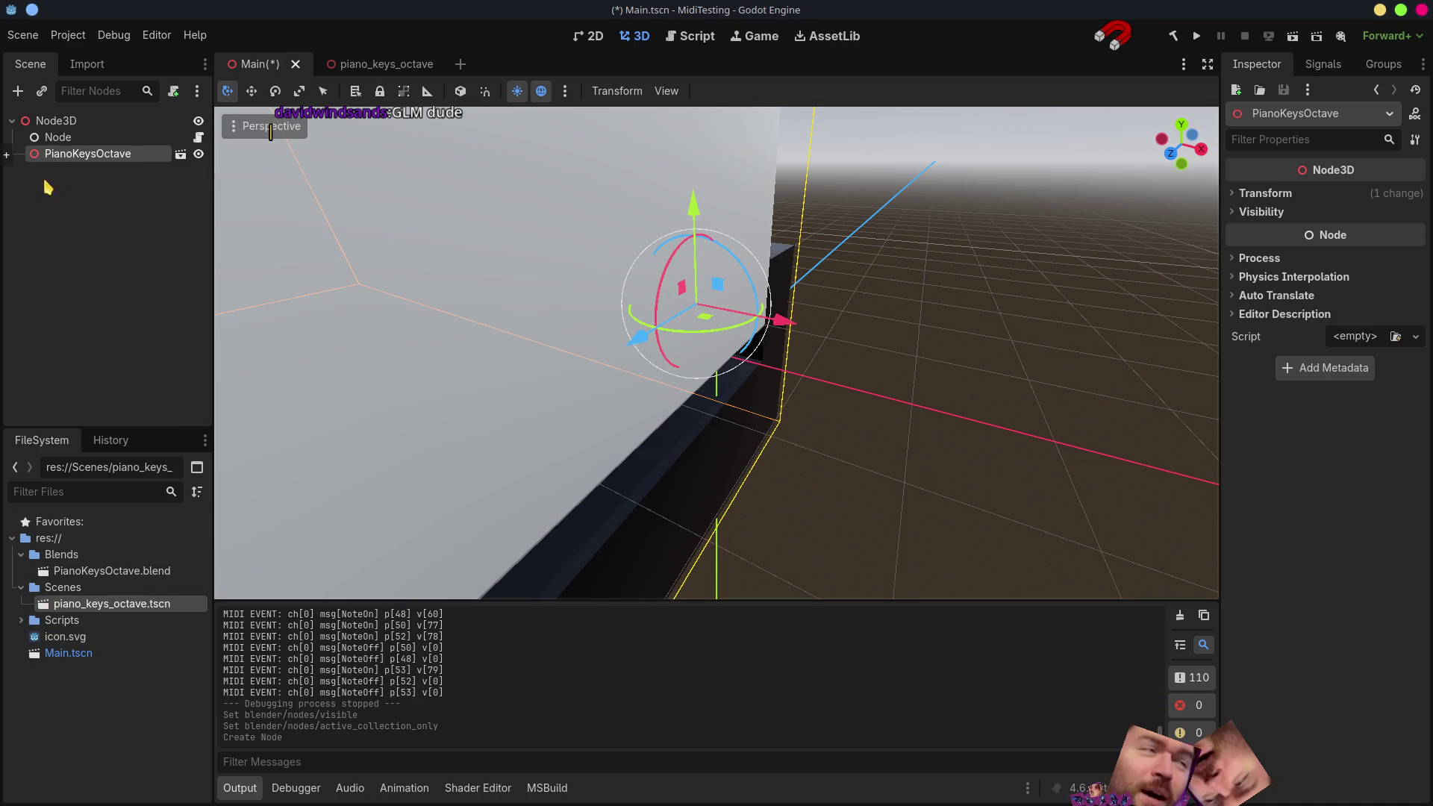
{"action": "left_click", "coordinate": [1265, 194]}
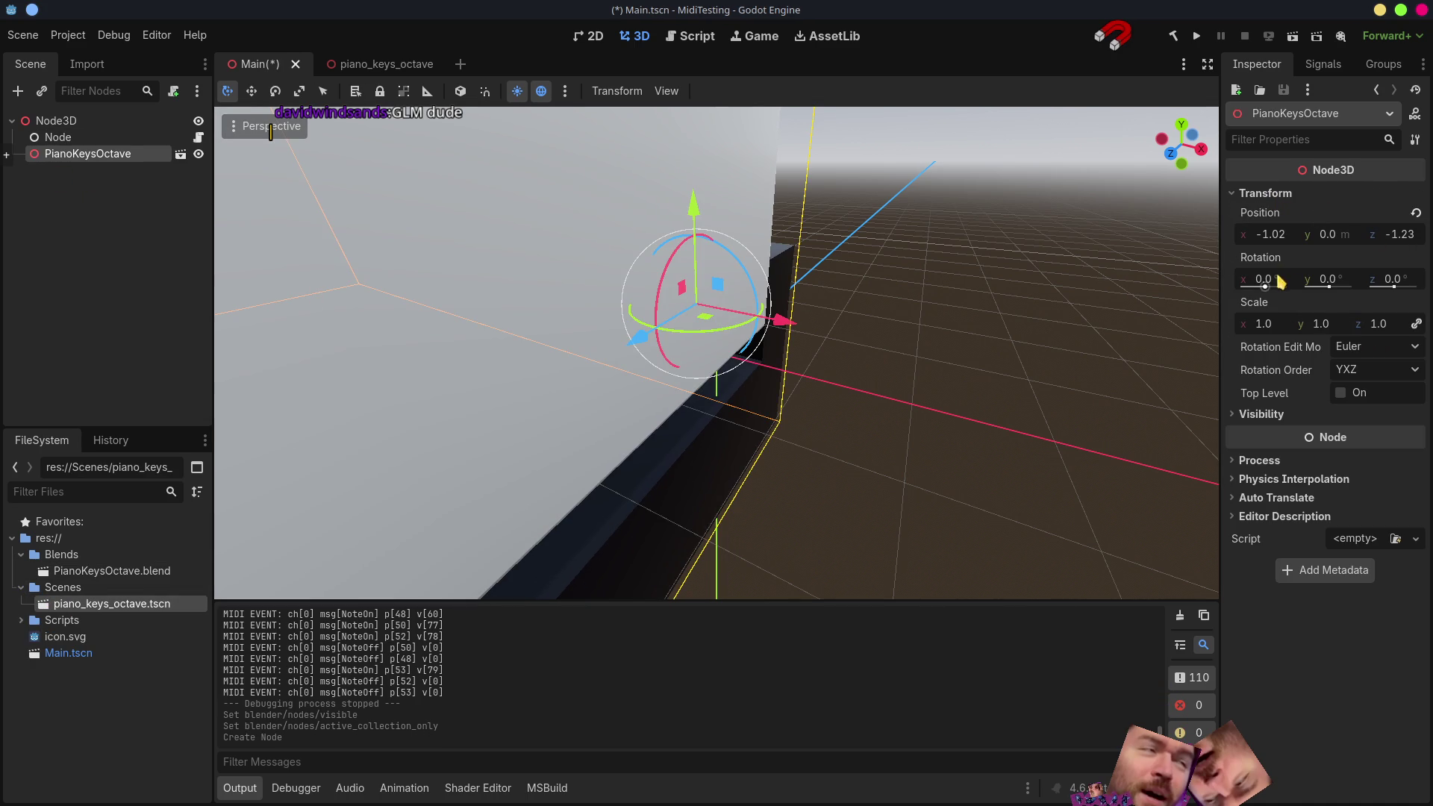
{"action": "left_click", "coordinate": [1414, 214]}
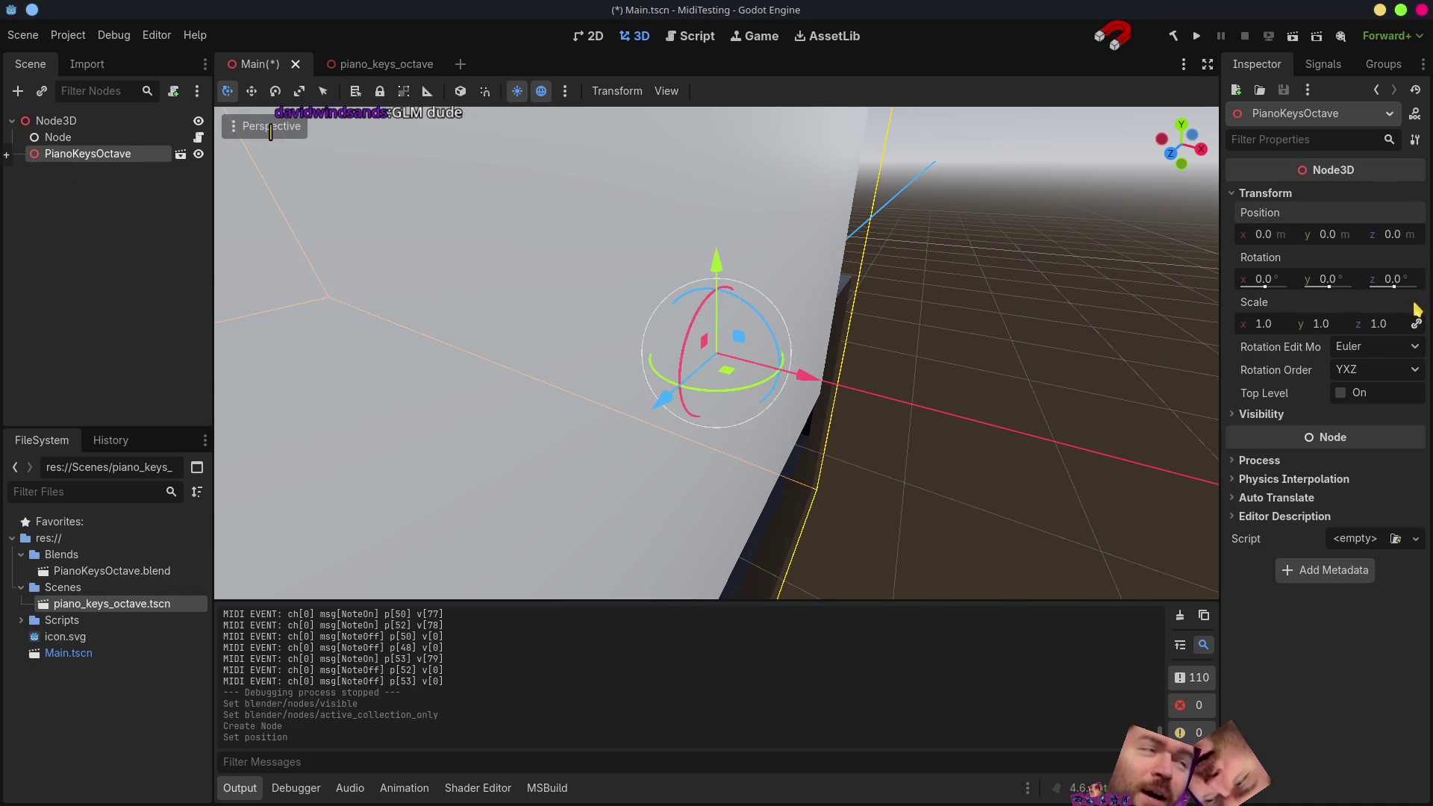
{"action": "scroll", "coordinate": [950, 438], "scroll_direction": "up", "scroll_amount": 2}
{"action": "scroll", "coordinate": [950, 438], "scroll_direction": "down", "scroll_amount": 10}
{"action": "middle_click_drag", "start_coordinate": [950, 438], "coordinate": [503, 333]}
{"action": "scroll", "coordinate": [504, 334], "scroll_direction": "up", "scroll_amount": 5}
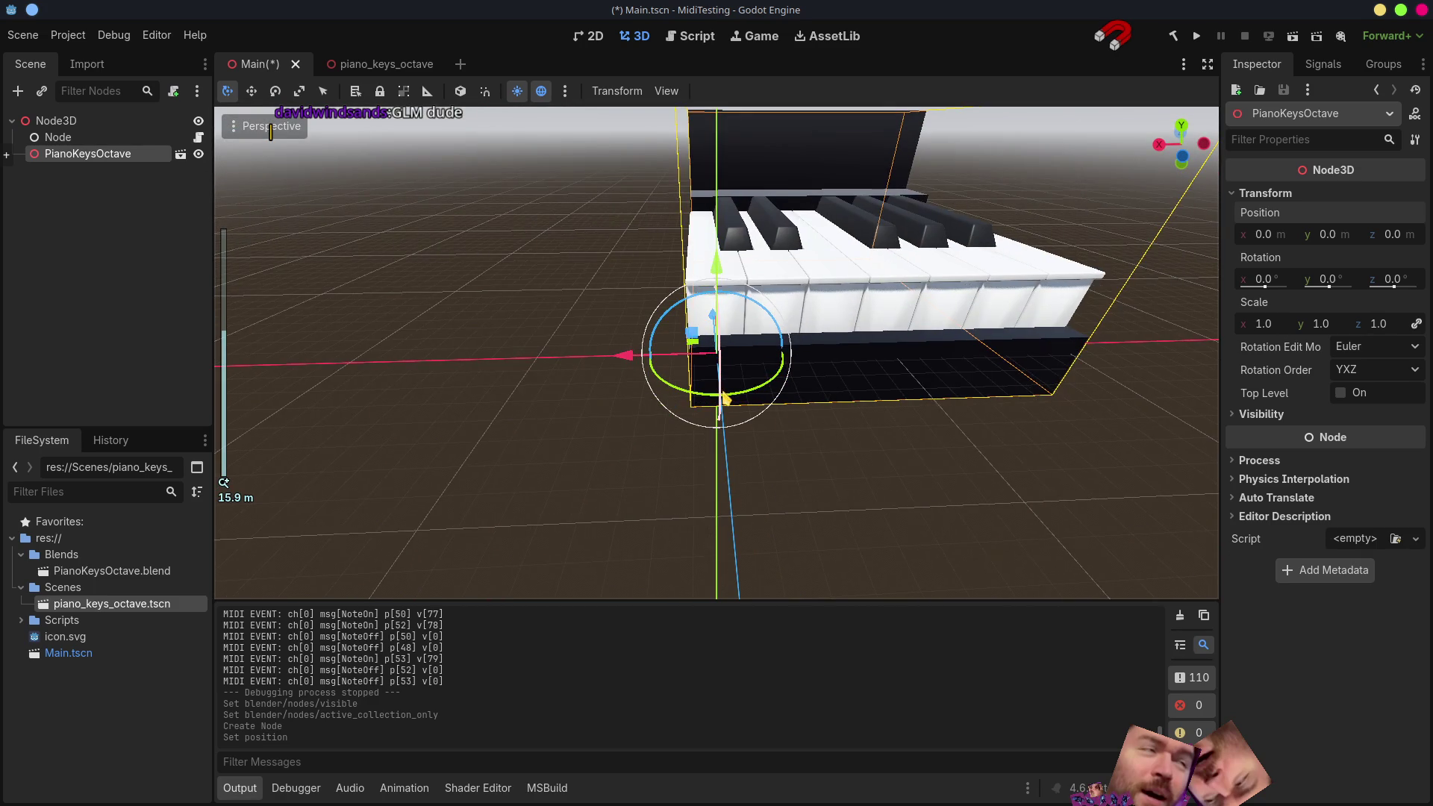
{"action": "scroll", "coordinate": [505, 334], "scroll_direction": "down", "scroll_amount": 2}
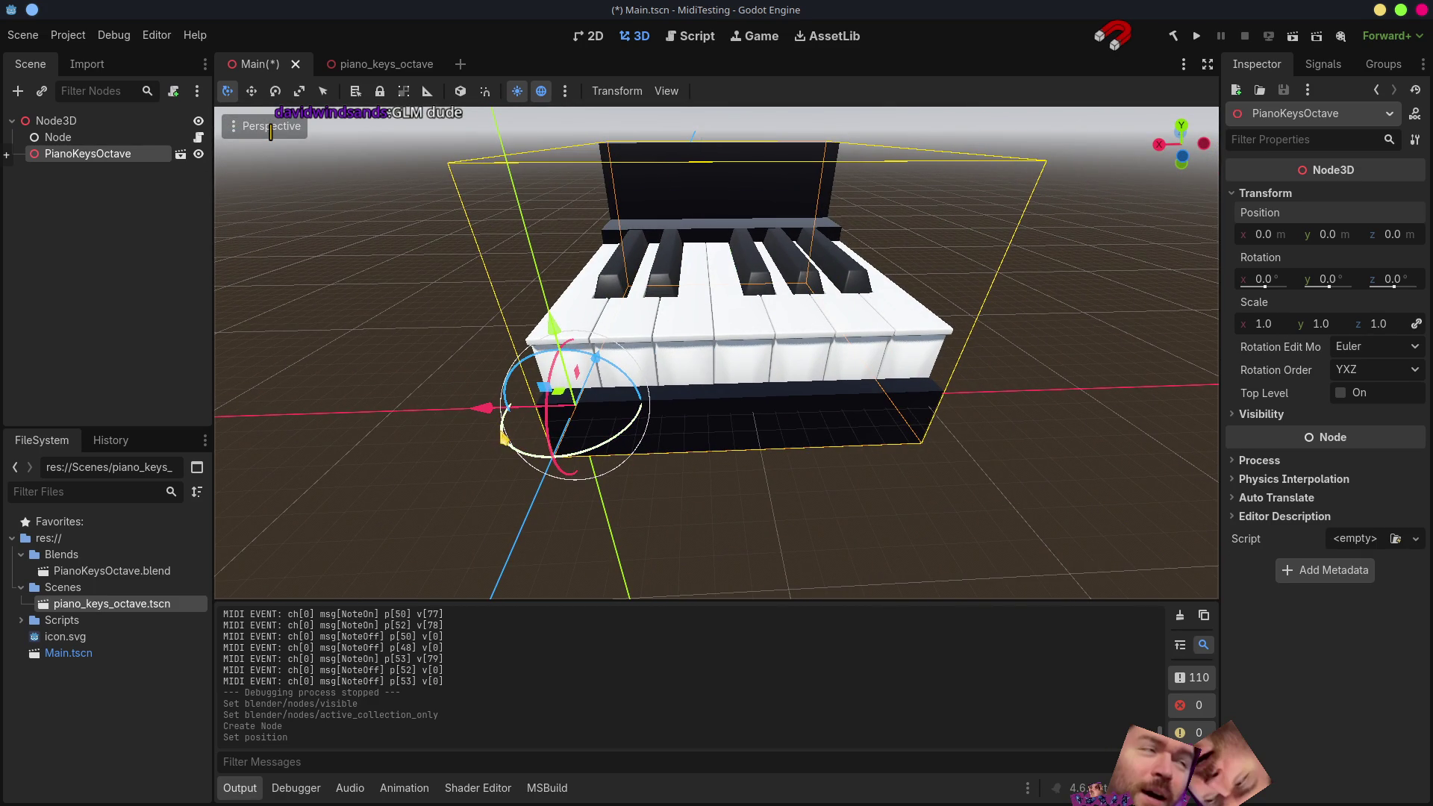
{"action": "scroll", "coordinate": [534, 417], "scroll_direction": "down", "scroll_amount": 2}
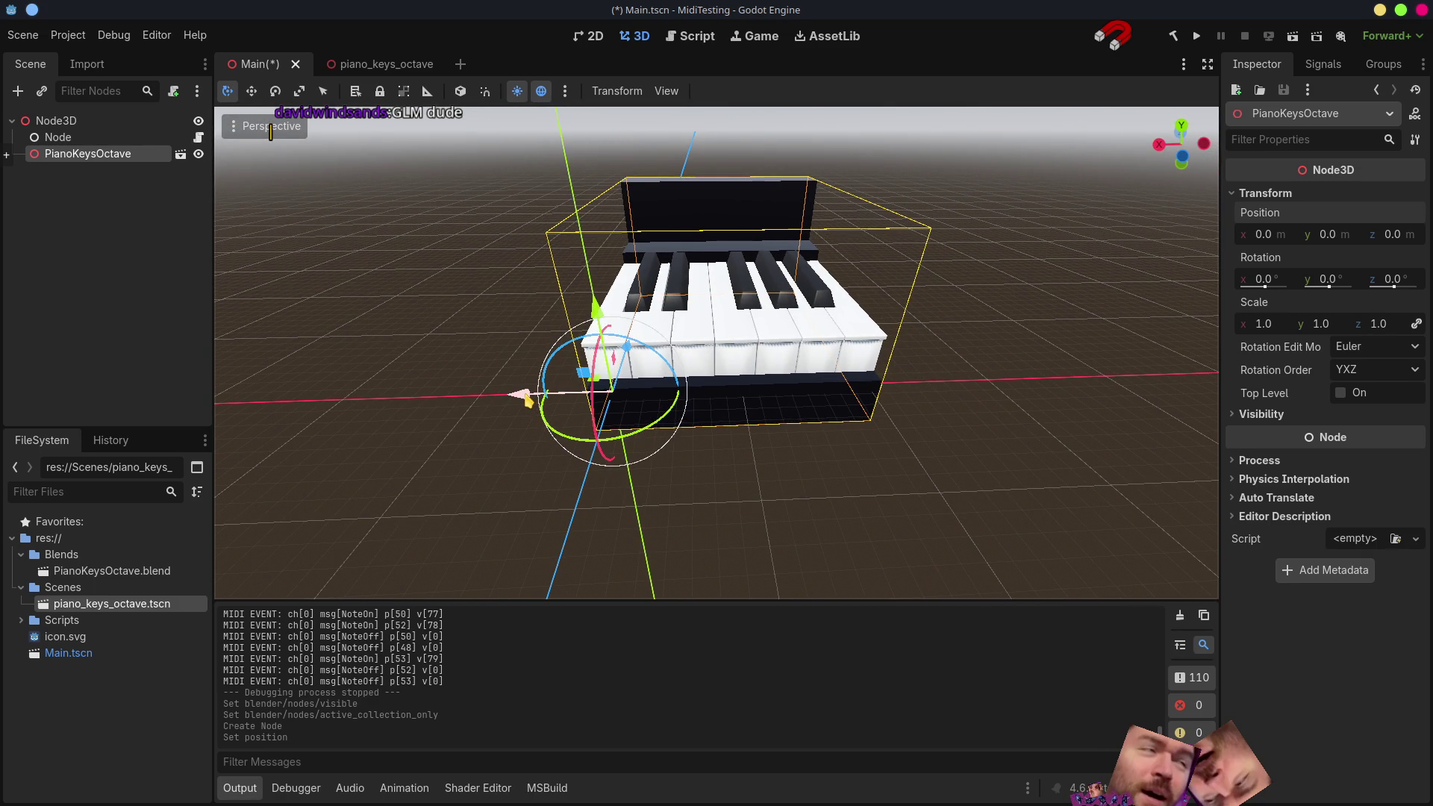
{"action": "key", "text": "ctrl+d"}
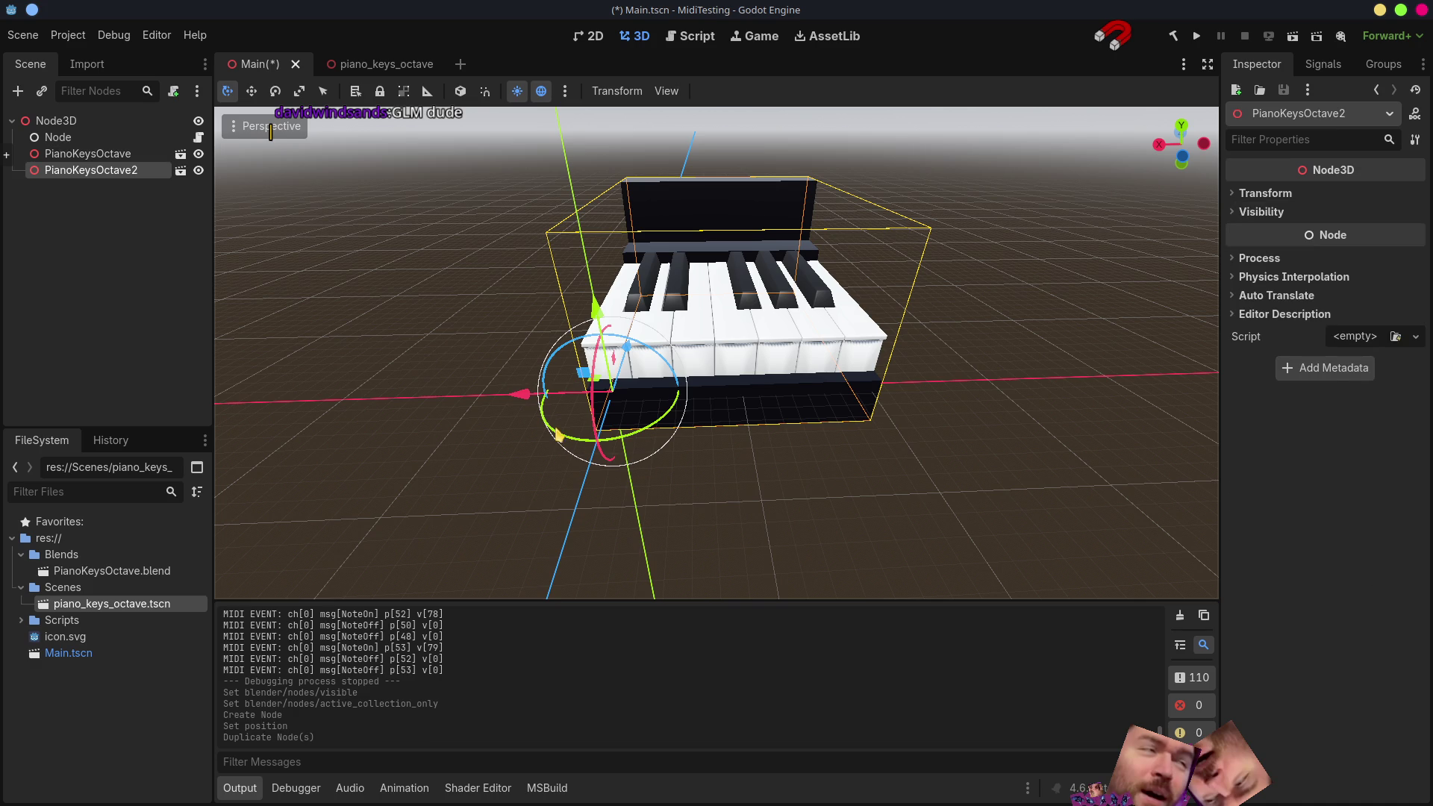
- Slide the PianoKeysOctave2 copy along X beside the original, then switch to Blender
{"action": "left_click_drag", "start_coordinate": [526, 406], "coordinate": [813, 434]}
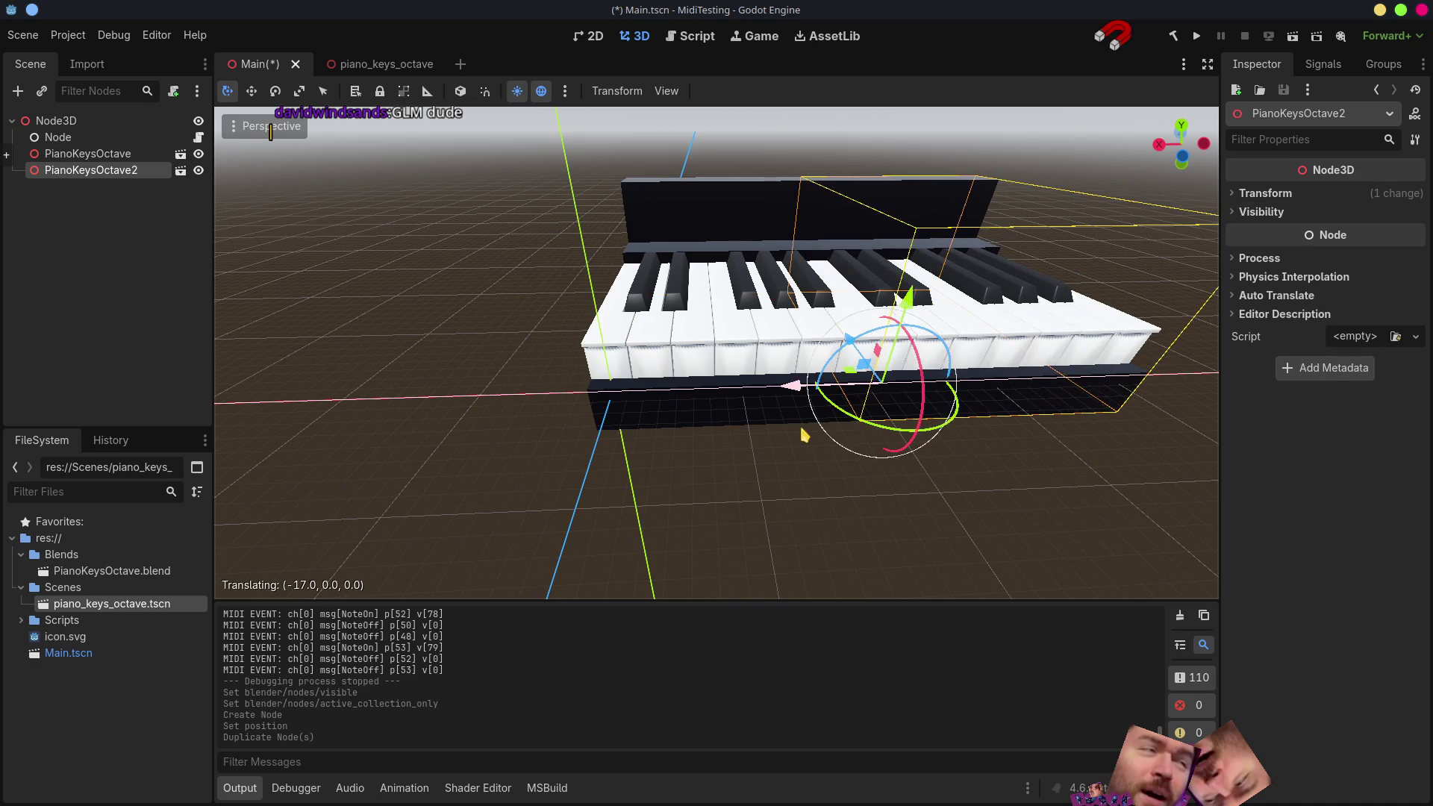
{"action": "scroll", "coordinate": [707, 425], "scroll_direction": "up", "scroll_amount": 5}
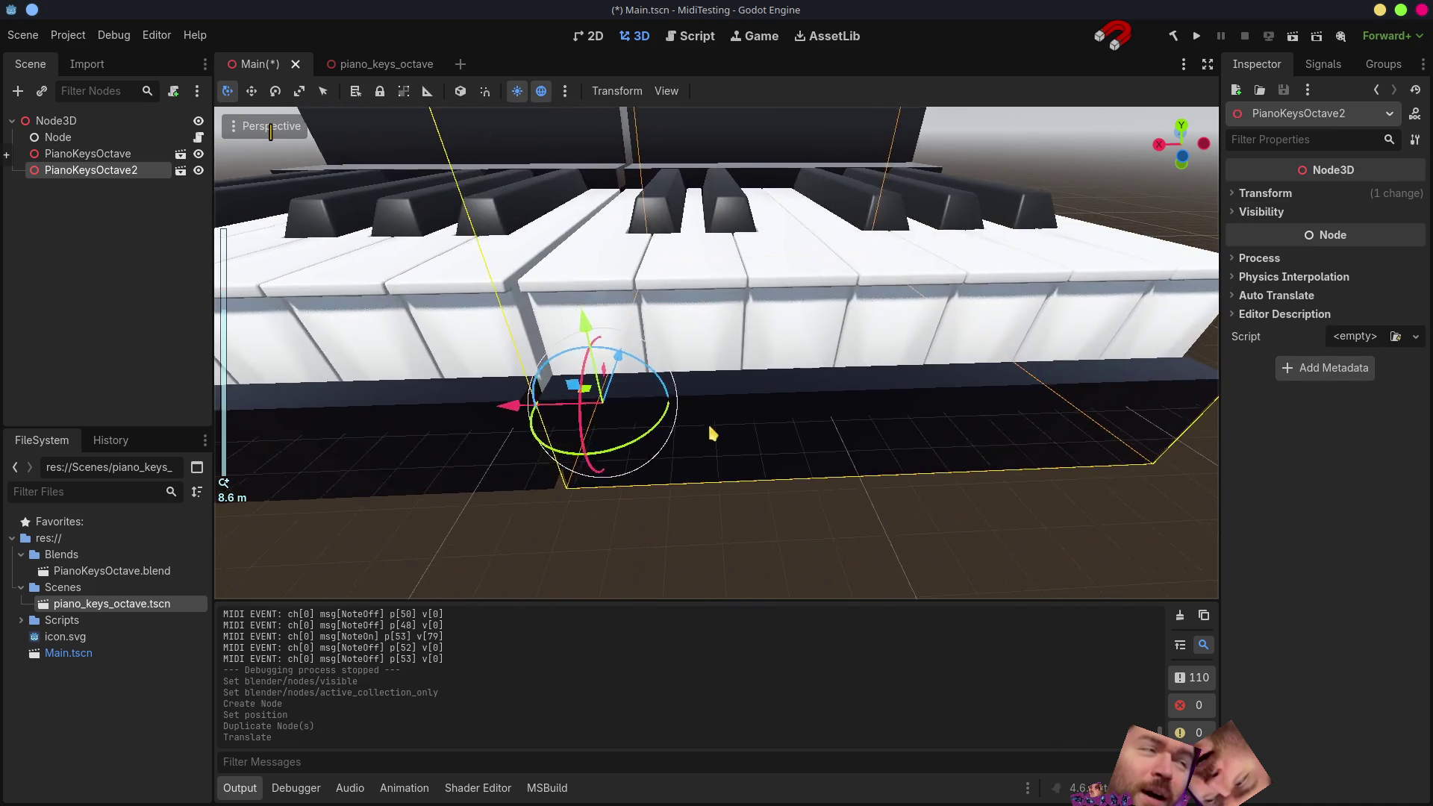
{"action": "middle_click_drag", "start_coordinate": [667, 466], "coordinate": [647, 422]}
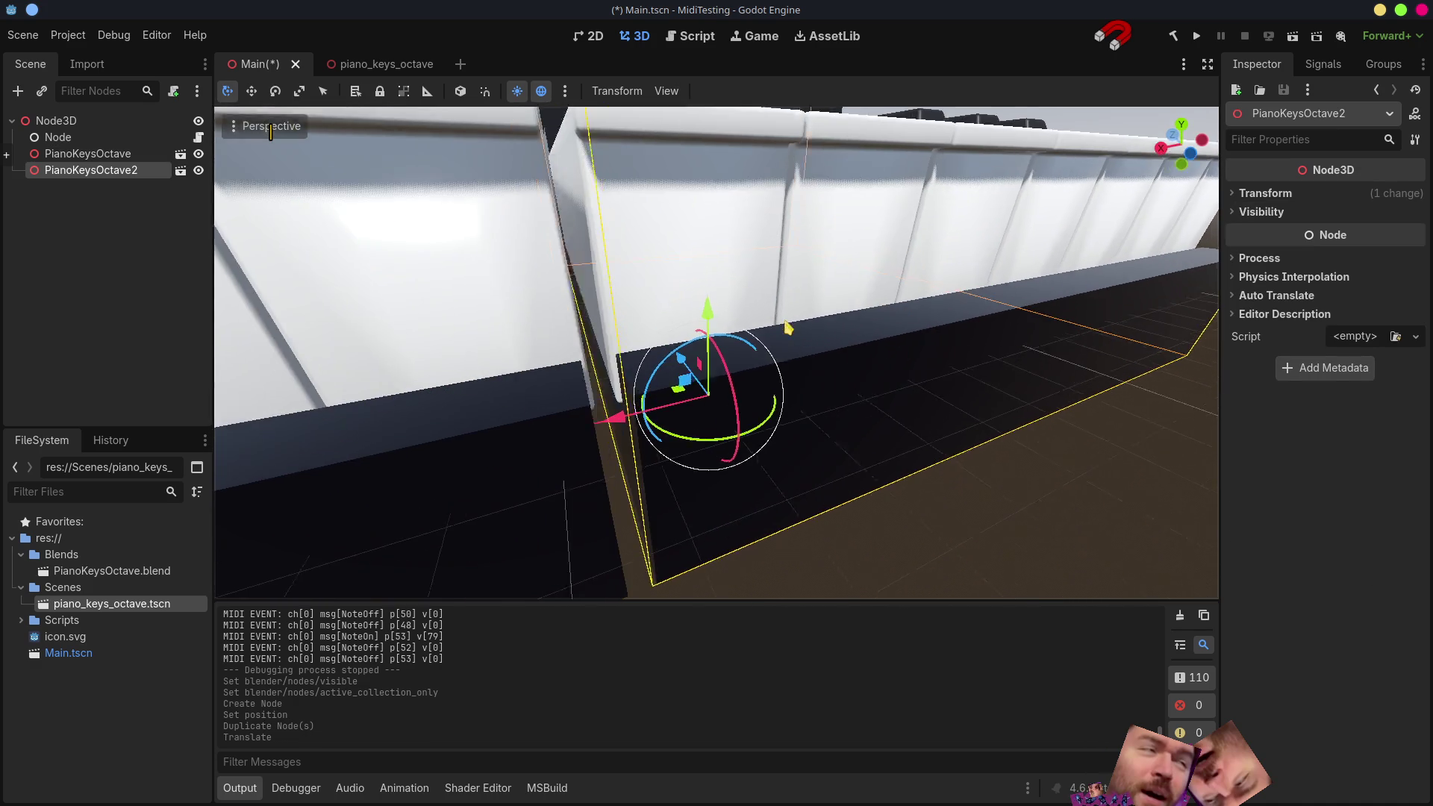
{"action": "mouse_move", "coordinate": [645, 421]}
{"action": "left_mouse_down"}
{"action": "mouse_move", "coordinate": [613, 429]}
{"action": "mouse_move", "coordinate": [609, 415]}
{"action": "left_mouse_up"}
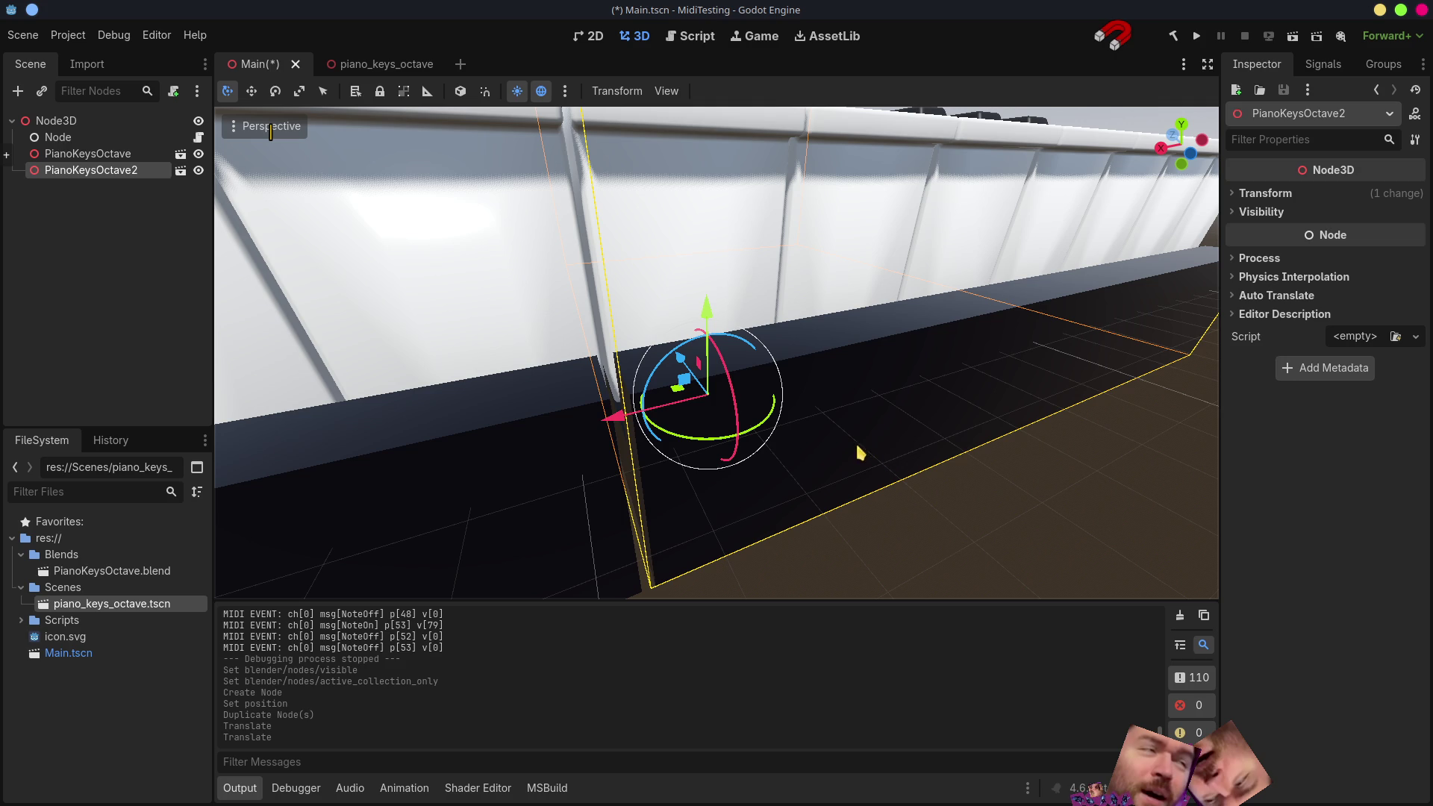
{"action": "key", "text": "alt+Tab"}
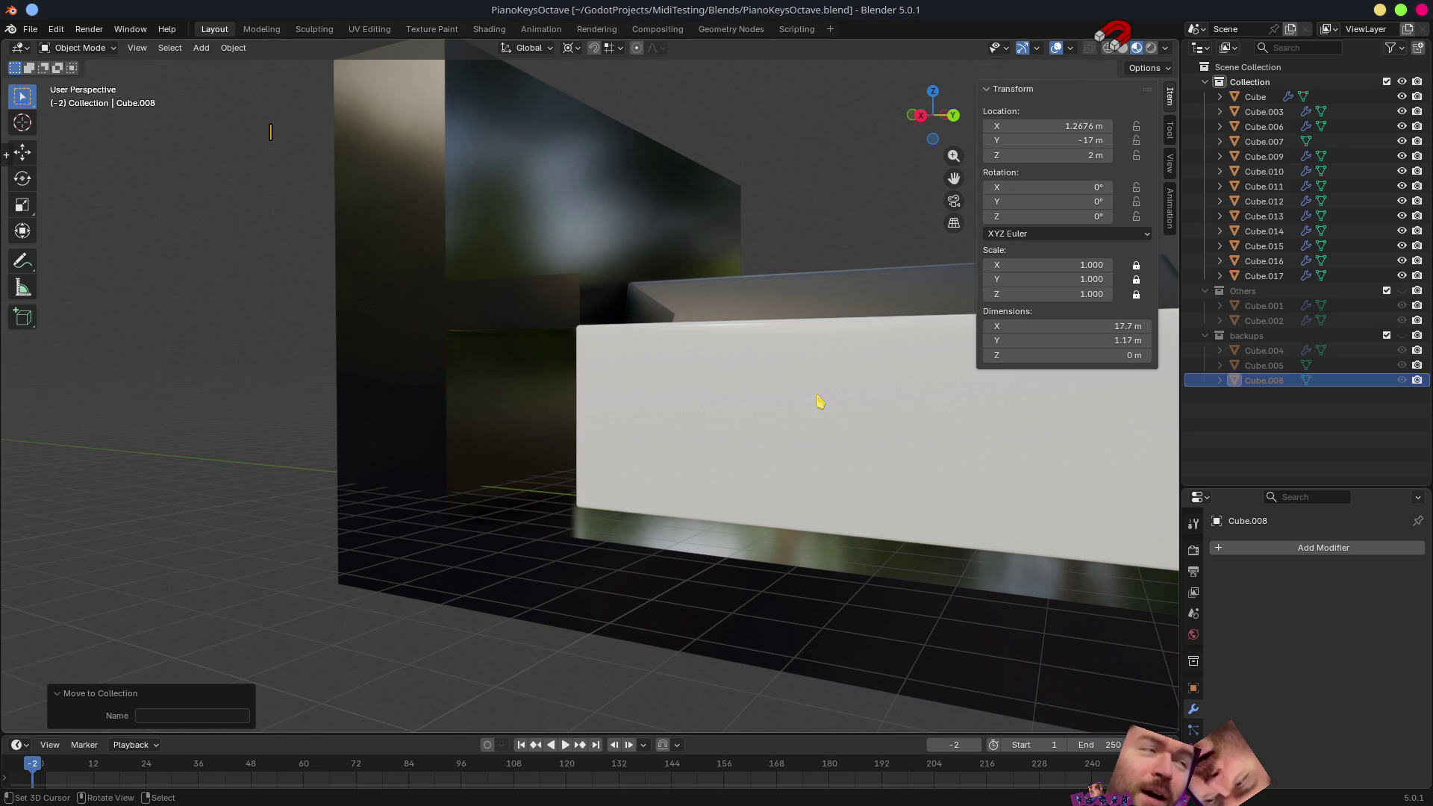
{"action": "scroll", "coordinate": [745, 409], "scroll_direction": "down", "scroll_amount": 8}
- Show the backups collection again and enter Edit Mode on the base mesh Cube.007
{"action": "middle_click_drag", "start_coordinate": [848, 449], "coordinate": [1097, 438]}
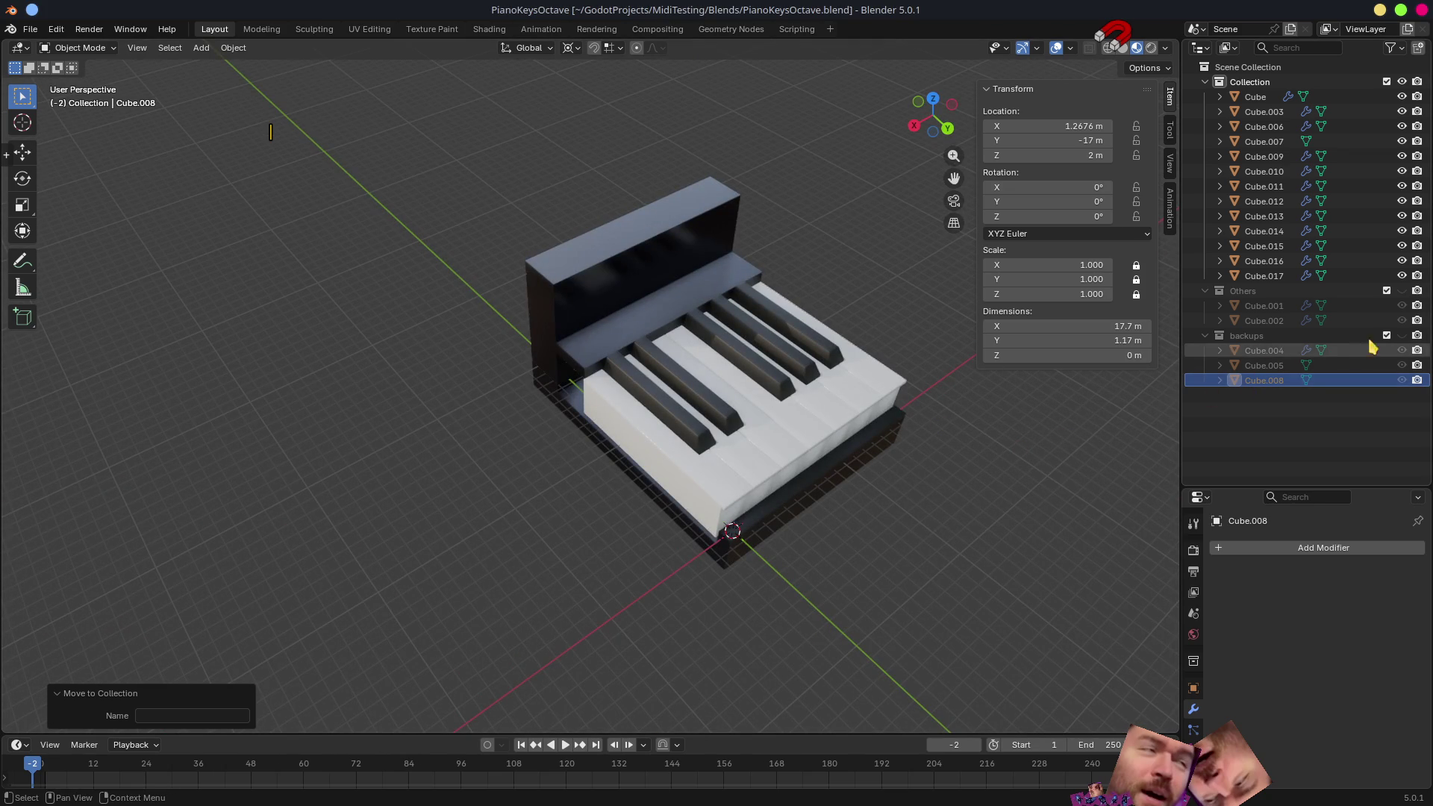
{"action": "left_click", "coordinate": [1401, 337]}
{"action": "mouse_move", "coordinate": [639, 448]}
{"action": "middle_mouse_down"}
{"action": "mouse_move", "coordinate": [747, 390]}
{"action": "mouse_move", "coordinate": [482, 414]}
{"action": "mouse_move", "coordinate": [568, 416]}
{"action": "mouse_move", "coordinate": [542, 461]}
{"action": "mouse_move", "coordinate": [412, 281]}
{"action": "middle_mouse_up"}
{"action": "scroll", "coordinate": [537, 404], "scroll_direction": "up", "scroll_amount": 3}
{"action": "scroll", "coordinate": [455, 415], "scroll_direction": "up", "scroll_amount": 4}
{"action": "scroll", "coordinate": [416, 385], "scroll_direction": "up", "scroll_amount": 2}
{"action": "key", "text": "Tab"}
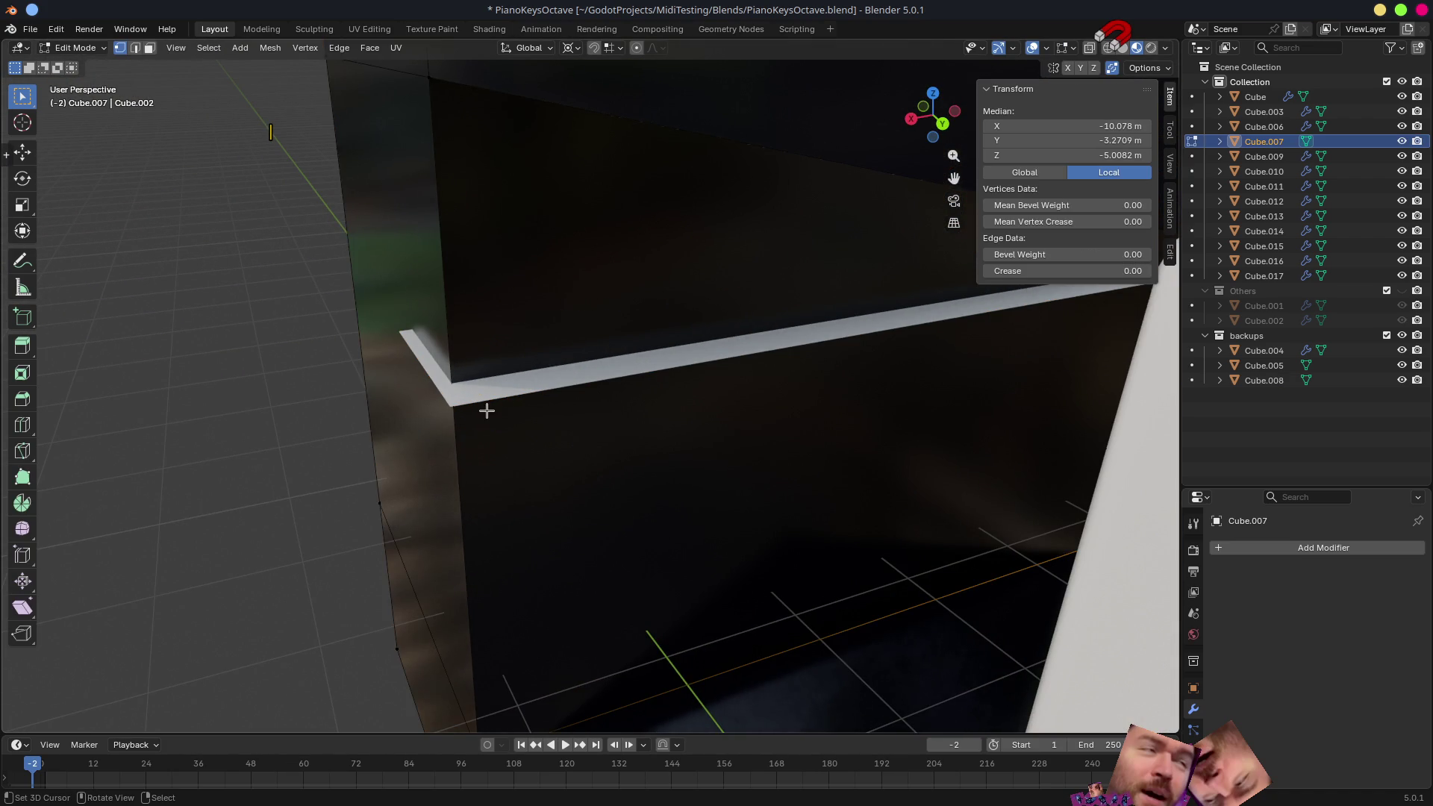
{"action": "scroll", "coordinate": [485, 405], "scroll_direction": "down", "scroll_amount": 3}
- In face select, pick the end-wall faces of the black base on one side
{"action": "key", "text": "3"}
{"action": "left_click", "coordinate": [490, 410]}
{"action": "left_click", "coordinate": [493, 573], "text": "shift"}
{"action": "left_click", "coordinate": [572, 589], "text": "shift"}
{"action": "left_click", "coordinate": [562, 609], "text": "shift"}
{"action": "scroll", "coordinate": [571, 593], "scroll_direction": "down", "scroll_amount": 4}
{"action": "mouse_move", "coordinate": [575, 592]}
{"action": "middle_mouse_down"}
{"action": "mouse_move", "coordinate": [751, 549]}
{"action": "mouse_move", "coordinate": [633, 420]}
{"action": "middle_mouse_up"}
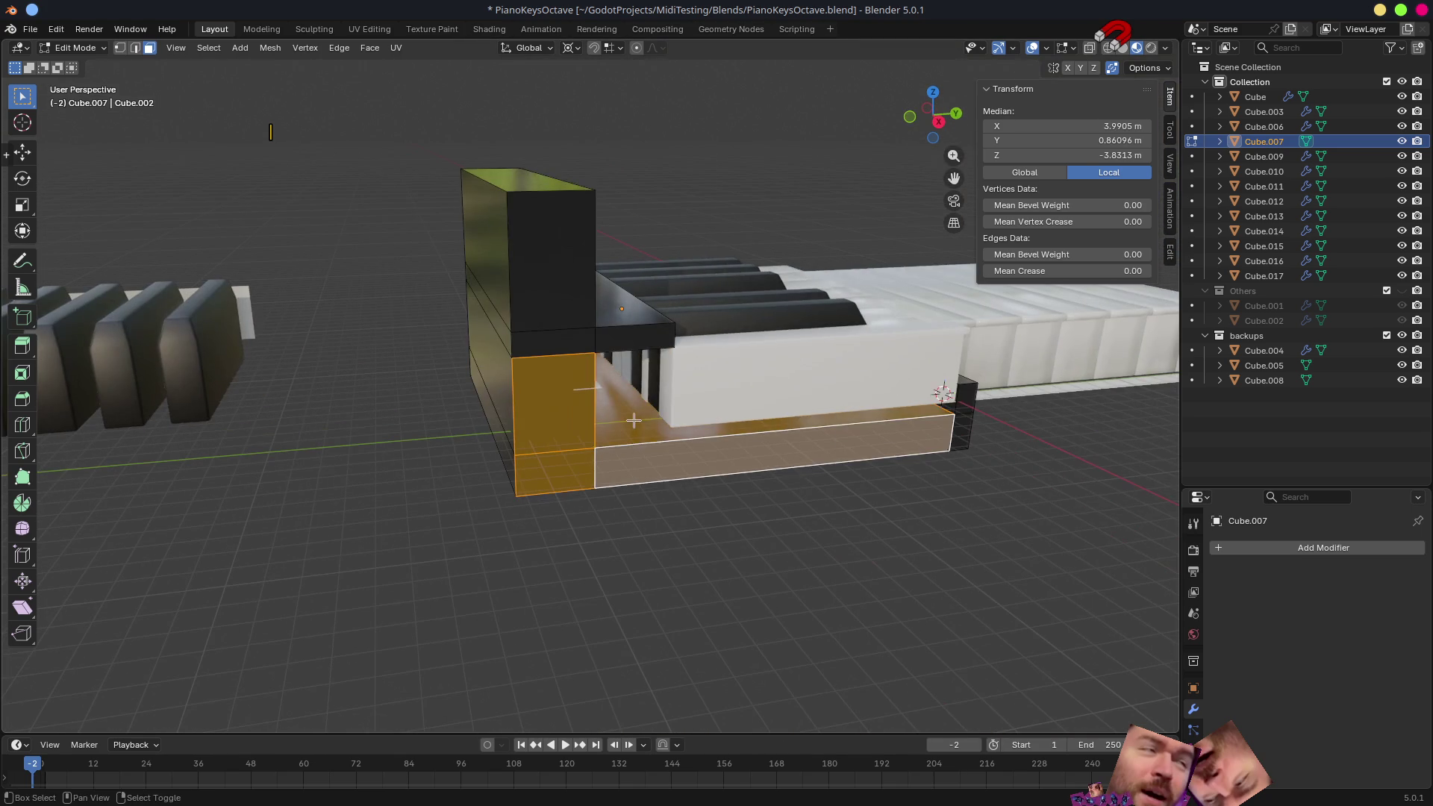
{"action": "left_click", "coordinate": [632, 420], "text": "shift"}
{"action": "left_click", "coordinate": [539, 272], "text": "shift"}
{"action": "left_click", "coordinate": [545, 336], "text": "shift"}
{"action": "mouse_move", "coordinate": [544, 335]}
{"action": "middle_mouse_down"}
{"action": "mouse_move", "coordinate": [775, 501]}
{"action": "mouse_move", "coordinate": [777, 467]}
{"action": "middle_mouse_up"}
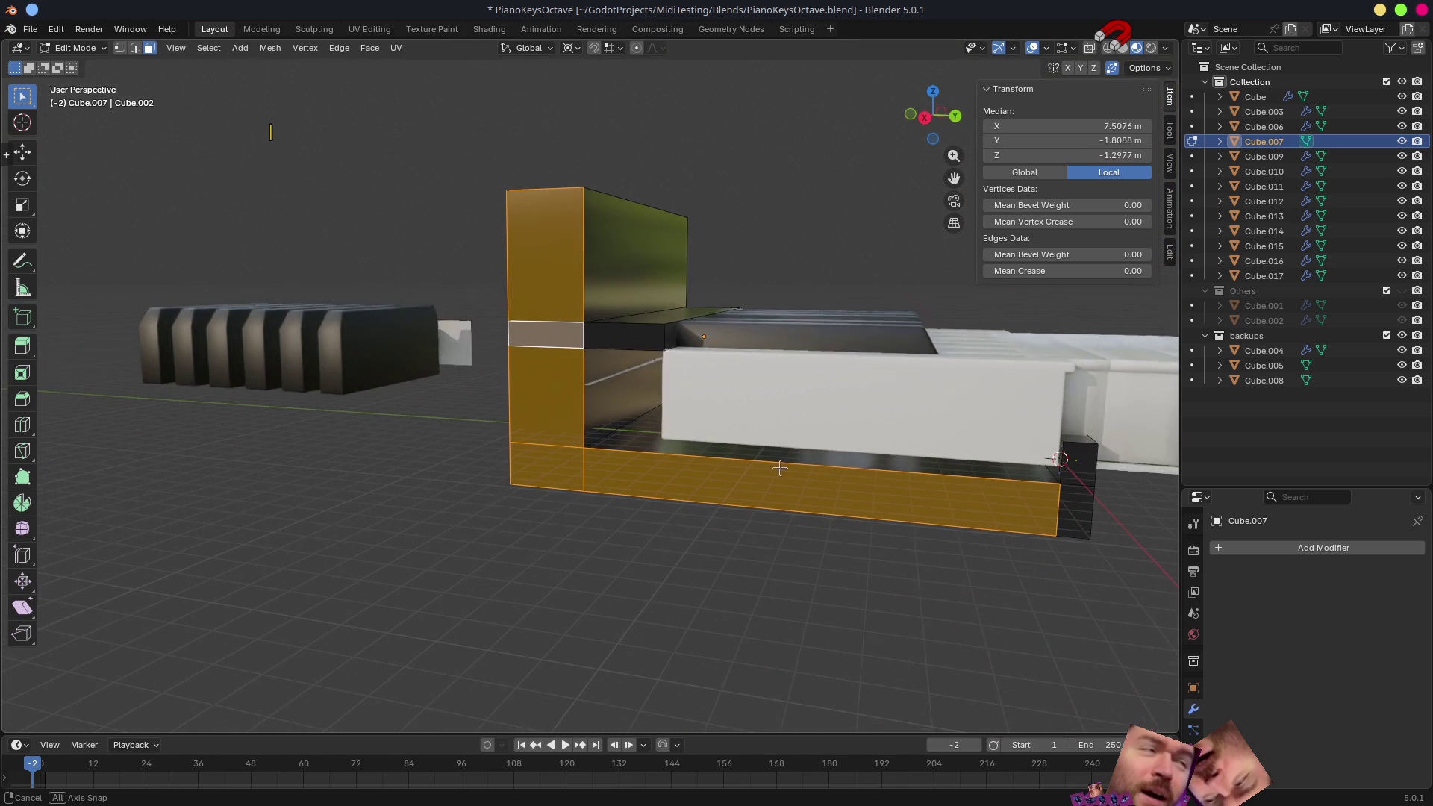
{"action": "left_click", "coordinate": [623, 337], "text": "shift"}
{"action": "left_click", "coordinate": [1070, 517], "text": "shift"}
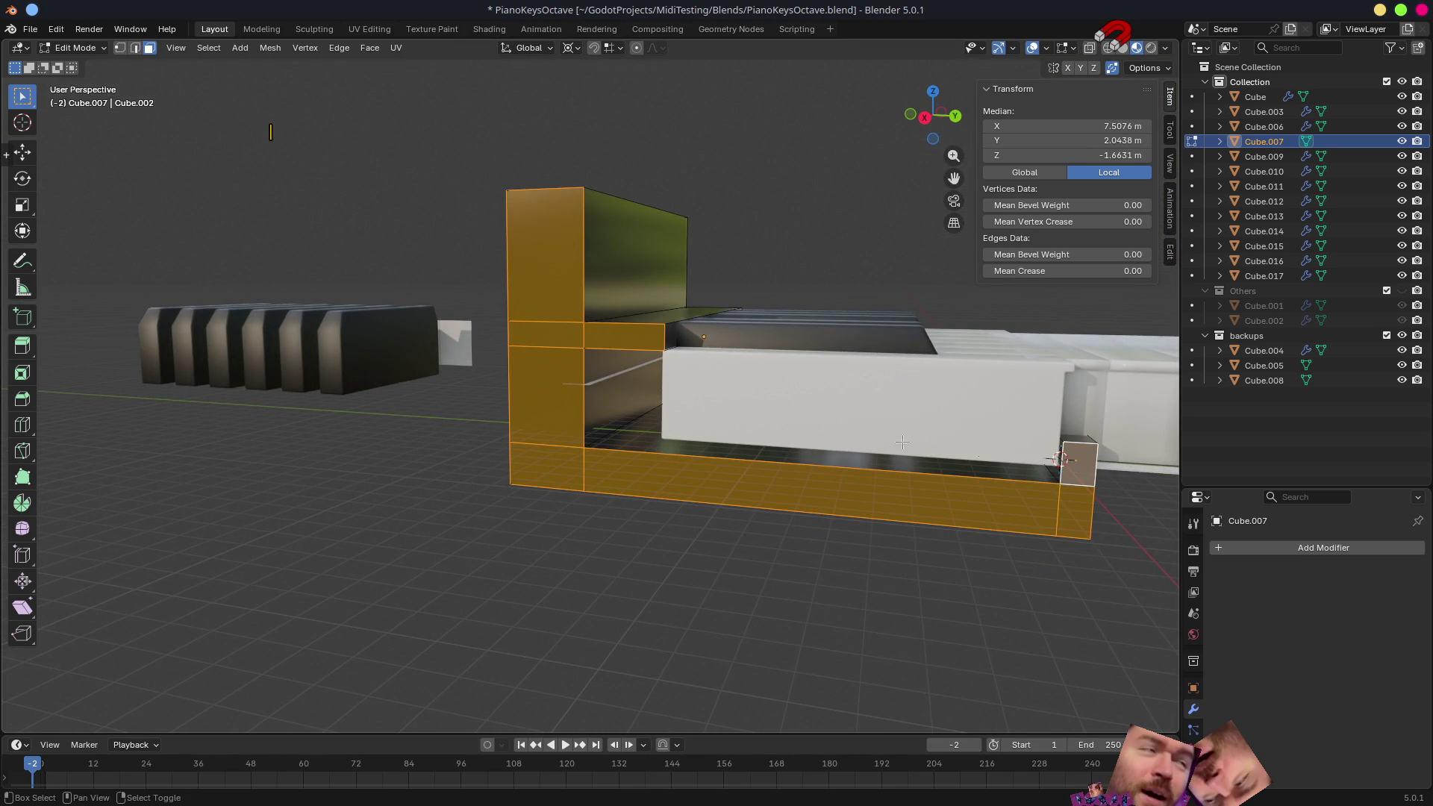
{"action": "mouse_move", "coordinate": [1070, 517]}
{"action": "middle_mouse_down", "text": "ctrl"}
{"action": "mouse_move", "coordinate": [635, 356]}
{"action": "mouse_move", "coordinate": [591, 370]}
{"action": "mouse_move", "coordinate": [606, 114]}
{"action": "middle_mouse_up", "text": "ctrl"}
{"action": "scroll", "coordinate": [591, 371], "scroll_direction": "up", "scroll_amount": 3}
{"action": "scroll", "coordinate": [591, 370], "scroll_direction": "up", "scroll_amount": 2}
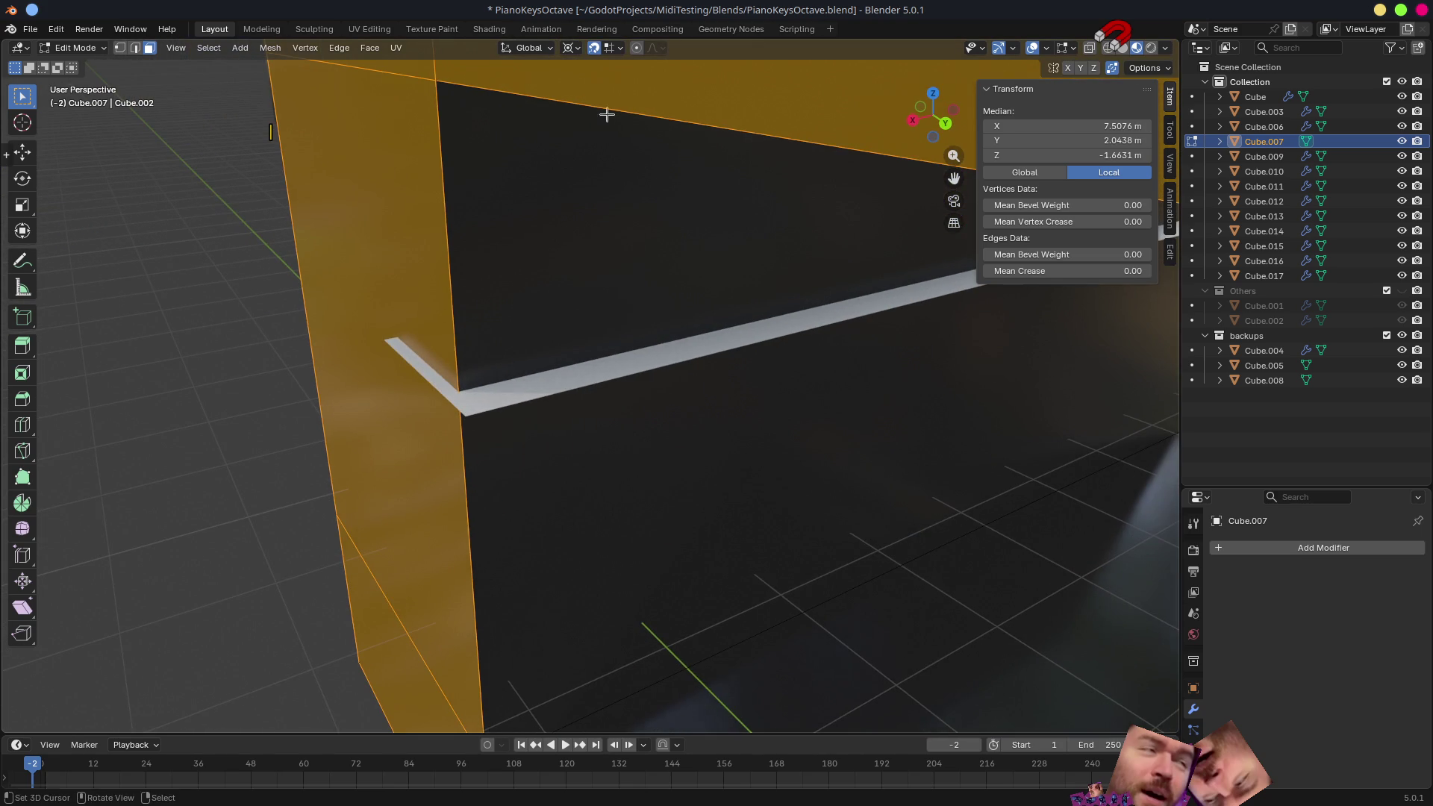
- With Active Element pivot and vertex snapping, move those end faces along X flush with the keys
{"action": "left_click", "coordinate": [570, 52]}
{"action": "left_click", "coordinate": [602, 151]}
{"action": "mouse_move", "coordinate": [554, 367]}
{"action": "middle_mouse_down"}
{"action": "mouse_move", "coordinate": [537, 370]}
{"action": "mouse_move", "coordinate": [579, 384]}
{"action": "mouse_move", "coordinate": [553, 337]}
{"action": "middle_mouse_up"}
{"action": "key", "text": "g"}
{"action": "key", "text": "x"}
{"action": "left_click", "coordinate": [481, 393]}
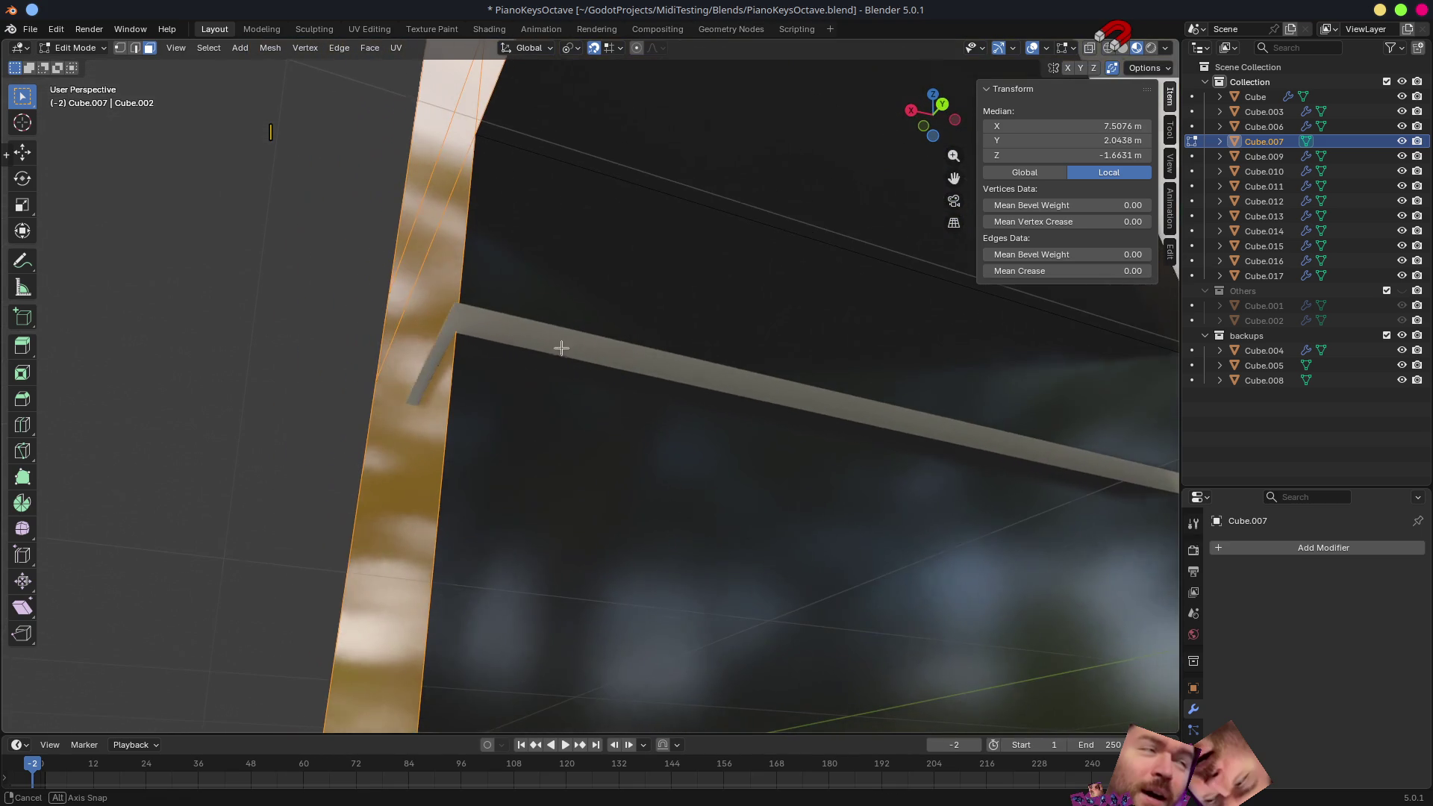
{"action": "left_click", "coordinate": [608, 47]}
{"action": "left_click", "coordinate": [570, 157]}
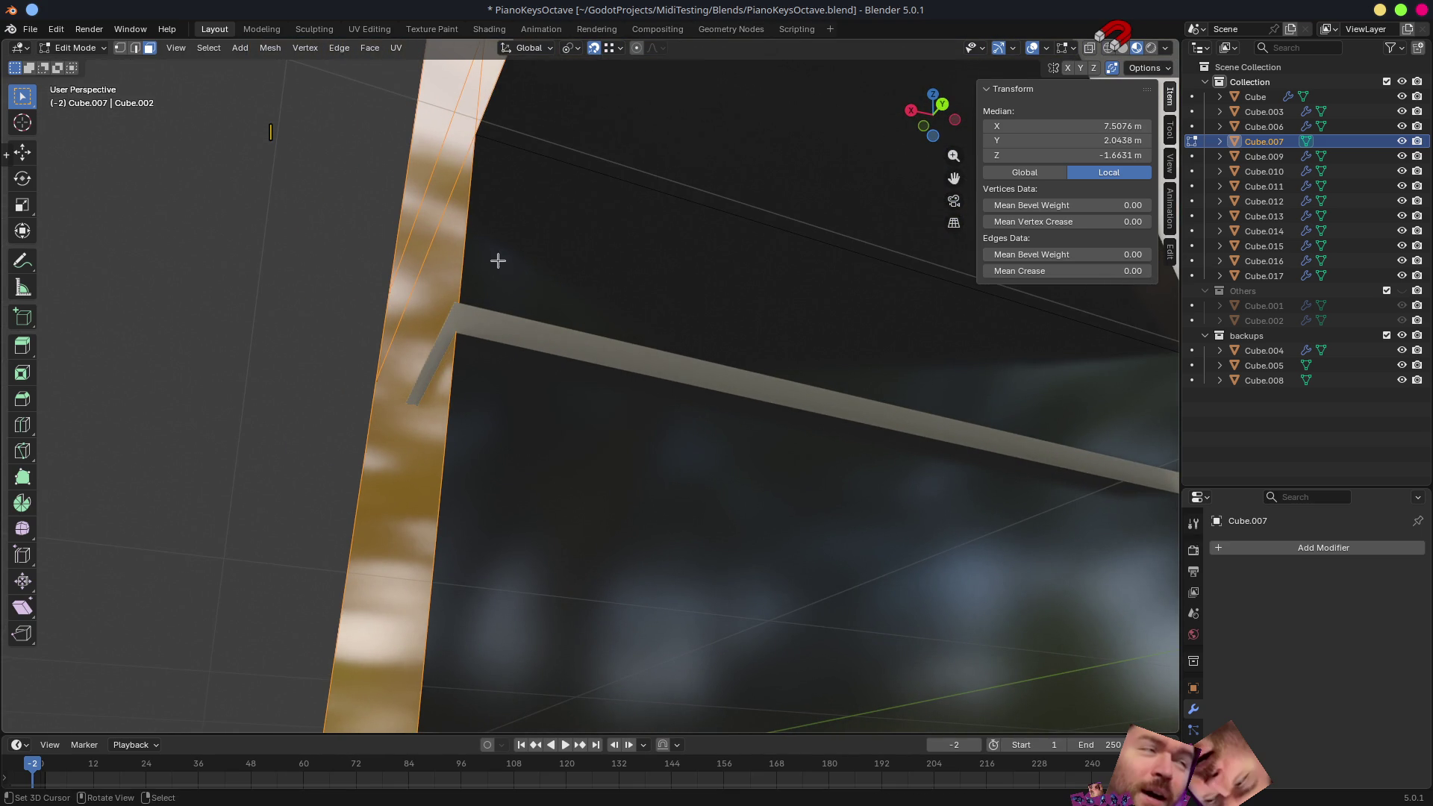
{"action": "key", "text": "g"}
{"action": "key", "text": "x"}
{"action": "left_click", "coordinate": [464, 309]}
{"action": "mouse_move", "coordinate": [533, 355]}
{"action": "middle_mouse_down"}
{"action": "mouse_move", "coordinate": [874, 386]}
{"action": "mouse_move", "coordinate": [883, 474]}
{"action": "mouse_move", "coordinate": [587, 450]}
{"action": "mouse_move", "coordinate": [617, 390]}
{"action": "mouse_move", "coordinate": [698, 320]}
{"action": "middle_mouse_up"}
- Select the opposite end column, shift it along X about 0.08 m, and leave Edit Mode
{"action": "left_click", "coordinate": [702, 308]}
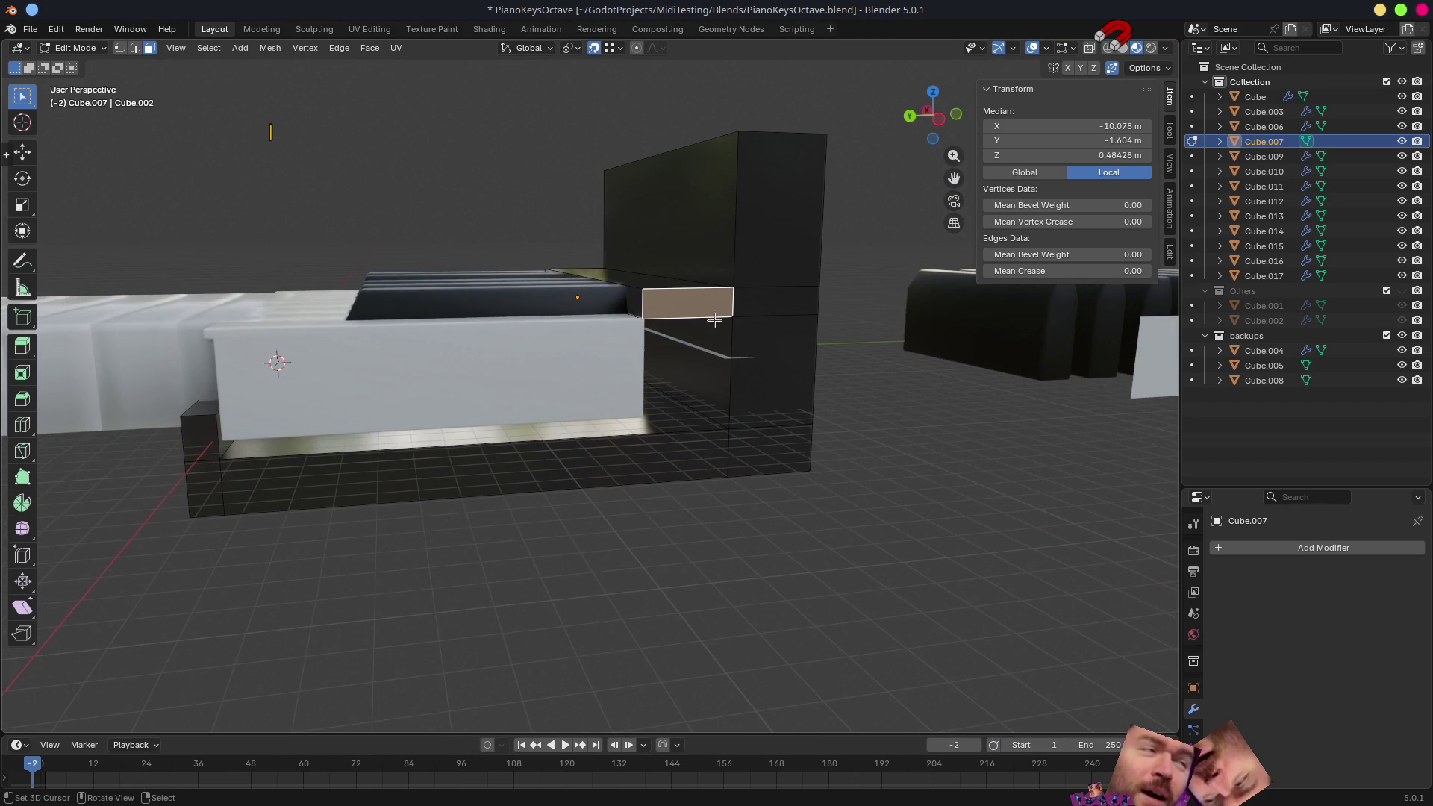
{"action": "left_click", "coordinate": [776, 306], "text": "ctrl"}
{"action": "left_click", "coordinate": [778, 374], "text": "ctrl"}
{"action": "left_click", "coordinate": [778, 449], "text": "ctrl"}
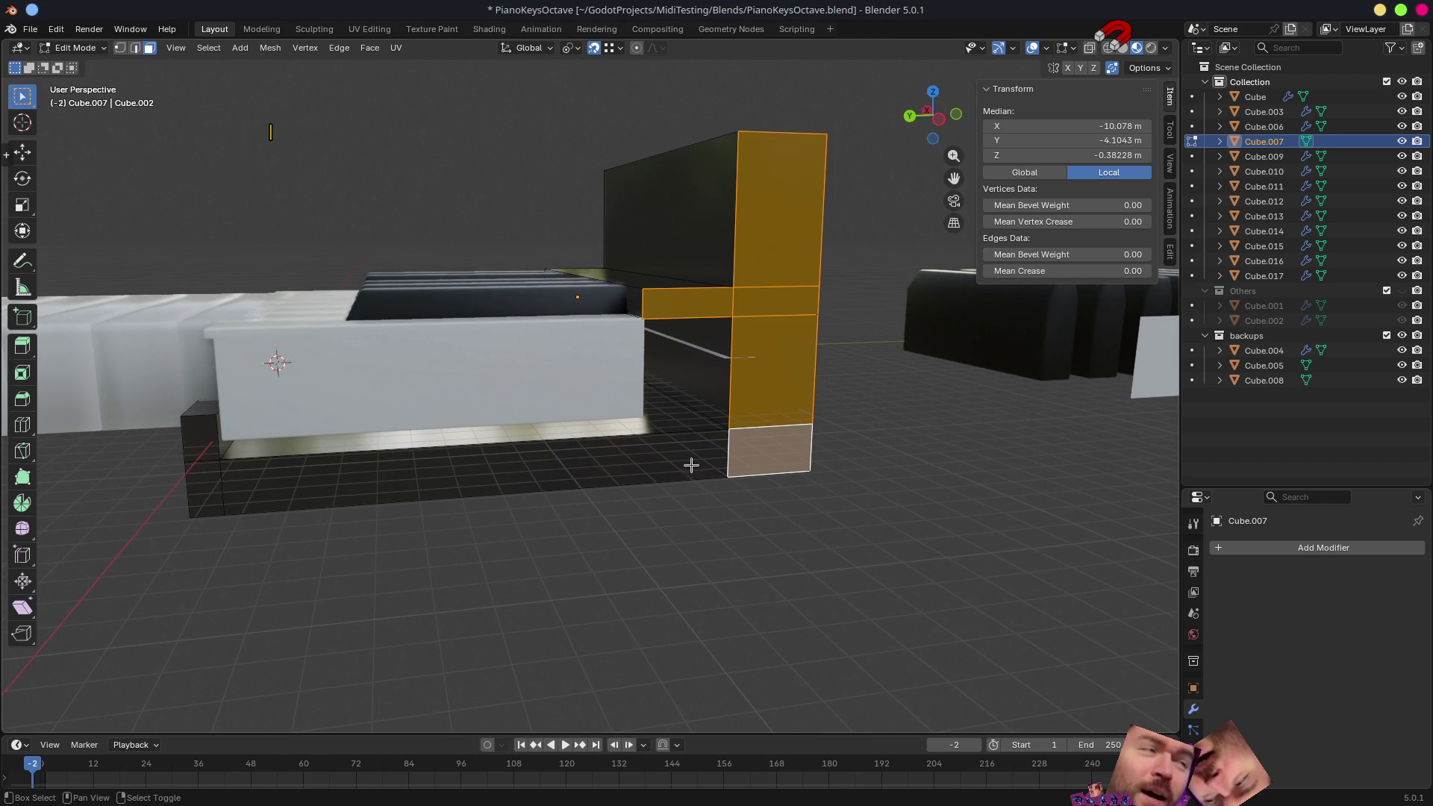
{"action": "left_click", "coordinate": [213, 472], "text": "ctrl"}
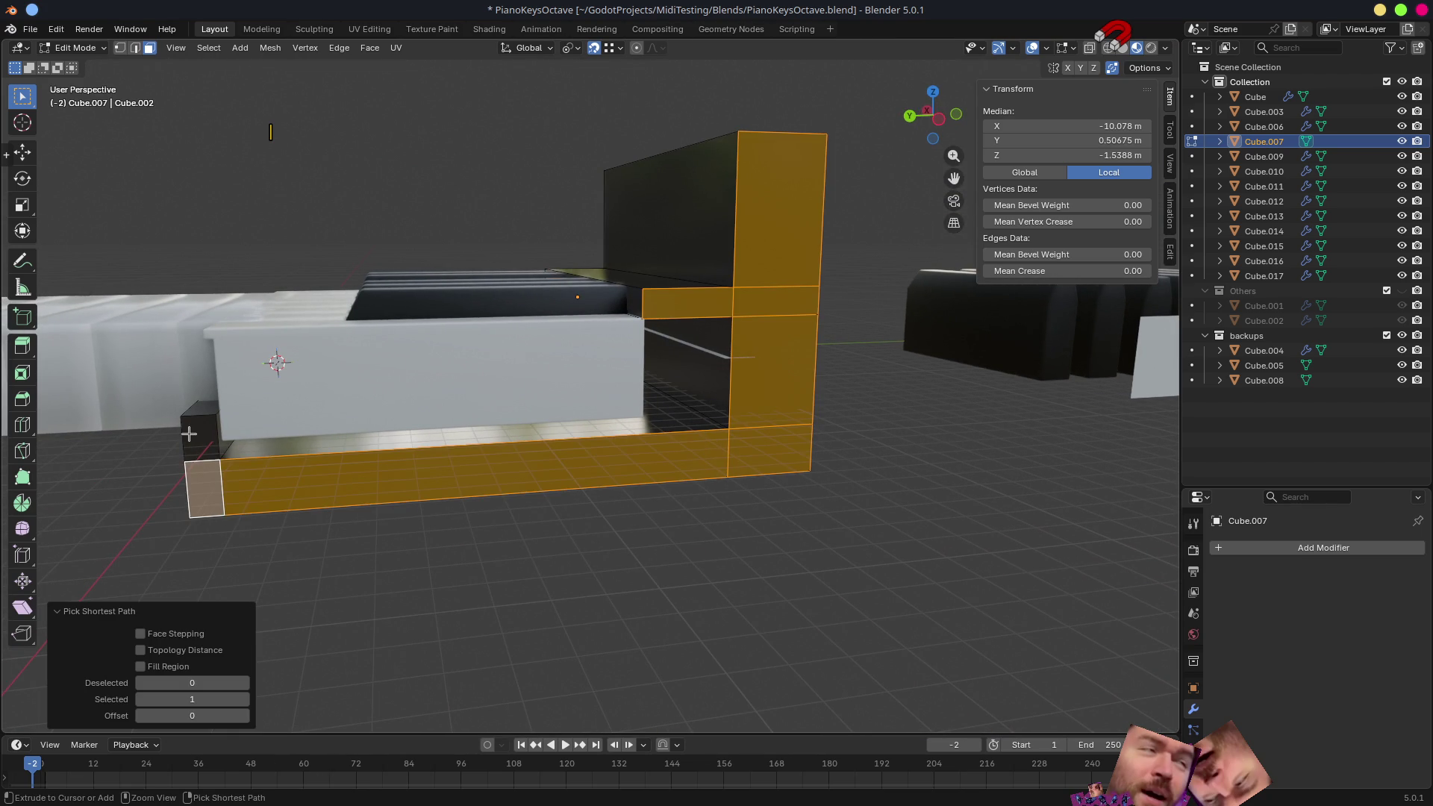
{"action": "mouse_move", "coordinate": [548, 564]}
{"action": "middle_mouse_down"}
{"action": "mouse_move", "coordinate": [556, 451]}
{"action": "mouse_move", "coordinate": [630, 521]}
{"action": "mouse_move", "coordinate": [774, 343]}
{"action": "mouse_move", "coordinate": [720, 342]}
{"action": "mouse_move", "coordinate": [748, 441]}
{"action": "mouse_move", "coordinate": [618, 485]}
{"action": "middle_mouse_up"}
{"action": "scroll", "coordinate": [720, 344], "scroll_direction": "up", "scroll_amount": 5}
{"action": "scroll", "coordinate": [706, 348], "scroll_direction": "up", "scroll_amount": 2}
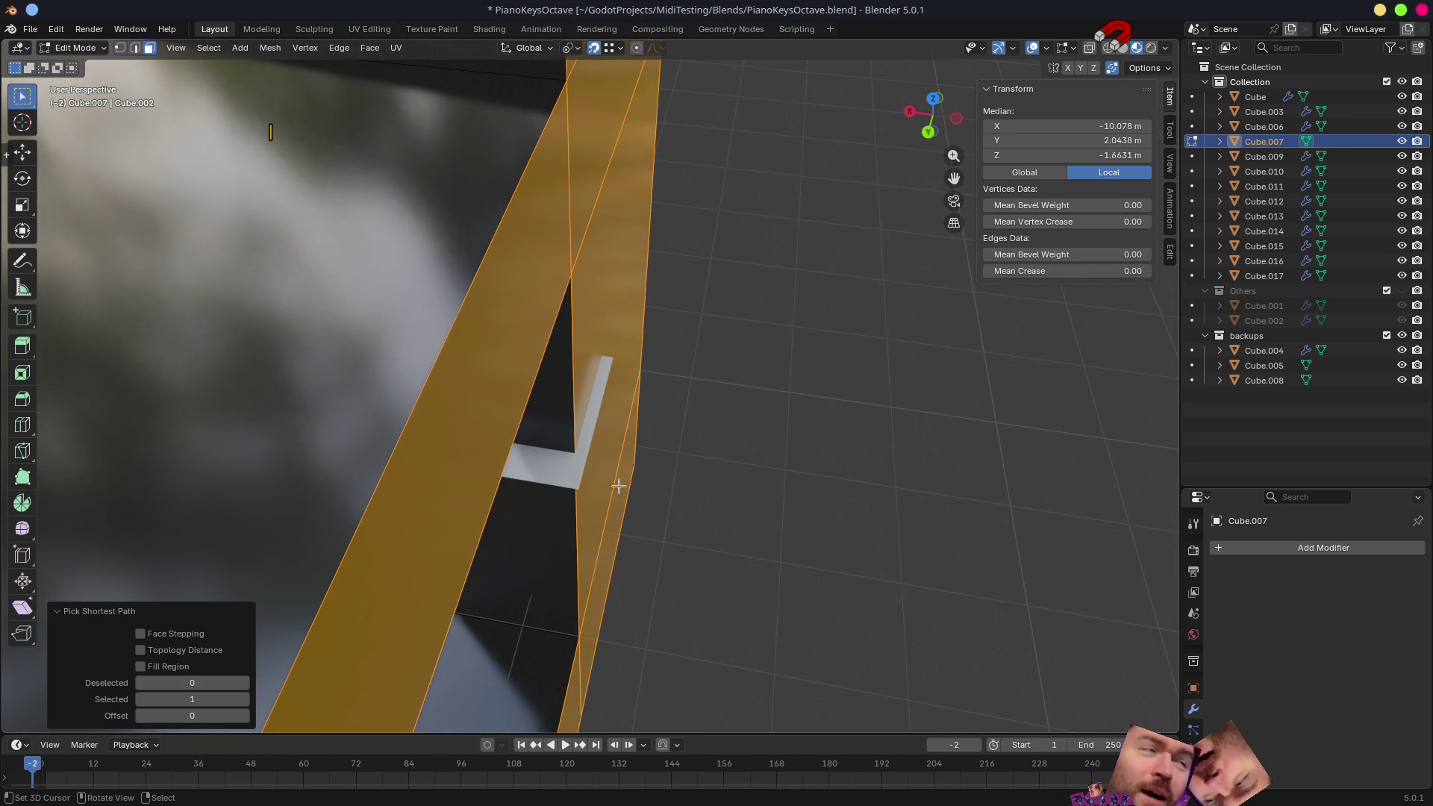
{"action": "key", "text": "g"}
{"action": "key", "text": "x"}
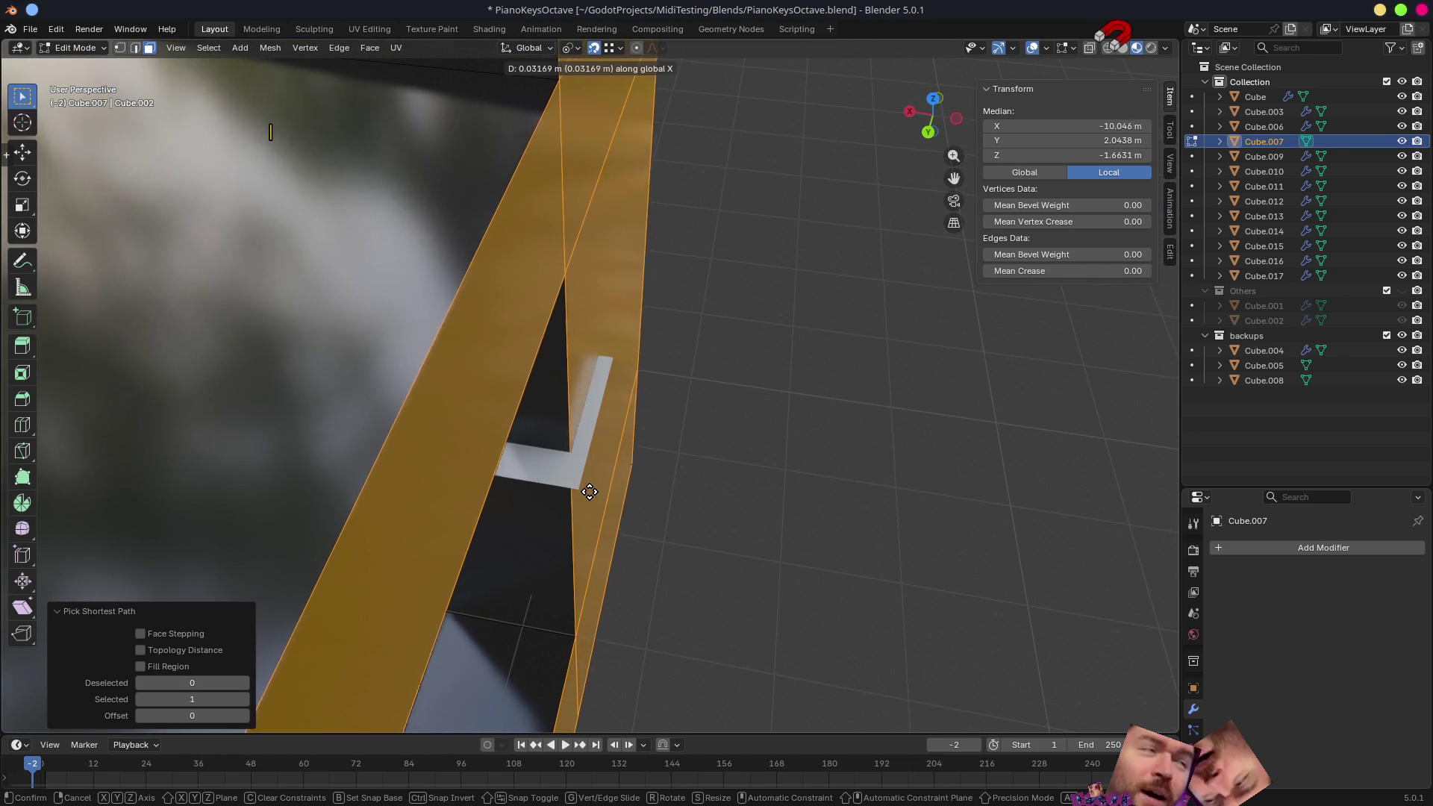
{"action": "left_click", "coordinate": [581, 490]}
{"action": "scroll", "coordinate": [581, 489], "scroll_direction": "down", "scroll_amount": 5}
{"action": "mouse_move", "coordinate": [580, 489]}
{"action": "middle_mouse_down"}
{"action": "mouse_move", "coordinate": [608, 604]}
{"action": "mouse_move", "coordinate": [735, 319]}
{"action": "middle_mouse_up"}
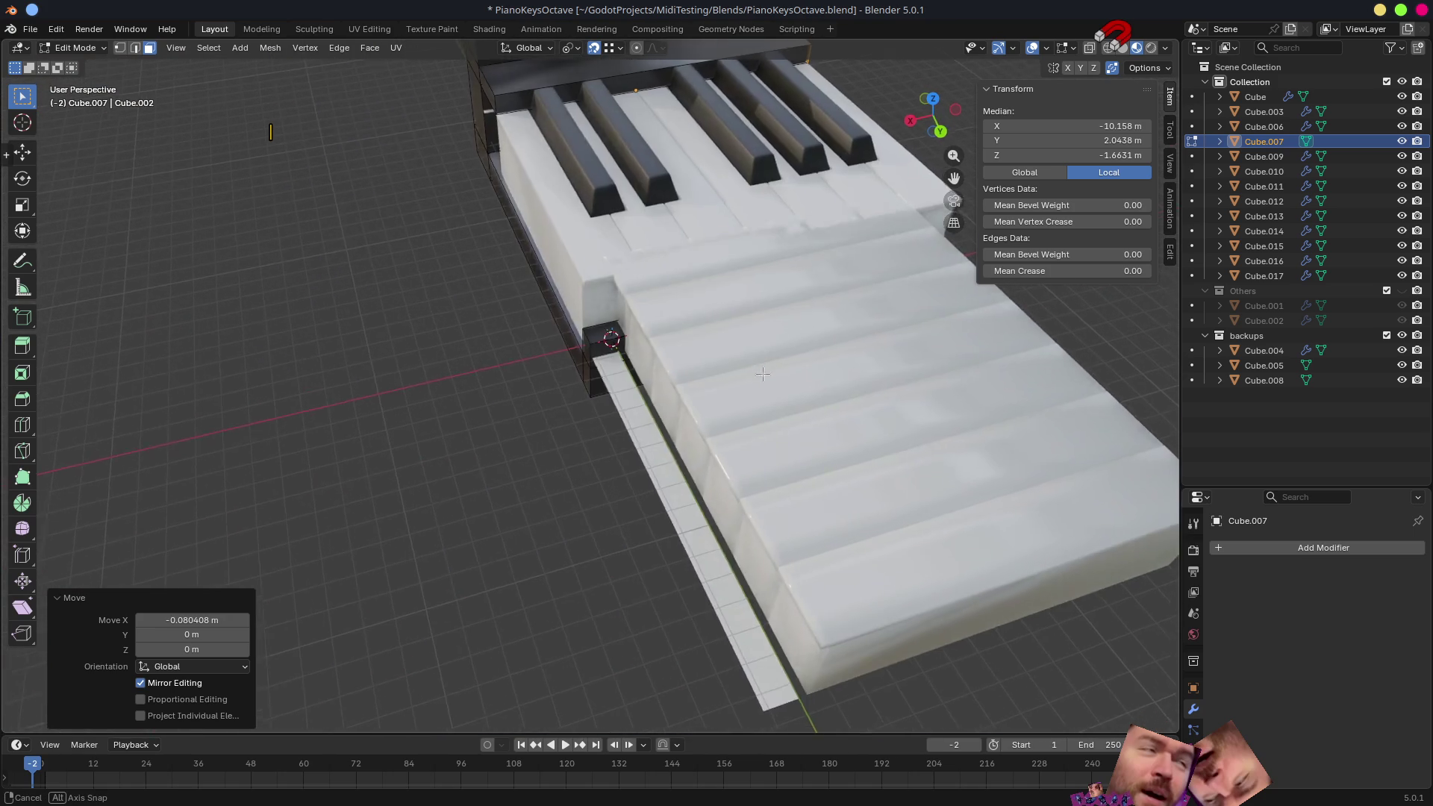
{"action": "scroll", "coordinate": [734, 319], "scroll_direction": "up", "scroll_amount": 4}
{"action": "scroll", "coordinate": [670, 441], "scroll_direction": "up", "scroll_amount": 4}
{"action": "mouse_move", "coordinate": [669, 441]}
{"action": "middle_mouse_down"}
{"action": "mouse_move", "coordinate": [560, 382]}
{"action": "mouse_move", "coordinate": [704, 423]}
{"action": "mouse_move", "coordinate": [638, 418]}
{"action": "middle_mouse_up"}
{"action": "scroll", "coordinate": [560, 381], "scroll_direction": "down", "scroll_amount": 5}
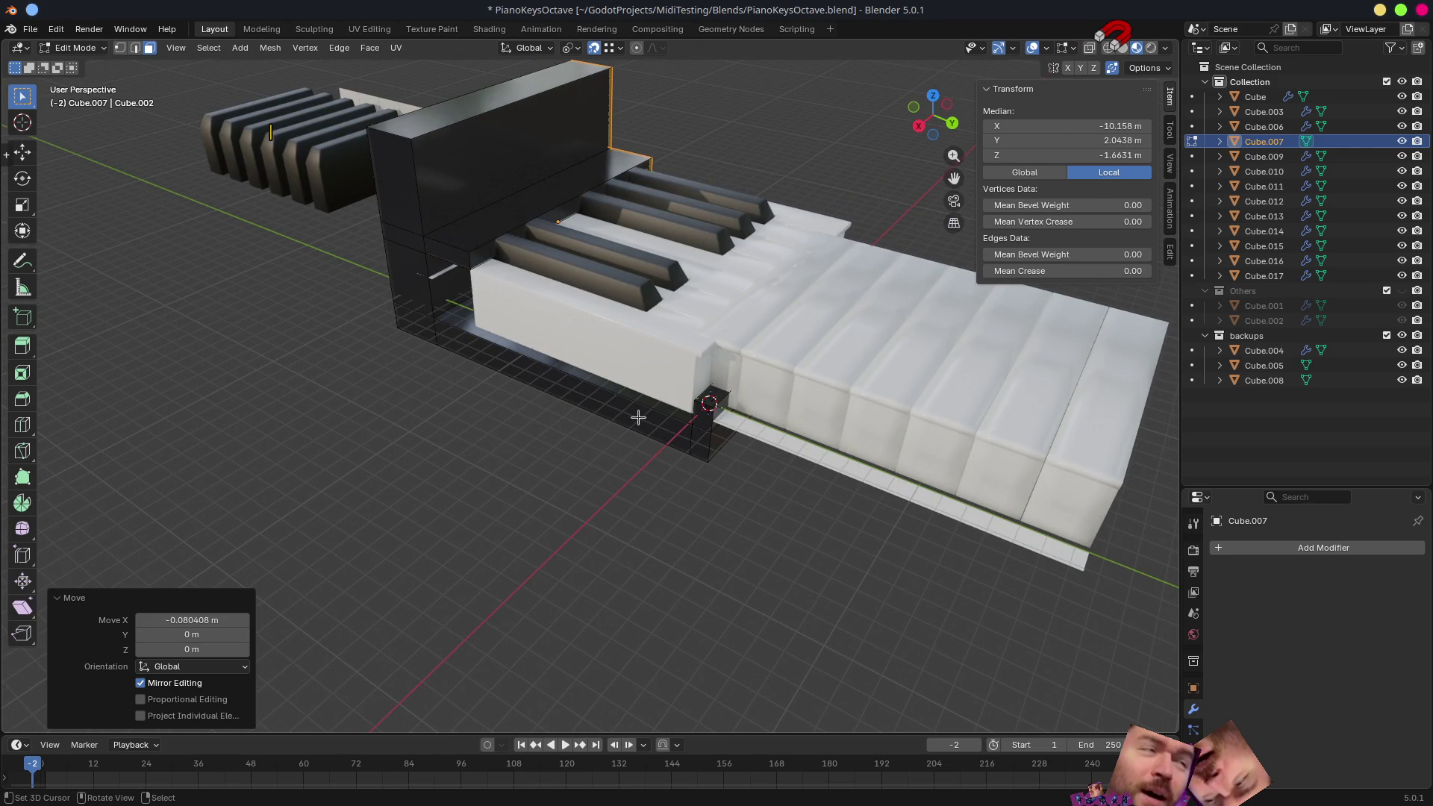
{"action": "key", "text": "Tab"}
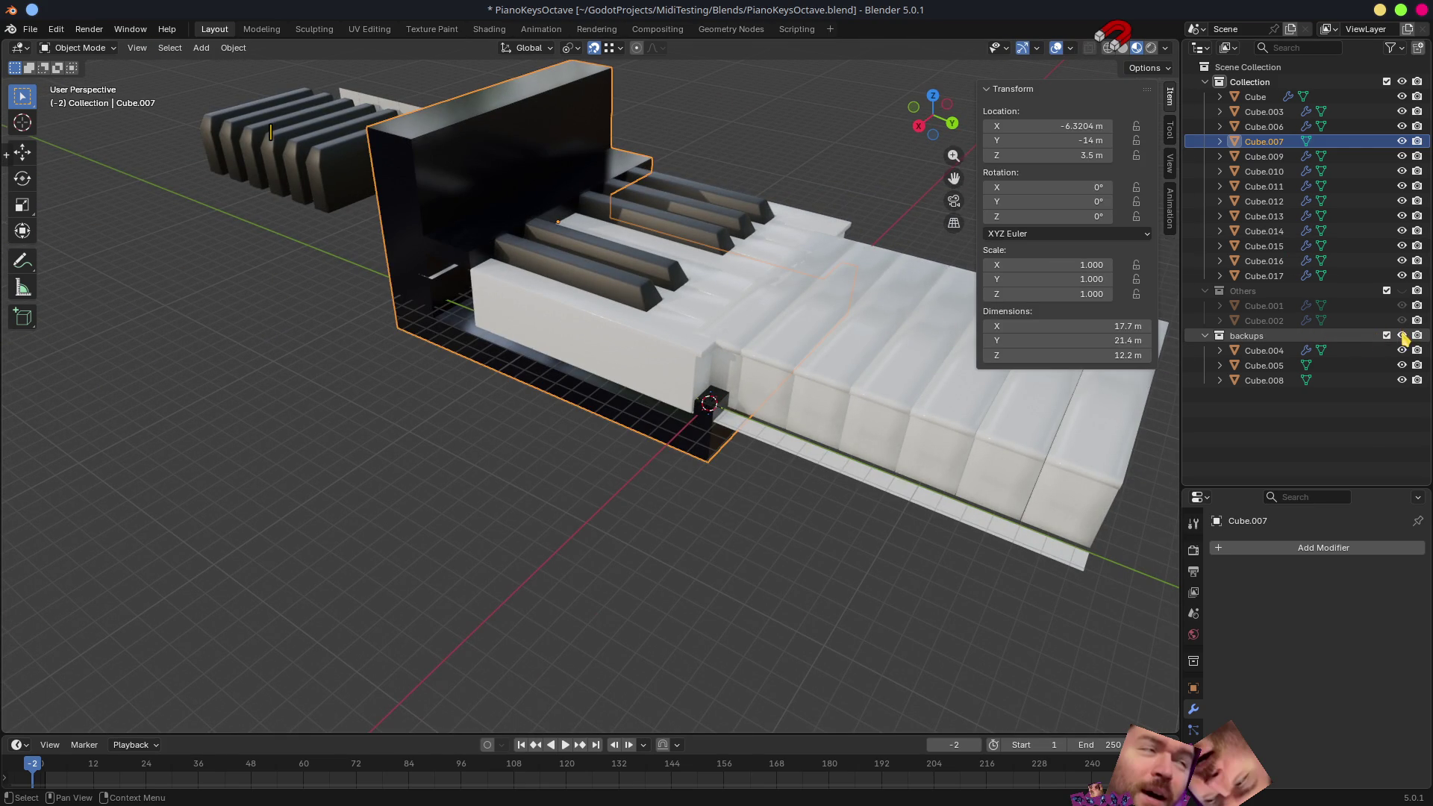
- Hide the backups collection, save PianoKeysOctave.blend, and switch back to Godot
{"action": "left_click", "coordinate": [1402, 335]}
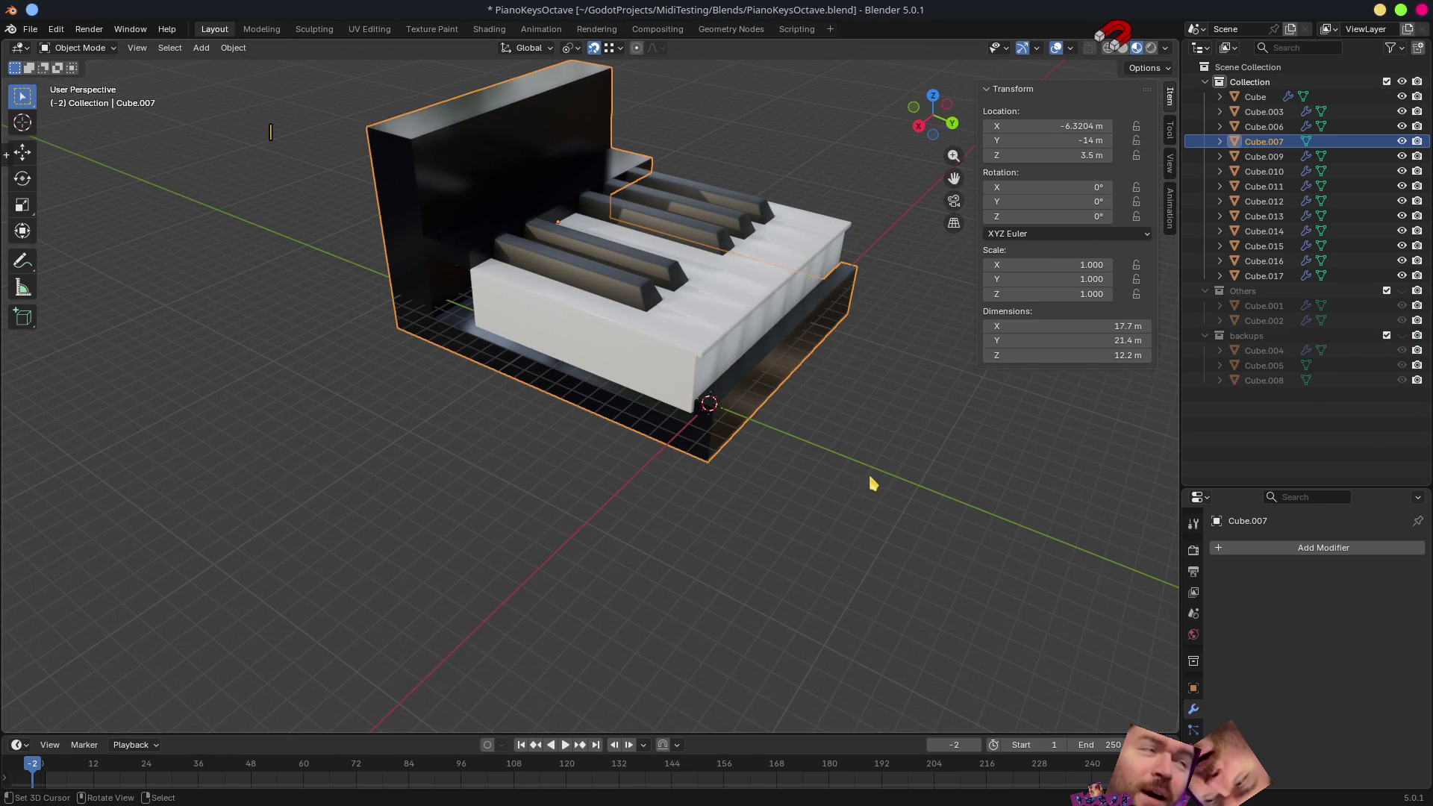
{"action": "middle_click_drag", "start_coordinate": [873, 485], "coordinate": [770, 426]}
{"action": "scroll", "coordinate": [762, 426], "scroll_direction": "up", "scroll_amount": 6}
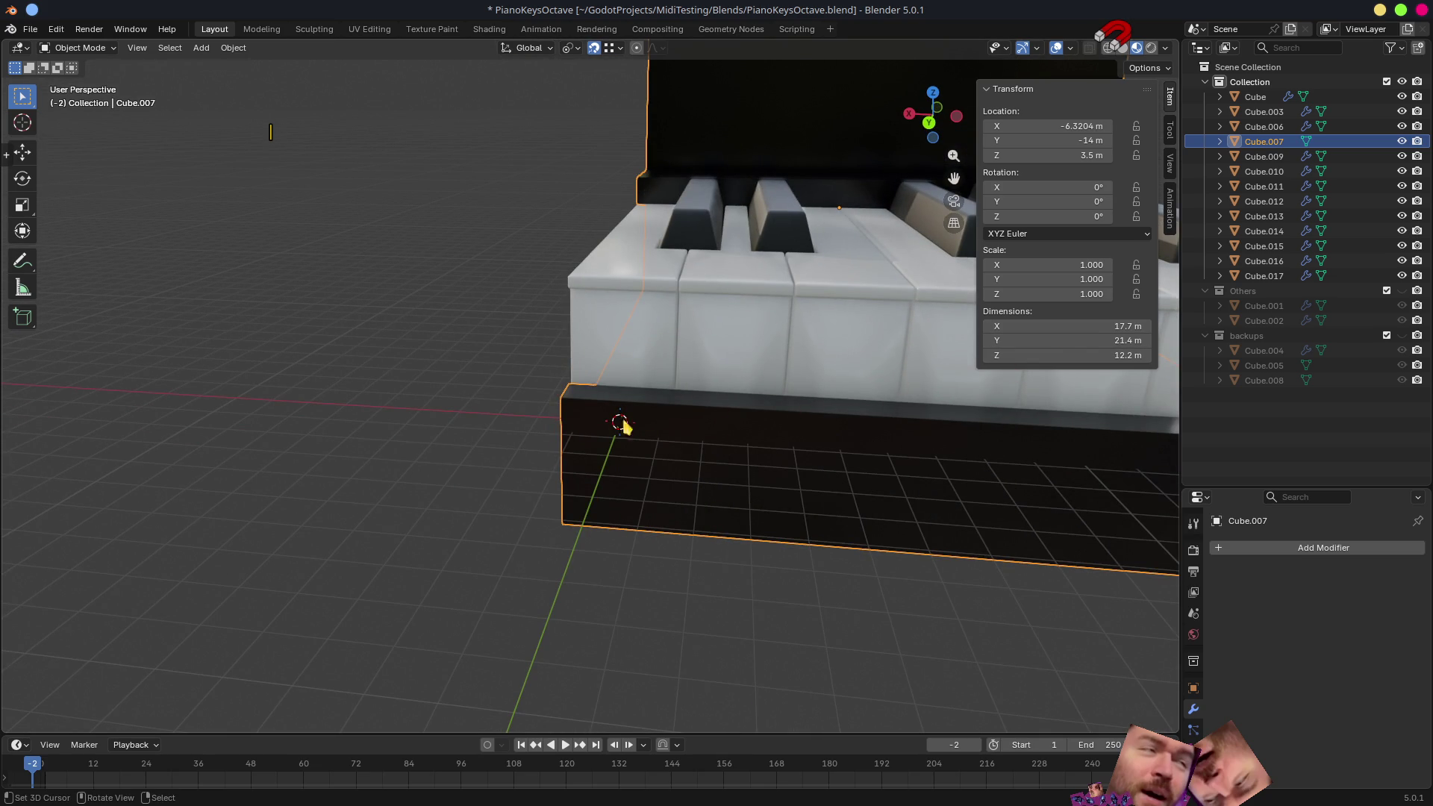
{"action": "middle_click_drag", "start_coordinate": [509, 501], "coordinate": [586, 503]}
{"action": "key", "text": "ctrl+s"}
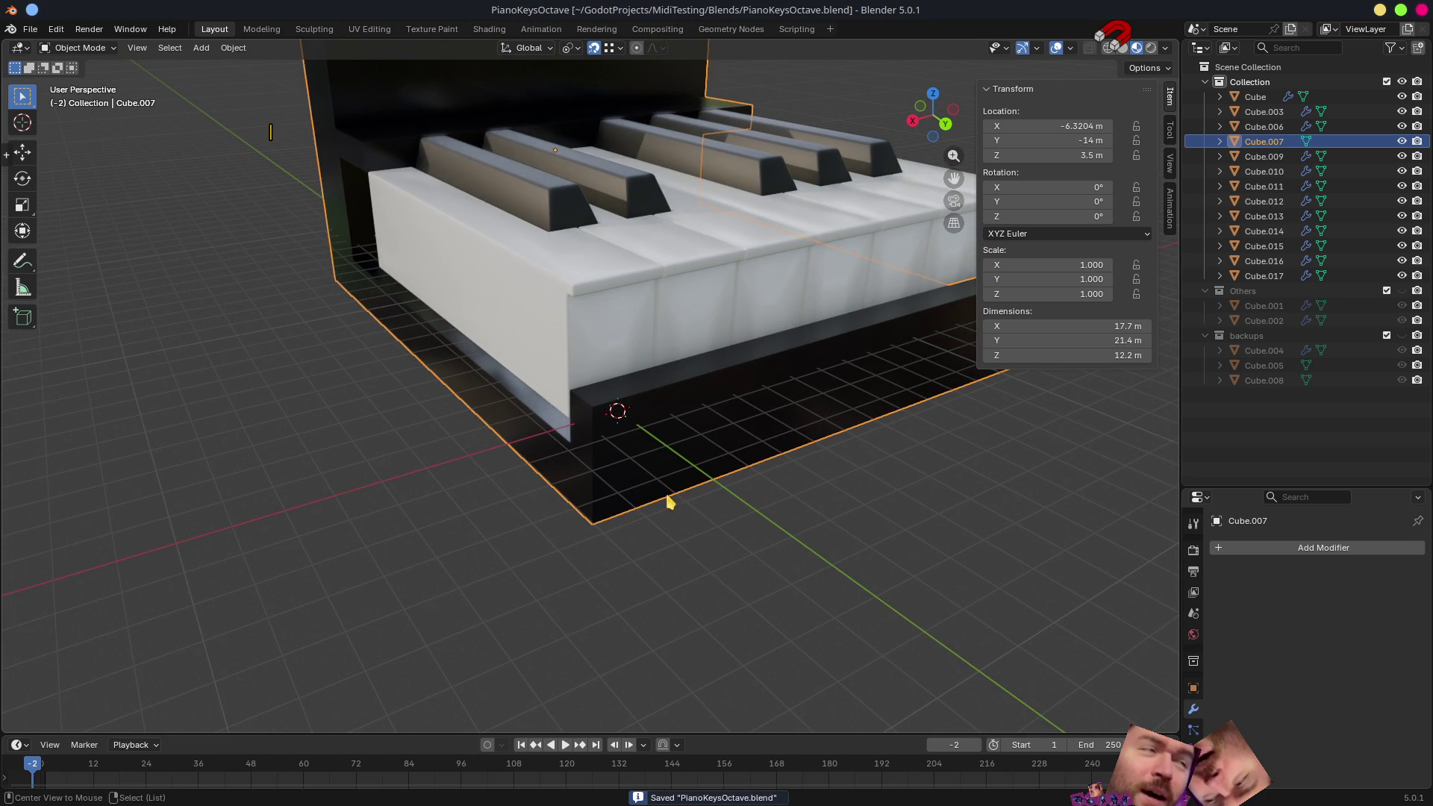
{"action": "key", "text": "alt+Tab"}
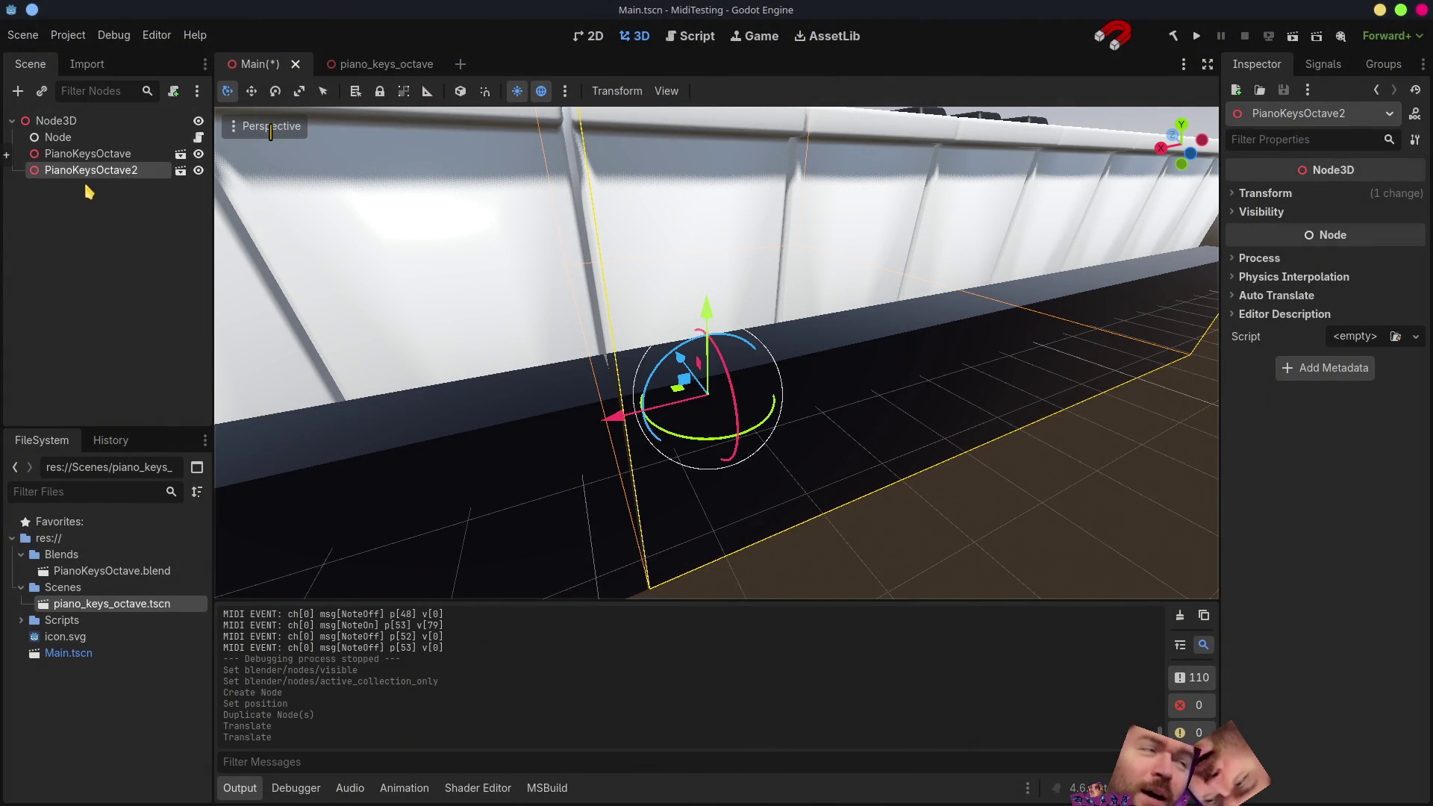
- Show PianoKeysOctave2's transform (X −17.7), look over the reimported keyboard, then switch to Blender
{"action": "left_click", "coordinate": [117, 154]}
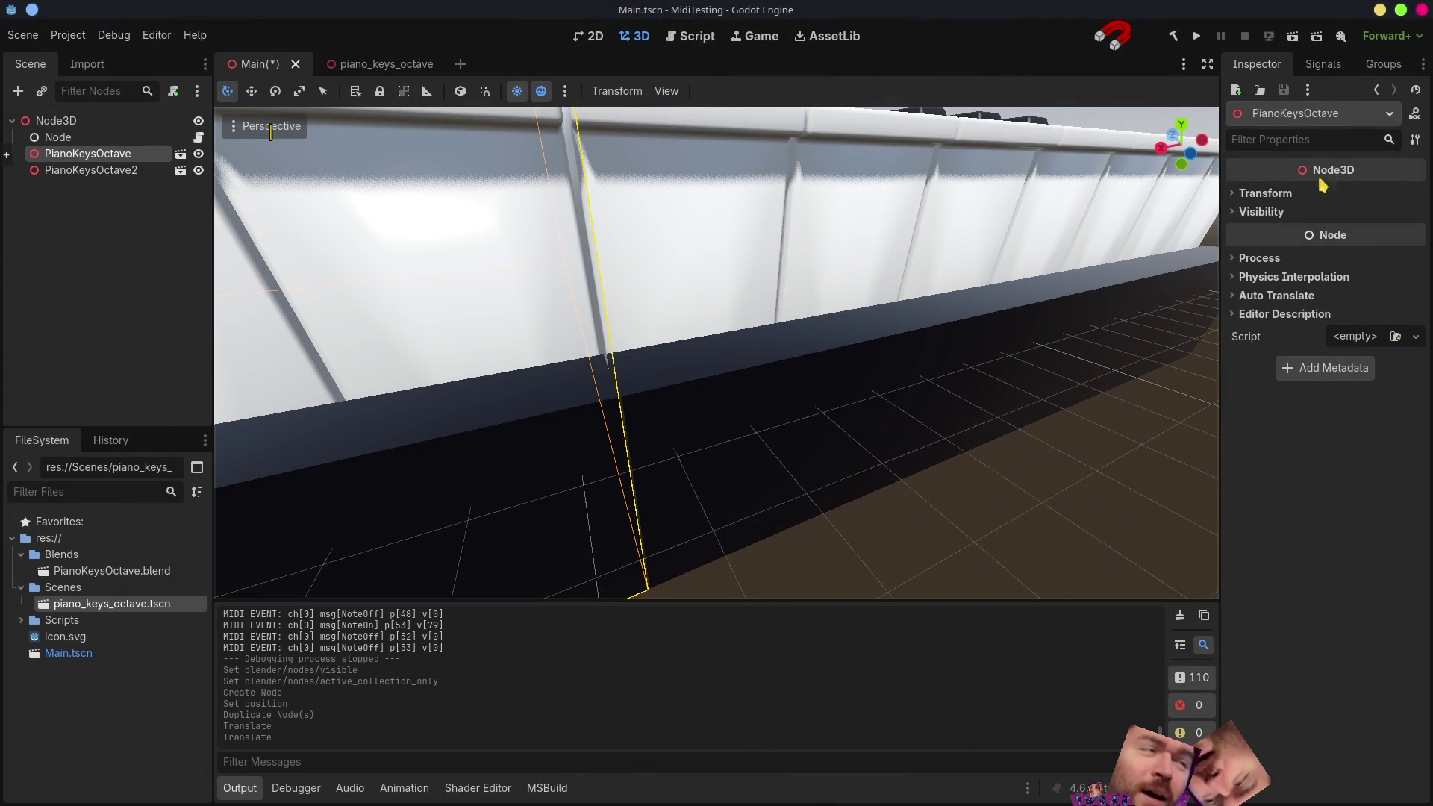
{"action": "left_click", "coordinate": [90, 171]}
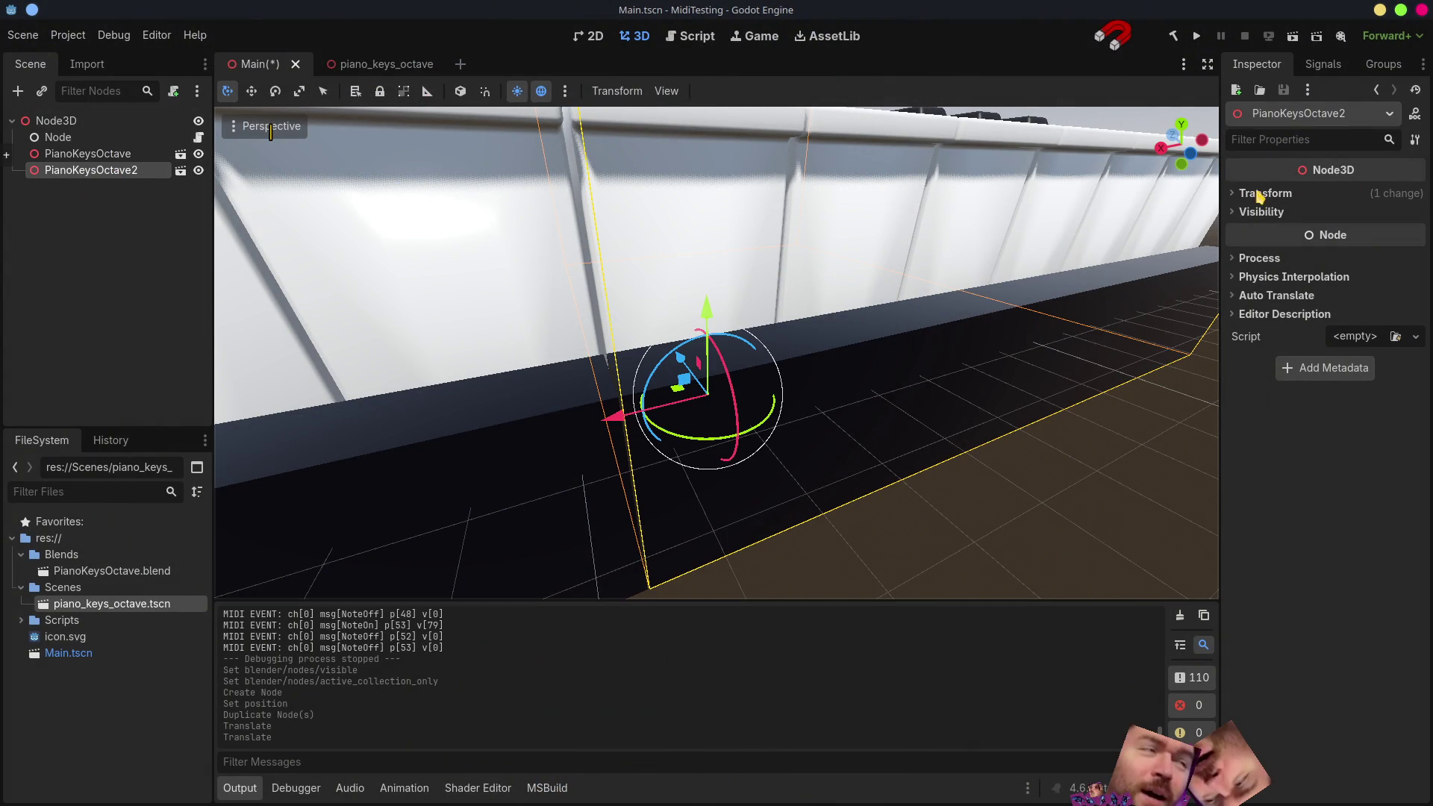
{"action": "left_click", "coordinate": [1235, 198]}
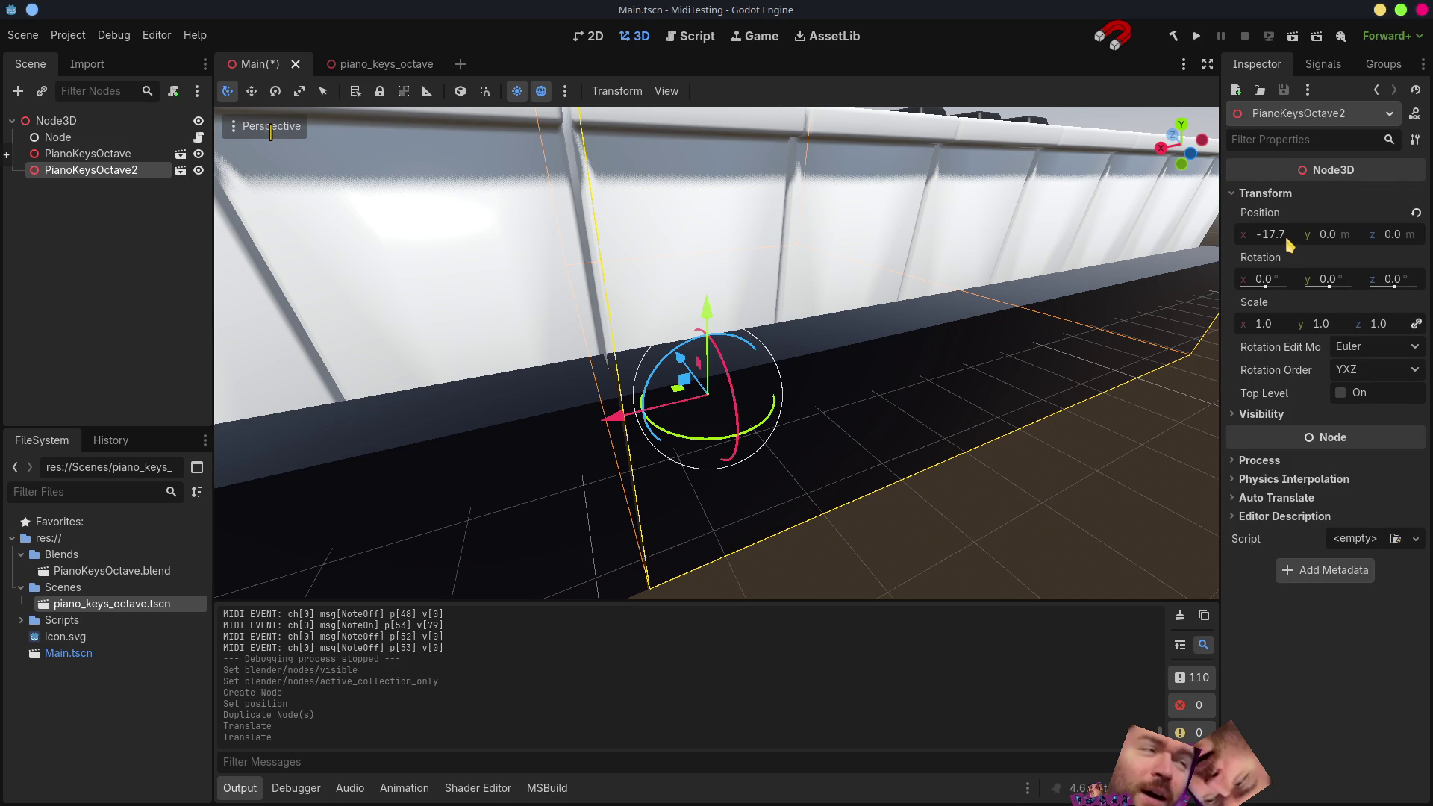
{"action": "mouse_move", "coordinate": [839, 448]}
{"action": "middle_mouse_down"}
{"action": "mouse_move", "coordinate": [825, 449]}
{"action": "mouse_move", "coordinate": [825, 415]}
{"action": "mouse_move", "coordinate": [726, 378]}
{"action": "mouse_move", "coordinate": [726, 335]}
{"action": "middle_mouse_up"}
{"action": "scroll", "coordinate": [726, 378], "scroll_direction": "down", "scroll_amount": 3}
{"action": "mouse_move", "coordinate": [635, 380]}
{"action": "middle_mouse_down"}
{"action": "mouse_move", "coordinate": [634, 394]}
{"action": "mouse_move", "coordinate": [746, 392]}
{"action": "mouse_move", "coordinate": [711, 487]}
{"action": "mouse_move", "coordinate": [710, 393]}
{"action": "mouse_move", "coordinate": [755, 401]}
{"action": "mouse_move", "coordinate": [627, 411]}
{"action": "mouse_move", "coordinate": [729, 391]}
{"action": "mouse_move", "coordinate": [787, 358]}
{"action": "mouse_move", "coordinate": [608, 351]}
{"action": "mouse_move", "coordinate": [691, 351]}
{"action": "mouse_move", "coordinate": [774, 415]}
{"action": "mouse_move", "coordinate": [660, 398]}
{"action": "middle_mouse_up"}
{"action": "scroll", "coordinate": [635, 386], "scroll_direction": "down", "scroll_amount": 3}
{"action": "scroll", "coordinate": [672, 392], "scroll_direction": "down", "scroll_amount": 3}
{"action": "scroll", "coordinate": [746, 389], "scroll_direction": "up", "scroll_amount": 3}
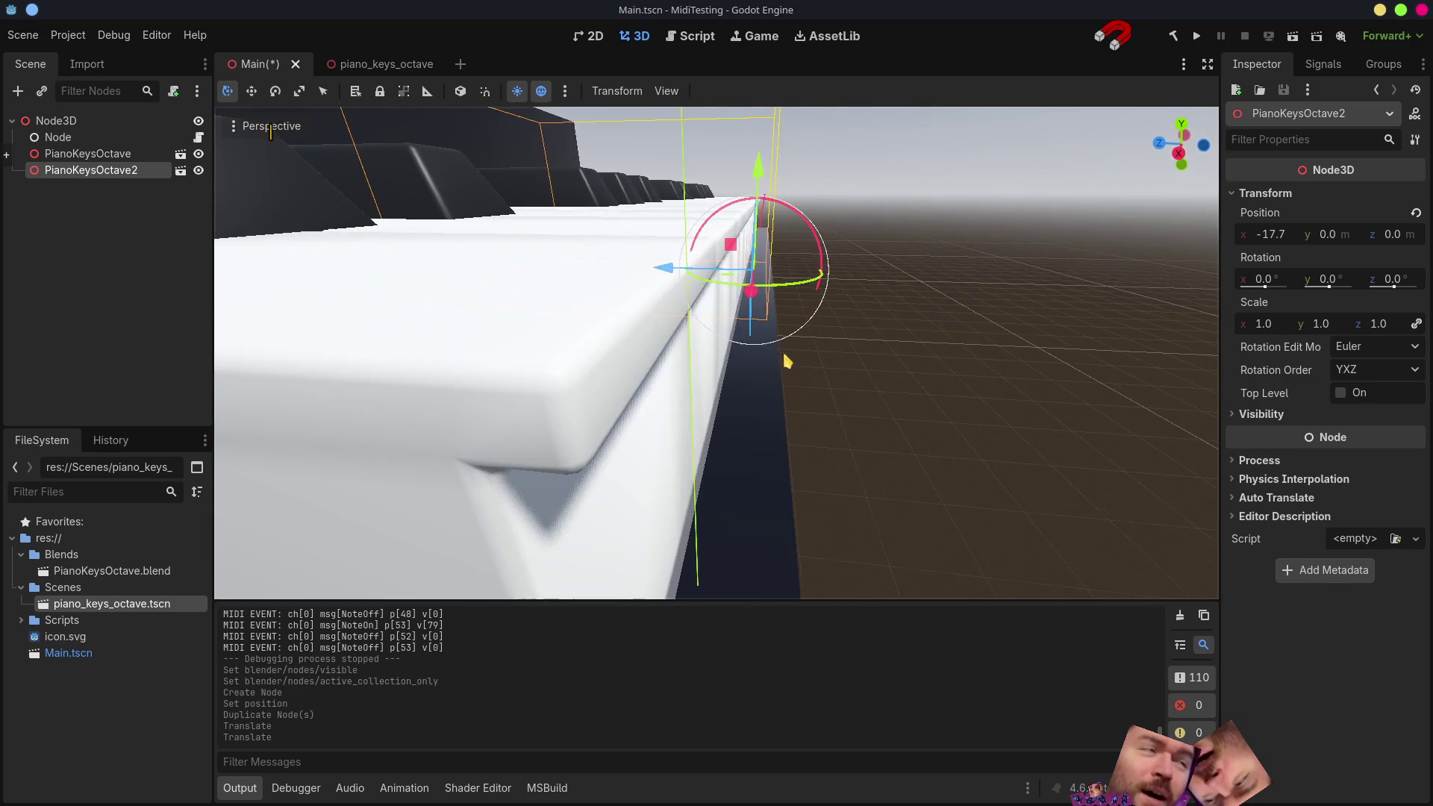
{"action": "scroll", "coordinate": [794, 358], "scroll_direction": "up", "scroll_amount": 2}
{"action": "scroll", "coordinate": [794, 357], "scroll_direction": "down", "scroll_amount": 3}
{"action": "scroll", "coordinate": [656, 353], "scroll_direction": "up", "scroll_amount": 2}
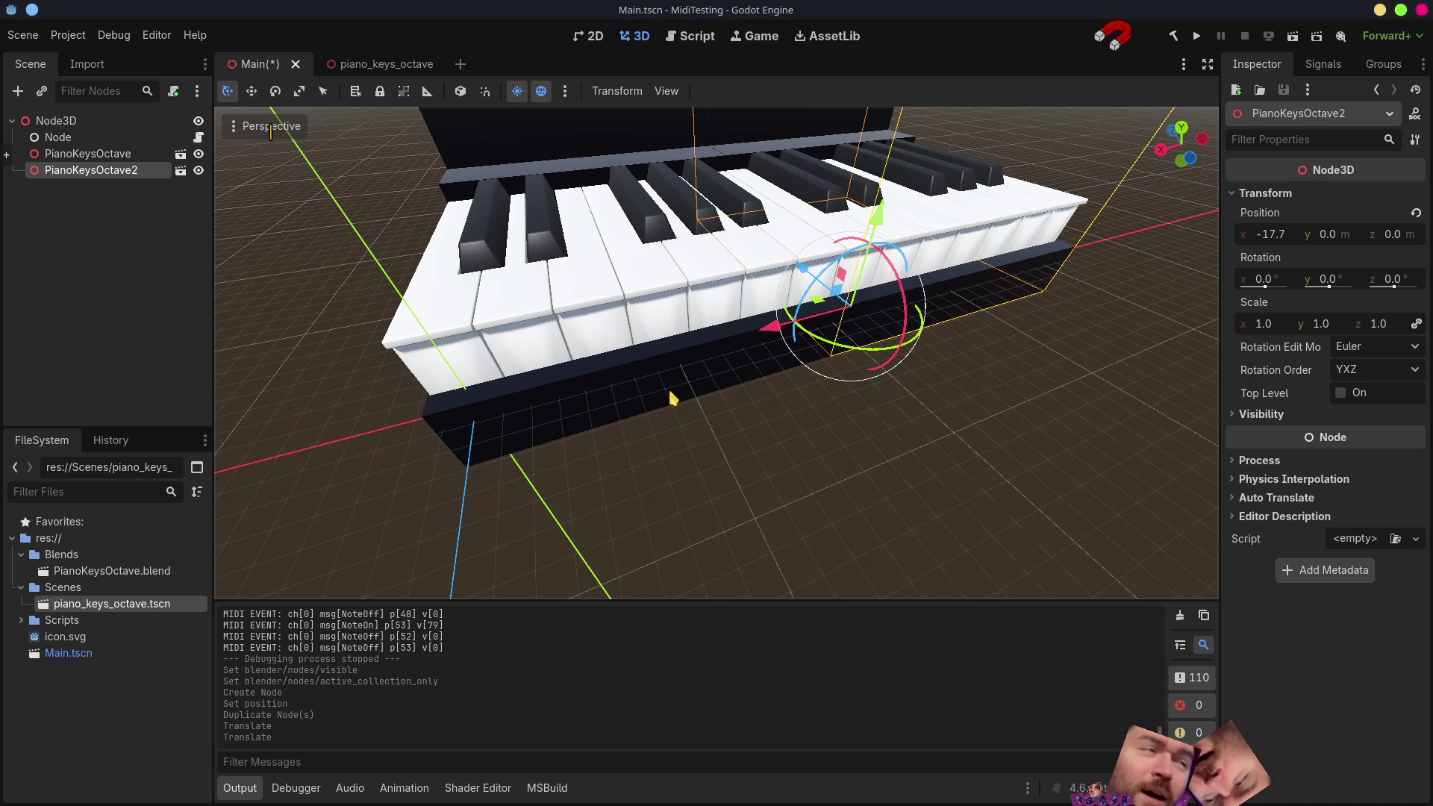
{"action": "key", "text": "alt+Tab"}
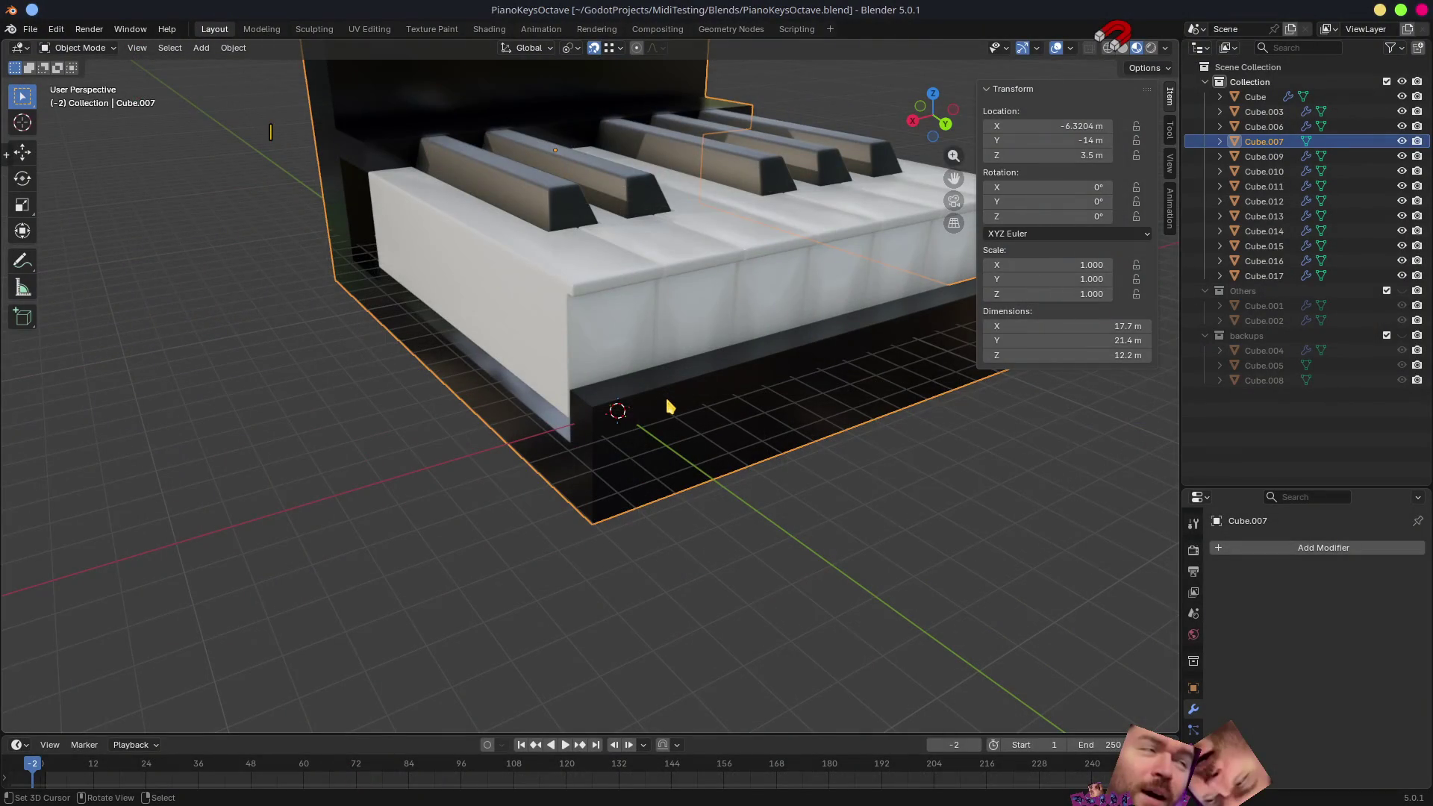
- Snap the 3D cursor to the base's front corner edge and set Cube.007's origin there
{"action": "mouse_move", "coordinate": [667, 405]}
{"action": "middle_mouse_down"}
{"action": "mouse_move", "coordinate": [565, 440]}
{"action": "mouse_move", "coordinate": [682, 448]}
{"action": "mouse_move", "coordinate": [729, 486]}
{"action": "mouse_move", "coordinate": [644, 410]}
{"action": "mouse_move", "coordinate": [606, 411]}
{"action": "middle_mouse_up"}
{"action": "key", "text": "Tab"}
{"action": "key", "text": "2"}
{"action": "left_click", "coordinate": [608, 412]}
{"action": "key", "text": "q"}
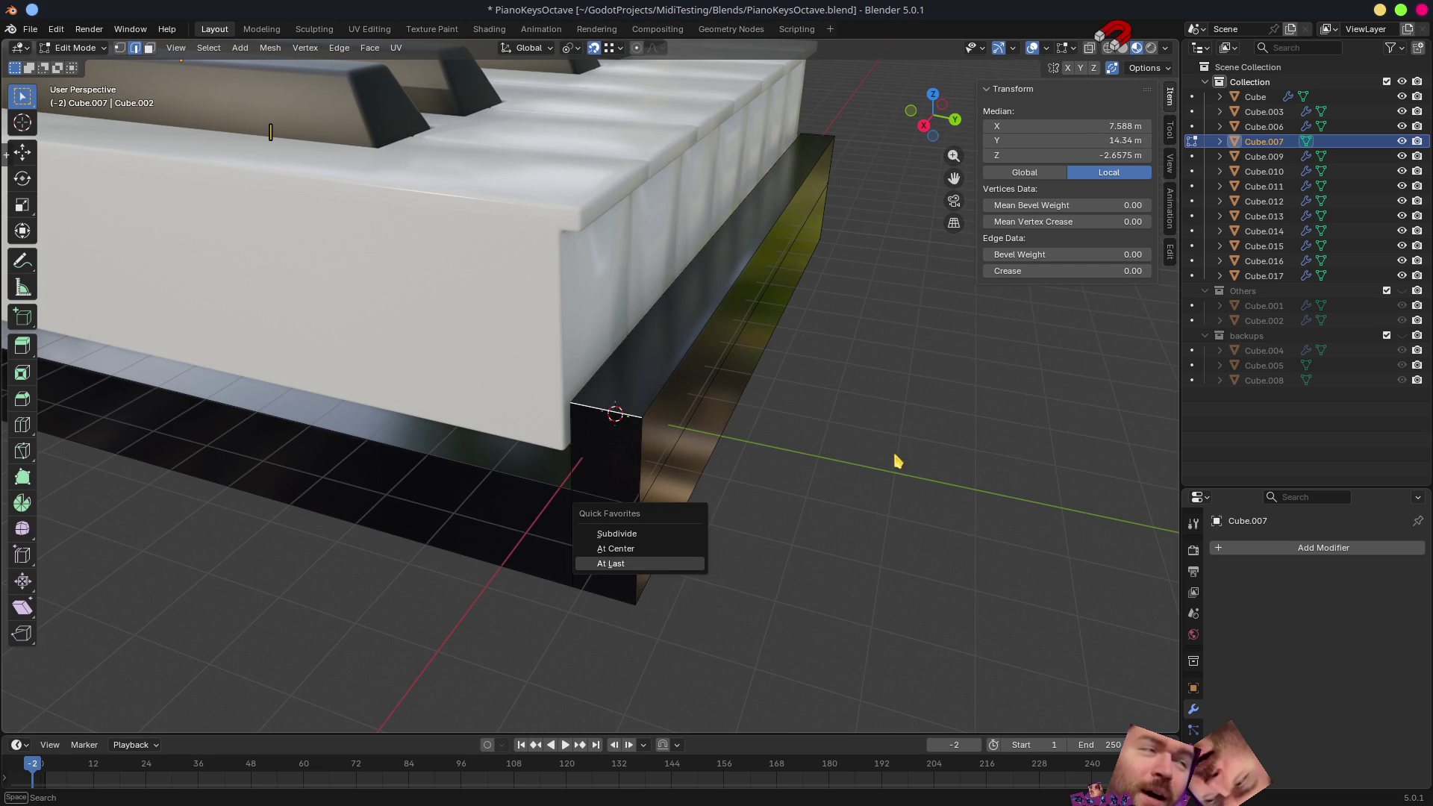
{"action": "key", "text": "Escape"}
{"action": "key", "text": "shift+s"}
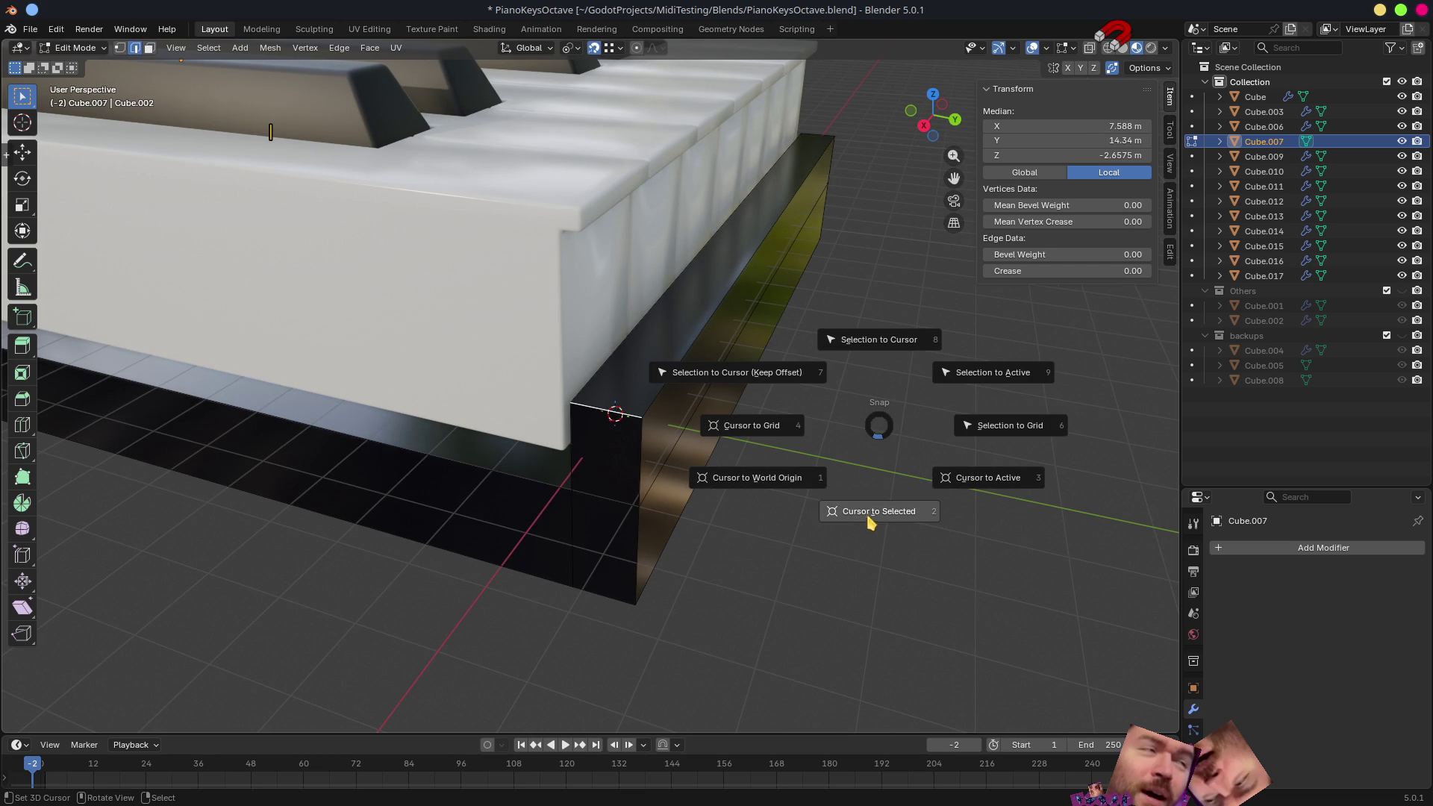
{"action": "left_click", "coordinate": [867, 517]}
{"action": "key", "text": "Tab"}
{"action": "key", "text": "q"}
{"action": "left_click", "coordinate": [738, 468]}
{"action": "scroll", "coordinate": [750, 472], "scroll_direction": "down", "scroll_amount": 5}
- Parent all key pieces to the base object and move the base to the world origin with Alt+G
{"action": "middle_click_drag", "start_coordinate": [752, 474], "coordinate": [687, 464]}
{"action": "key", "text": "a"}
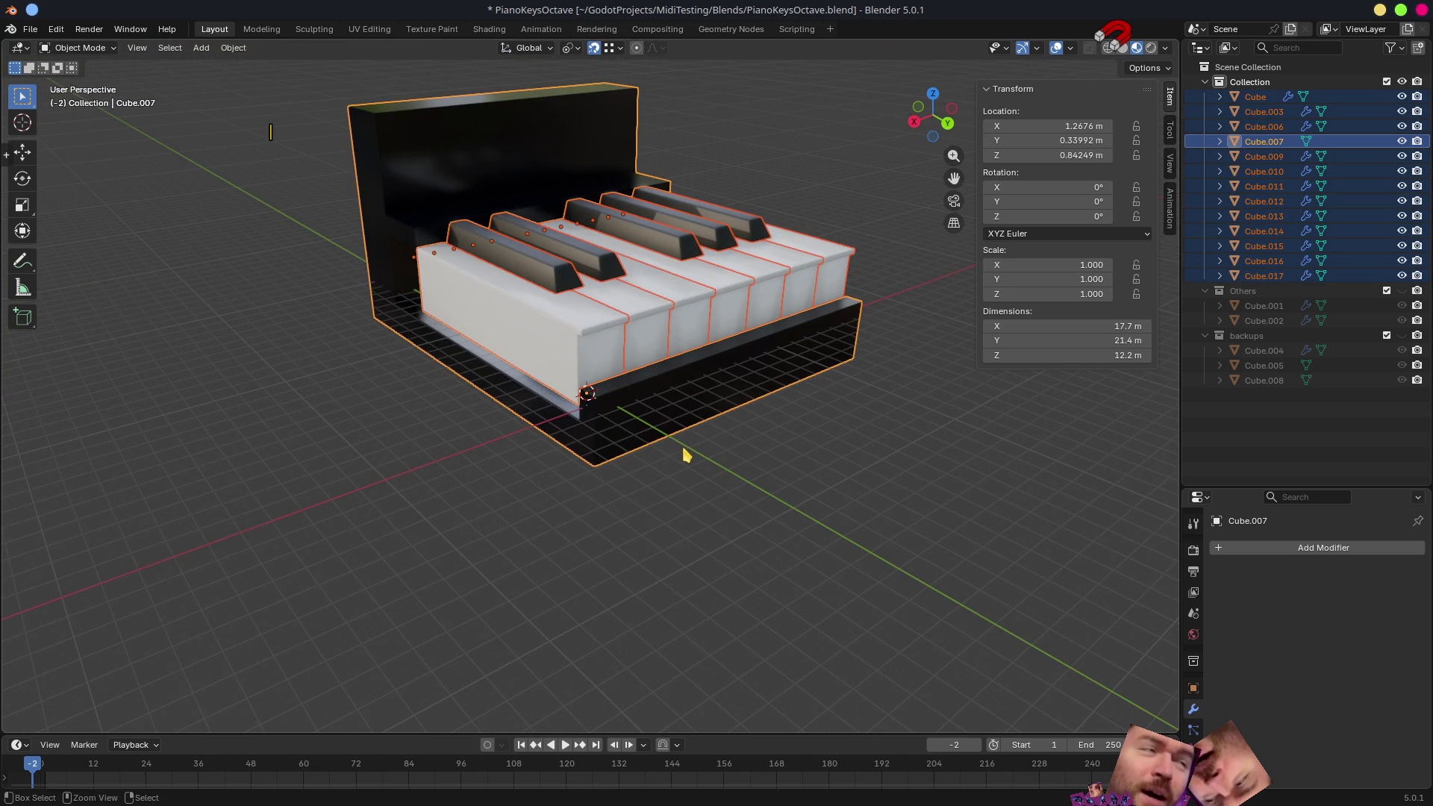
{"action": "key", "text": "ctrl+p"}
{"action": "left_click", "coordinate": [685, 454]}
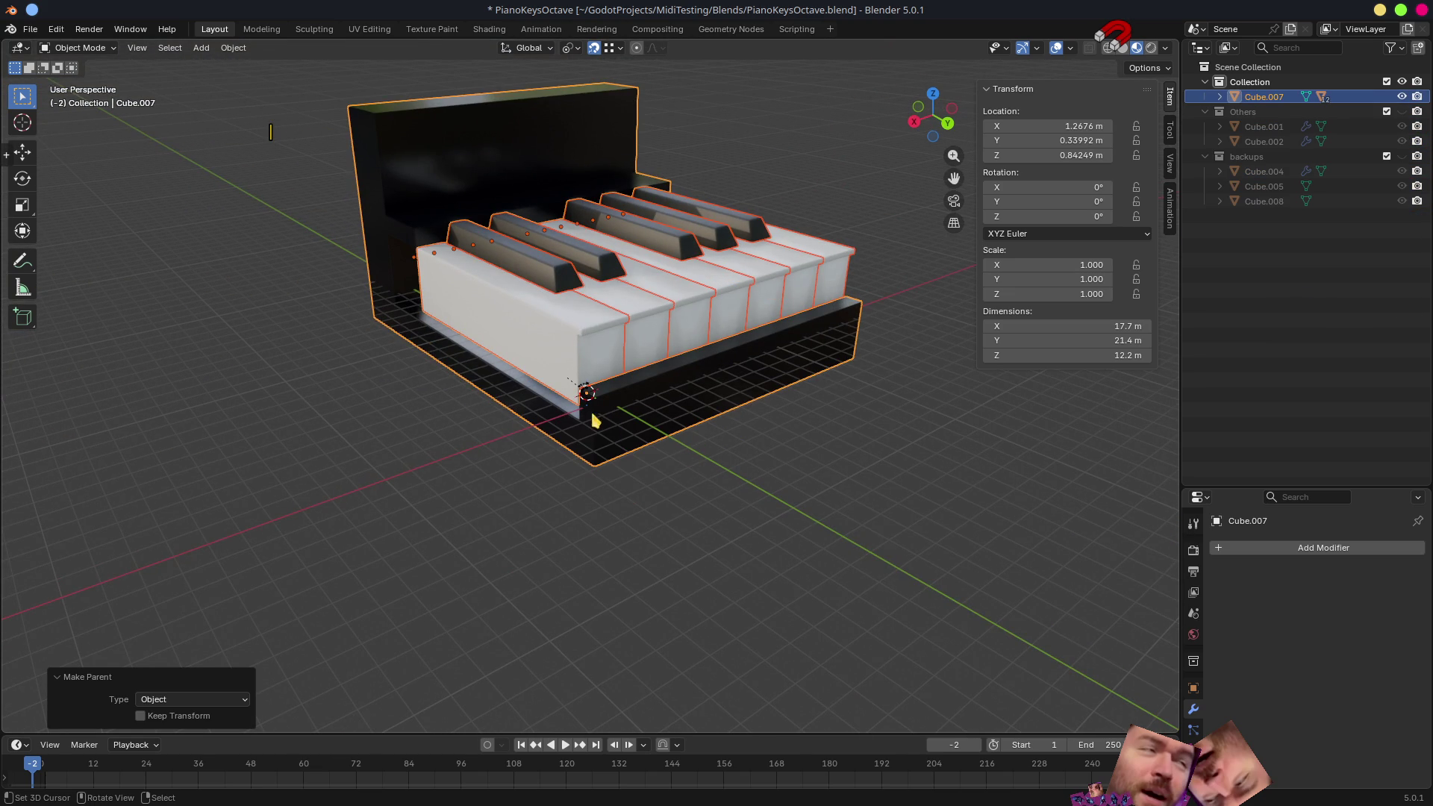
{"action": "left_click", "coordinate": [635, 420]}
{"action": "key", "text": "alt+g"}
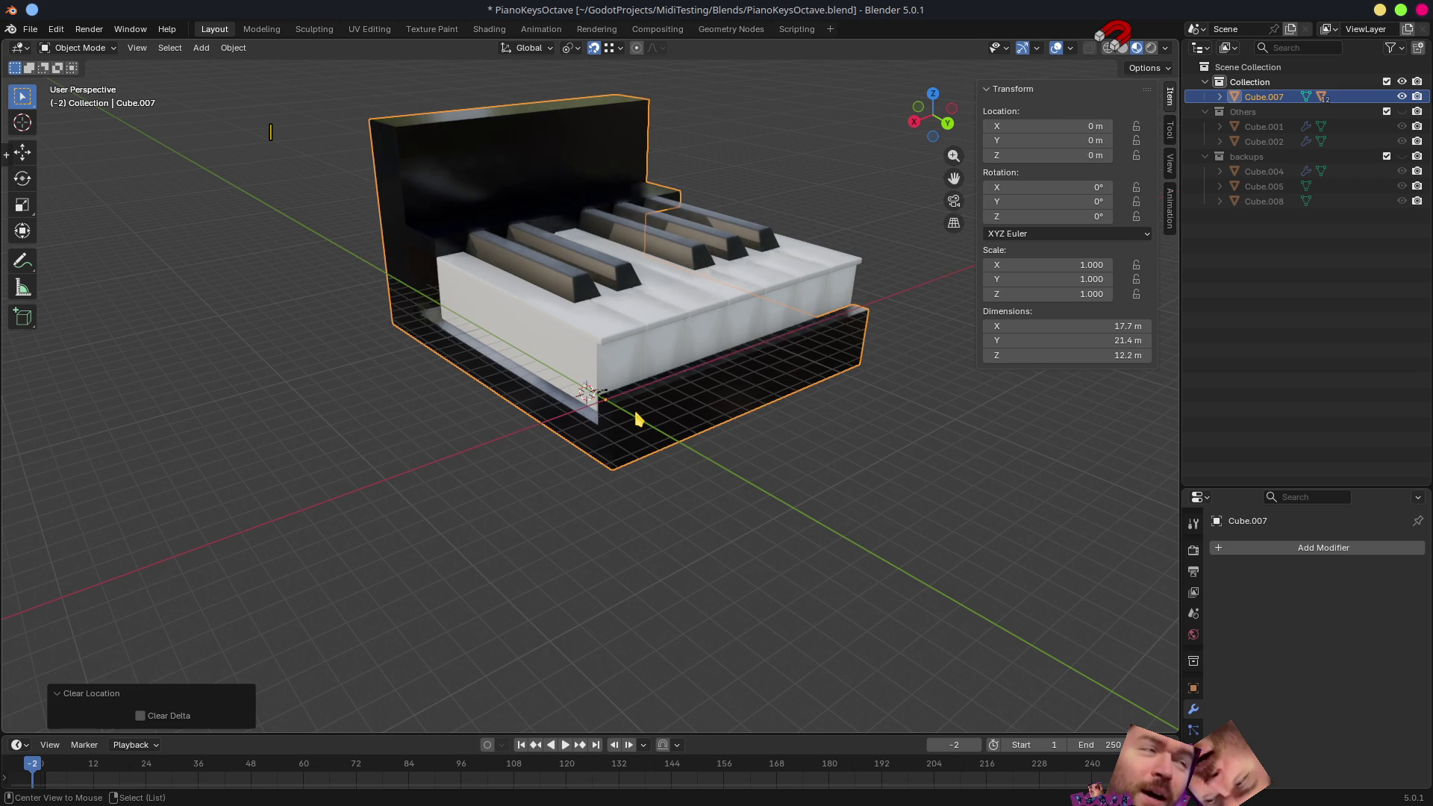
- Scale the octave down to about 0.113 and tweak its width along X to about 2 m
{"action": "middle_click_drag", "start_coordinate": [700, 393], "coordinate": [653, 371]}
{"action": "scroll", "coordinate": [660, 390], "scroll_direction": "up", "scroll_amount": 4}
{"action": "scroll", "coordinate": [659, 390], "scroll_direction": "down", "scroll_amount": 3}
{"action": "scroll", "coordinate": [711, 474], "scroll_direction": "down", "scroll_amount": 3}
{"action": "mouse_move", "coordinate": [671, 522]}
{"action": "middle_mouse_down"}
{"action": "mouse_move", "coordinate": [673, 503]}
{"action": "mouse_move", "coordinate": [735, 498]}
{"action": "mouse_move", "coordinate": [858, 519]}
{"action": "mouse_move", "coordinate": [909, 479]}
{"action": "mouse_move", "coordinate": [766, 465]}
{"action": "mouse_move", "coordinate": [656, 419]}
{"action": "mouse_move", "coordinate": [732, 425]}
{"action": "mouse_move", "coordinate": [670, 424]}
{"action": "mouse_move", "coordinate": [825, 527]}
{"action": "mouse_move", "coordinate": [966, 544]}
{"action": "mouse_move", "coordinate": [970, 470]}
{"action": "middle_mouse_up"}
{"action": "scroll", "coordinate": [739, 493], "scroll_direction": "down", "scroll_amount": 2}
{"action": "scroll", "coordinate": [744, 489], "scroll_direction": "down", "scroll_amount": 1}
{"action": "scroll", "coordinate": [892, 478], "scroll_direction": "up", "scroll_amount": 3}
{"action": "scroll", "coordinate": [883, 474], "scroll_direction": "down", "scroll_amount": 1}
{"action": "scroll", "coordinate": [874, 479], "scroll_direction": "down", "scroll_amount": 1}
{"action": "key", "text": "s"}
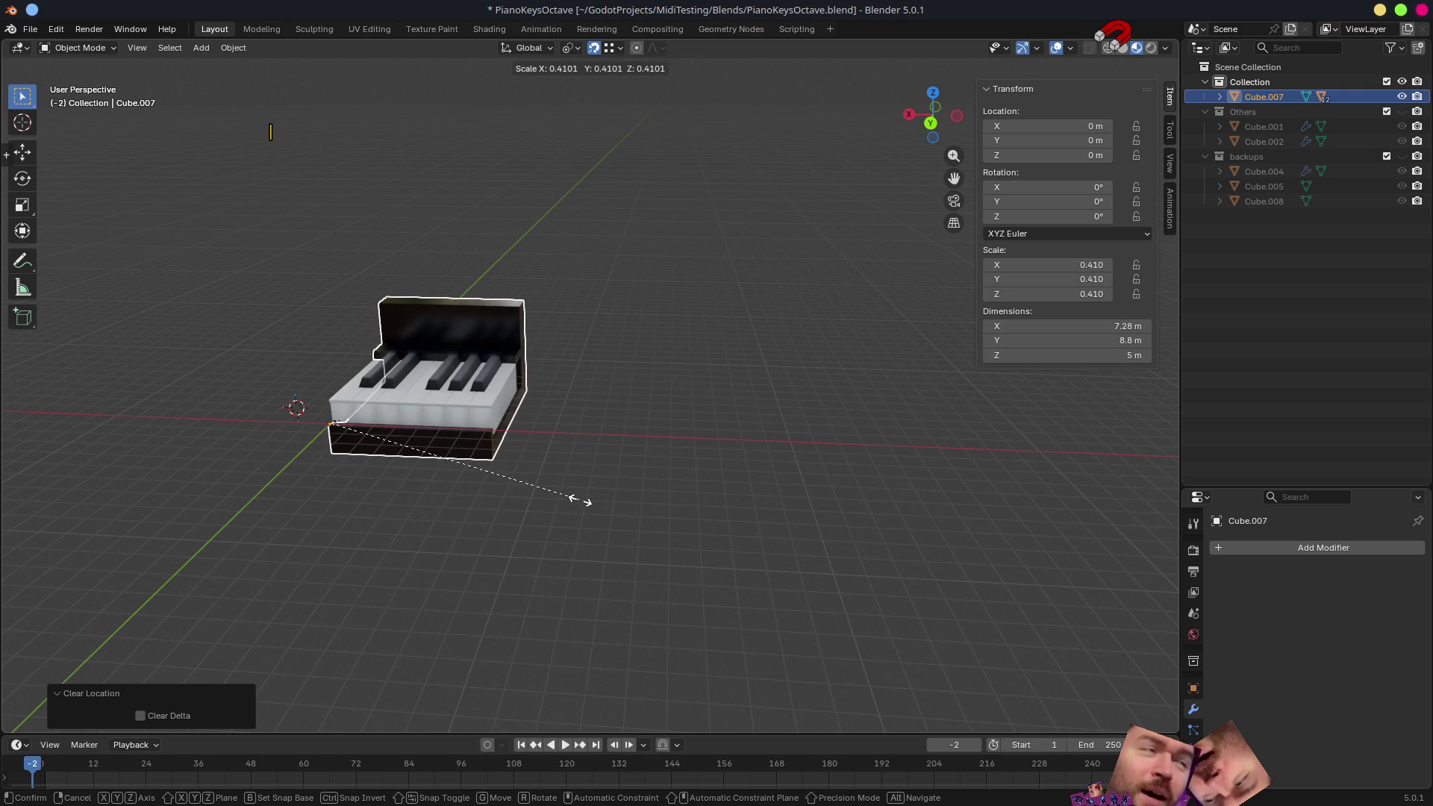
{"action": "left_click", "coordinate": [580, 499]}
{"action": "middle_click_drag", "start_coordinate": [579, 502], "coordinate": [672, 441], "text": "shift"}
{"action": "scroll", "coordinate": [672, 441], "scroll_direction": "up", "scroll_amount": 3}
{"action": "scroll", "coordinate": [925, 486], "scroll_direction": "up", "scroll_amount": 3}
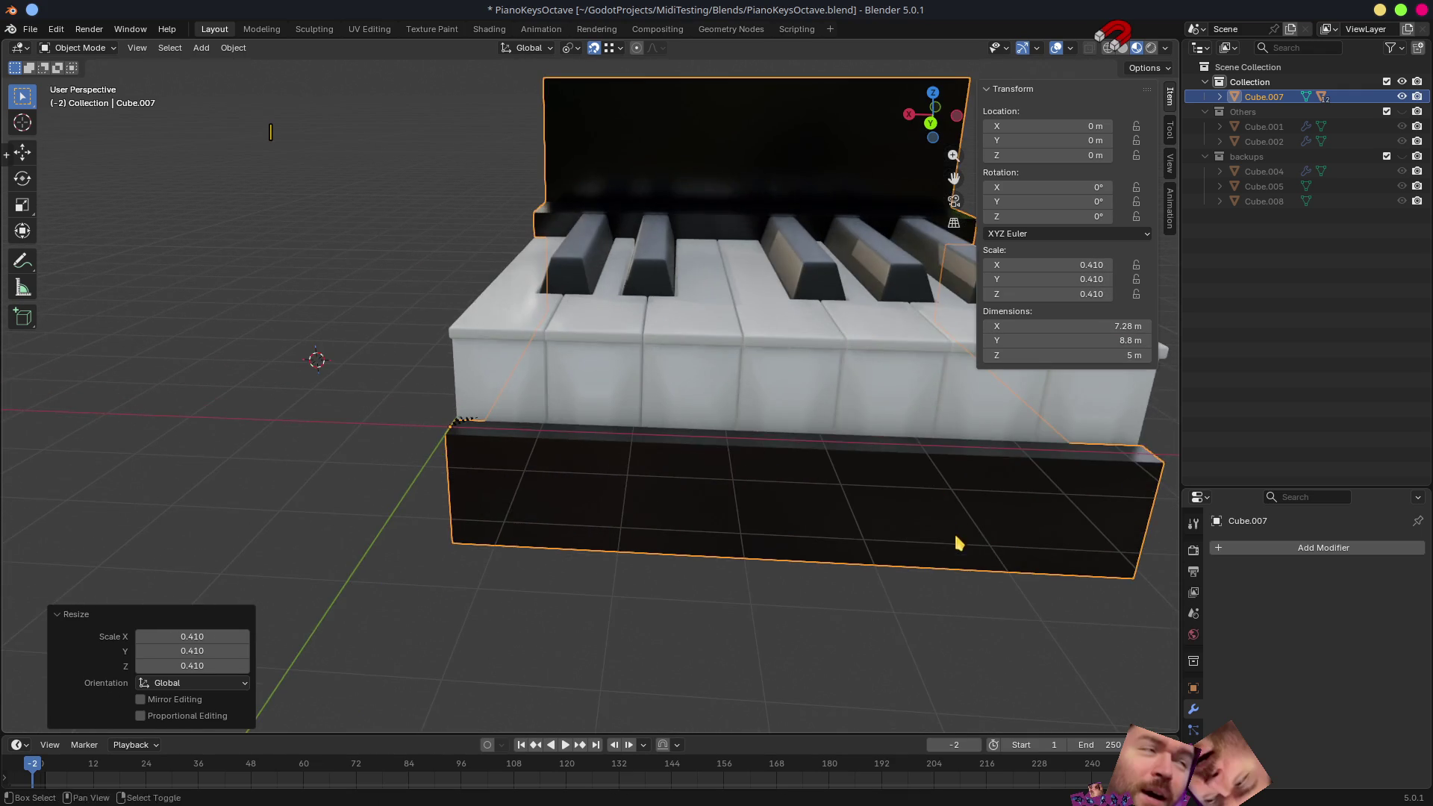
{"action": "middle_click_drag", "start_coordinate": [955, 540], "coordinate": [881, 536], "text": "shift"}
{"action": "key", "text": "s"}
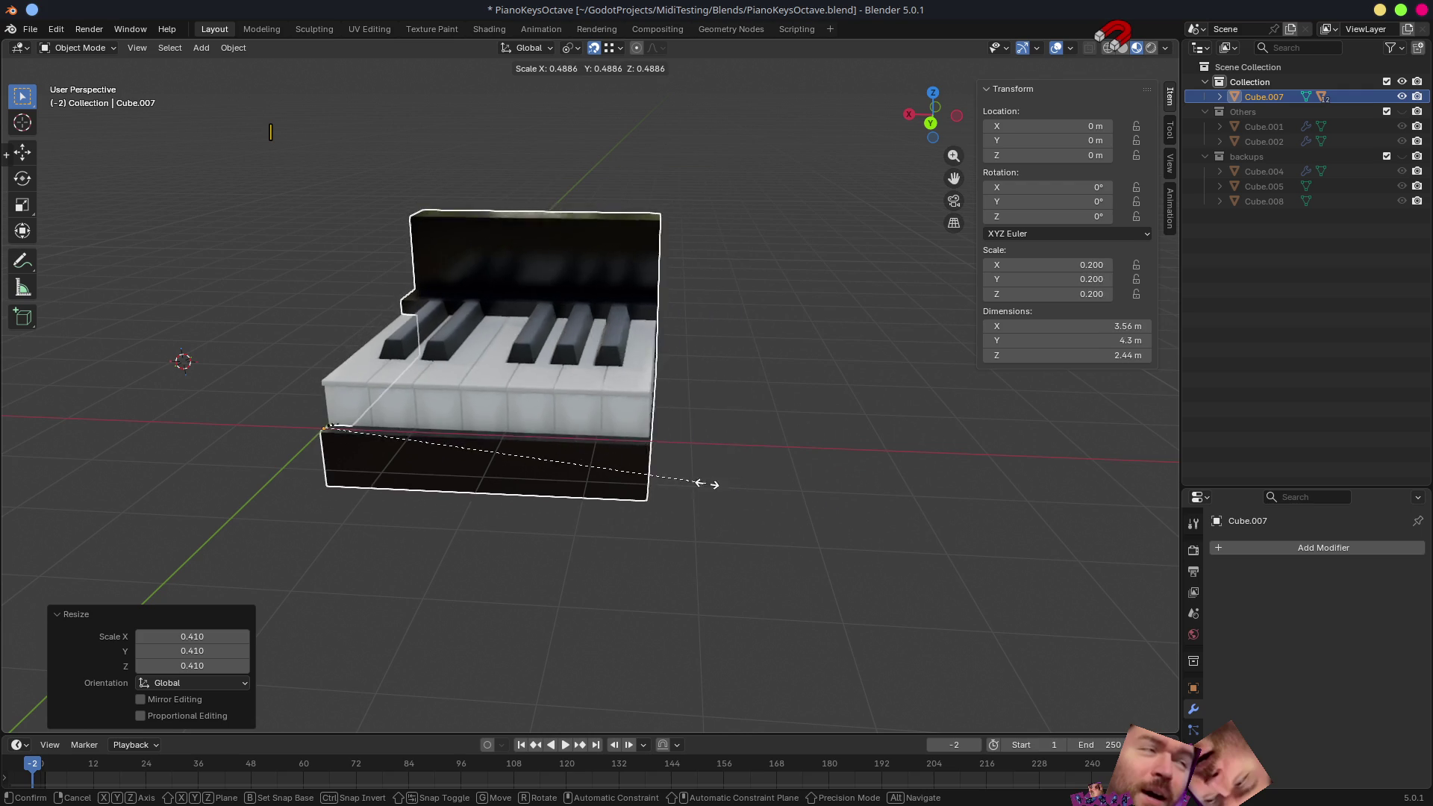
{"action": "left_click", "coordinate": [534, 495]}
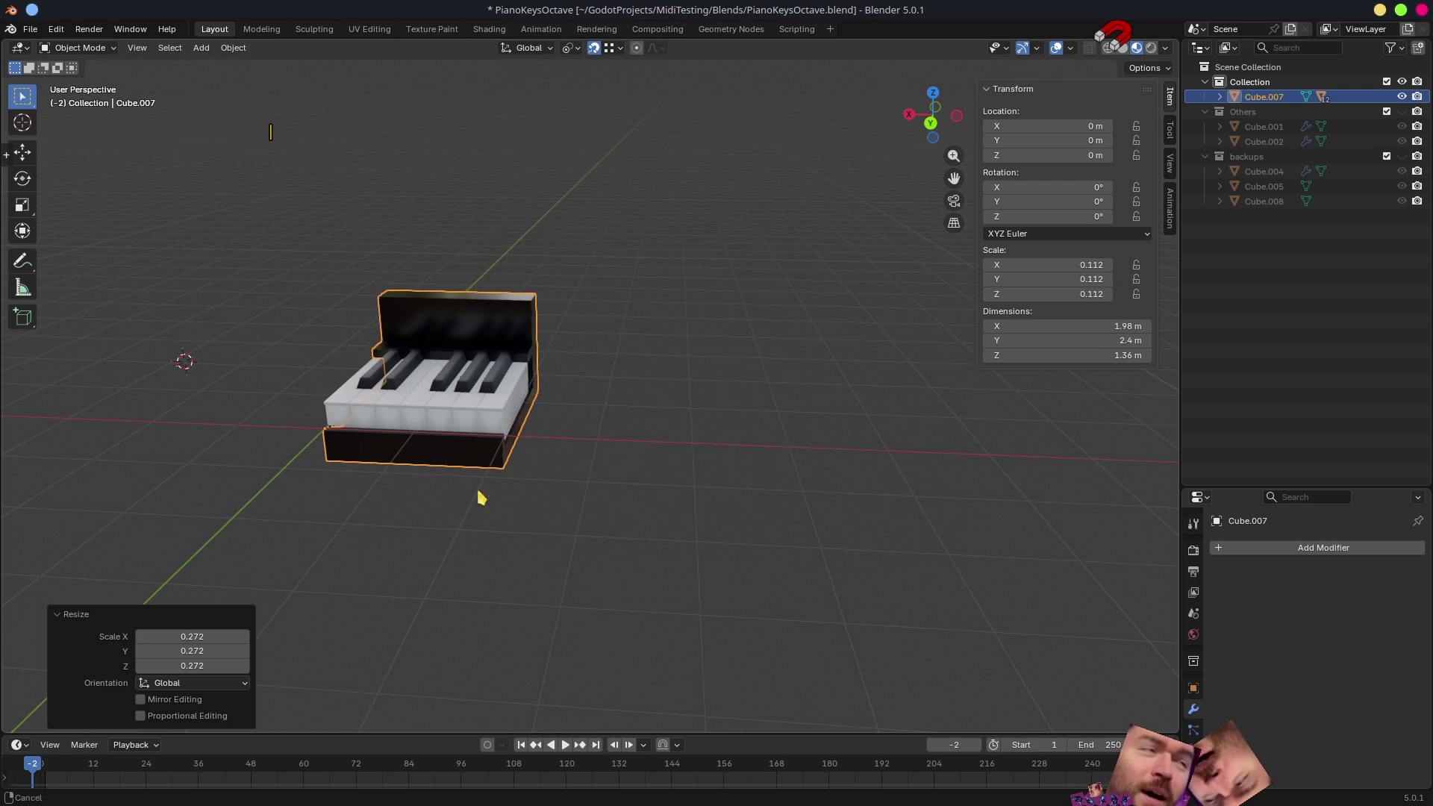
{"action": "middle_click_drag", "start_coordinate": [463, 496], "coordinate": [593, 497], "text": "shift"}
{"action": "scroll", "coordinate": [628, 515], "scroll_direction": "up", "scroll_amount": 2}
{"action": "key", "text": "s"}
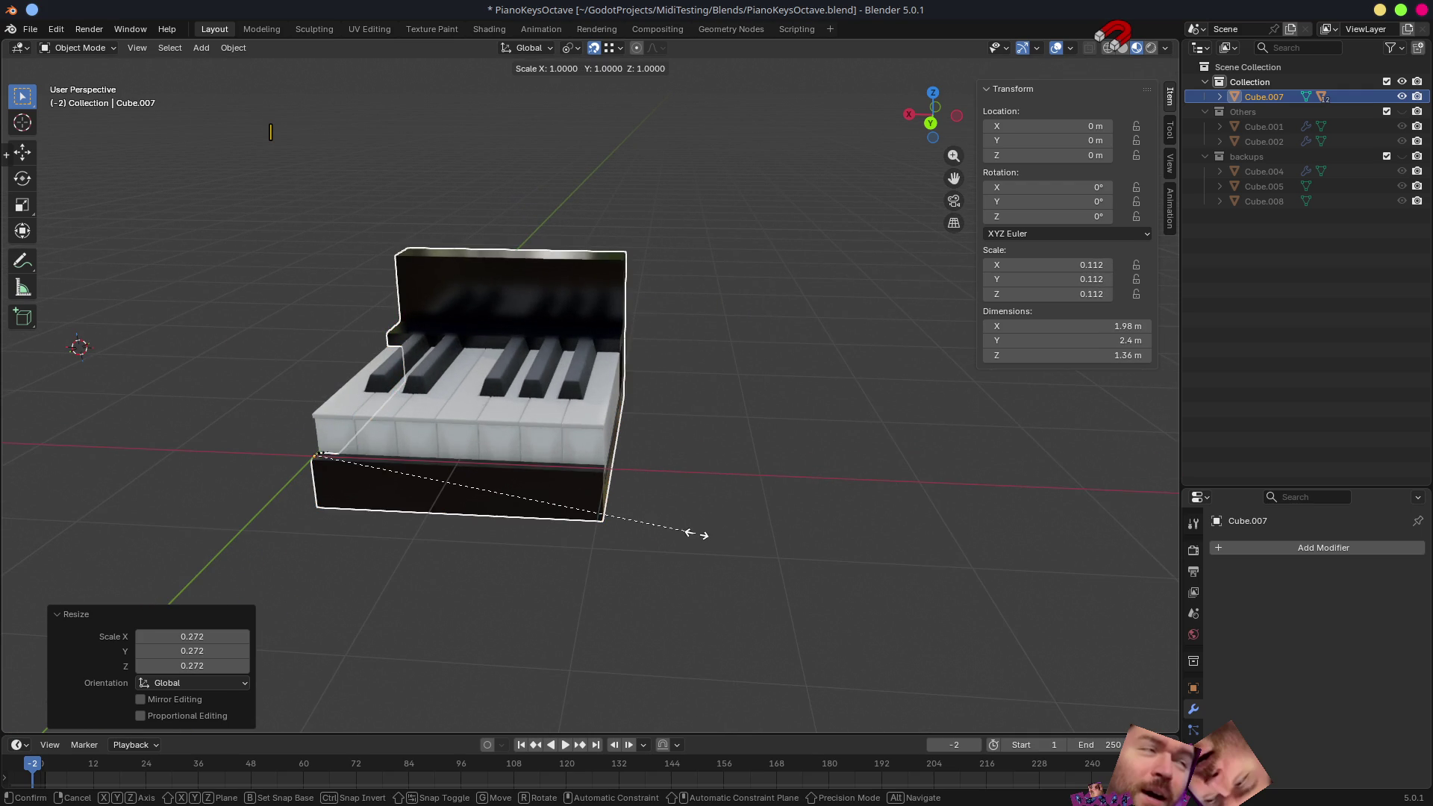
{"action": "left_click", "coordinate": [746, 525]}
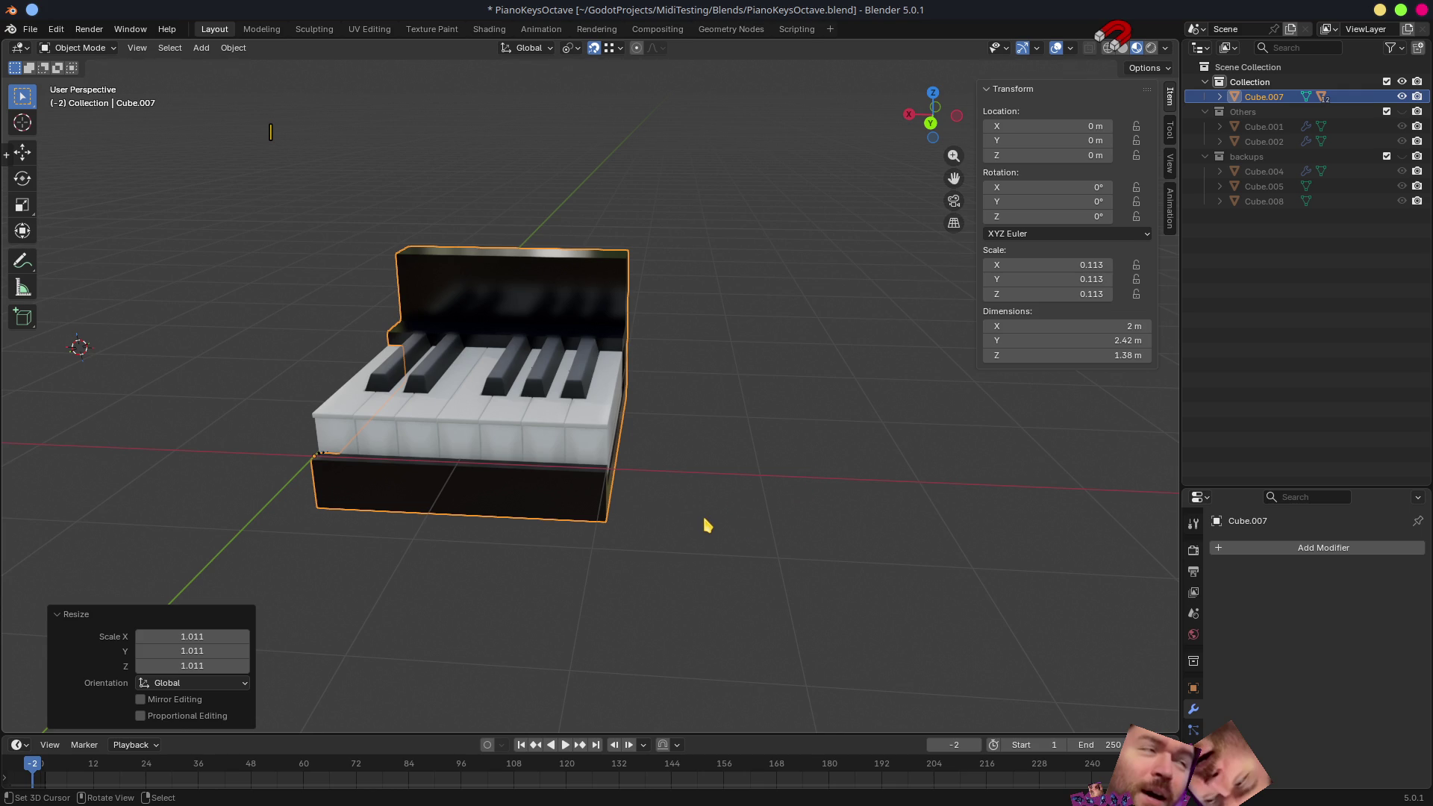
{"action": "key", "text": "s"}
{"action": "key", "text": "x"}
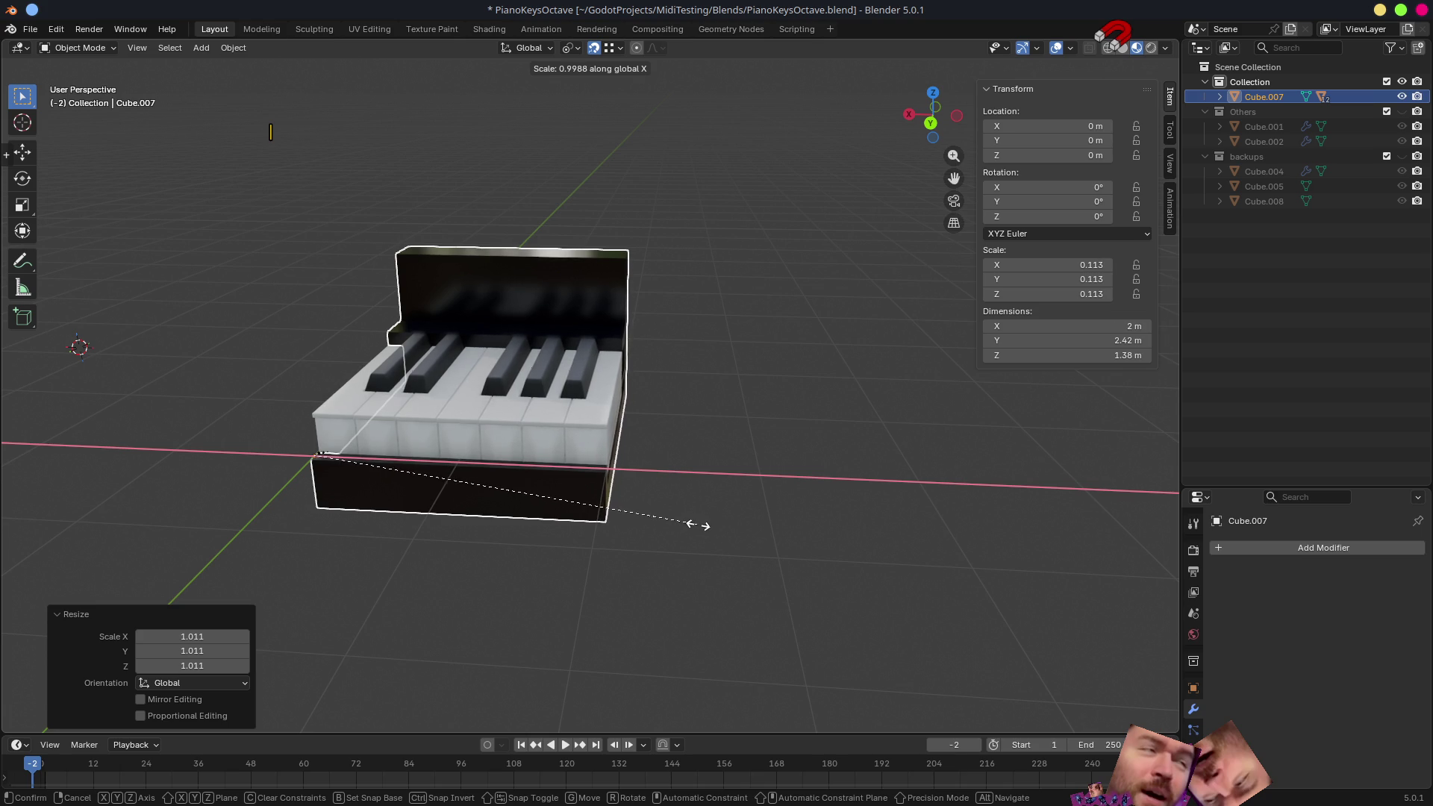
{"action": "left_click", "coordinate": [692, 525]}
- Check the far corner vertex near X −2.0 m and apply the scale so it reads 1.000
{"action": "mouse_move", "coordinate": [688, 534]}
{"action": "middle_mouse_down"}
{"action": "mouse_move", "coordinate": [730, 531]}
{"action": "mouse_move", "coordinate": [649, 523]}
{"action": "mouse_move", "coordinate": [774, 522]}
{"action": "mouse_move", "coordinate": [768, 541]}
{"action": "middle_mouse_up"}
{"action": "key", "text": "Tab"}
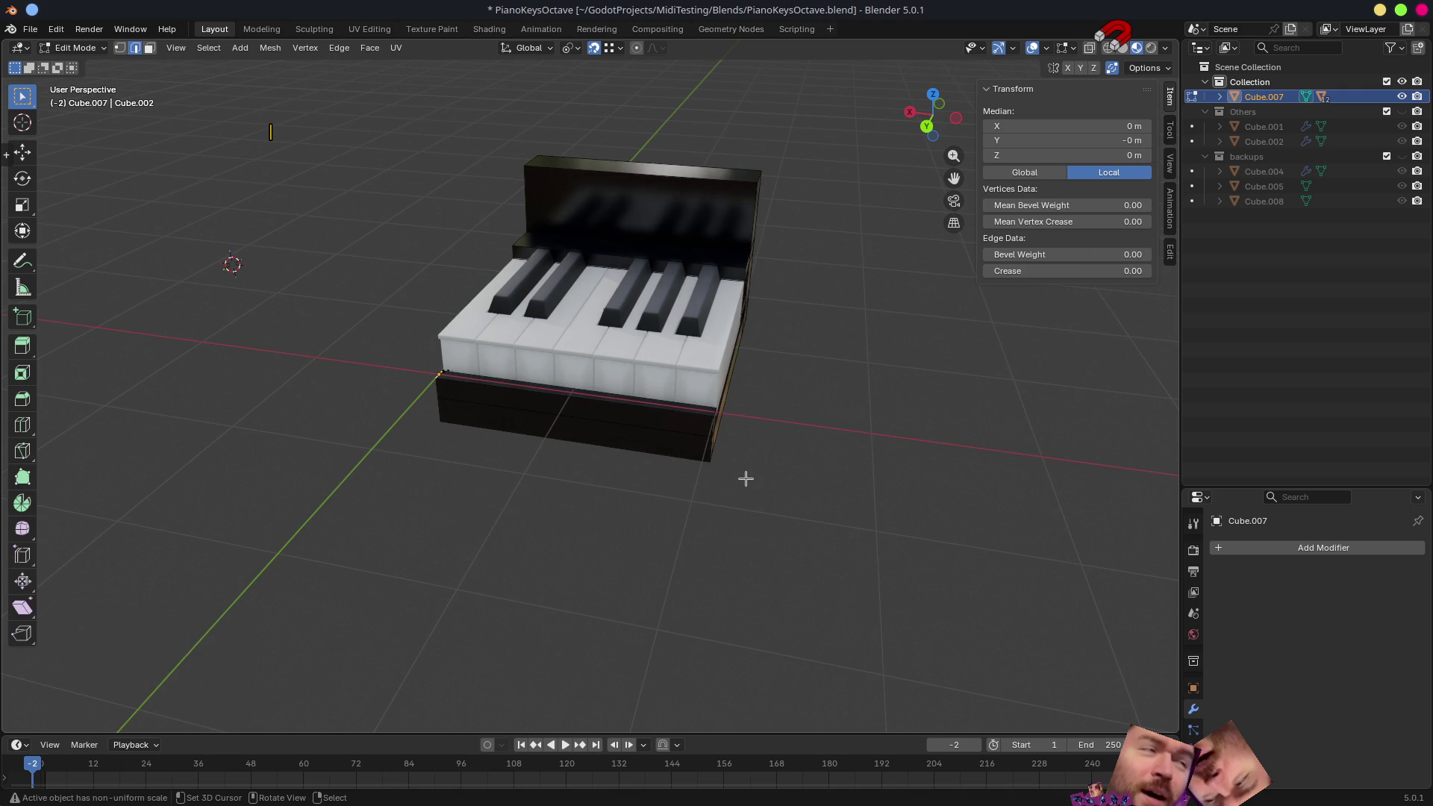
{"action": "left_click", "coordinate": [703, 439]}
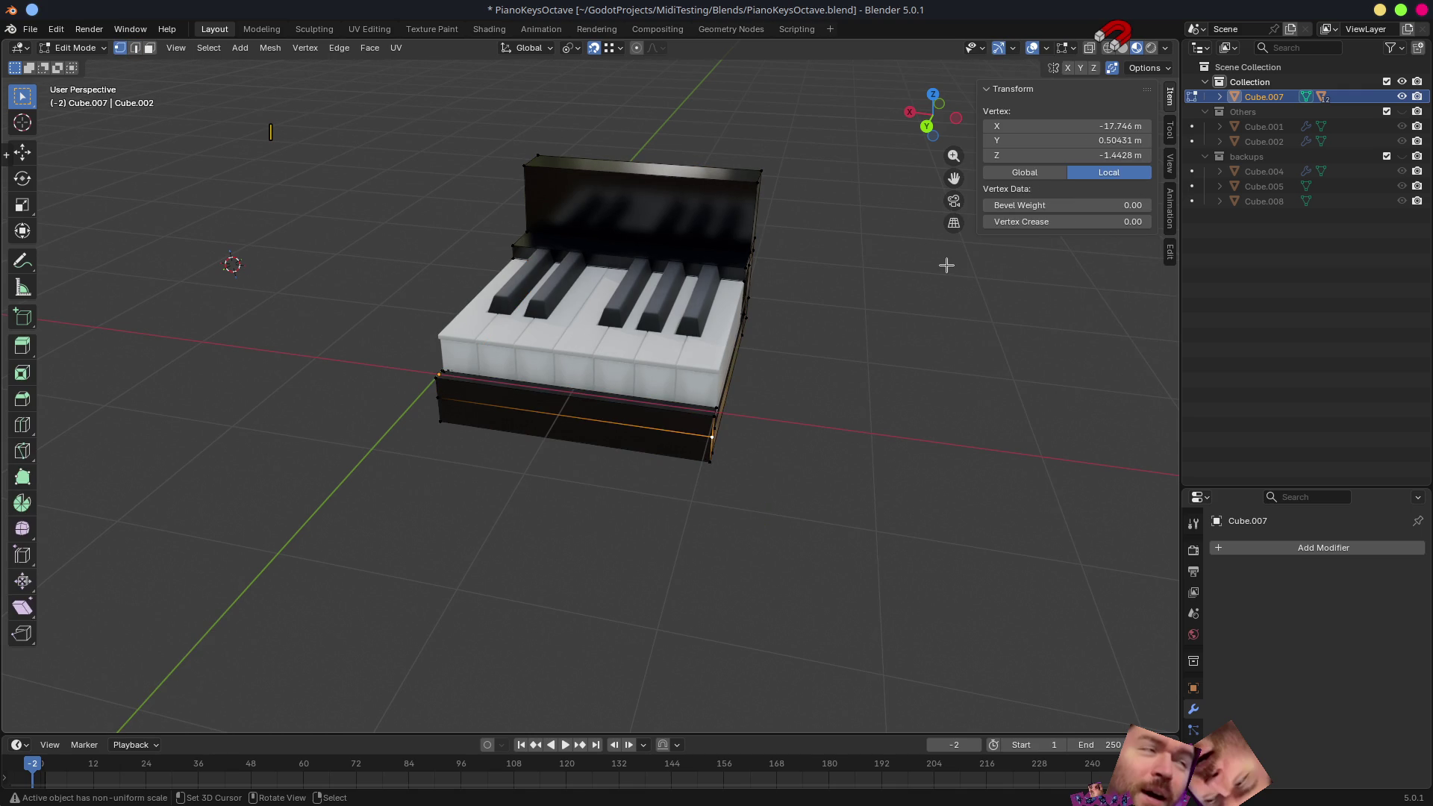
{"action": "key", "text": "Tab"}
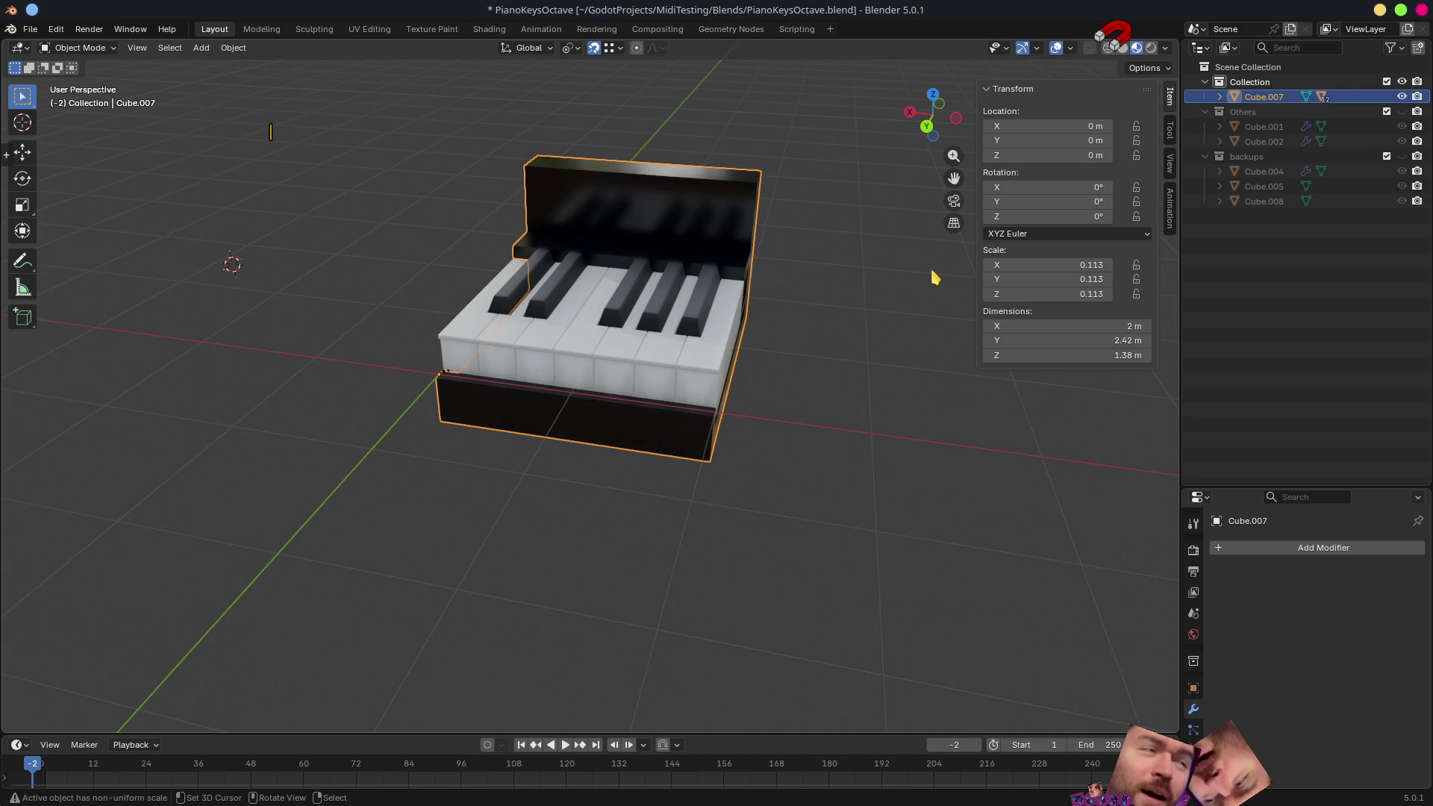
{"action": "key", "text": "ctrl+a"}
{"action": "left_click", "coordinate": [842, 286]}
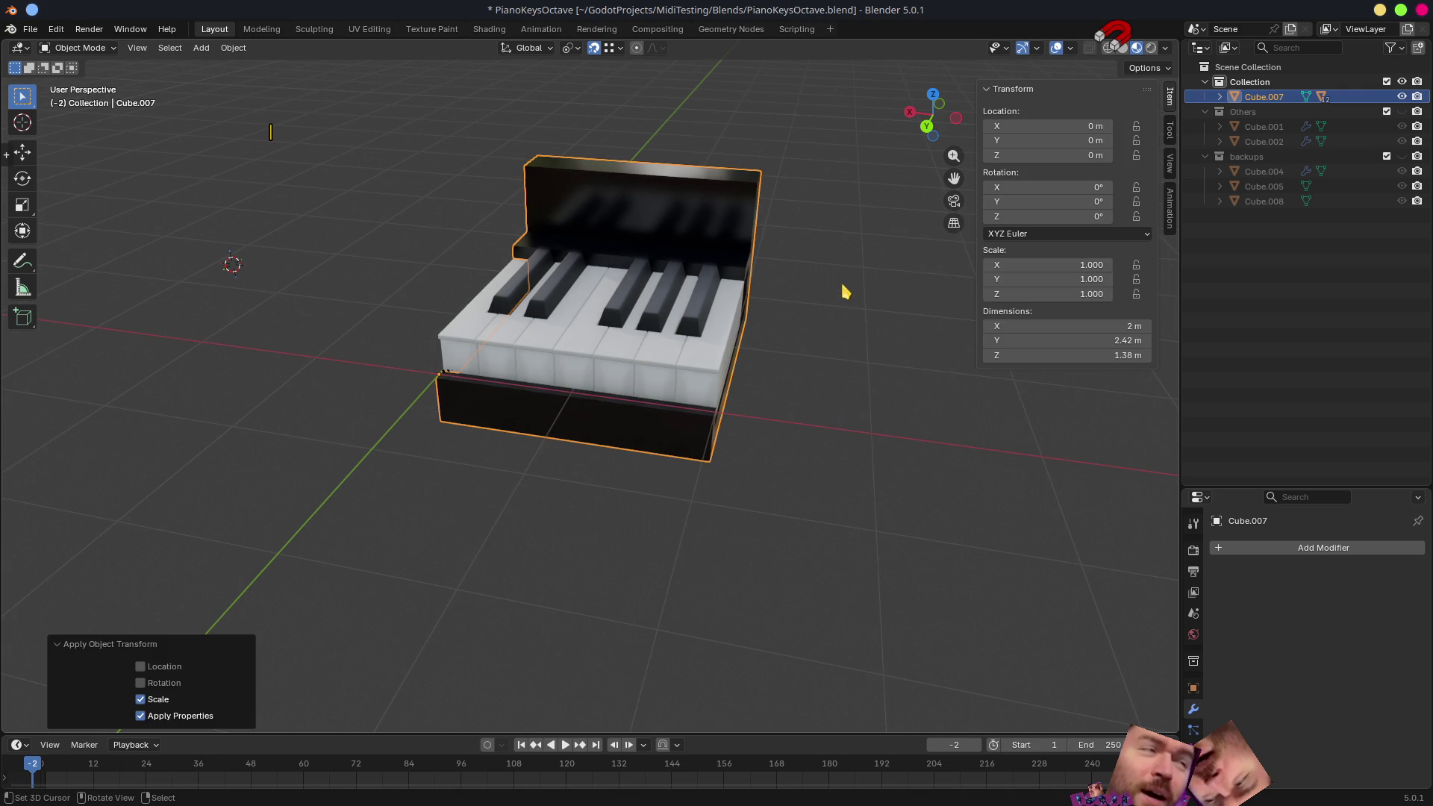
{"action": "key", "text": "Tab"}
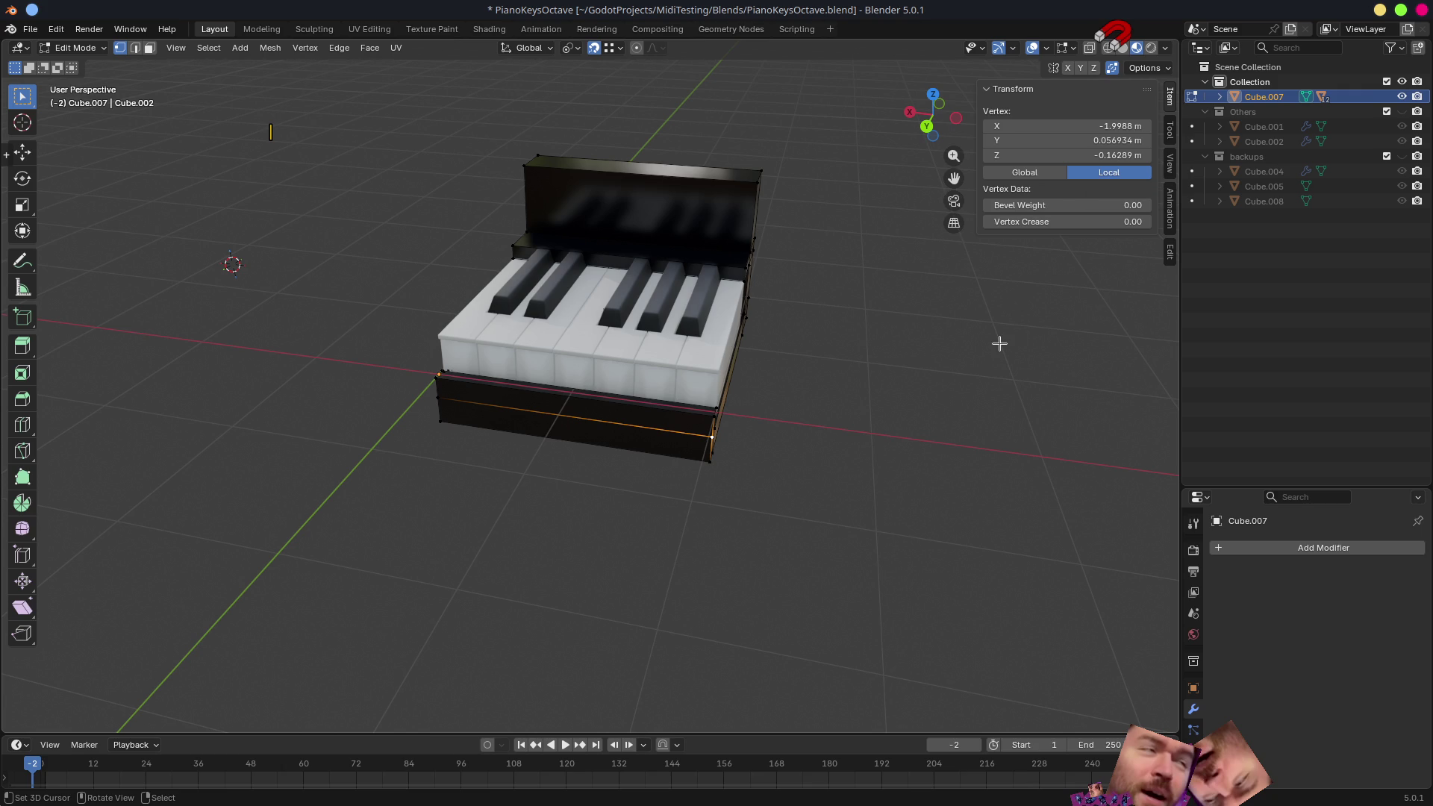
- Scale the octave by 1.001 in Object Mode and apply the scale, then recheck the corner vertex near X −2 m
{"action": "key", "text": "Tab"}
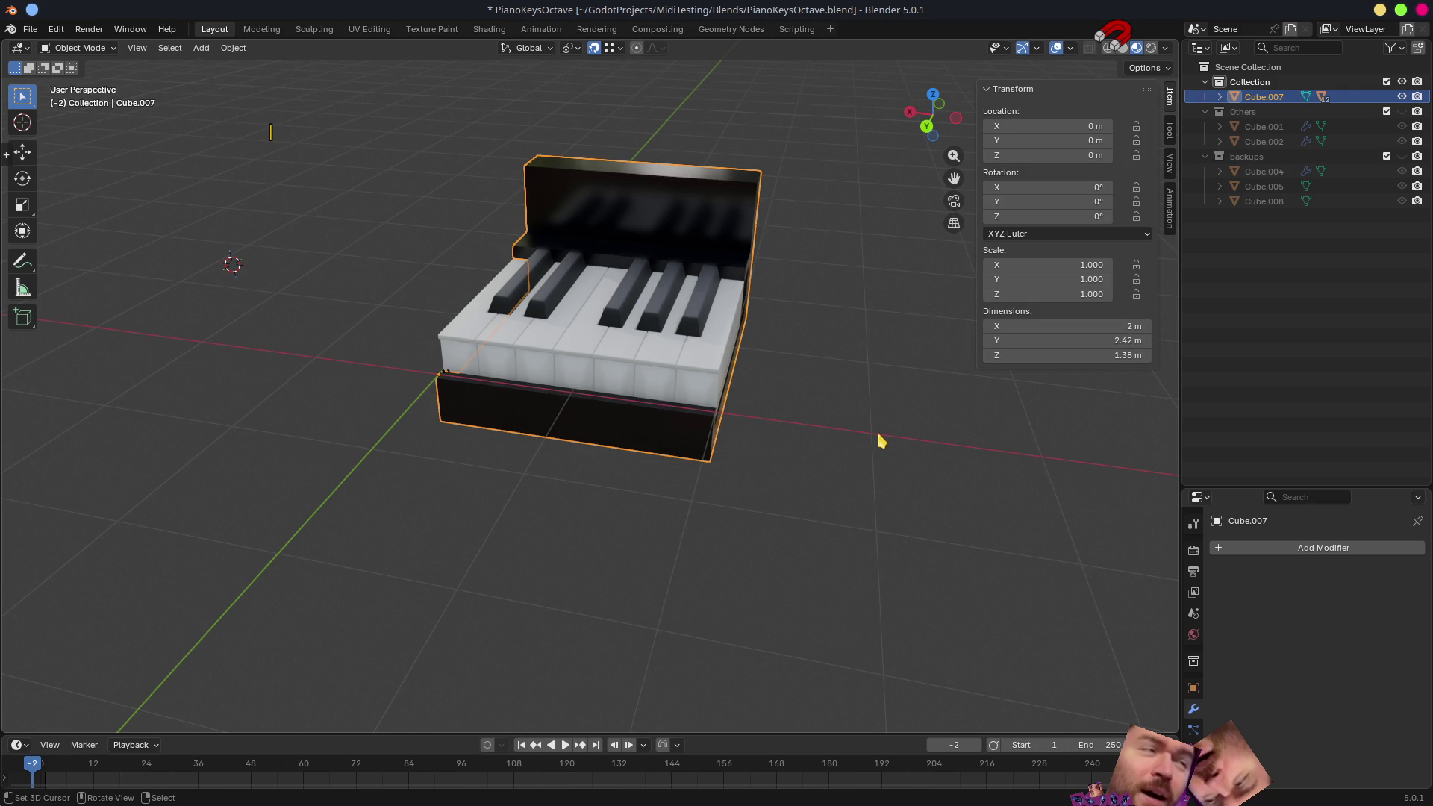
{"action": "key", "text": "s"}
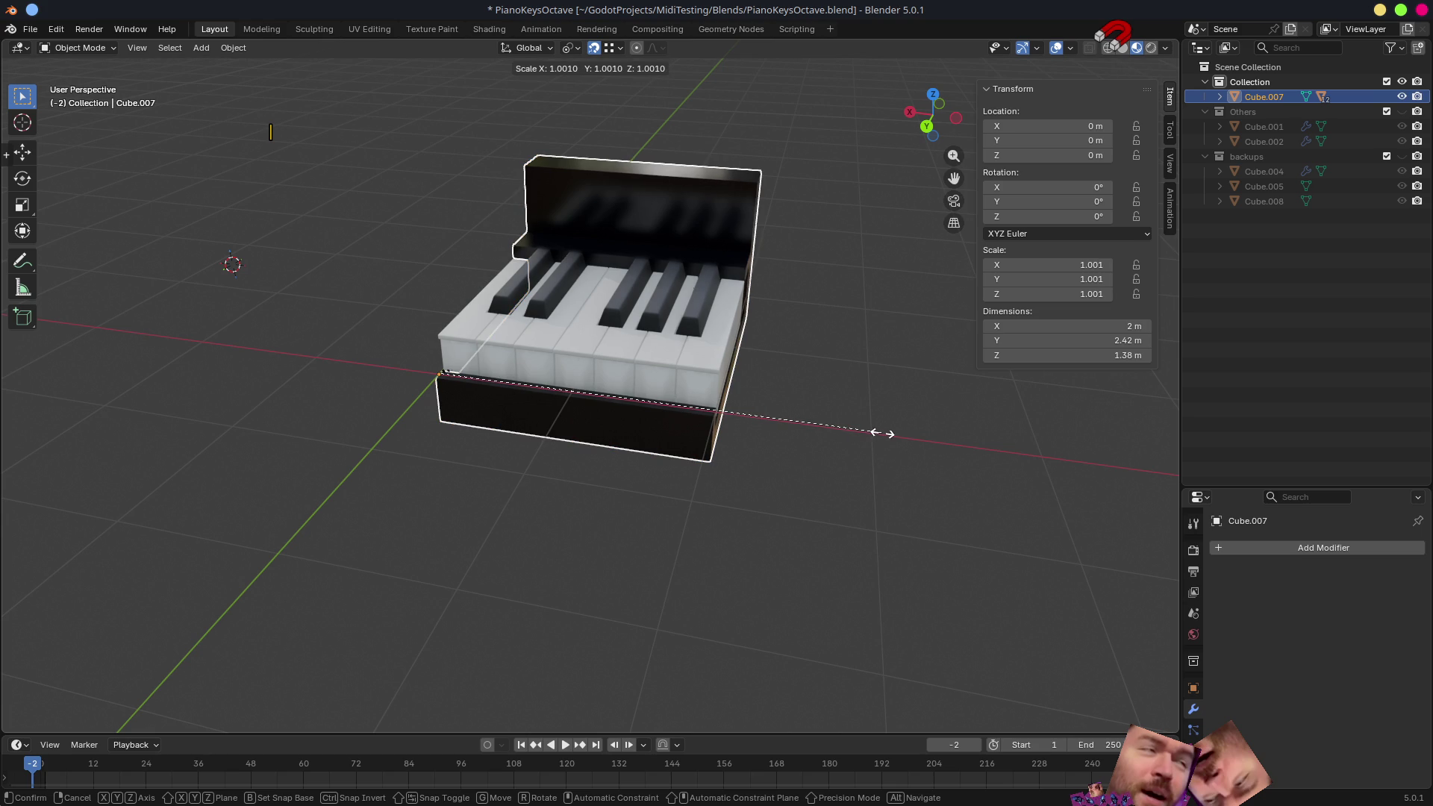
{"action": "left_click", "coordinate": [883, 432]}
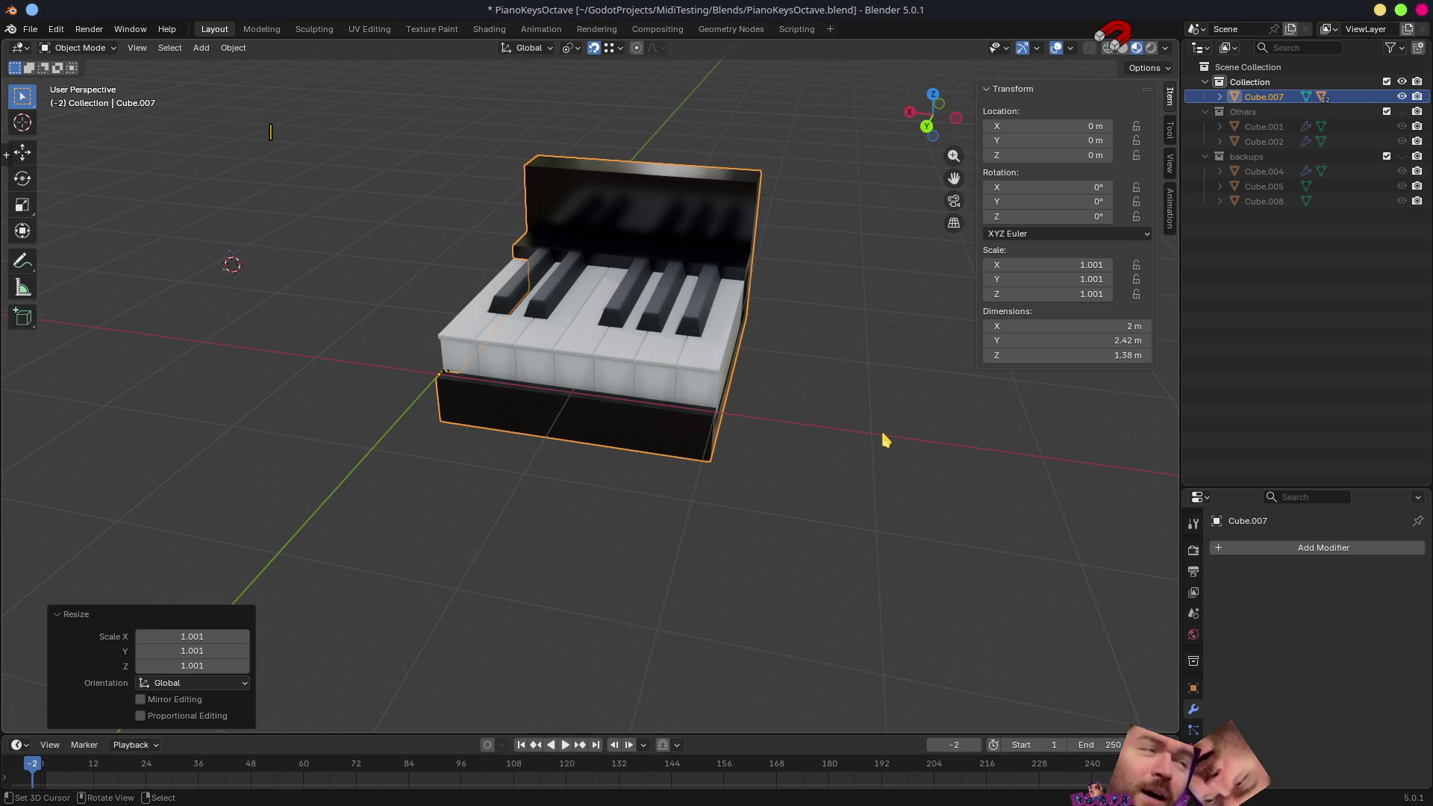
{"action": "key", "text": "ctrl+a"}
{"action": "left_click", "coordinate": [880, 435]}
{"action": "key", "text": "Tab"}
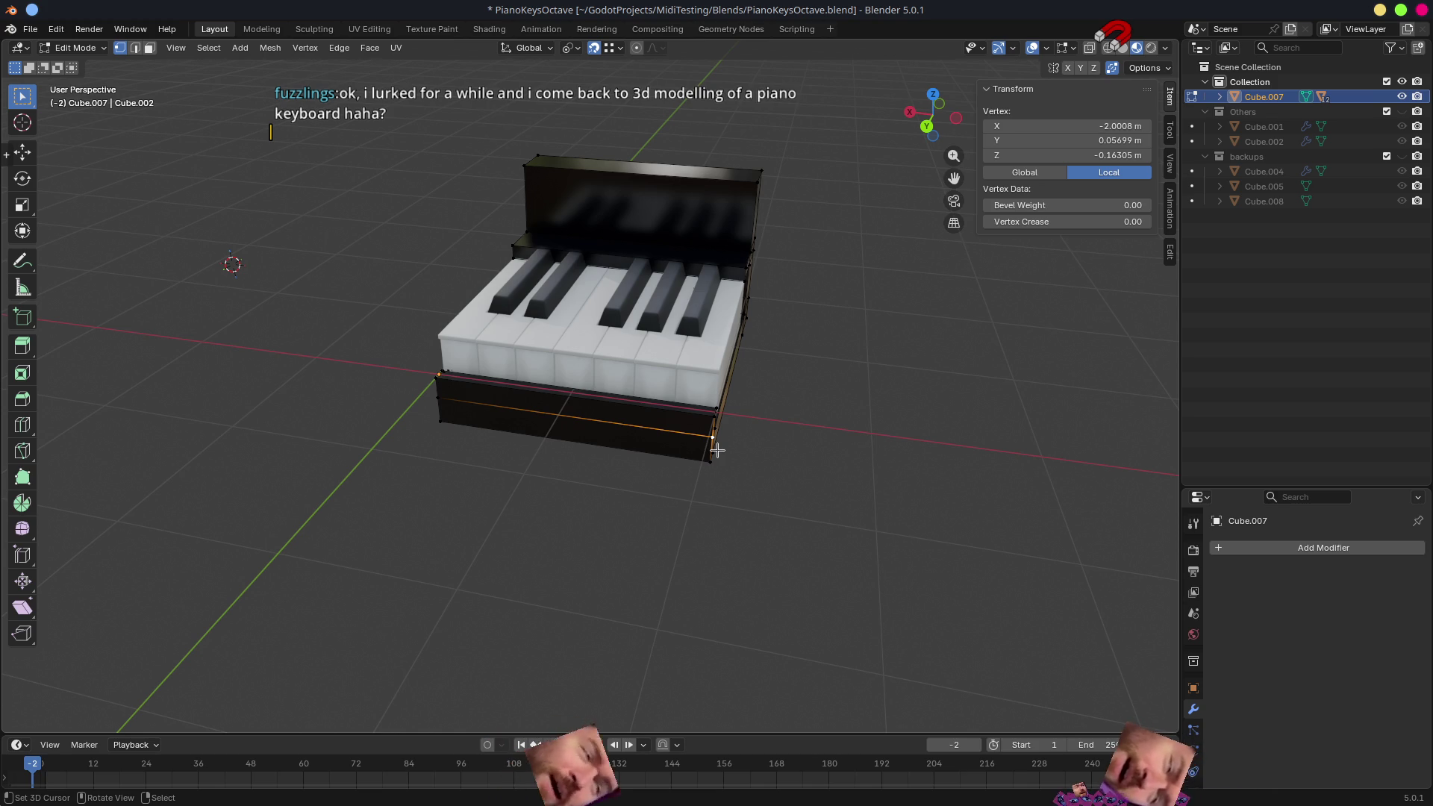
{"action": "mouse_move", "coordinate": [889, 415]}
{"action": "middle_mouse_down"}
{"action": "mouse_move", "coordinate": [818, 402]}
{"action": "mouse_move", "coordinate": [878, 408]}
{"action": "mouse_move", "coordinate": [844, 382]}
{"action": "mouse_move", "coordinate": [828, 387]}
{"action": "mouse_move", "coordinate": [860, 410]}
{"action": "mouse_move", "coordinate": [832, 438]}
{"action": "middle_mouse_up"}
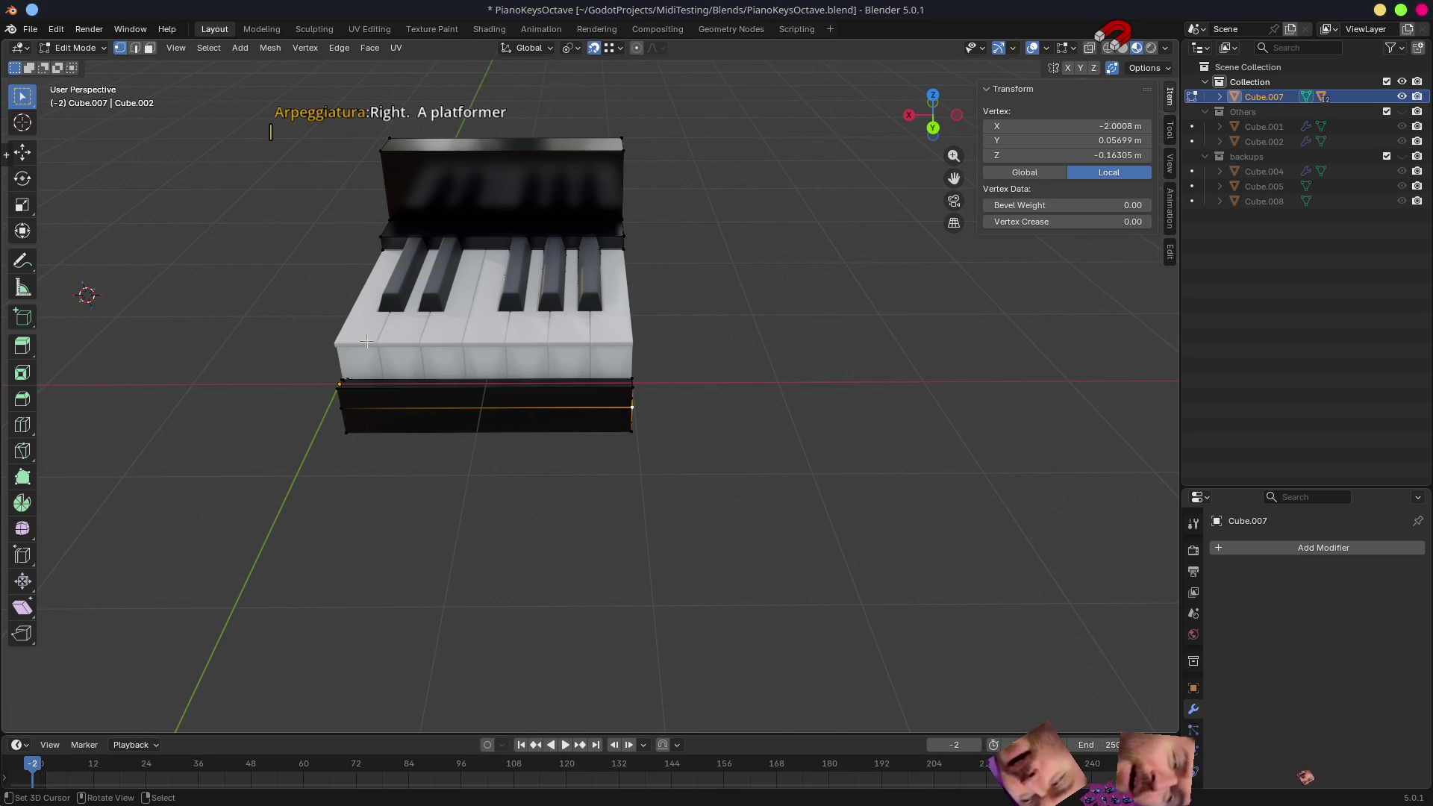
- Leave Edit Mode and save the octave blend file, briefly glancing at Godot
{"action": "key", "text": "Tab"}
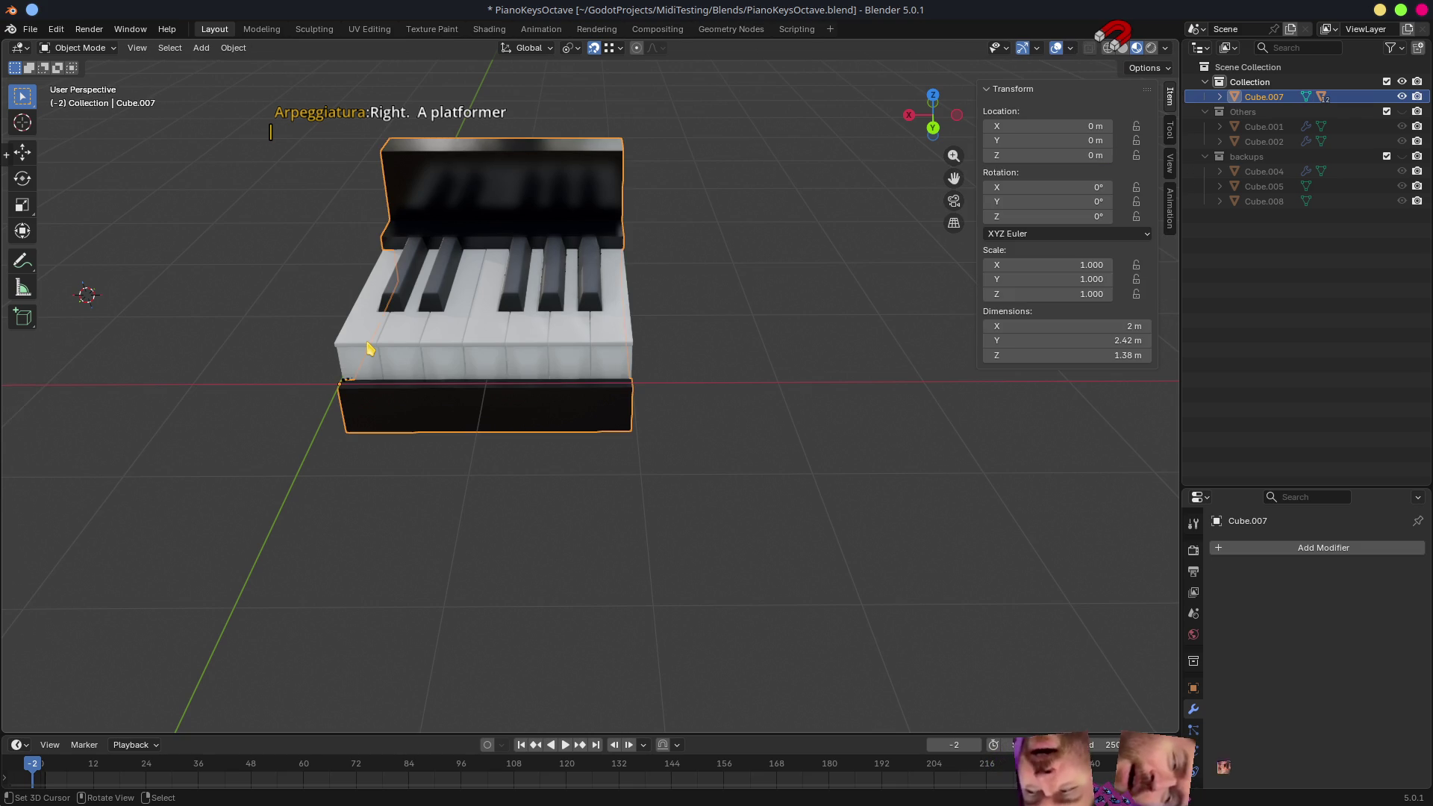
{"action": "key", "text": "ctrl+s"}
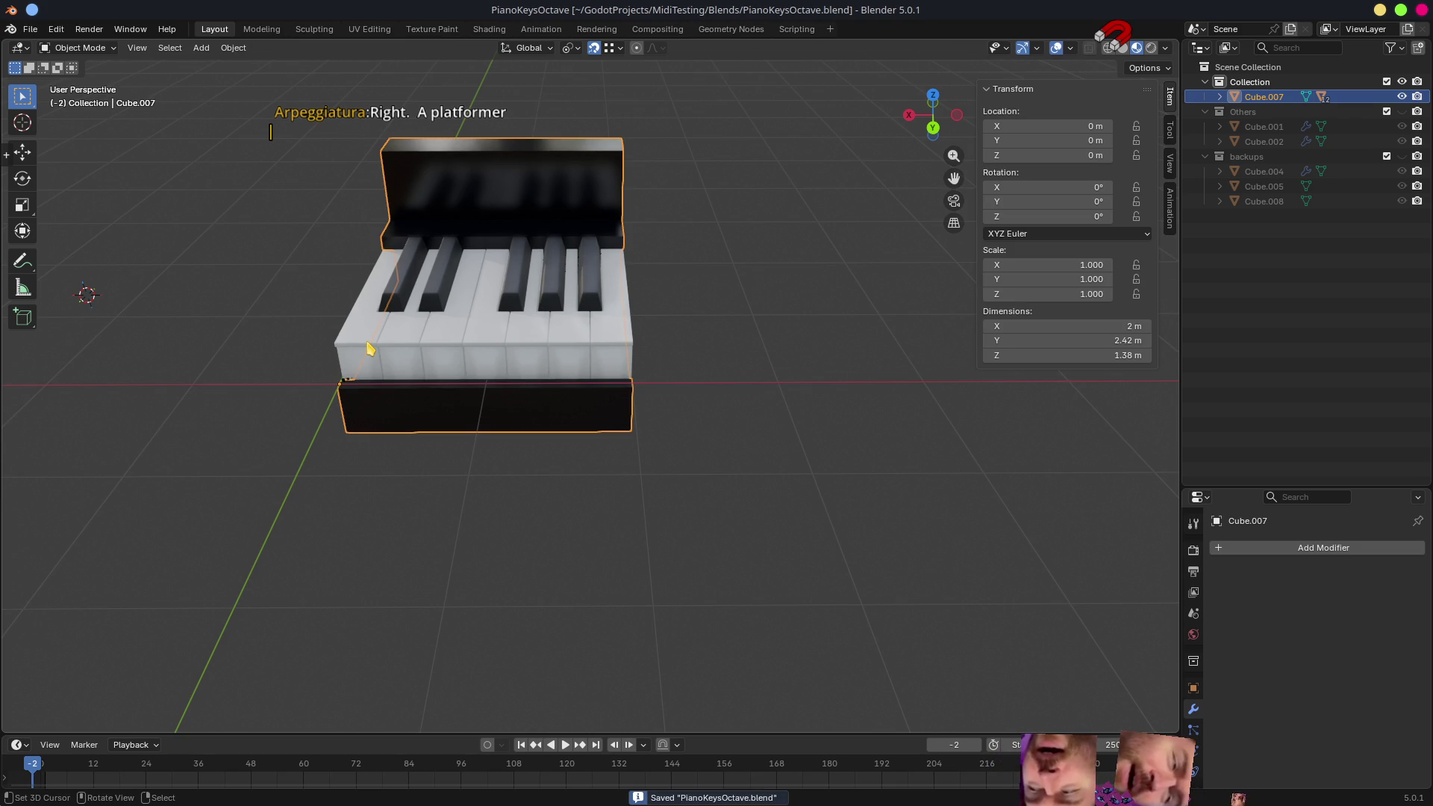
{"action": "key", "text": "alt+Tab"}
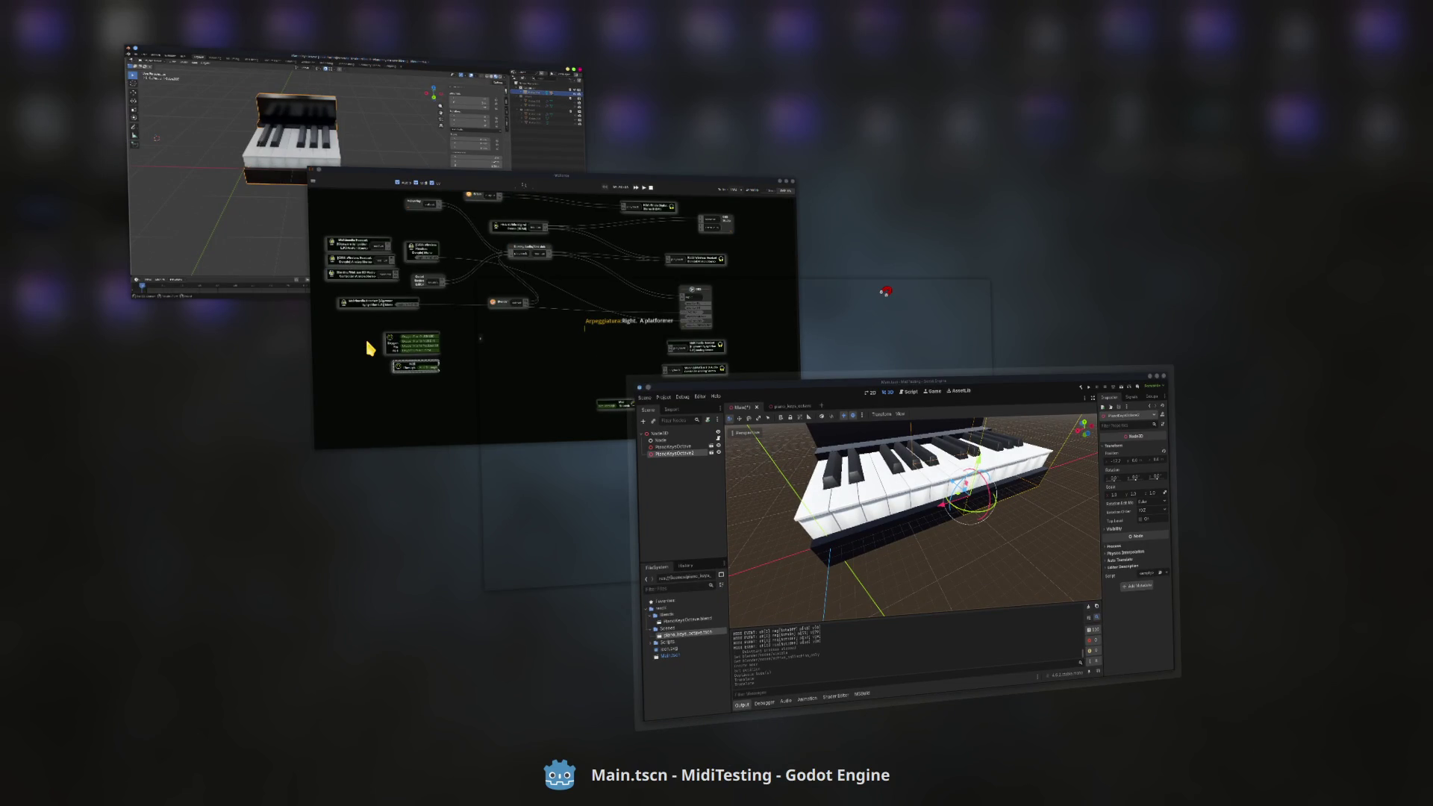
{"action": "key", "text": "alt+Tab"}
{"action": "key", "text": "alt+Tab"}
- Apply scale to all piano parts and select a black key to inspect its now-rounded bevel
{"action": "key", "text": "a"}
{"action": "key", "text": "ctrl+a"}
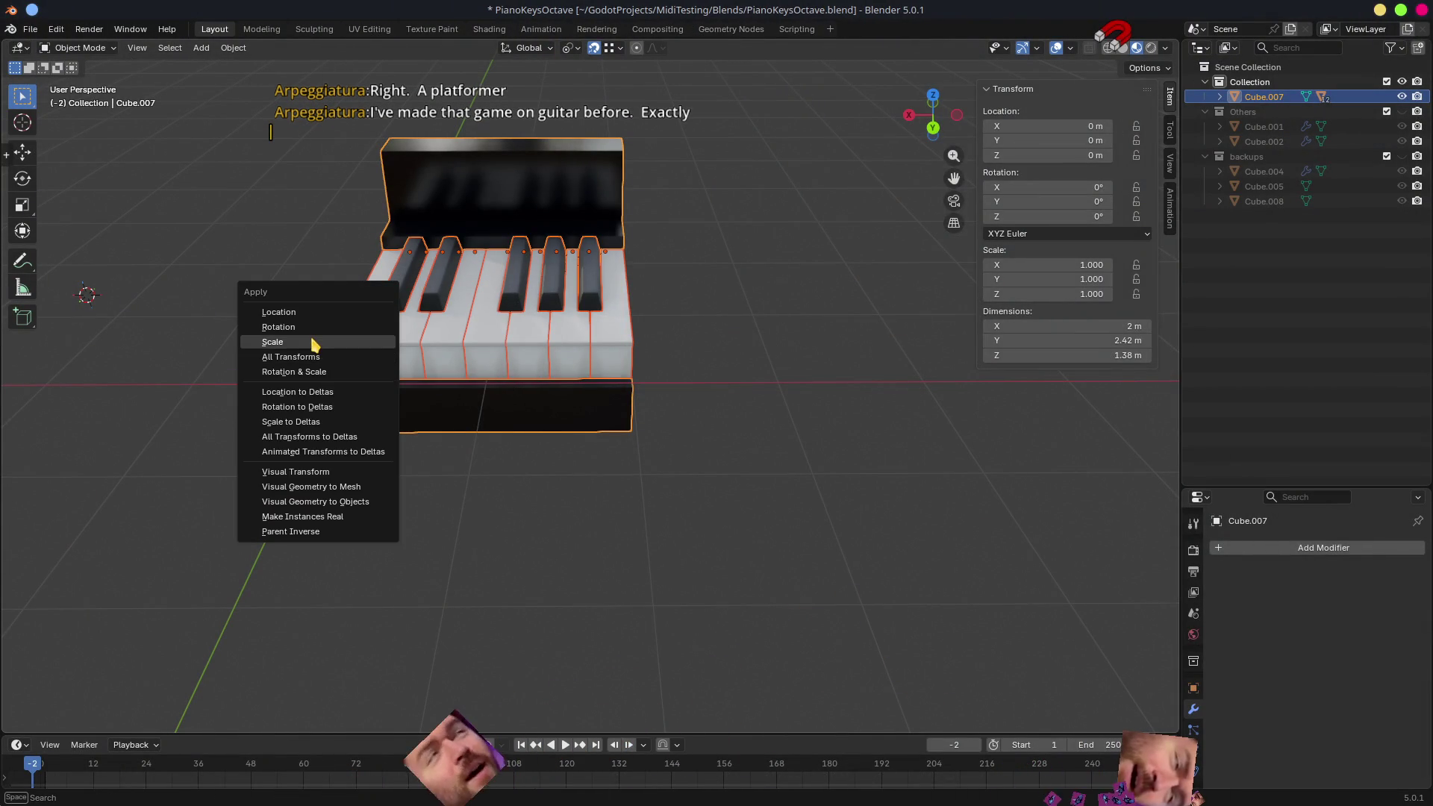
{"action": "left_click", "coordinate": [272, 342]}
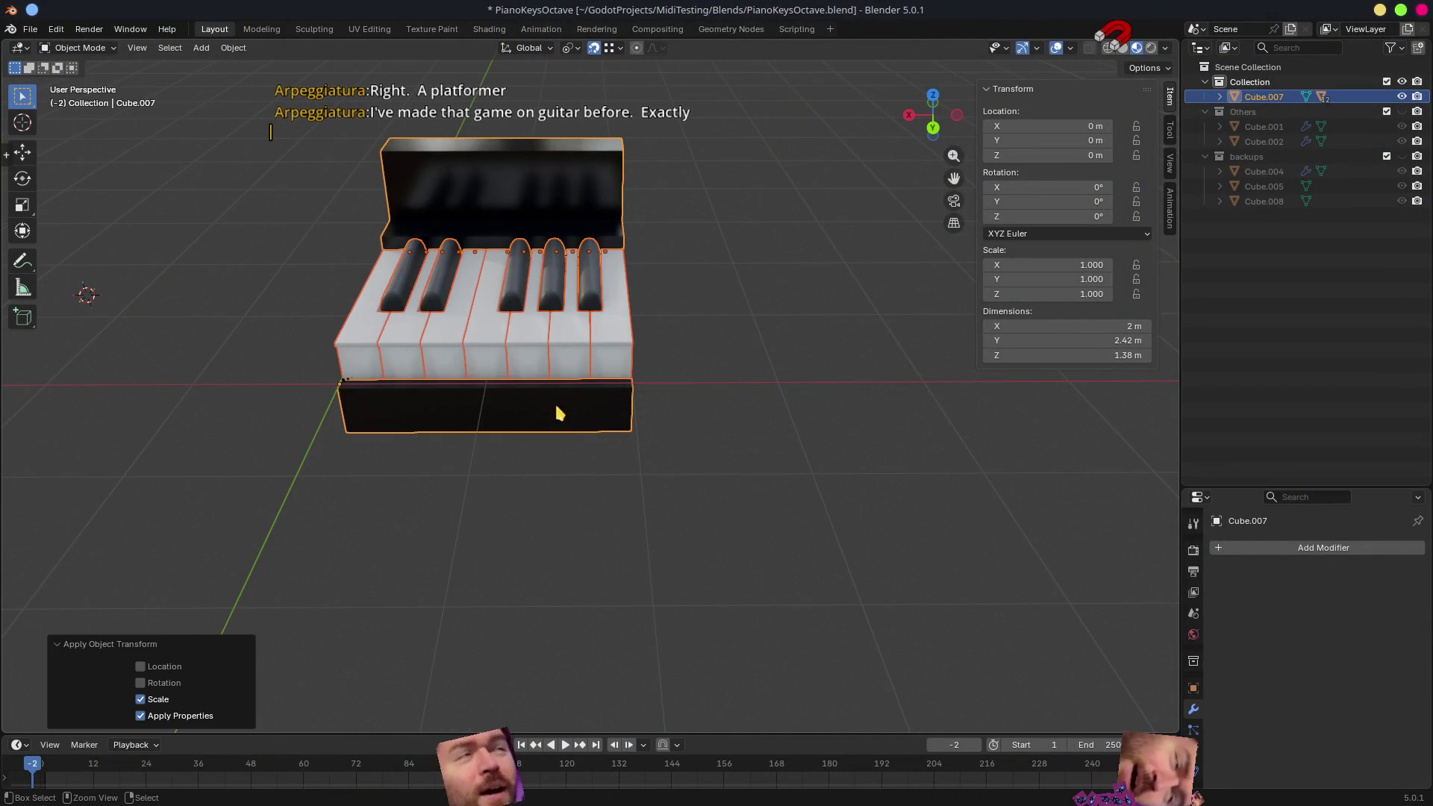
{"action": "scroll", "coordinate": [505, 444], "scroll_direction": "up", "scroll_amount": 1}
{"action": "scroll", "coordinate": [452, 413], "scroll_direction": "up", "scroll_amount": 2}
{"action": "scroll", "coordinate": [359, 305], "scroll_direction": "up", "scroll_amount": 3}
{"action": "scroll", "coordinate": [381, 325], "scroll_direction": "up", "scroll_amount": 3}
{"action": "mouse_move", "coordinate": [415, 342]}
{"action": "middle_mouse_down"}
{"action": "mouse_move", "coordinate": [503, 329]}
{"action": "mouse_move", "coordinate": [538, 343]}
{"action": "mouse_move", "coordinate": [517, 356]}
{"action": "mouse_move", "coordinate": [567, 426]}
{"action": "mouse_move", "coordinate": [679, 484]}
{"action": "mouse_move", "coordinate": [708, 454]}
{"action": "middle_mouse_up"}
{"action": "left_click", "coordinate": [515, 381]}
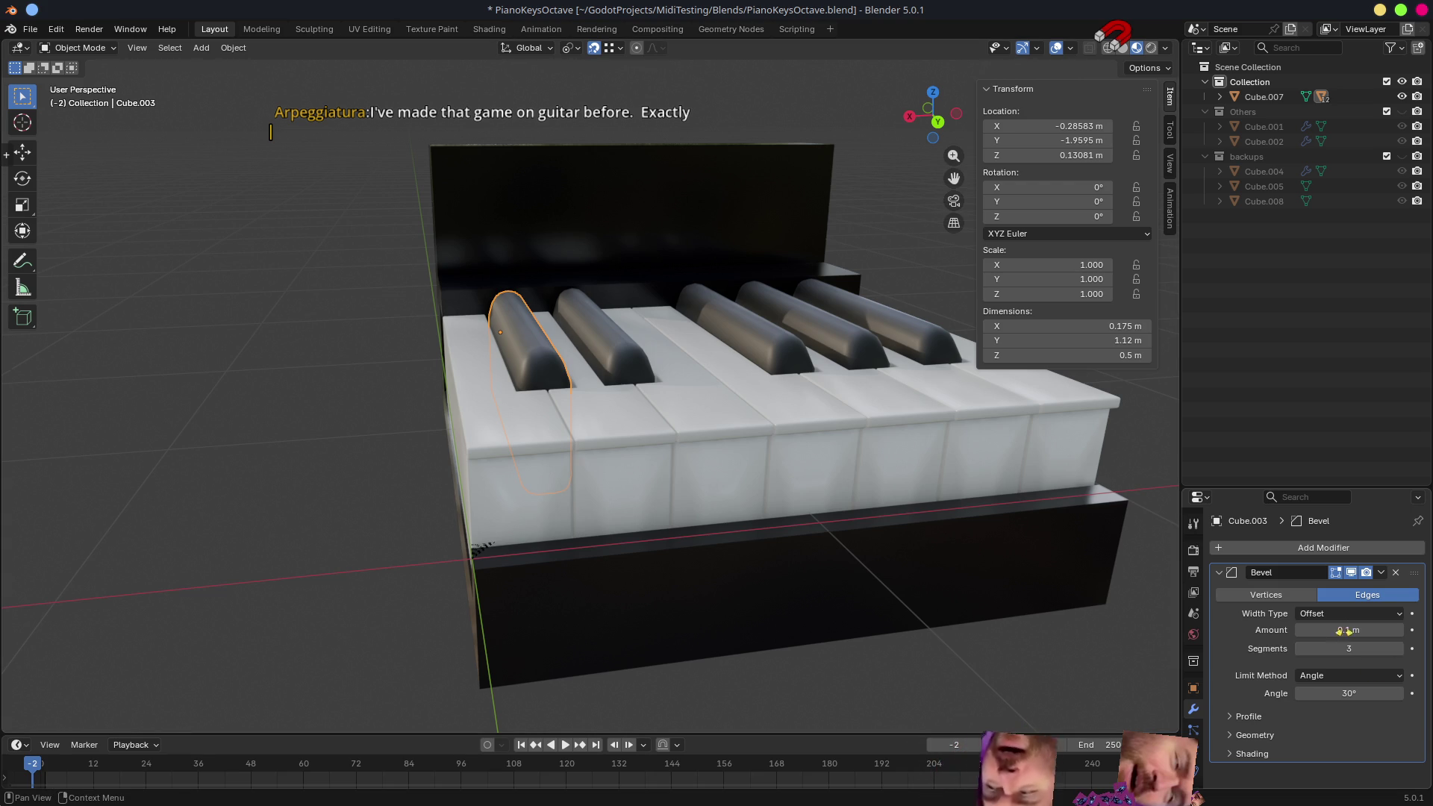
- Reduce the first black key's Bevel amount down to 0.006 m so its edges turn sharp
{"action": "mouse_move", "coordinate": [1347, 629]}
{"action": "left_mouse_down"}
{"action": "mouse_move", "coordinate": [1311, 629]}
{"action": "mouse_move", "coordinate": [1343, 629]}
{"action": "mouse_move", "coordinate": [1327, 630]}
{"action": "left_mouse_up"}
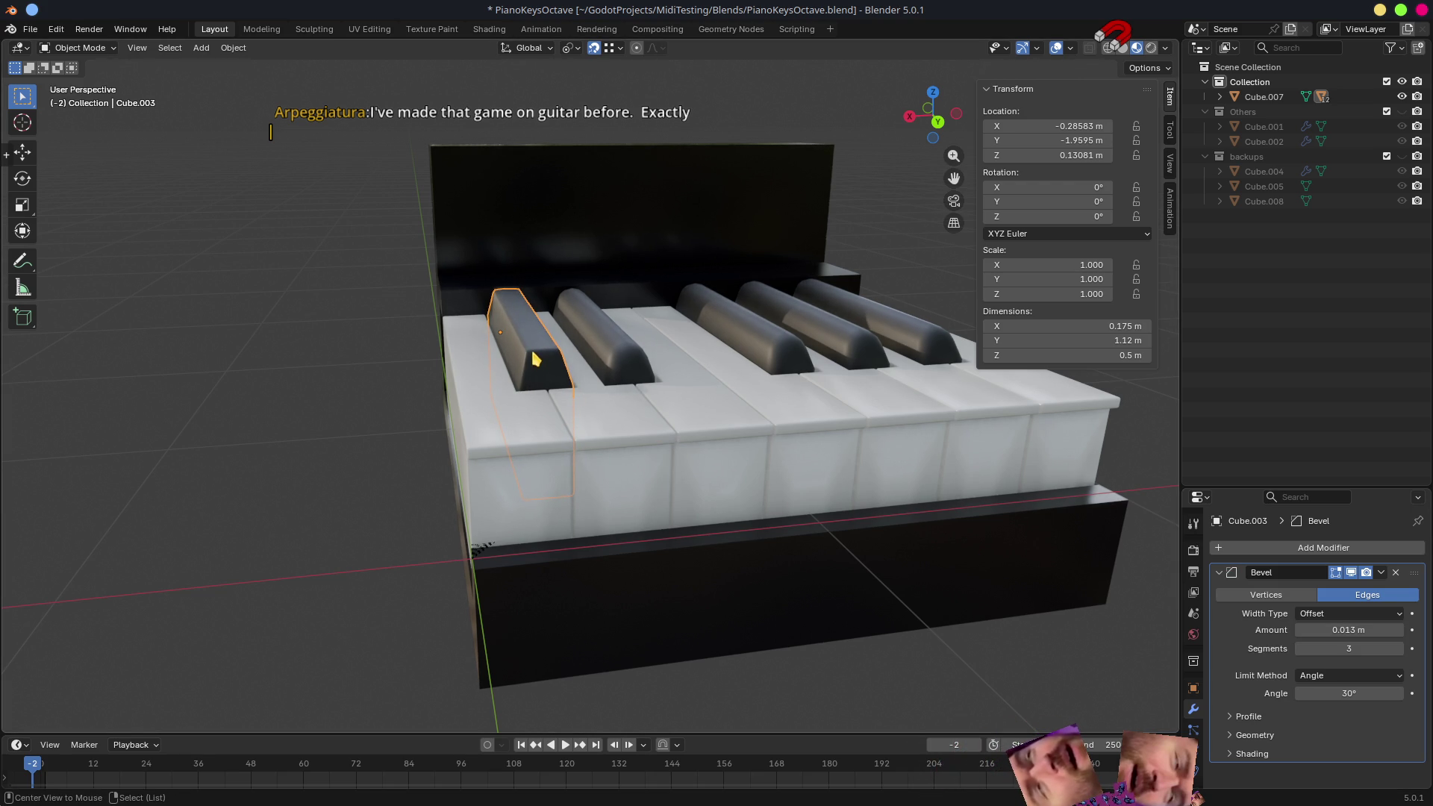
{"action": "scroll", "coordinate": [535, 359], "scroll_direction": "up", "scroll_amount": 2}
{"action": "scroll", "coordinate": [656, 399], "scroll_direction": "up", "scroll_amount": 5}
{"action": "scroll", "coordinate": [666, 438], "scroll_direction": "up", "scroll_amount": 2}
{"action": "scroll", "coordinate": [729, 464], "scroll_direction": "up", "scroll_amount": 2}
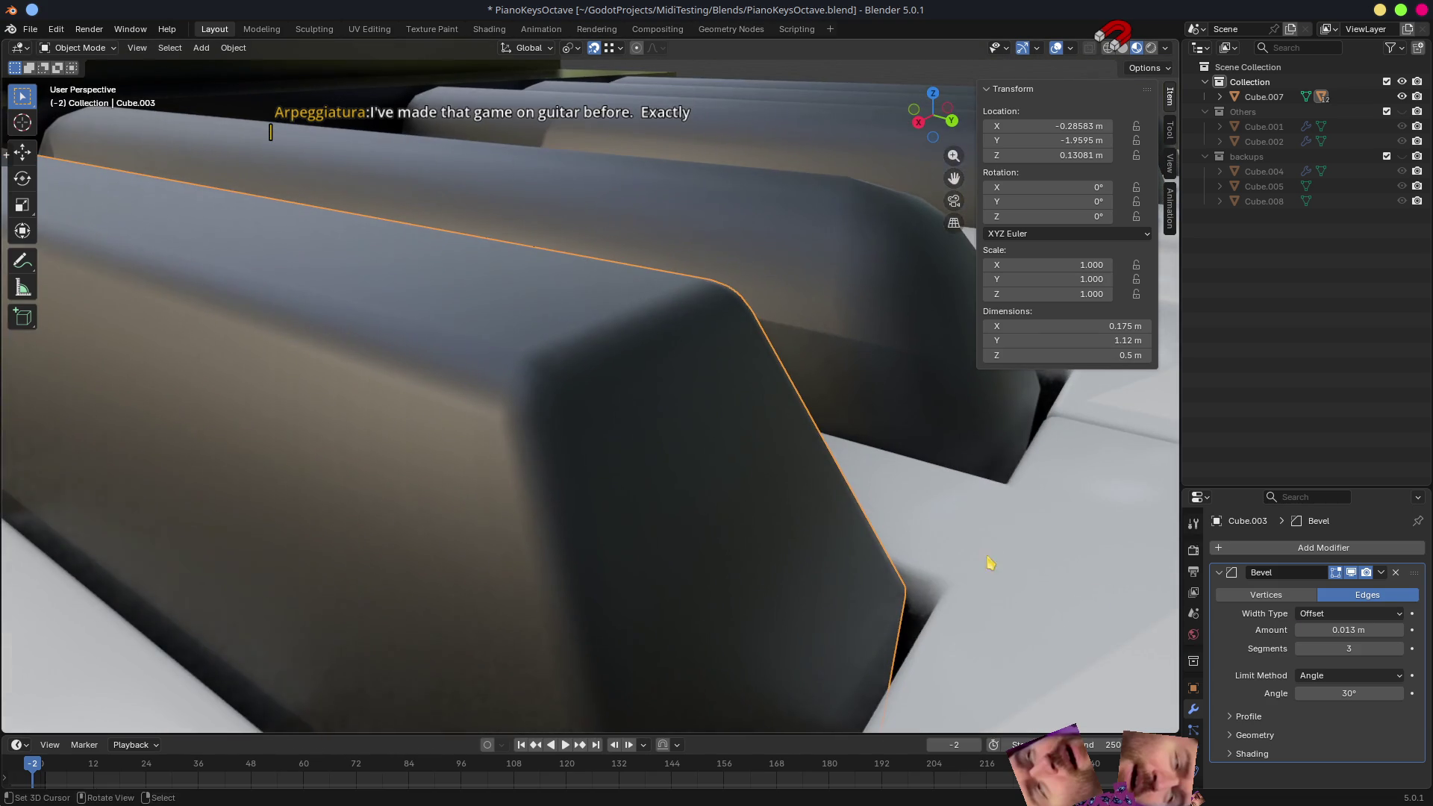
{"action": "mouse_move", "coordinate": [1343, 629]}
{"action": "left_mouse_down"}
{"action": "mouse_move", "coordinate": [1327, 630]}
{"action": "mouse_move", "coordinate": [1343, 629]}
{"action": "left_mouse_up"}
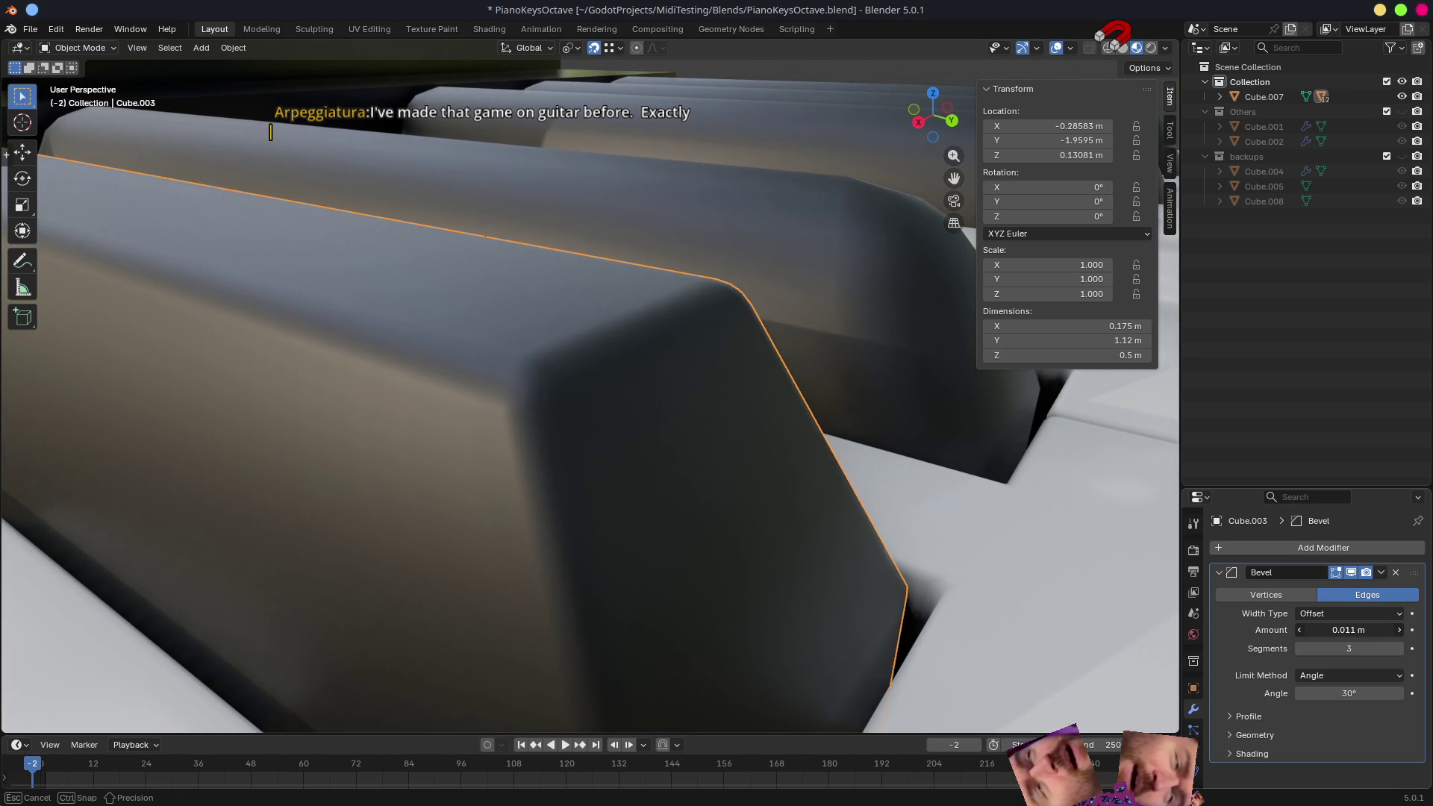
{"action": "left_click_drag", "start_coordinate": [1344, 630], "coordinate": [1335, 630]}
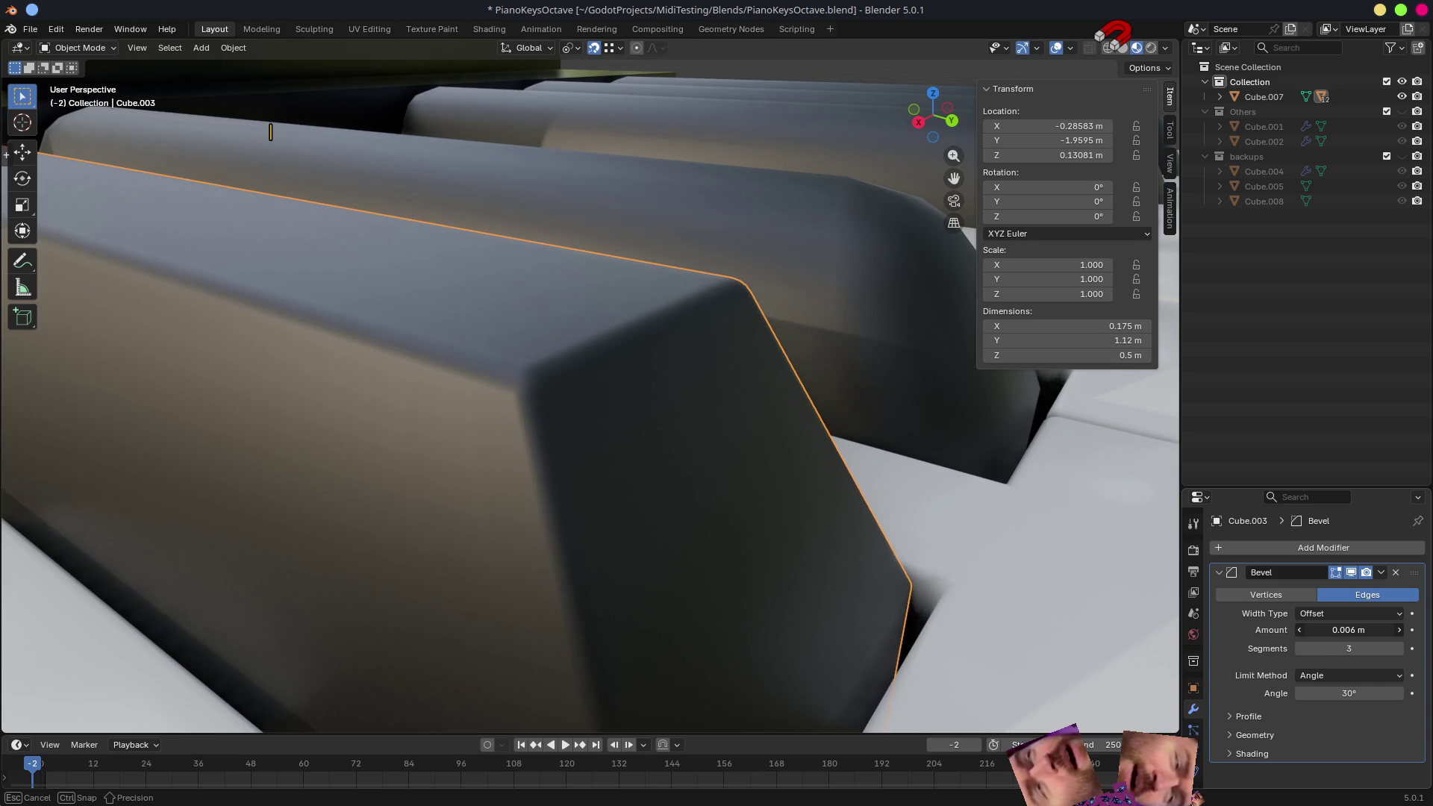
{"action": "left_click_drag", "start_coordinate": [1334, 629], "coordinate": [1329, 629]}
{"action": "scroll", "coordinate": [1007, 534], "scroll_direction": "down", "scroll_amount": 5}
- Select across the black keys, then pick the back panel and hide it with H
{"action": "middle_click_drag", "start_coordinate": [1011, 569], "coordinate": [837, 534]}
{"action": "scroll", "coordinate": [960, 415], "scroll_direction": "up", "scroll_amount": 4}
{"action": "left_click", "coordinate": [1008, 389]}
{"action": "middle_click_drag", "start_coordinate": [928, 406], "coordinate": [863, 463], "text": "shift"}
{"action": "left_click", "coordinate": [863, 464], "text": "shift"}
{"action": "left_click", "coordinate": [784, 432], "text": "shift"}
{"action": "left_click", "coordinate": [637, 437], "text": "shift"}
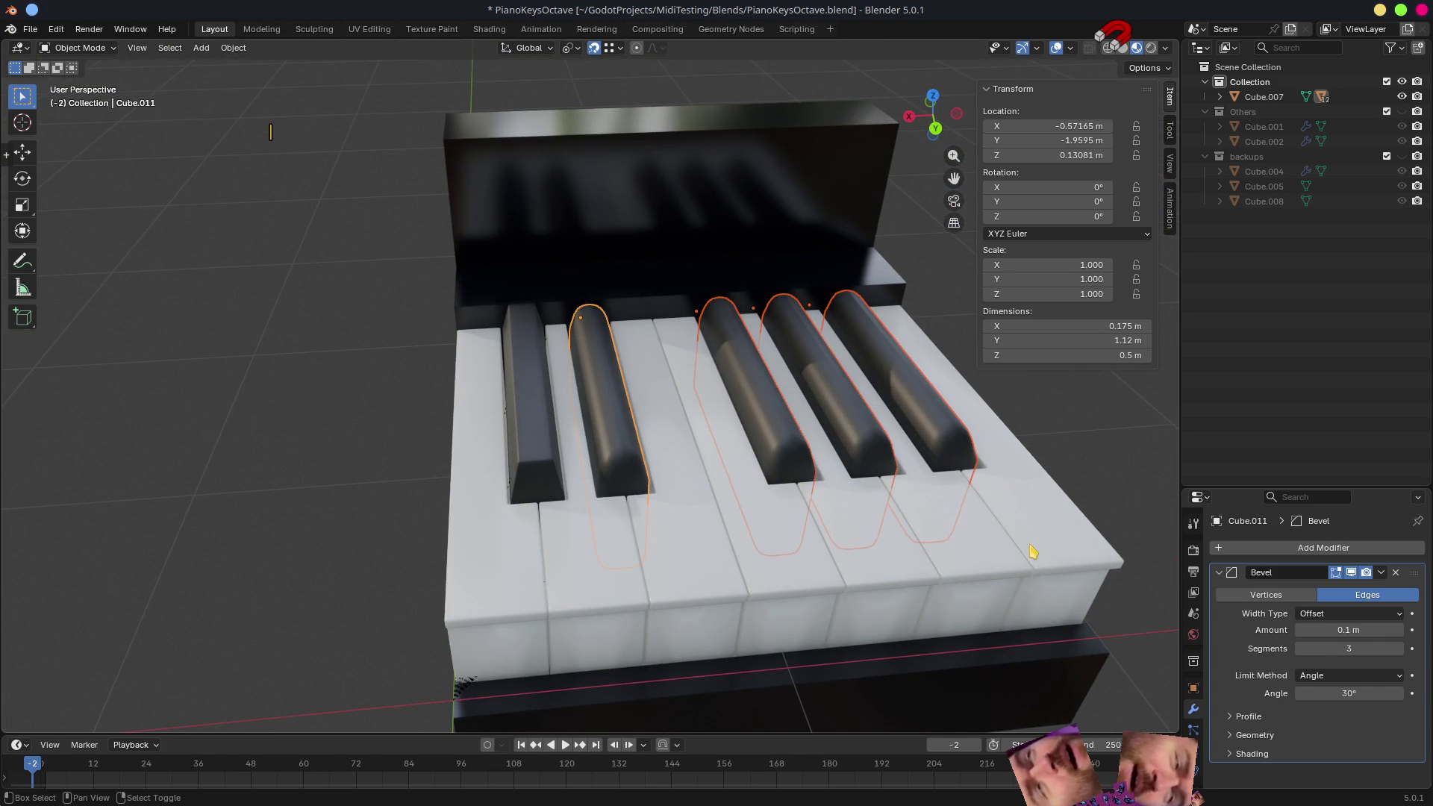
{"action": "left_click", "coordinate": [682, 171]}
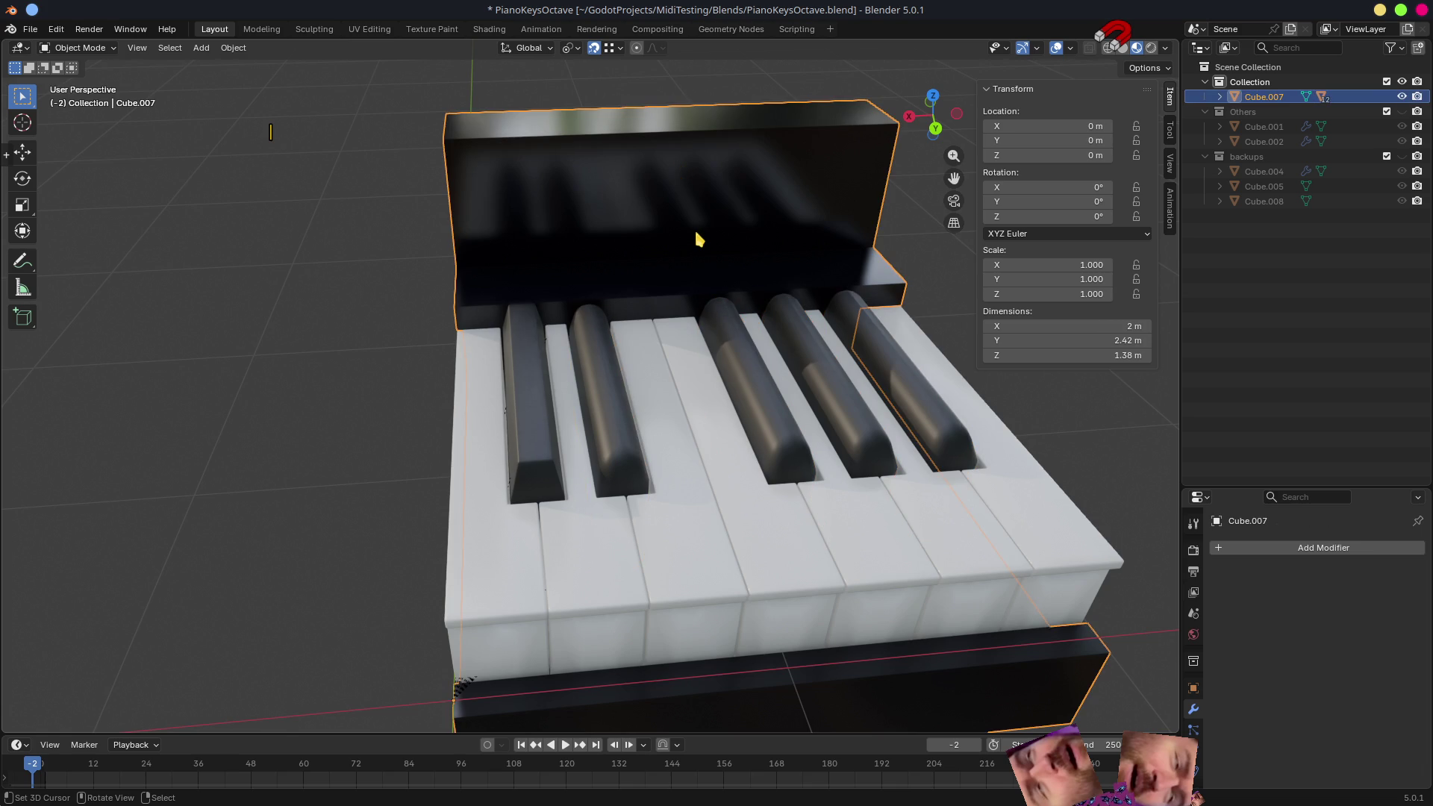
{"action": "key", "text": "h"}
- Select all keys with the first black key active, then inspect a white key and delete its first Bevel modifier
{"action": "key", "text": "a"}
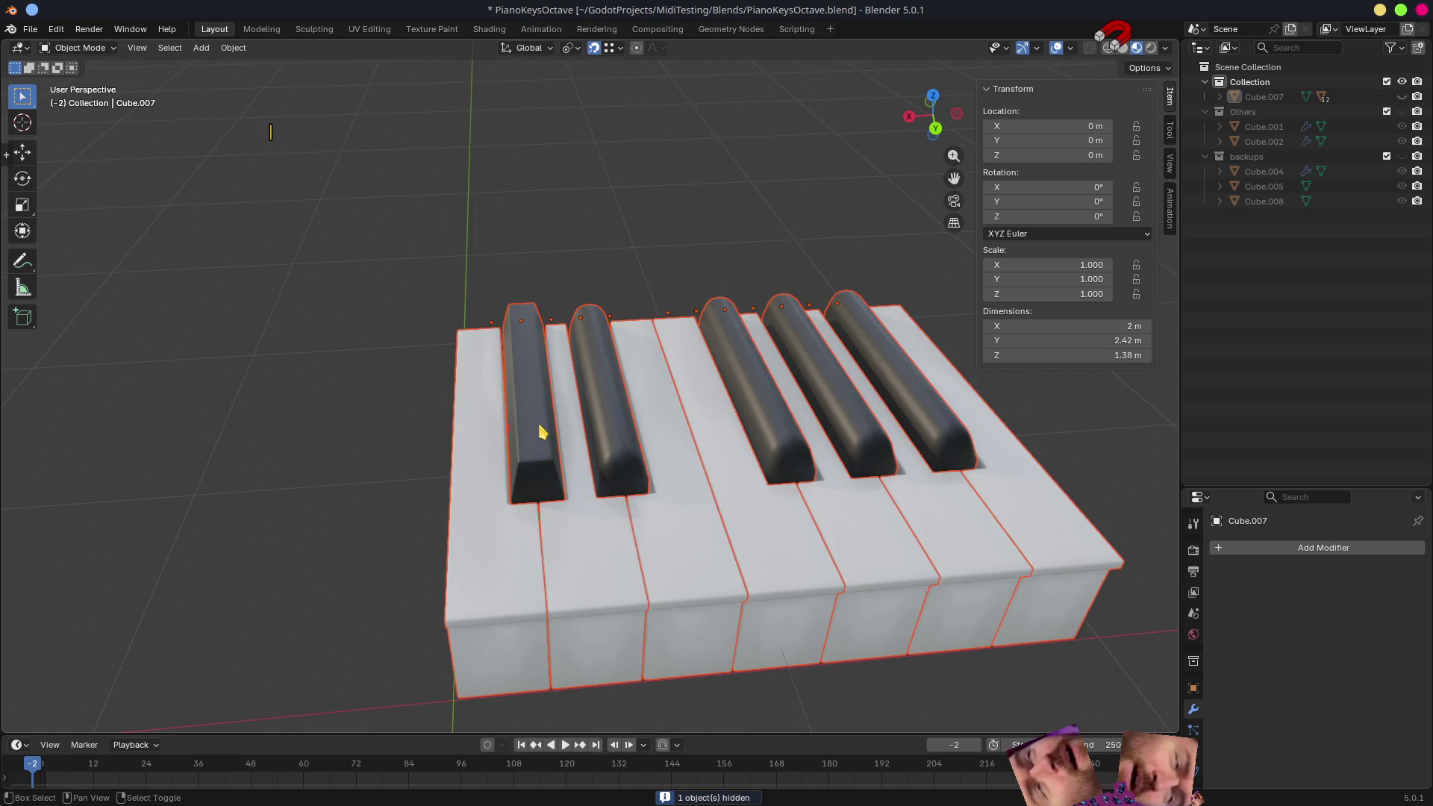
{"action": "left_click", "coordinate": [555, 446], "text": "shift"}
{"action": "left_click", "coordinate": [1380, 572]}
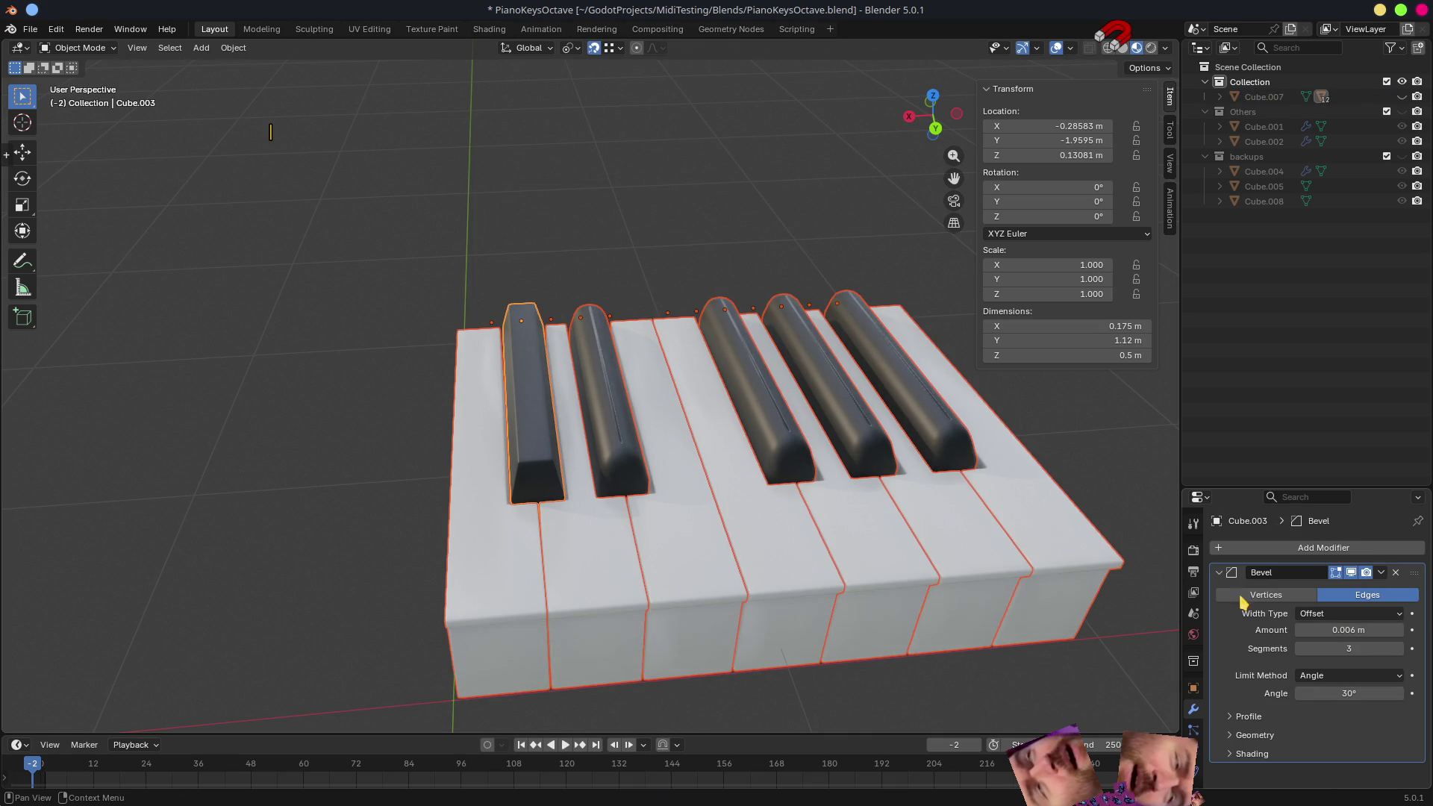
{"action": "mouse_move", "coordinate": [831, 496]}
{"action": "middle_mouse_down"}
{"action": "mouse_move", "coordinate": [875, 476]}
{"action": "mouse_move", "coordinate": [871, 462]}
{"action": "middle_mouse_up"}
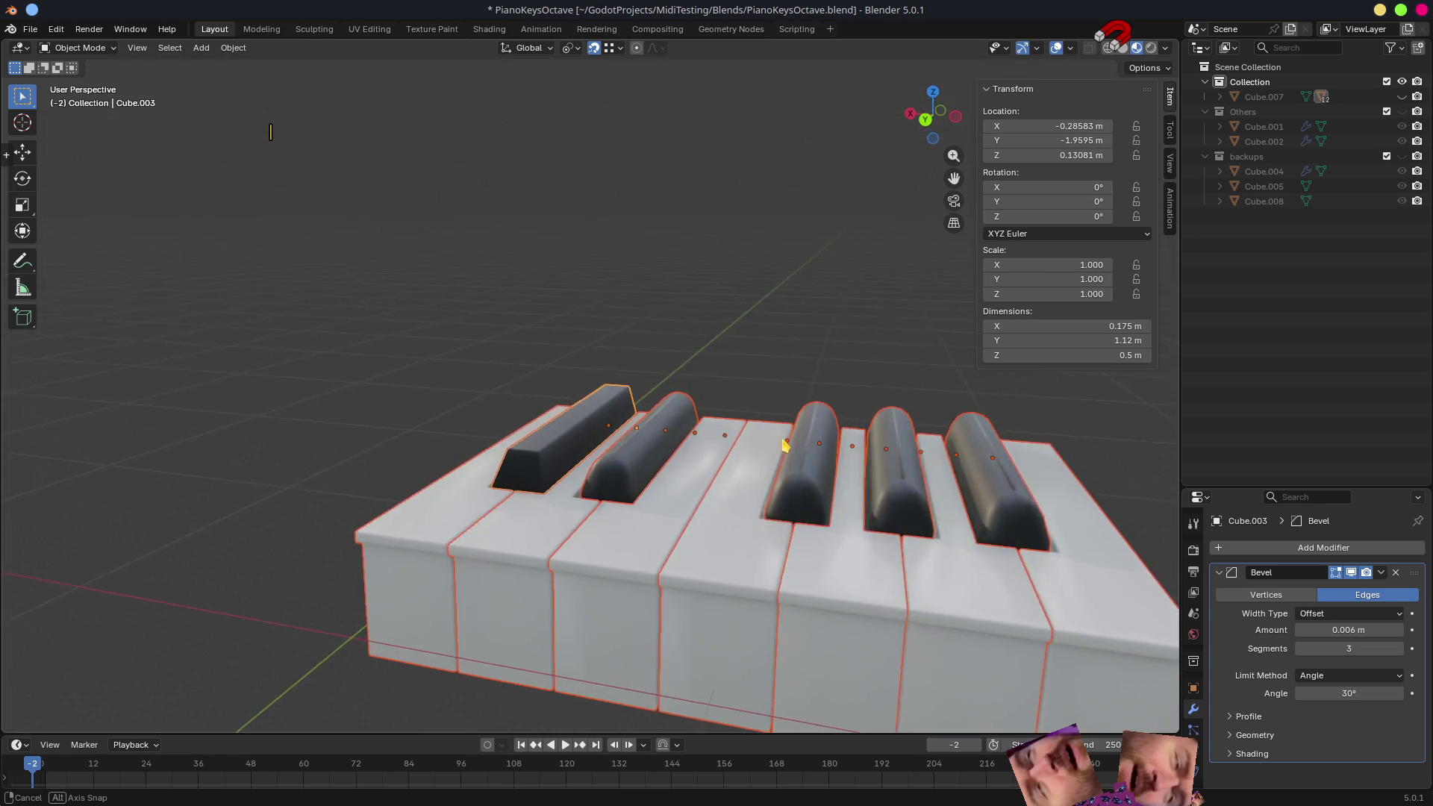
{"action": "left_click", "coordinate": [565, 484]}
{"action": "left_click", "coordinate": [579, 580]}
{"action": "left_click", "coordinate": [682, 582], "text": "shift"}
{"action": "left_click", "coordinate": [730, 533], "text": "shift"}
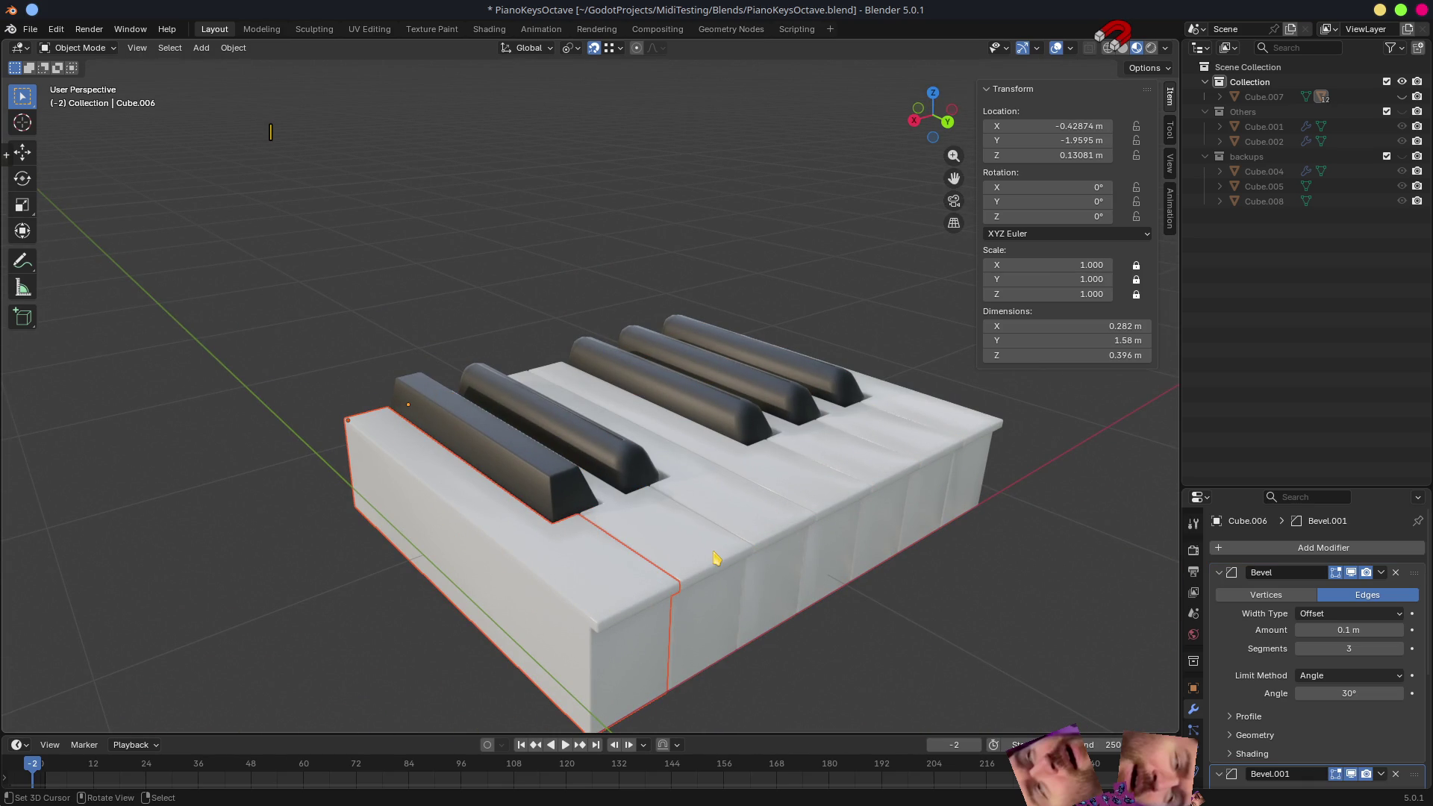
{"action": "left_click_drag", "start_coordinate": [1241, 490], "coordinate": [1240, 224]}
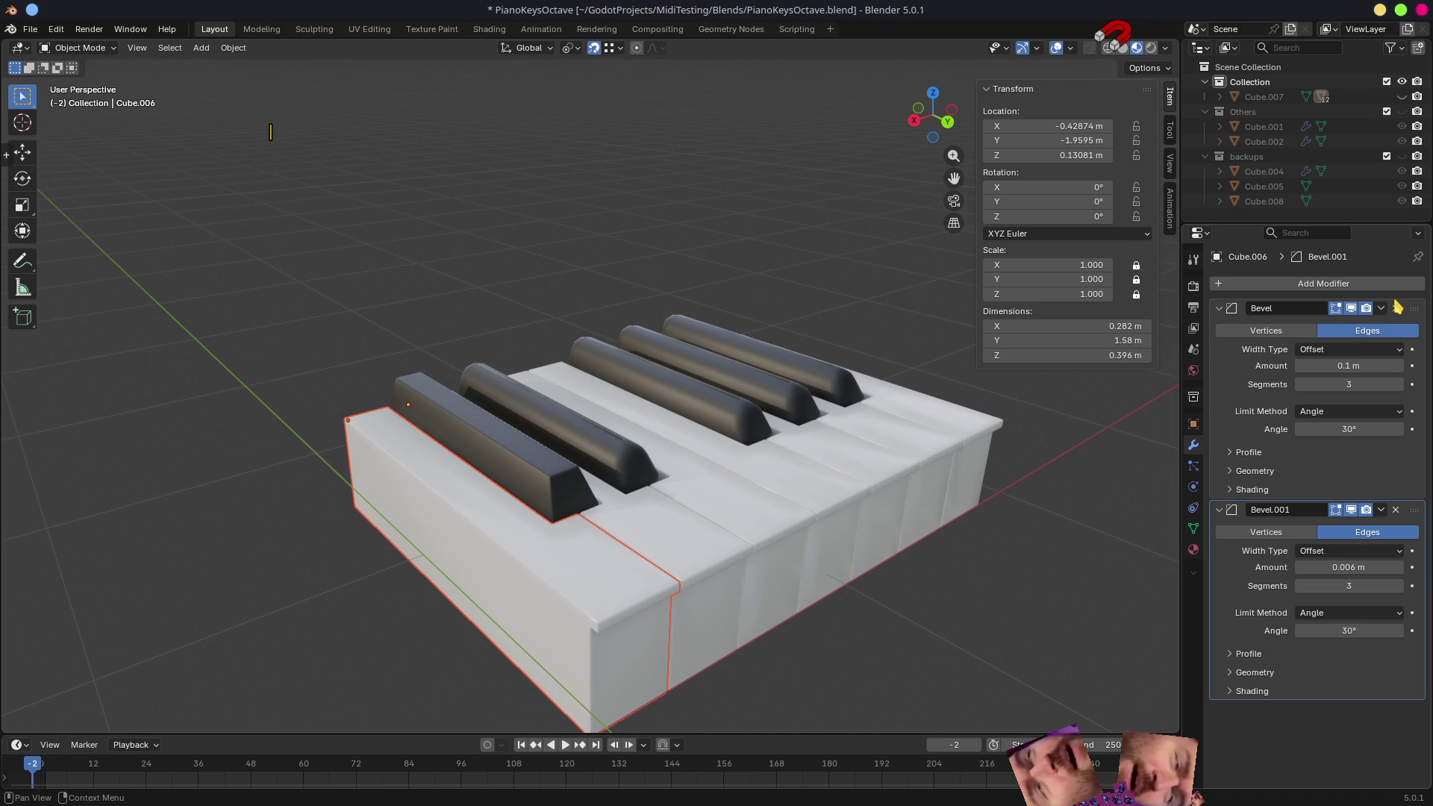
{"action": "left_click", "coordinate": [1394, 308]}
- Check several keys' modifiers, then delete the Bevel modifiers from Cube.014 and the last key
{"action": "mouse_move", "coordinate": [892, 483]}
{"action": "middle_mouse_down"}
{"action": "mouse_move", "coordinate": [848, 527]}
{"action": "mouse_move", "coordinate": [592, 567]}
{"action": "middle_mouse_up"}
{"action": "left_click", "coordinate": [591, 566]}
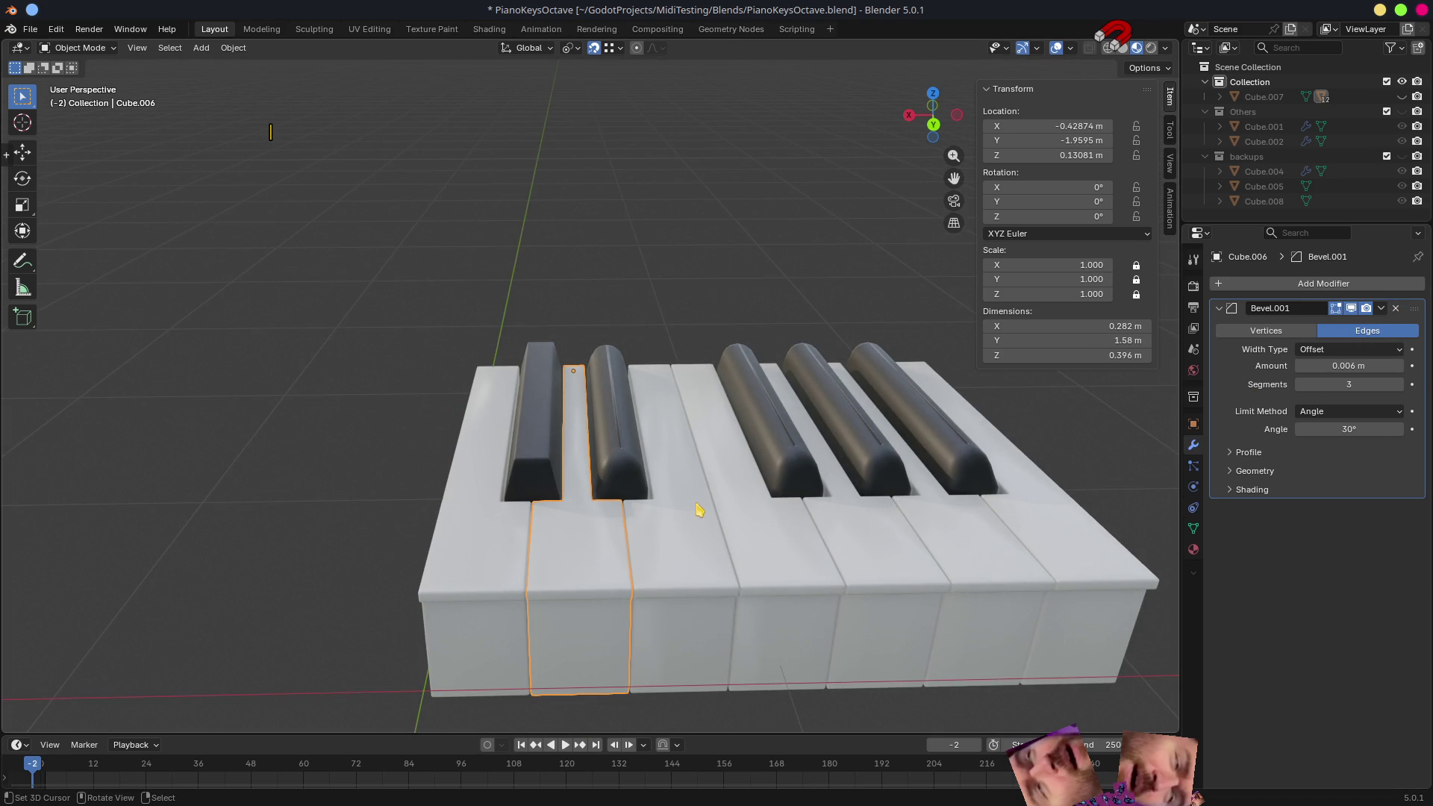
{"action": "left_click", "coordinate": [630, 468]}
{"action": "left_click", "coordinate": [678, 558]}
{"action": "left_click", "coordinate": [602, 529]}
{"action": "left_click", "coordinate": [657, 527]}
{"action": "left_click", "coordinate": [622, 447], "text": "shift"}
{"action": "left_click", "coordinate": [588, 582], "text": "shift"}
{"action": "left_click", "coordinate": [833, 571], "text": "shift"}
{"action": "left_click", "coordinate": [810, 470], "text": "shift"}
{"action": "left_click", "coordinate": [867, 535], "text": "shift"}
{"action": "left_click", "coordinate": [974, 493], "text": "shift"}
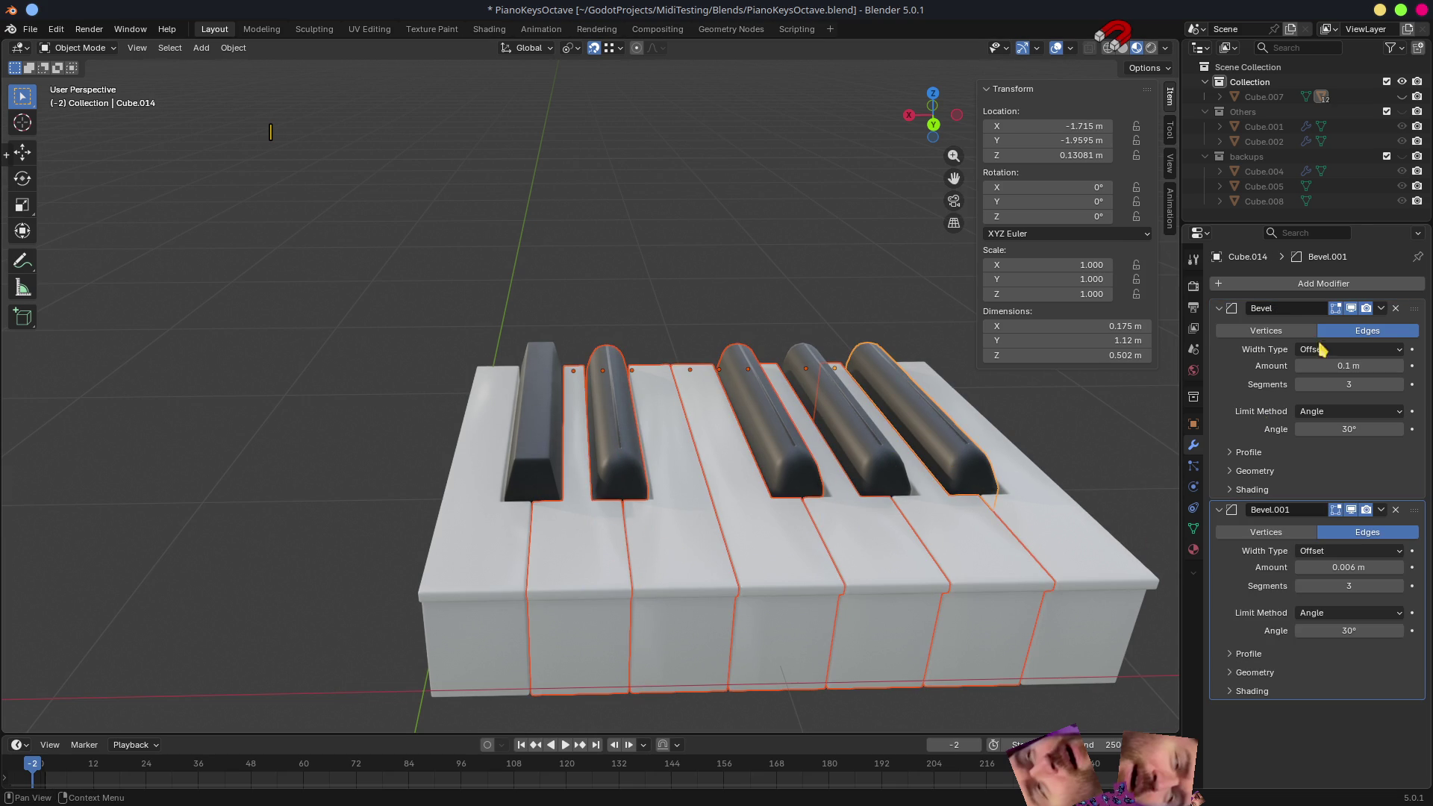
{"action": "left_click", "coordinate": [1396, 309]}
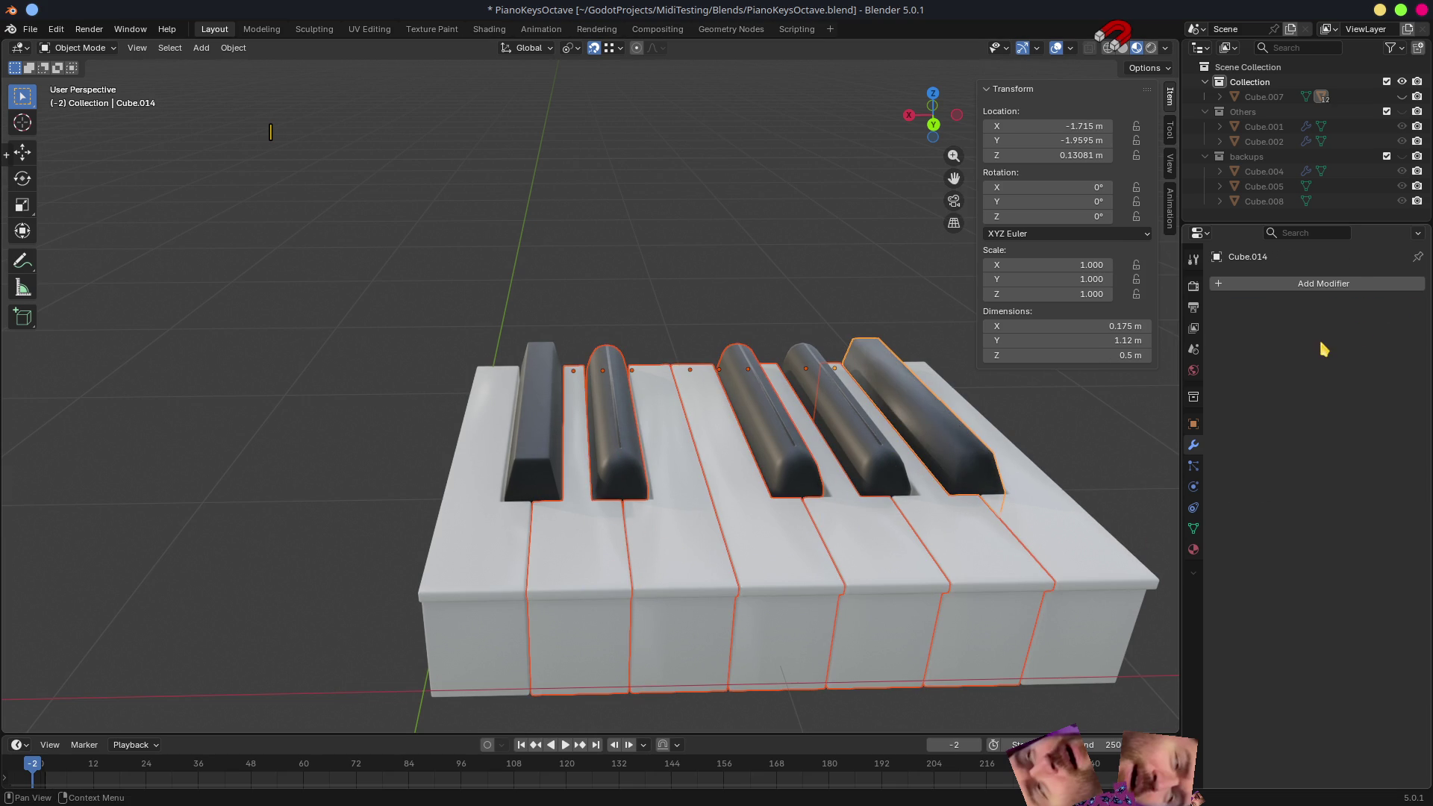
{"action": "left_click", "coordinate": [1075, 627]}
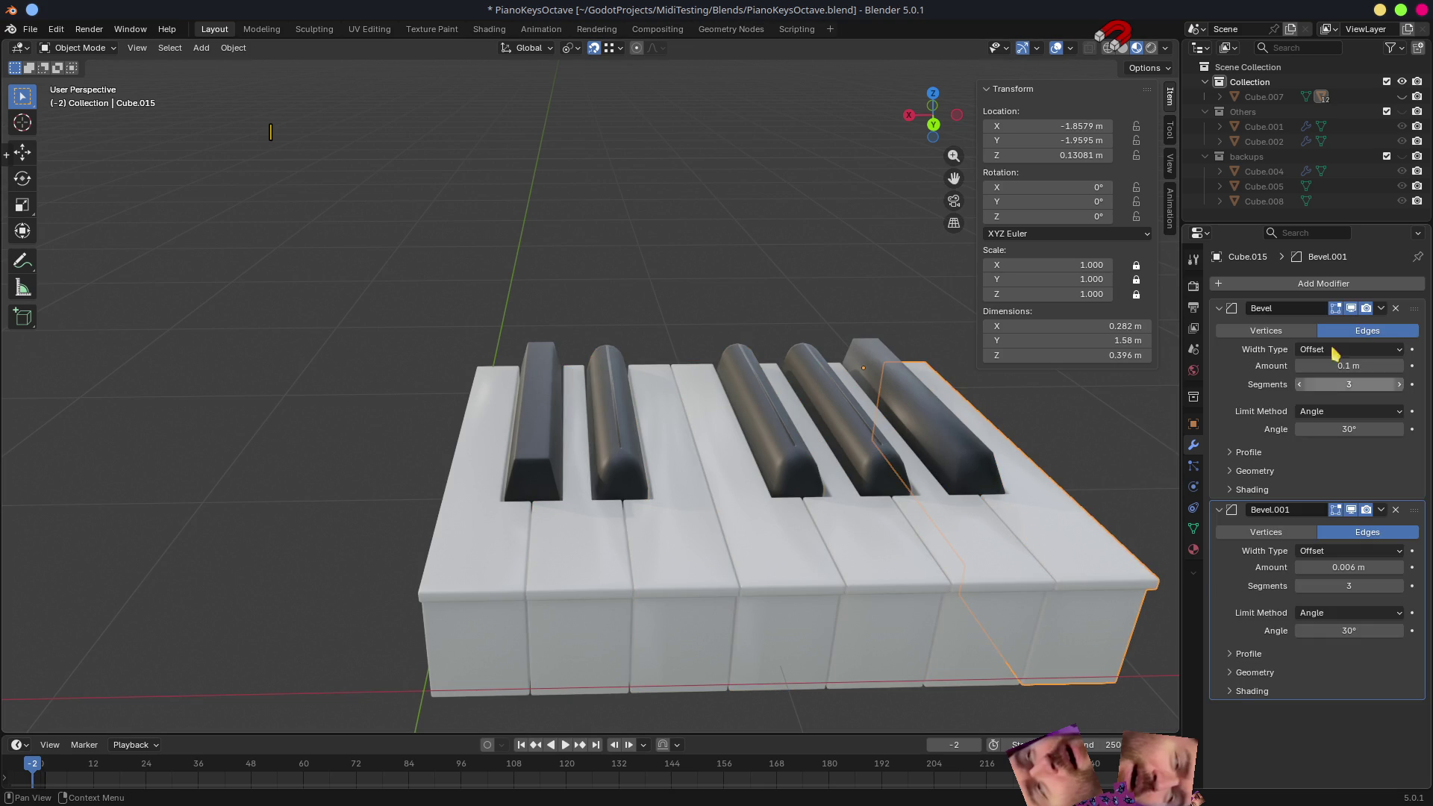
{"action": "left_click", "coordinate": [1396, 309]}
{"action": "left_click", "coordinate": [965, 570]}
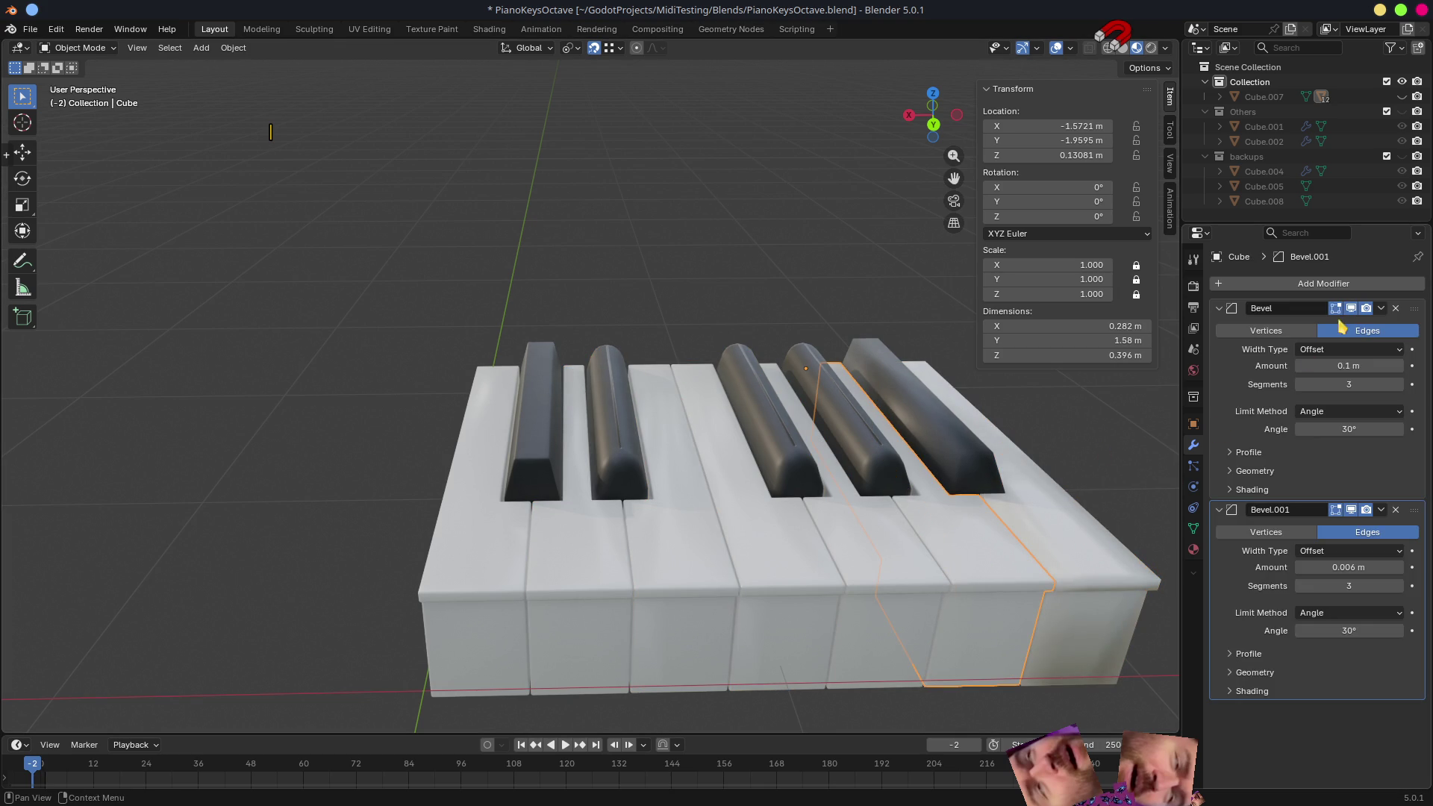
- Remove the stacked Bevel modifiers from Cube, Cube.013, Cube.016, Cube.017 and Cube.012
{"action": "left_click", "coordinate": [1396, 310]}
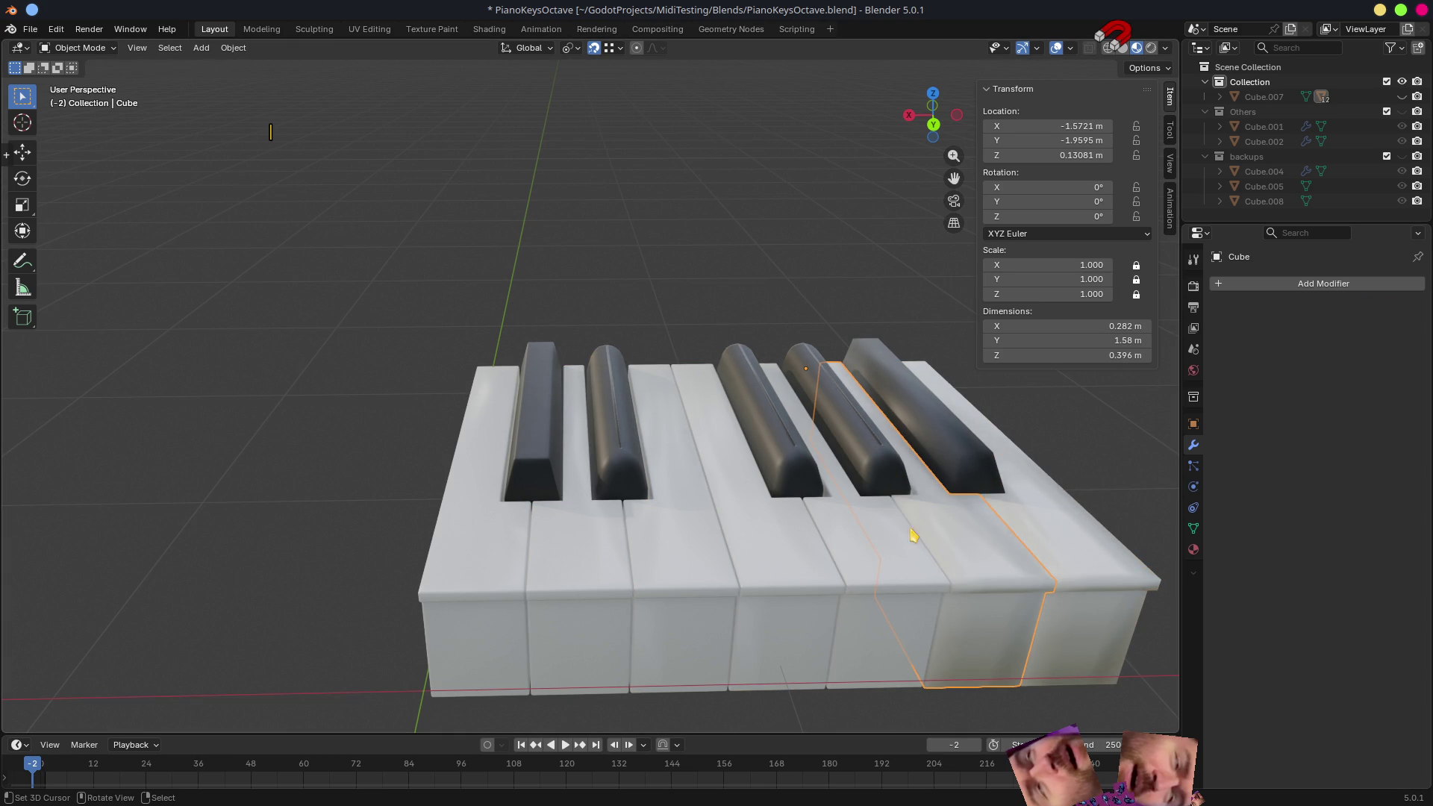
{"action": "left_click", "coordinate": [887, 464]}
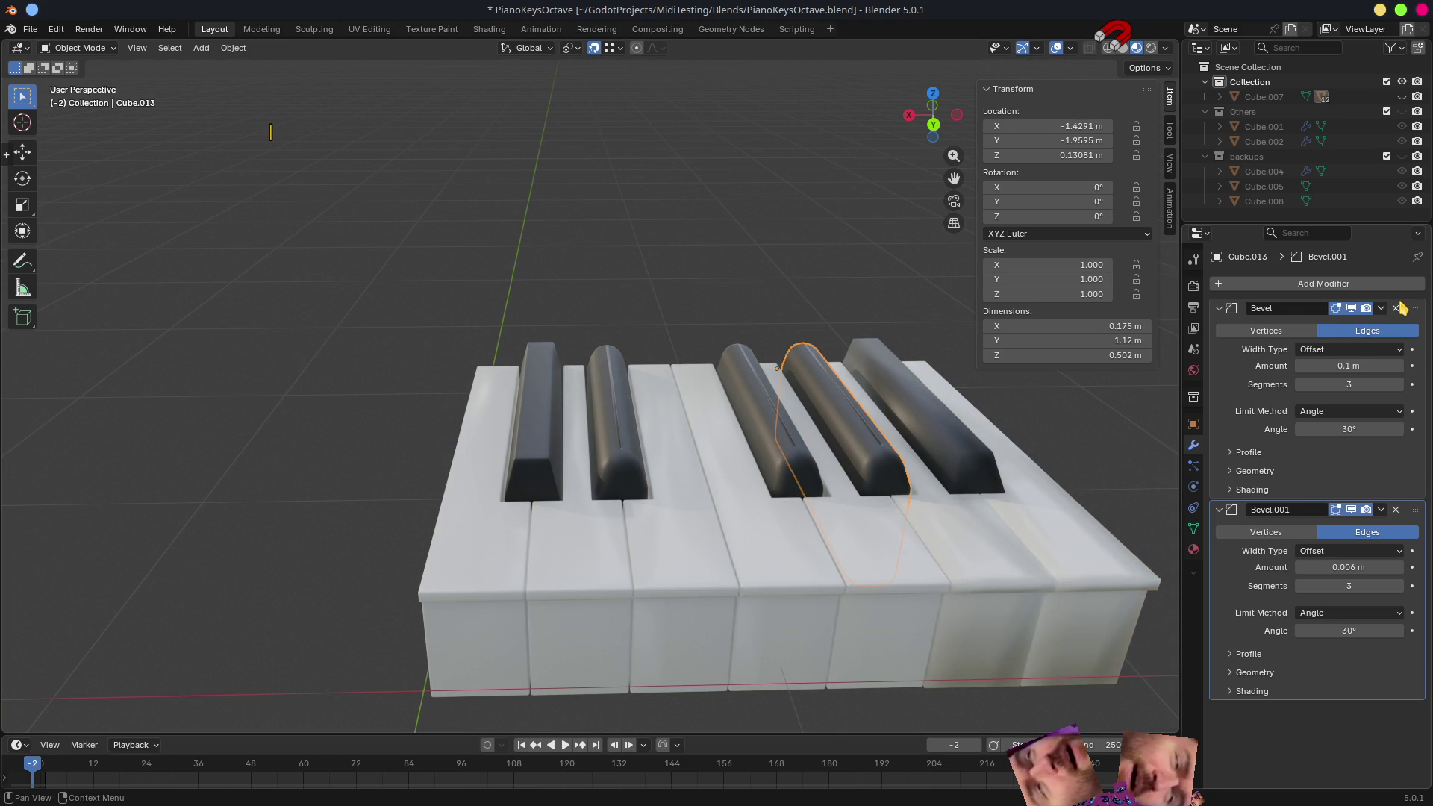
{"action": "left_click", "coordinate": [1399, 308]}
{"action": "left_click", "coordinate": [1399, 309]}
{"action": "left_click", "coordinate": [880, 585]}
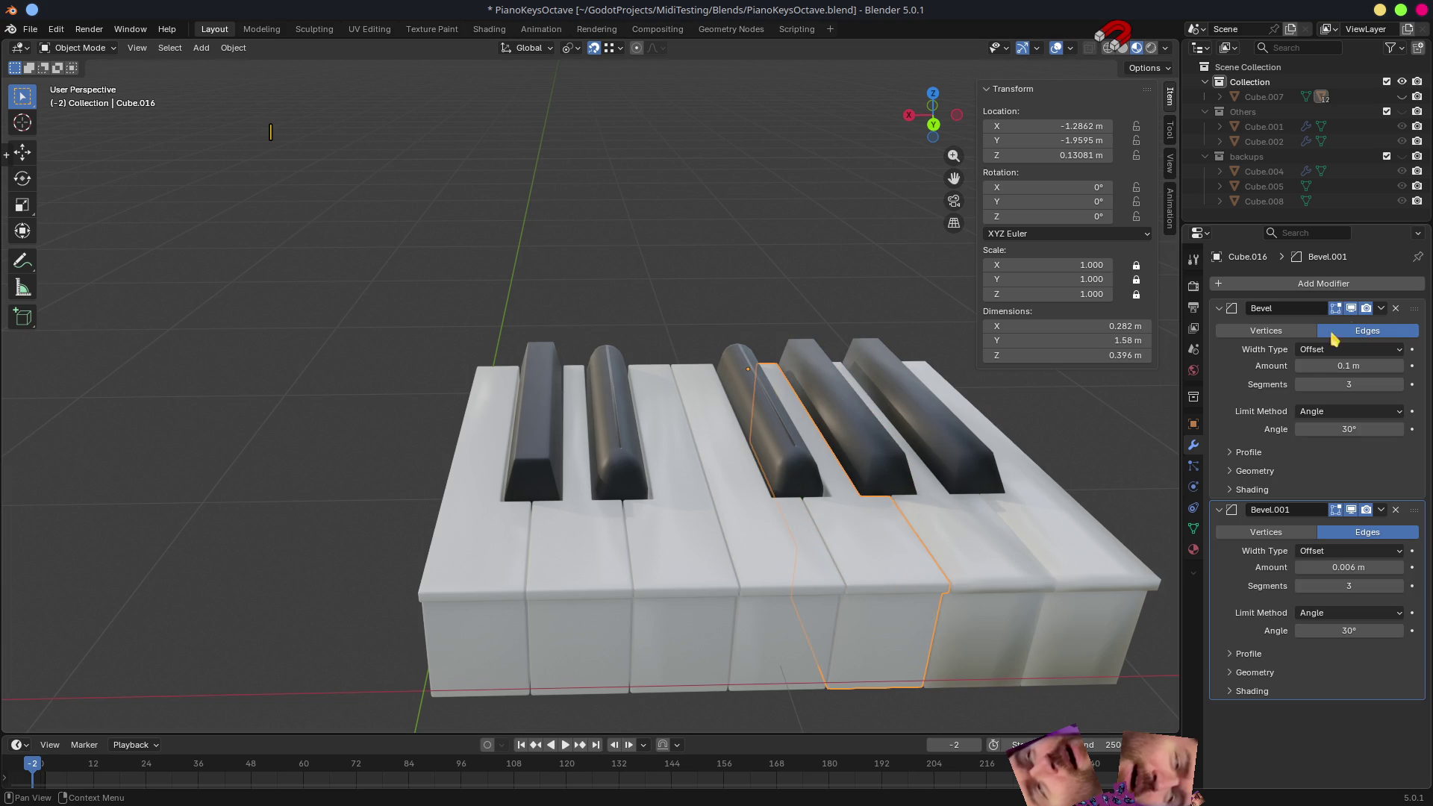
{"action": "left_click", "coordinate": [1395, 309]}
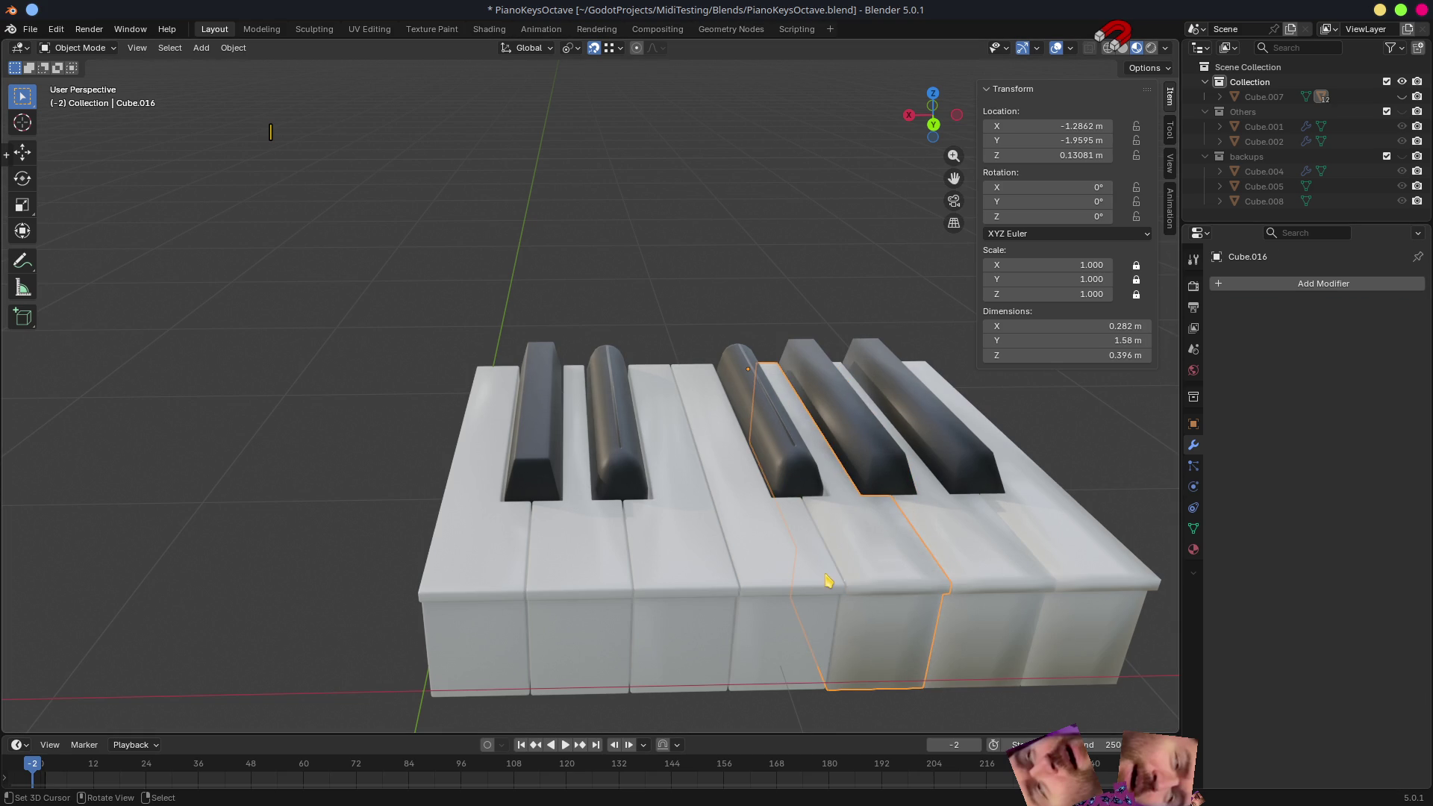
{"action": "left_click", "coordinate": [829, 582]}
{"action": "left_click", "coordinate": [1396, 308]}
{"action": "left_click", "coordinate": [1396, 308]}
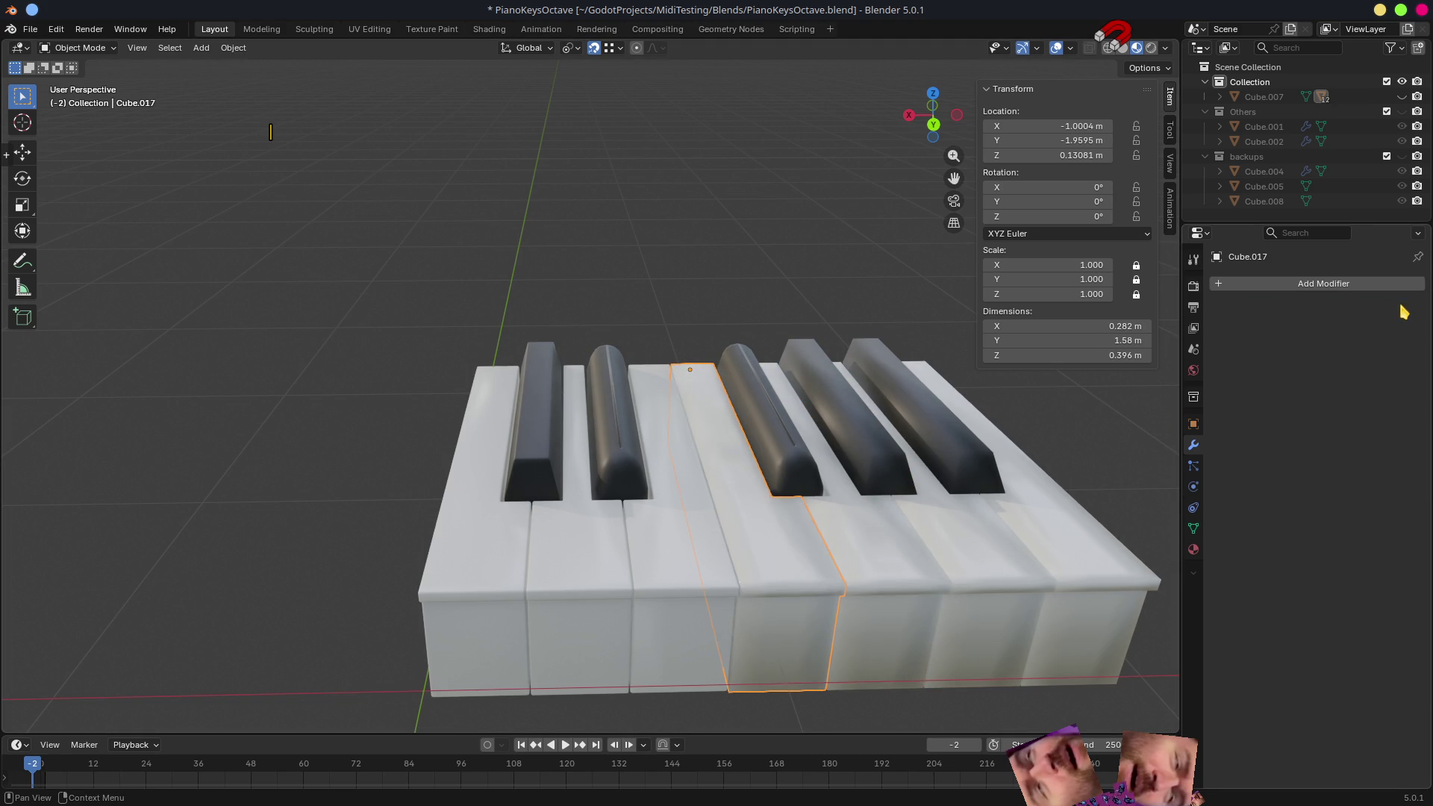
{"action": "left_click", "coordinate": [789, 460]}
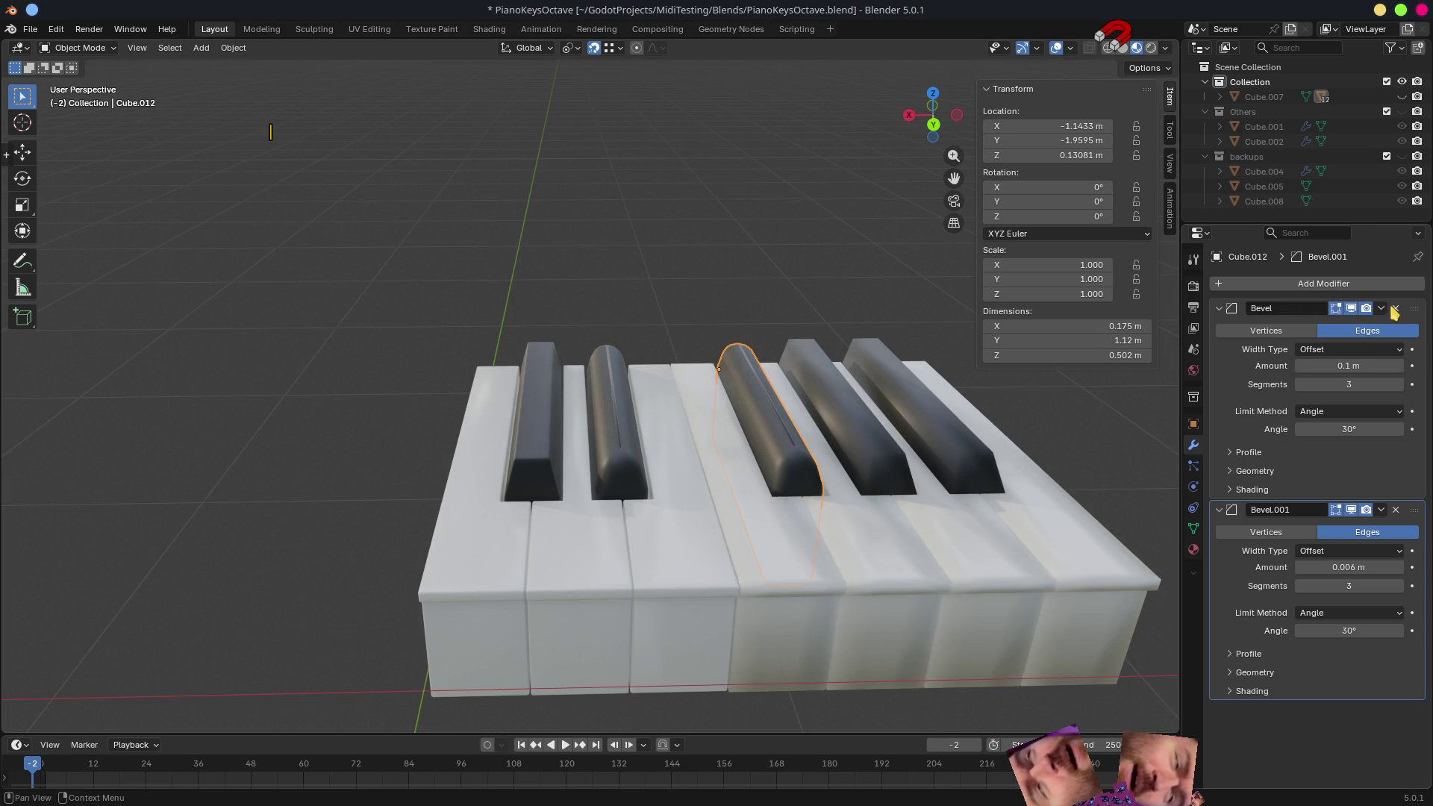
{"action": "left_click", "coordinate": [1397, 309]}
{"action": "left_click", "coordinate": [1396, 310]}
- Remove the Bevel modifiers from Cube.009, Cube.011, Cube.006 and Cube.010, then select black key Cube.003
{"action": "left_click", "coordinate": [677, 566]}
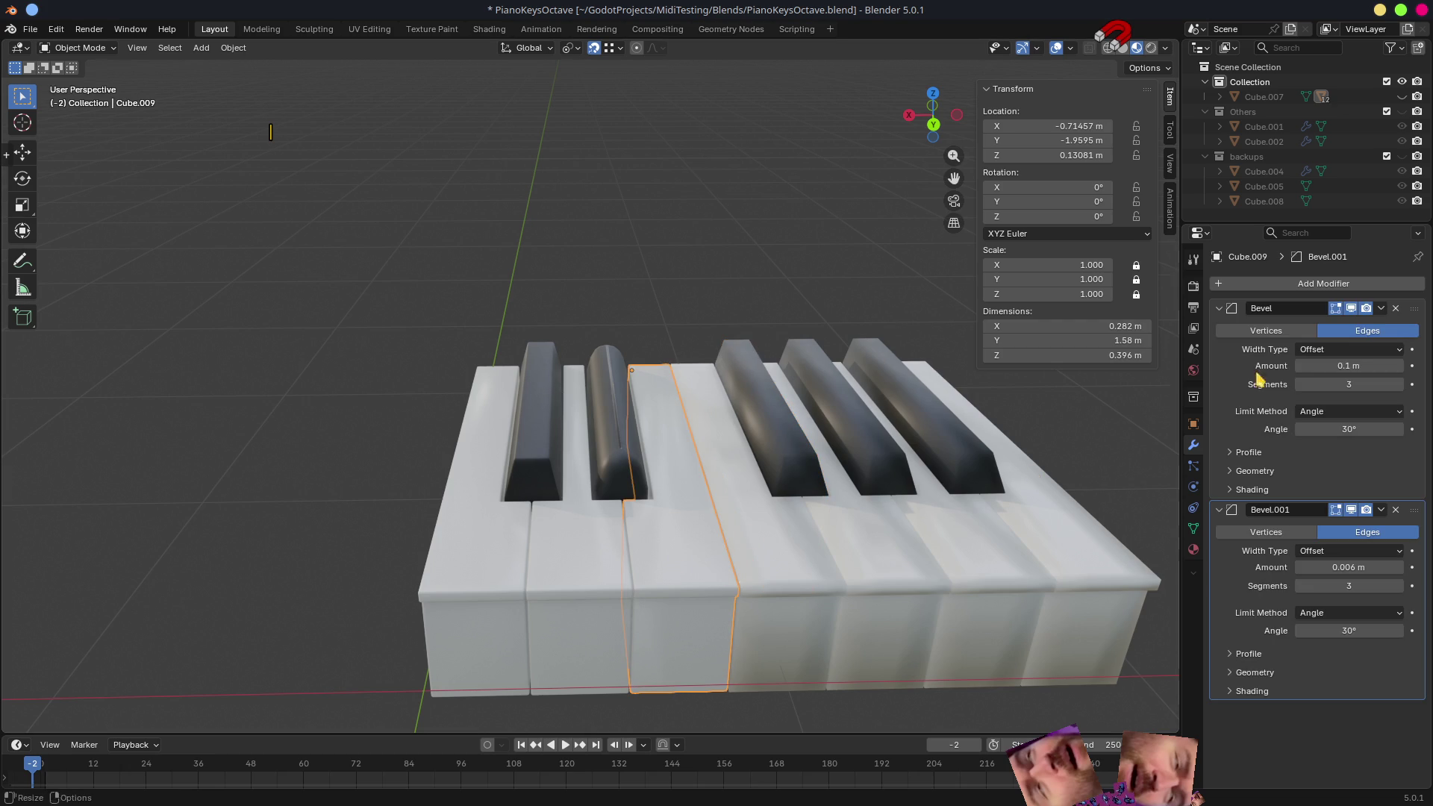
{"action": "left_click", "coordinate": [1396, 308]}
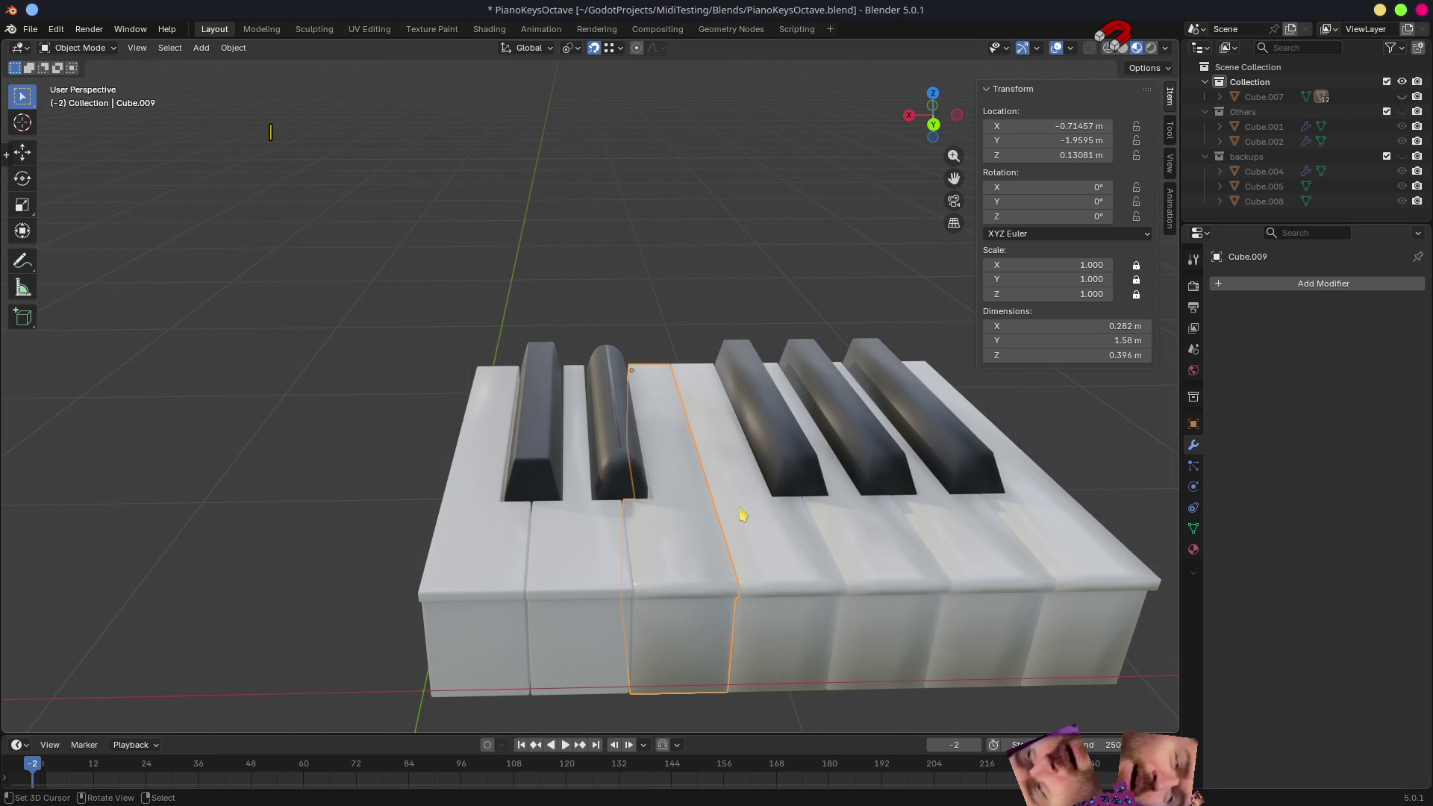
{"action": "left_click", "coordinate": [615, 462]}
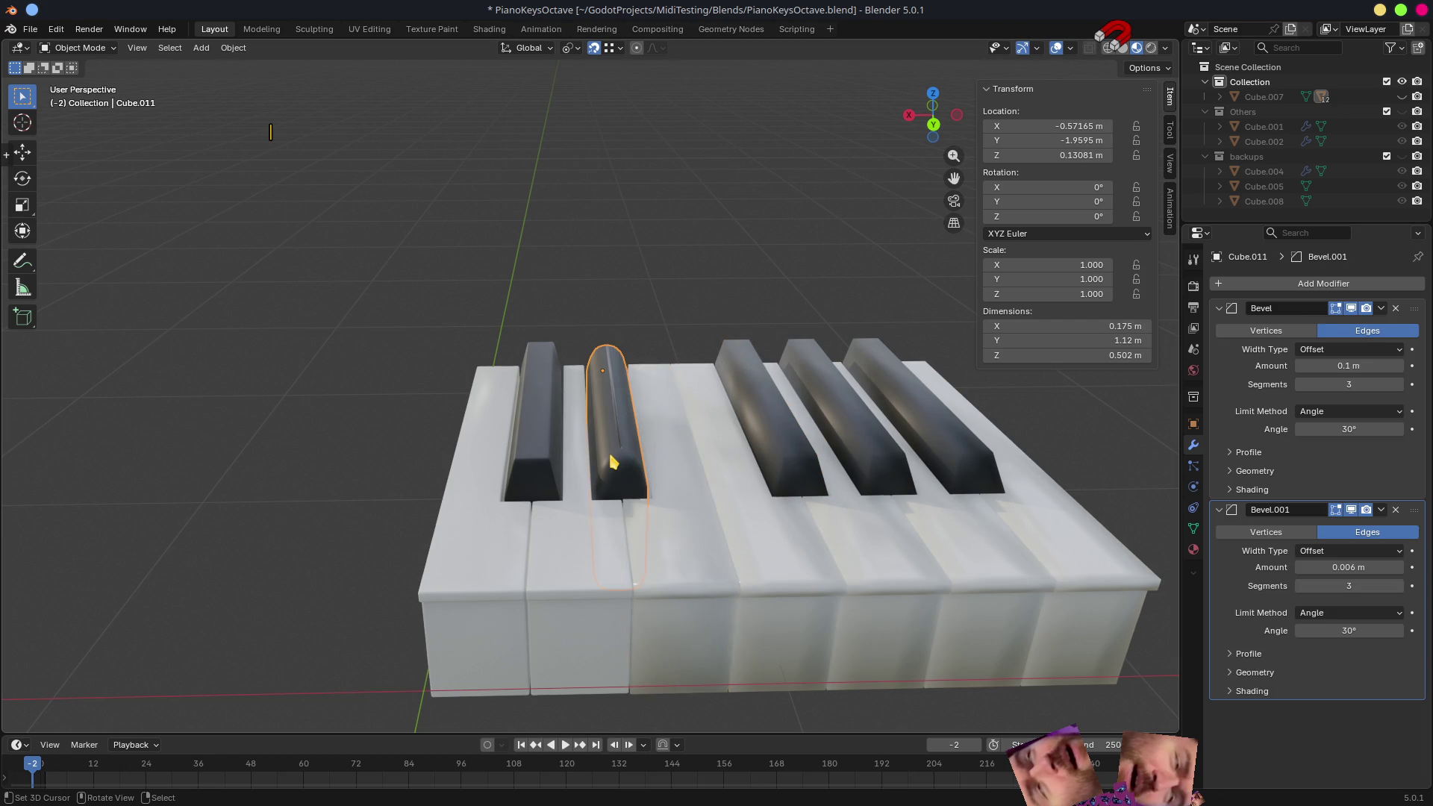
{"action": "left_click", "coordinate": [1396, 310]}
{"action": "left_click", "coordinate": [599, 595]}
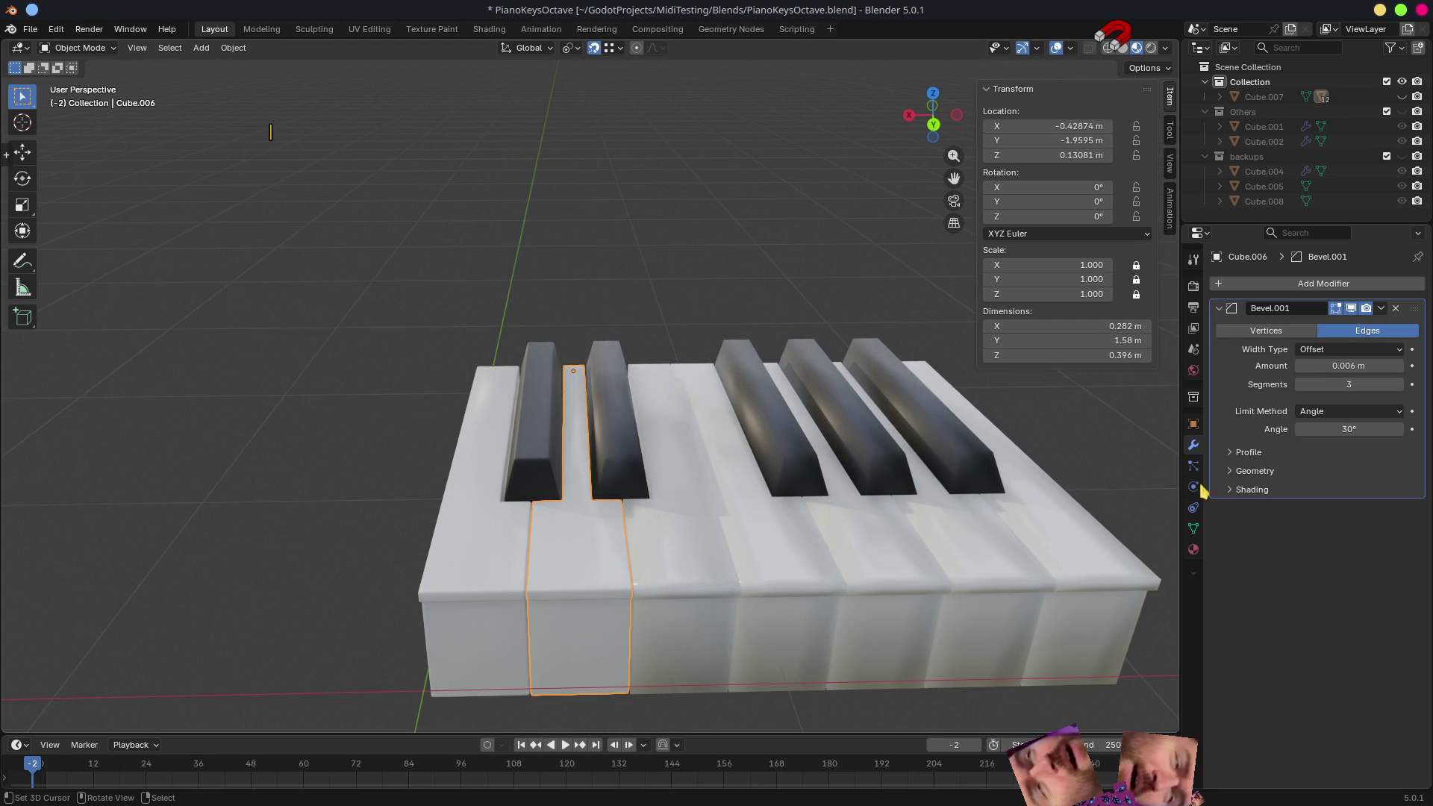
{"action": "left_click", "coordinate": [1396, 309]}
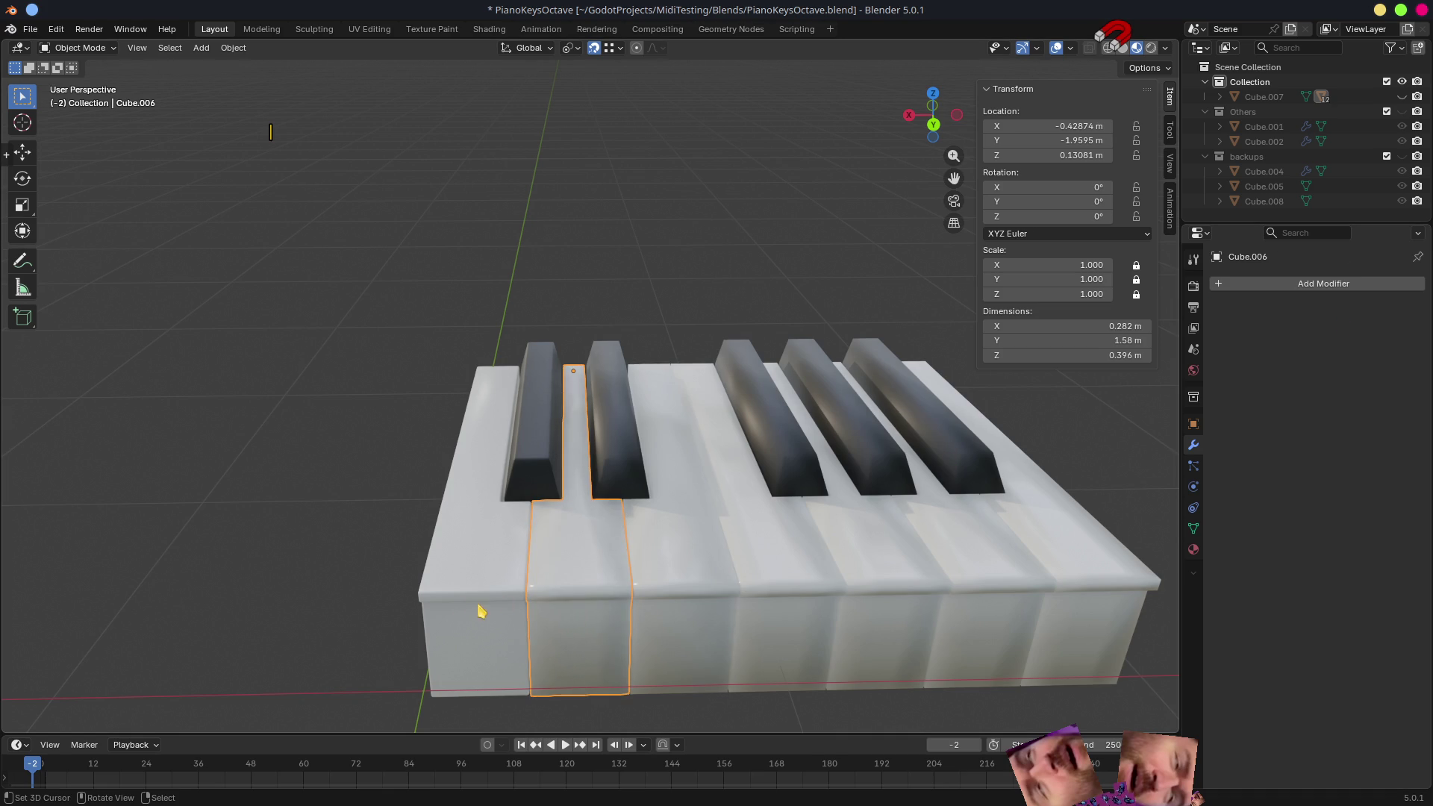
{"action": "left_click", "coordinate": [439, 602]}
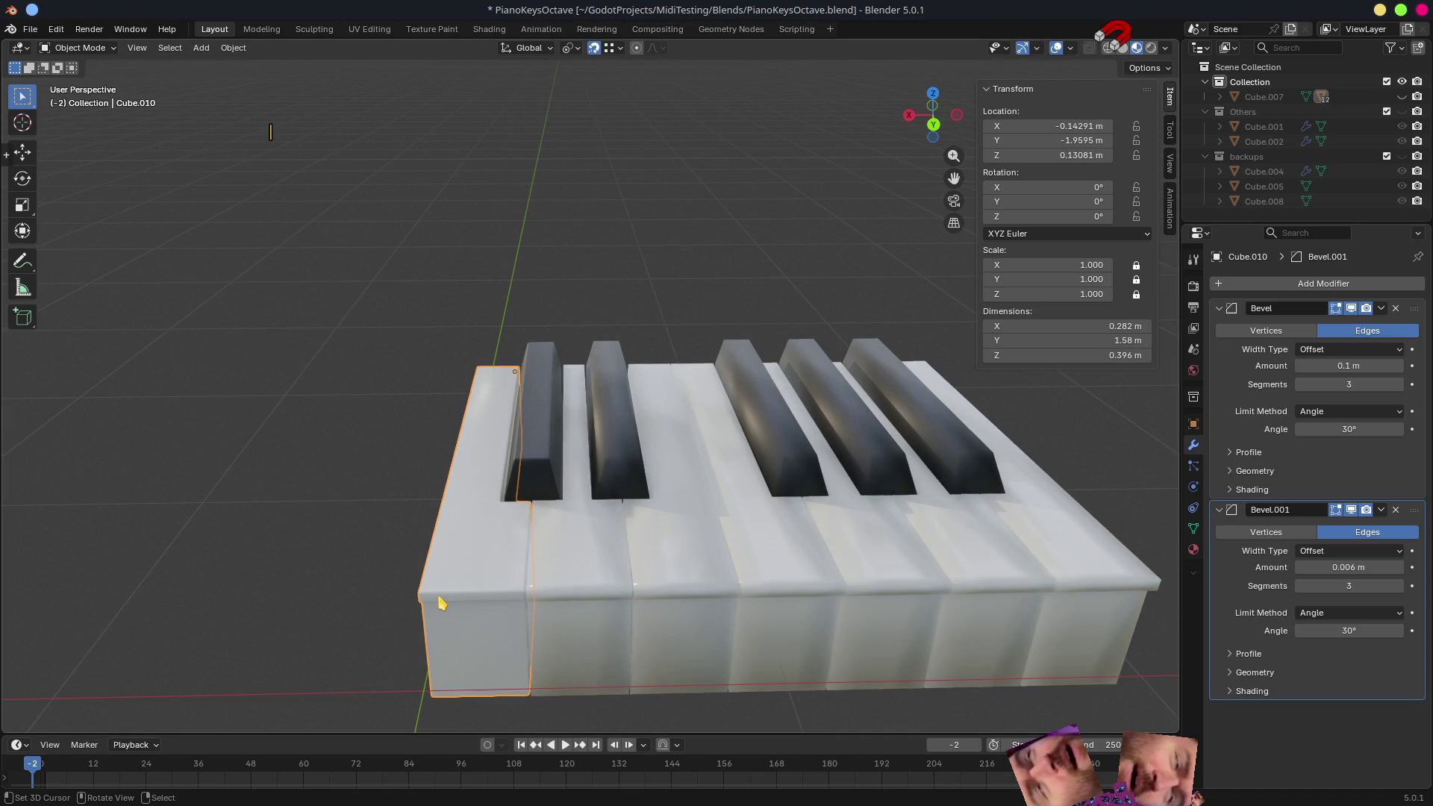
{"action": "left_click", "coordinate": [1396, 511]}
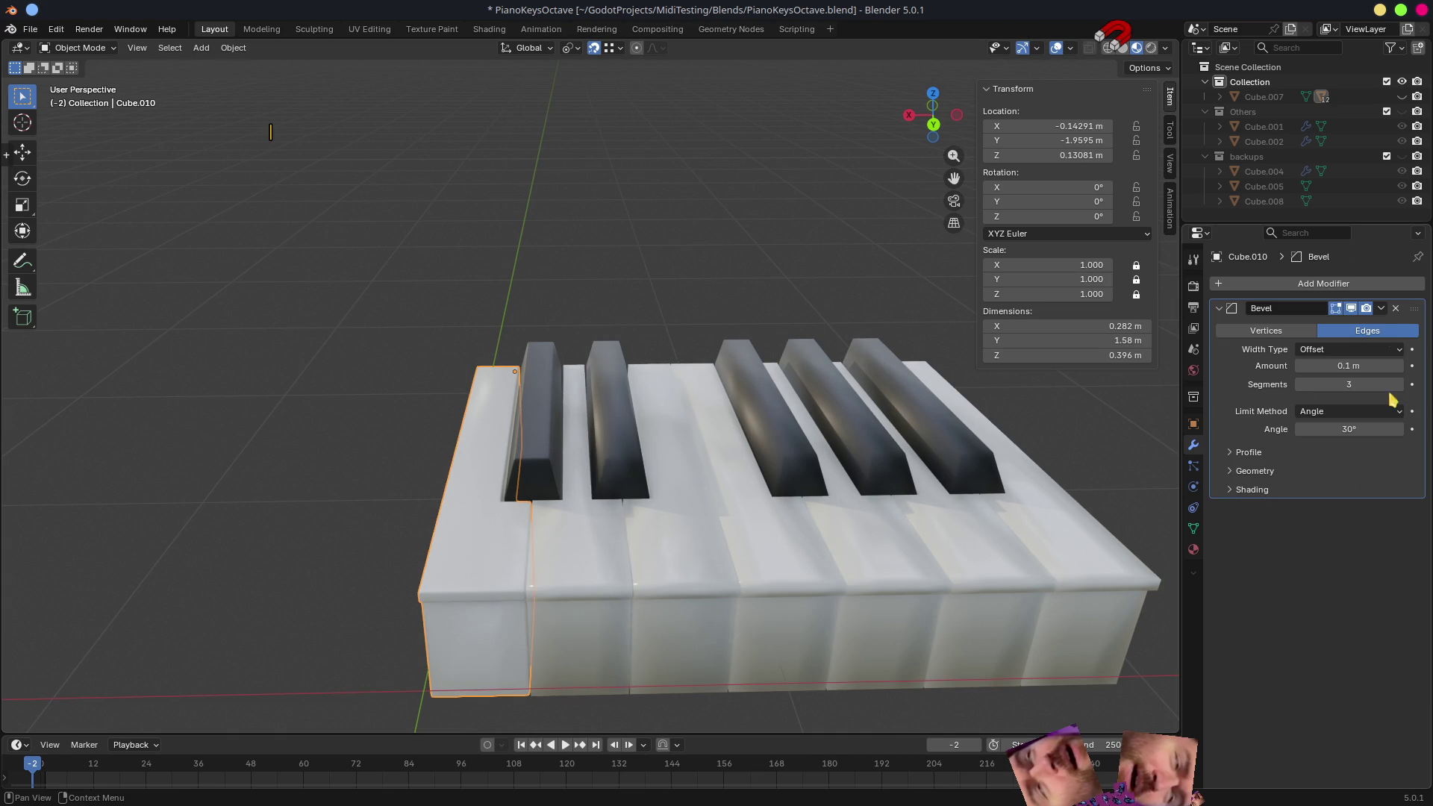
{"action": "left_click", "coordinate": [1396, 310]}
{"action": "left_click", "coordinate": [536, 436]}
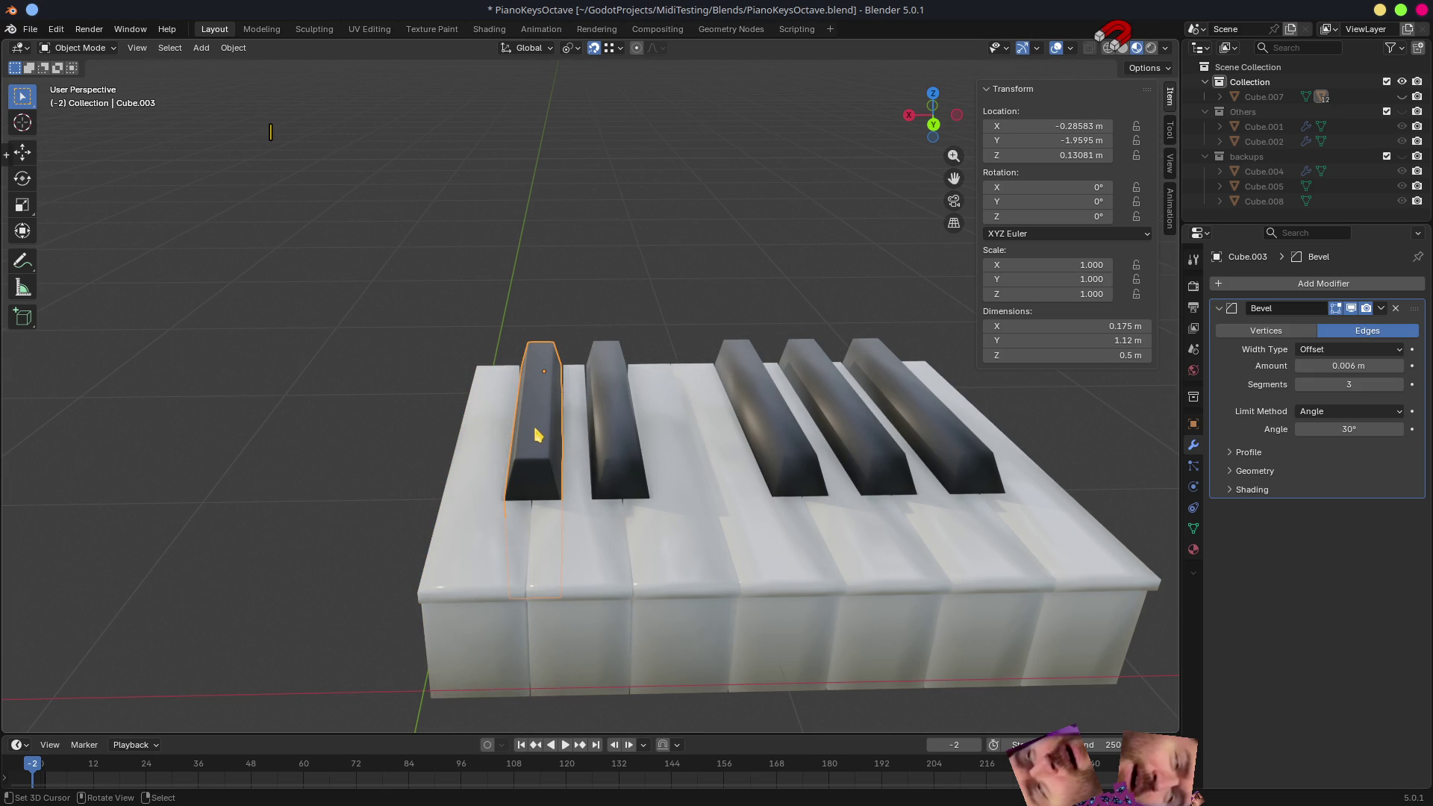
- Select all keys and copy Cube.003's 0.006 m Bevel modifier to every selected key
{"action": "key", "text": "a"}
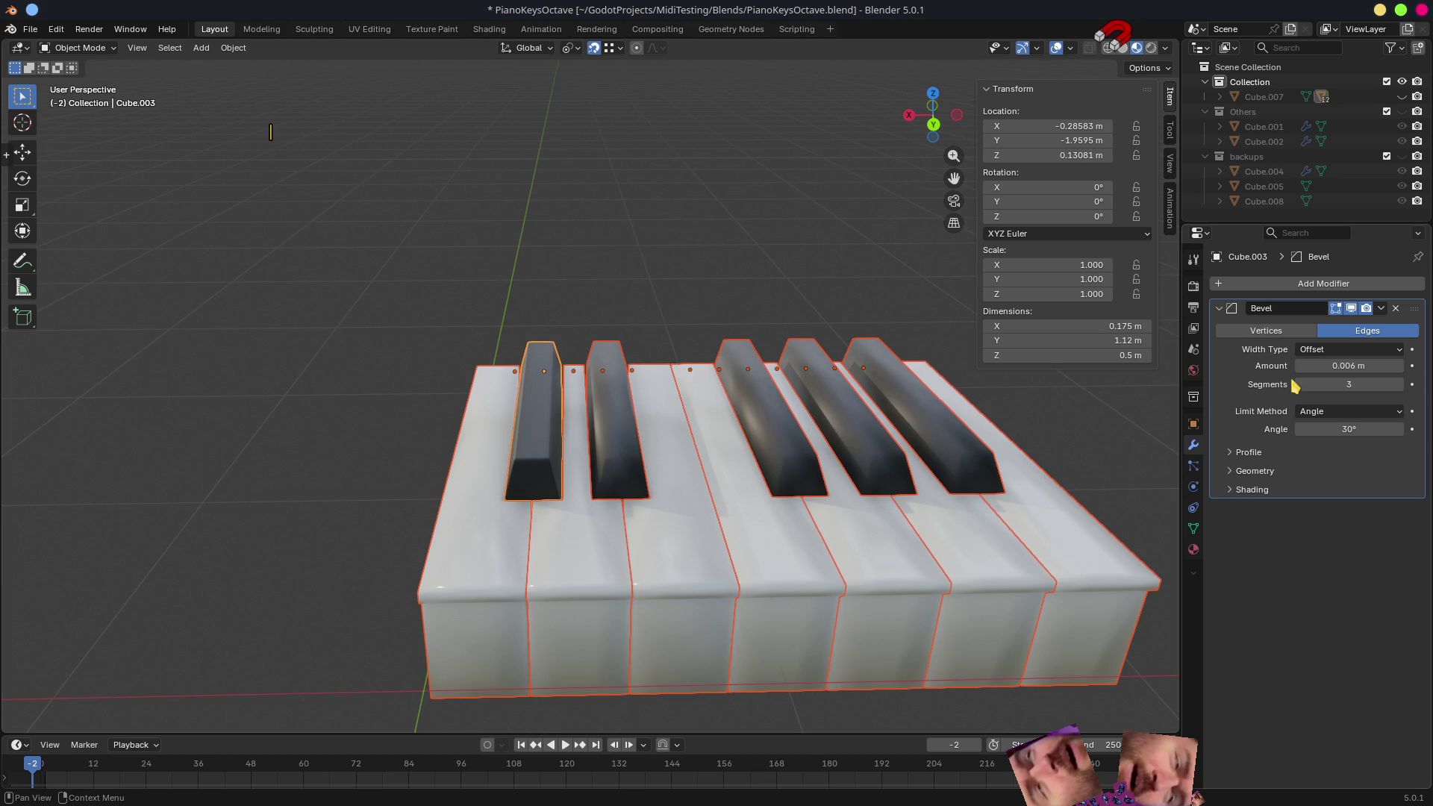
{"action": "left_click", "coordinate": [1381, 310]}
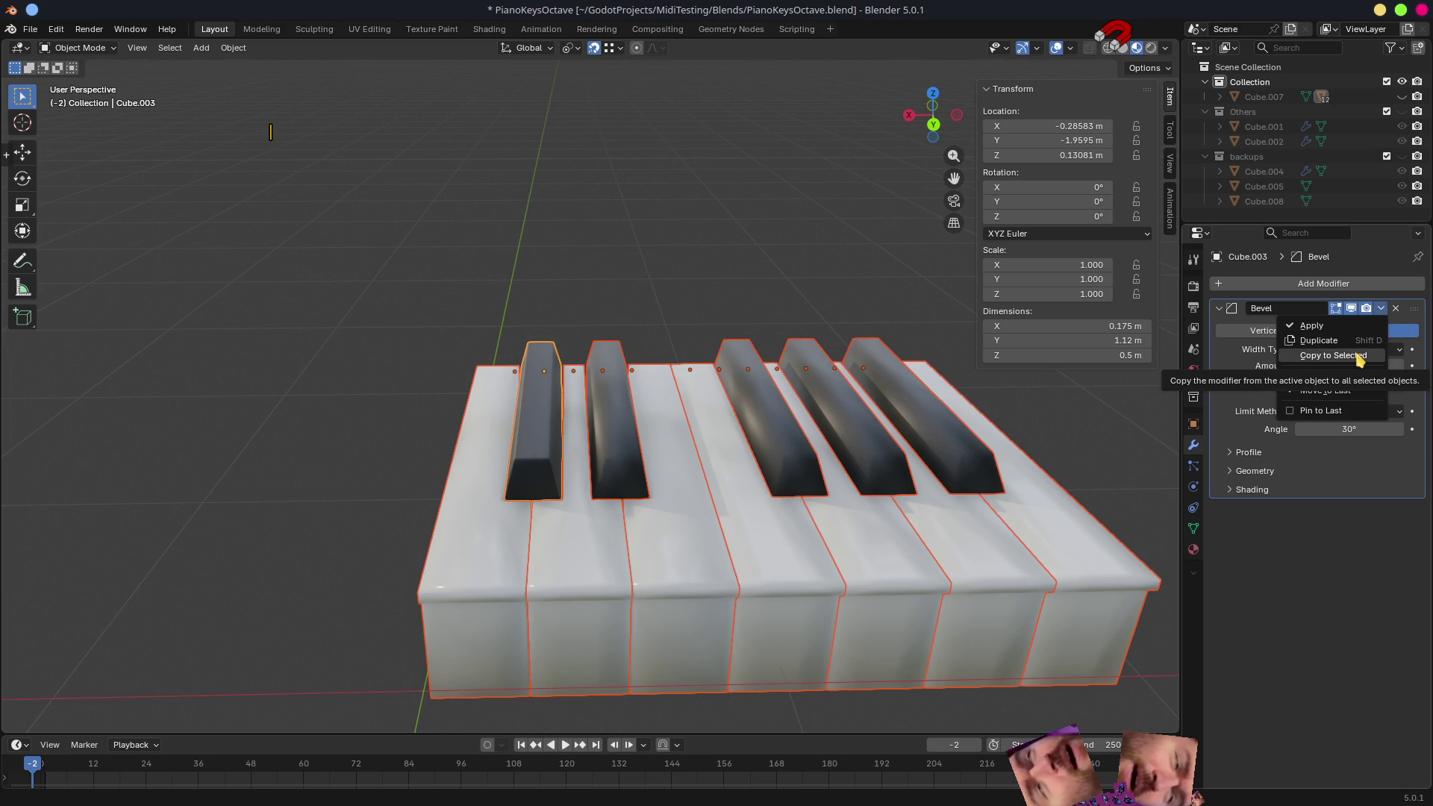
{"action": "left_click", "coordinate": [1333, 355]}
{"action": "middle_click_drag", "start_coordinate": [718, 585], "coordinate": [752, 587]}
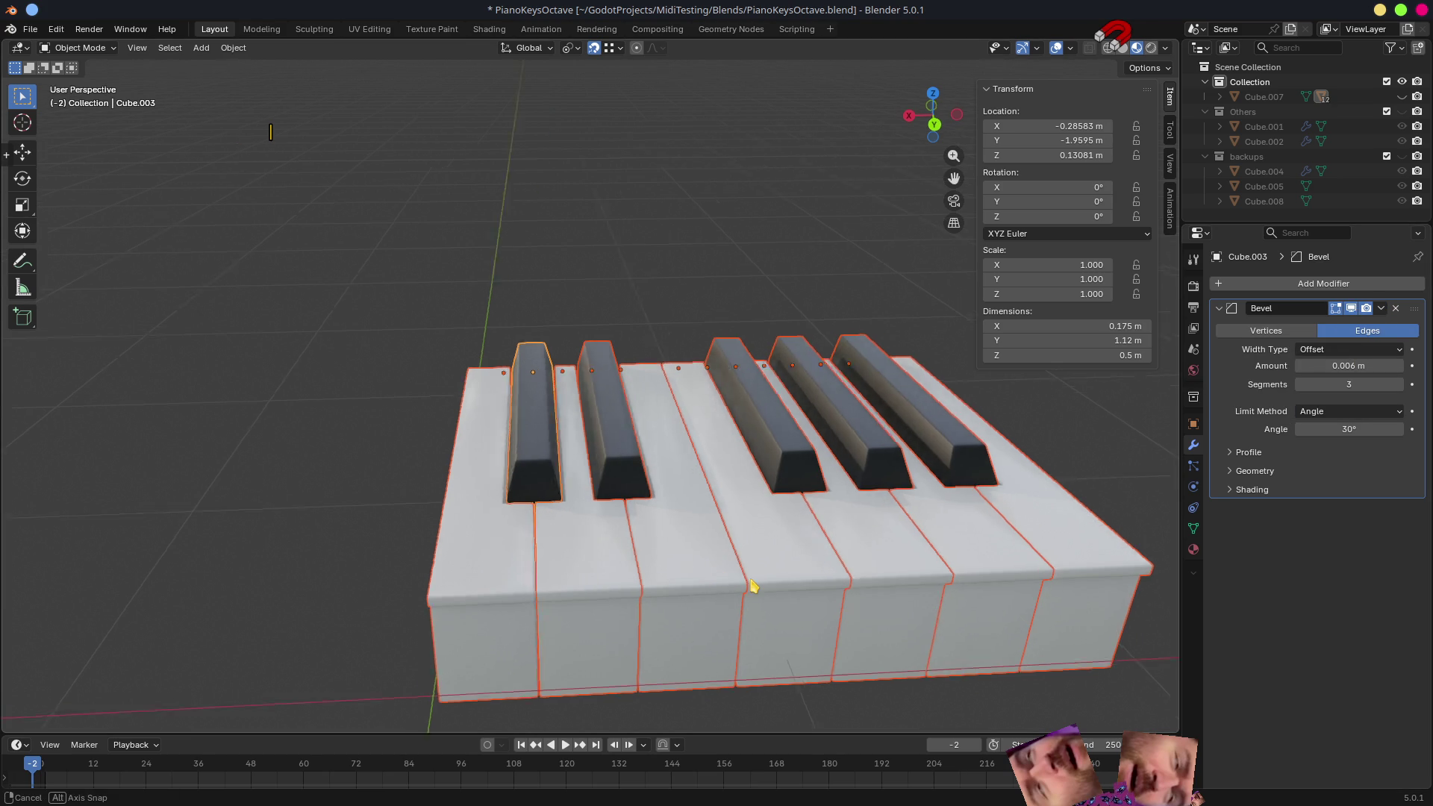
{"action": "key", "text": "Tab"}
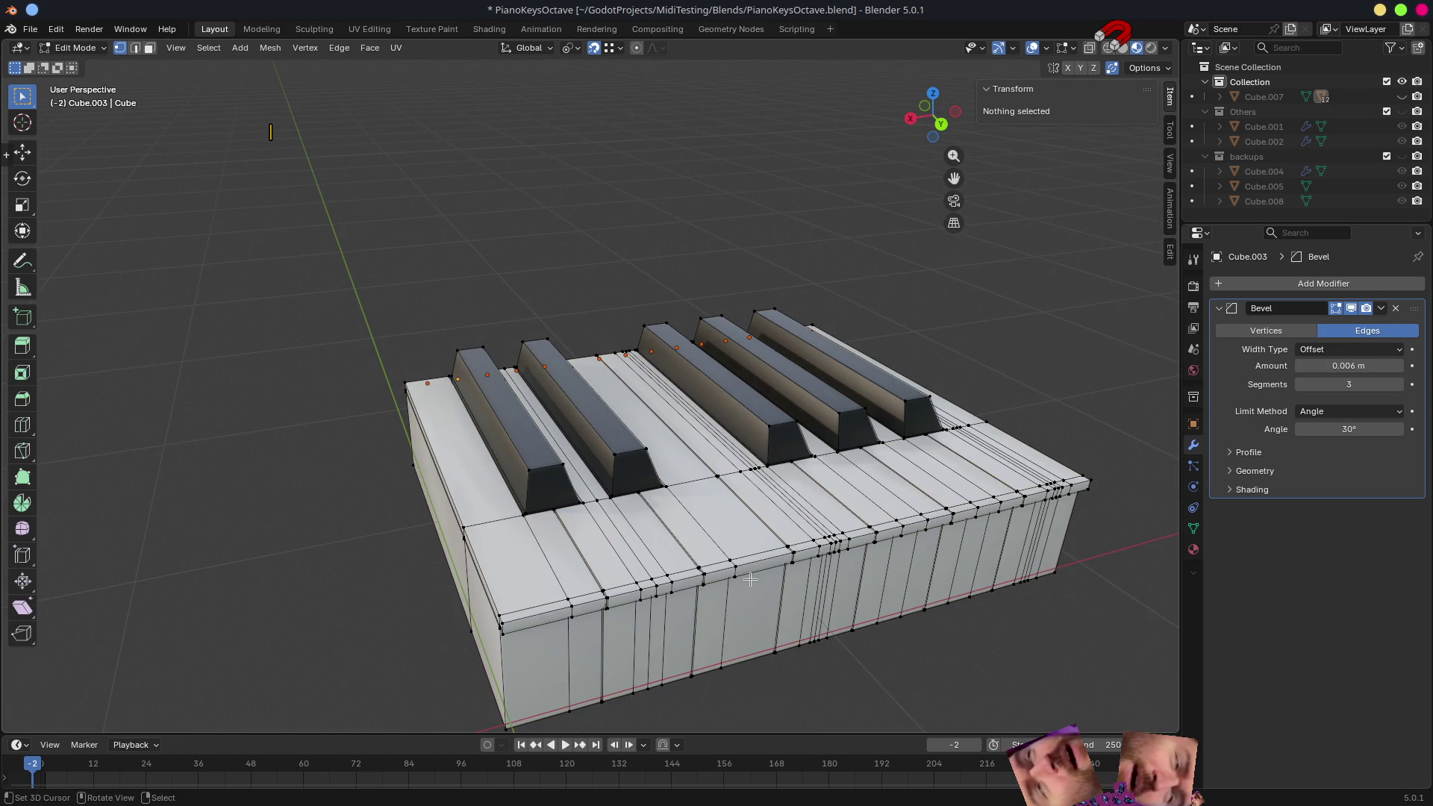
{"action": "key", "text": "Tab"}
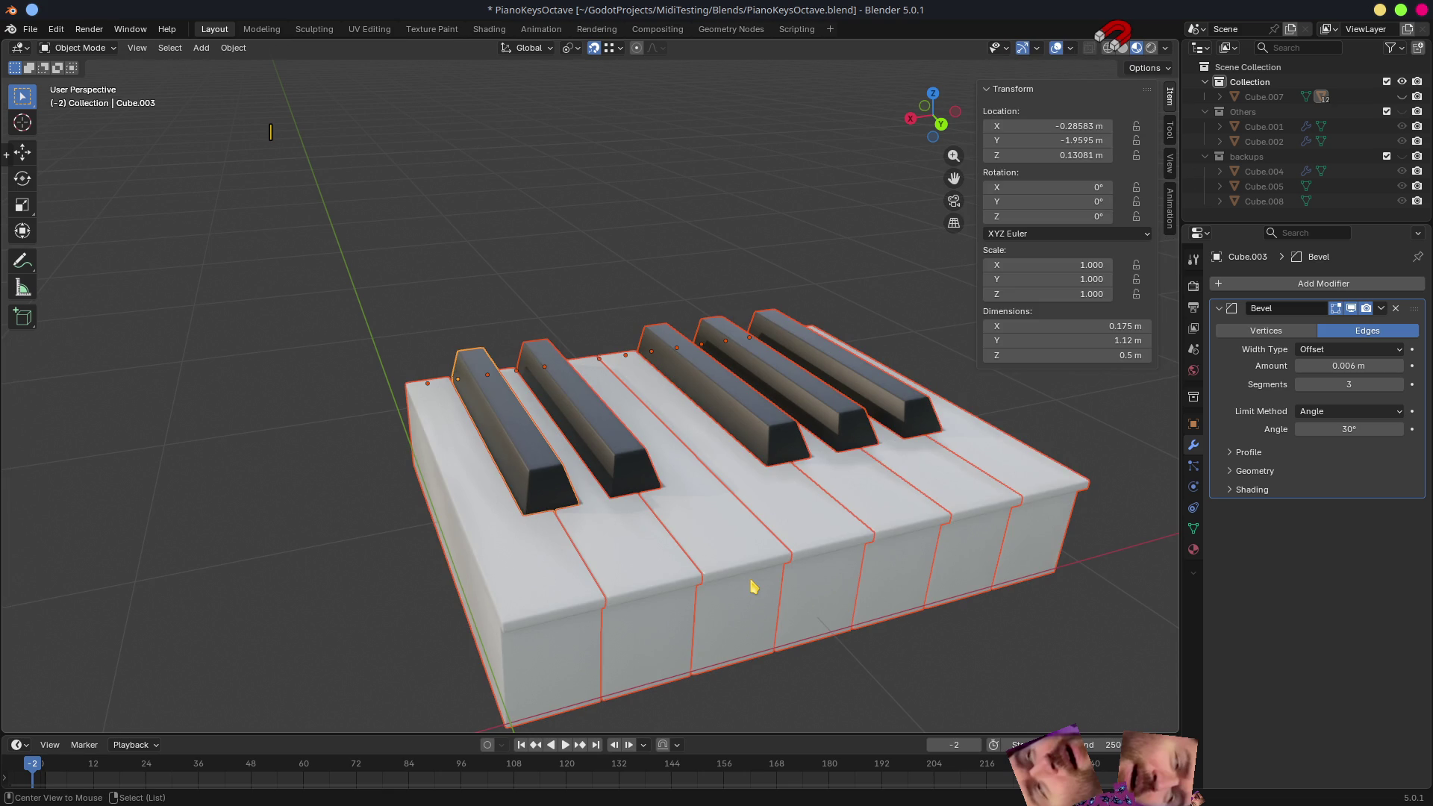
- Unhide the piano body with Alt+H and save PianoKeysOctave.blend before switching to Godot
{"action": "key", "text": "alt+h"}
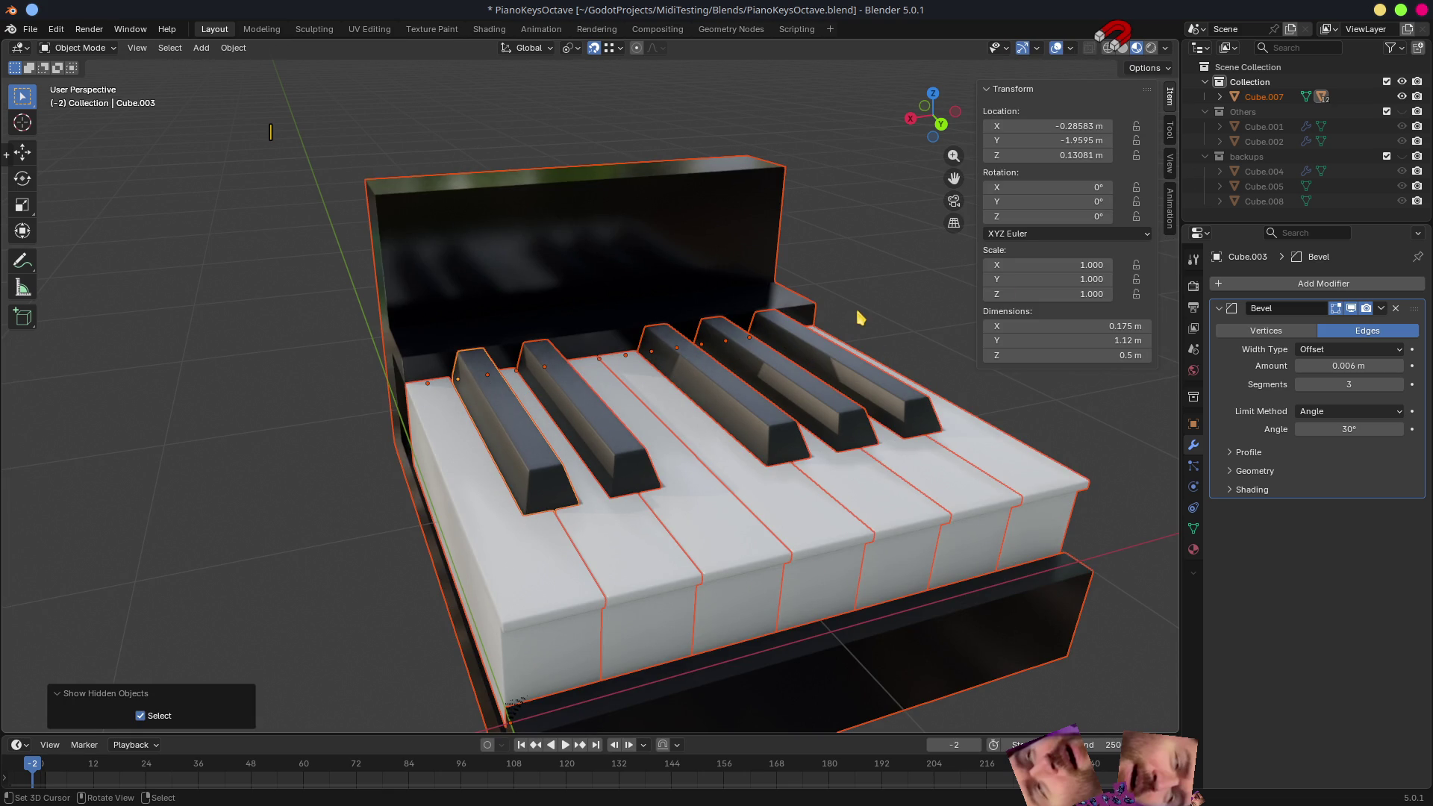
{"action": "left_click_drag", "start_coordinate": [1241, 222], "coordinate": [1241, 413]}
{"action": "key", "text": "ctrl+s"}
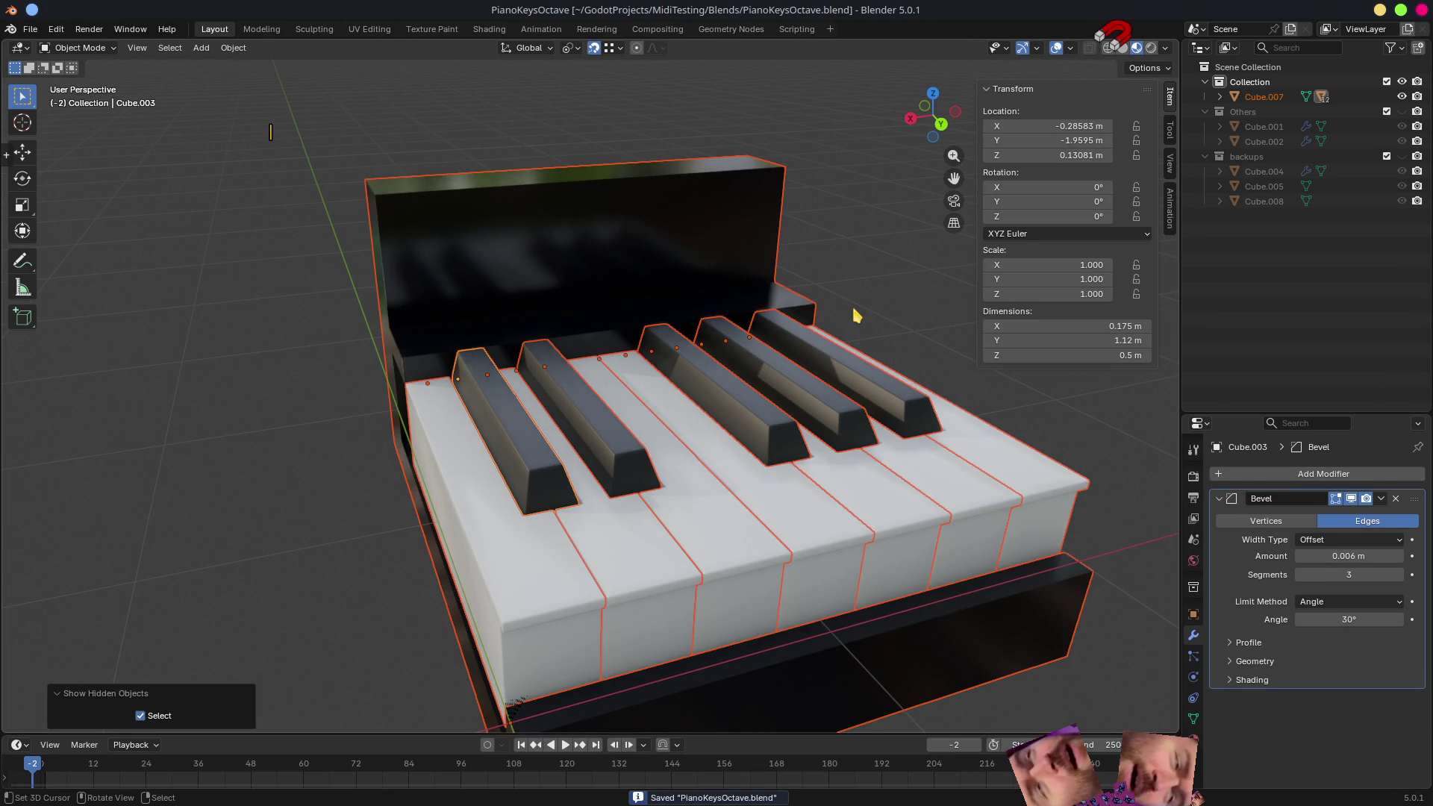
{"action": "key", "text": "alt+Tab"}
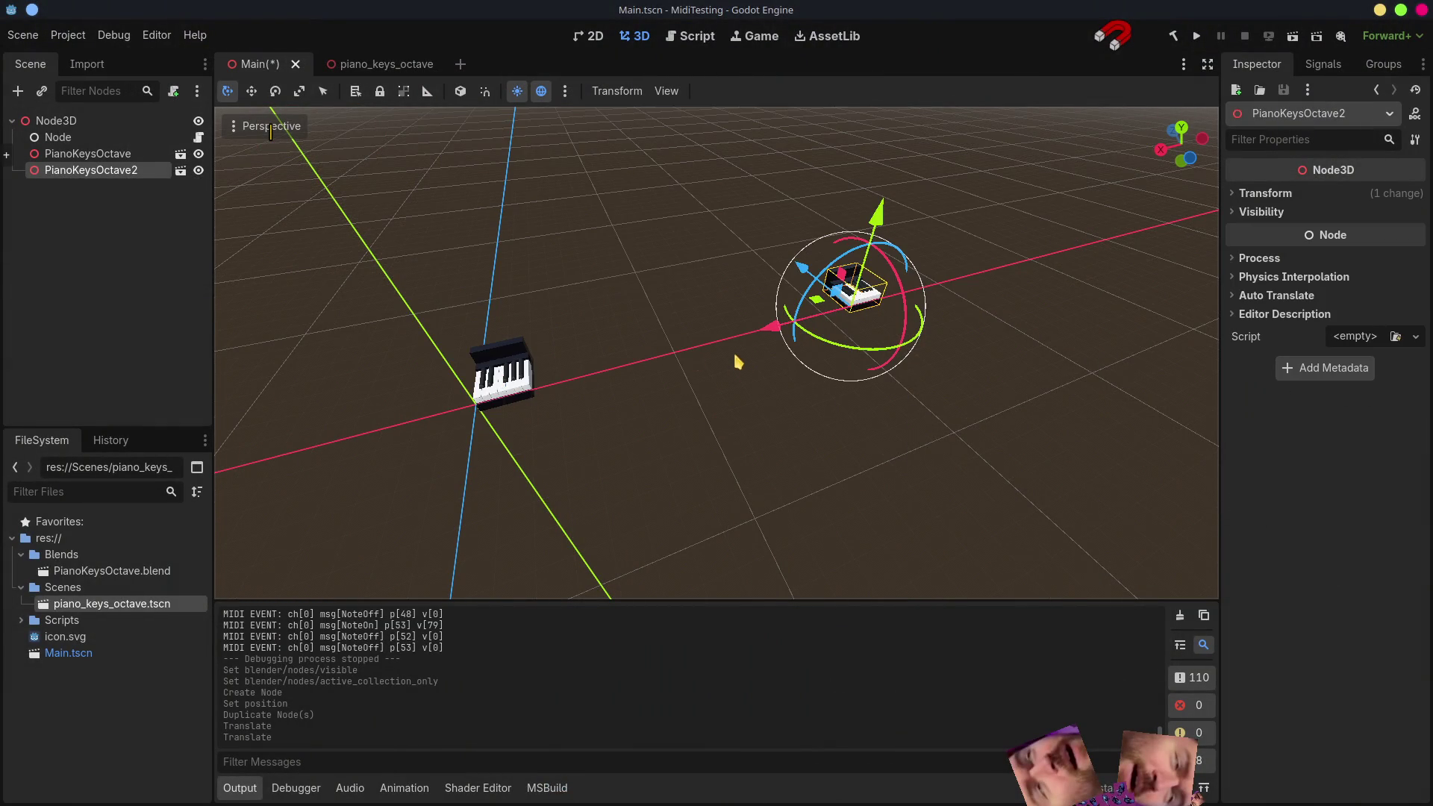
- Set PianoKeysOctave2's Position x to -2 in the Inspector and frame it in view
{"action": "middle_click_drag", "start_coordinate": [279, 235], "coordinate": [403, 352]}
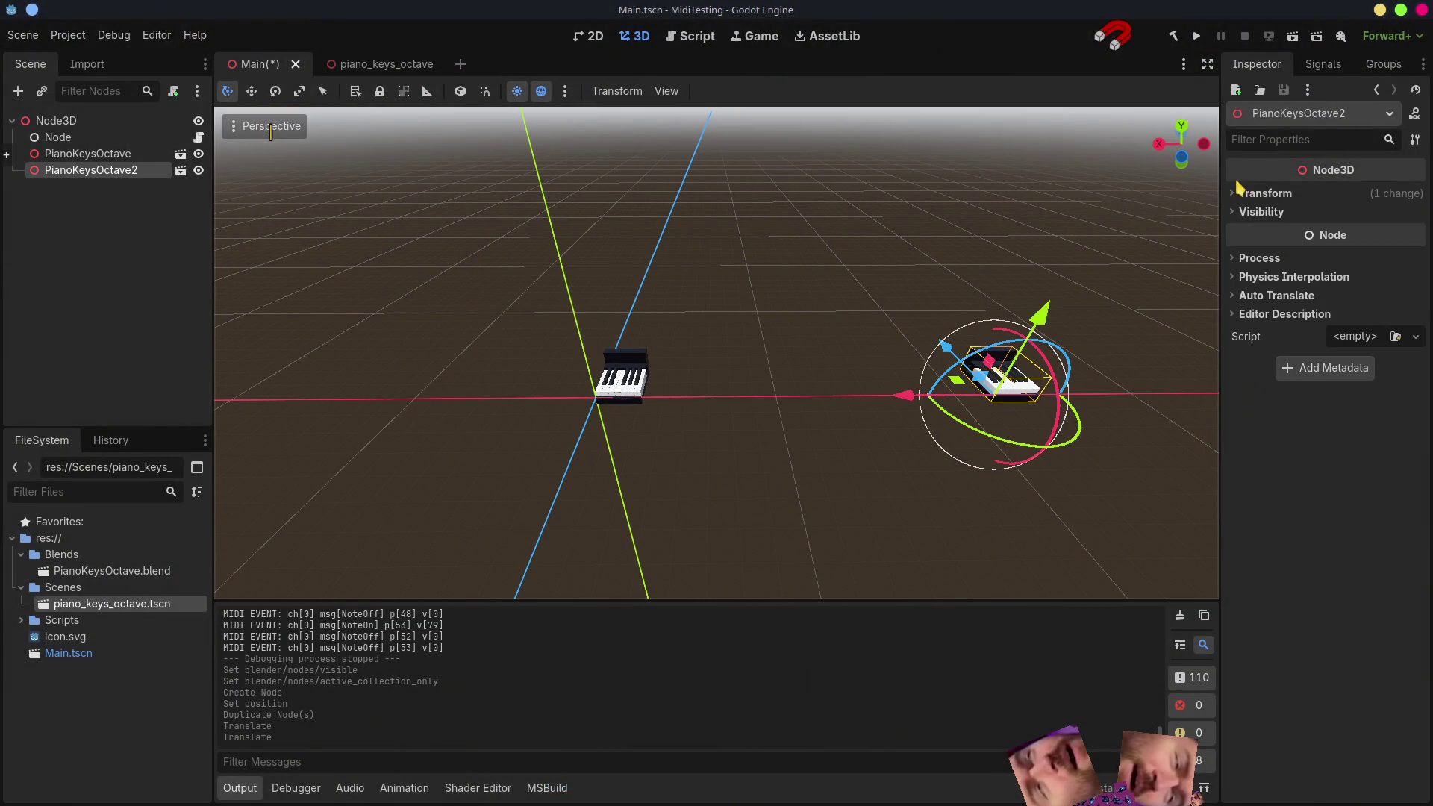
{"action": "left_click", "coordinate": [1264, 193]}
{"action": "left_click", "coordinate": [1266, 235]}
{"action": "type", "text": "-2"}
{"action": "key", "text": "Return"}
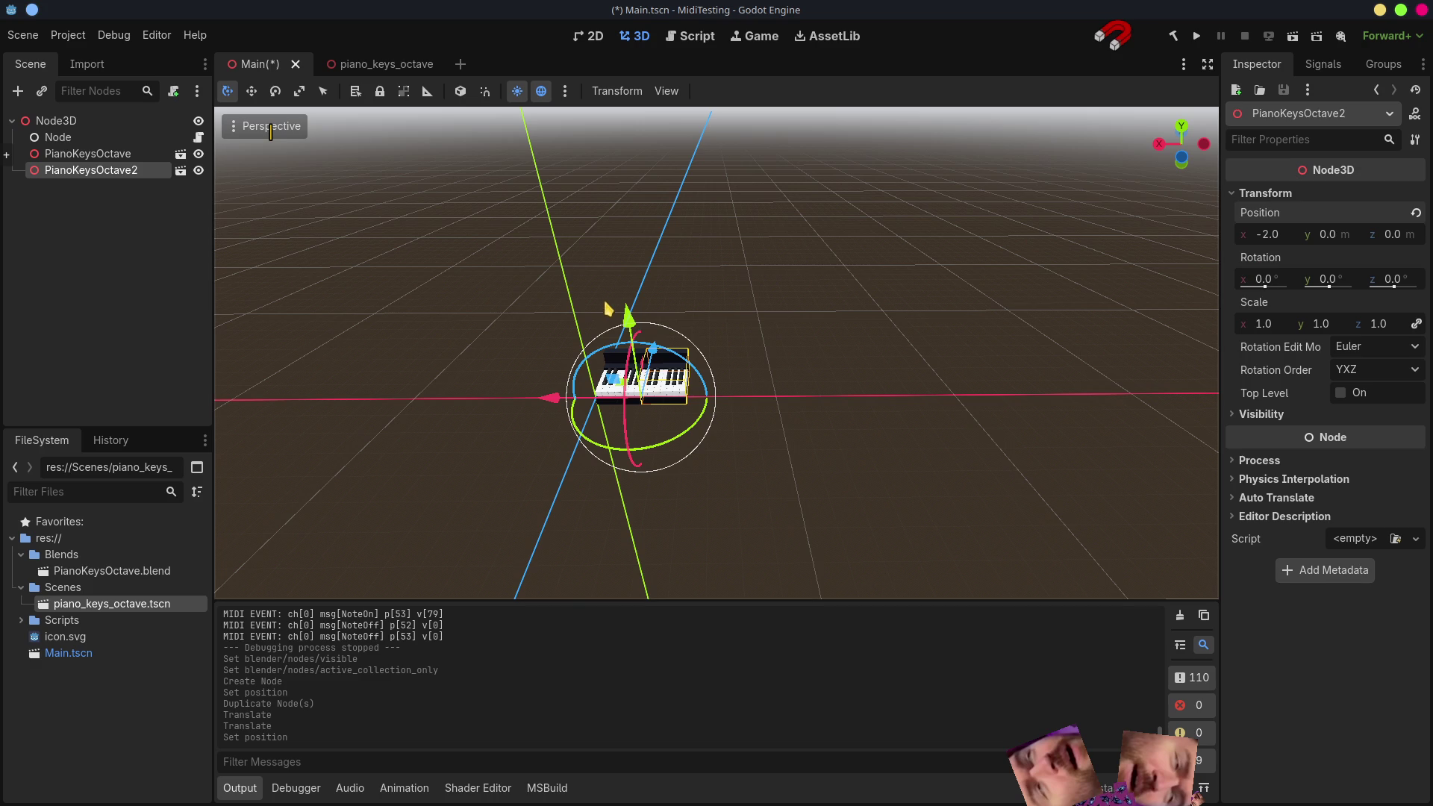
{"action": "key", "text": "f"}
{"action": "scroll", "coordinate": [877, 279], "scroll_direction": "up", "scroll_amount": 3}
{"action": "scroll", "coordinate": [876, 279], "scroll_direction": "up", "scroll_amount": 5}
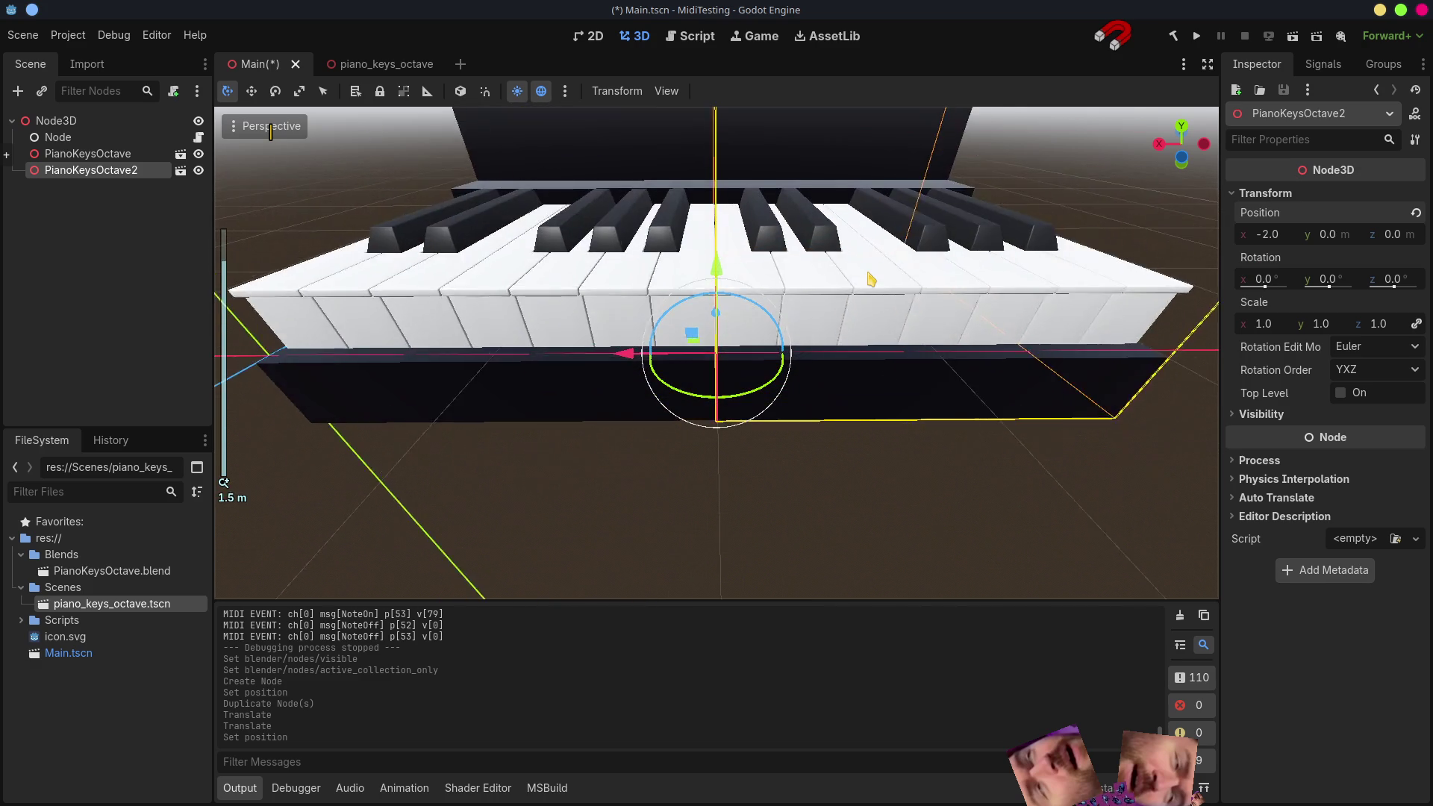
{"action": "scroll", "coordinate": [876, 279], "scroll_direction": "up", "scroll_amount": 3}
- Orbit around the piano to inspect the join between the two octaves
{"action": "mouse_move", "coordinate": [876, 279]}
{"action": "middle_mouse_down"}
{"action": "mouse_move", "coordinate": [883, 168]}
{"action": "mouse_move", "coordinate": [864, 570]}
{"action": "mouse_move", "coordinate": [918, 585]}
{"action": "middle_mouse_up"}
{"action": "left_click", "coordinate": [565, 205]}
{"action": "mouse_move", "coordinate": [836, 432]}
{"action": "middle_mouse_down"}
{"action": "mouse_move", "coordinate": [982, 517]}
{"action": "mouse_move", "coordinate": [963, 517]}
{"action": "middle_mouse_up"}
{"action": "mouse_move", "coordinate": [823, 450]}
{"action": "middle_mouse_down"}
{"action": "mouse_move", "coordinate": [838, 455]}
{"action": "mouse_move", "coordinate": [534, 445]}
{"action": "mouse_move", "coordinate": [722, 449]}
{"action": "mouse_move", "coordinate": [643, 429]}
{"action": "mouse_move", "coordinate": [823, 451]}
{"action": "mouse_move", "coordinate": [960, 503]}
{"action": "middle_mouse_up"}
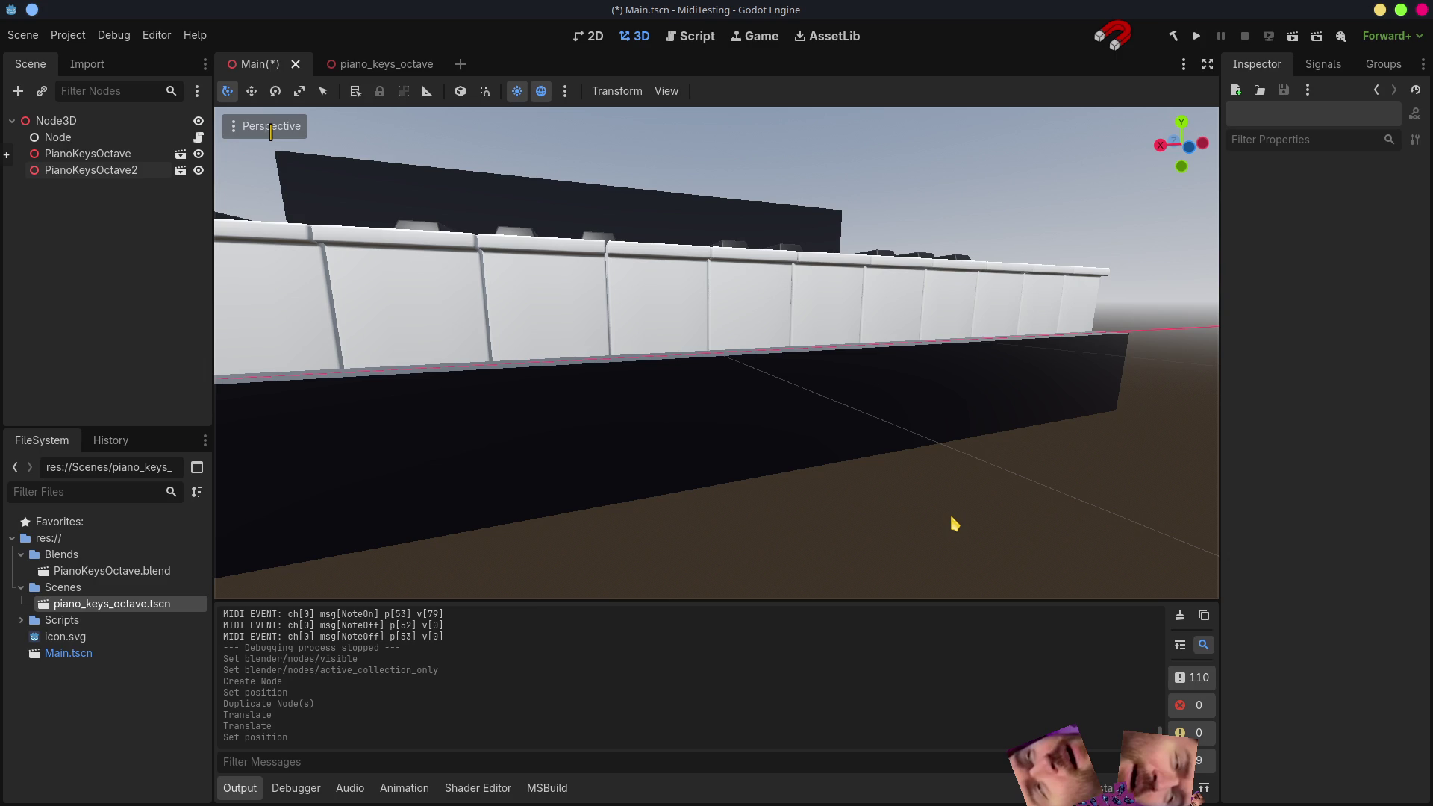
{"action": "scroll", "coordinate": [897, 470], "scroll_direction": "down", "scroll_amount": 3}
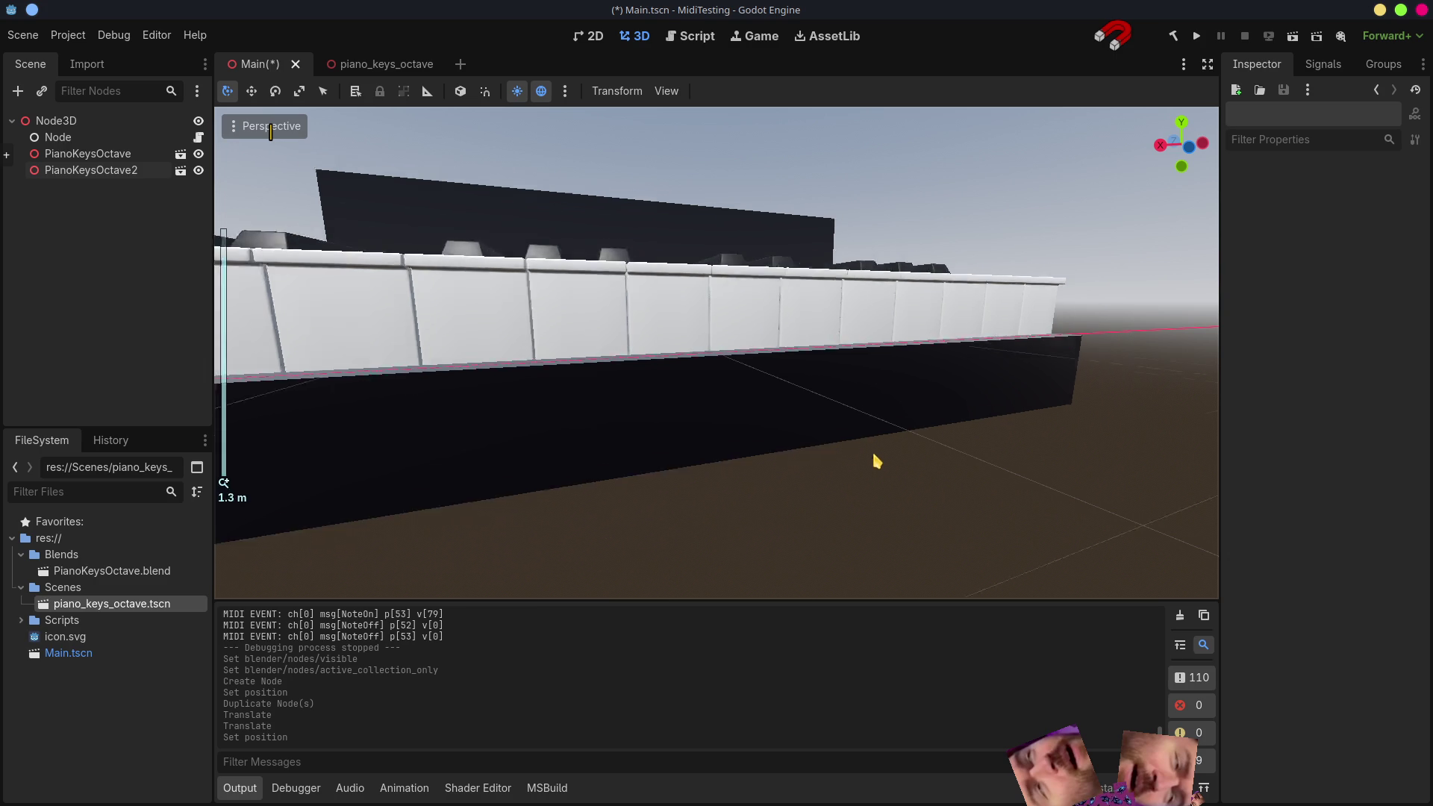
{"action": "scroll", "coordinate": [878, 380], "scroll_direction": "down", "scroll_amount": 3}
{"action": "mouse_move", "coordinate": [878, 373]}
{"action": "middle_mouse_down"}
{"action": "mouse_move", "coordinate": [899, 377]}
{"action": "mouse_move", "coordinate": [745, 351]}
{"action": "mouse_move", "coordinate": [729, 381]}
{"action": "mouse_move", "coordinate": [667, 339]}
{"action": "middle_mouse_up"}
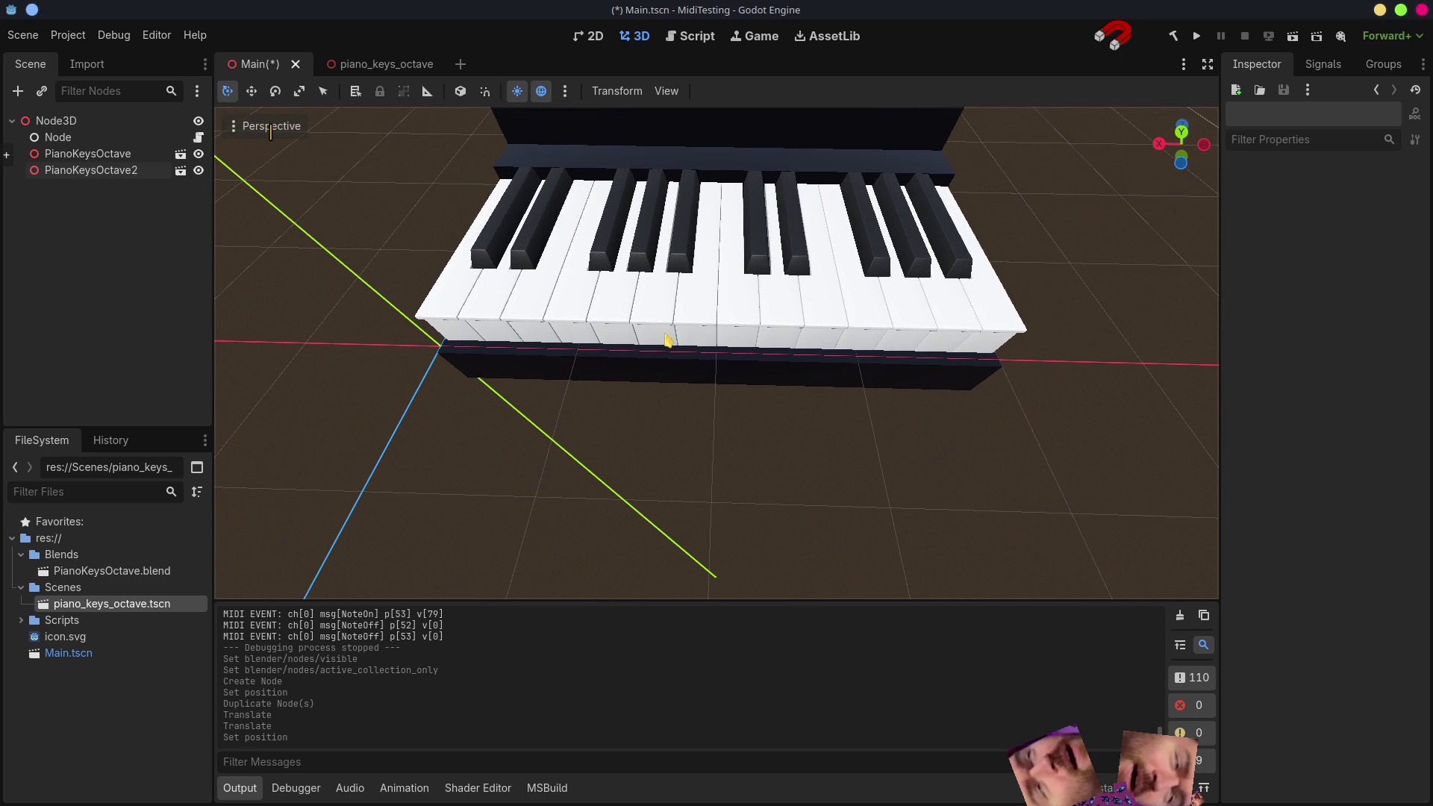
- Duplicate octaves 2 and 3 into PianoKeysOctave3 and 4, placed at X -4 and -6
{"action": "left_click", "coordinate": [90, 170]}
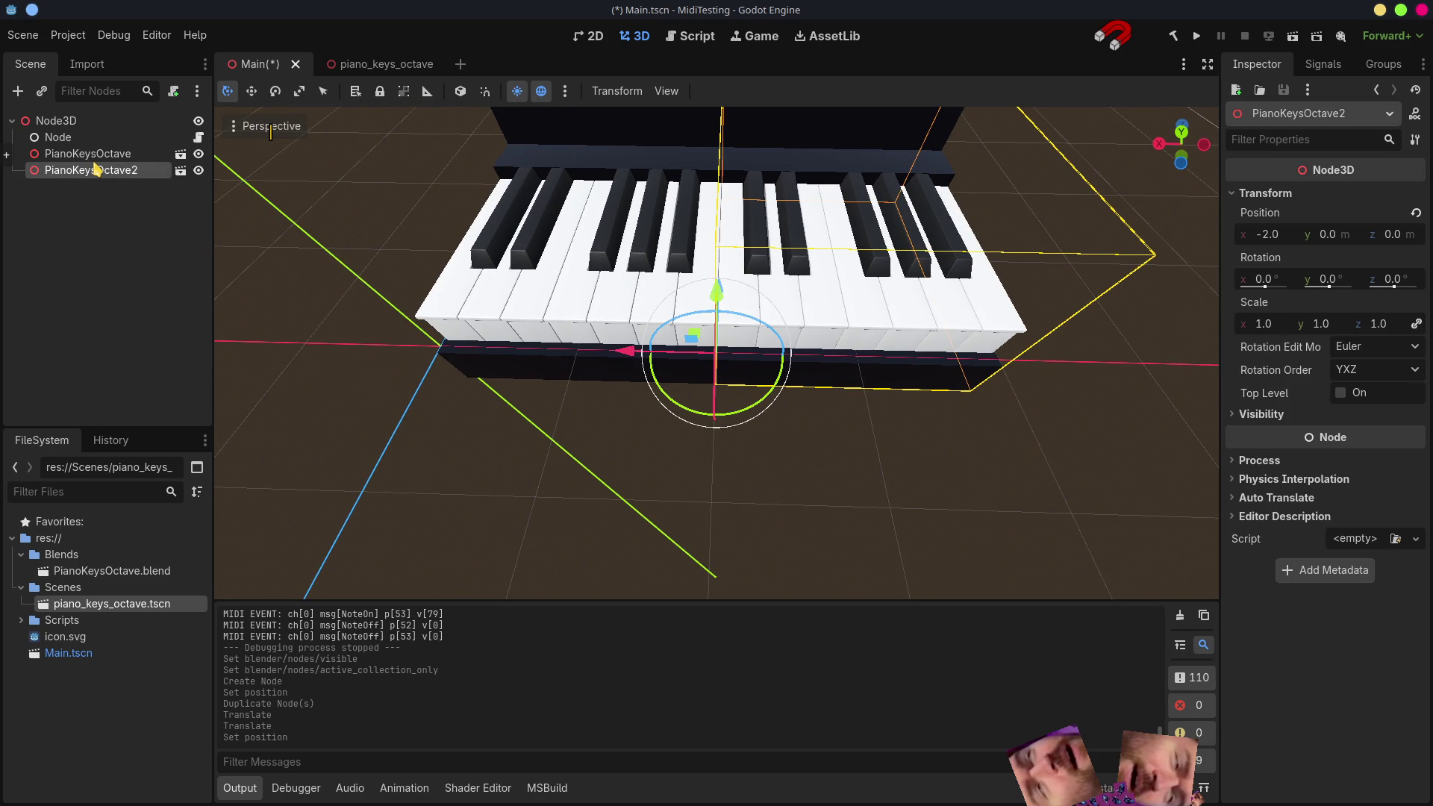
{"action": "key", "text": "ctrl+d"}
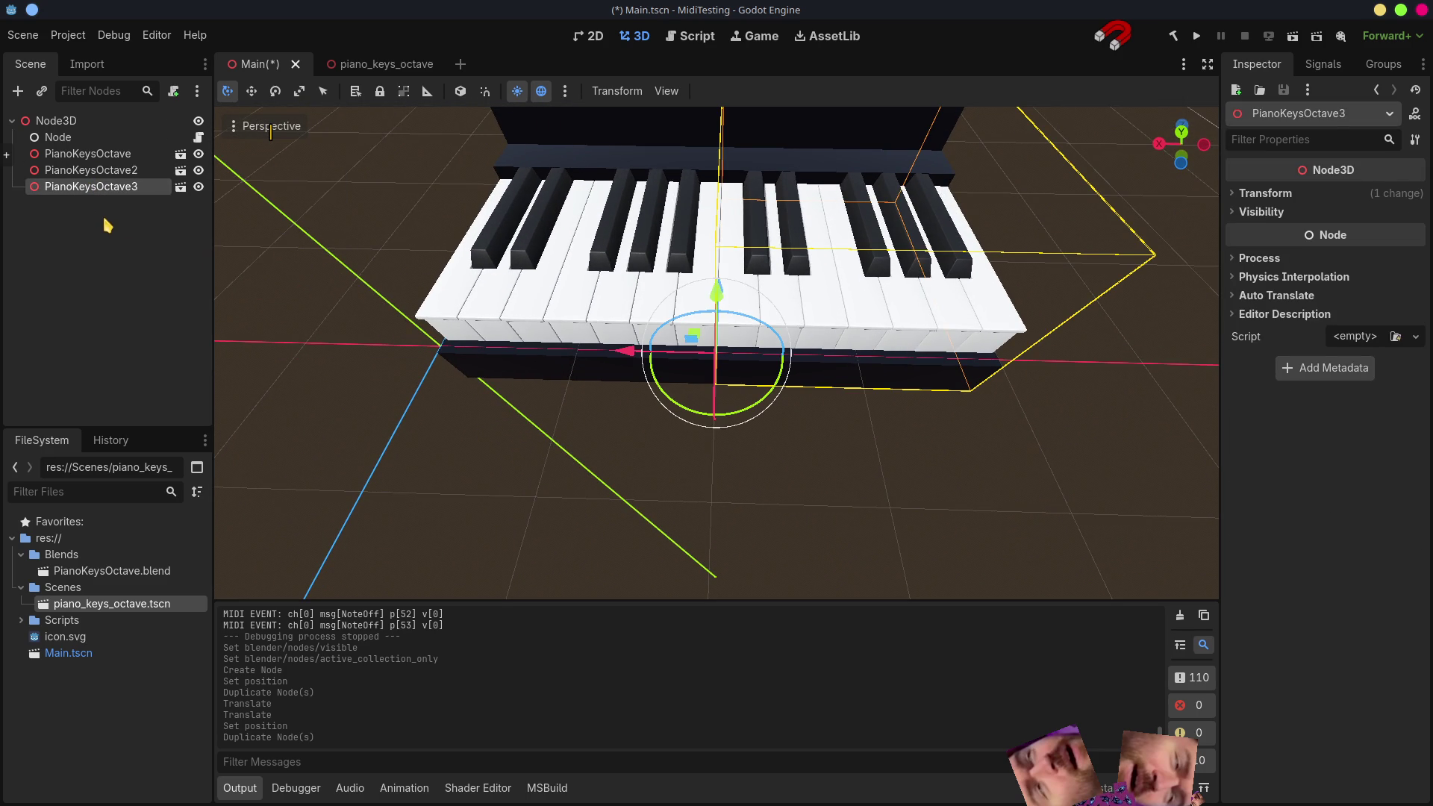
{"action": "left_click", "coordinate": [1265, 194]}
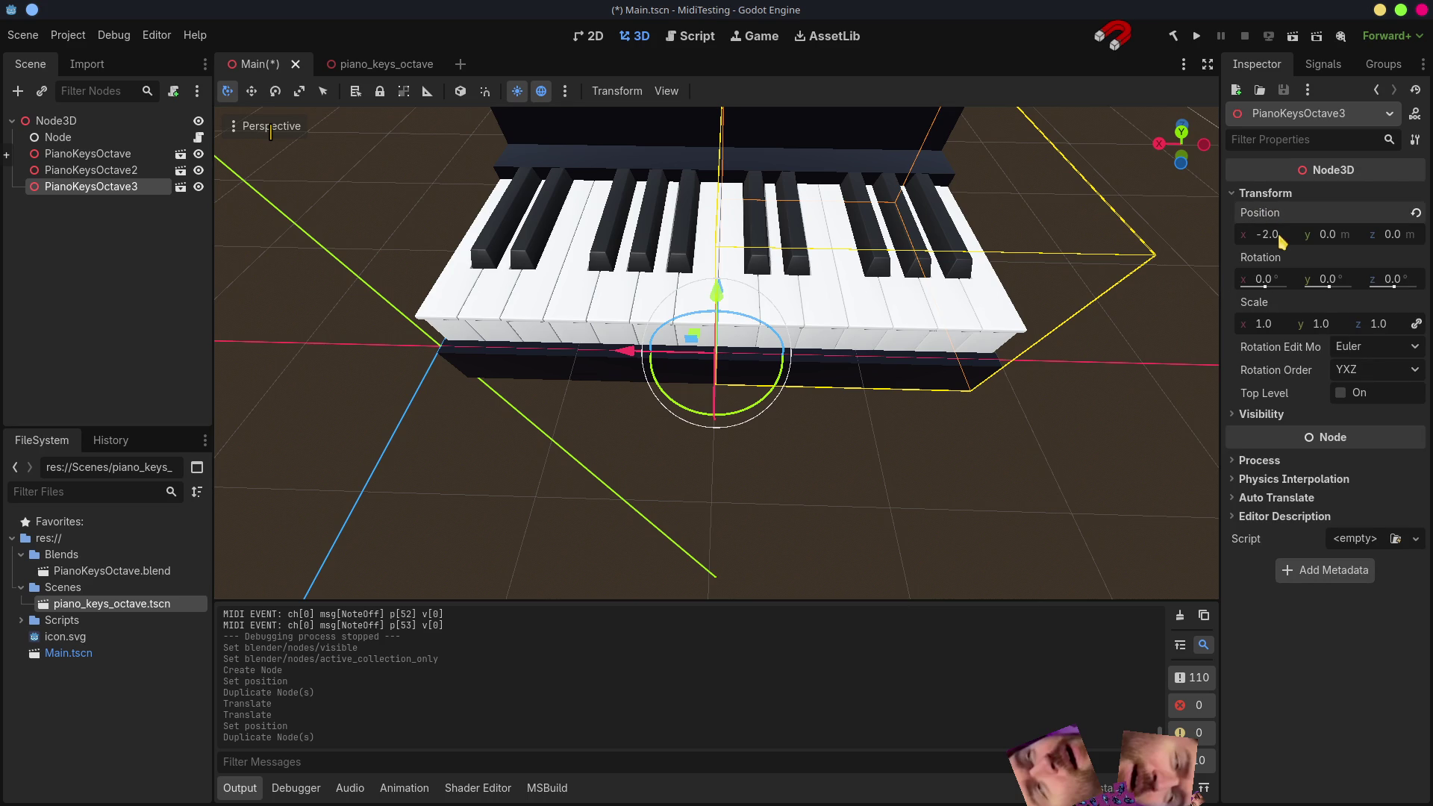
{"action": "type", "text": "-8"}
{"action": "key", "text": "Return"}
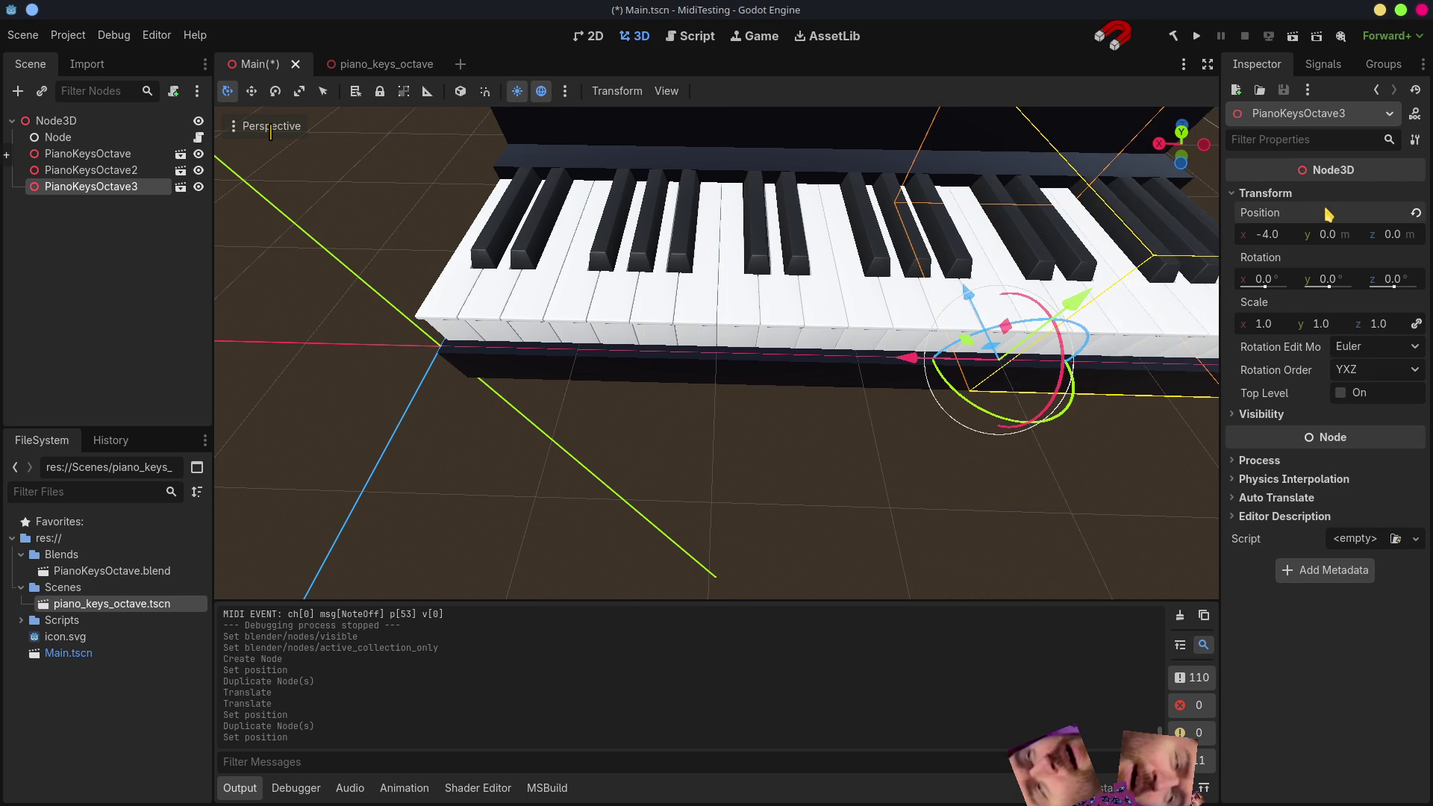
{"action": "left_click", "coordinate": [103, 214]}
{"action": "left_click", "coordinate": [103, 187]}
{"action": "key", "text": "ctrl+d"}
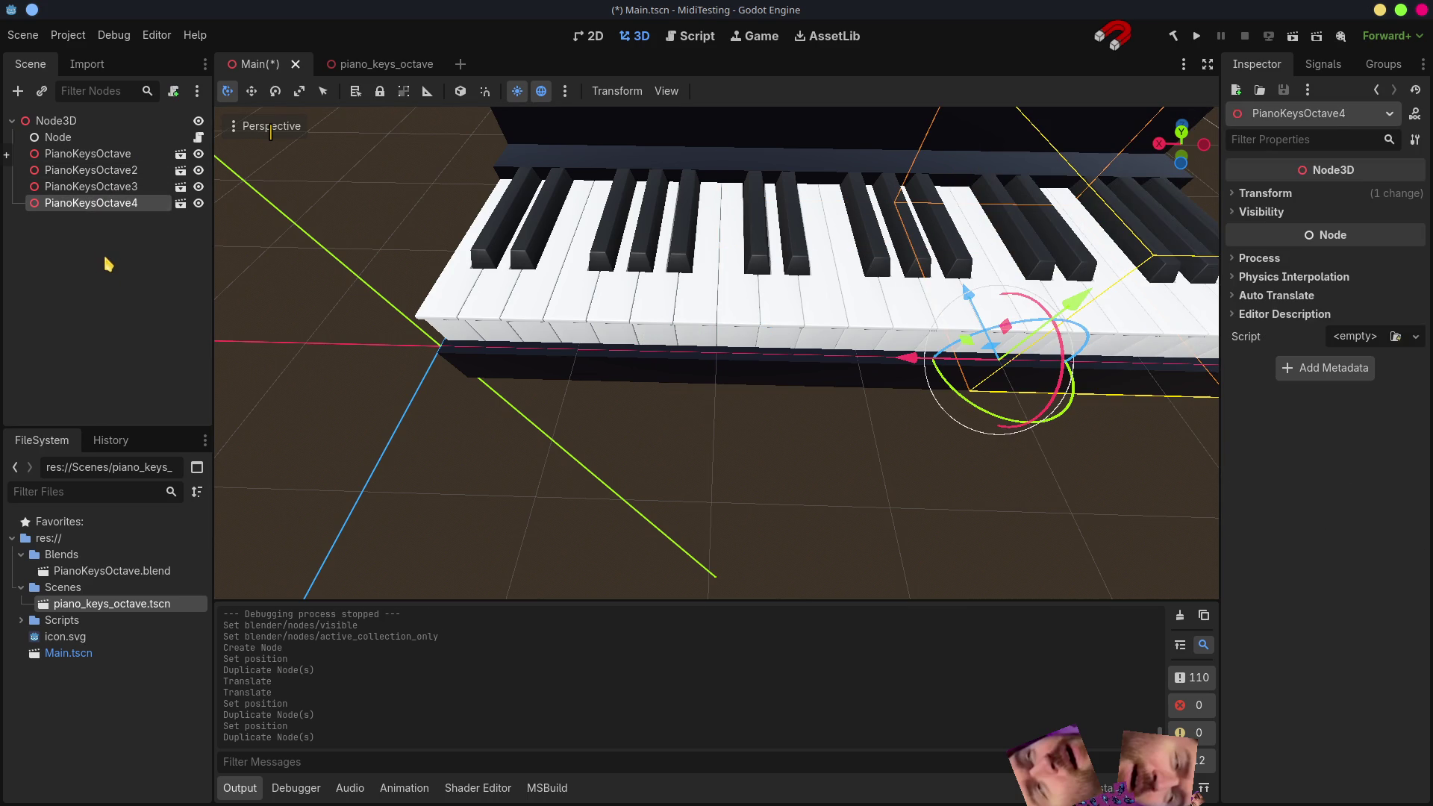
{"action": "left_click", "coordinate": [1266, 194]}
{"action": "left_click", "coordinate": [1267, 233]}
{"action": "type", "text": "-6"}
{"action": "key", "text": "Return"}
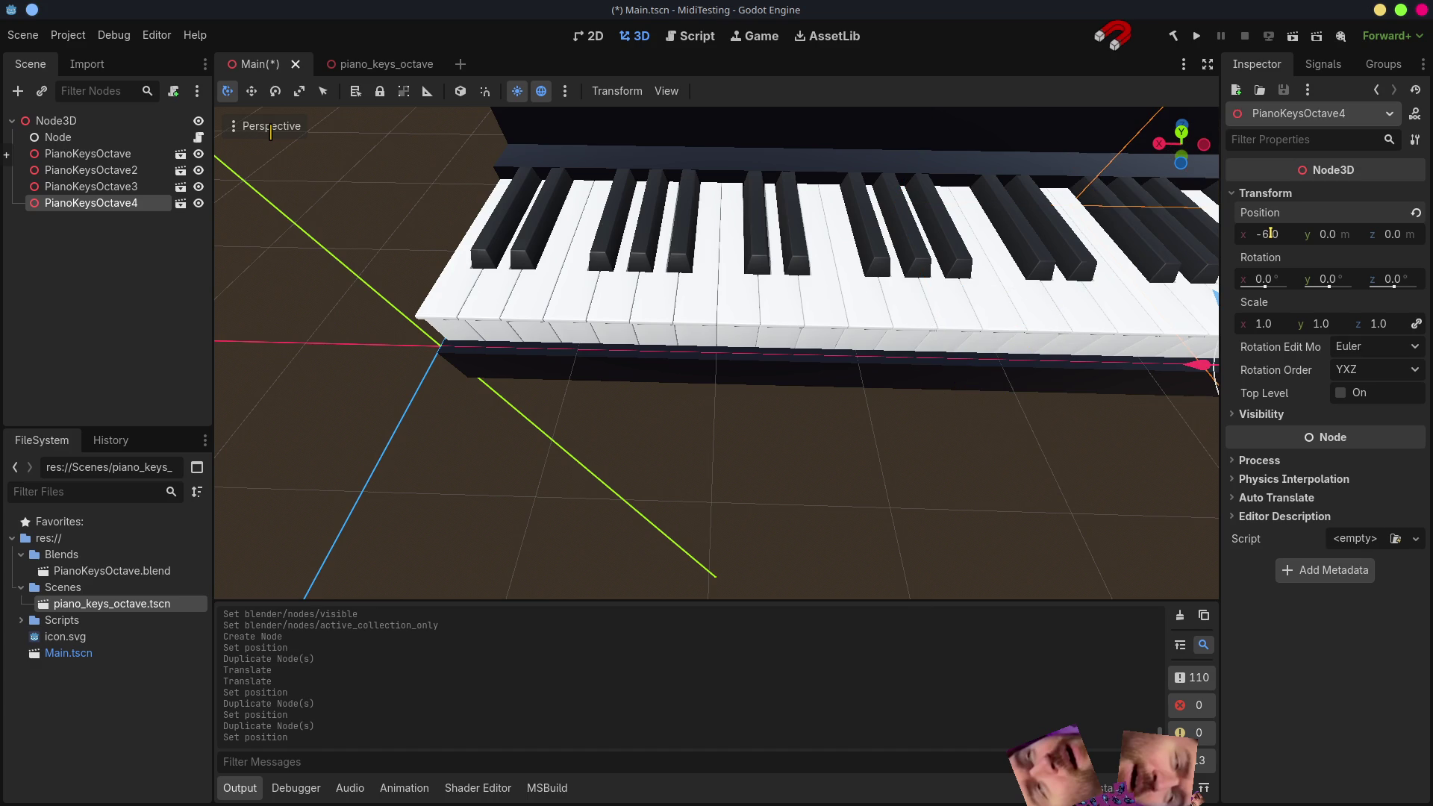
- Duplicate again into PianoKeysOctave5 and 6 at X -8 and -10, completing the six-octave keyboard
{"action": "left_click", "coordinate": [83, 276]}
{"action": "left_click", "coordinate": [103, 203]}
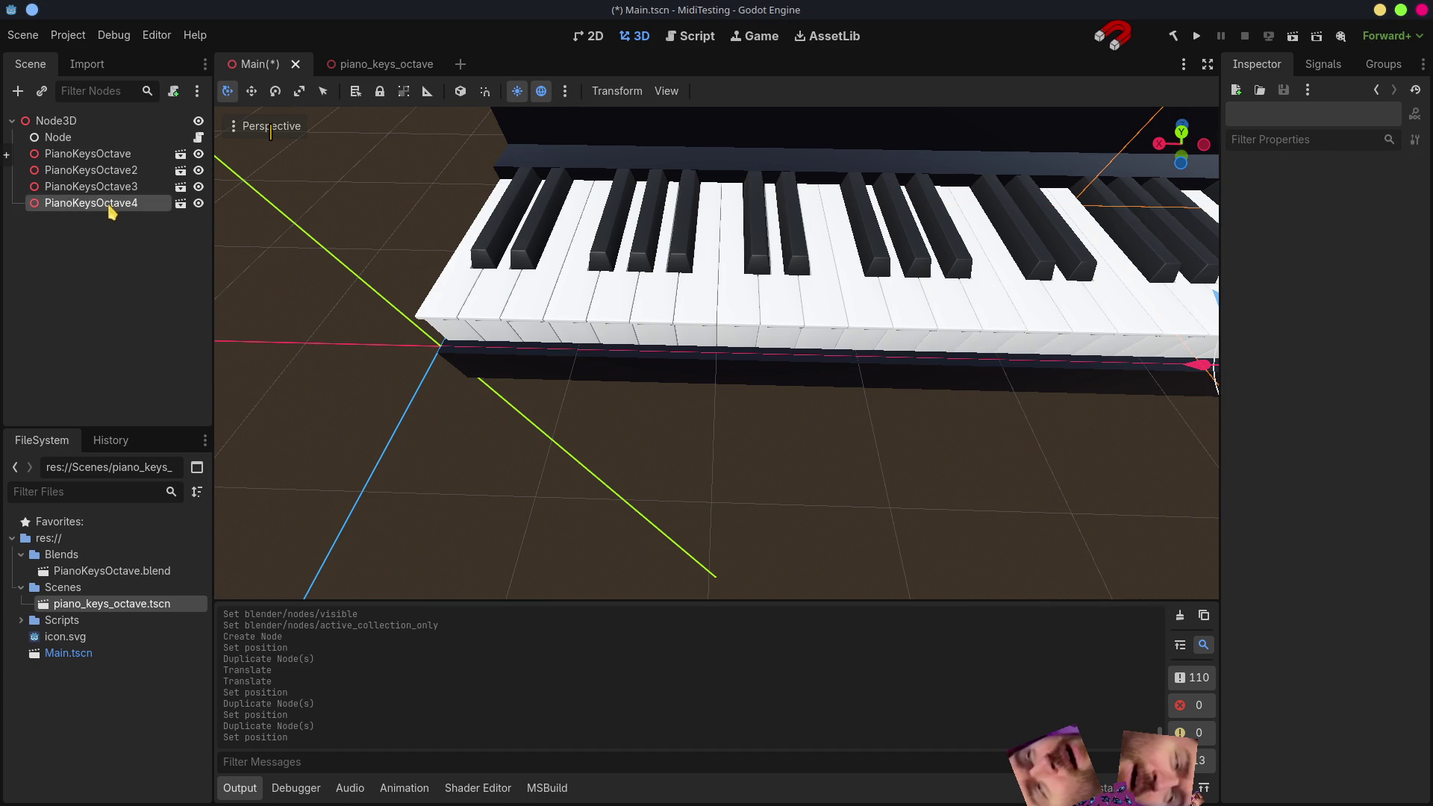
{"action": "key", "text": "ctrl+d"}
{"action": "left_click", "coordinate": [1265, 193]}
{"action": "left_click", "coordinate": [1274, 236]}
{"action": "type", "text": "-"}
{"action": "key", "text": "Return"}
{"action": "scroll", "coordinate": [832, 385], "scroll_direction": "down", "scroll_amount": 3}
{"action": "scroll", "coordinate": [790, 470], "scroll_direction": "down", "scroll_amount": 2}
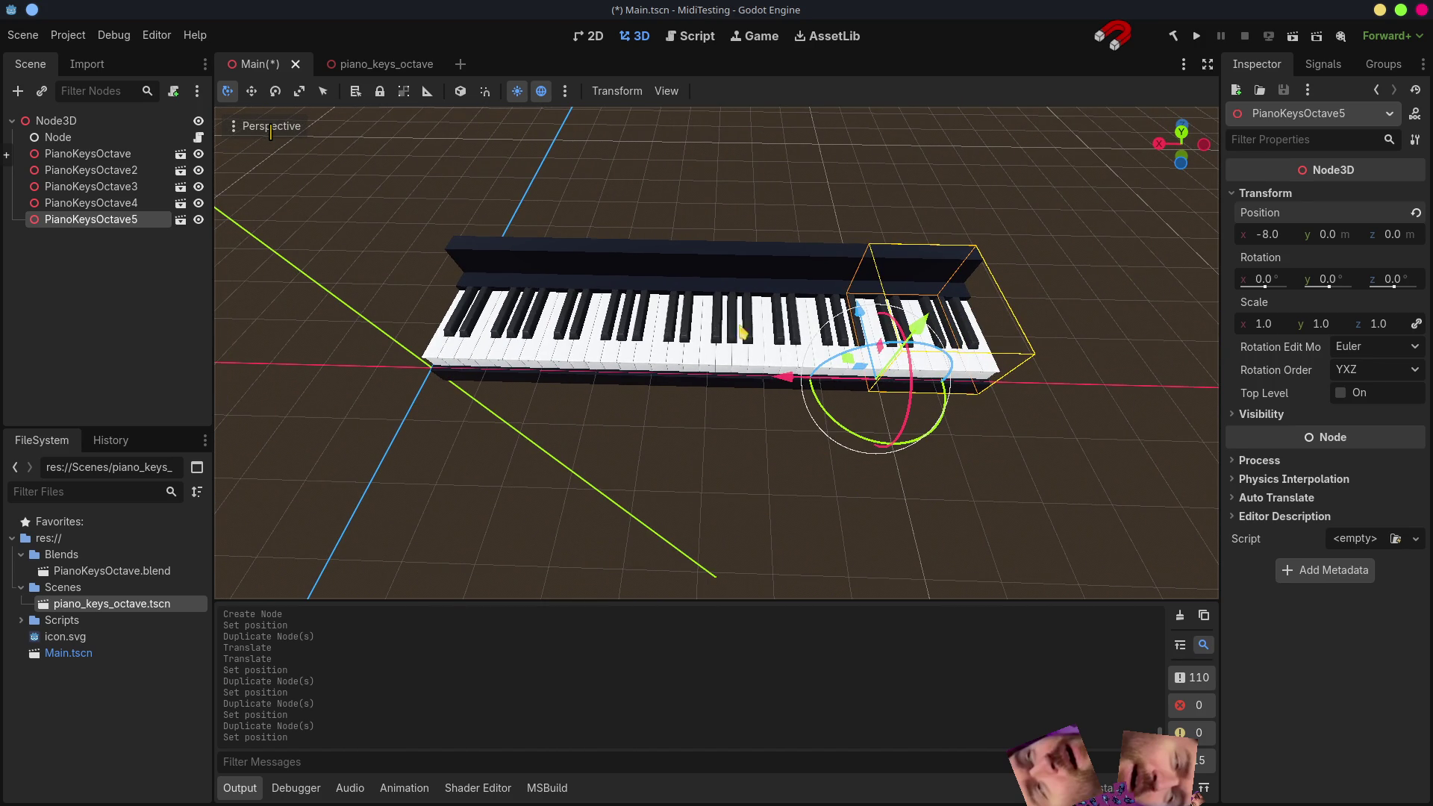
{"action": "key", "text": "ctrl+d"}
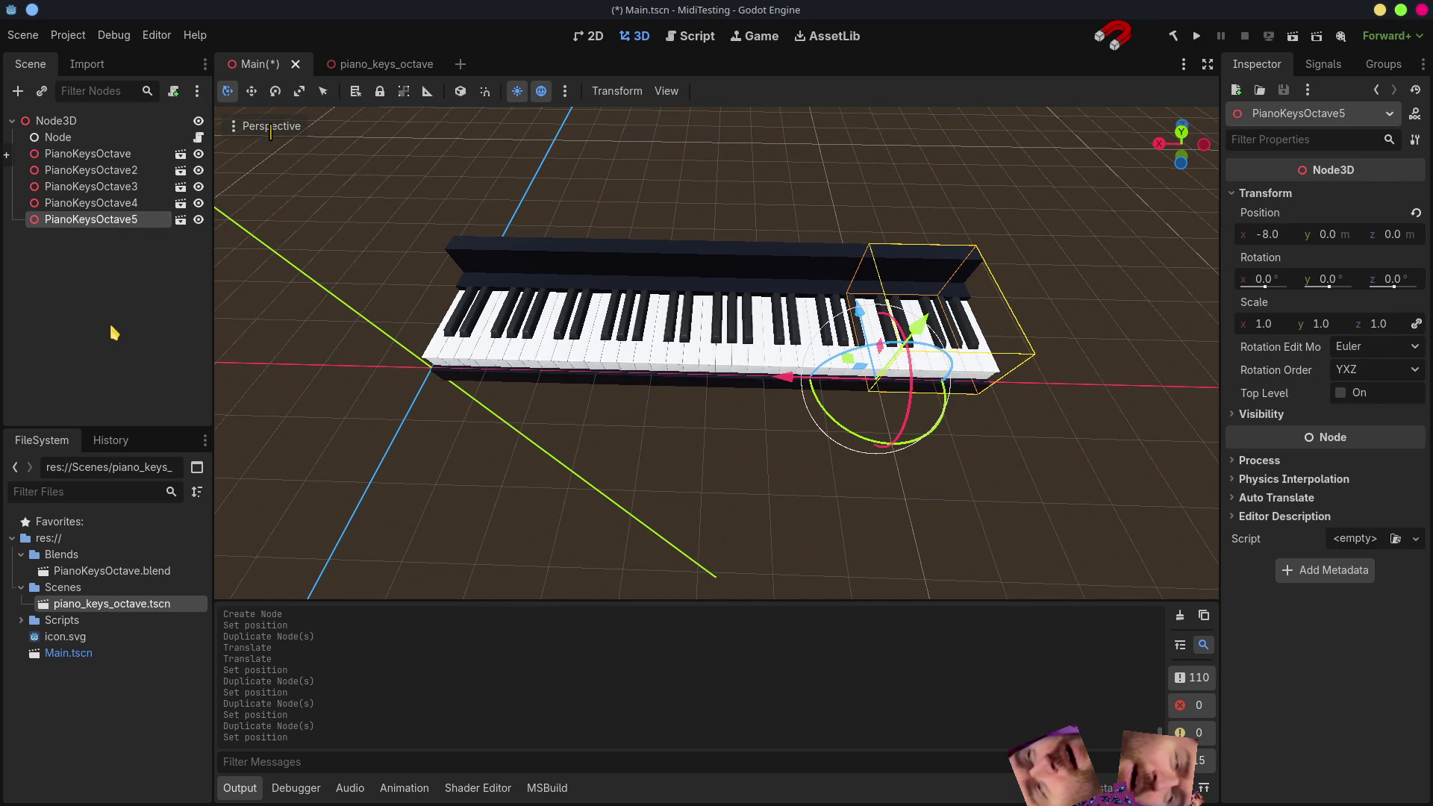
{"action": "left_click", "coordinate": [95, 204]}
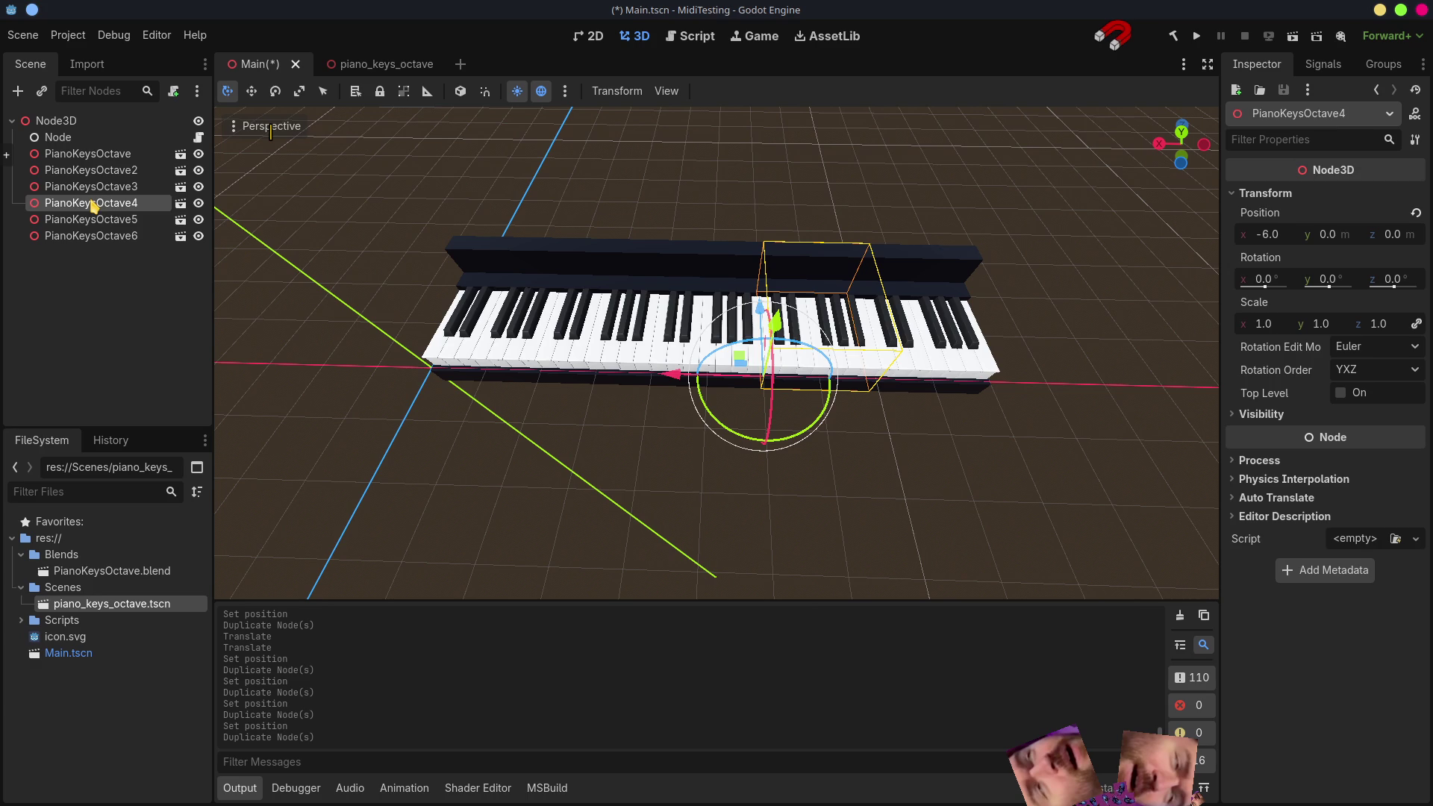
{"action": "left_click", "coordinate": [103, 220]}
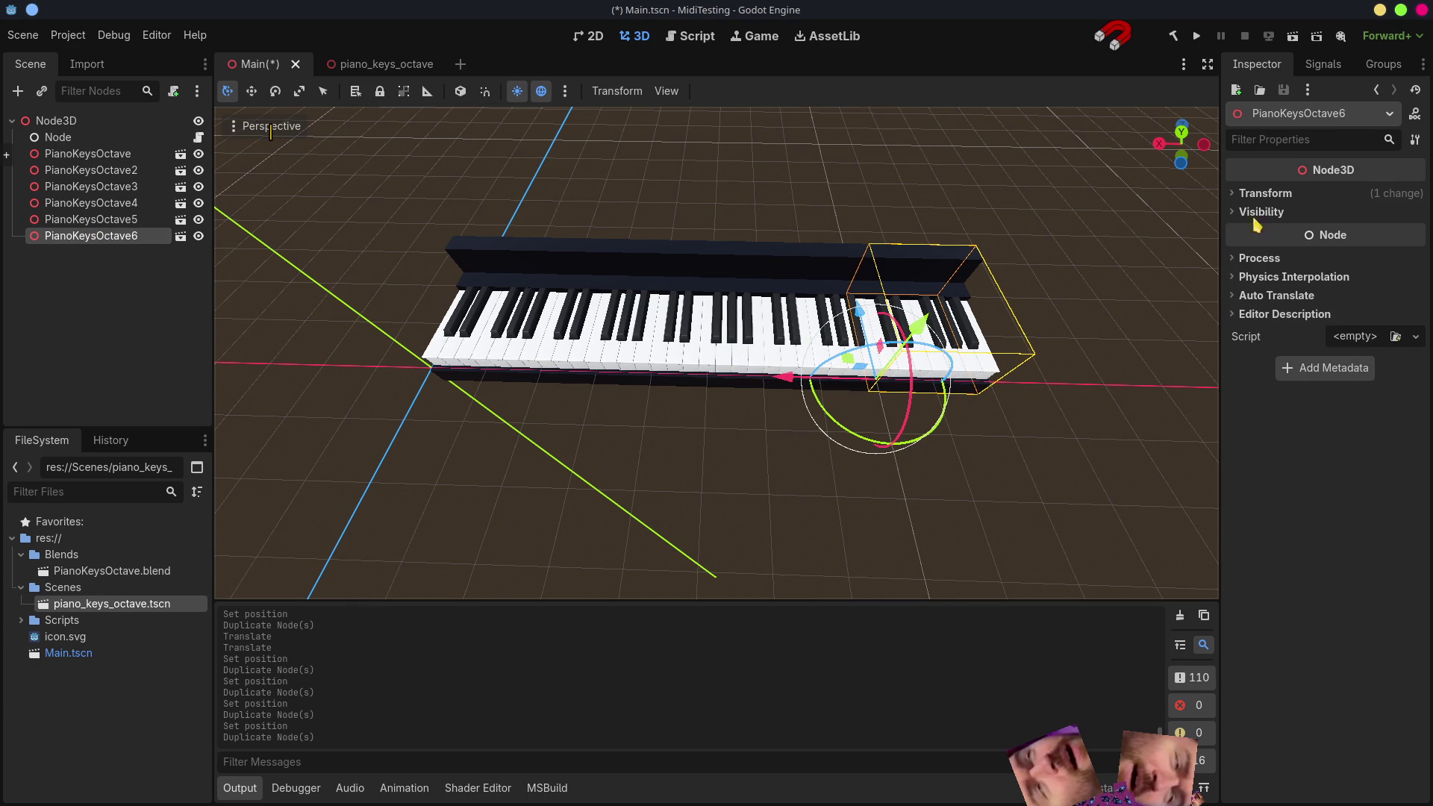
{"action": "left_click", "coordinate": [1263, 192]}
{"action": "left_click", "coordinate": [1265, 234]}
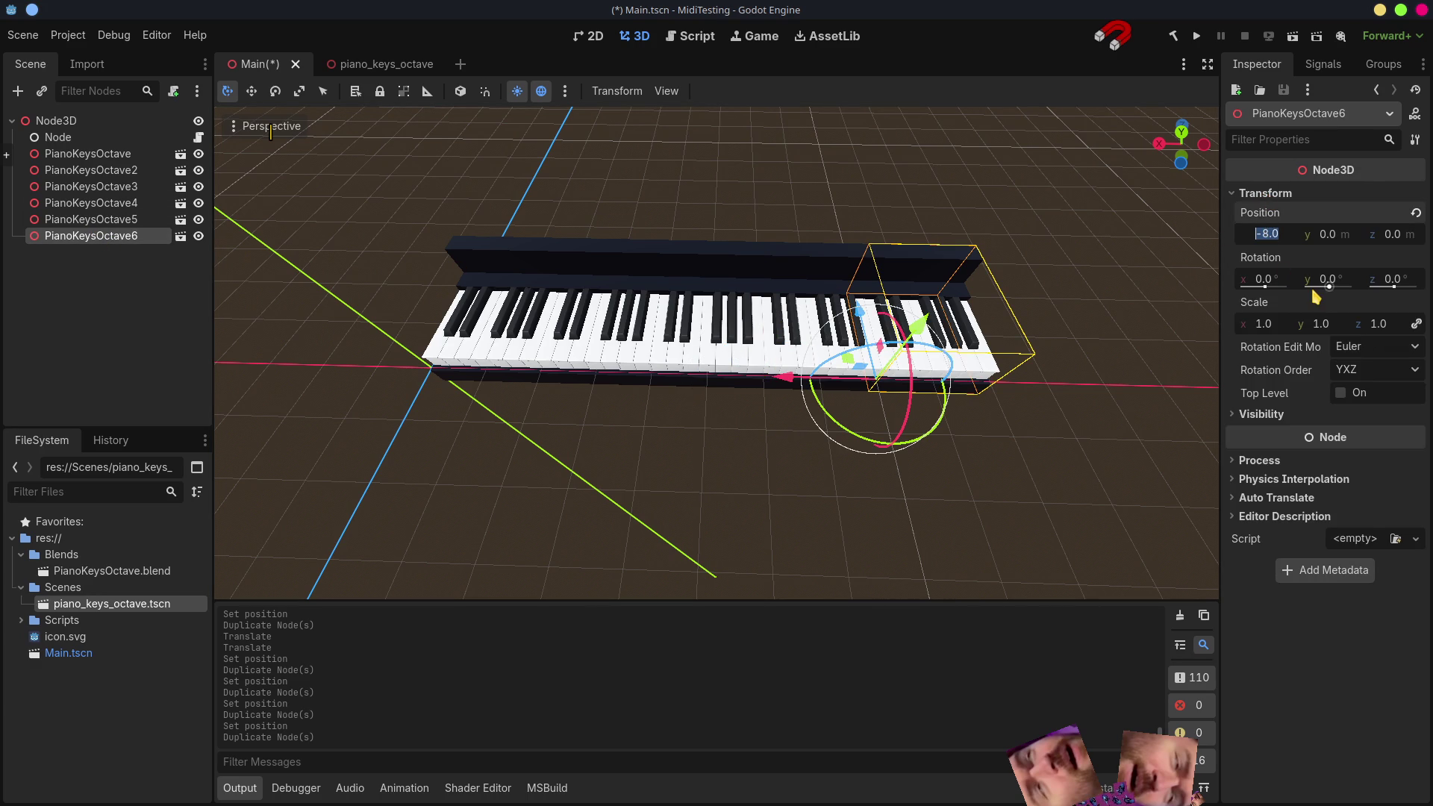
{"action": "type", "text": "-10"}
{"action": "key", "text": "Return"}
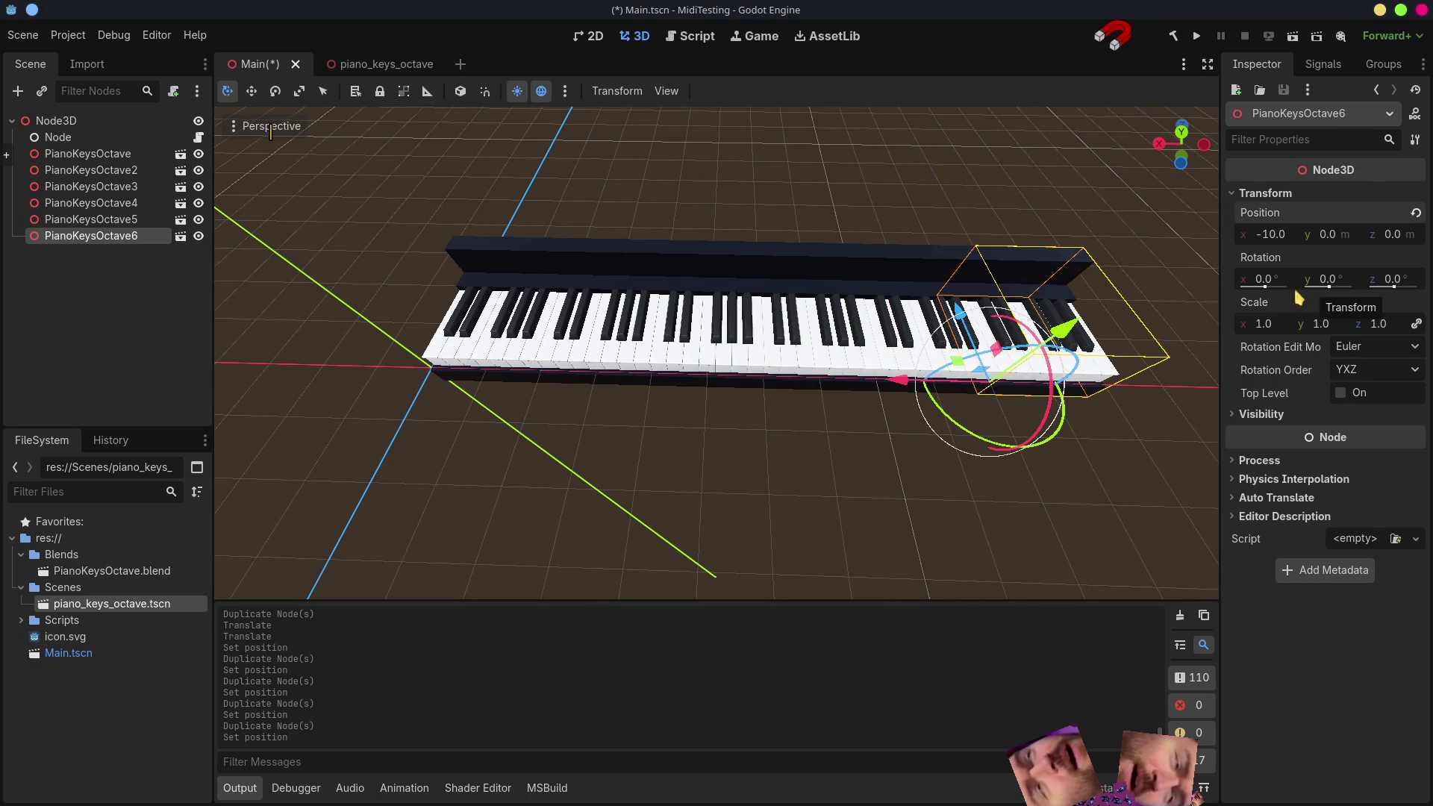
{"action": "left_click", "coordinate": [152, 314]}
{"action": "mouse_move", "coordinate": [831, 523]}
{"action": "middle_mouse_down"}
{"action": "mouse_move", "coordinate": [1090, 397]}
{"action": "mouse_move", "coordinate": [794, 393]}
{"action": "mouse_move", "coordinate": [883, 407]}
{"action": "mouse_move", "coordinate": [803, 477]}
{"action": "mouse_move", "coordinate": [717, 474]}
{"action": "mouse_move", "coordinate": [1024, 464]}
{"action": "mouse_move", "coordinate": [997, 462]}
{"action": "middle_mouse_up"}
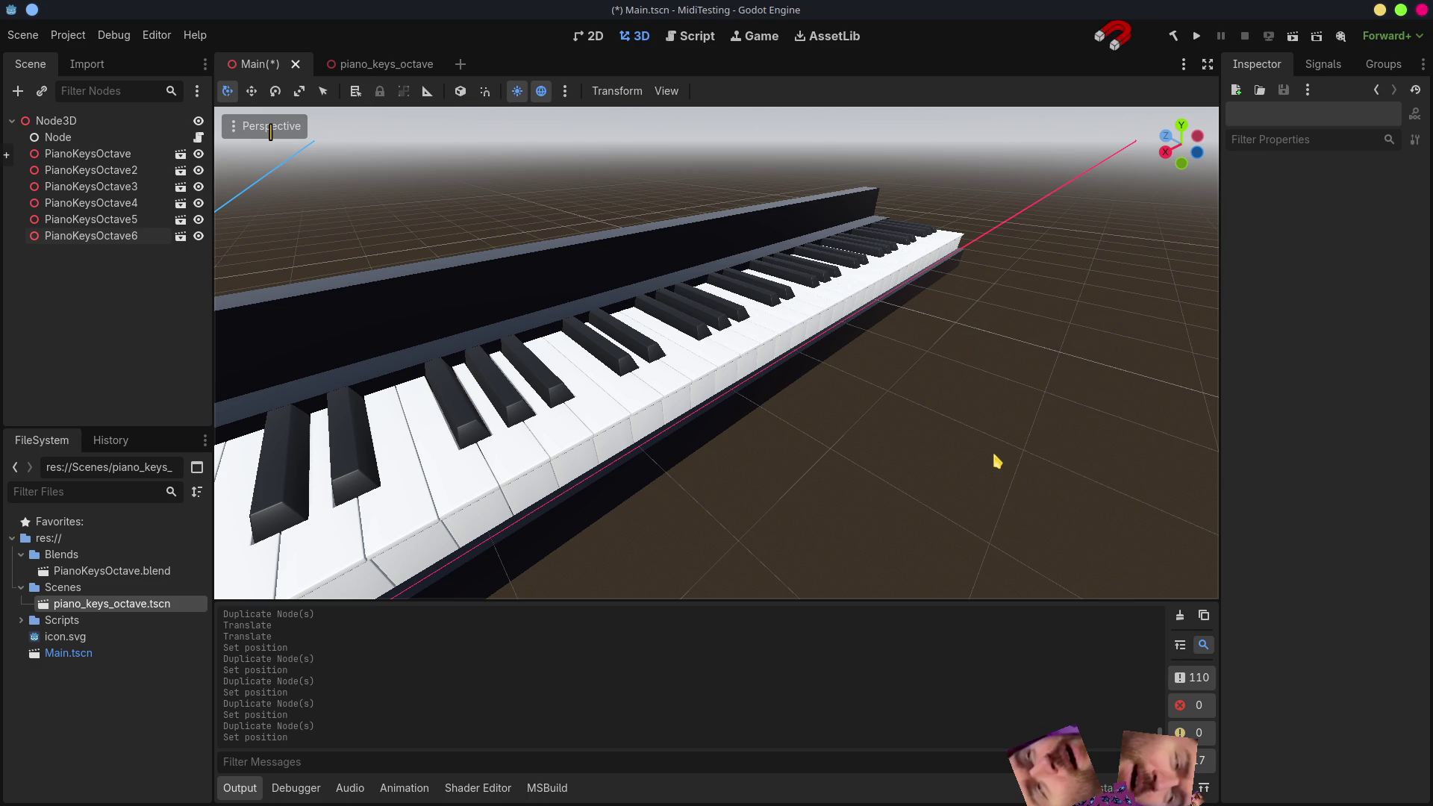
- Run the project with the Play button, saving the six-octave Main scene and starting the .NET build
{"action": "left_click", "coordinate": [1195, 35]}
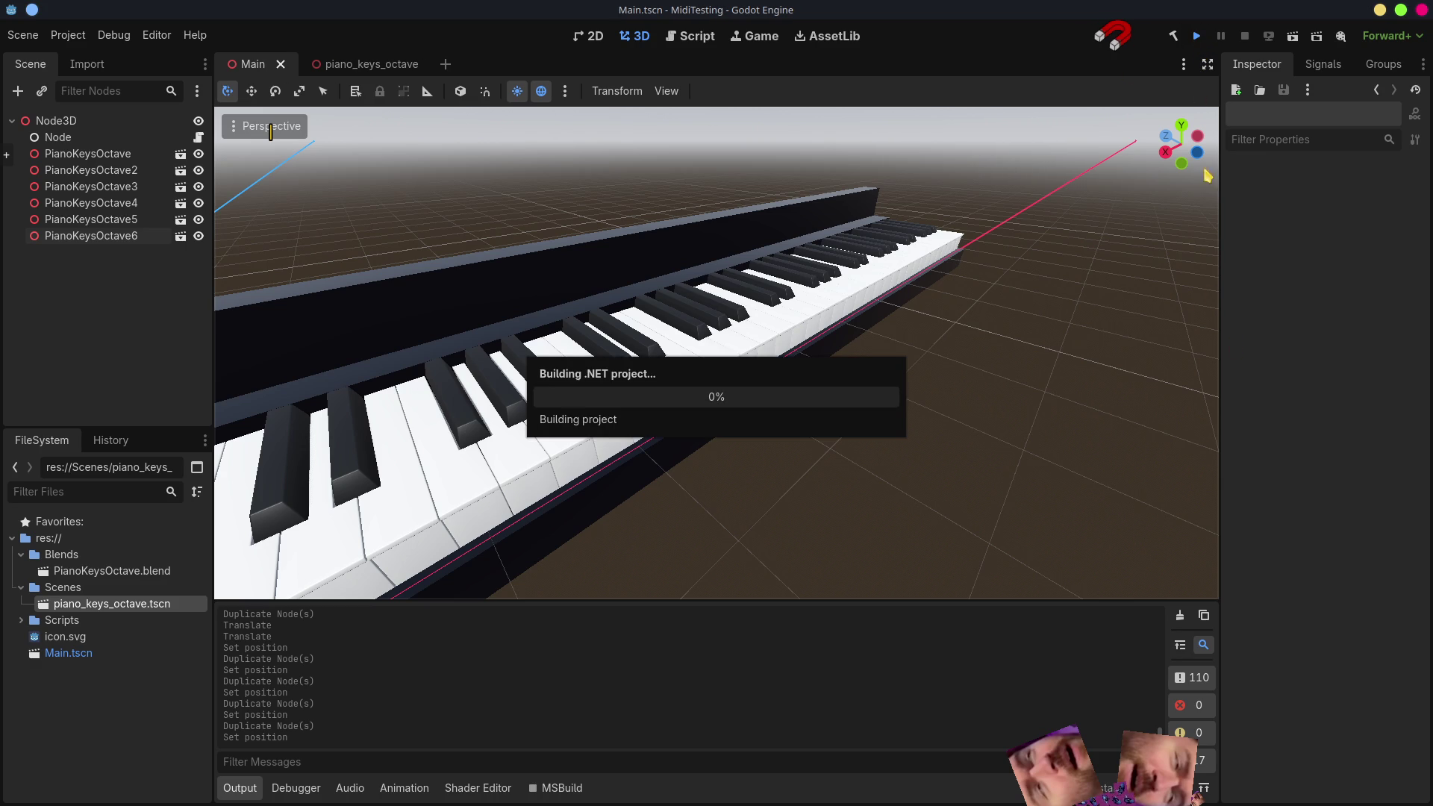
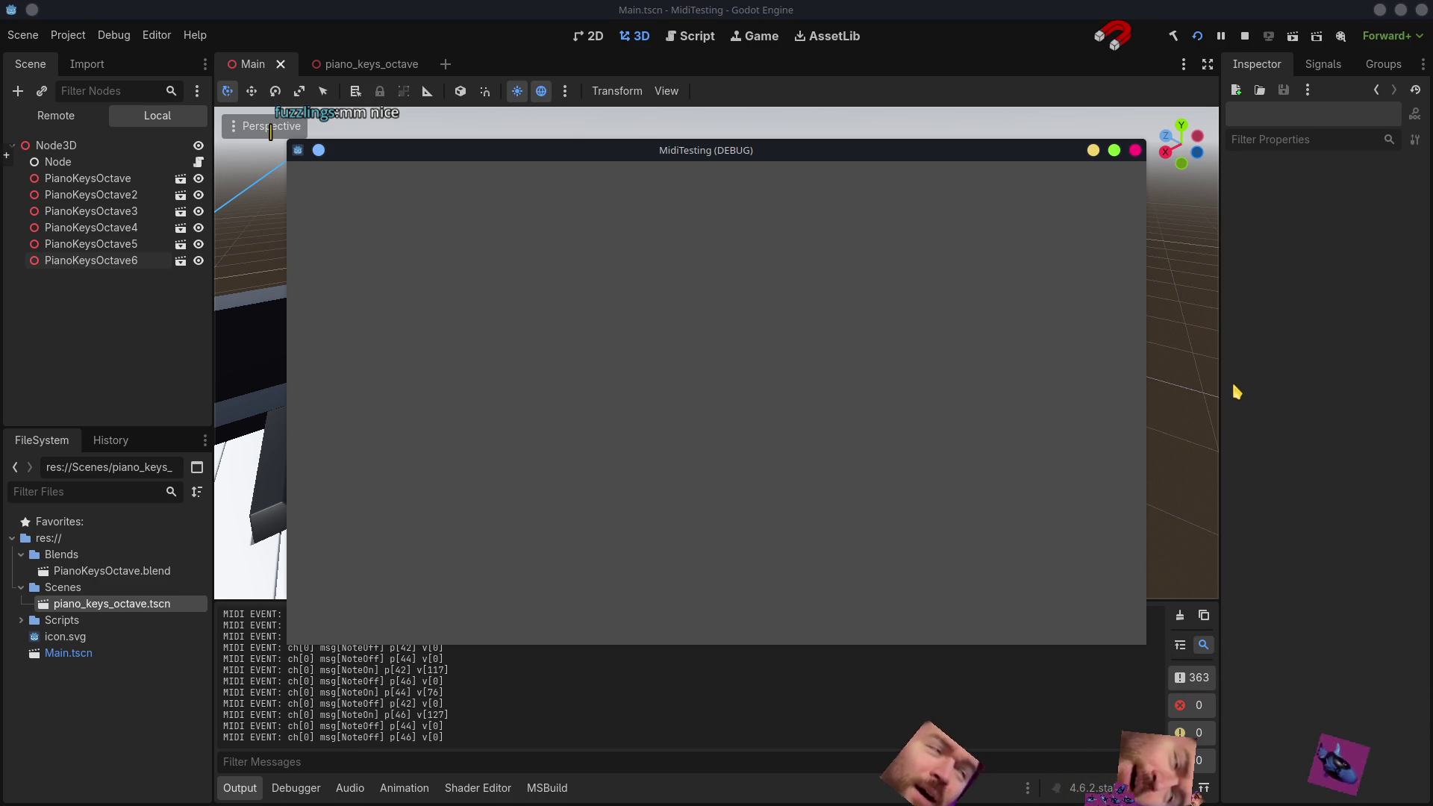
- Close the MidiTesting debug window and orbit back to a full view of the keyboard
{"action": "left_click", "coordinate": [1135, 150]}
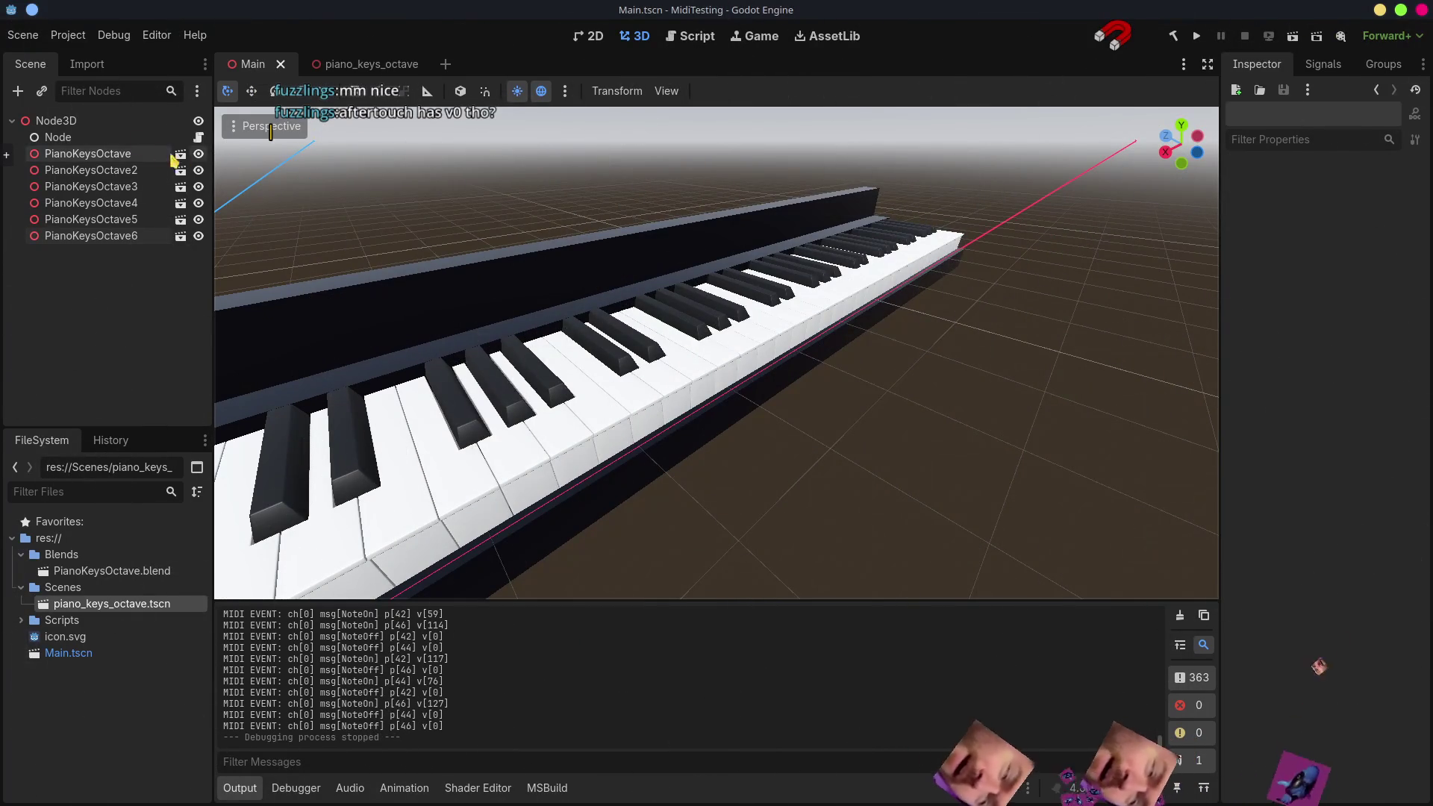
{"action": "right_click_drag", "start_coordinate": [729, 393], "coordinate": [730, 393]}
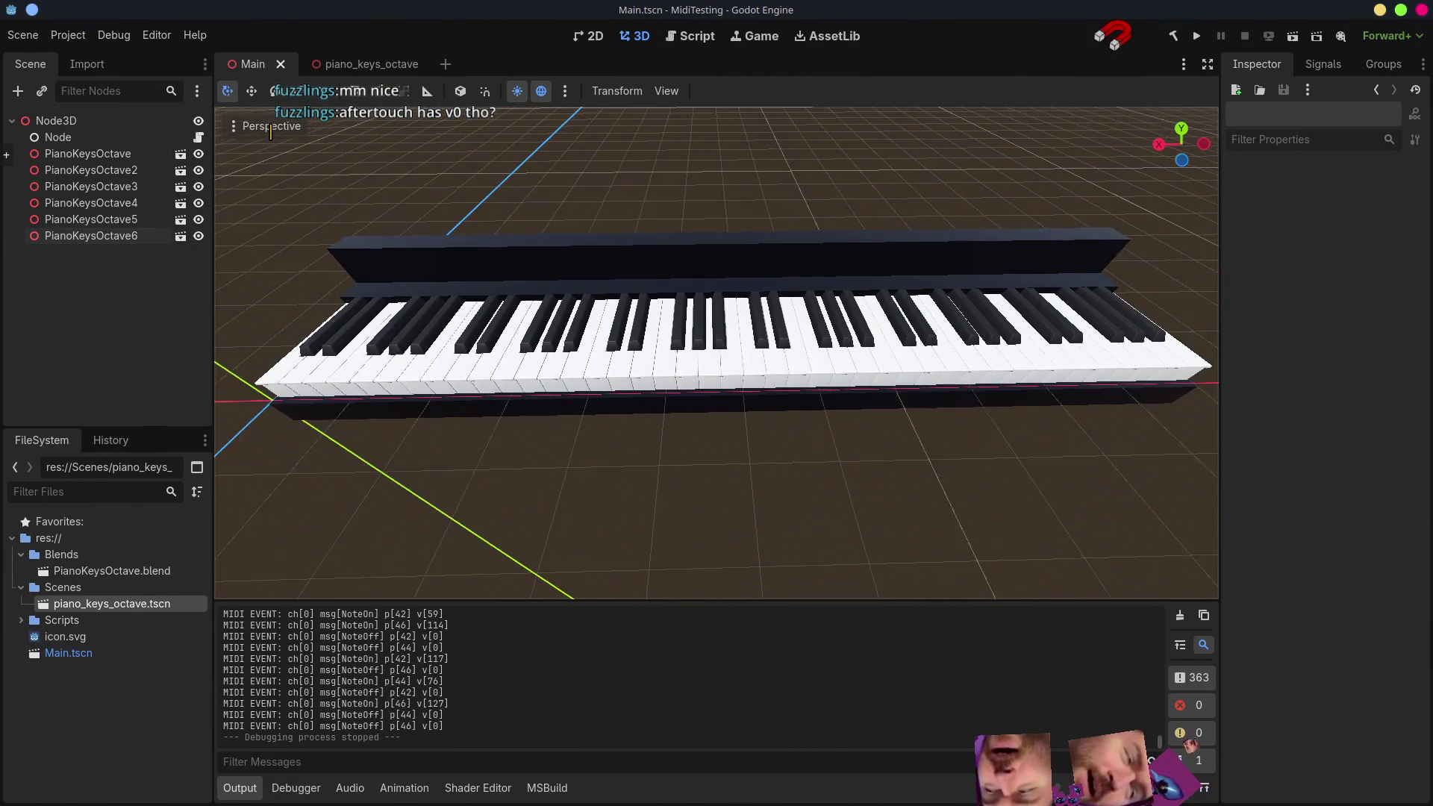
{"action": "right_click_drag", "start_coordinate": [730, 393], "coordinate": [851, 395]}
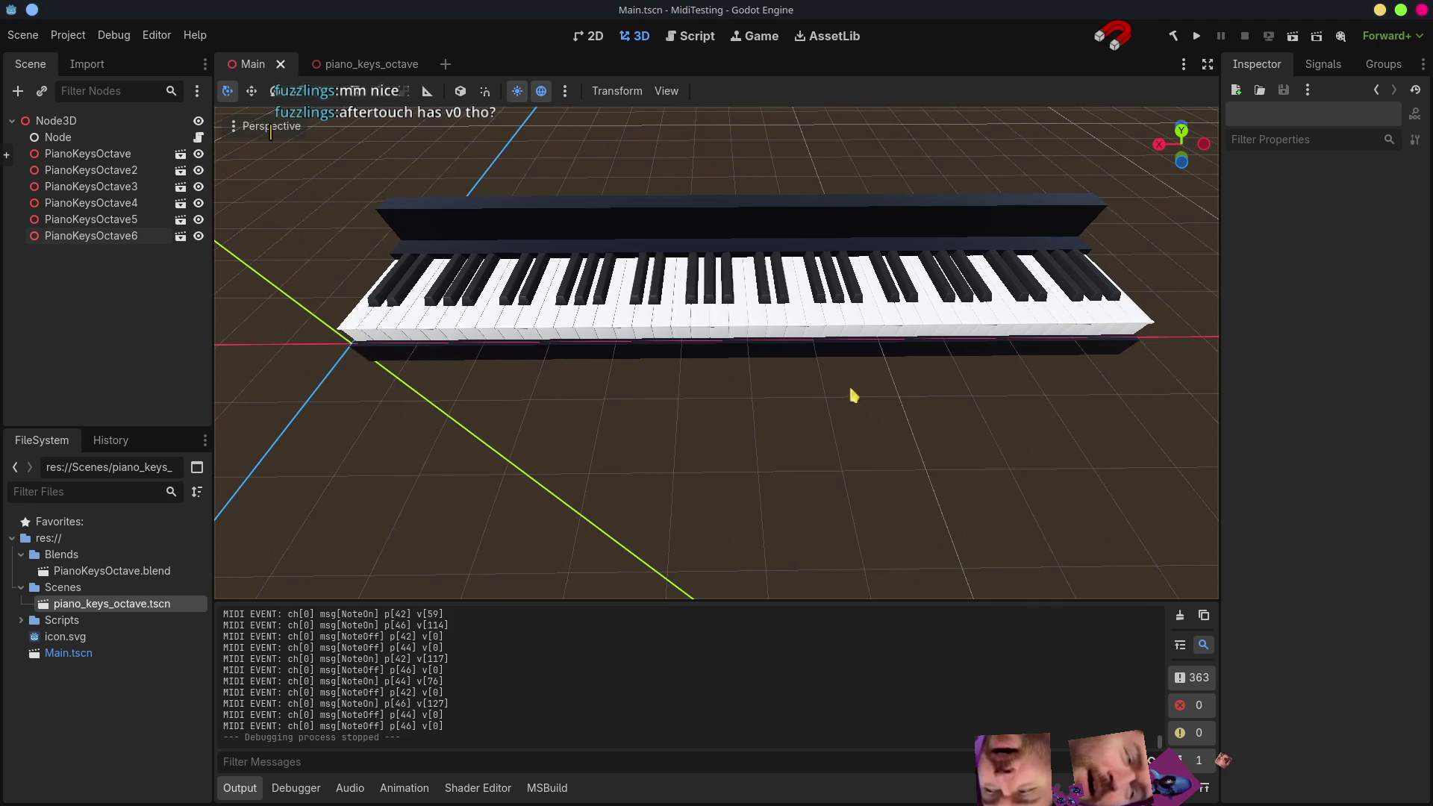
{"action": "right_click", "coordinate": [85, 121]}
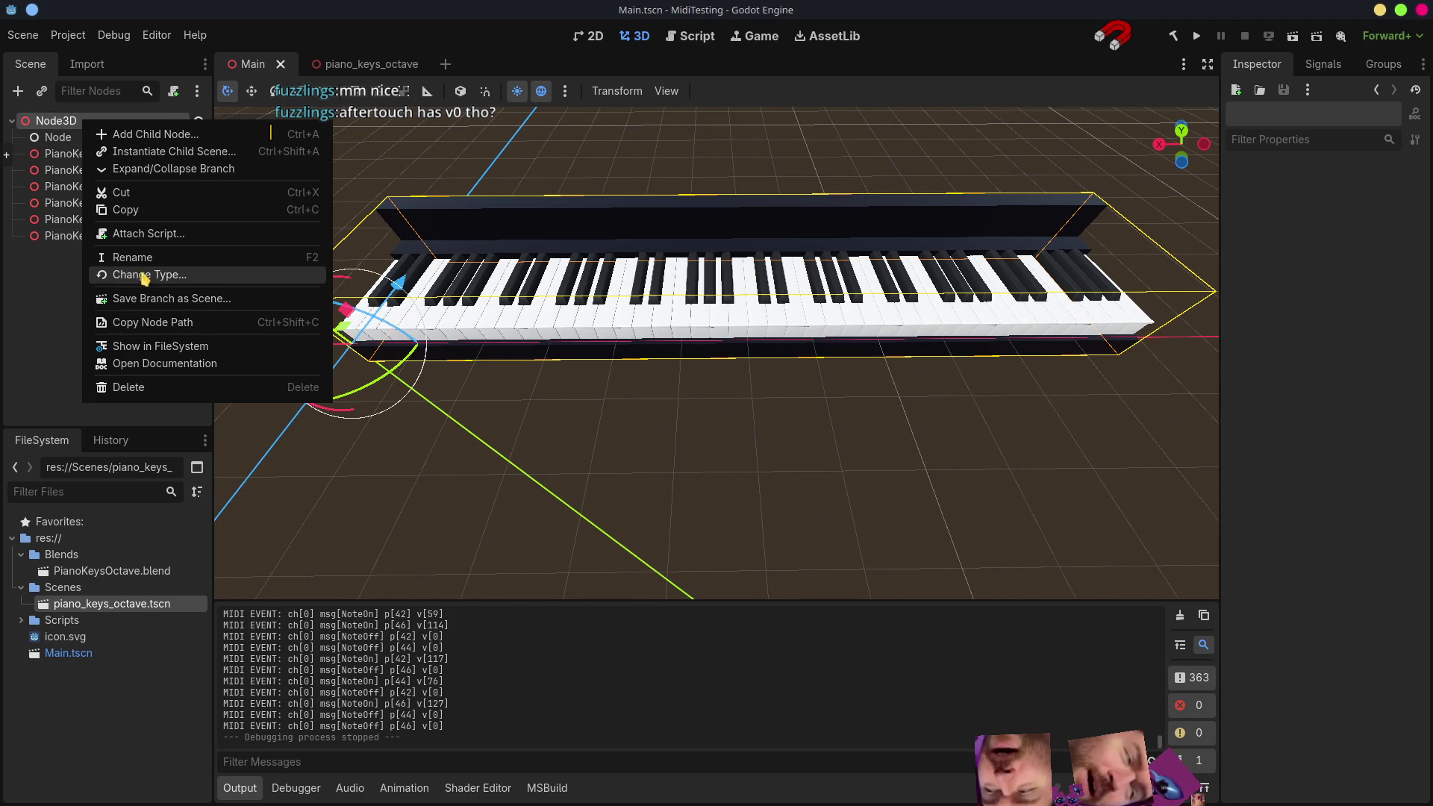
- Create a Camera3D child of Node3D and Align Transform with View to match the editor view
{"action": "left_click", "coordinate": [135, 136]}
{"action": "type", "text": "cam"}
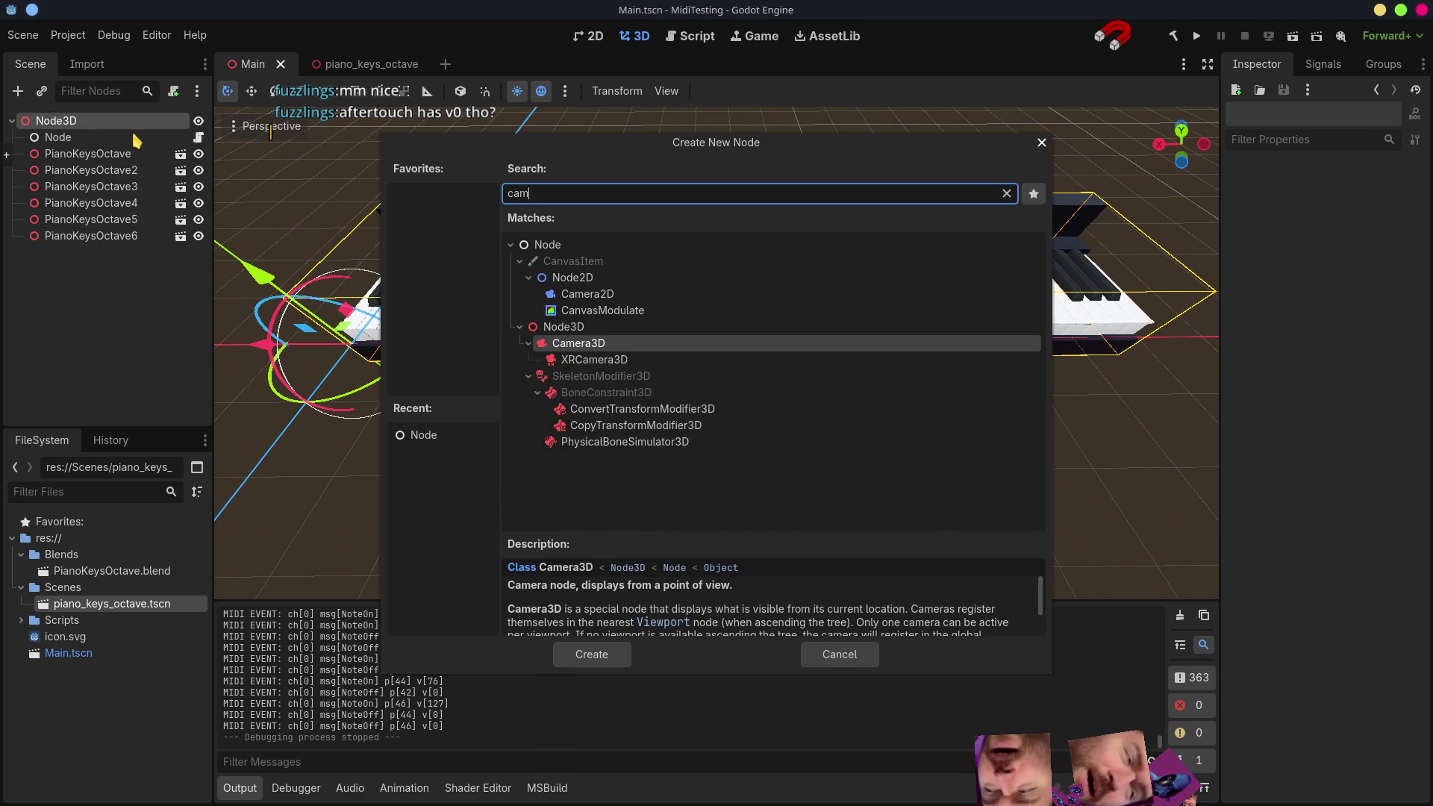
{"action": "type", "text": "era"}
{"action": "key", "text": "Down"}
{"action": "key", "text": "Up"}
{"action": "key", "text": "Return"}
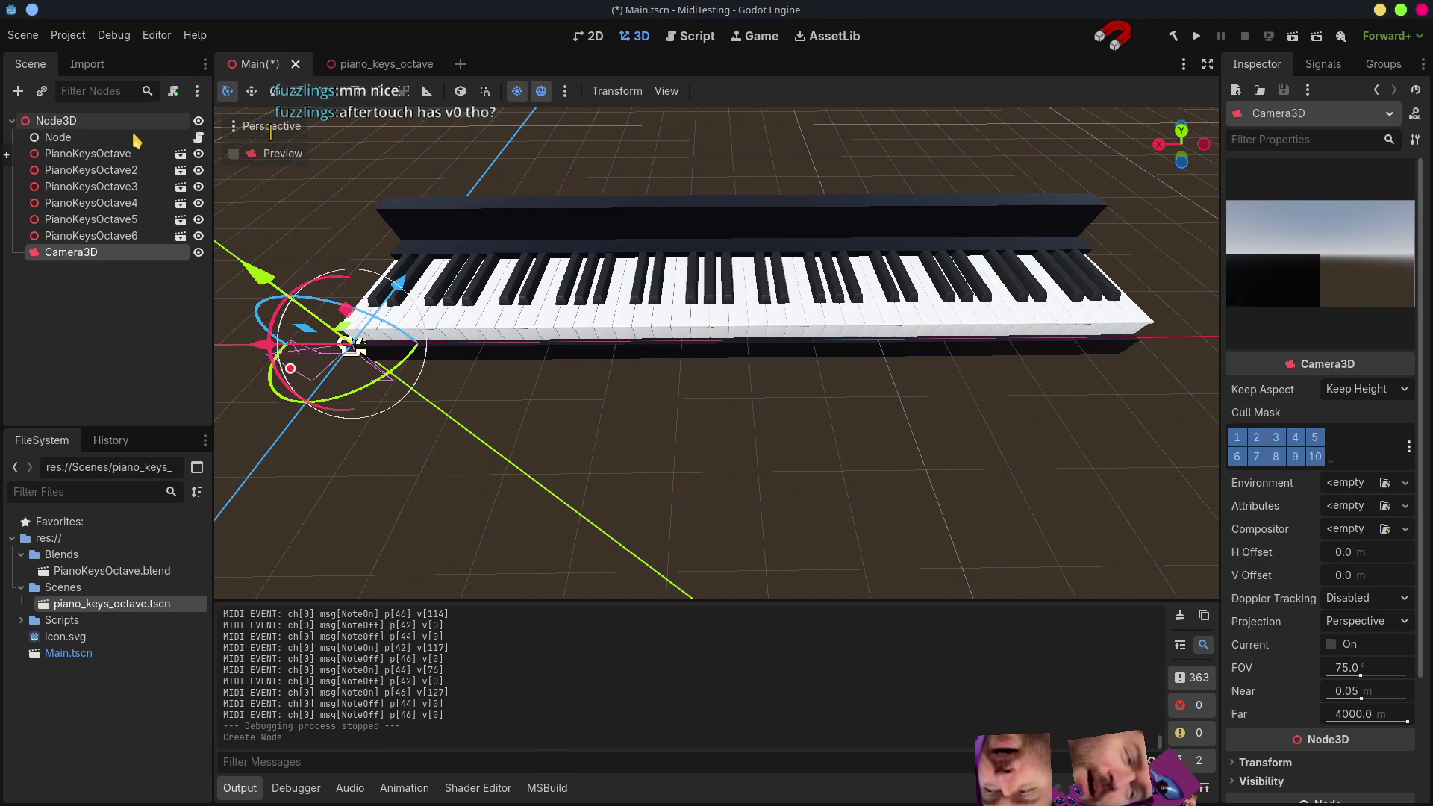
{"action": "left_click", "coordinate": [268, 126]}
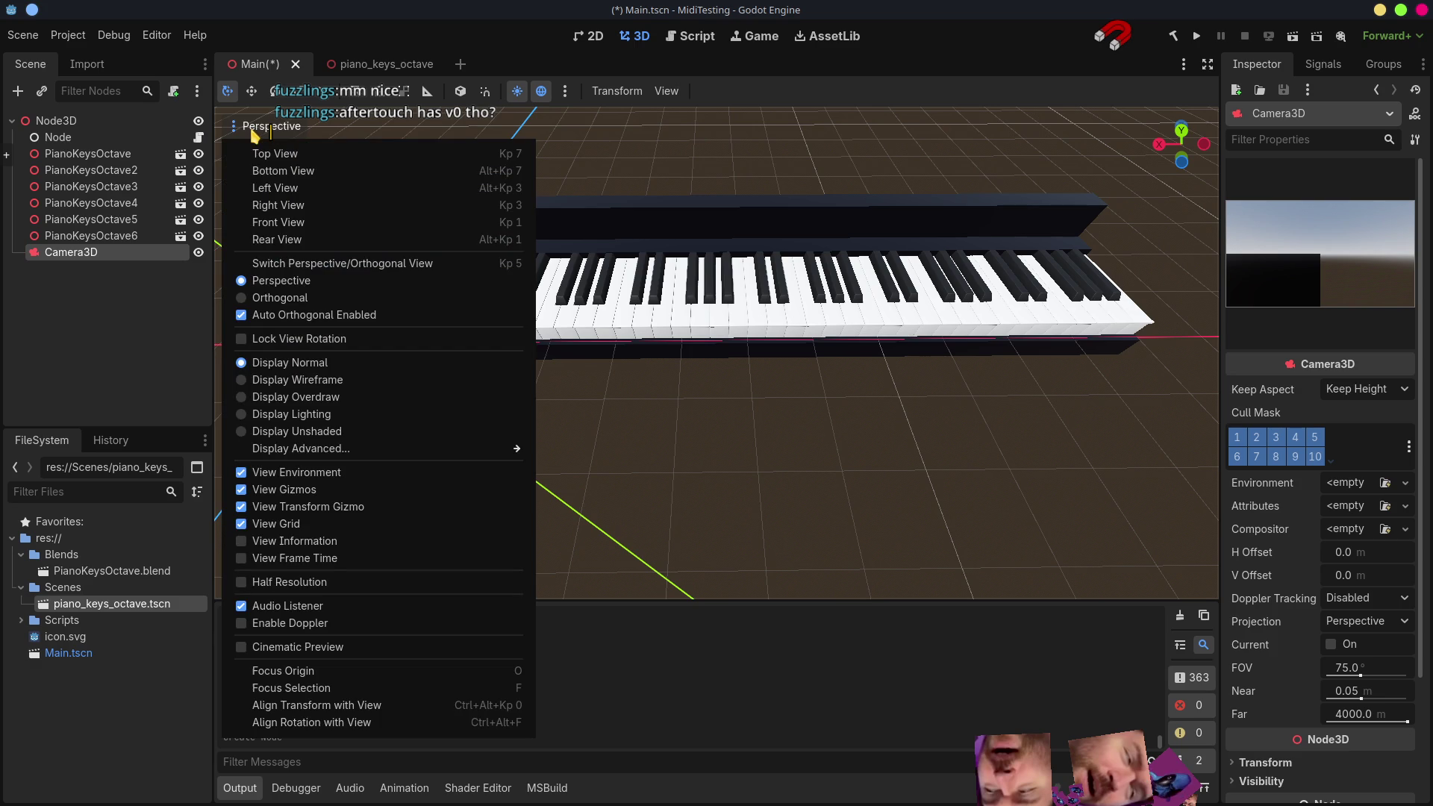
{"action": "left_click", "coordinate": [317, 706]}
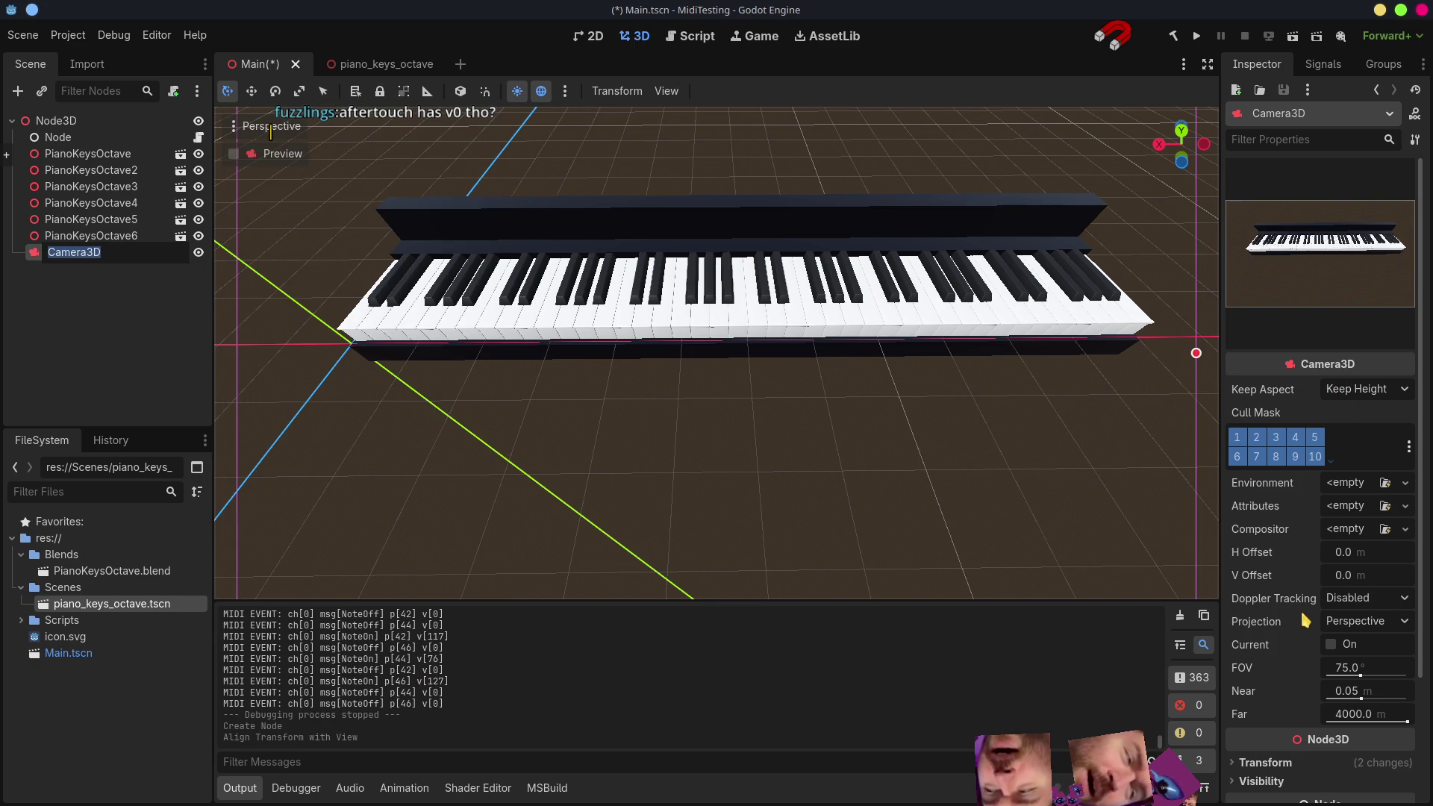
- Set the camera's Rotation Y to 180° and preview the scene through it
{"action": "left_click", "coordinate": [1264, 762]}
{"action": "scroll", "coordinate": [1299, 688], "scroll_direction": "down", "scroll_amount": 5}
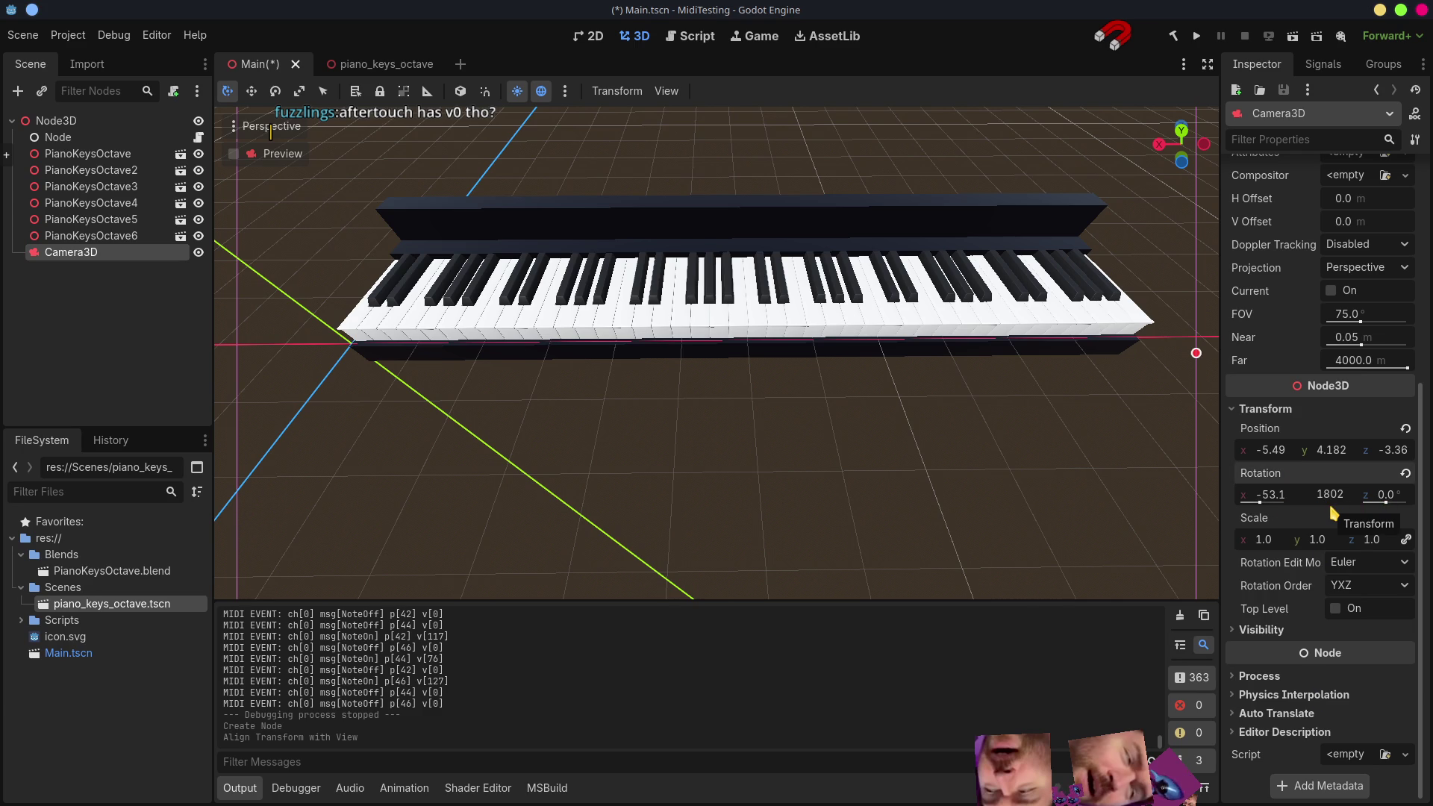
{"action": "key", "text": "Return"}
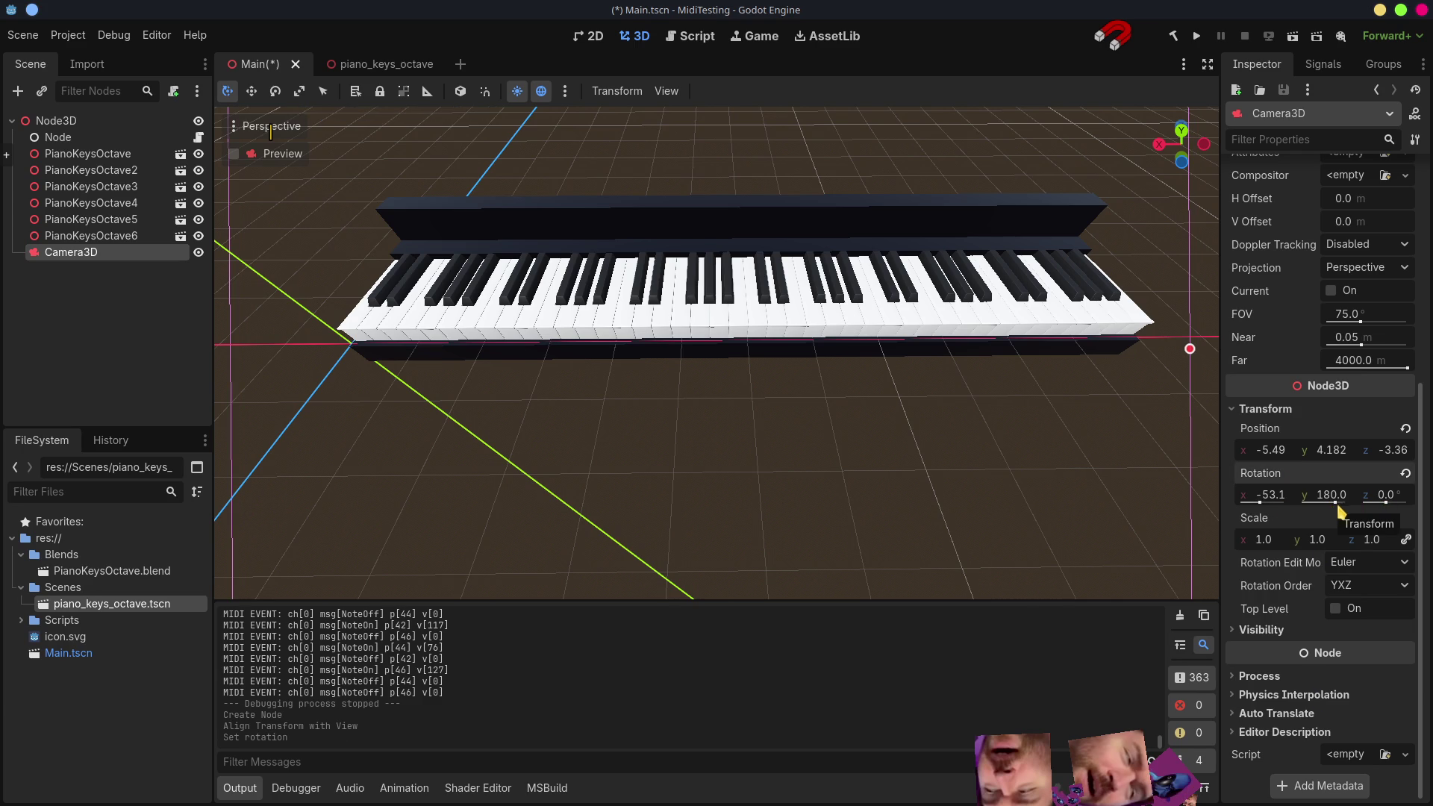
{"action": "left_click", "coordinate": [234, 155]}
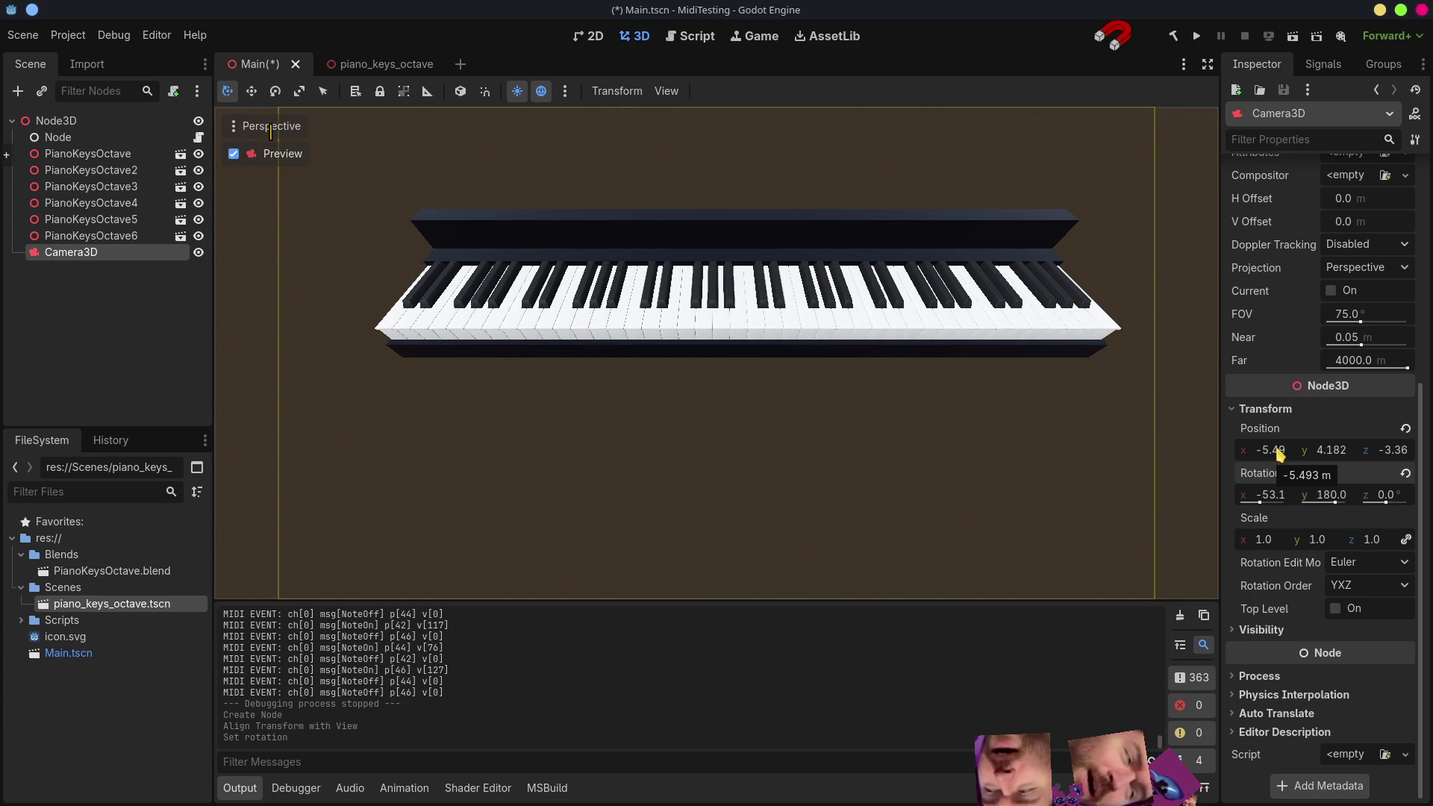
- Set Position X to -6.0 and drag Y/Z to about 4.962, -1.65 to frame the piano
{"action": "left_click", "coordinate": [1272, 453]}
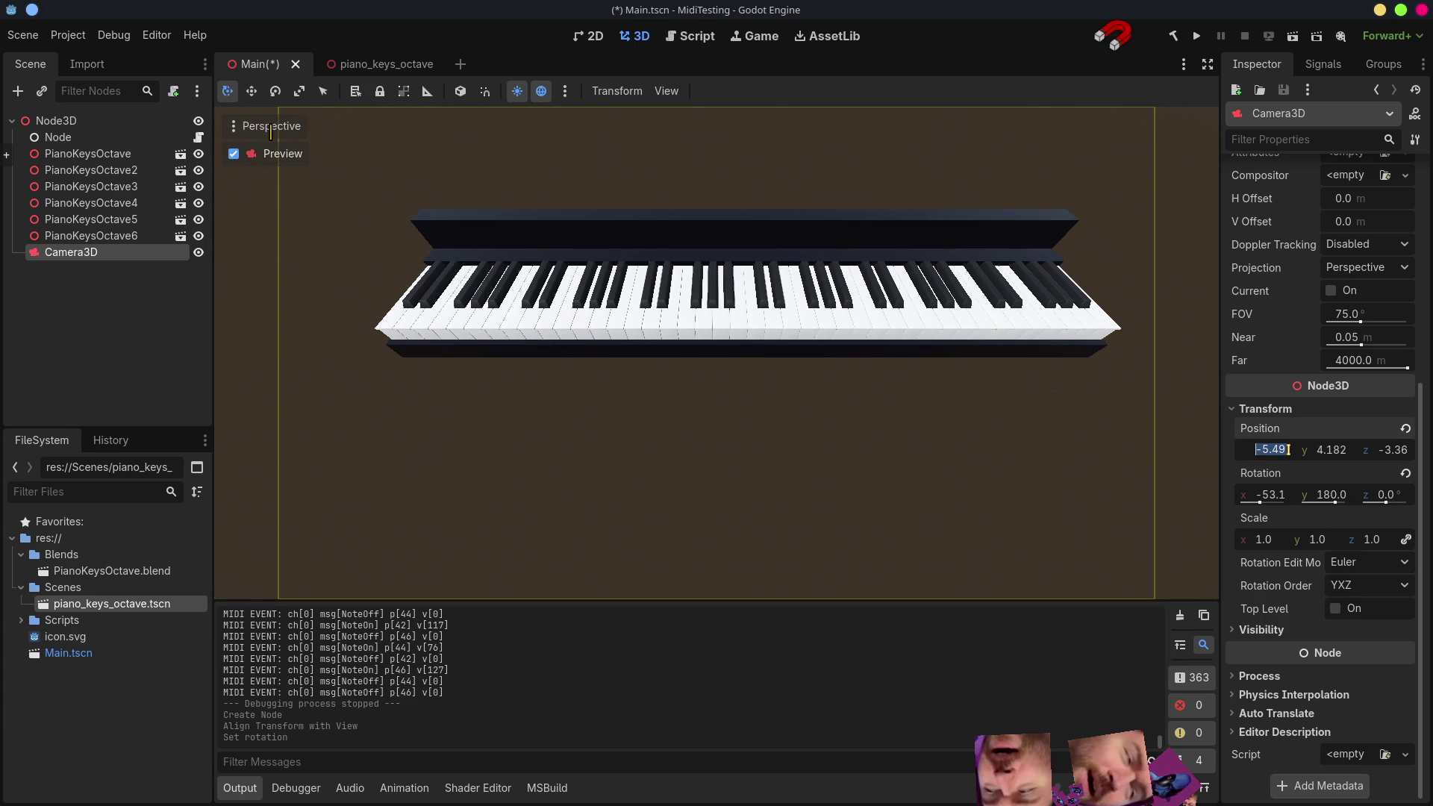
{"action": "type", "text": "-5"}
{"action": "key", "text": "Return"}
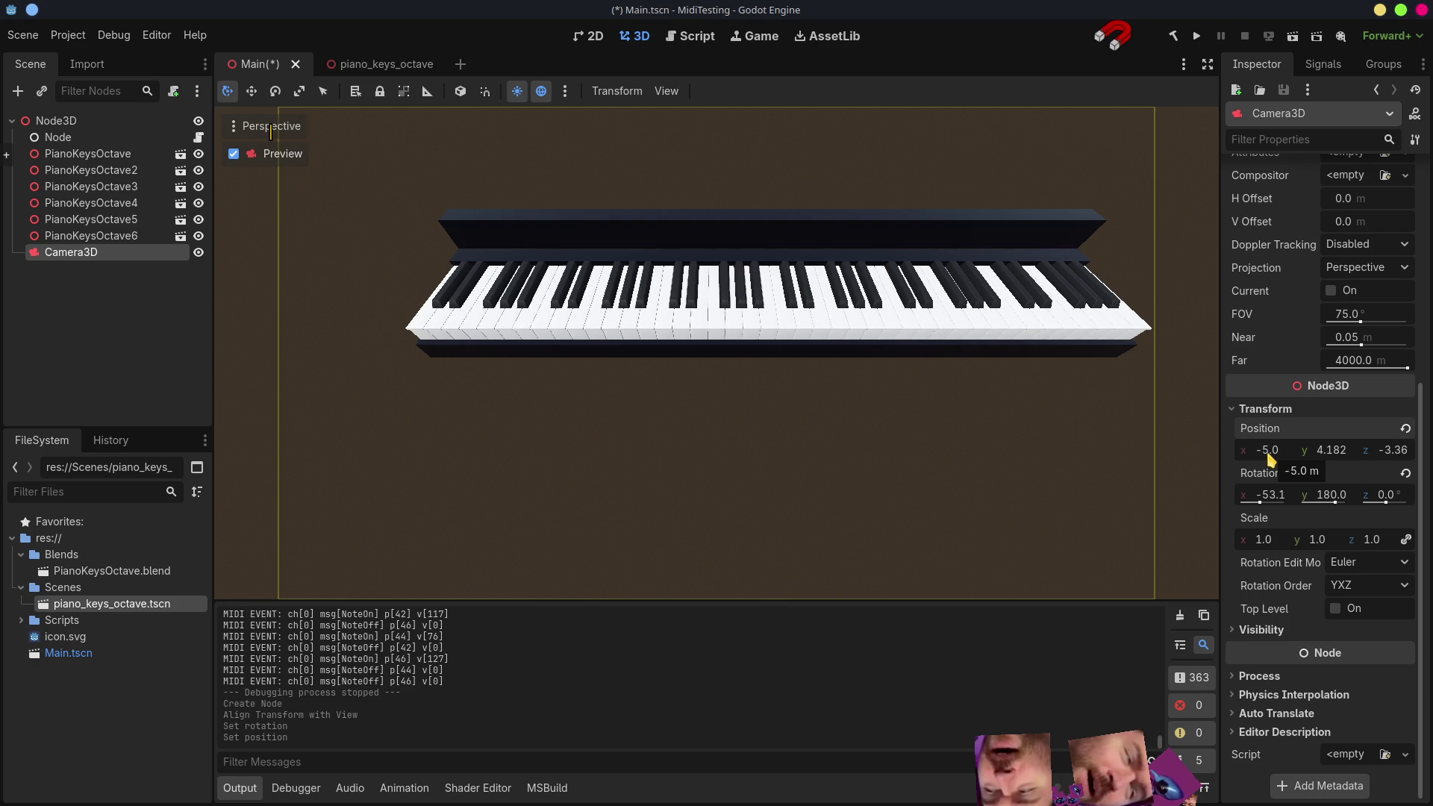
{"action": "type", "text": "-6"}
{"action": "key", "text": "Return"}
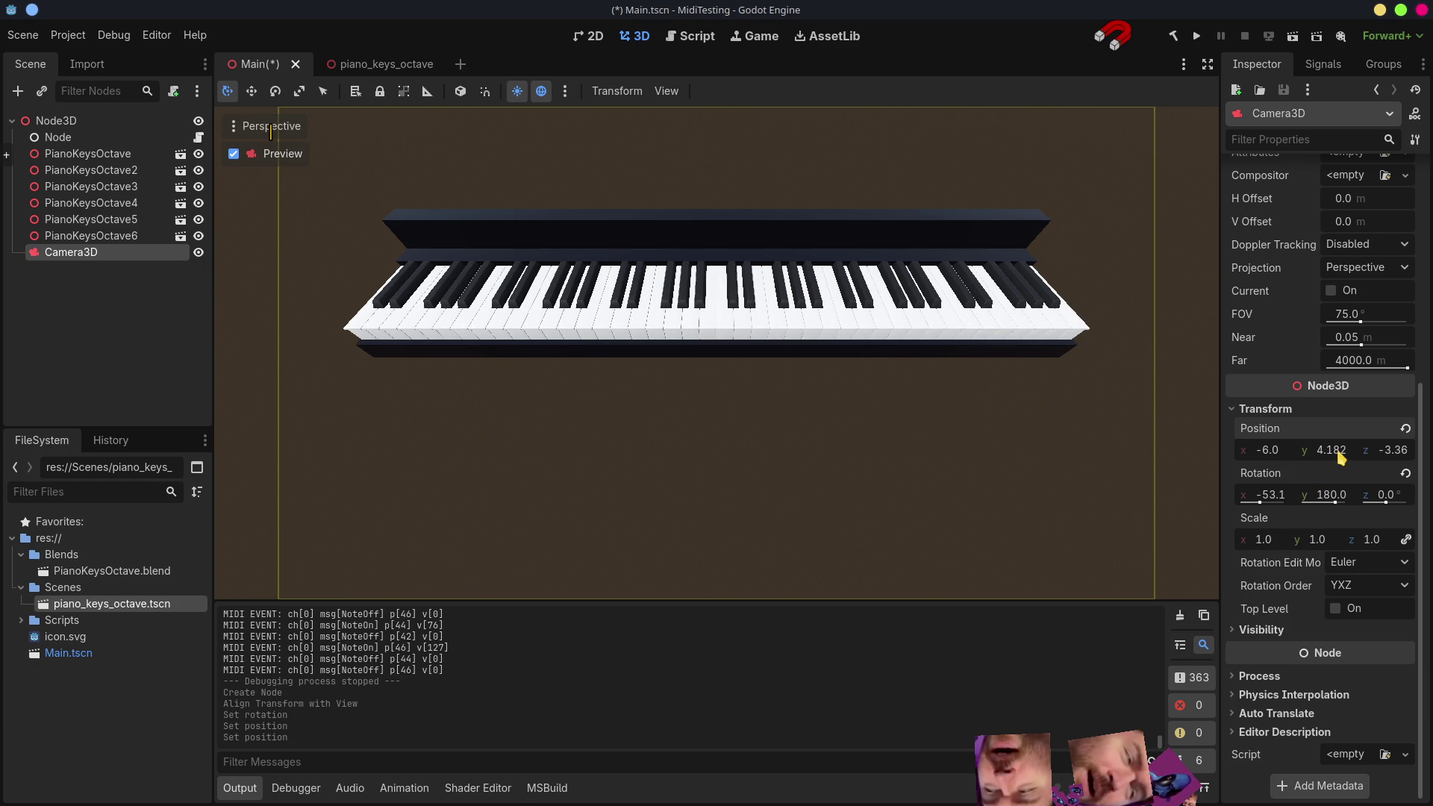
{"action": "left_click_drag", "start_coordinate": [1332, 456], "coordinate": [1399, 463]}
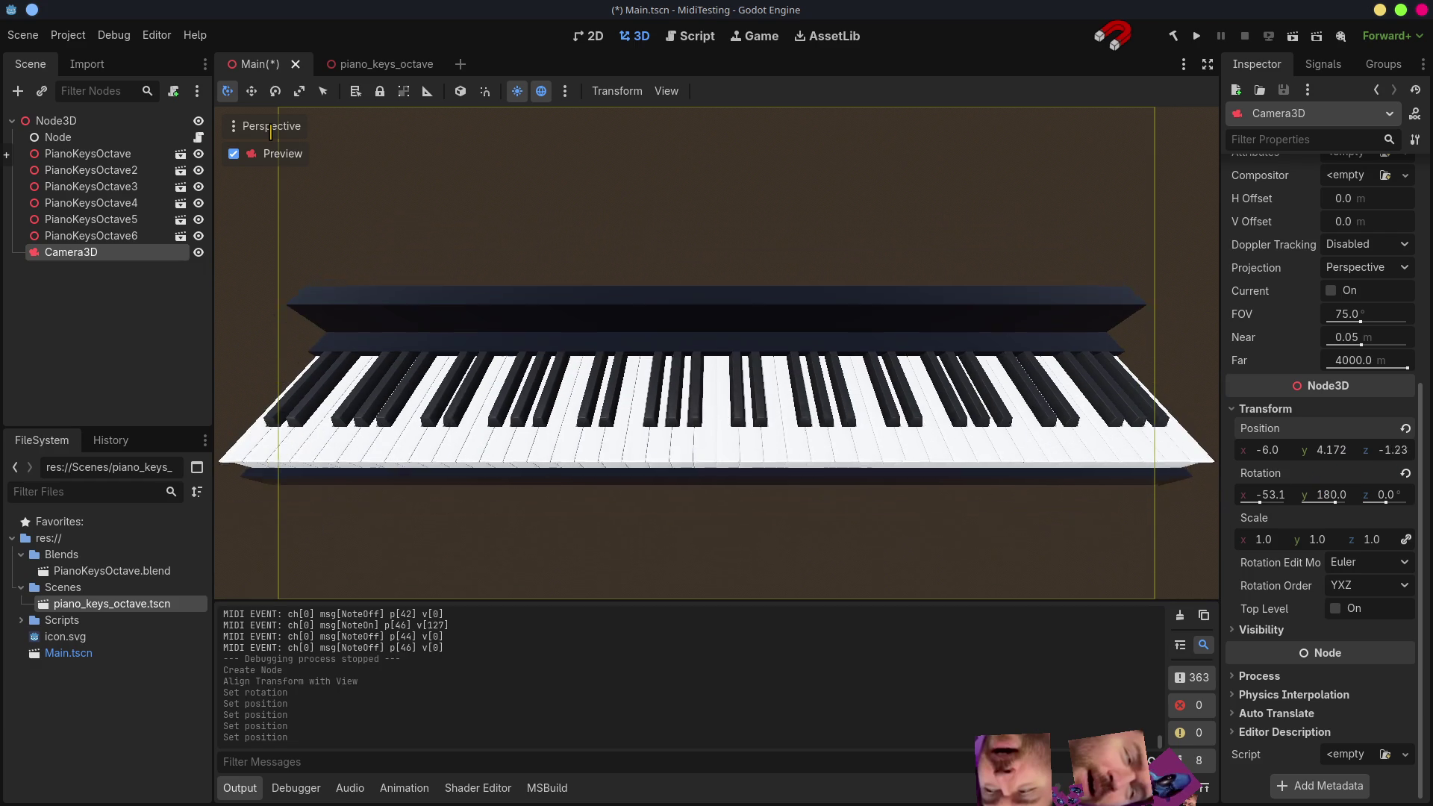
{"action": "mouse_move", "coordinate": [1326, 451]}
{"action": "left_mouse_down"}
{"action": "mouse_move", "coordinate": [1402, 450]}
{"action": "mouse_move", "coordinate": [1372, 449]}
{"action": "left_mouse_up"}
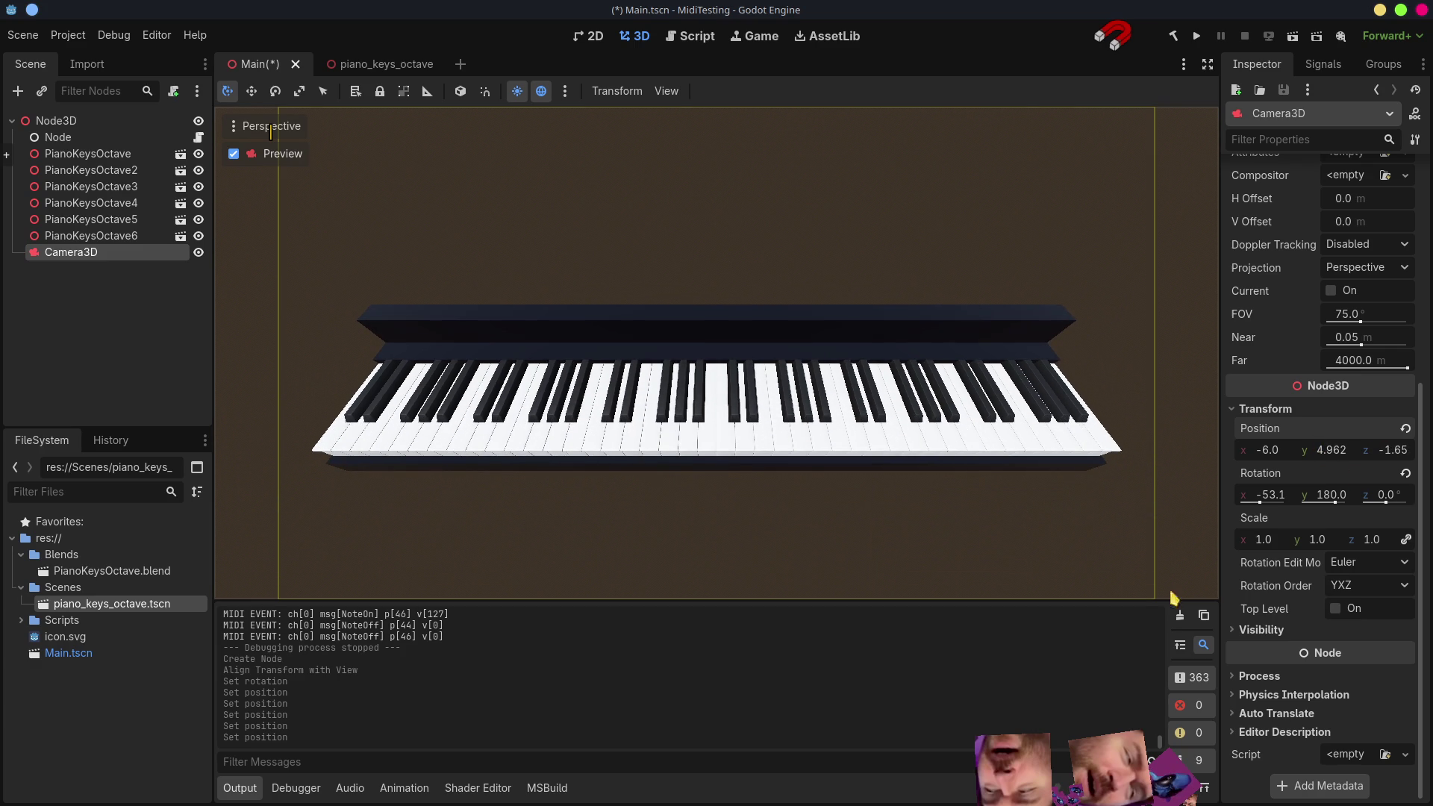
{"action": "scroll", "coordinate": [1265, 367], "scroll_direction": "up", "scroll_amount": 4}
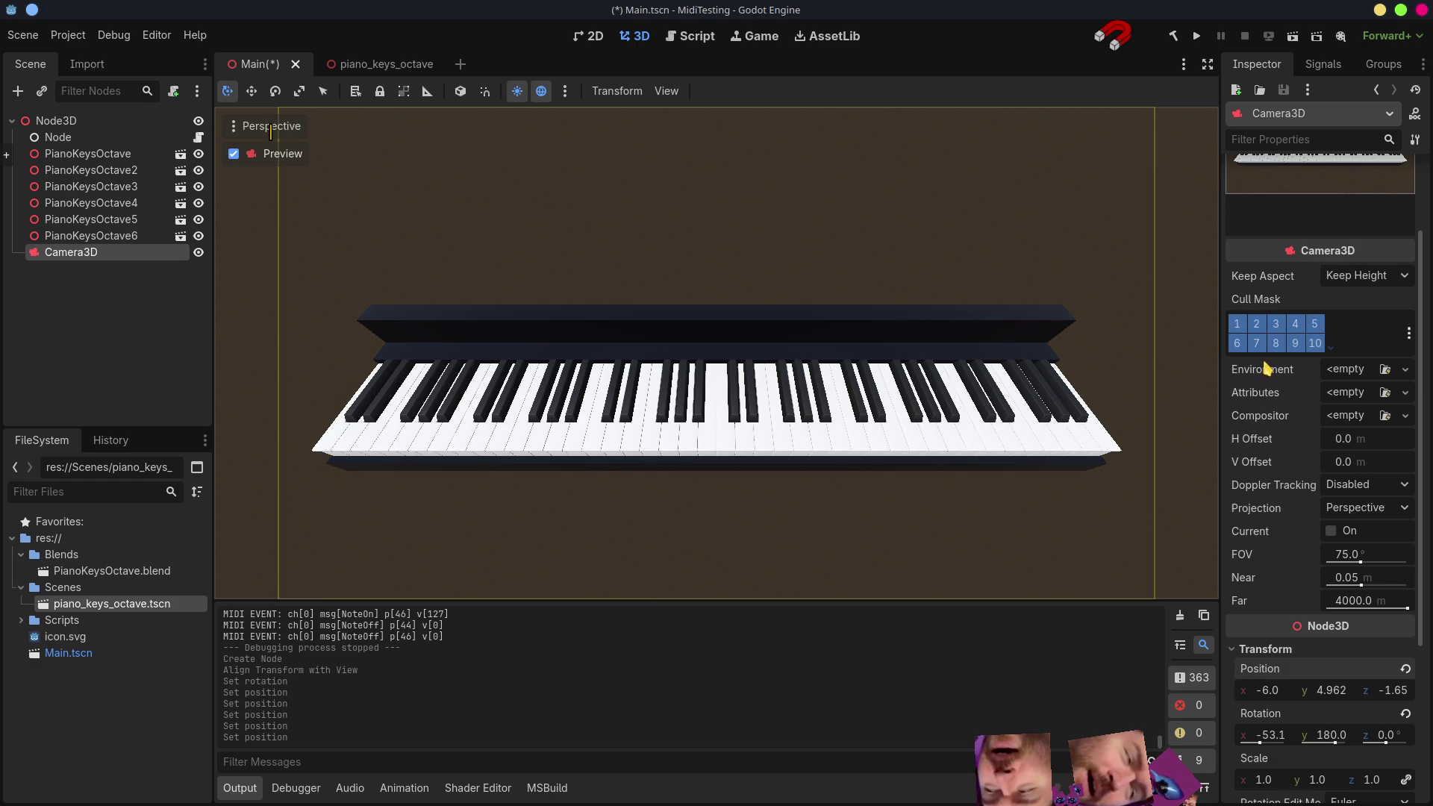
- Set the camera FOV to 20° and drag its Y/Z to 17.75, -9.24 so the keyboard fits
{"action": "left_click_drag", "start_coordinate": [1361, 568], "coordinate": [1334, 563]}
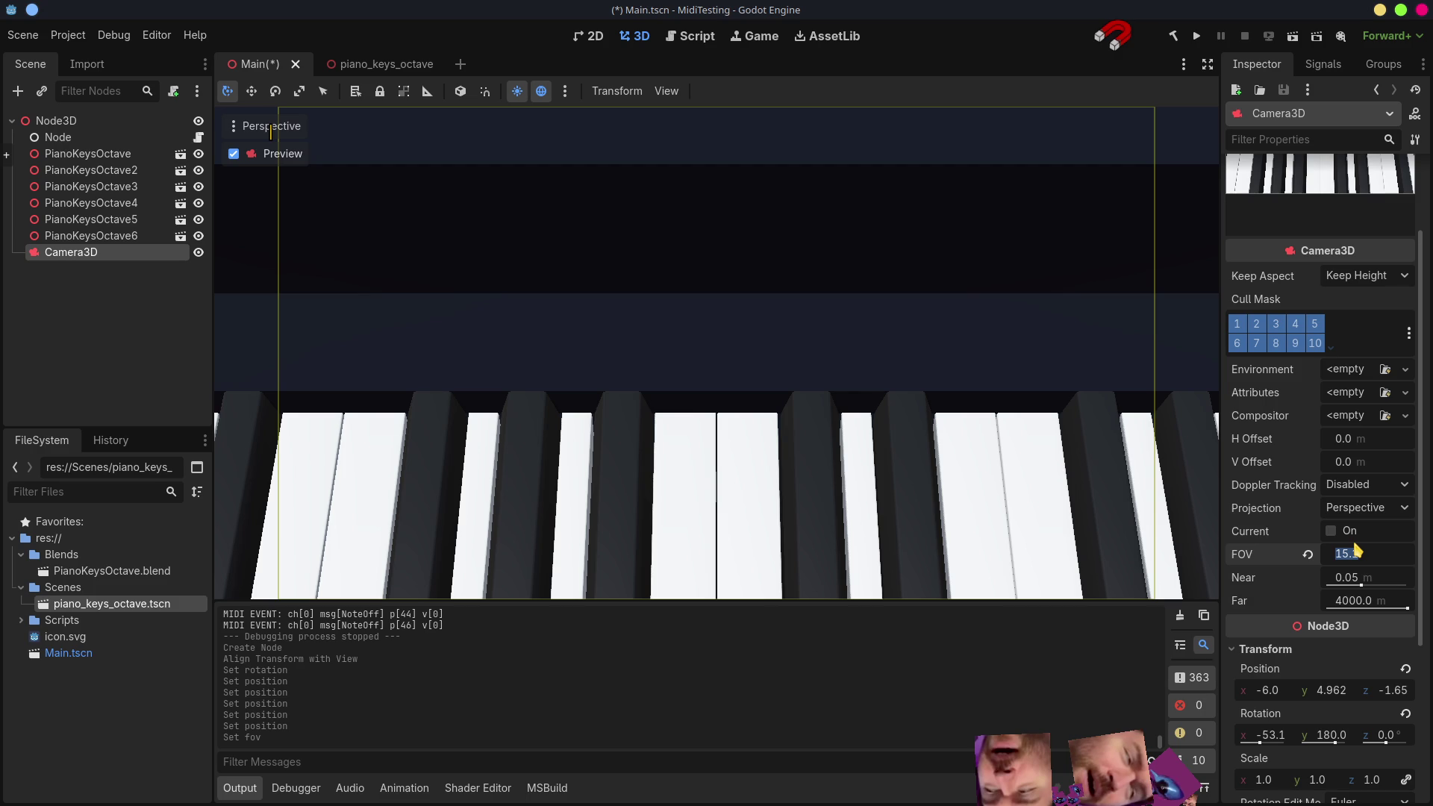
{"action": "type", "text": "20"}
{"action": "key", "text": "Return"}
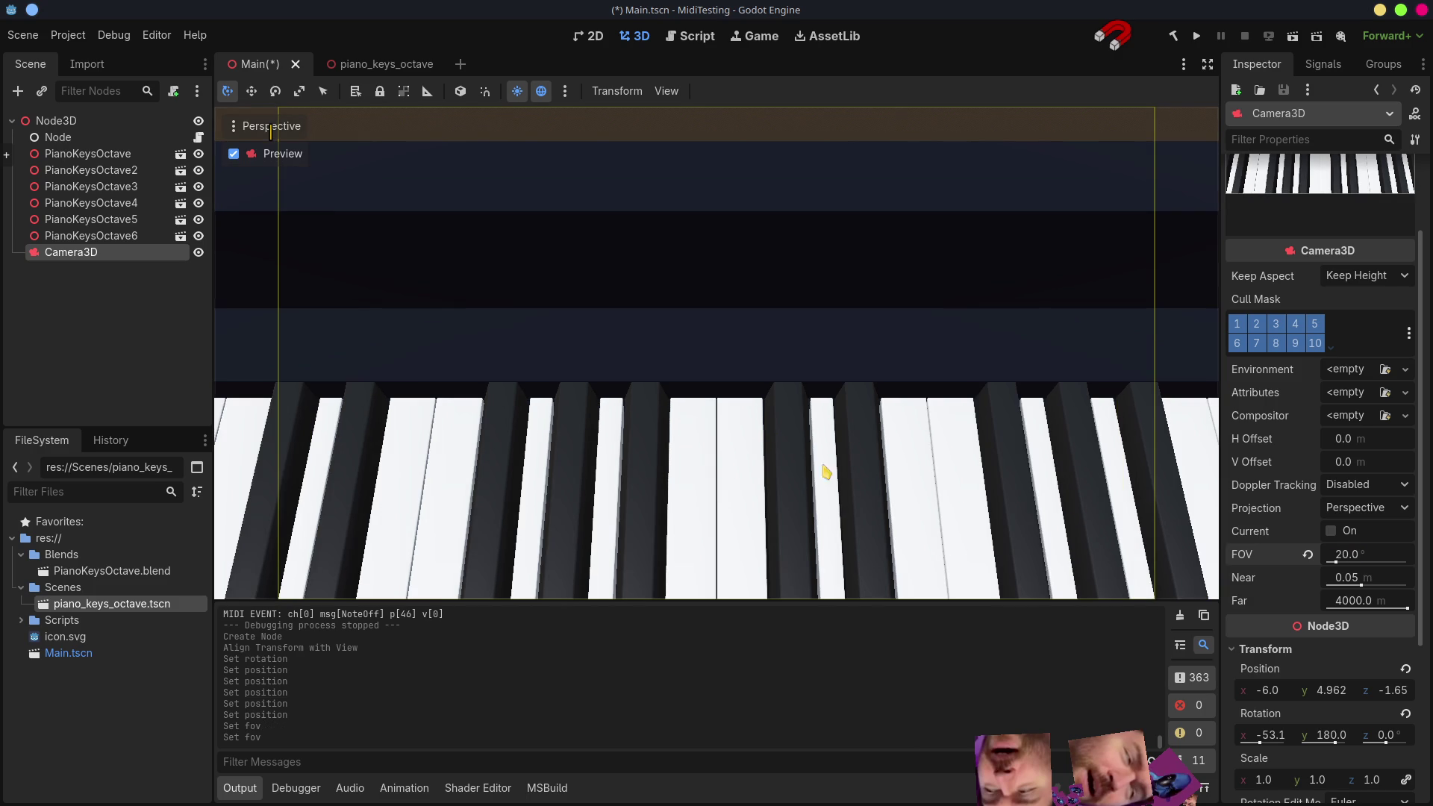
{"action": "scroll", "coordinate": [1382, 708], "scroll_direction": "down", "scroll_amount": 5}
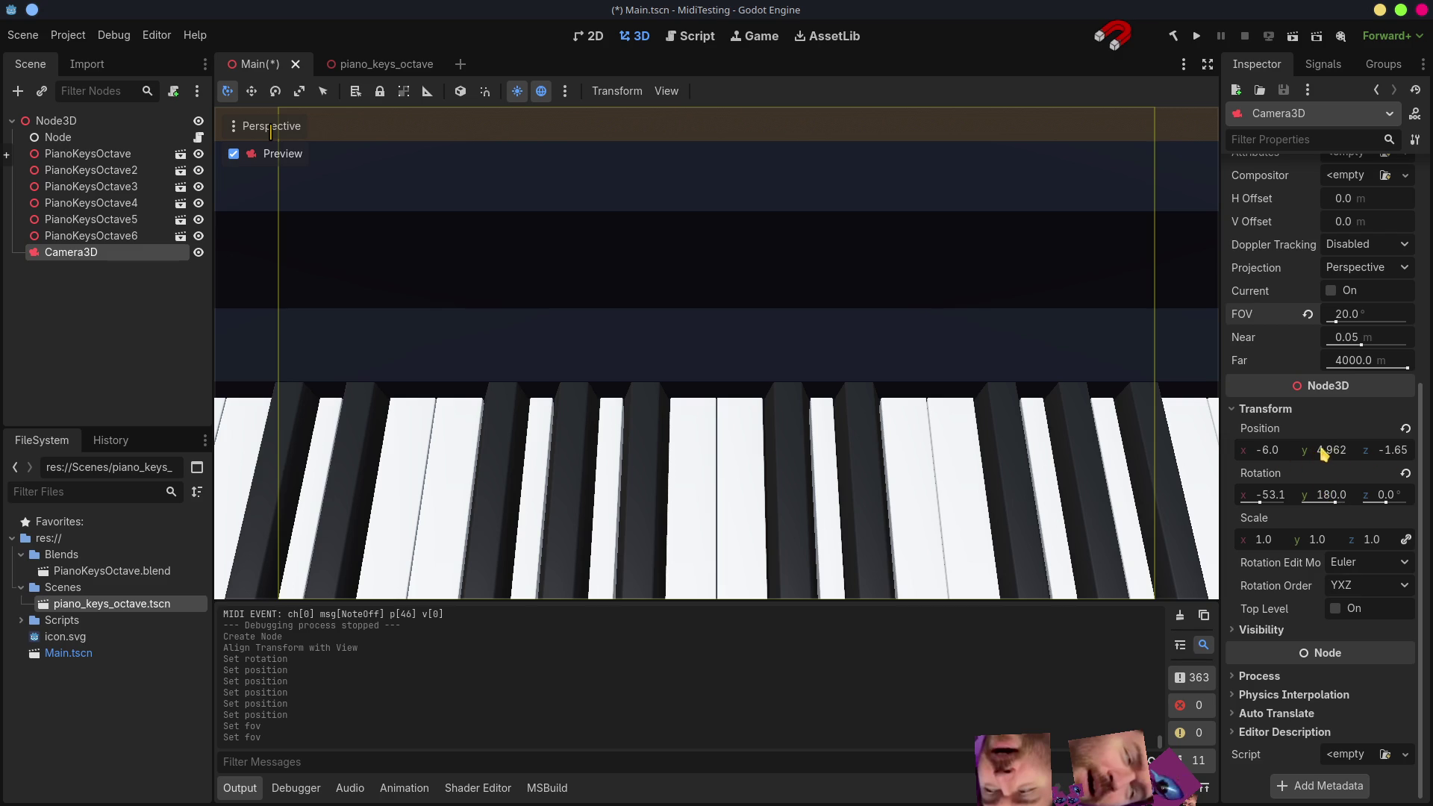
{"action": "left_click_drag", "start_coordinate": [1328, 453], "coordinate": [1409, 448]}
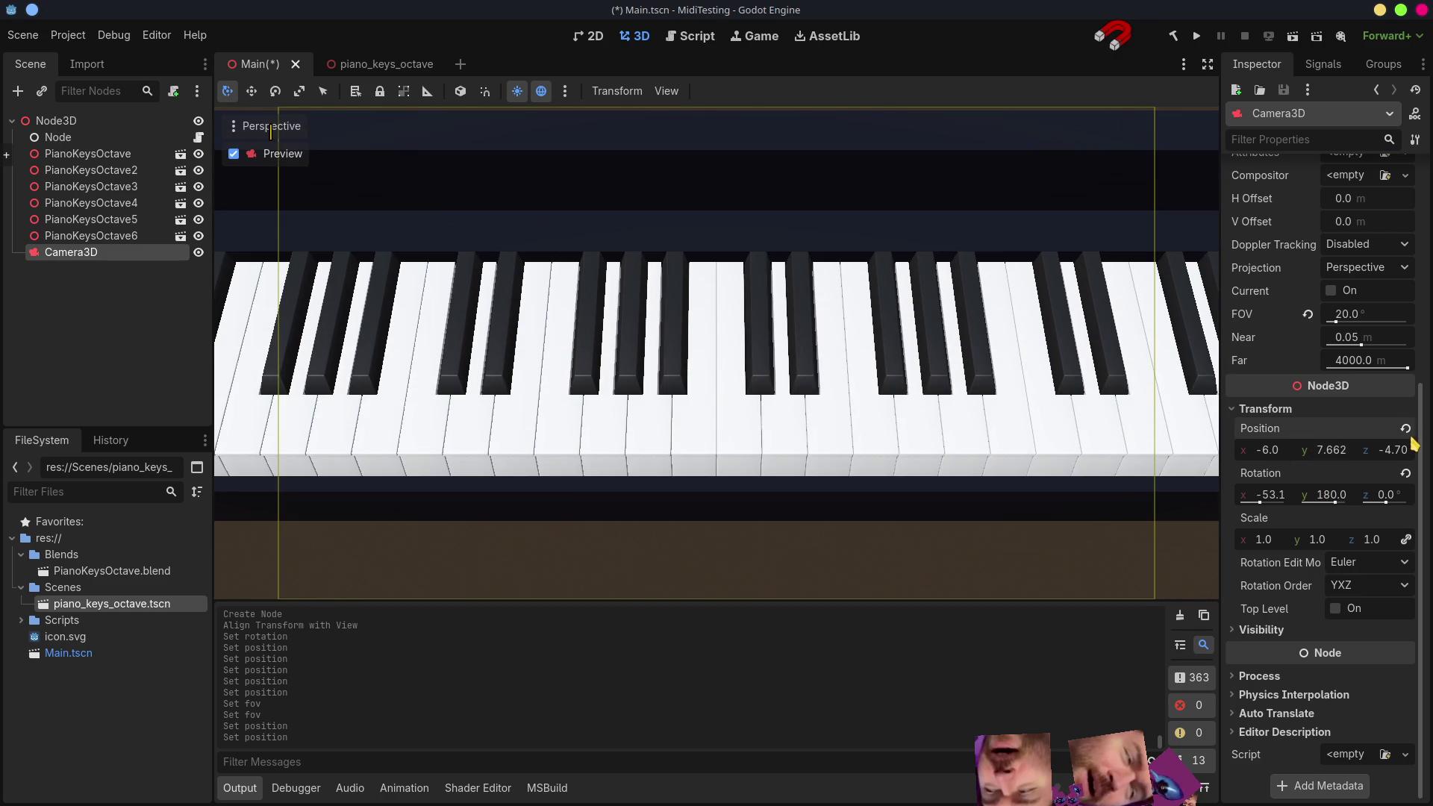
{"action": "left_click_drag", "start_coordinate": [1316, 449], "coordinate": [1395, 449]}
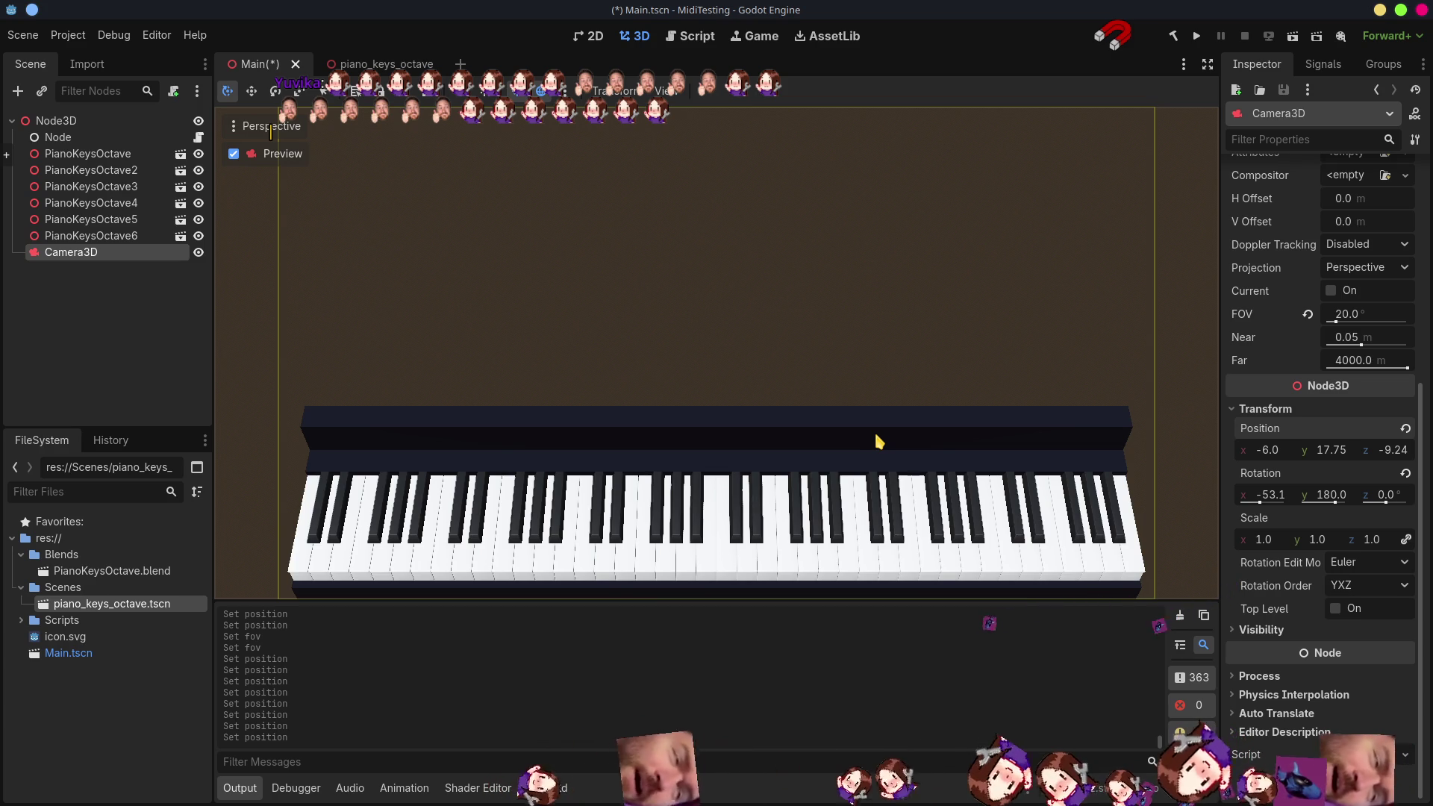
{"action": "left_click", "coordinate": [97, 324]}
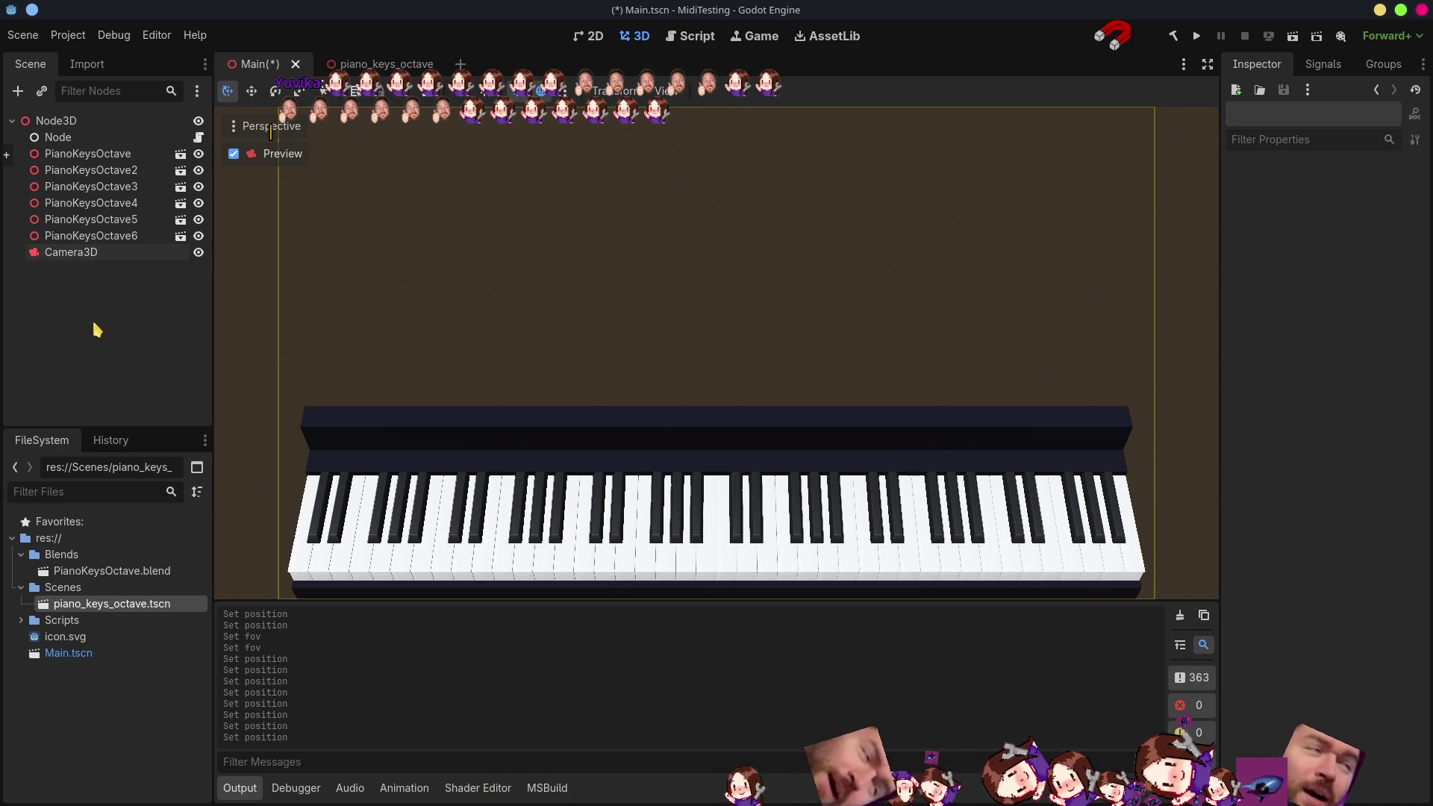
- Drag Camera3D to first under Node3D, then create a WorldEnvironment child node
{"action": "left_click_drag", "start_coordinate": [56, 258], "coordinate": [83, 131]}
{"action": "left_click", "coordinate": [91, 317]}
{"action": "right_click", "coordinate": [67, 120]}
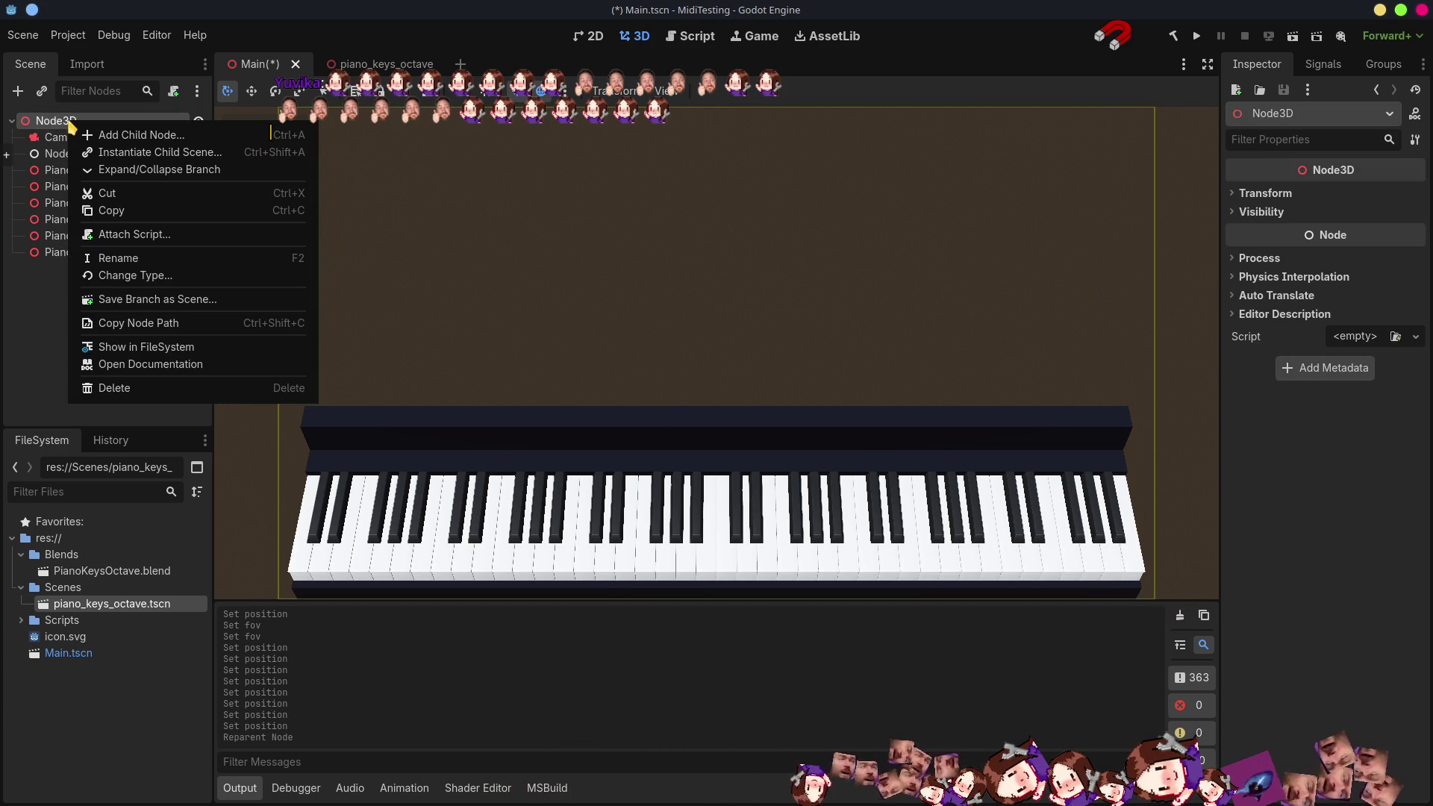
{"action": "left_click", "coordinate": [147, 135]}
{"action": "type", "text": "envi"}
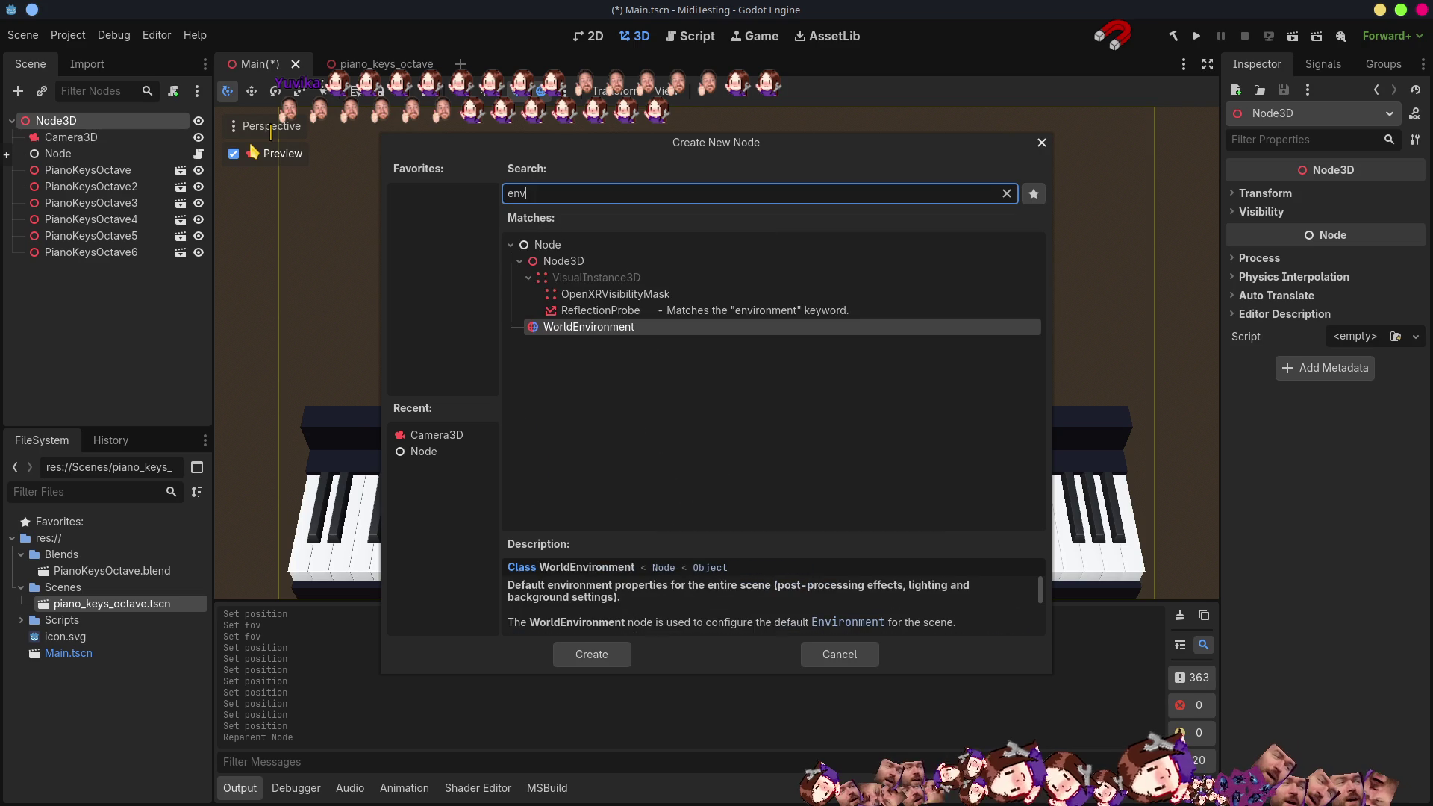
{"action": "key", "text": "Return"}
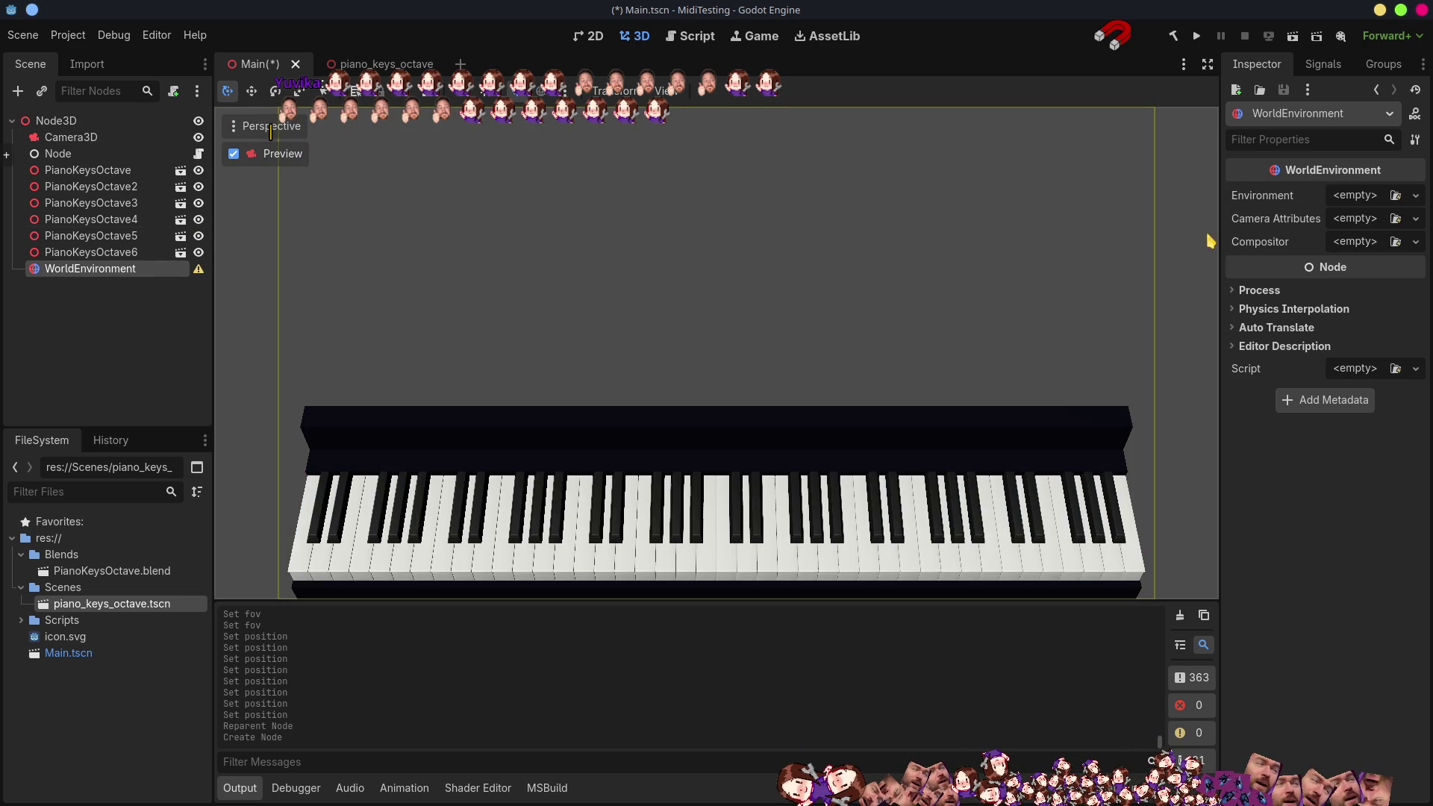
{"action": "left_click", "coordinate": [1350, 199]}
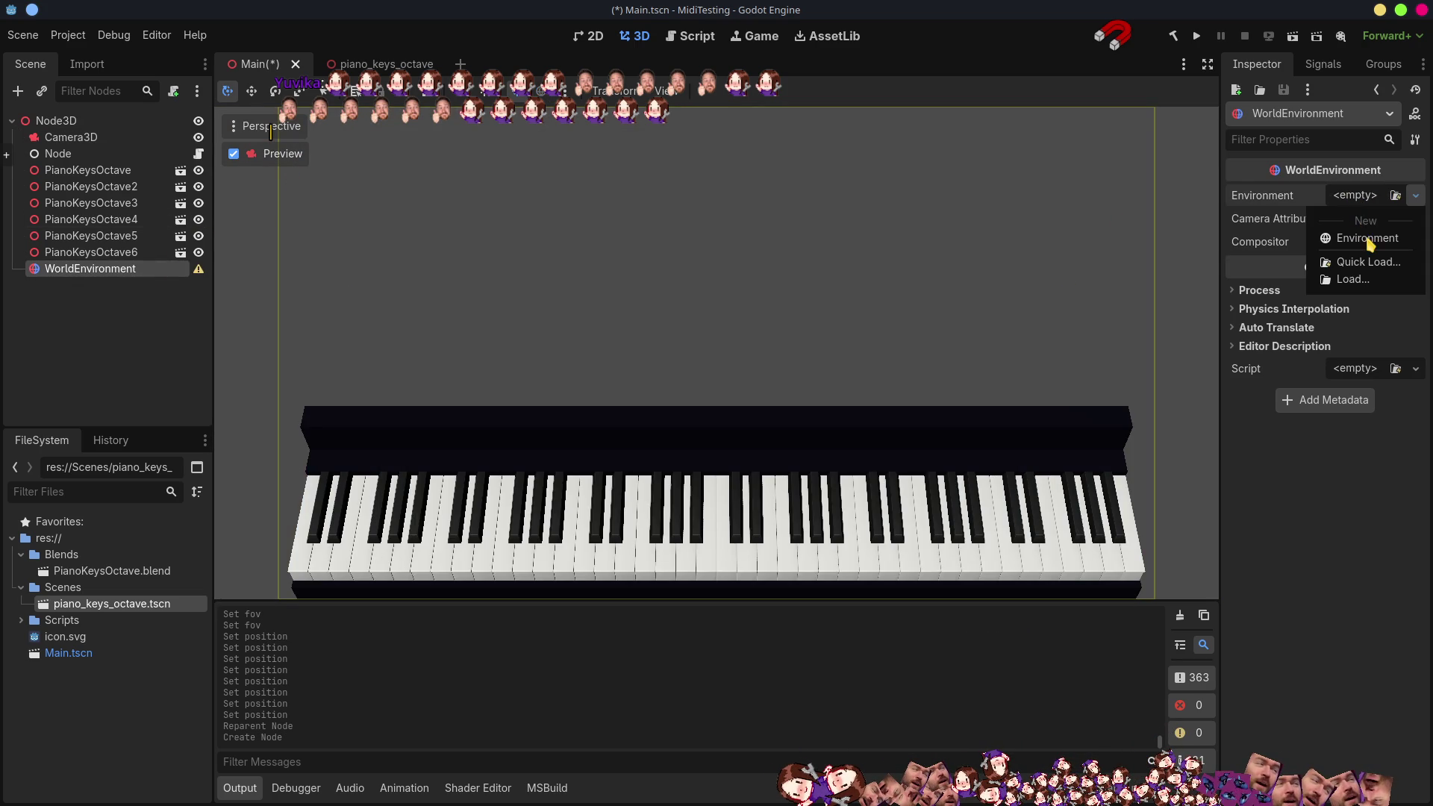
- Create a new Environment resource and set its Background mode to Custom Color
{"action": "left_click", "coordinate": [1366, 239]}
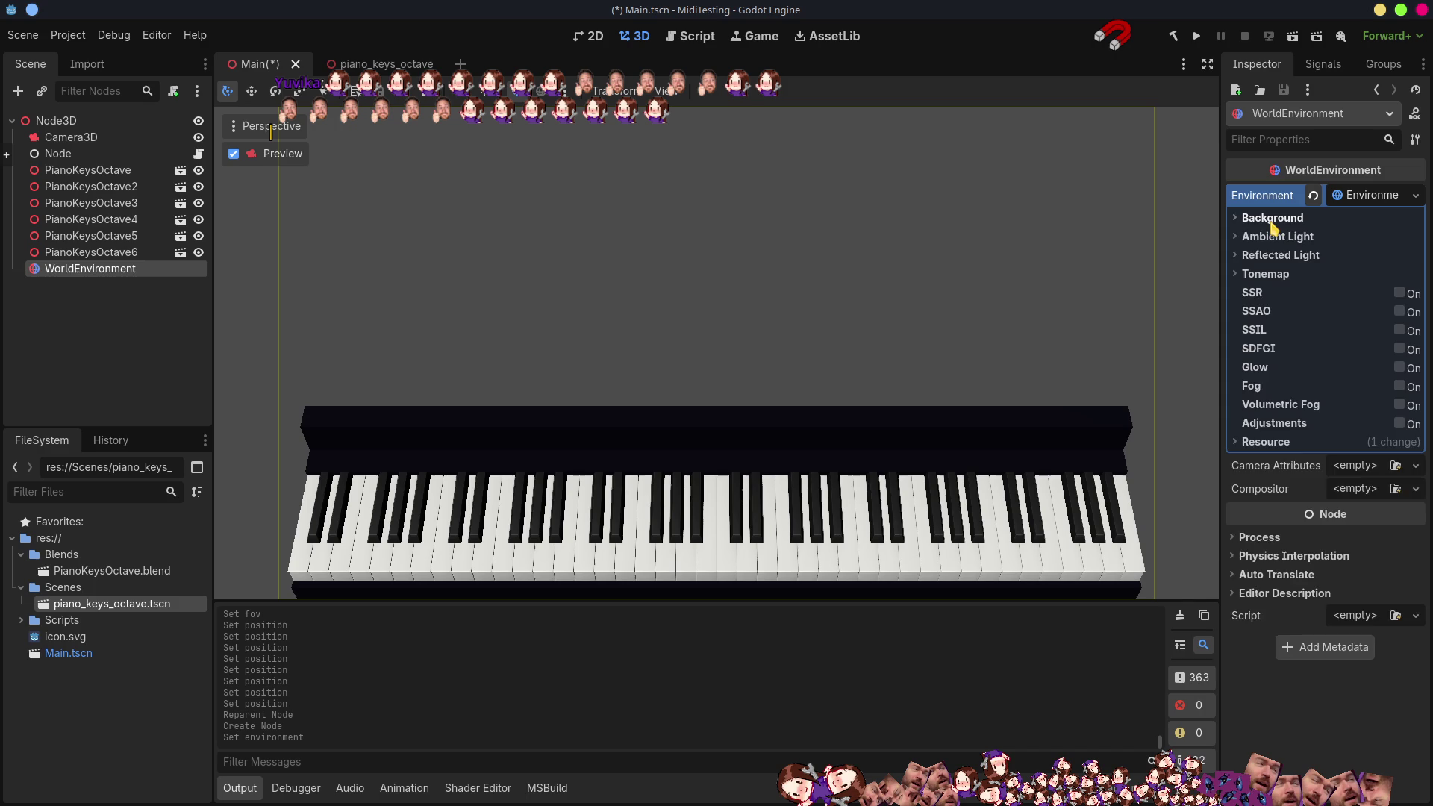
{"action": "left_click", "coordinate": [1273, 219]}
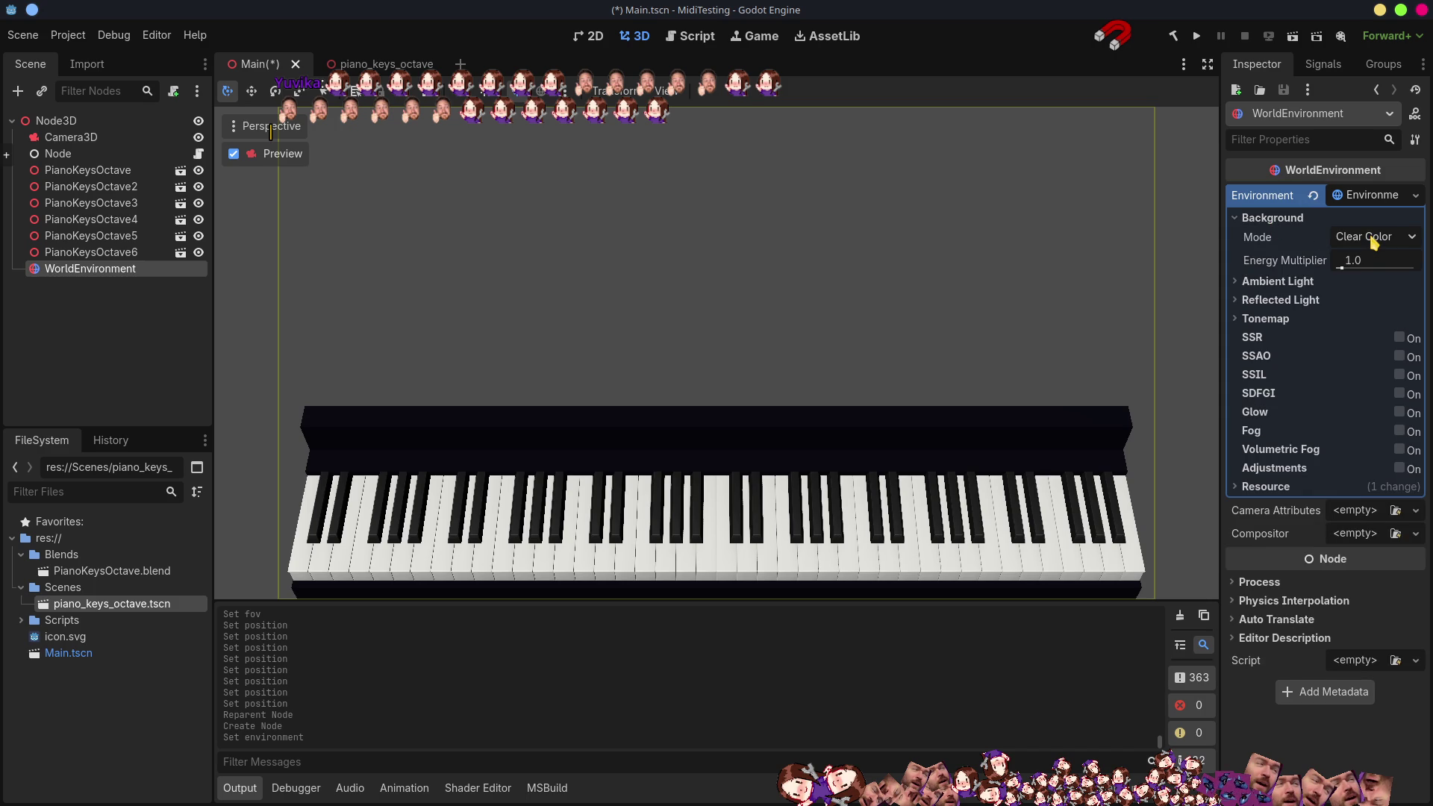
{"action": "left_click", "coordinate": [1373, 239]}
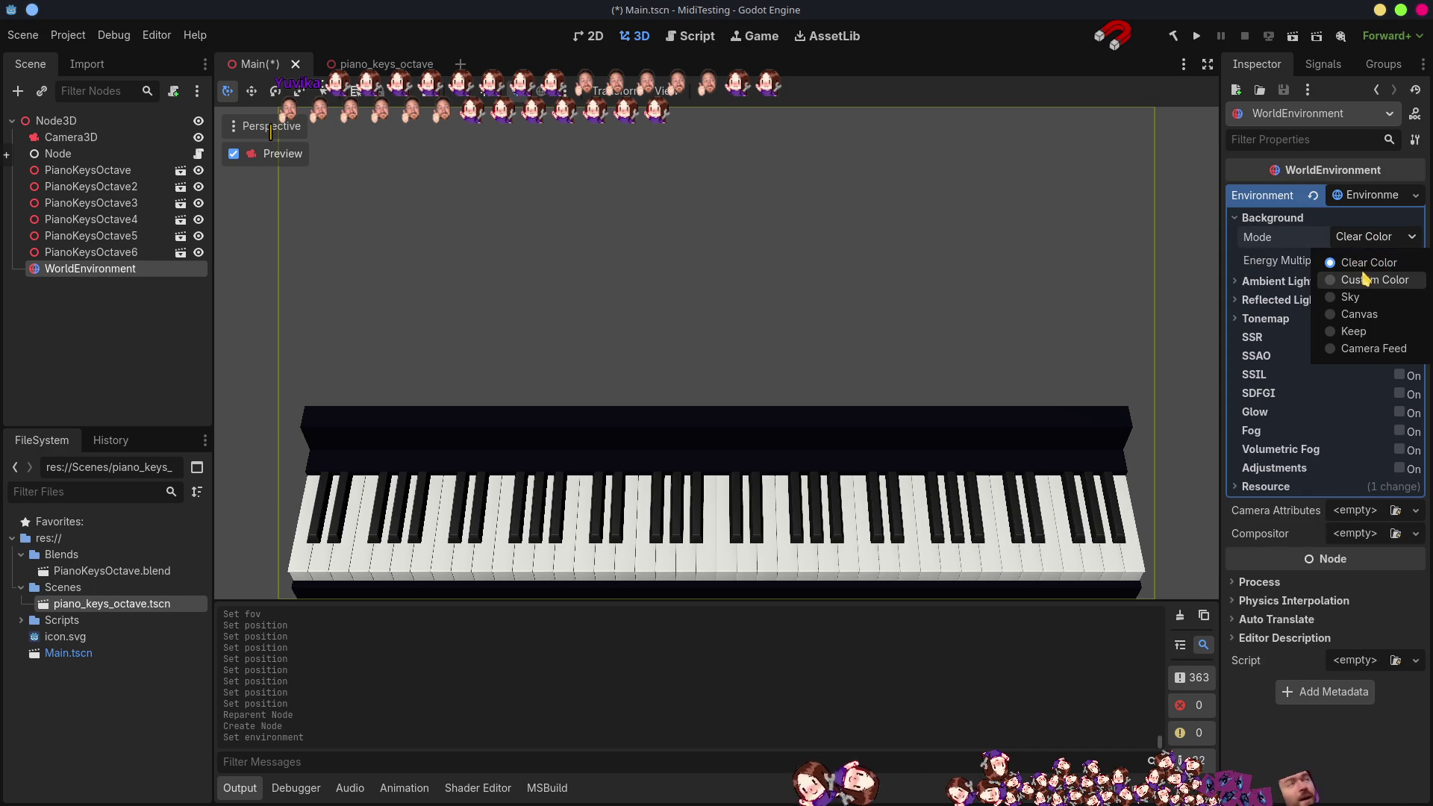
{"action": "left_click", "coordinate": [1366, 278]}
- Pick a near-black teal background colour (hex 011516) and collapse the Environment resource
{"action": "left_click", "coordinate": [1374, 261]}
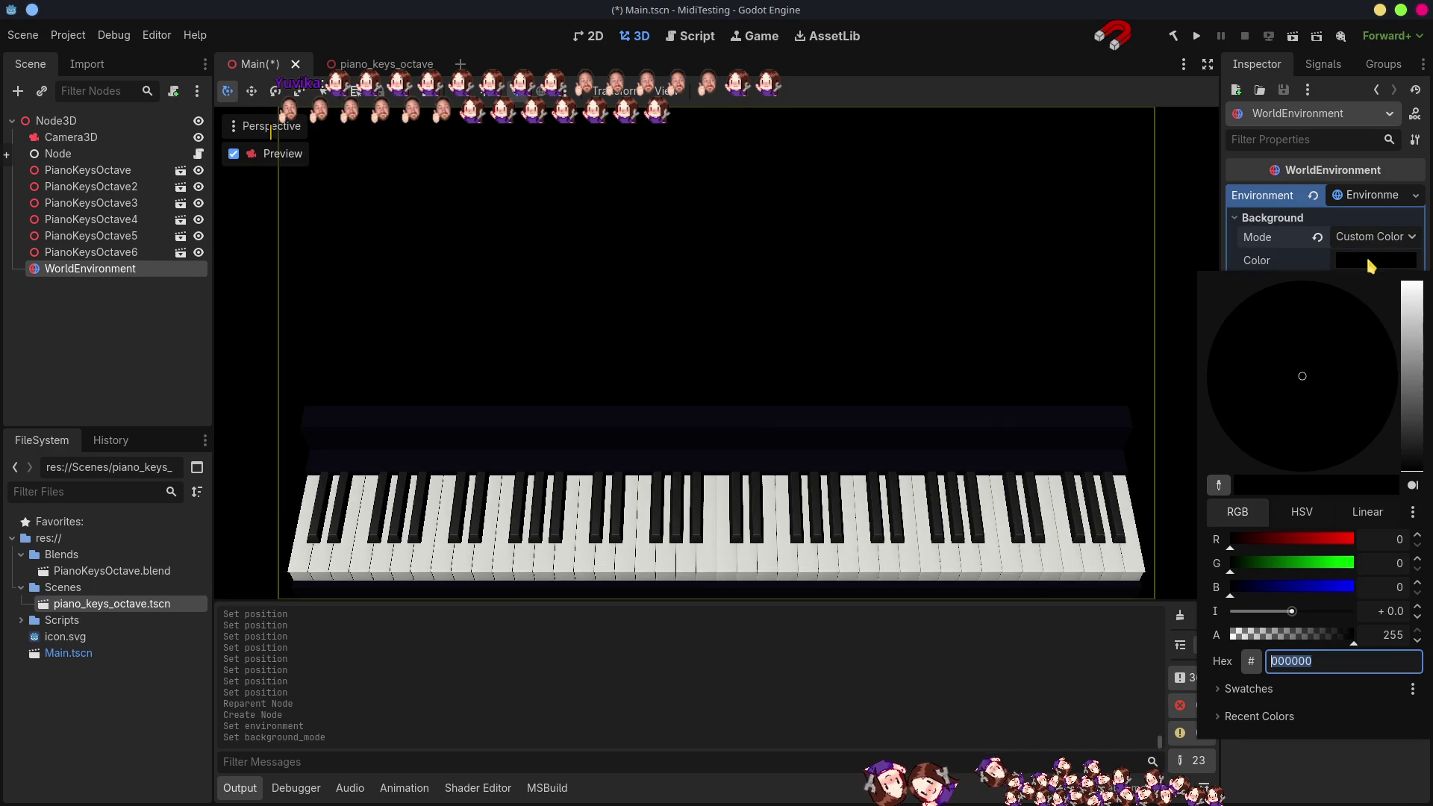
{"action": "left_click", "coordinate": [1414, 373]}
{"action": "left_click_drag", "start_coordinate": [1416, 374], "coordinate": [1414, 453]}
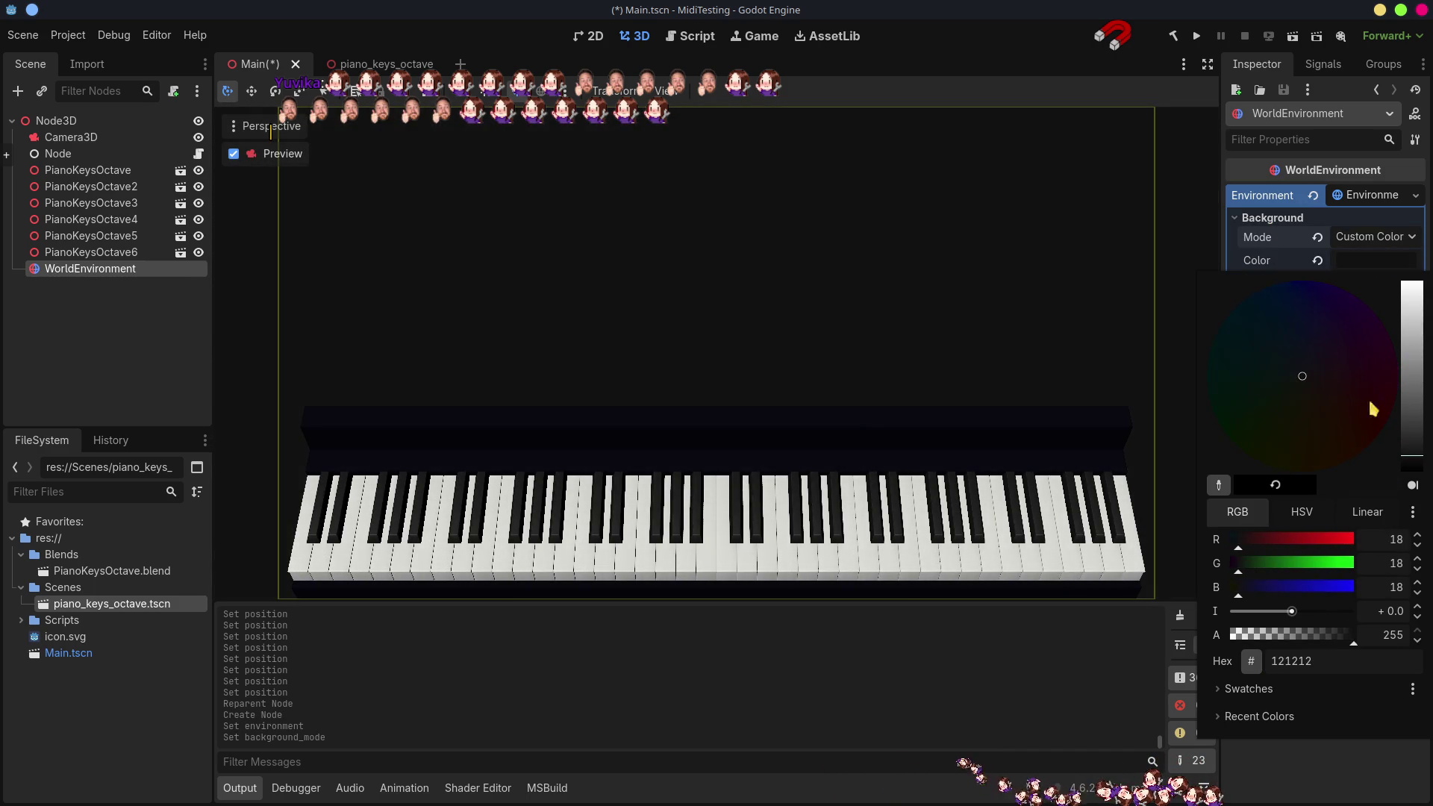
{"action": "left_click", "coordinate": [1302, 294]}
{"action": "left_click_drag", "start_coordinate": [1297, 294], "coordinate": [1228, 359]}
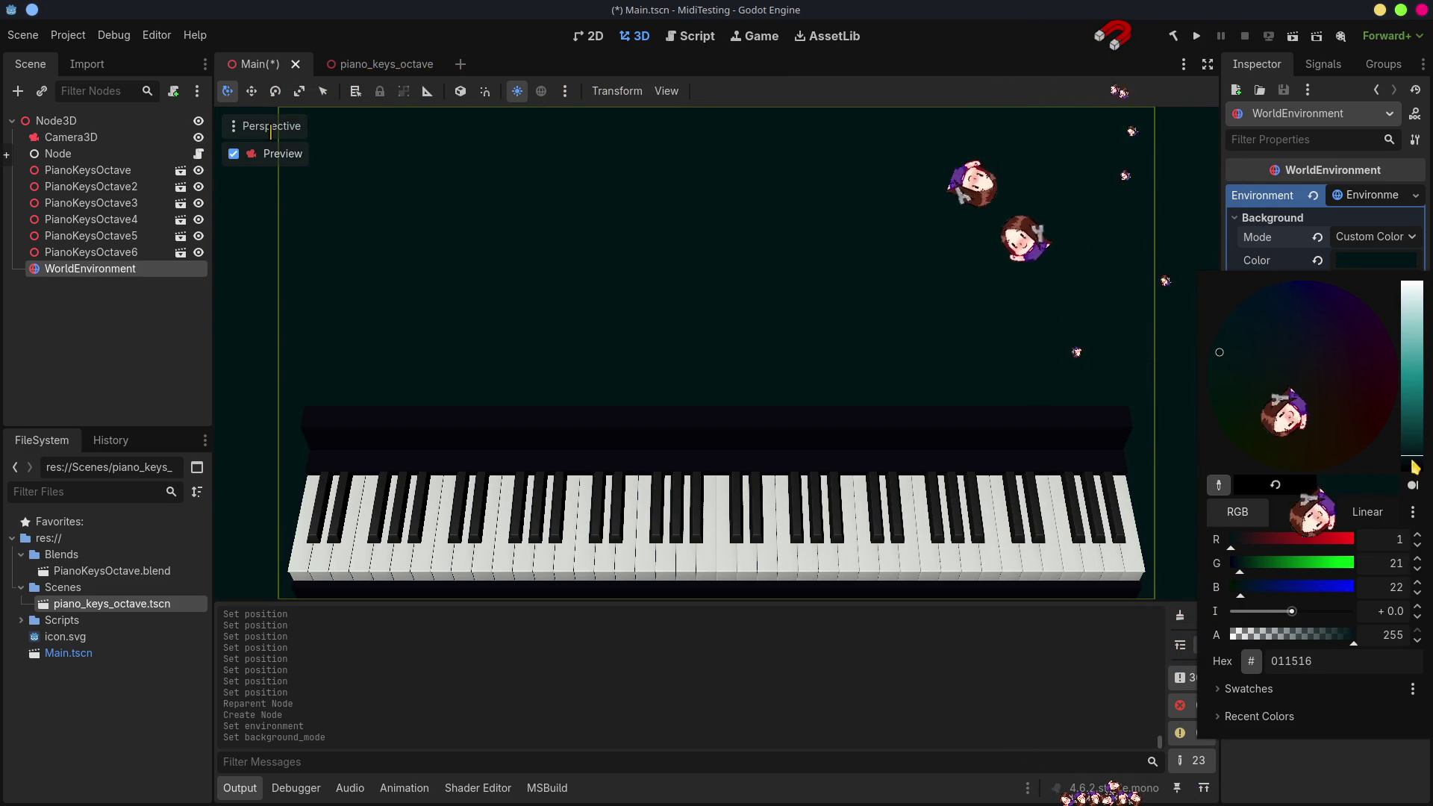
{"action": "left_click_drag", "start_coordinate": [1411, 457], "coordinate": [1411, 457]}
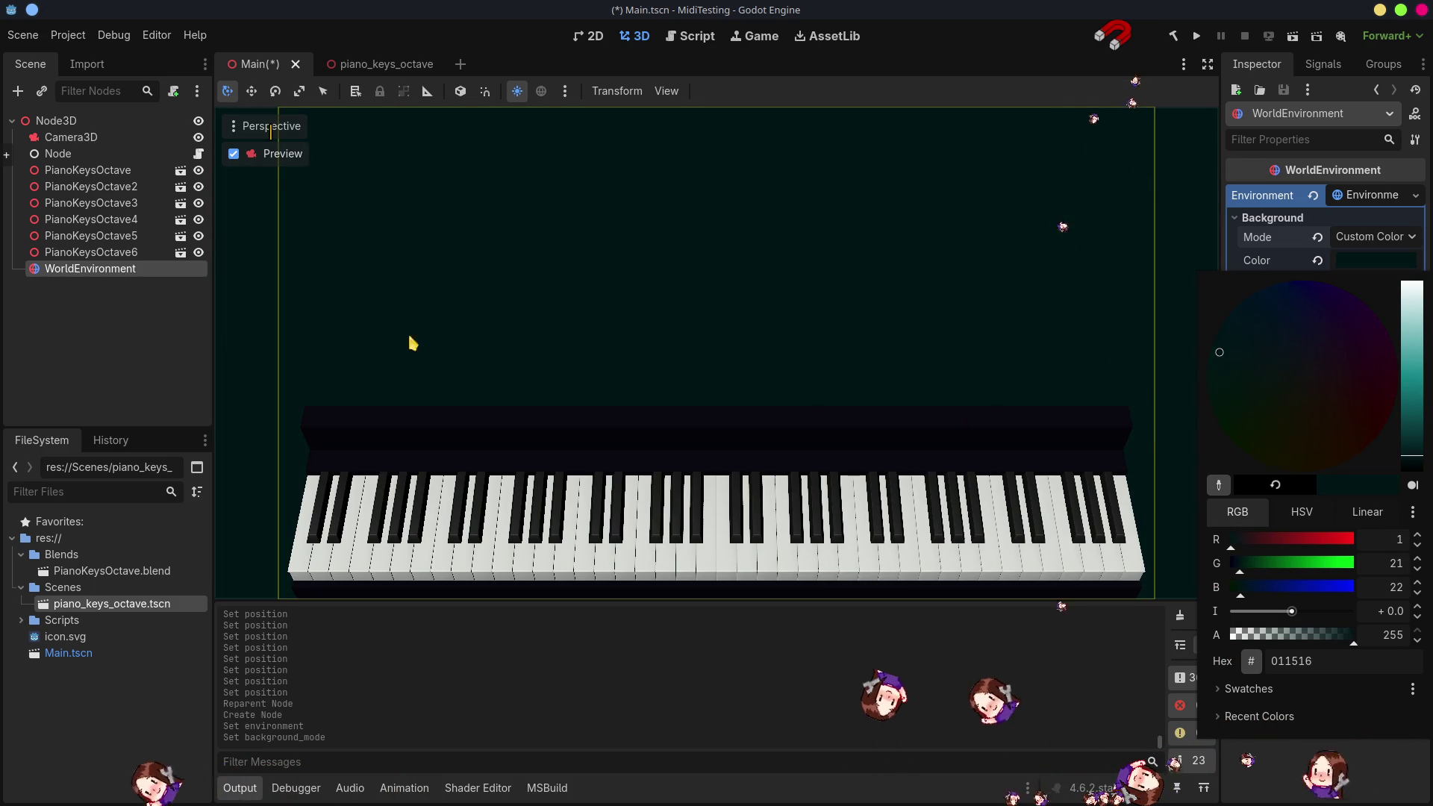
{"action": "left_click", "coordinate": [123, 340]}
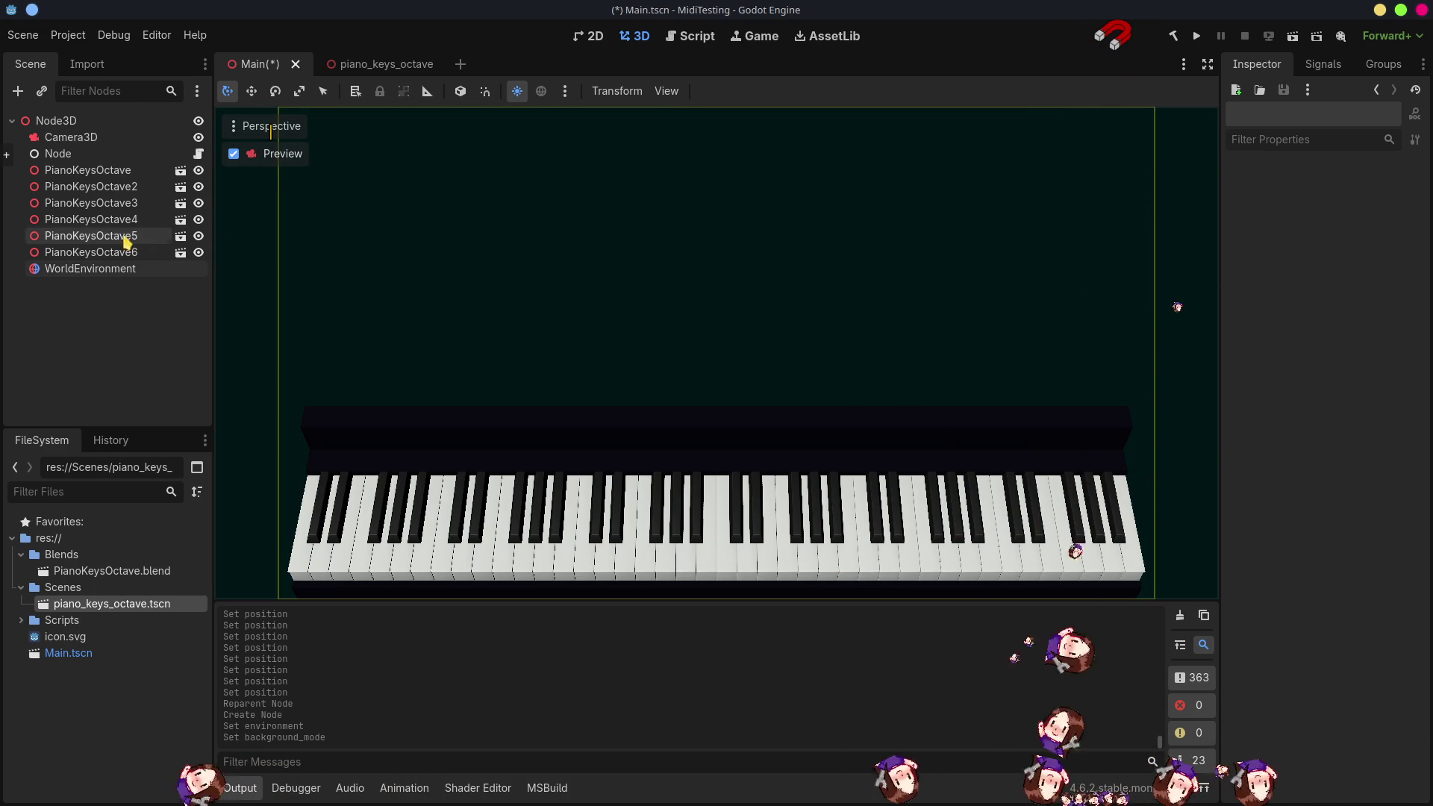
{"action": "left_click", "coordinate": [98, 271]}
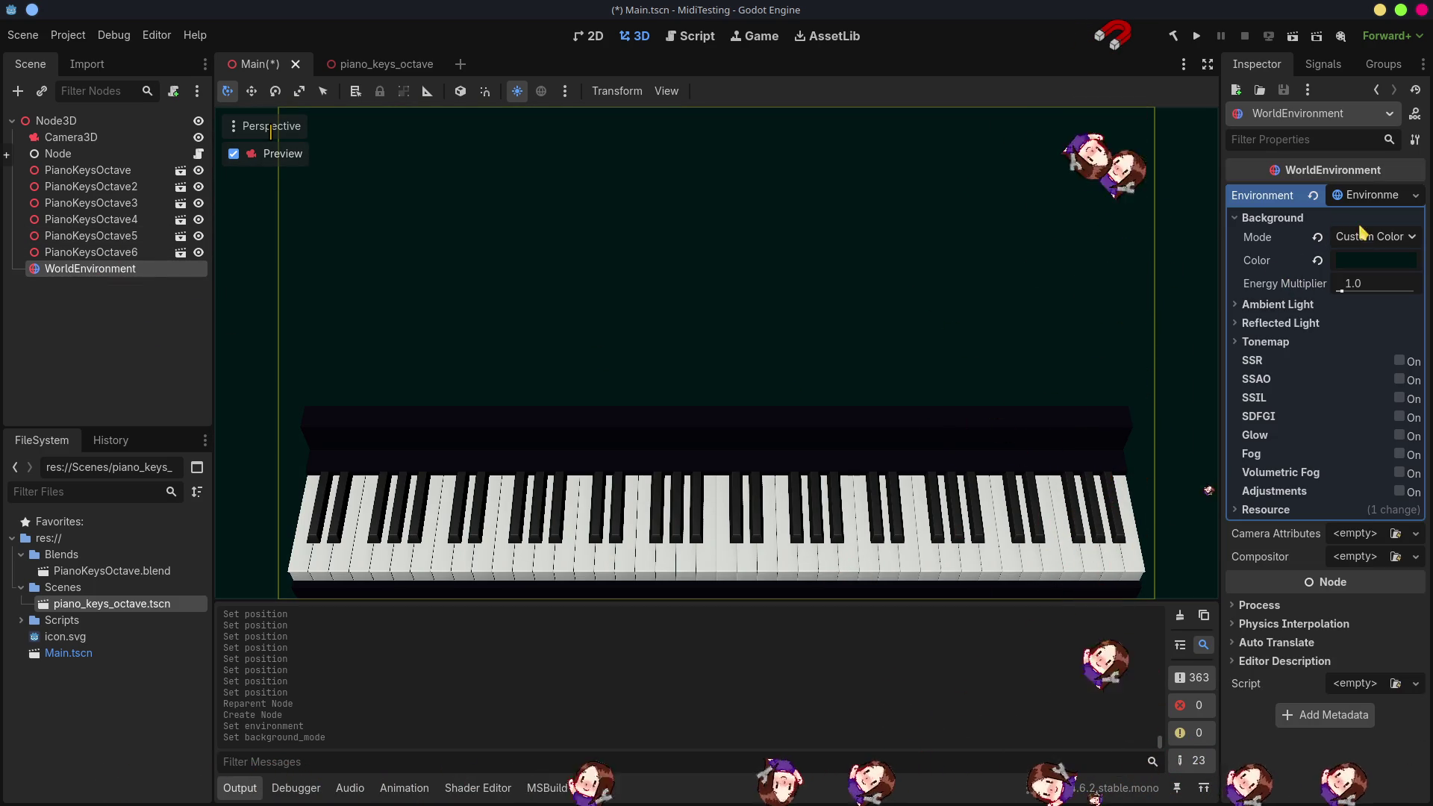
{"action": "left_click", "coordinate": [1367, 197]}
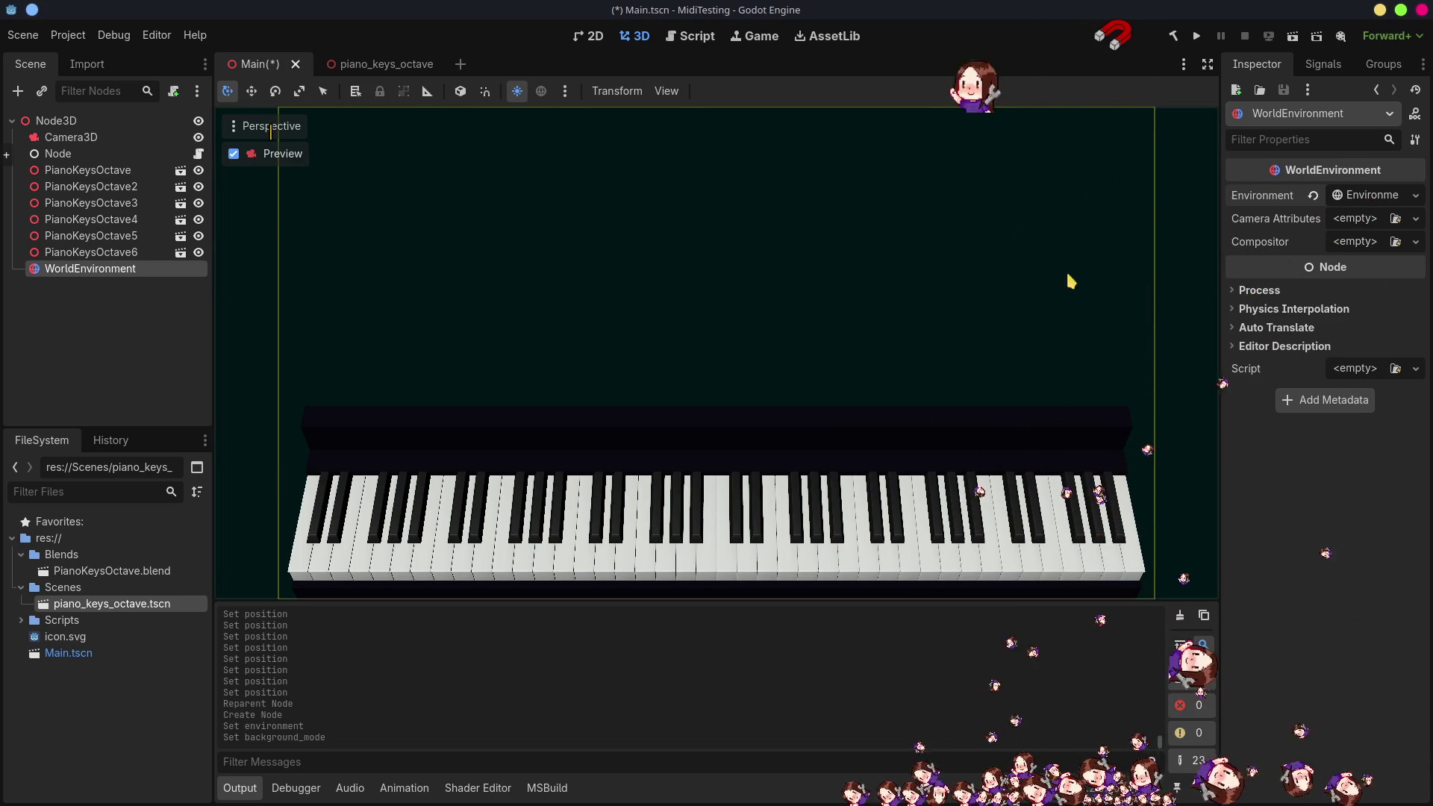
{"action": "left_click", "coordinate": [68, 35]}
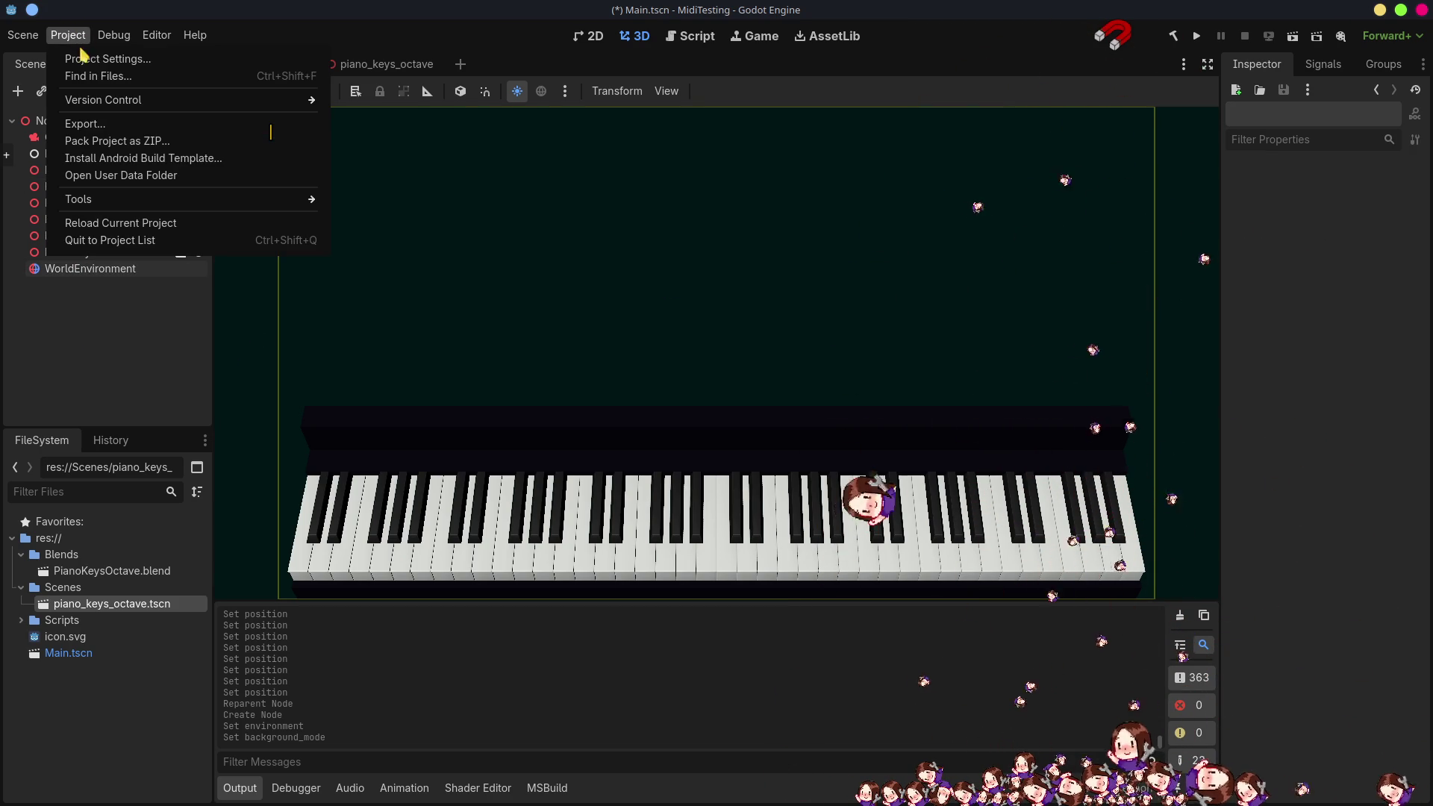
- In Project Settings > Rendering > Anti Aliasing, set MSAA 3D to 8× (Slowest) and close
{"action": "left_click", "coordinate": [107, 58]}
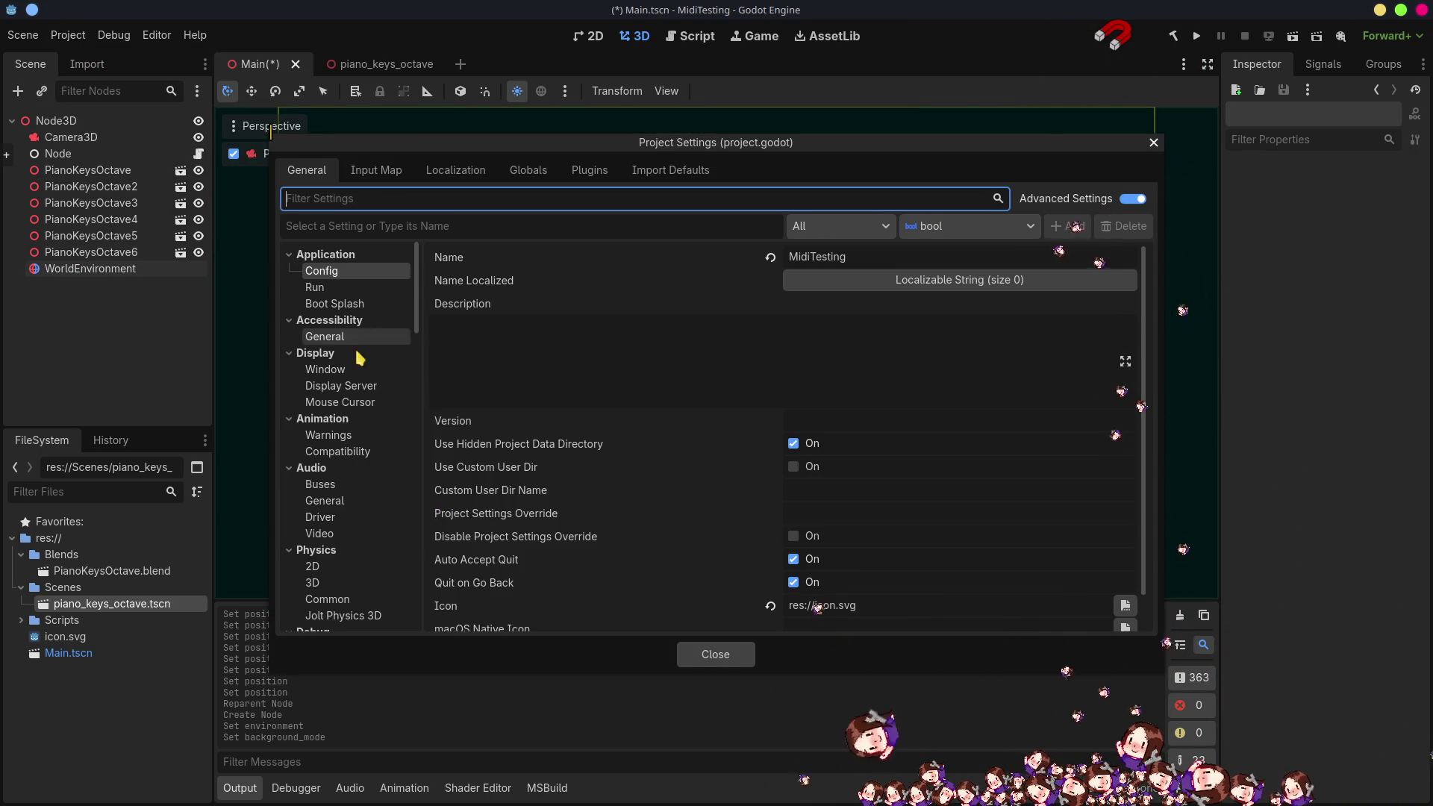
{"action": "scroll", "coordinate": [349, 544], "scroll_direction": "down", "scroll_amount": 5}
{"action": "scroll", "coordinate": [358, 544], "scroll_direction": "down", "scroll_amount": 5}
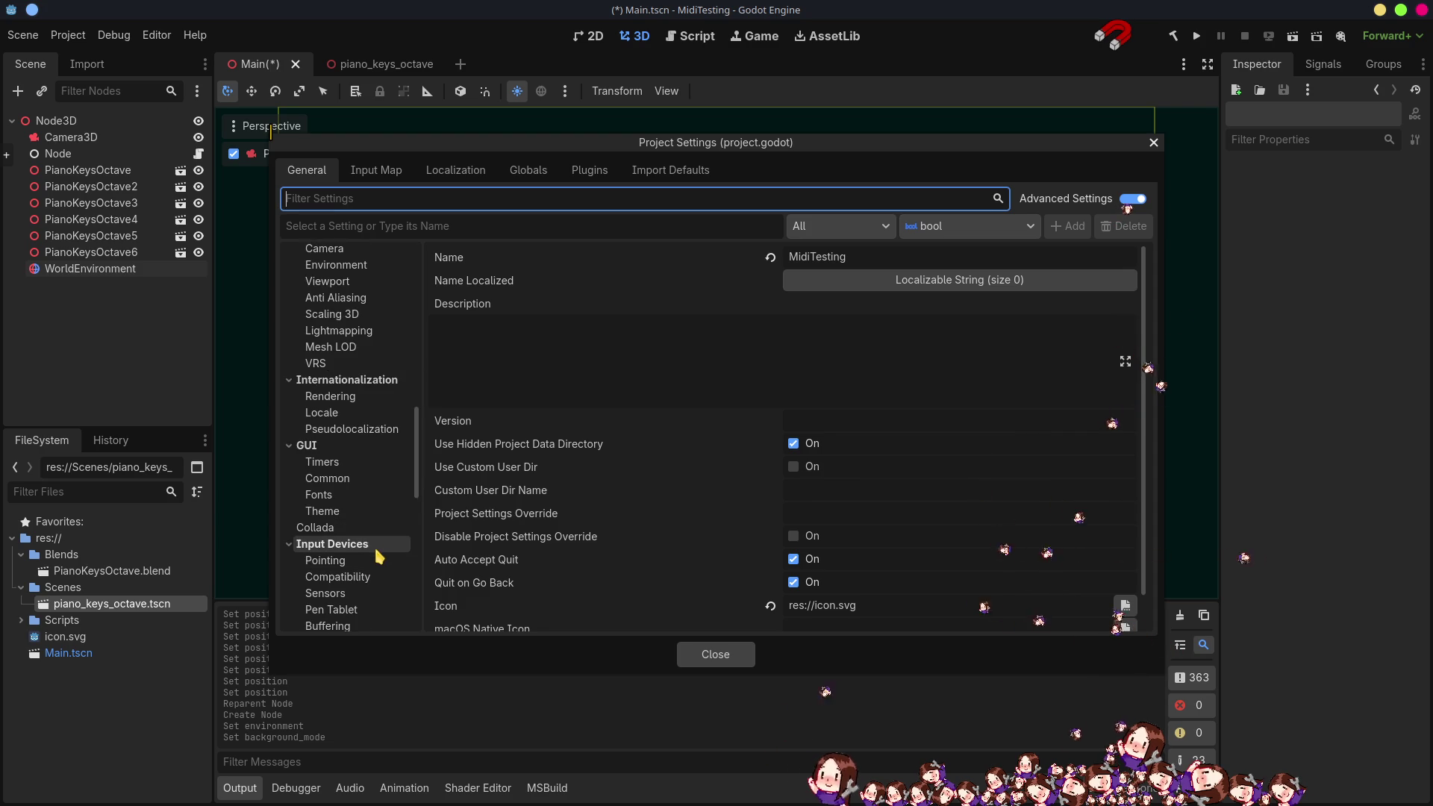
{"action": "left_click", "coordinate": [347, 393]}
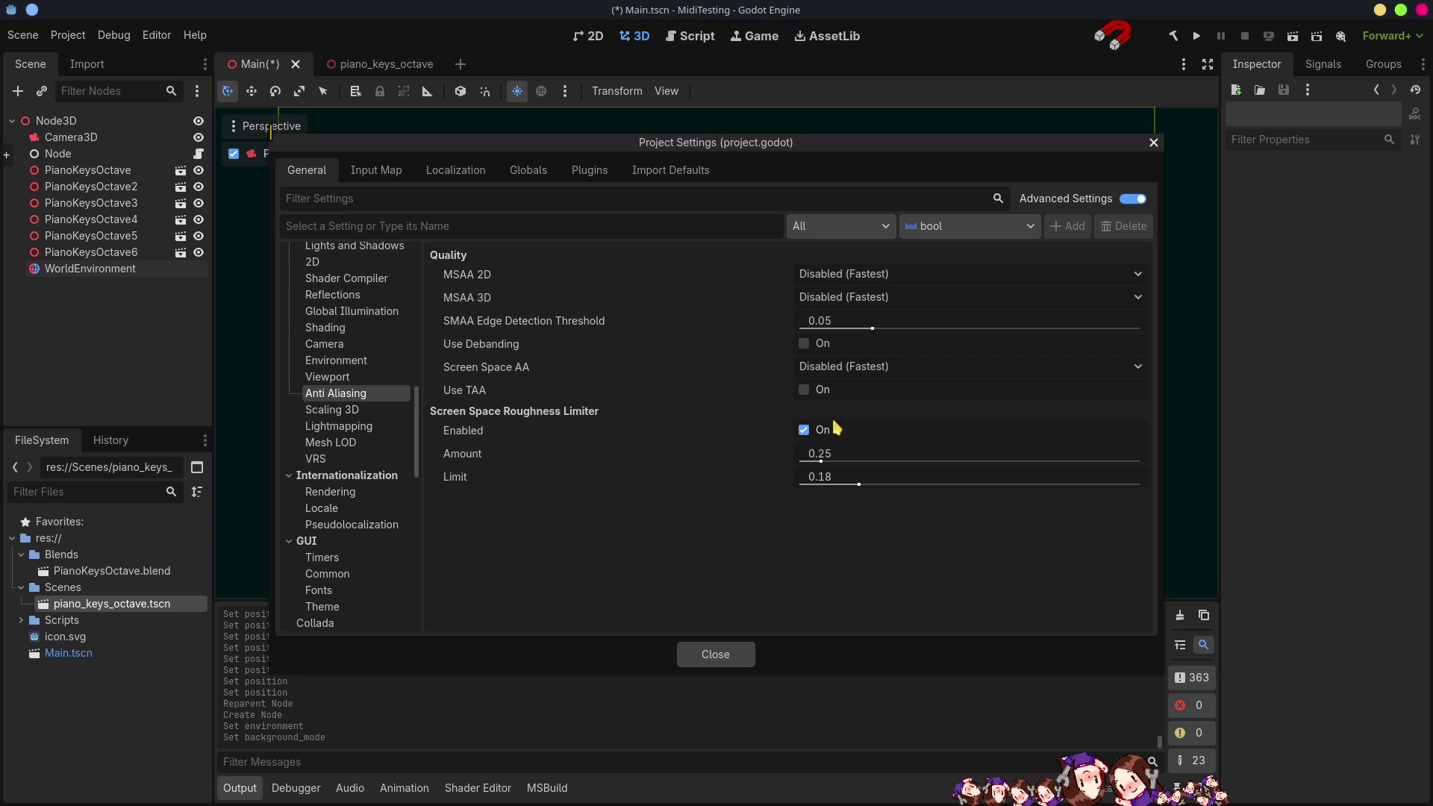
{"action": "left_click", "coordinate": [883, 300]}
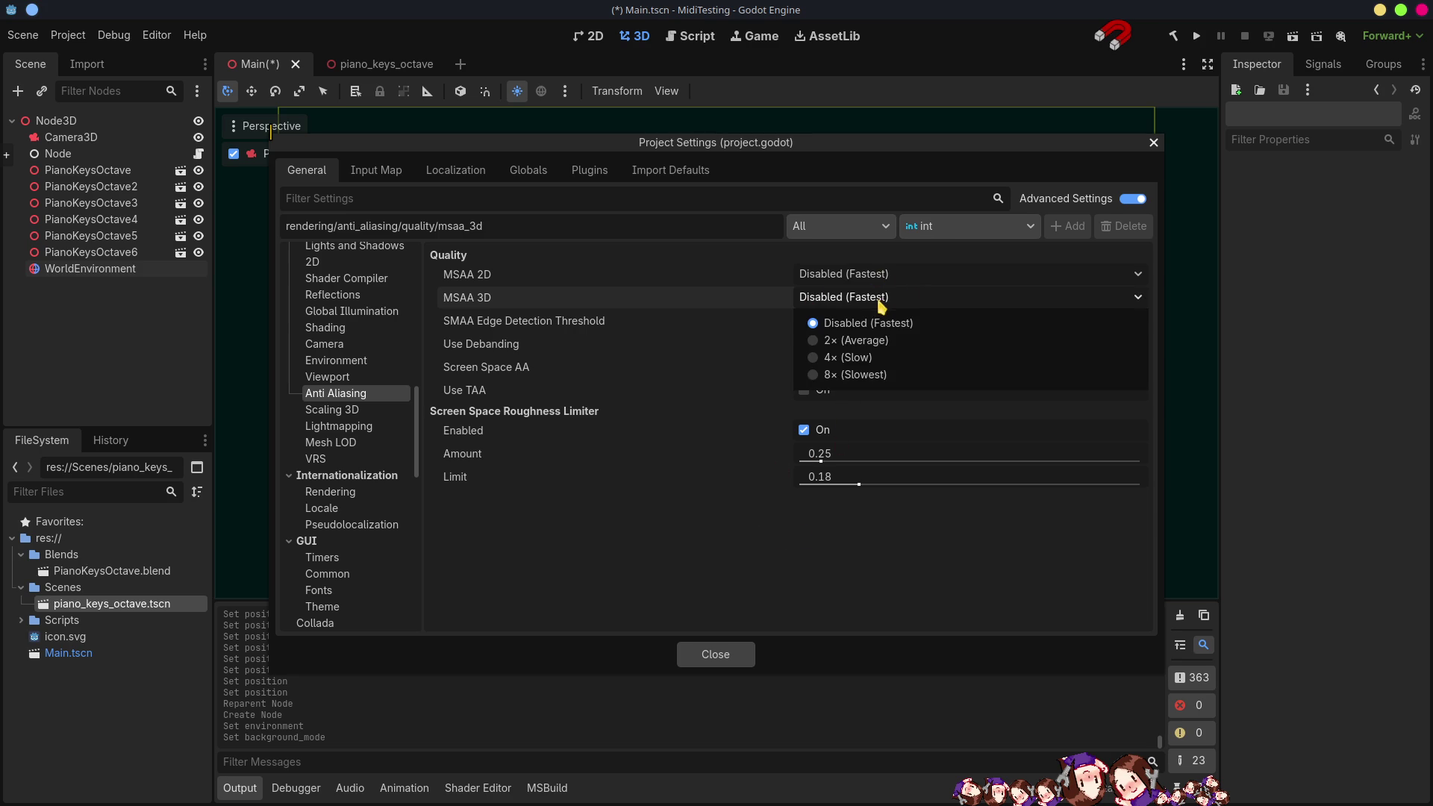
{"action": "left_click", "coordinate": [865, 387]}
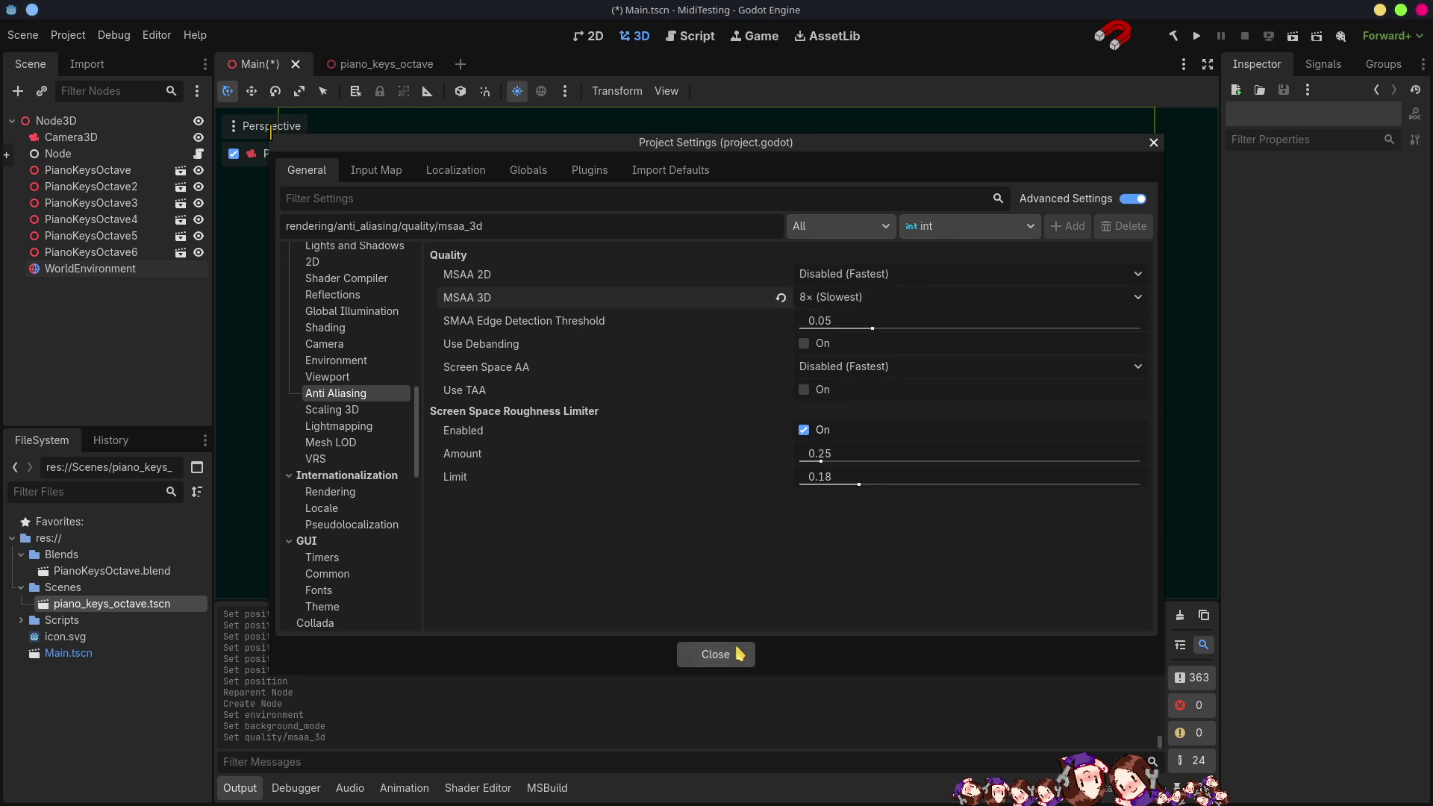
{"action": "left_click", "coordinate": [739, 654]}
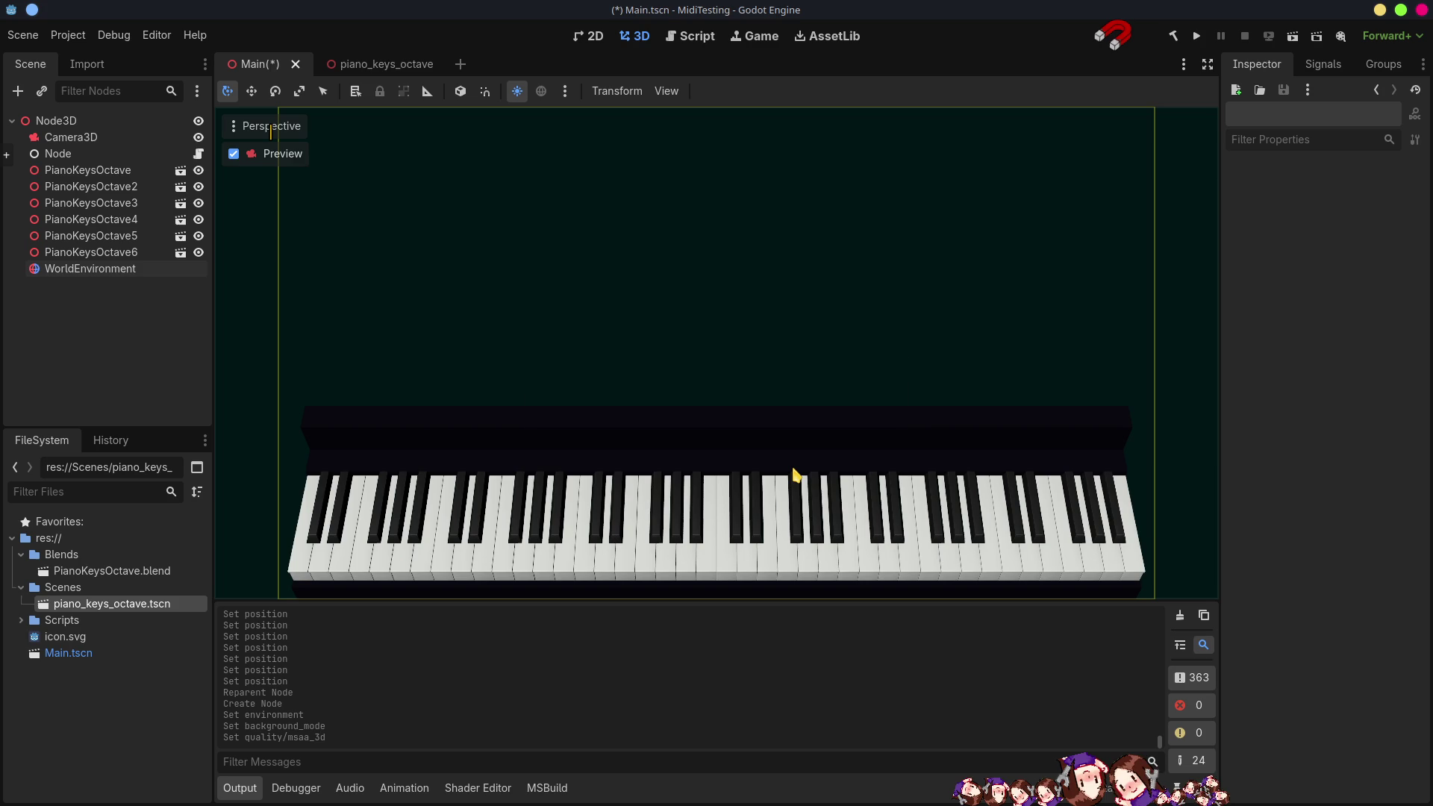
- Save the scene, move WorldEnvironment to the top under Node3D, and add a DirectionalLight3D child
{"action": "key", "text": "ctrl+s"}
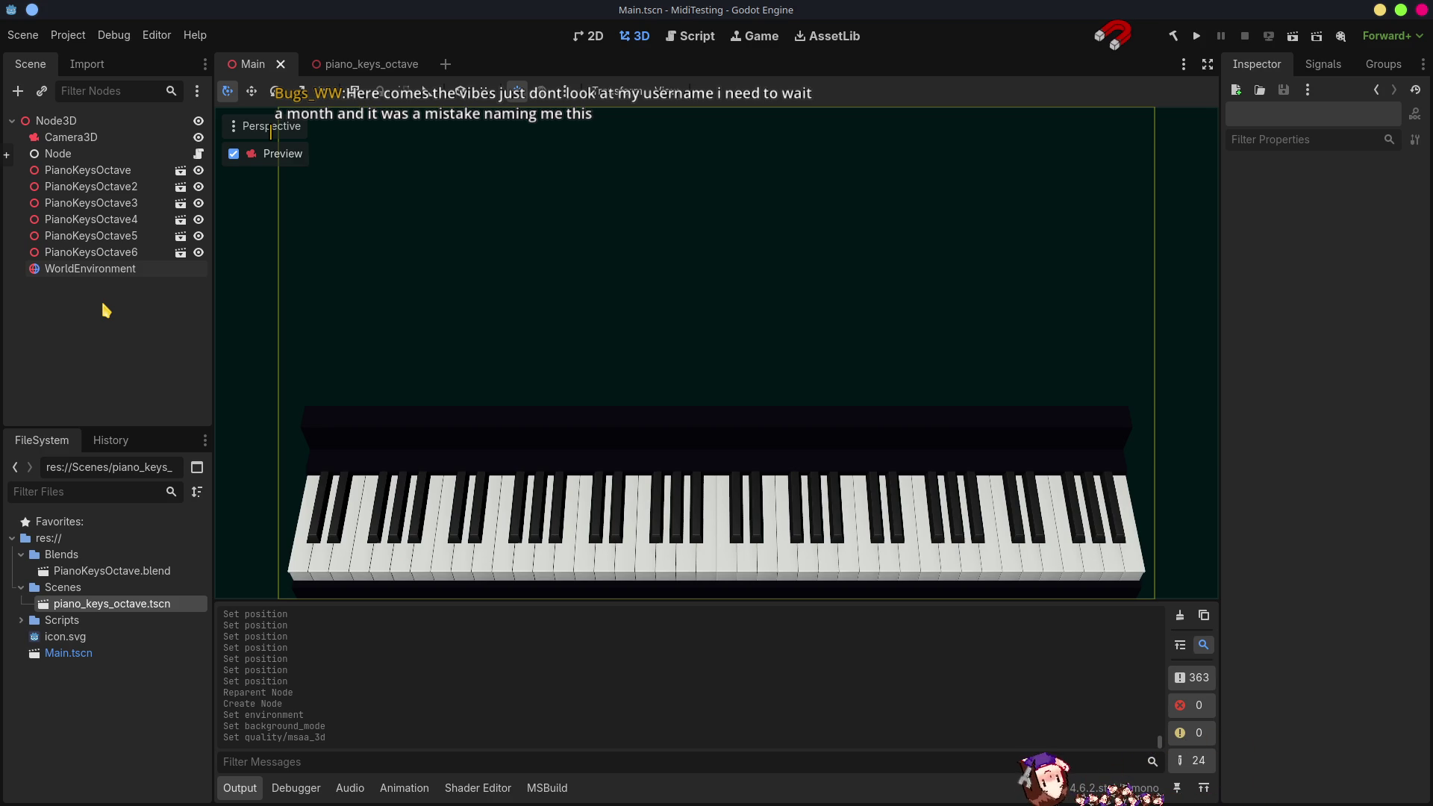
{"action": "left_click", "coordinate": [41, 270]}
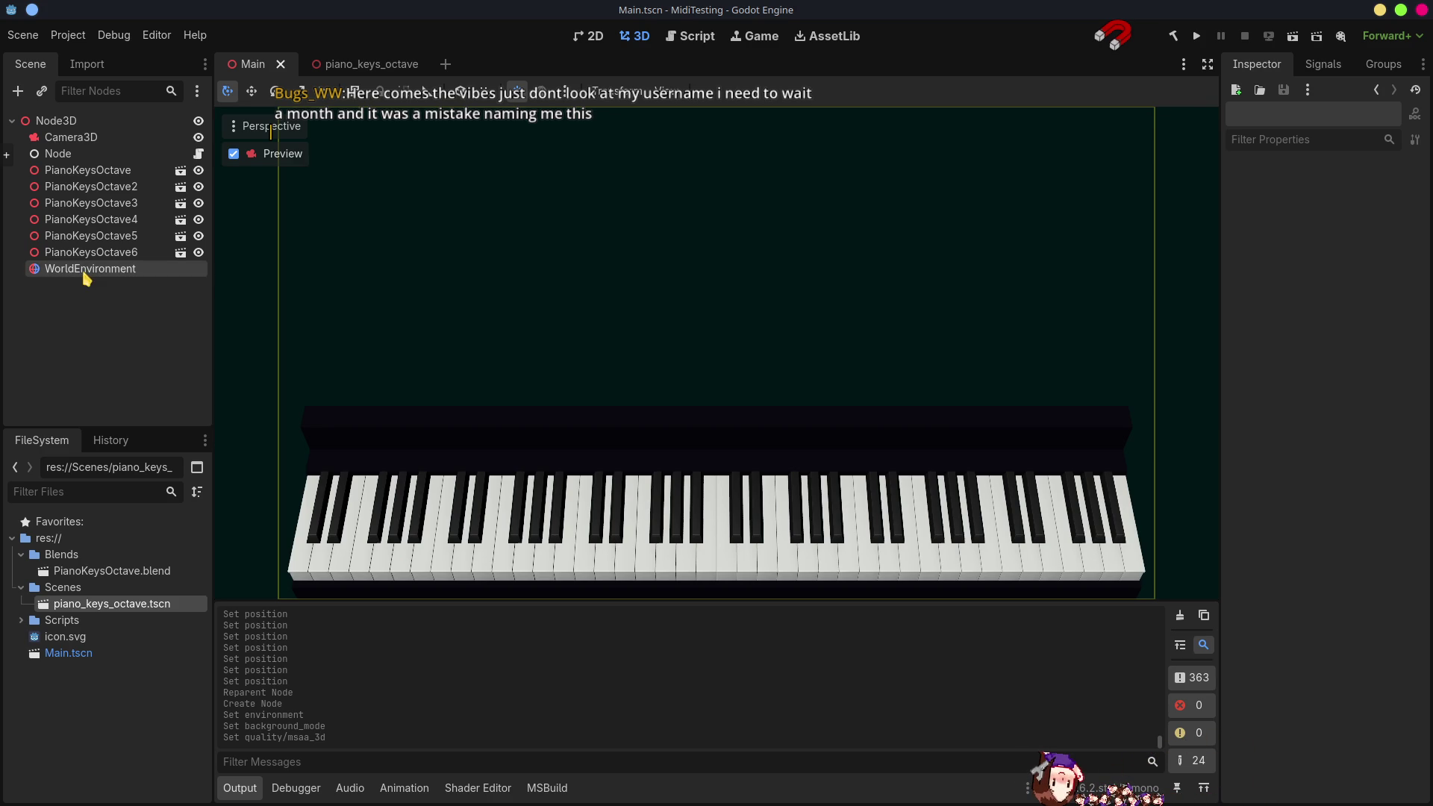
{"action": "left_click_drag", "start_coordinate": [96, 129], "coordinate": [95, 128]}
{"action": "left_click", "coordinate": [114, 345]}
{"action": "right_click", "coordinate": [118, 347]}
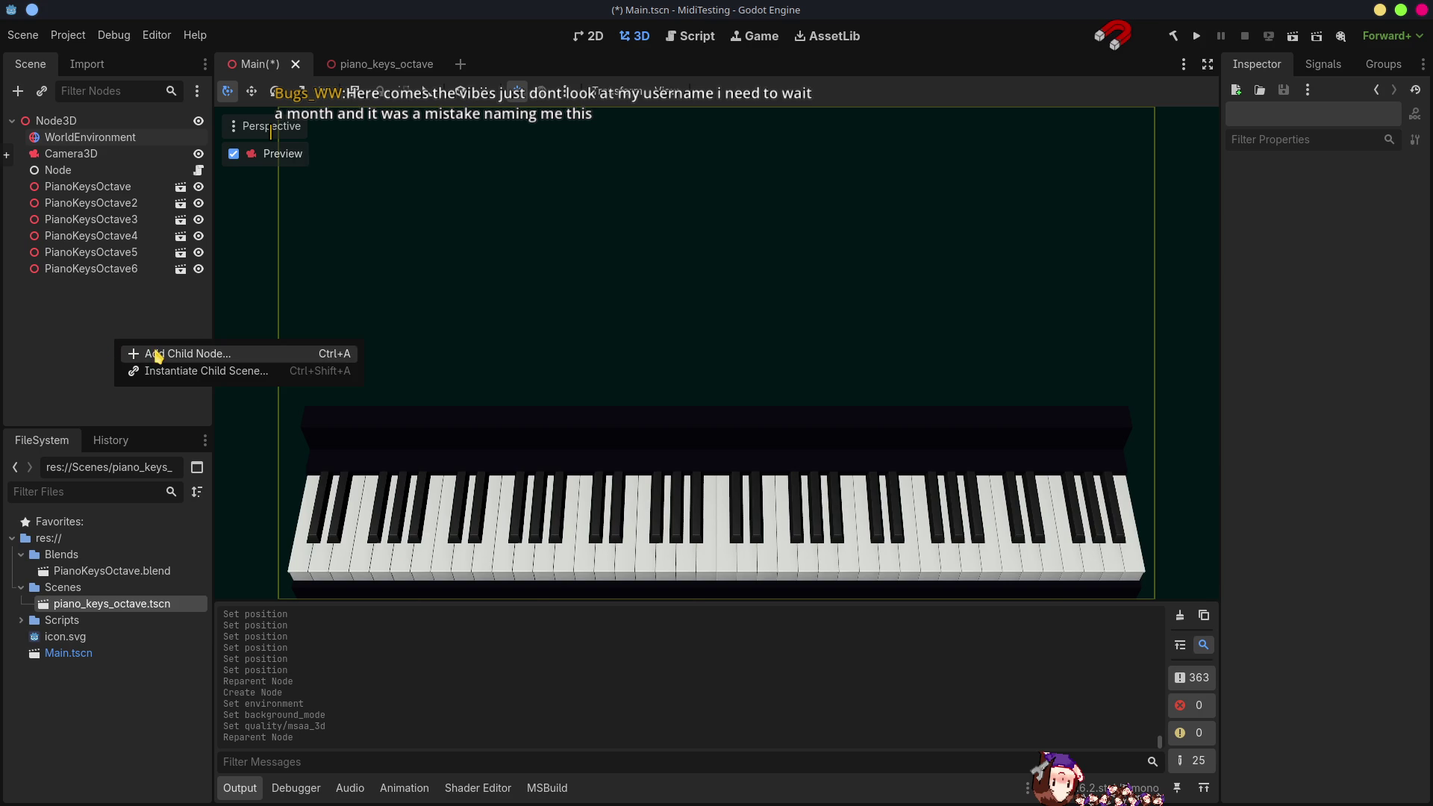
{"action": "left_click", "coordinate": [158, 355]}
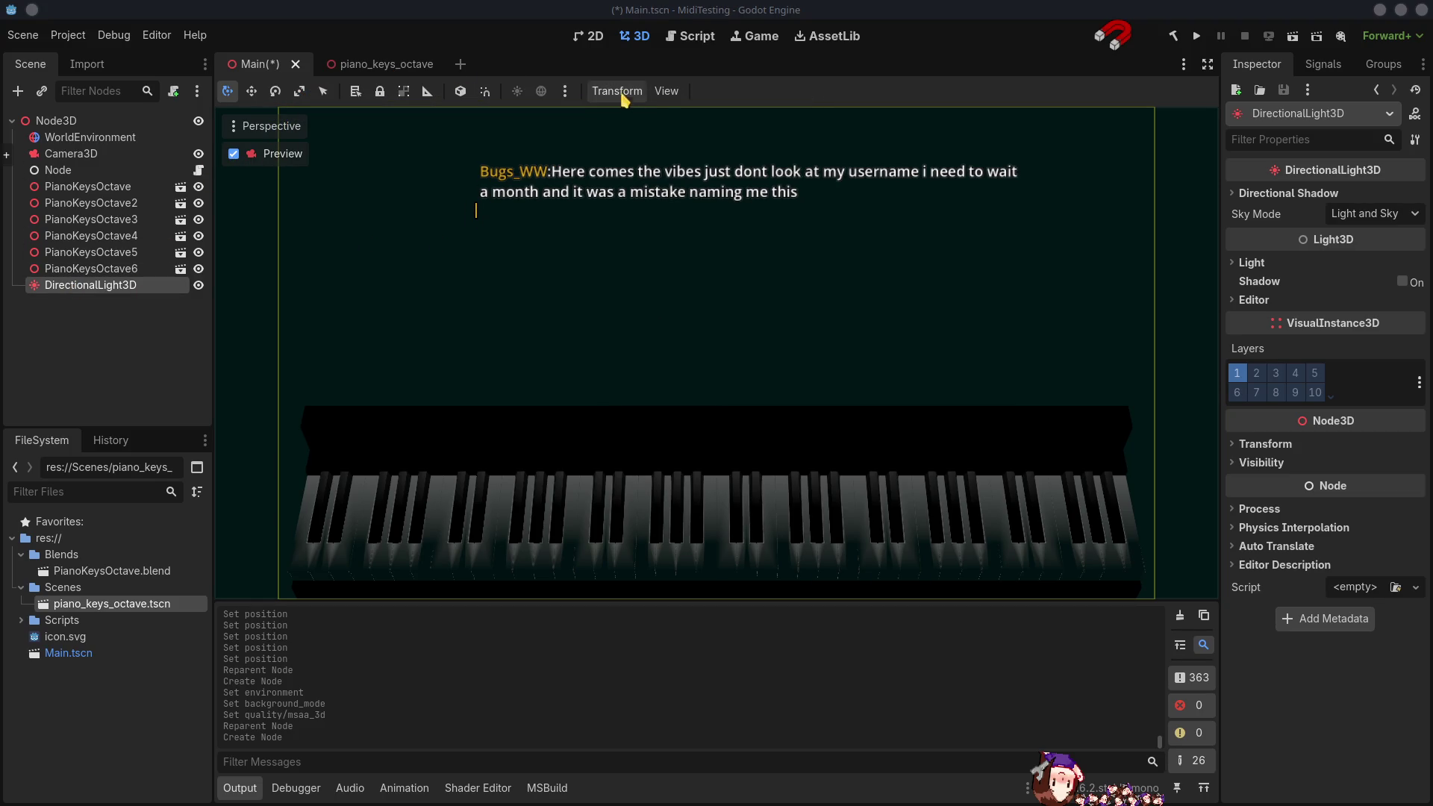
- Split the 3D viewport into a two-view layout
{"action": "left_click", "coordinate": [666, 91]}
{"action": "left_click", "coordinate": [699, 133]}
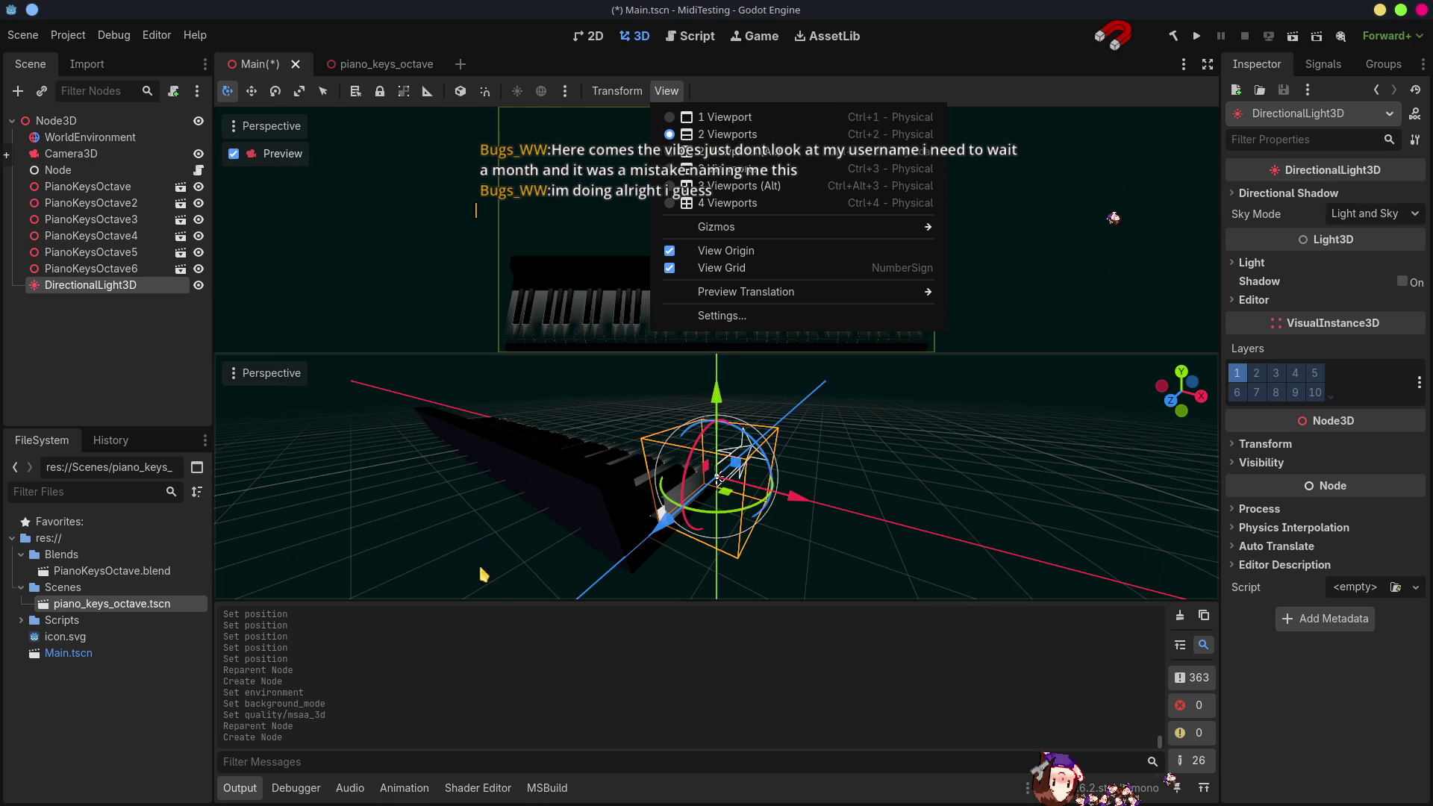
{"action": "left_click", "coordinate": [241, 788]}
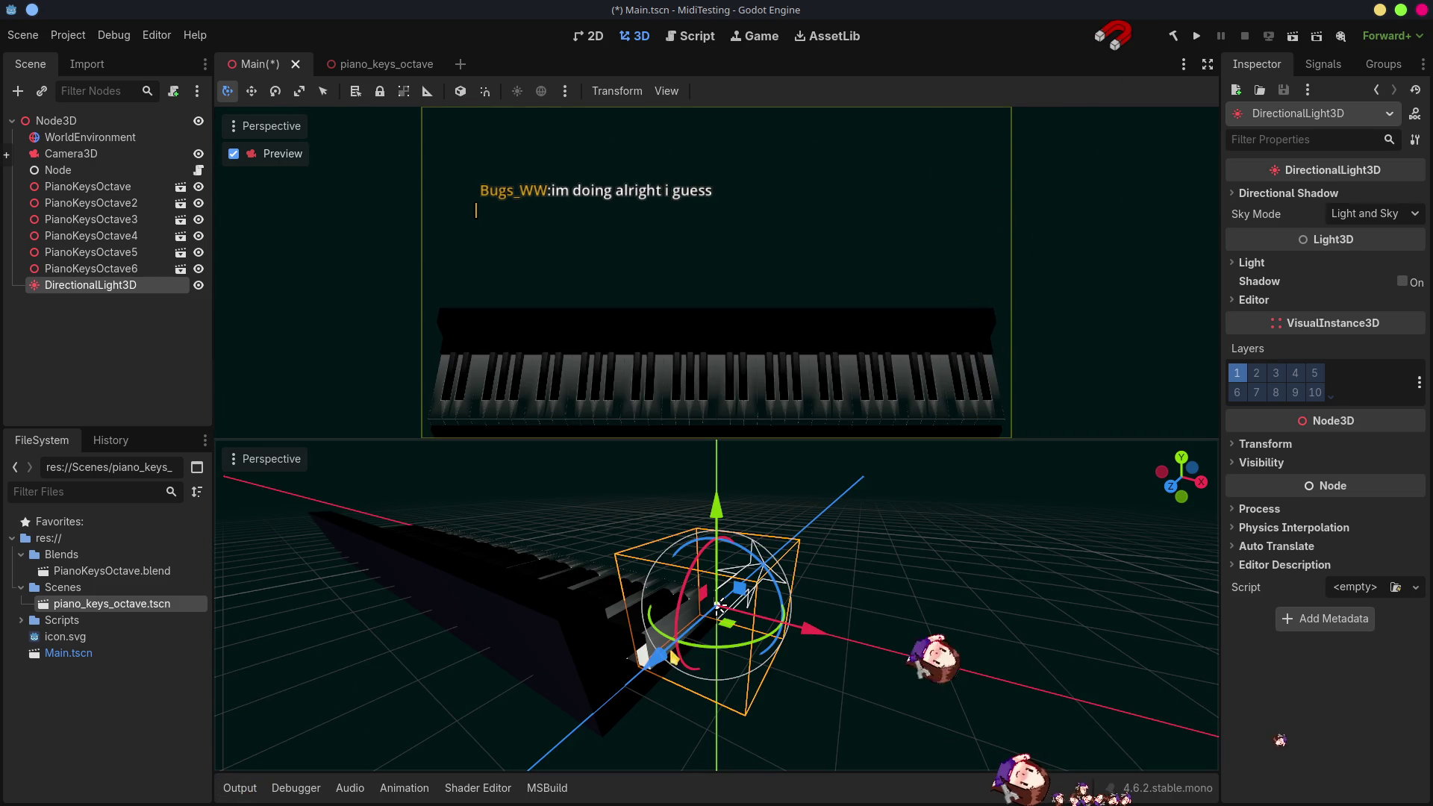
{"action": "scroll", "coordinate": [893, 626], "scroll_direction": "down", "scroll_amount": 2}
- Raise the DirectionalLight3D and rotate it with the gizmo to brighten the piano
{"action": "middle_click_drag", "start_coordinate": [894, 627], "coordinate": [785, 538]}
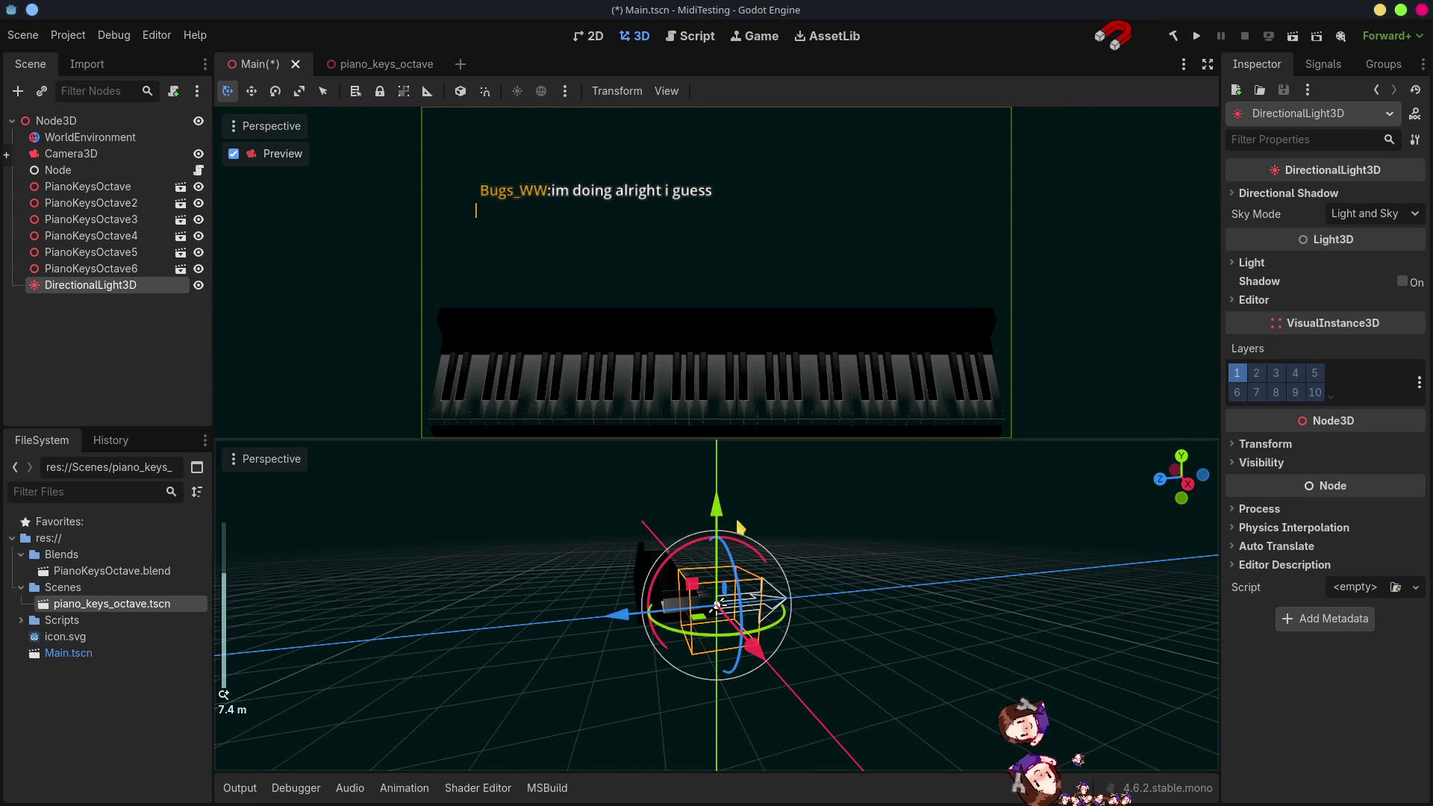
{"action": "left_click_drag", "start_coordinate": [717, 449], "coordinate": [700, 359]}
{"action": "middle_click_drag", "start_coordinate": [790, 583], "coordinate": [773, 570]}
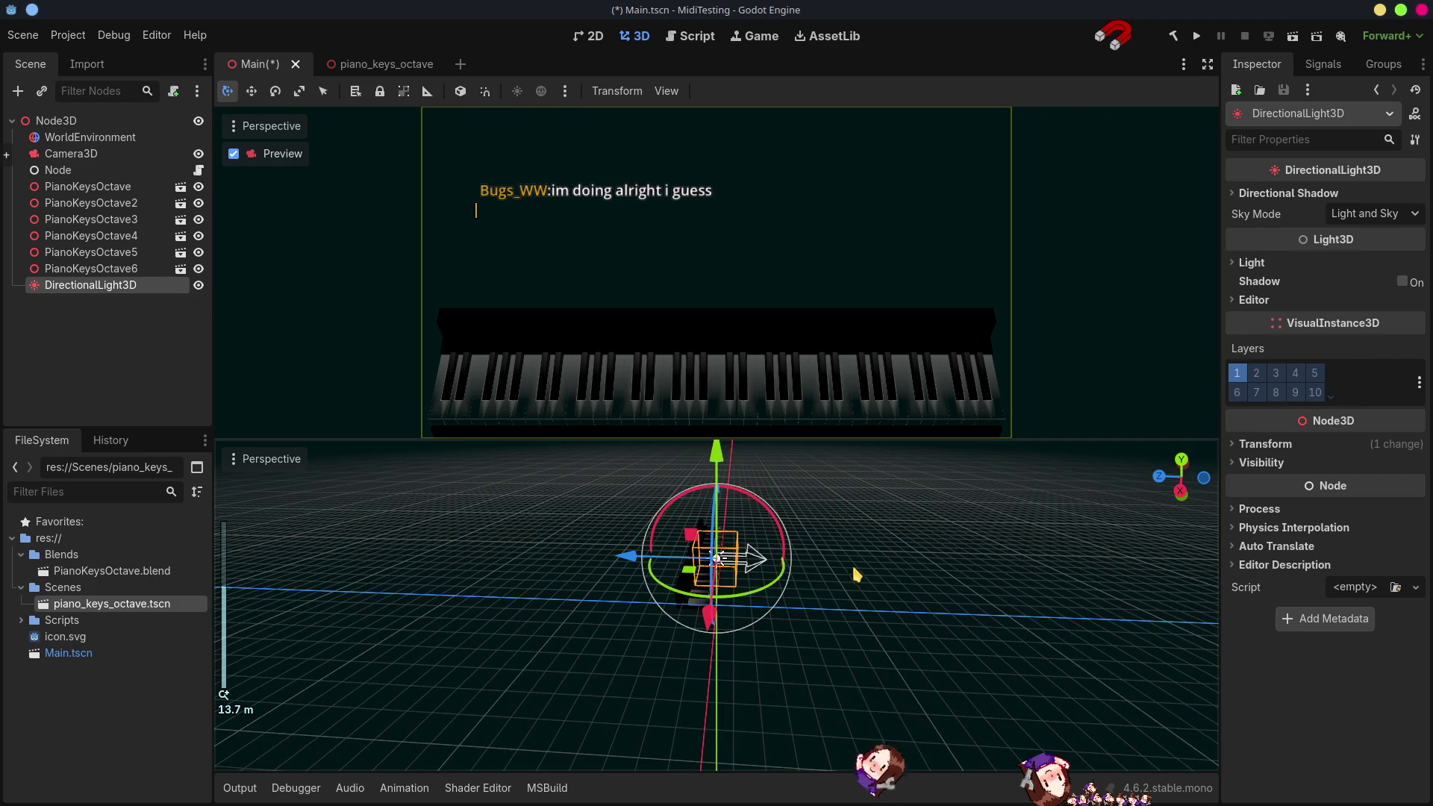
{"action": "mouse_move", "coordinate": [783, 553]}
{"action": "left_mouse_down"}
{"action": "mouse_move", "coordinate": [995, 586]}
{"action": "mouse_move", "coordinate": [796, 530]}
{"action": "mouse_move", "coordinate": [847, 546]}
{"action": "mouse_move", "coordinate": [802, 603]}
{"action": "left_mouse_up"}
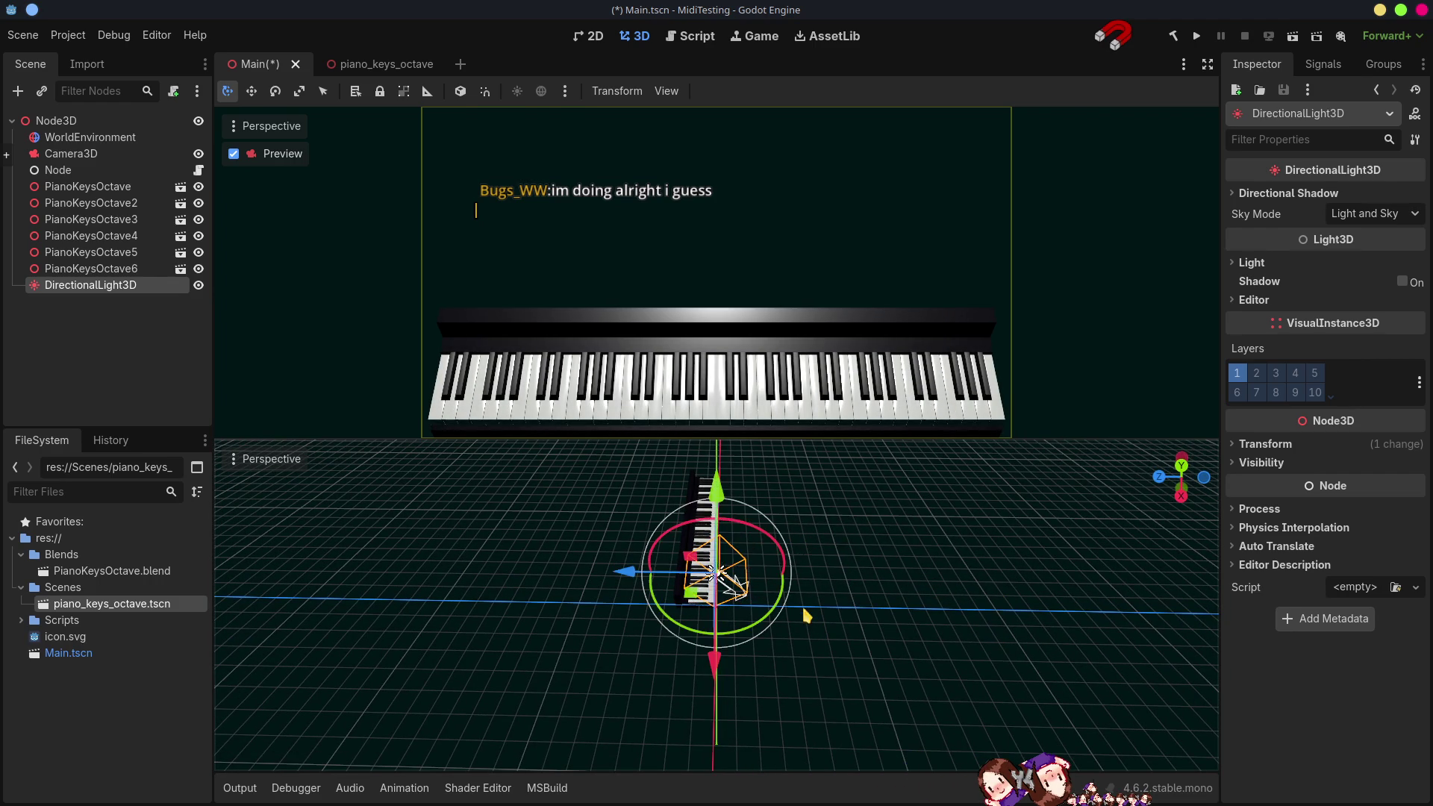
{"action": "middle_click_drag", "start_coordinate": [801, 604], "coordinate": [795, 609]}
{"action": "left_click_drag", "start_coordinate": [789, 605], "coordinate": [672, 650]}
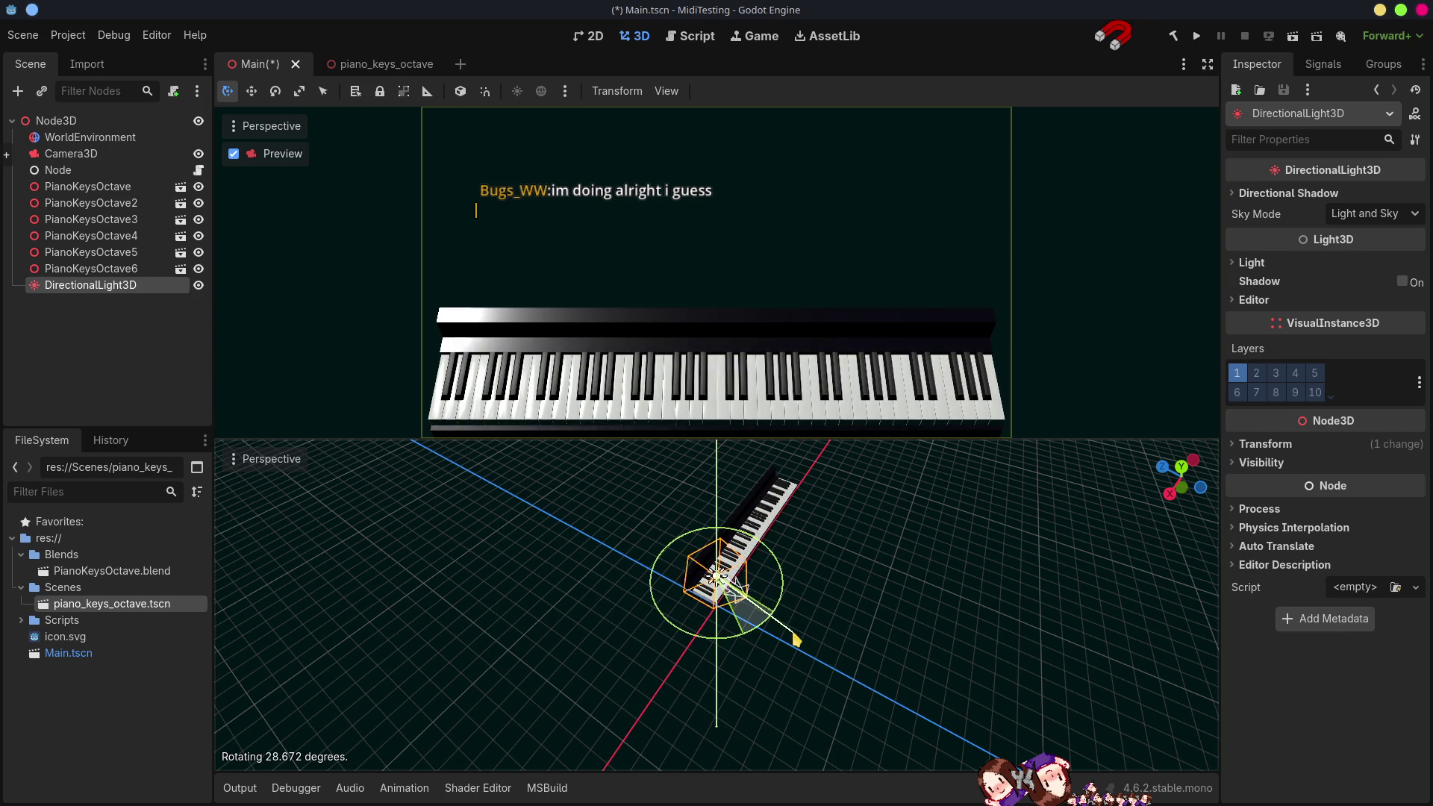
{"action": "left_click_drag", "start_coordinate": [697, 649], "coordinate": [723, 644]}
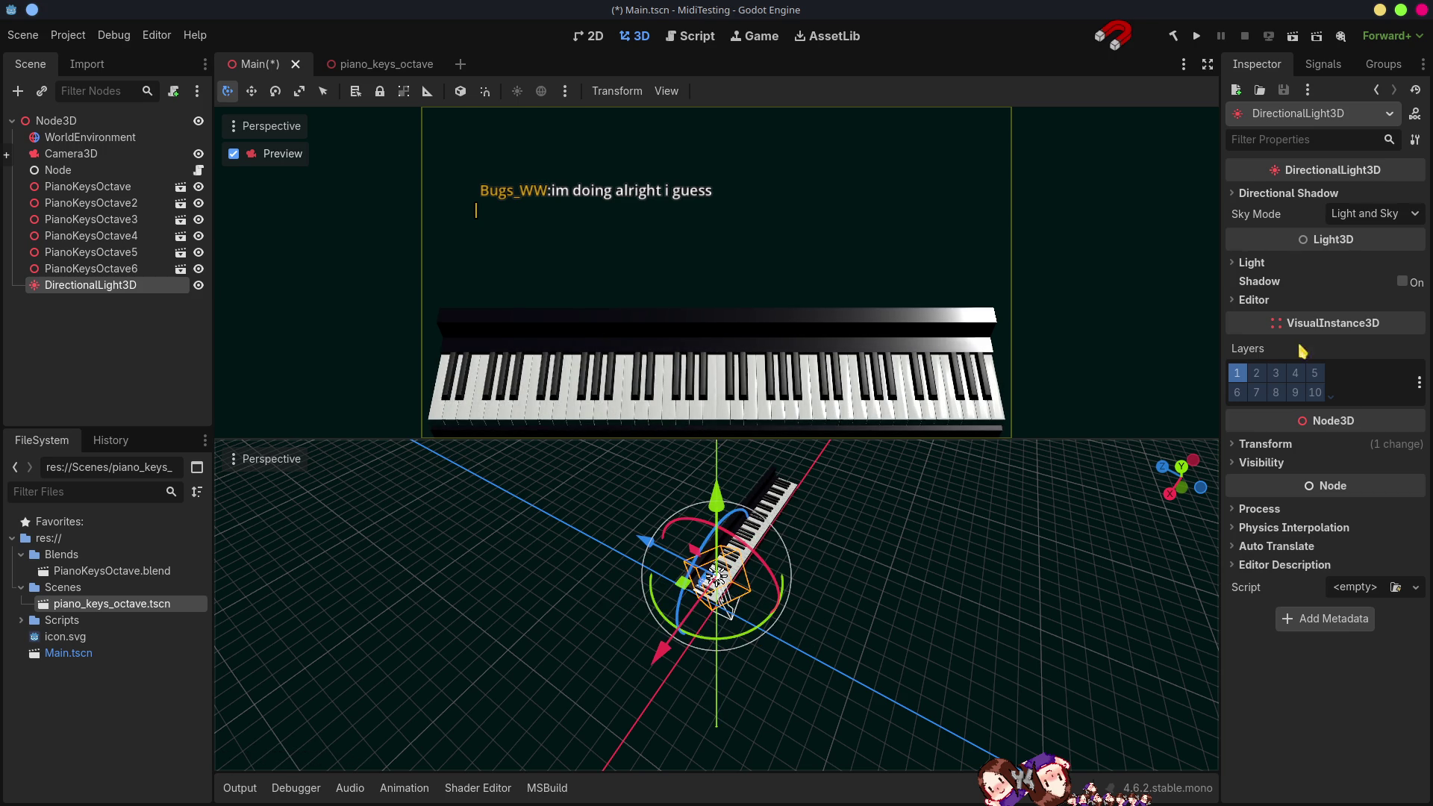
- Enable Shadow on the directional light and rotate it further around one axis
{"action": "left_click", "coordinate": [1404, 283]}
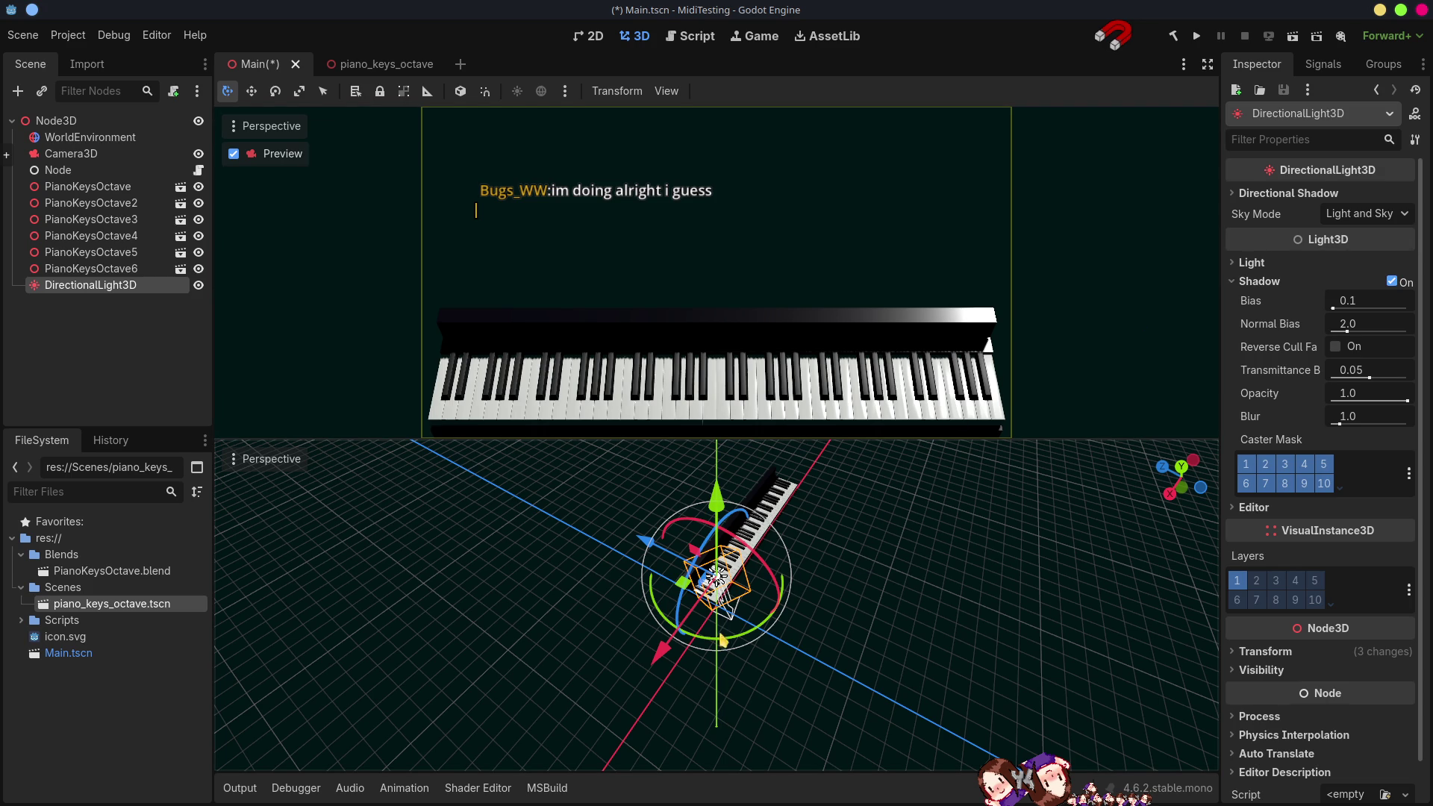
{"action": "left_click_drag", "start_coordinate": [722, 641], "coordinate": [646, 604]}
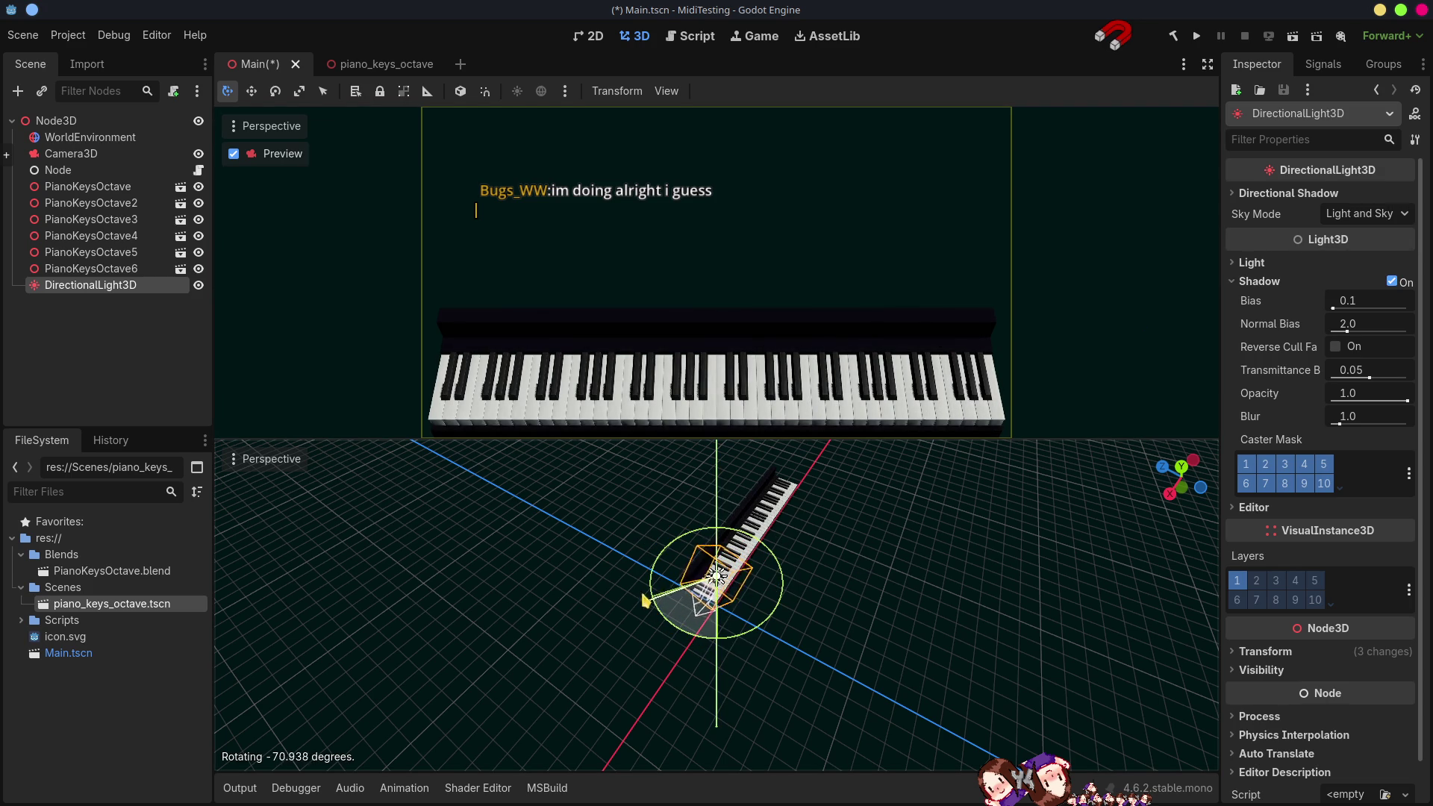
{"action": "left_click_drag", "start_coordinate": [646, 604], "coordinate": [700, 500]}
{"action": "mouse_move", "coordinate": [831, 648]}
{"action": "middle_mouse_down"}
{"action": "mouse_move", "coordinate": [804, 551]}
{"action": "mouse_move", "coordinate": [847, 679]}
{"action": "middle_mouse_up"}
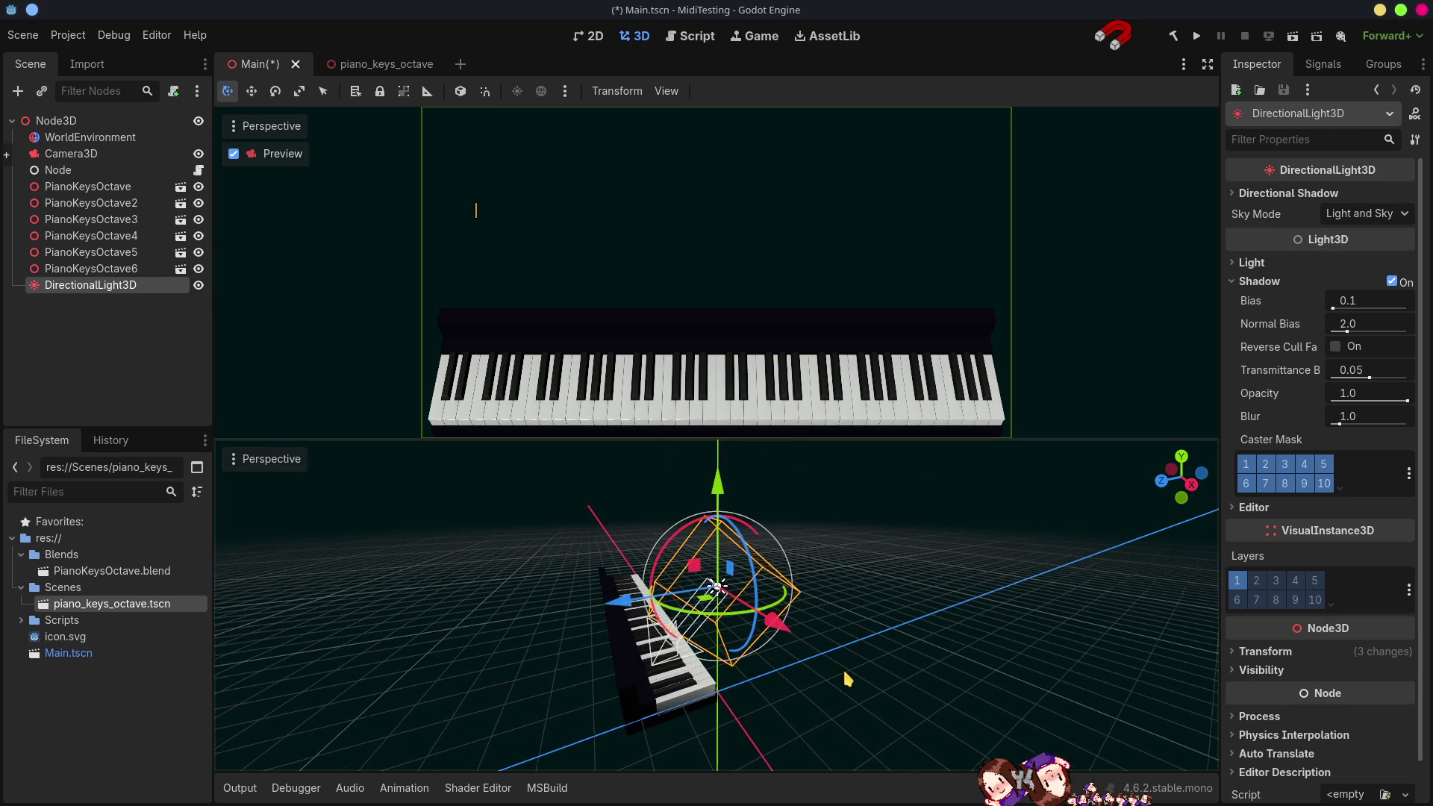
- Tilt the light in local space (T) to reshade the piano and save the Main scene
{"action": "key", "text": "t"}
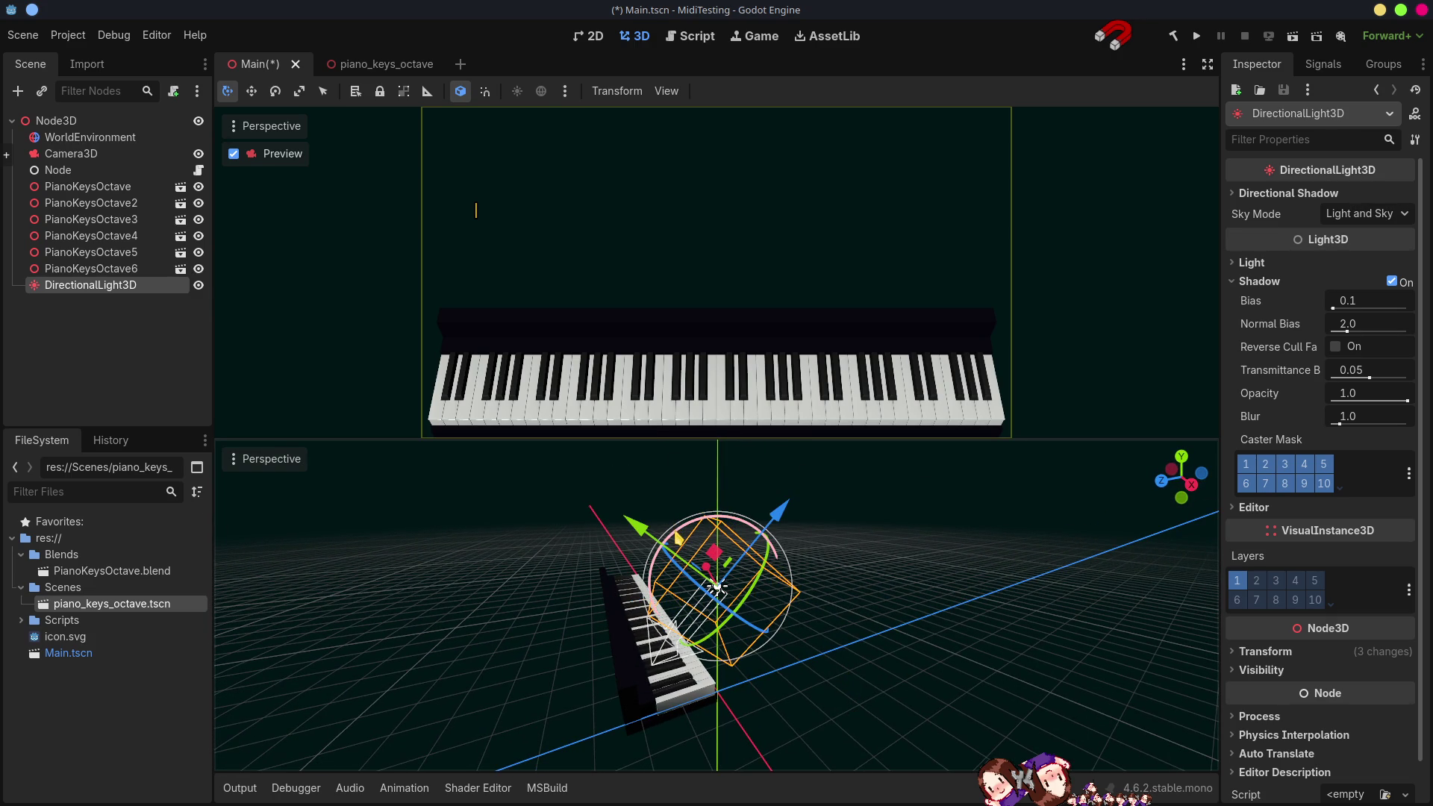
{"action": "left_click_drag", "start_coordinate": [773, 526], "coordinate": [785, 549]}
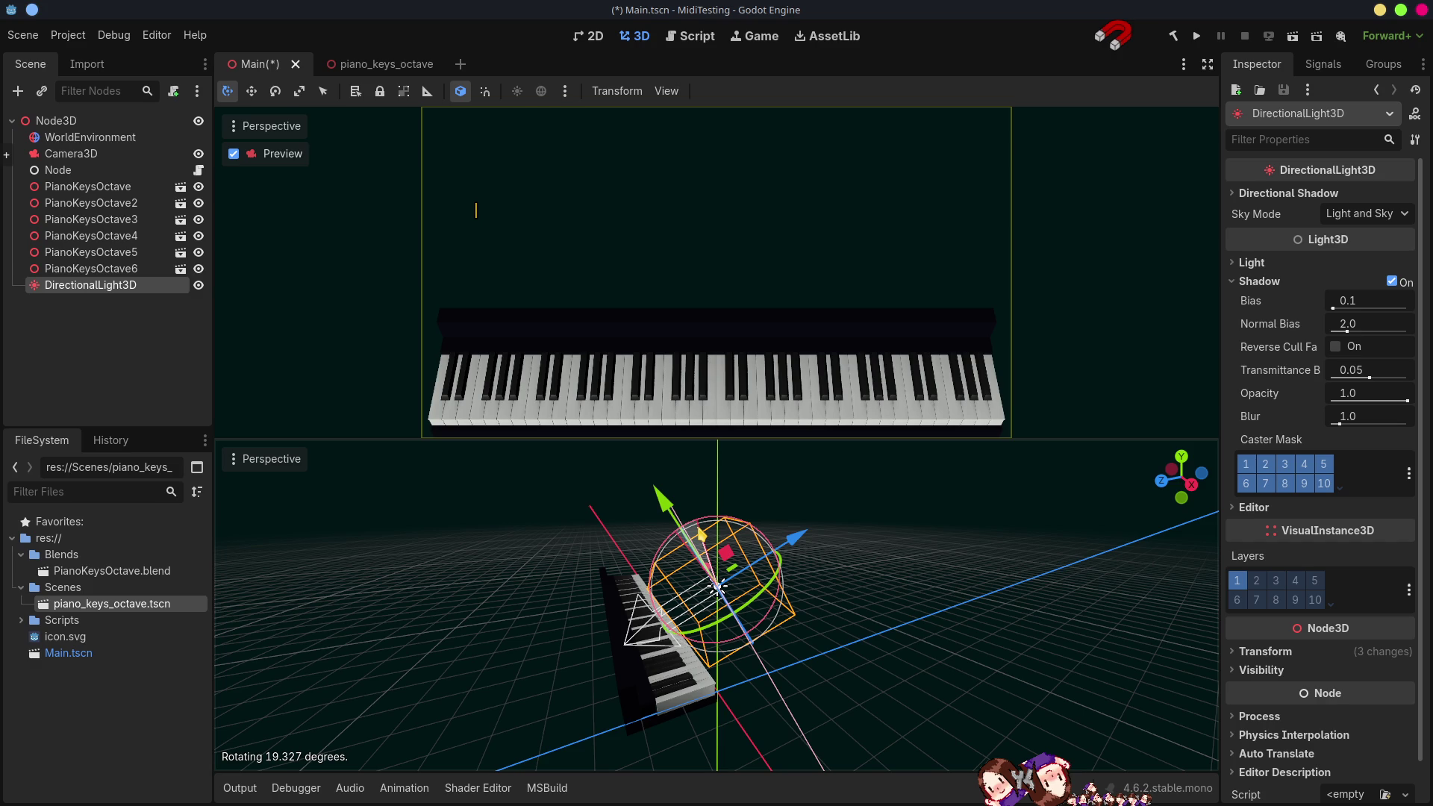
{"action": "mouse_move", "coordinate": [716, 627]}
{"action": "middle_mouse_down"}
{"action": "mouse_move", "coordinate": [615, 658]}
{"action": "mouse_move", "coordinate": [369, 628]}
{"action": "middle_mouse_up"}
{"action": "scroll", "coordinate": [716, 639], "scroll_direction": "down", "scroll_amount": 3}
{"action": "scroll", "coordinate": [717, 639], "scroll_direction": "down", "scroll_amount": 3}
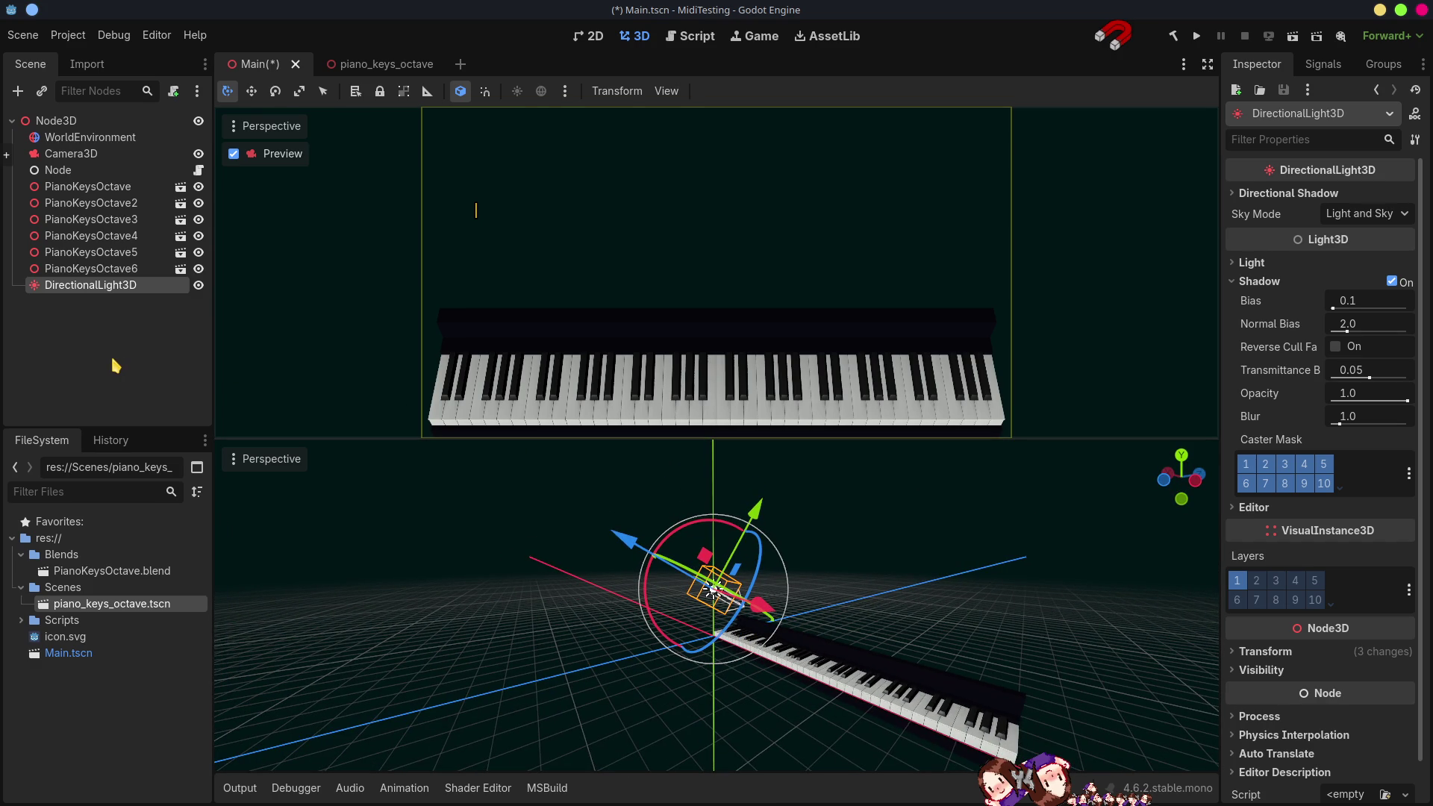
{"action": "key", "text": "ctrl+s"}
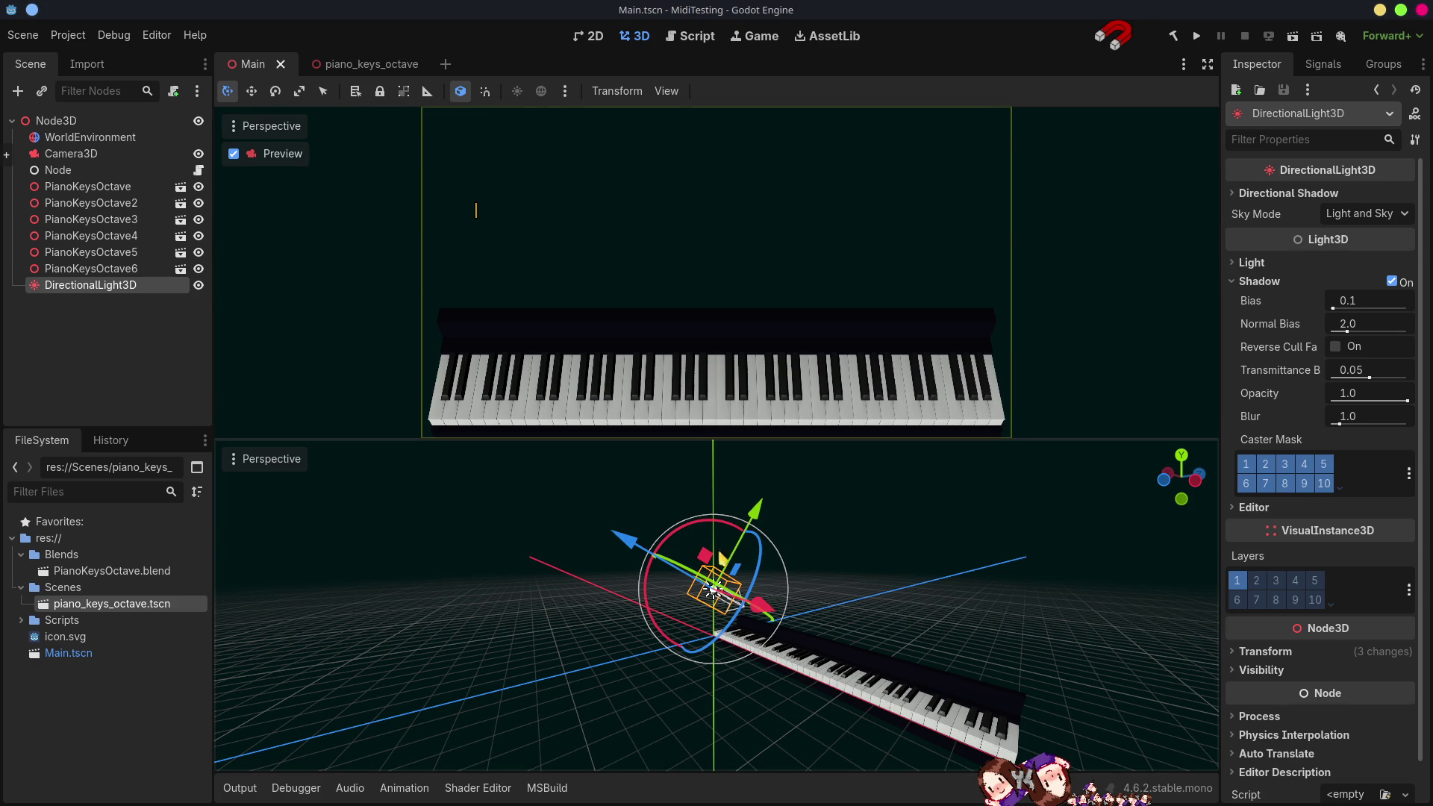
{"action": "scroll", "coordinate": [793, 449], "scroll_direction": "up", "scroll_amount": 3}
{"action": "scroll", "coordinate": [792, 449], "scroll_direction": "up", "scroll_amount": 2}
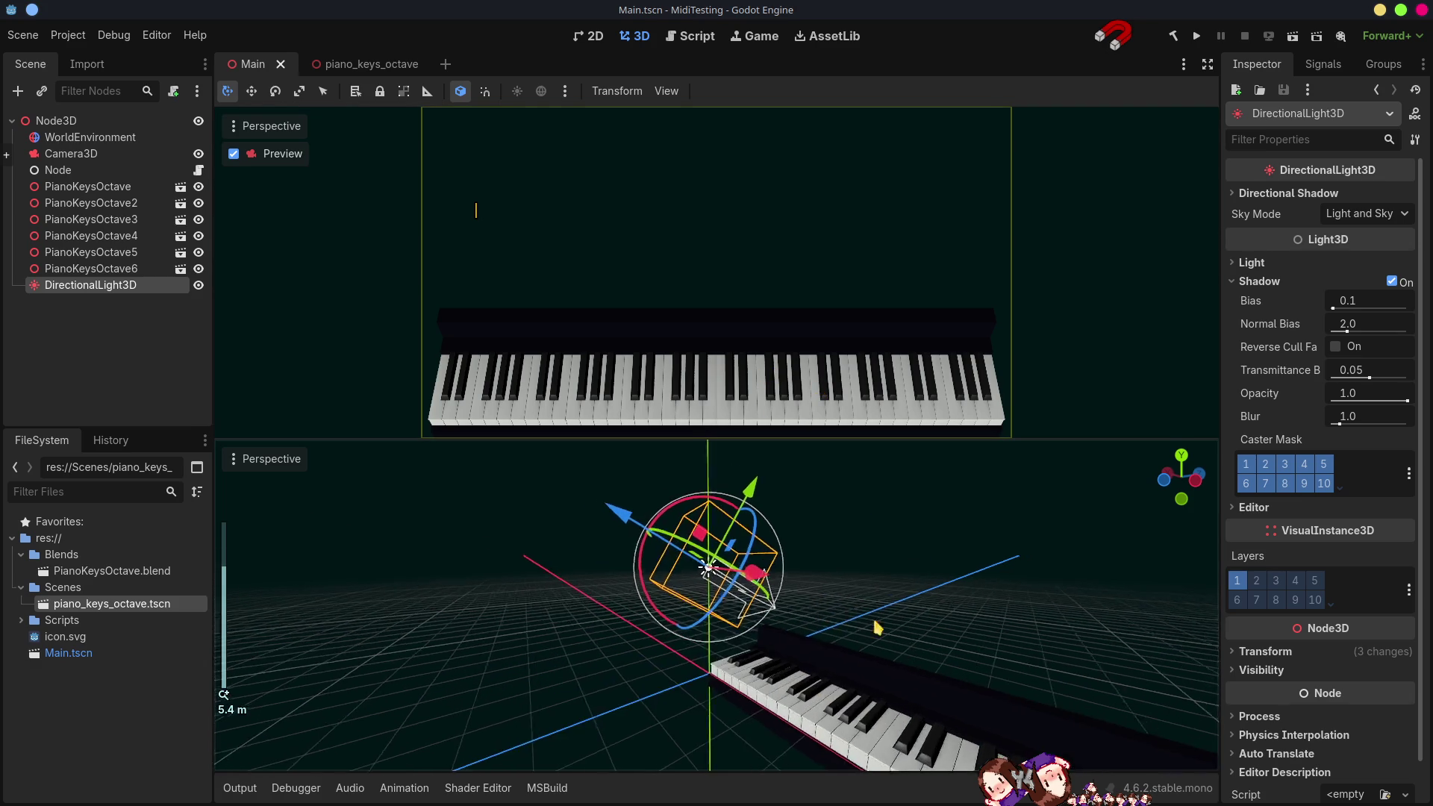
{"action": "middle_click_drag", "start_coordinate": [793, 449], "coordinate": [814, 597]}
{"action": "scroll", "coordinate": [812, 596], "scroll_direction": "up", "scroll_amount": 4}
{"action": "scroll", "coordinate": [772, 493], "scroll_direction": "up", "scroll_amount": 5}
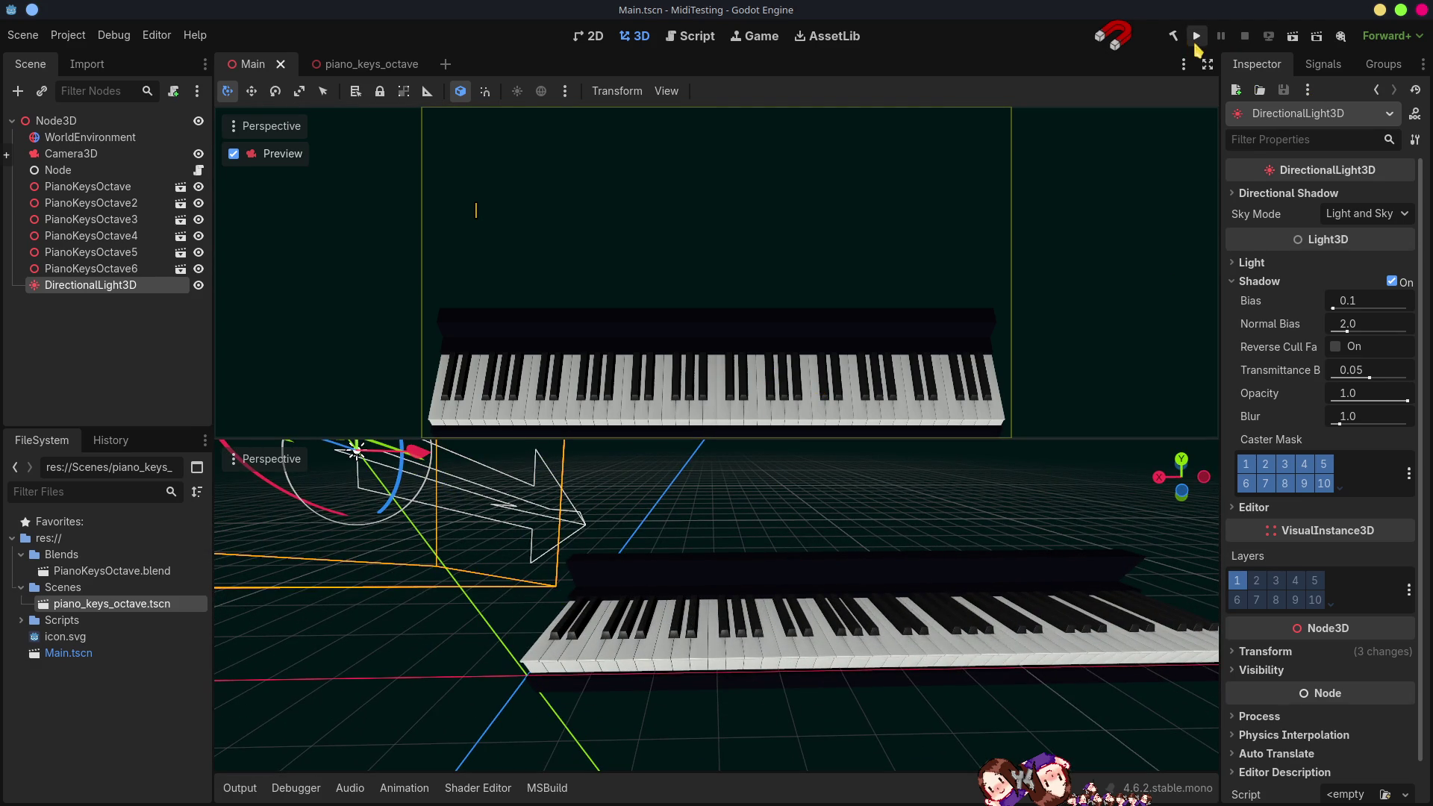
- Build and run the project so the MidiTesting debug window opens
{"action": "left_click", "coordinate": [1195, 37]}
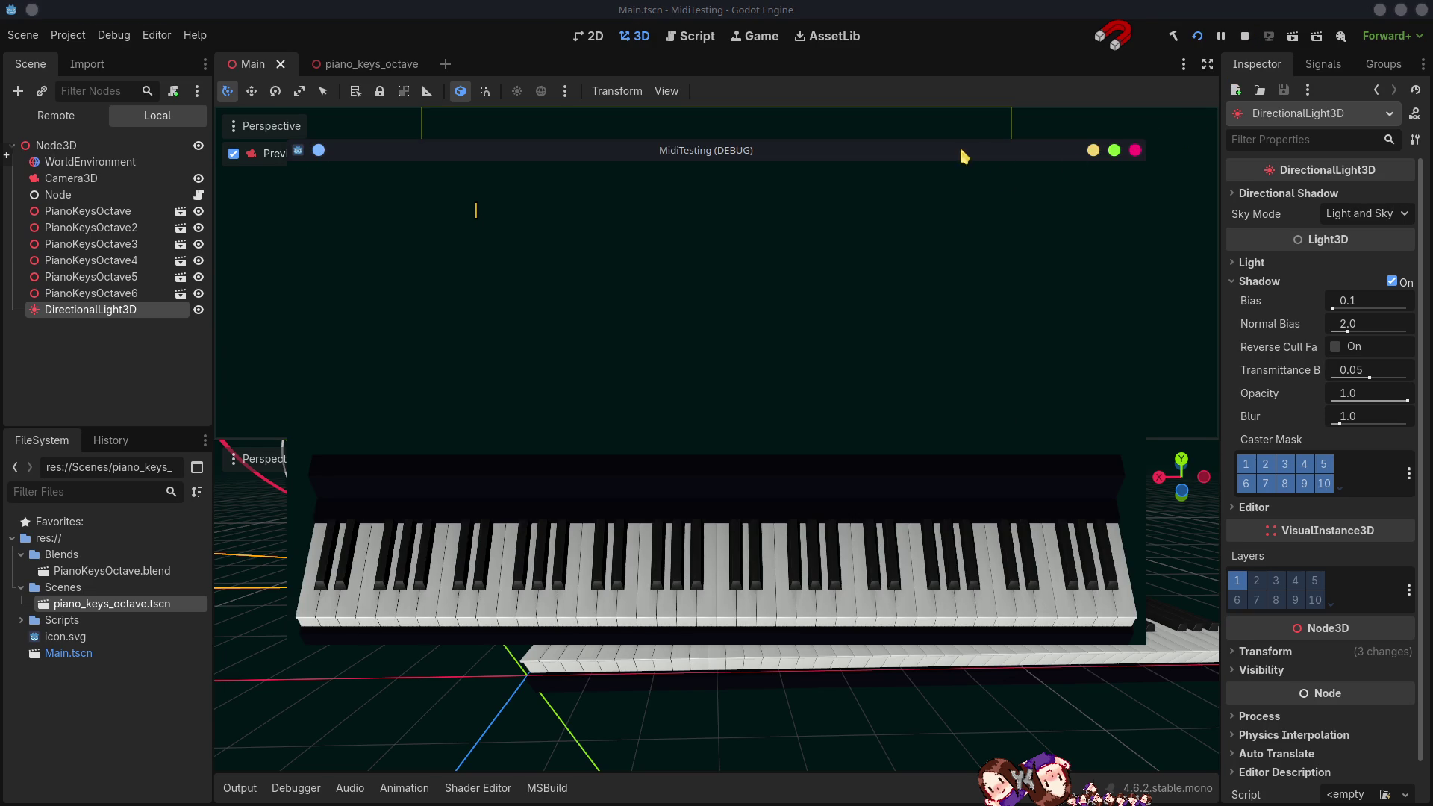
- Maximize the MidiTesting debug window to view the keyboard, then close the running game
{"action": "left_click", "coordinate": [1115, 150]}
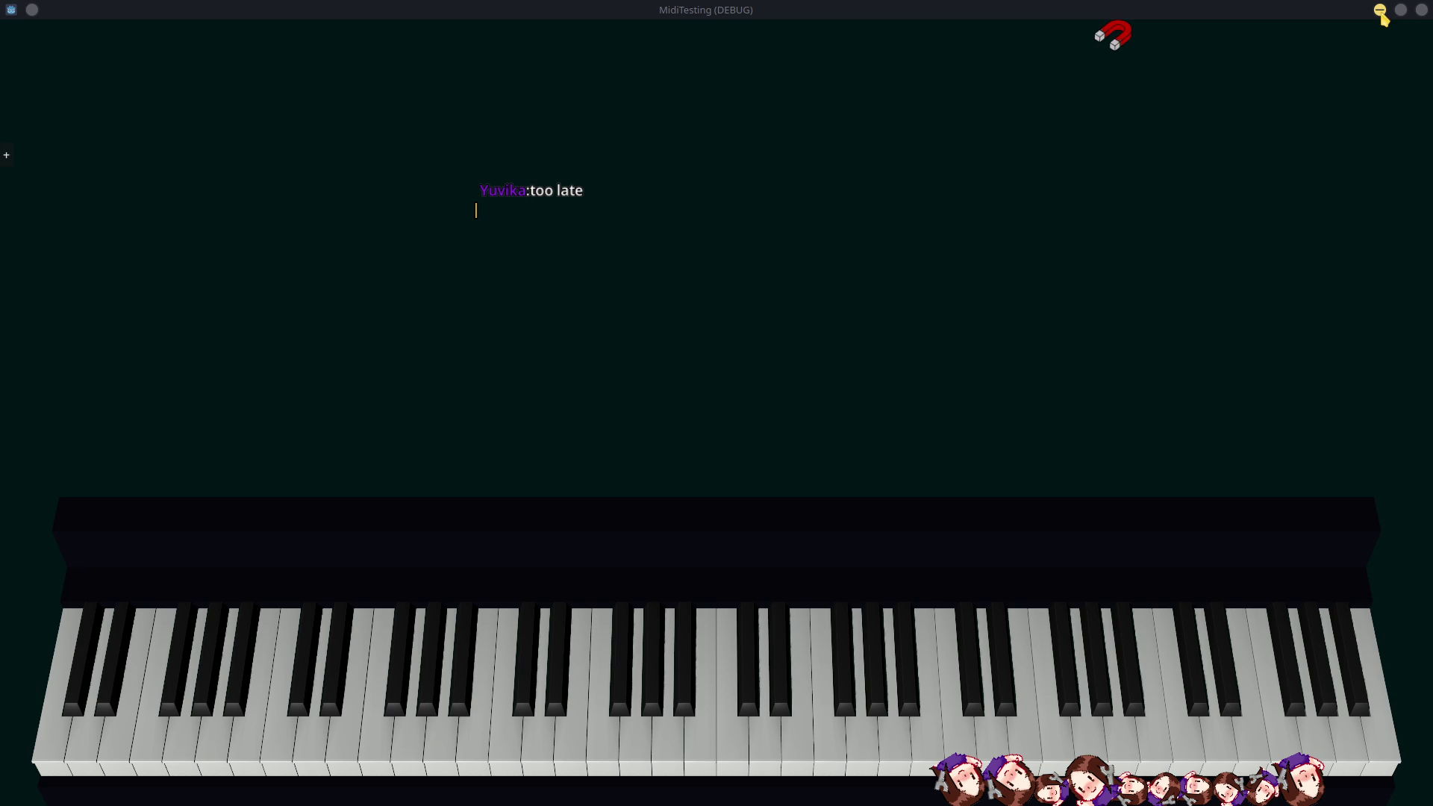
{"action": "left_click", "coordinate": [1421, 10]}
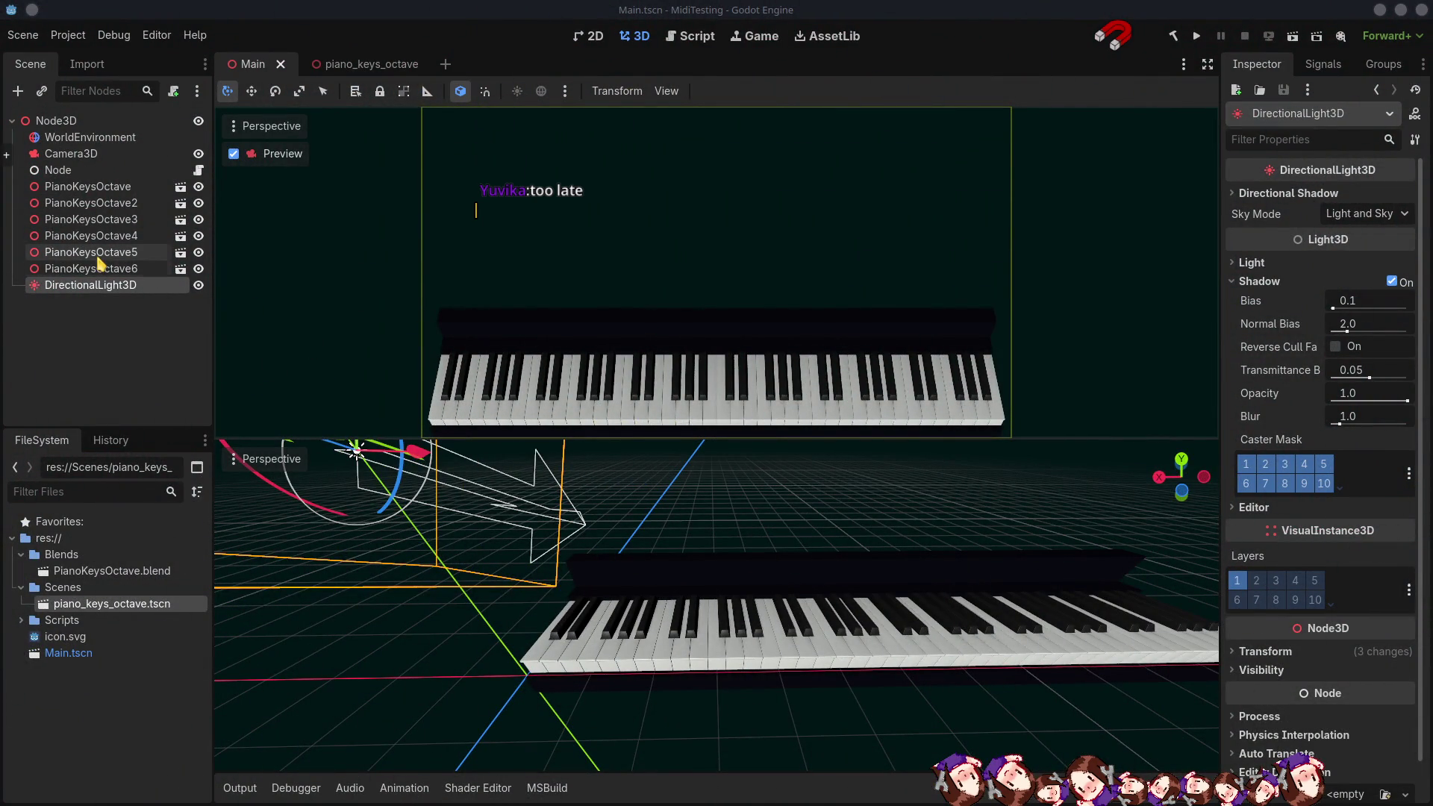
- Switch the editor to the piano_keys_octave scene
{"action": "left_click", "coordinate": [371, 65]}
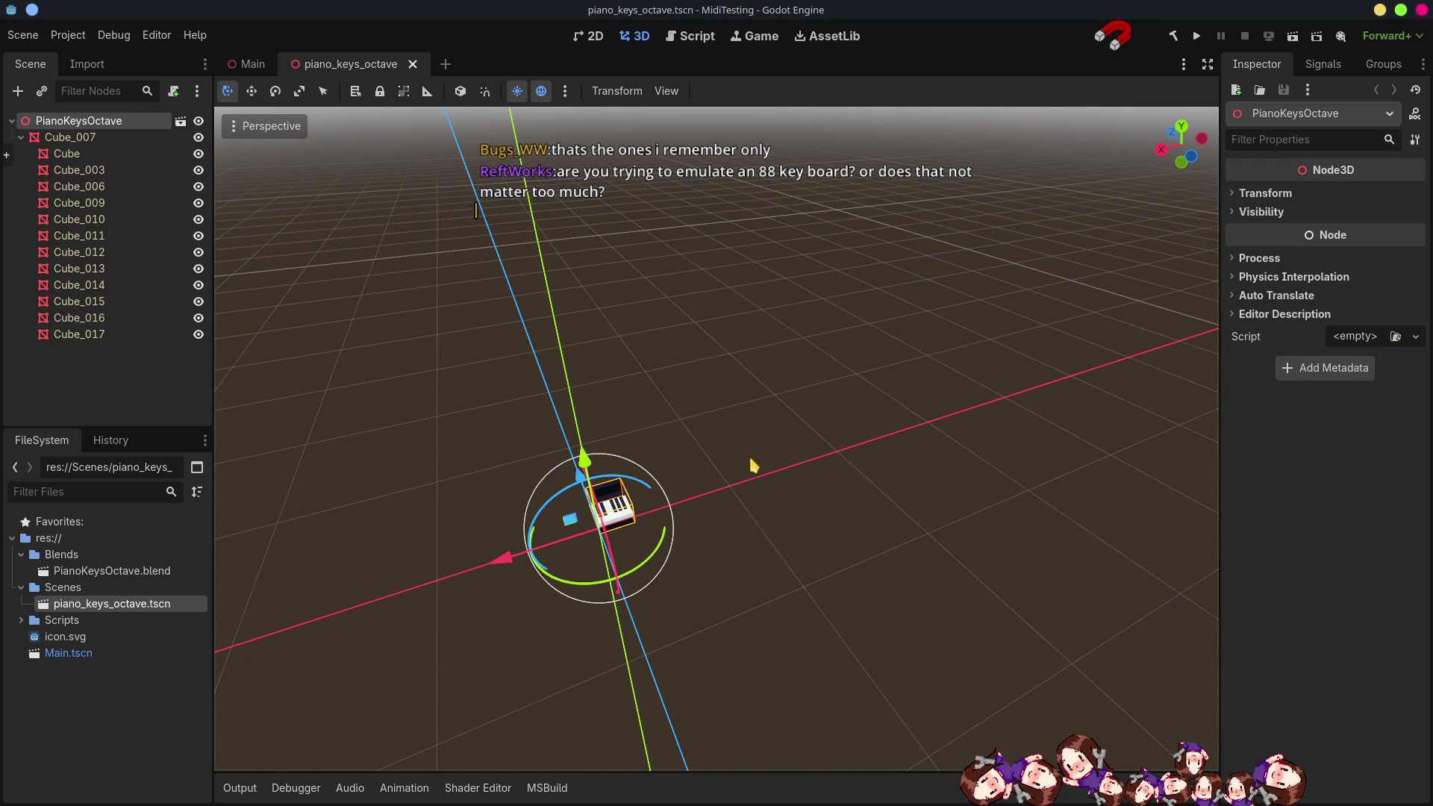
- Fly the view in close on the piano octave, check the MIDI output log, and switch to Blender
{"action": "middle_click_drag", "start_coordinate": [753, 464], "coordinate": [717, 448]}
{"action": "right_click_drag", "start_coordinate": [716, 448], "coordinate": [690, 425]}
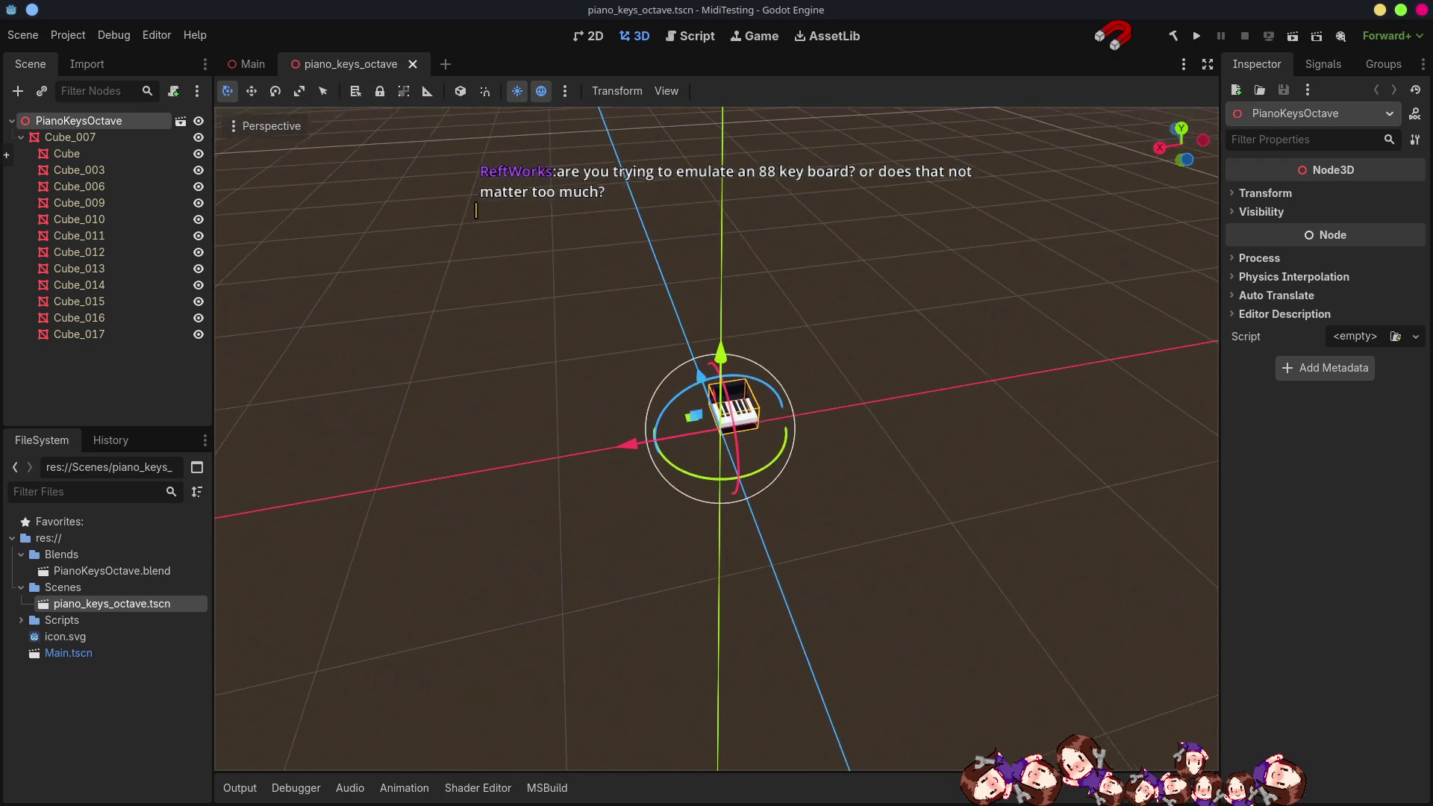
{"action": "scroll", "coordinate": [690, 426], "scroll_direction": "up", "scroll_amount": 2}
{"action": "key", "text": "w"}
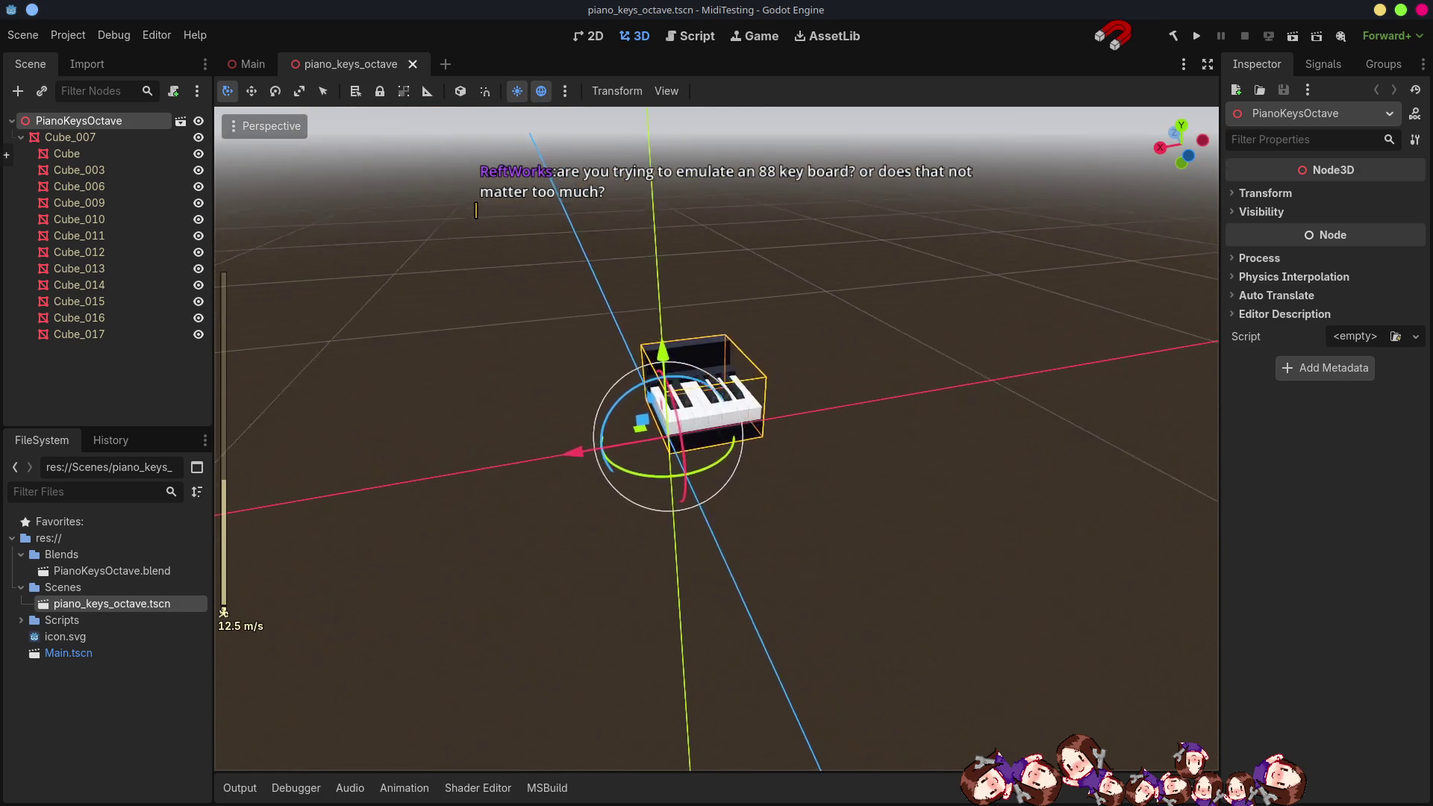
{"action": "right_click_drag", "start_coordinate": [689, 426], "coordinate": [765, 456]}
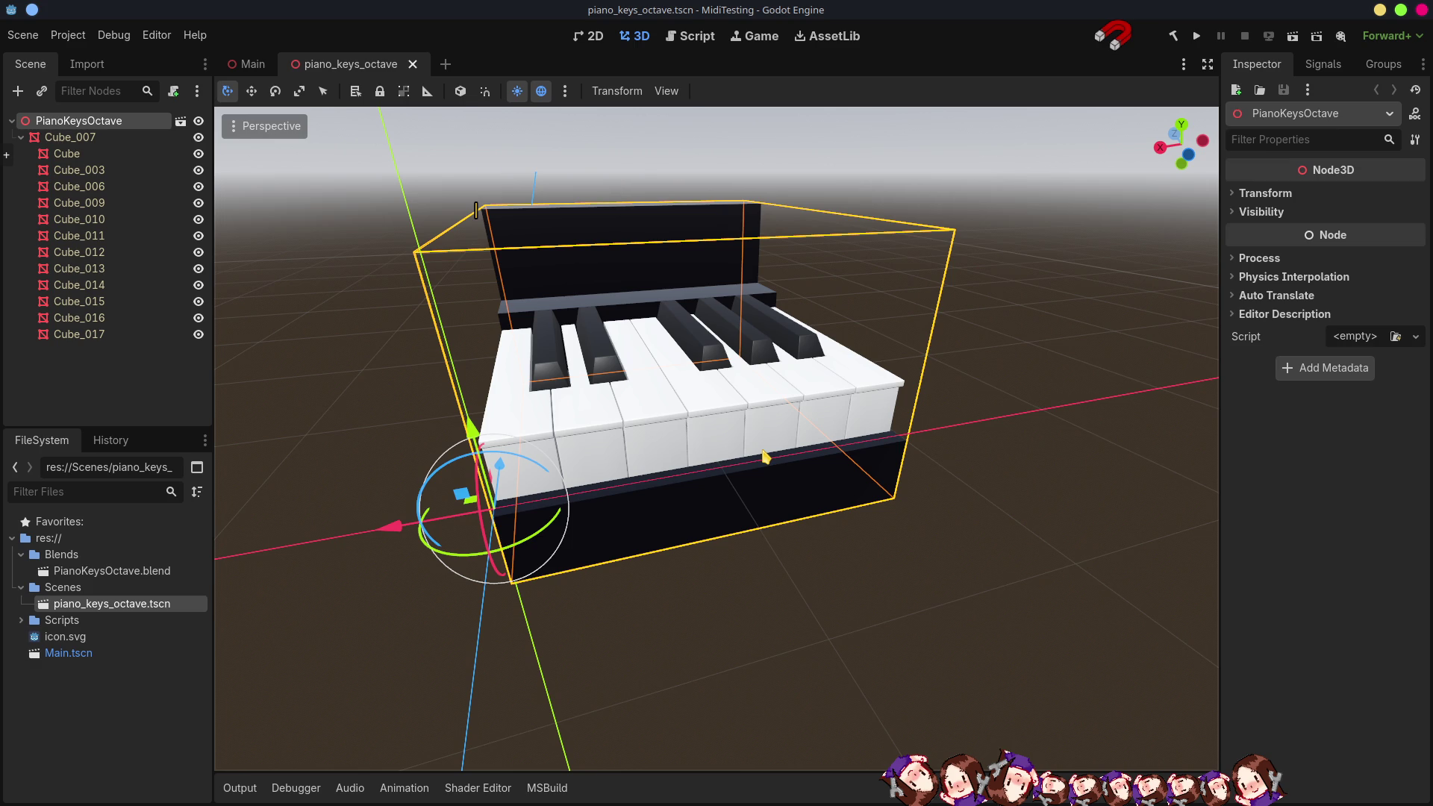
{"action": "left_click", "coordinate": [242, 787]}
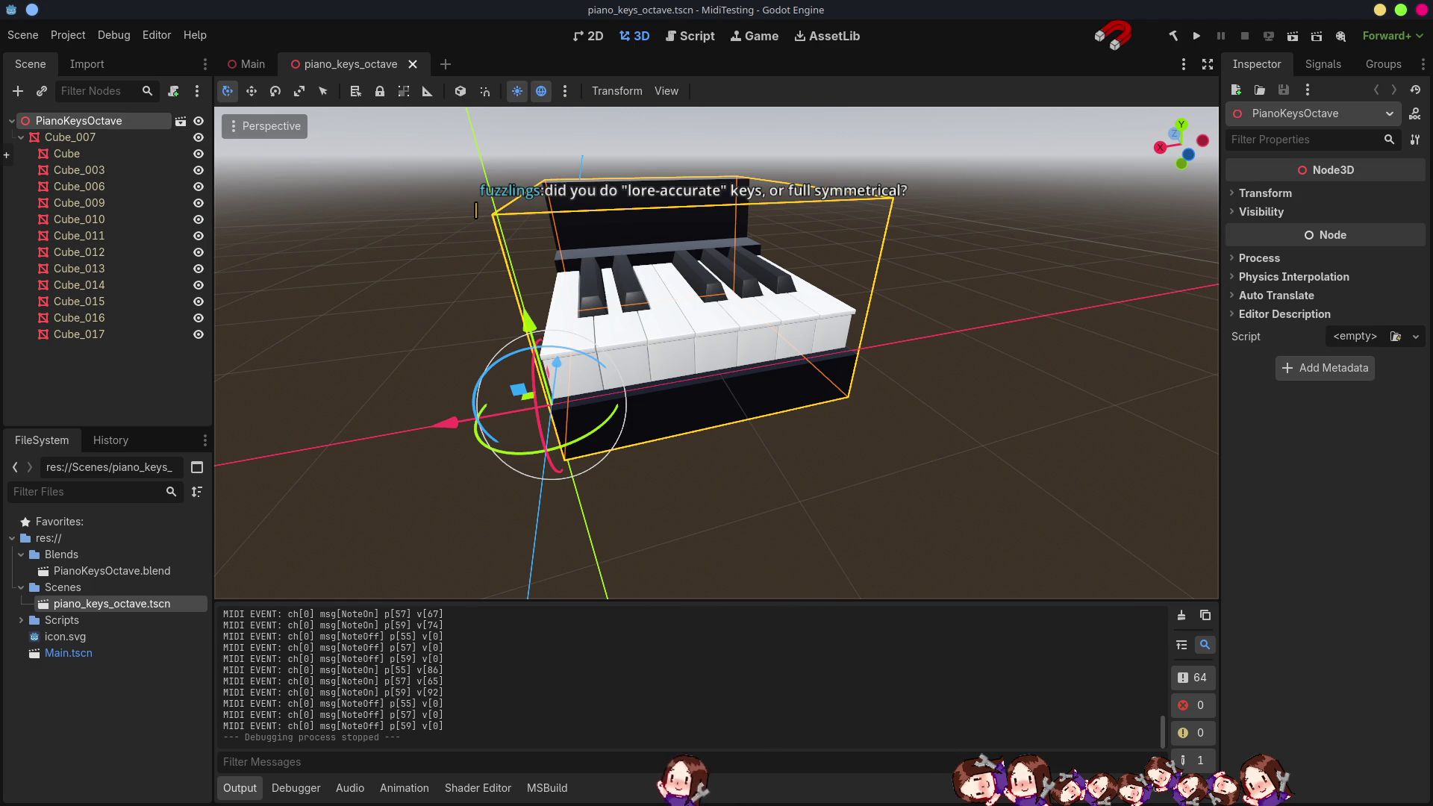
{"action": "key", "text": "alt+Tab"}
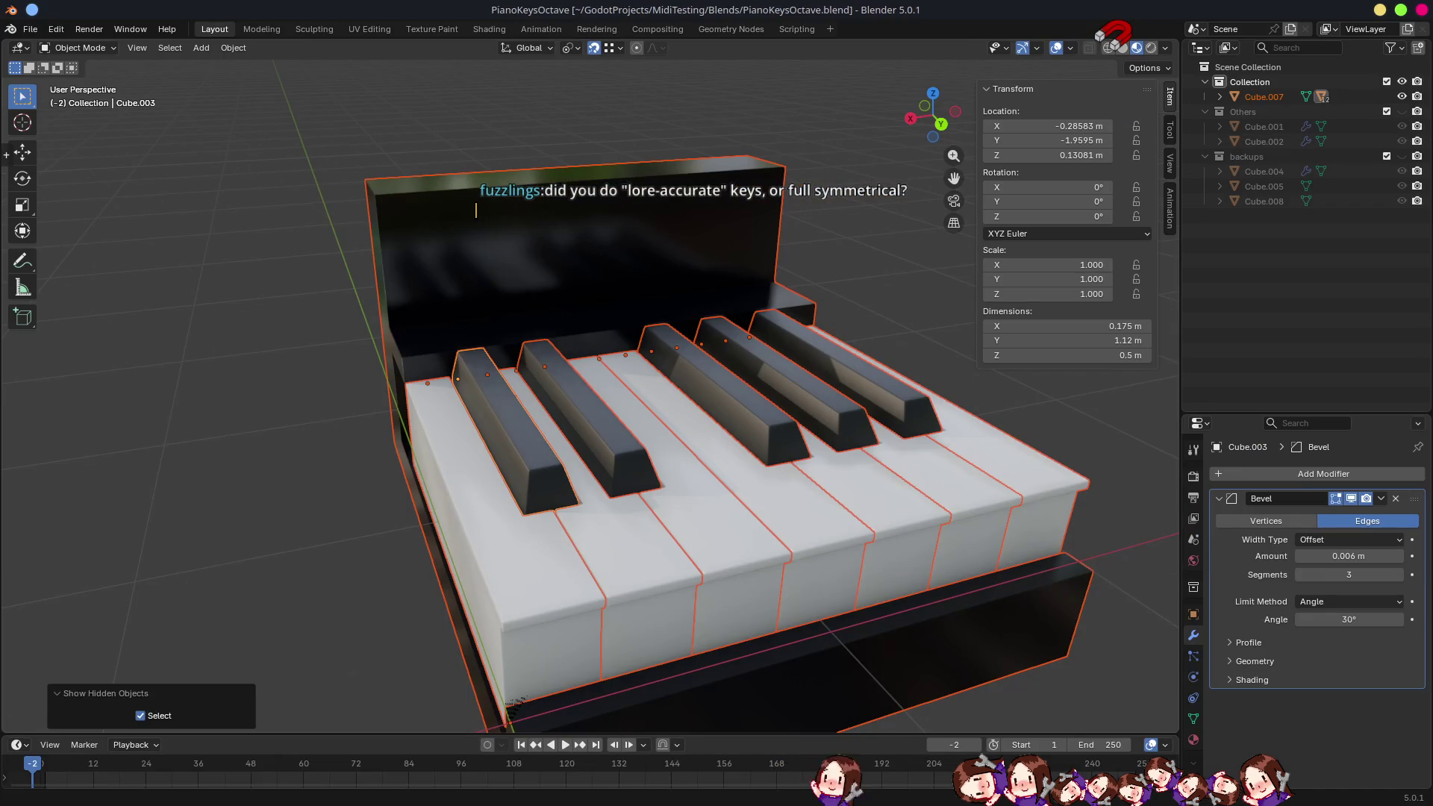
- Grab and cancel-move black keys Cube.011 through Cube.014 to test motion, then return to Godot
{"action": "middle_click_drag", "start_coordinate": [586, 509], "coordinate": [570, 549]}
{"action": "left_click", "coordinate": [620, 411]}
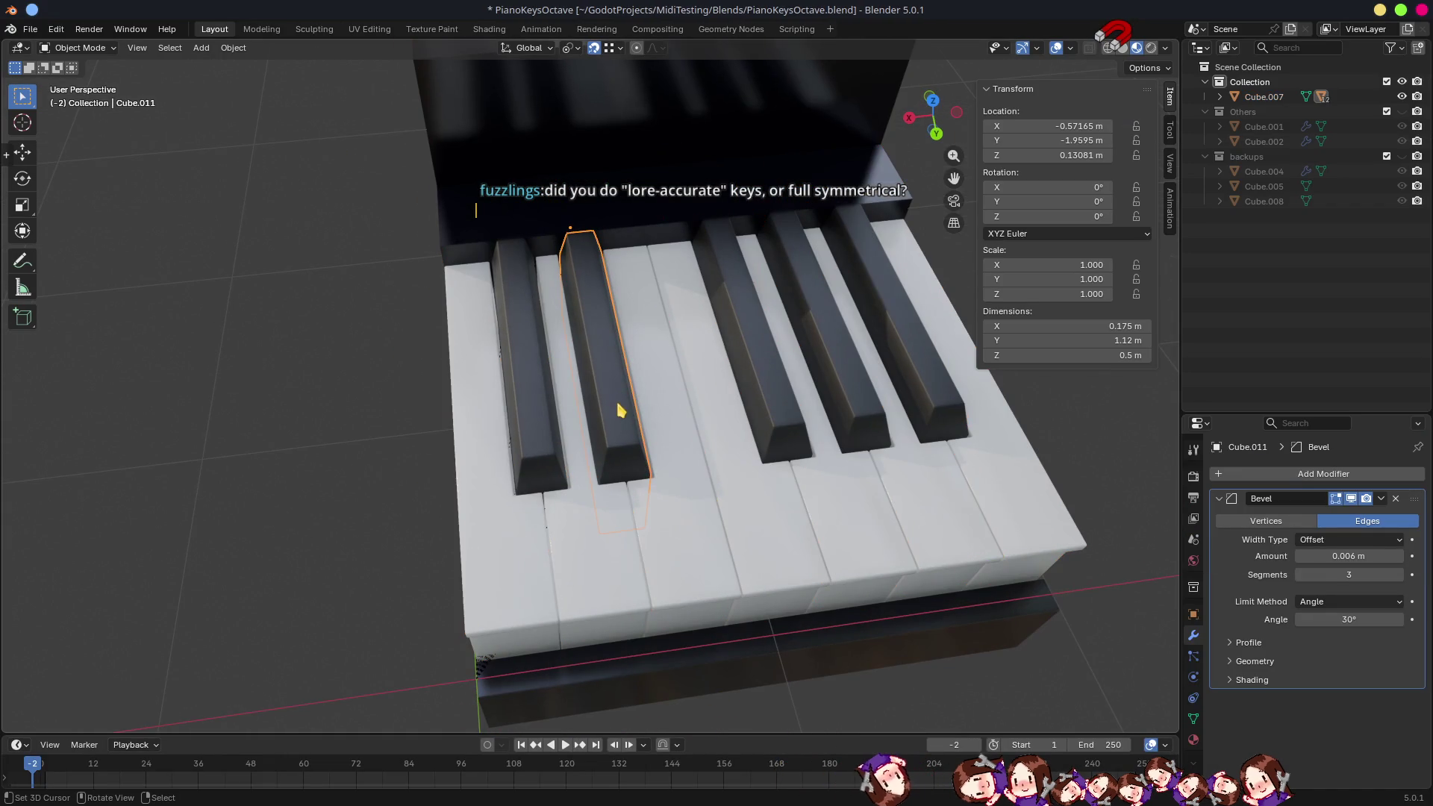
{"action": "key", "text": "g"}
{"action": "key", "text": "Escape"}
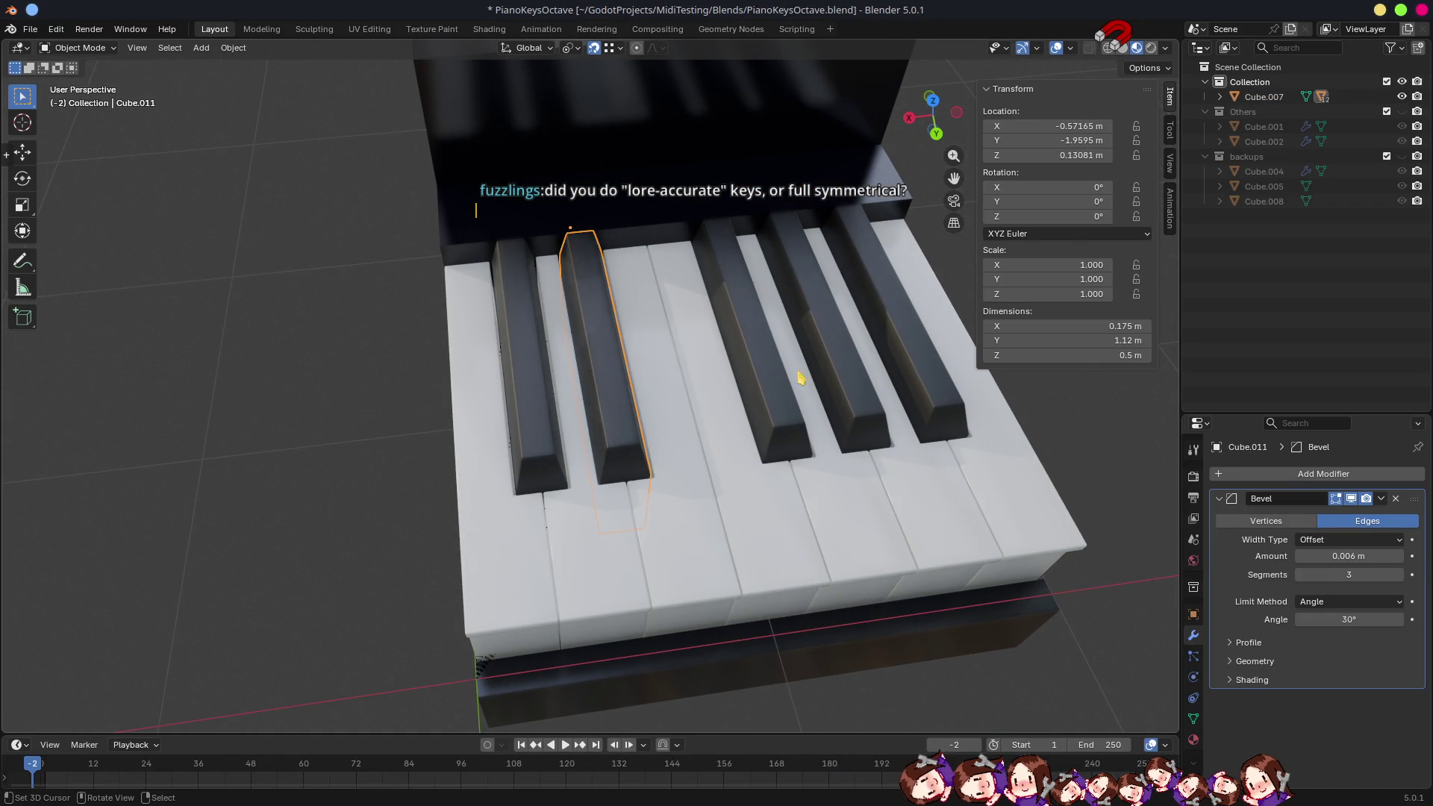
{"action": "left_click", "coordinate": [784, 386]}
{"action": "key", "text": "g"}
{"action": "key", "text": "Escape"}
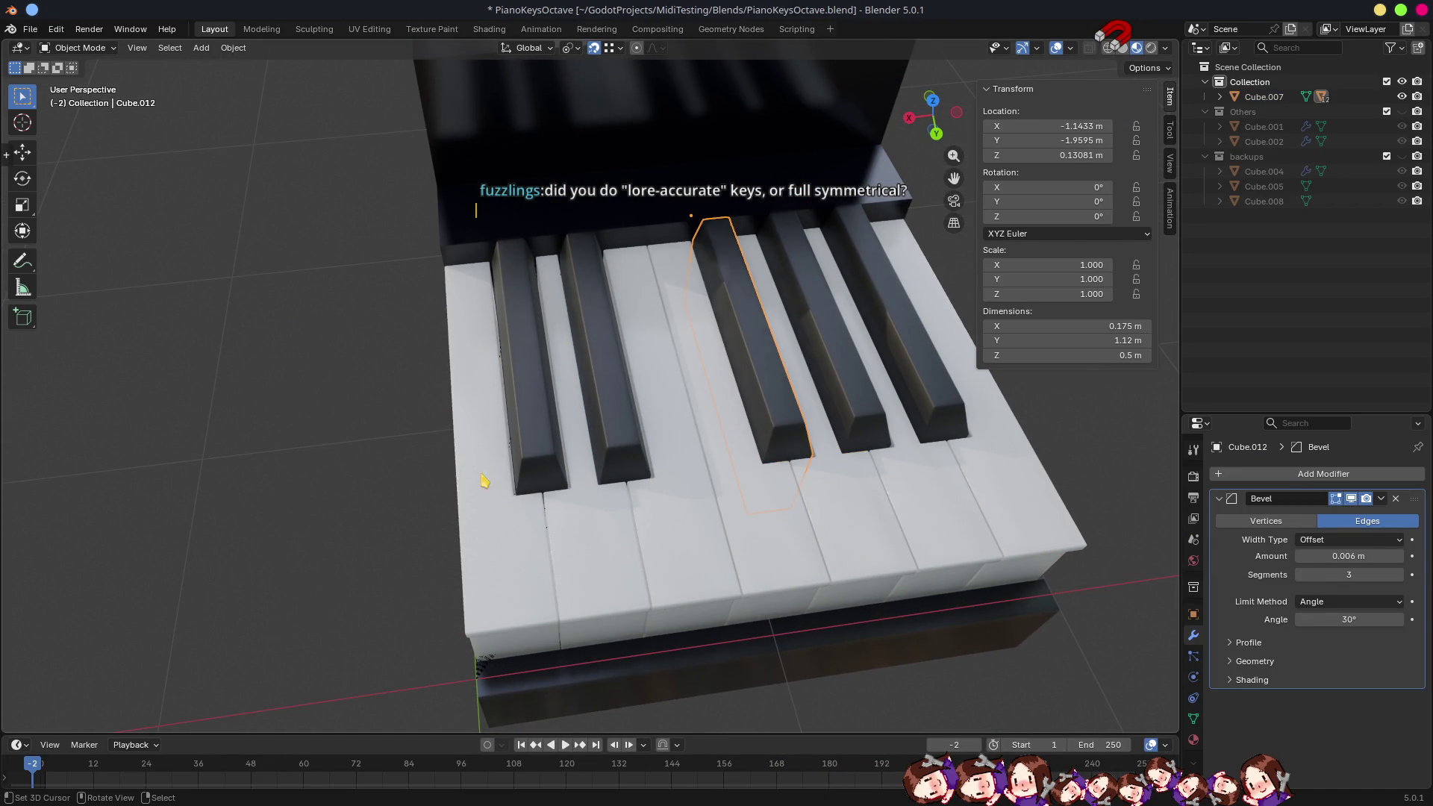
{"action": "left_click", "coordinate": [854, 397]}
{"action": "key", "text": "g"}
{"action": "key", "text": "Escape"}
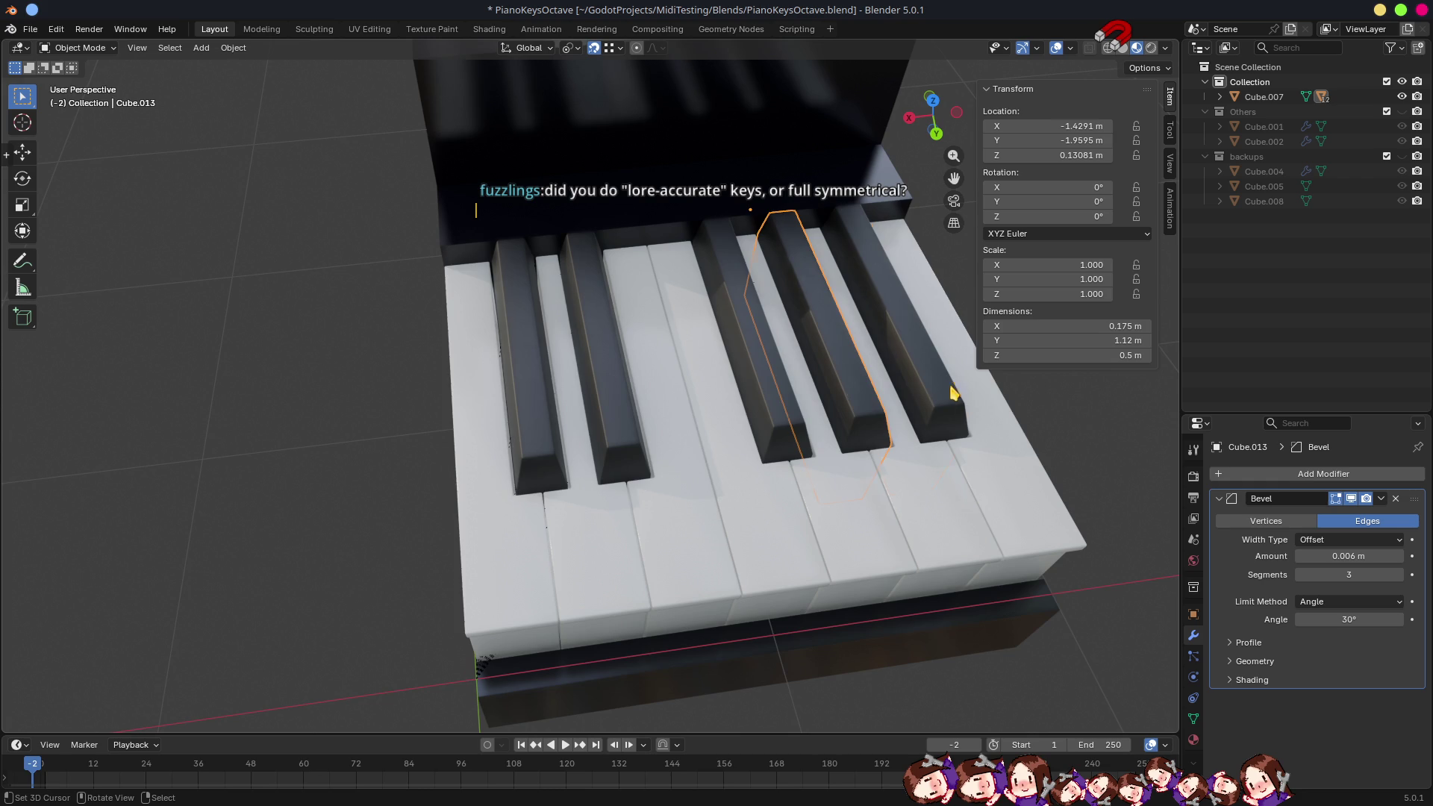
{"action": "left_click", "coordinate": [538, 471]}
{"action": "key", "text": "g"}
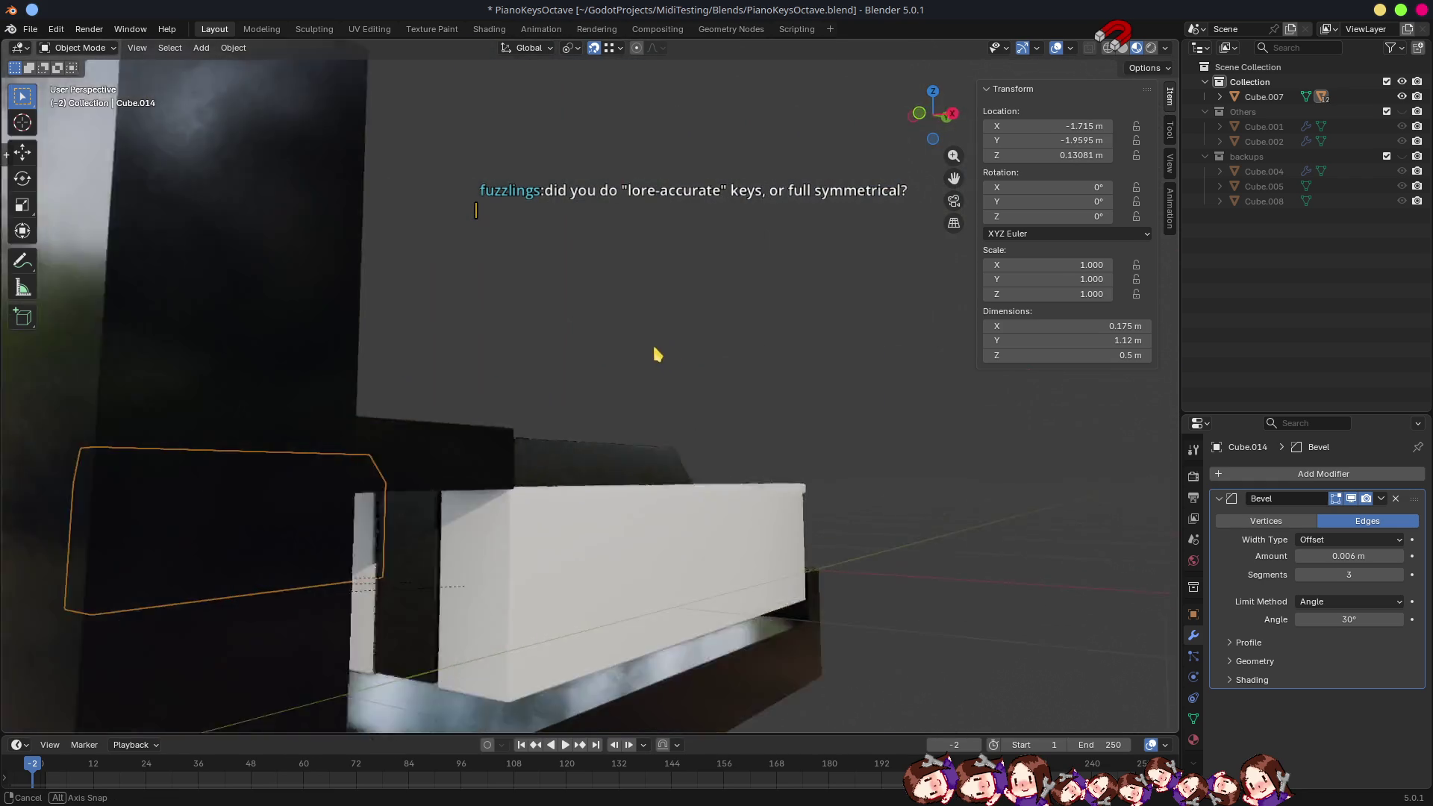
{"action": "key", "text": "Escape"}
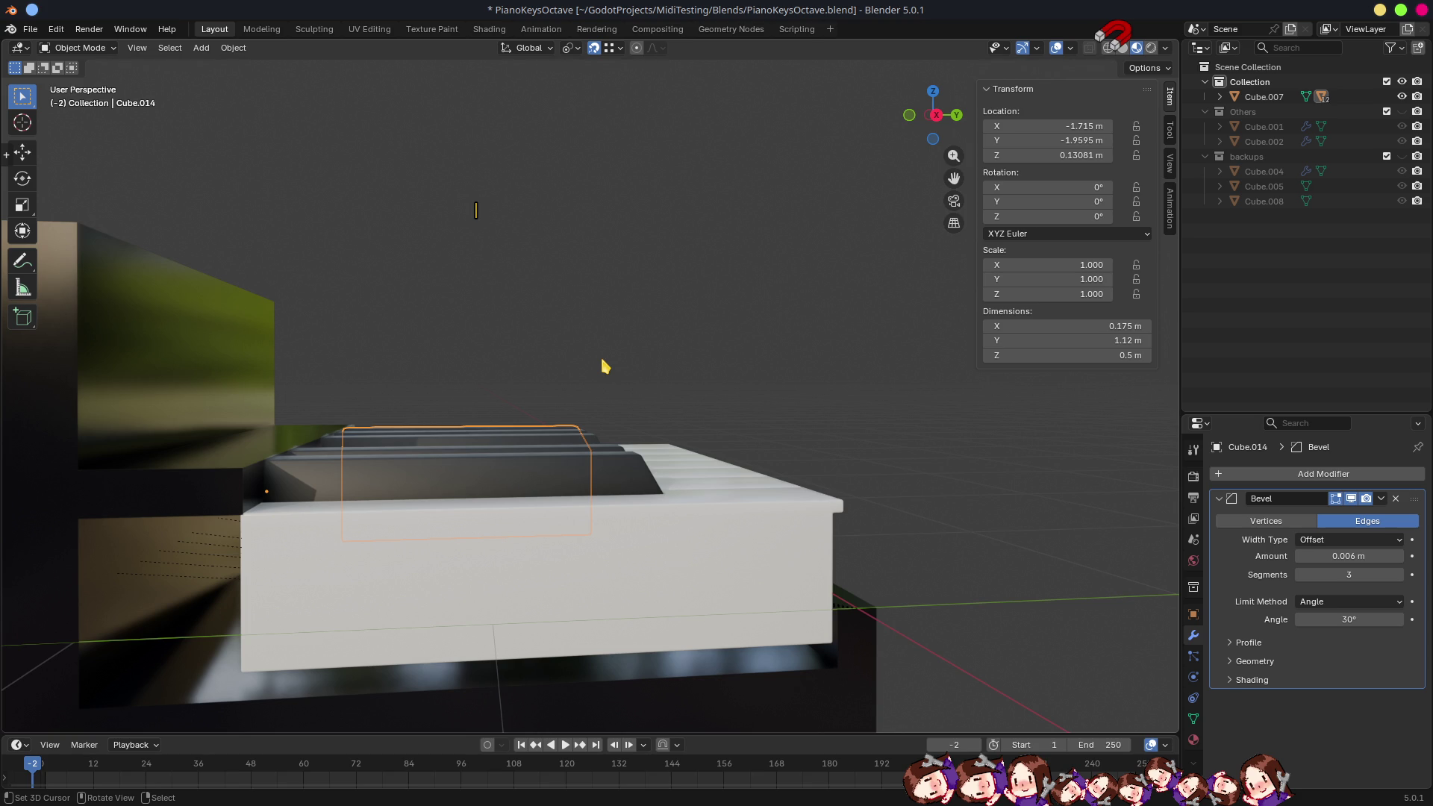
{"action": "key", "text": "alt+Tab"}
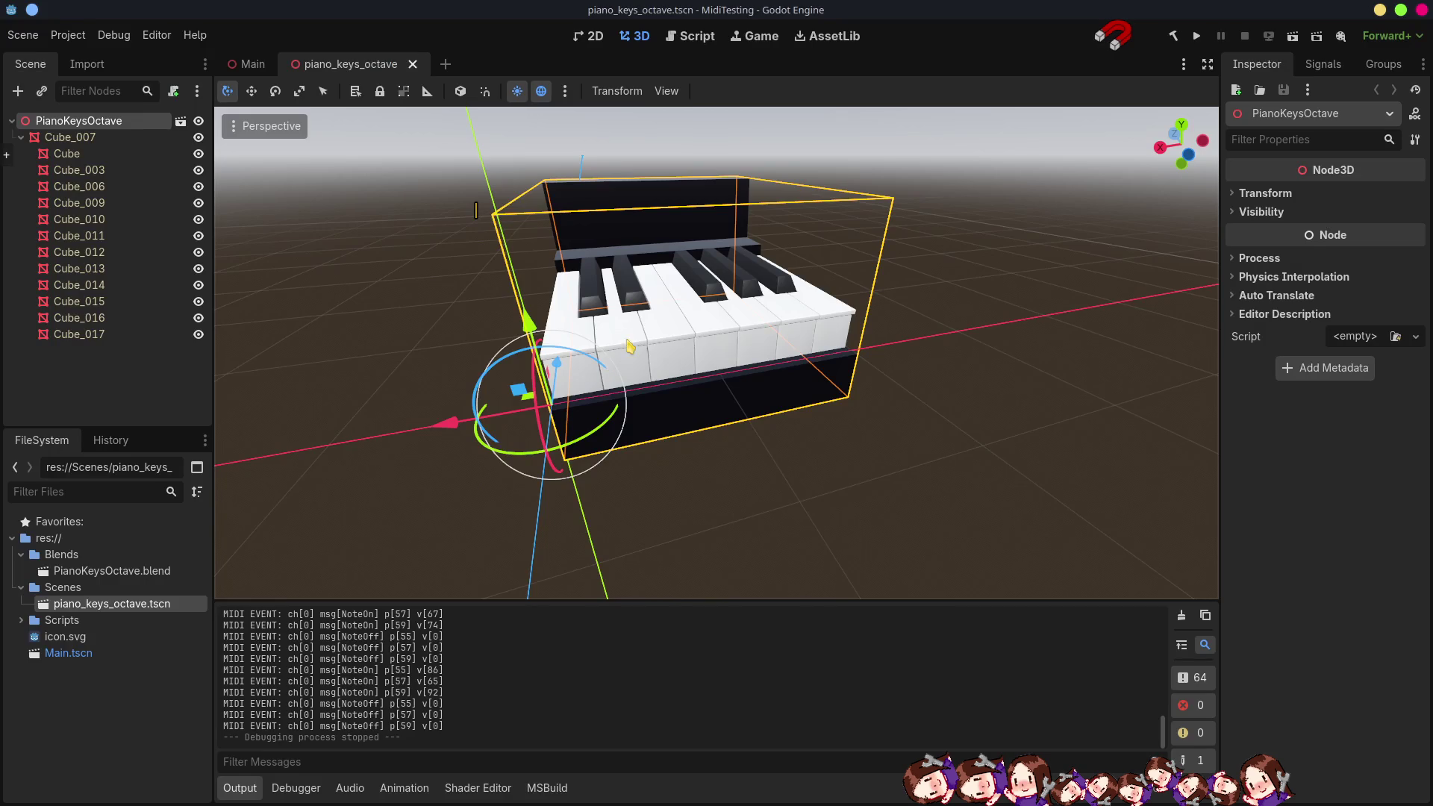
{"action": "scroll", "coordinate": [757, 380], "scroll_direction": "down", "scroll_amount": 5}
{"action": "scroll", "coordinate": [757, 380], "scroll_direction": "down", "scroll_amount": 3}
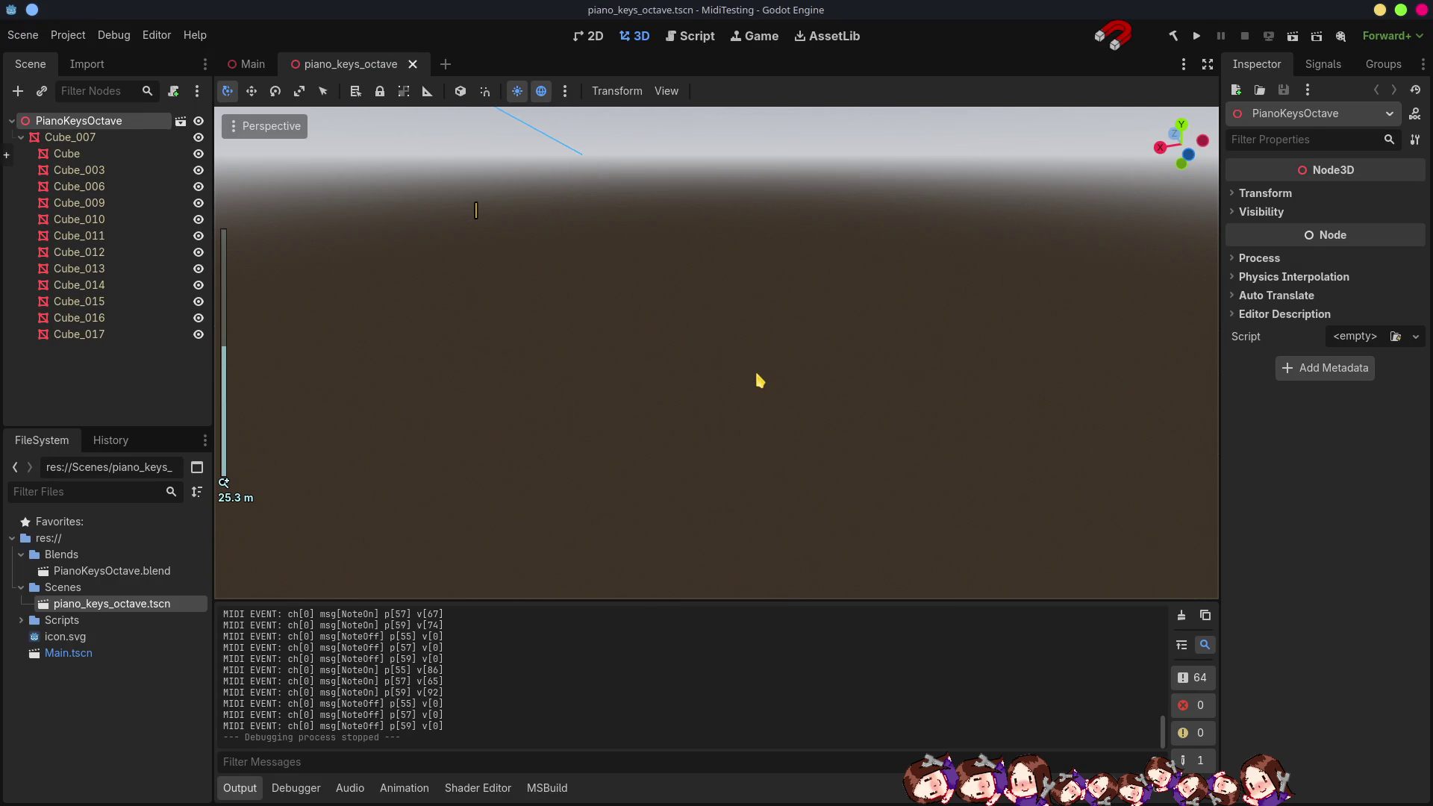
{"action": "scroll", "coordinate": [758, 382], "scroll_direction": "down", "scroll_amount": 4}
{"action": "scroll", "coordinate": [757, 381], "scroll_direction": "up", "scroll_amount": 4}
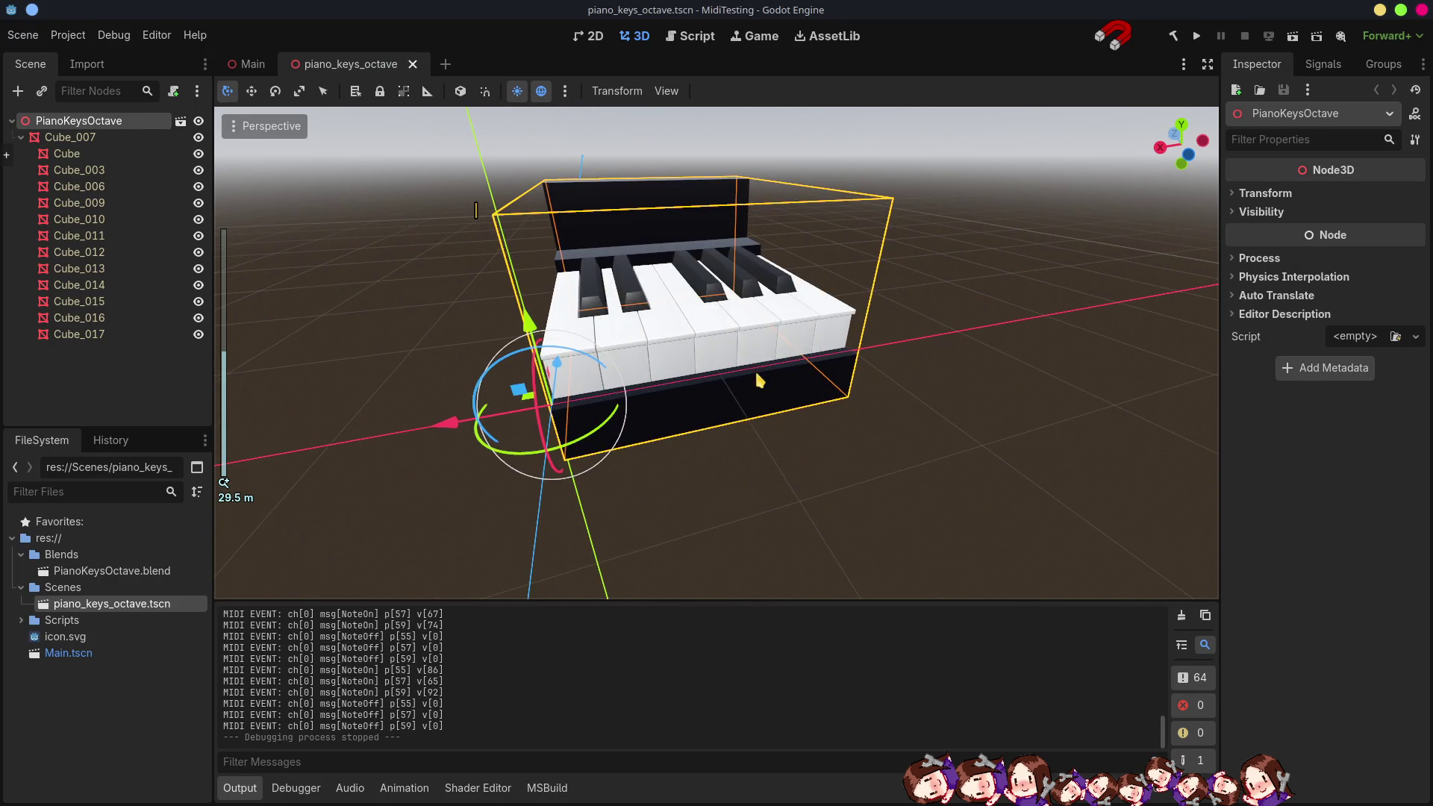
{"action": "middle_click_drag", "start_coordinate": [761, 378], "coordinate": [752, 423]}
{"action": "key", "text": "f"}
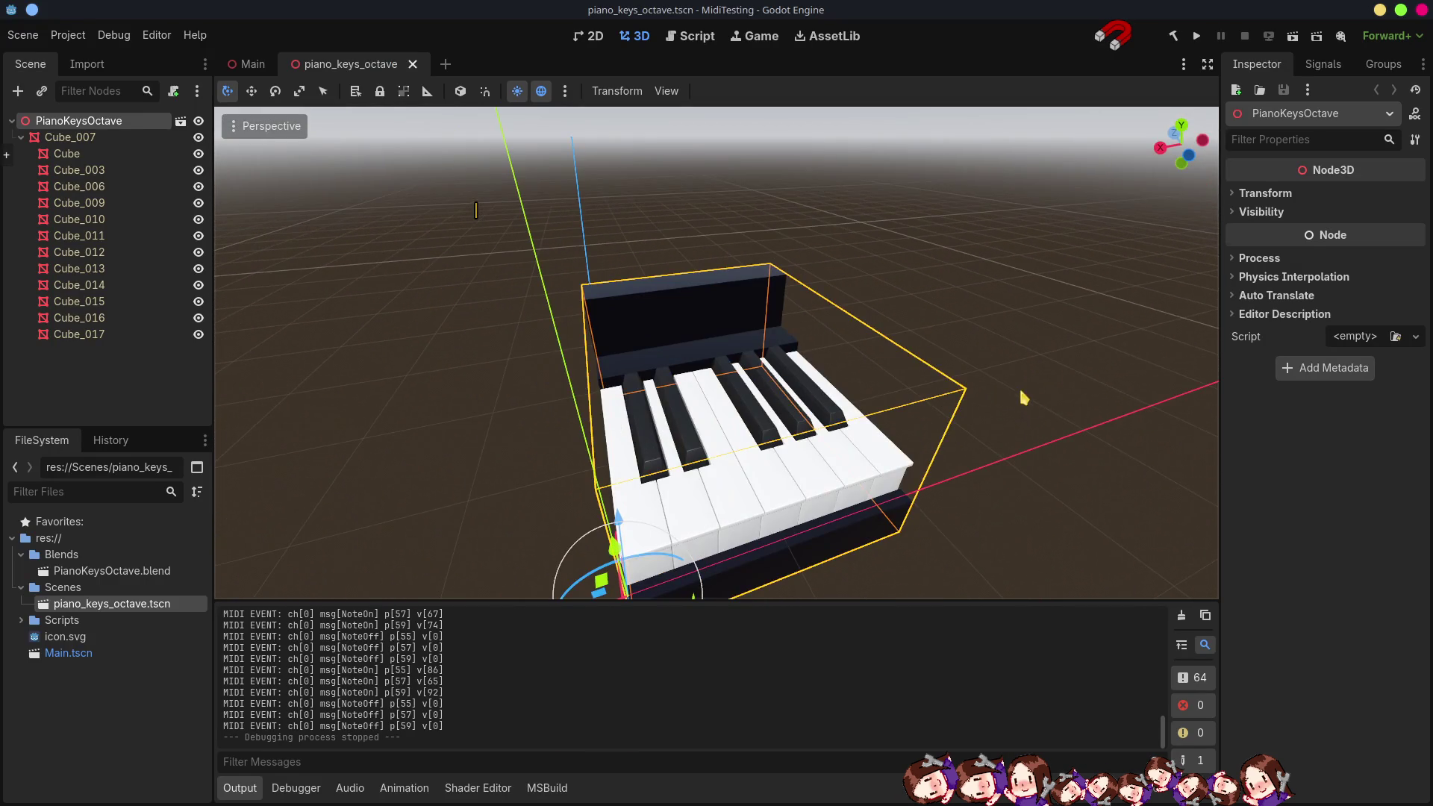
{"action": "scroll", "coordinate": [1001, 319], "scroll_direction": "up", "scroll_amount": 3}
{"action": "scroll", "coordinate": [1014, 312], "scroll_direction": "up", "scroll_amount": 3}
{"action": "scroll", "coordinate": [1013, 311], "scroll_direction": "up", "scroll_amount": 5}
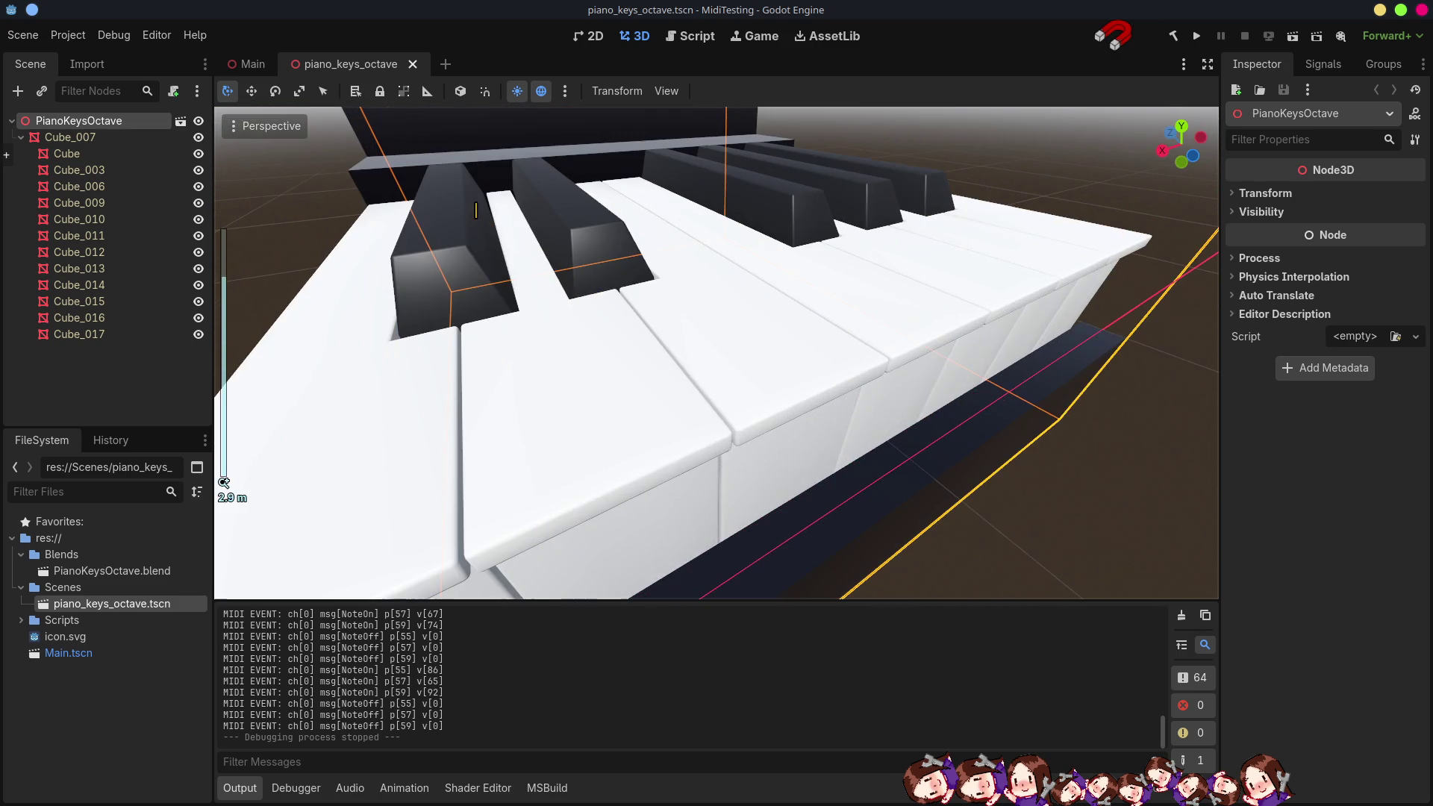
{"action": "scroll", "coordinate": [477, 211], "scroll_direction": "down", "scroll_amount": 6}
{"action": "middle_click_drag", "start_coordinate": [476, 210], "coordinate": [475, 211]}
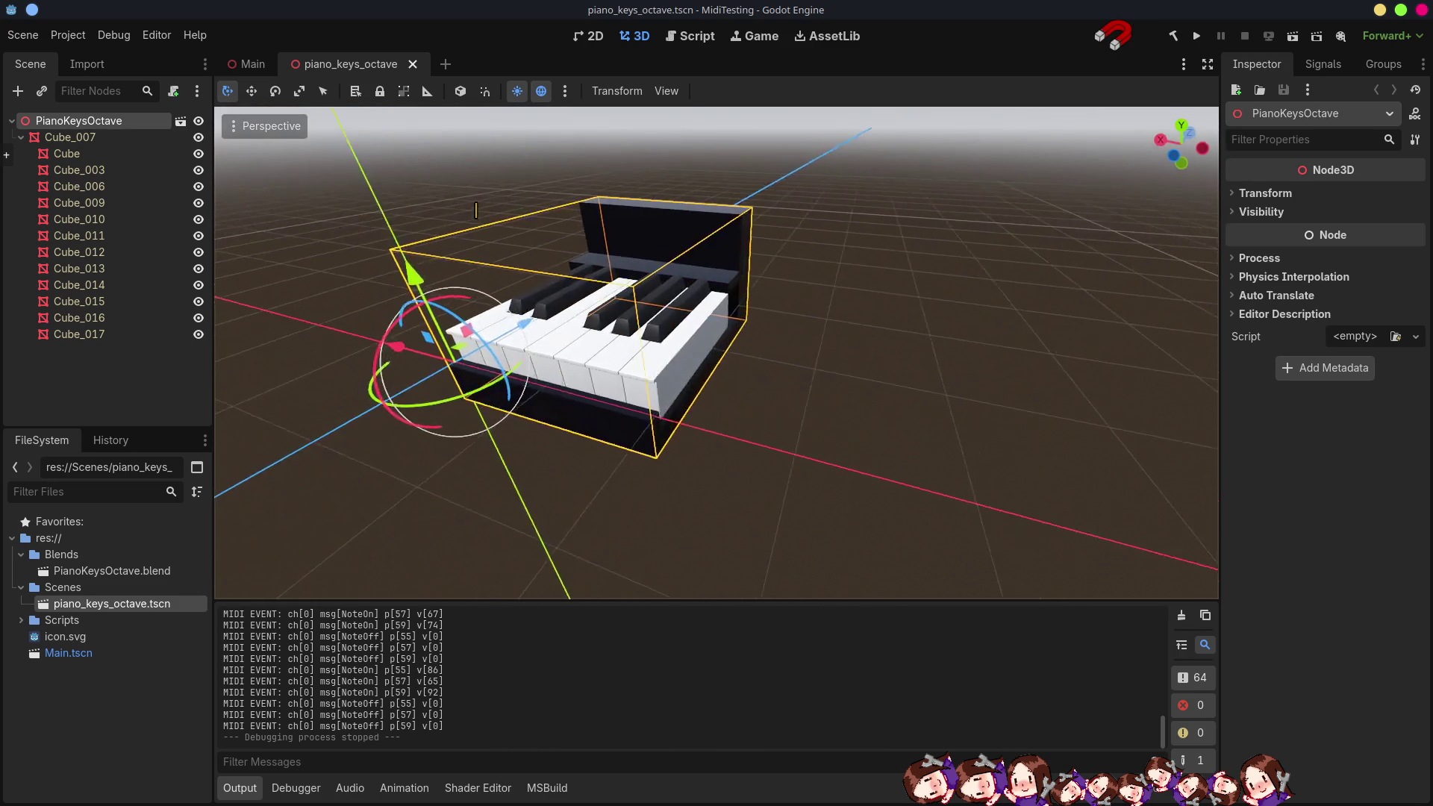
{"action": "scroll", "coordinate": [476, 211], "scroll_direction": "up", "scroll_amount": 2}
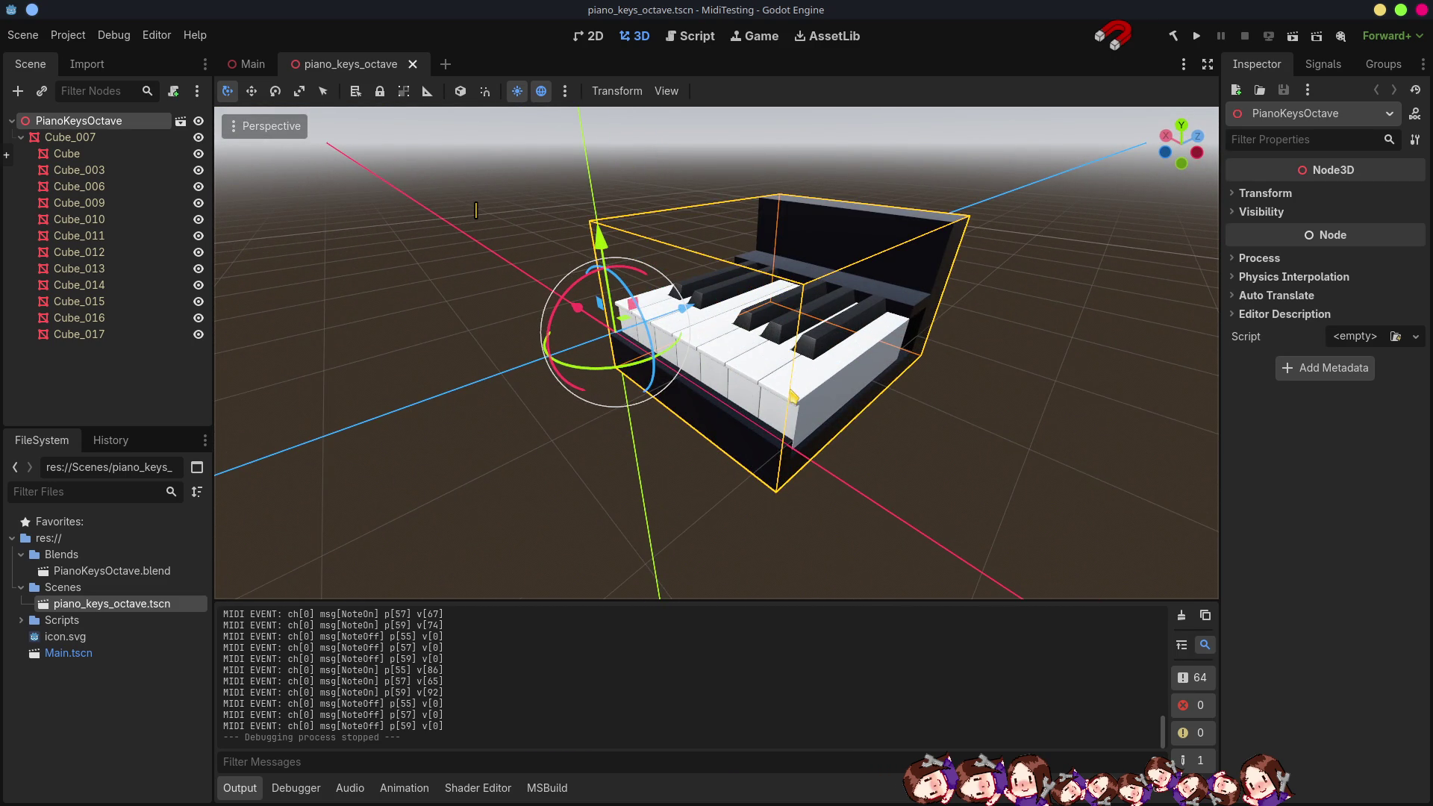
{"action": "scroll", "coordinate": [476, 210], "scroll_direction": "up", "scroll_amount": 5}
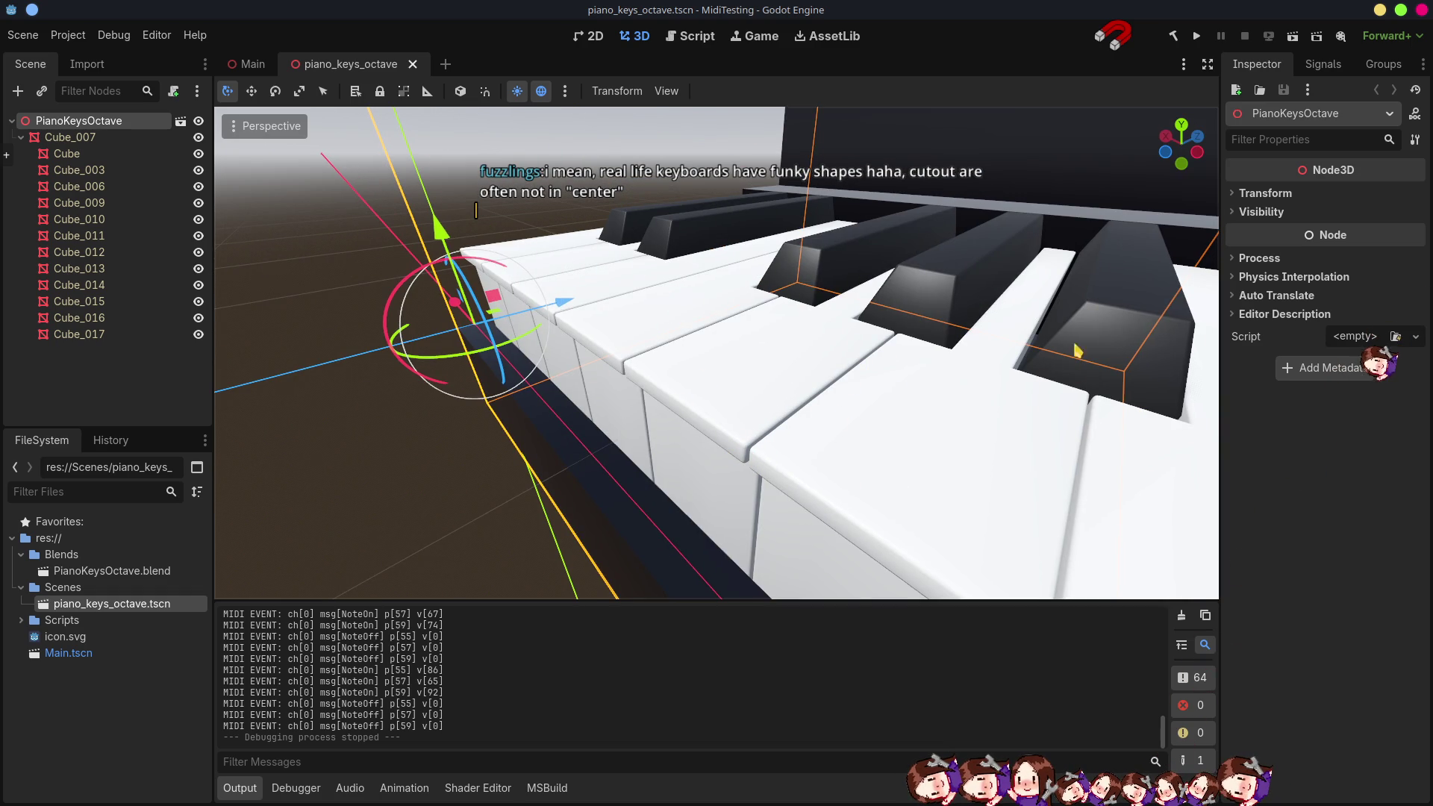
{"action": "left_click", "coordinate": [1196, 36]}
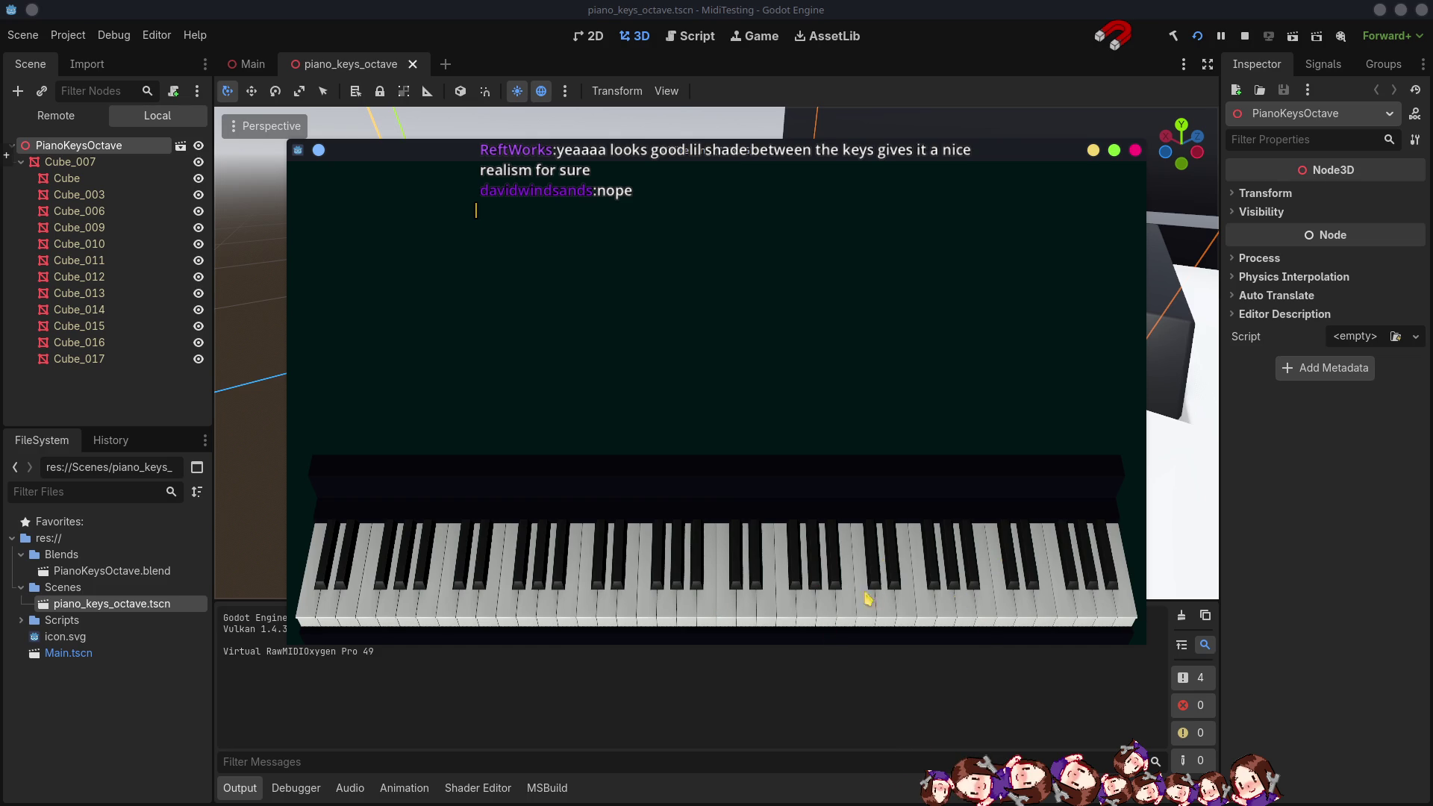
{"action": "left_click", "coordinate": [1115, 153]}
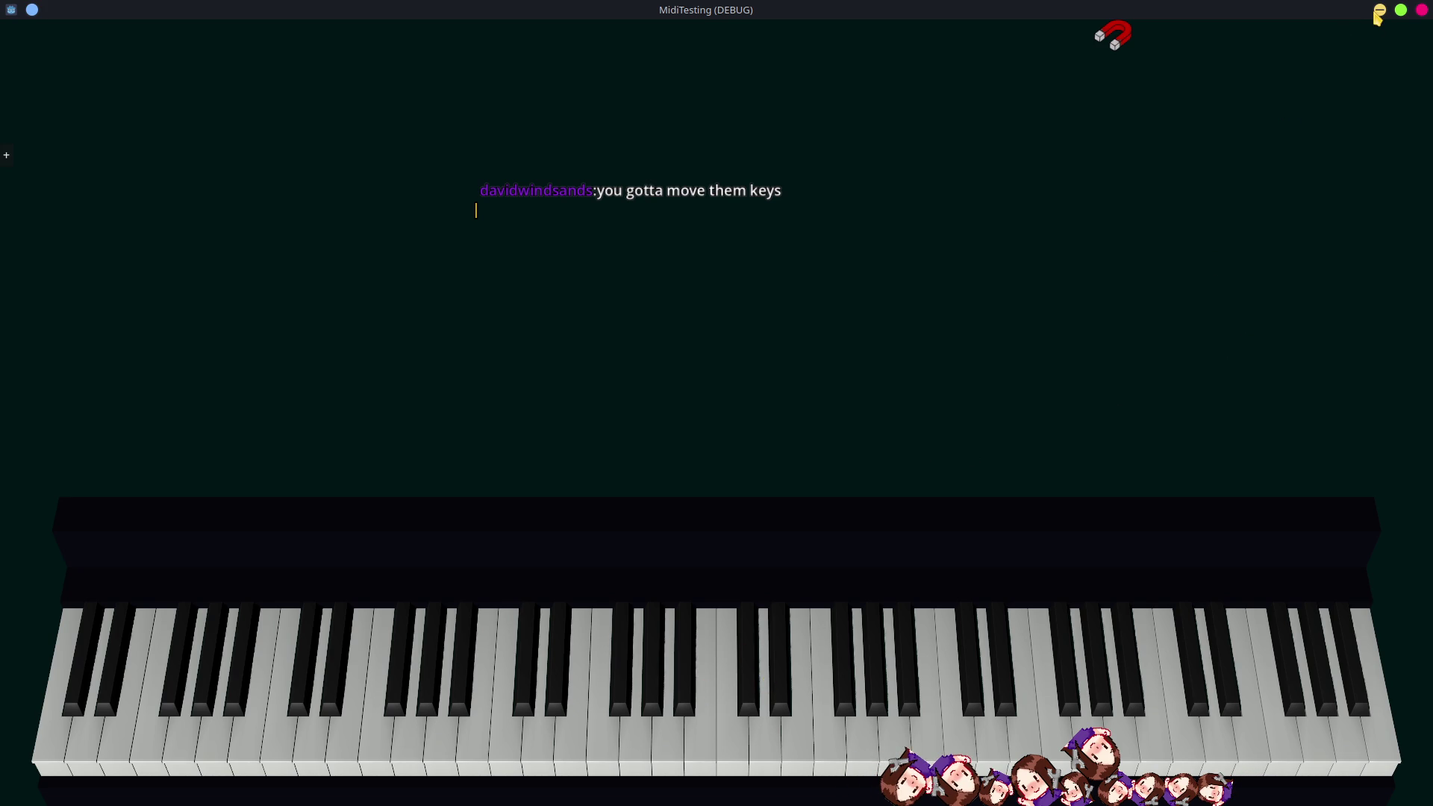
{"action": "left_click", "coordinate": [1422, 11]}
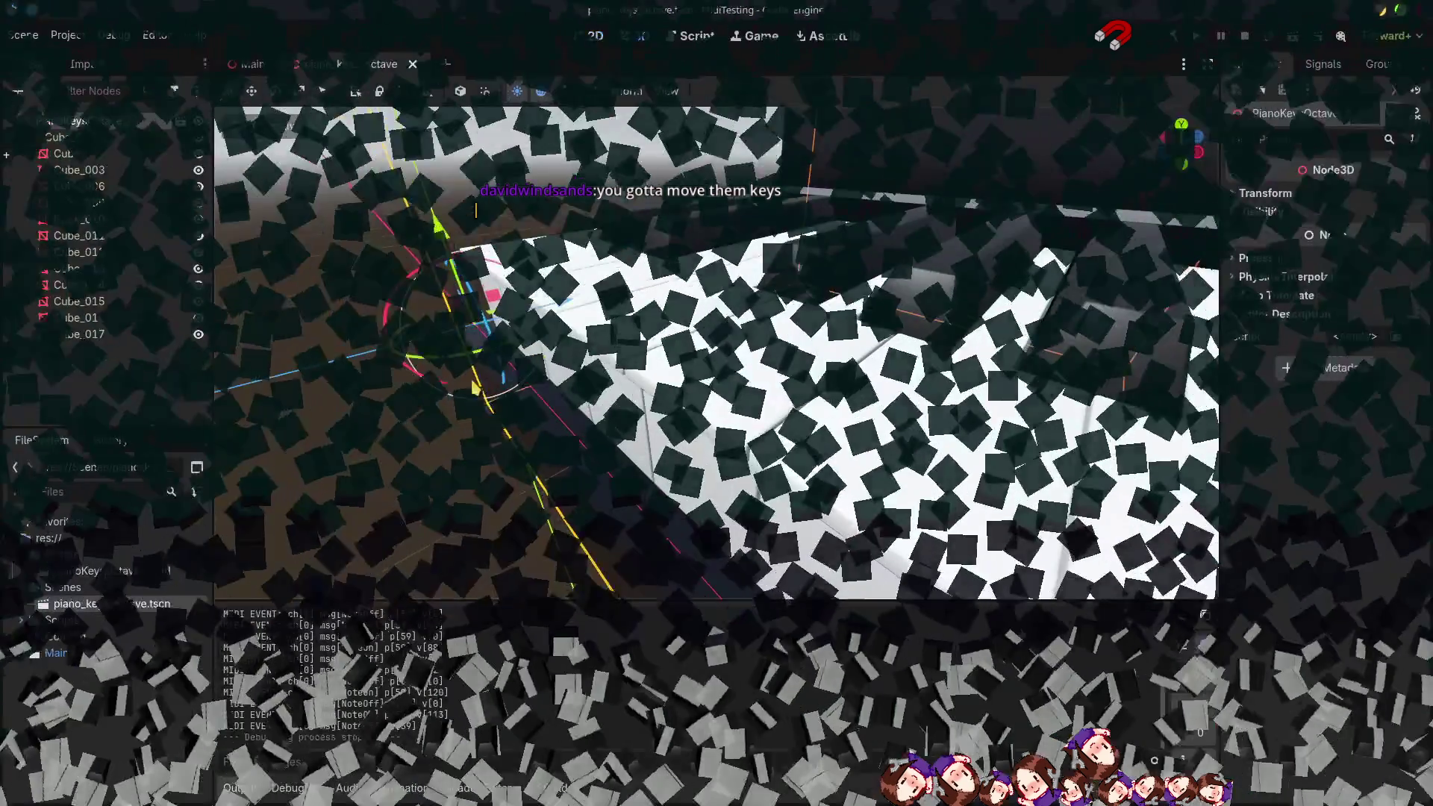
{"action": "scroll", "coordinate": [673, 417], "scroll_direction": "down", "scroll_amount": 5}
{"action": "scroll", "coordinate": [673, 417], "scroll_direction": "down", "scroll_amount": 2}
{"action": "scroll", "coordinate": [862, 350], "scroll_direction": "down", "scroll_amount": 2}
- Switch to the Blender PianoKeysOctave window and orbit to look down on the keys
{"action": "key", "text": "alt+Tab"}
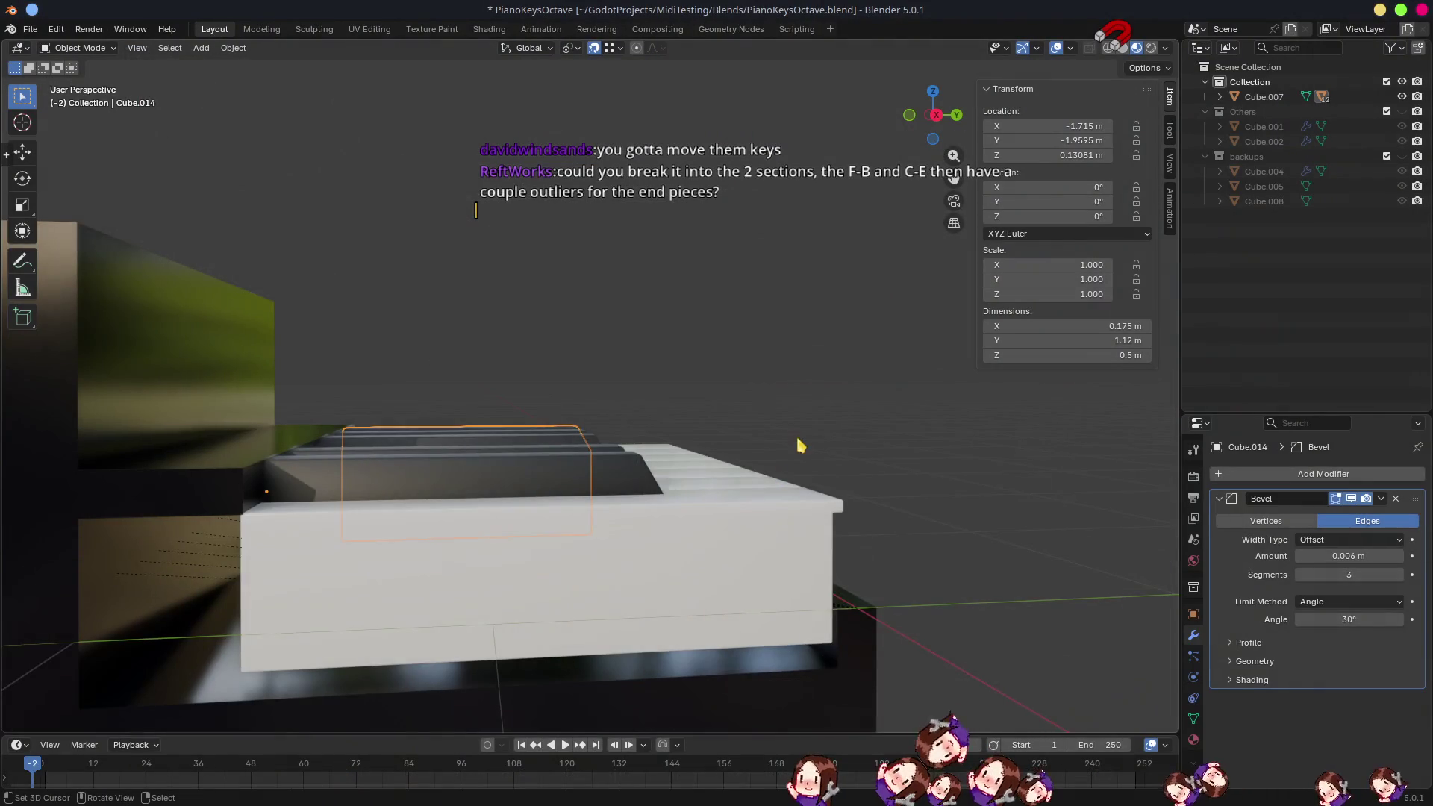
{"action": "scroll", "coordinate": [796, 442], "scroll_direction": "down", "scroll_amount": 3}
{"action": "mouse_move", "coordinate": [796, 442]}
{"action": "middle_mouse_down"}
{"action": "mouse_move", "coordinate": [686, 503]}
{"action": "mouse_move", "coordinate": [674, 483]}
{"action": "middle_mouse_up"}
{"action": "scroll", "coordinate": [686, 503], "scroll_direction": "up", "scroll_amount": 3}
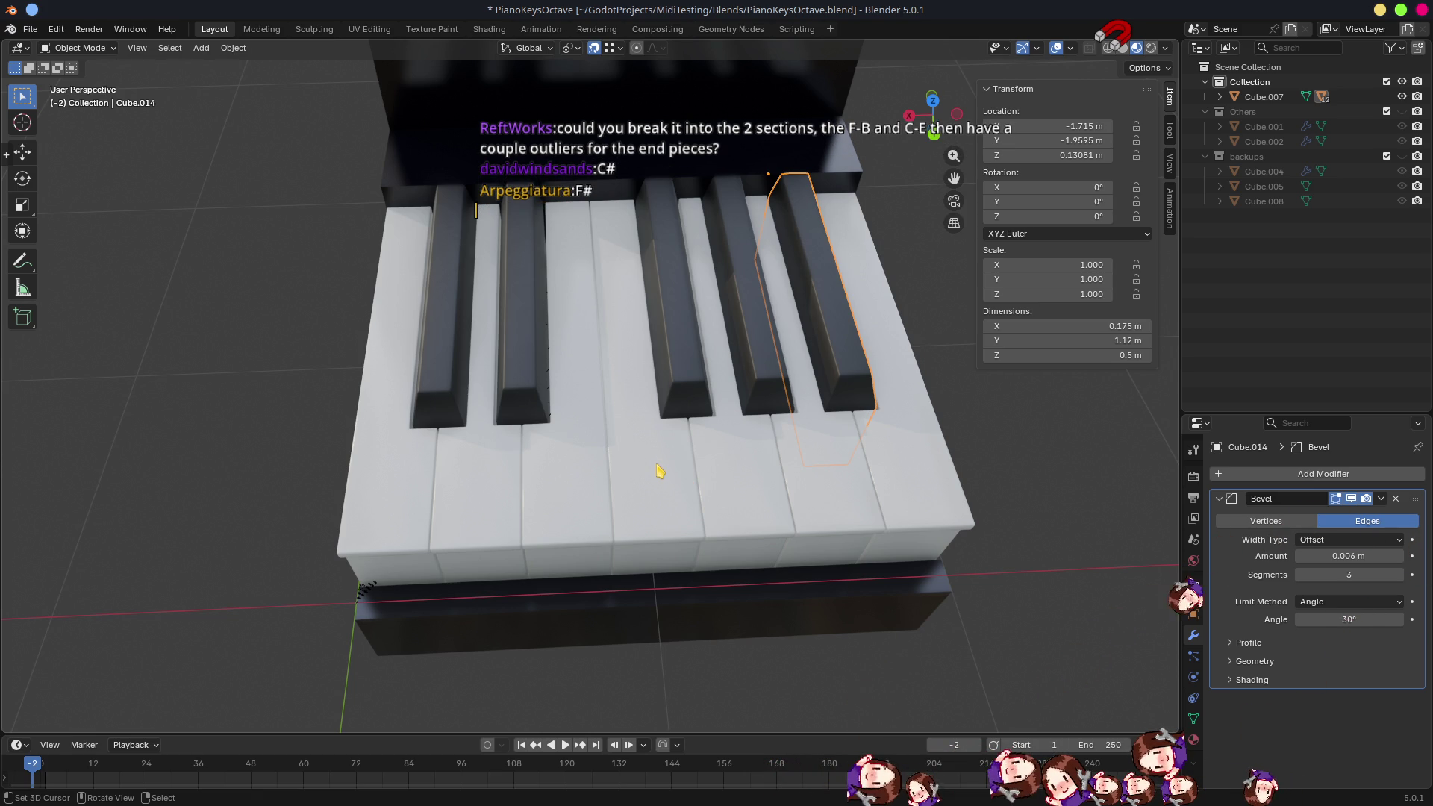
- Rename the leftmost black key object to CSharpDFlat and copy the name
{"action": "left_click", "coordinate": [432, 382]}
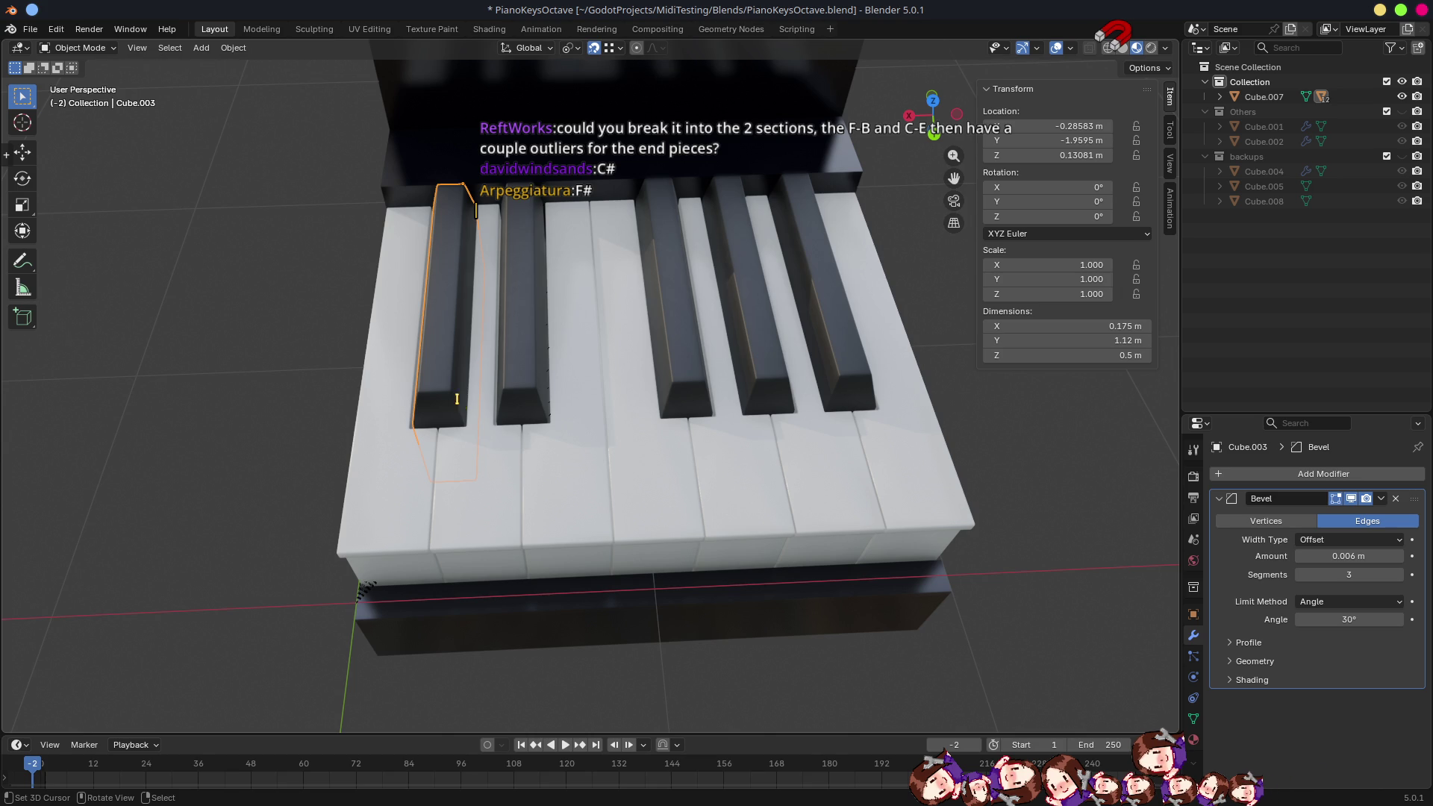
{"action": "key", "text": "F2"}
{"action": "type", "text": "c#"}
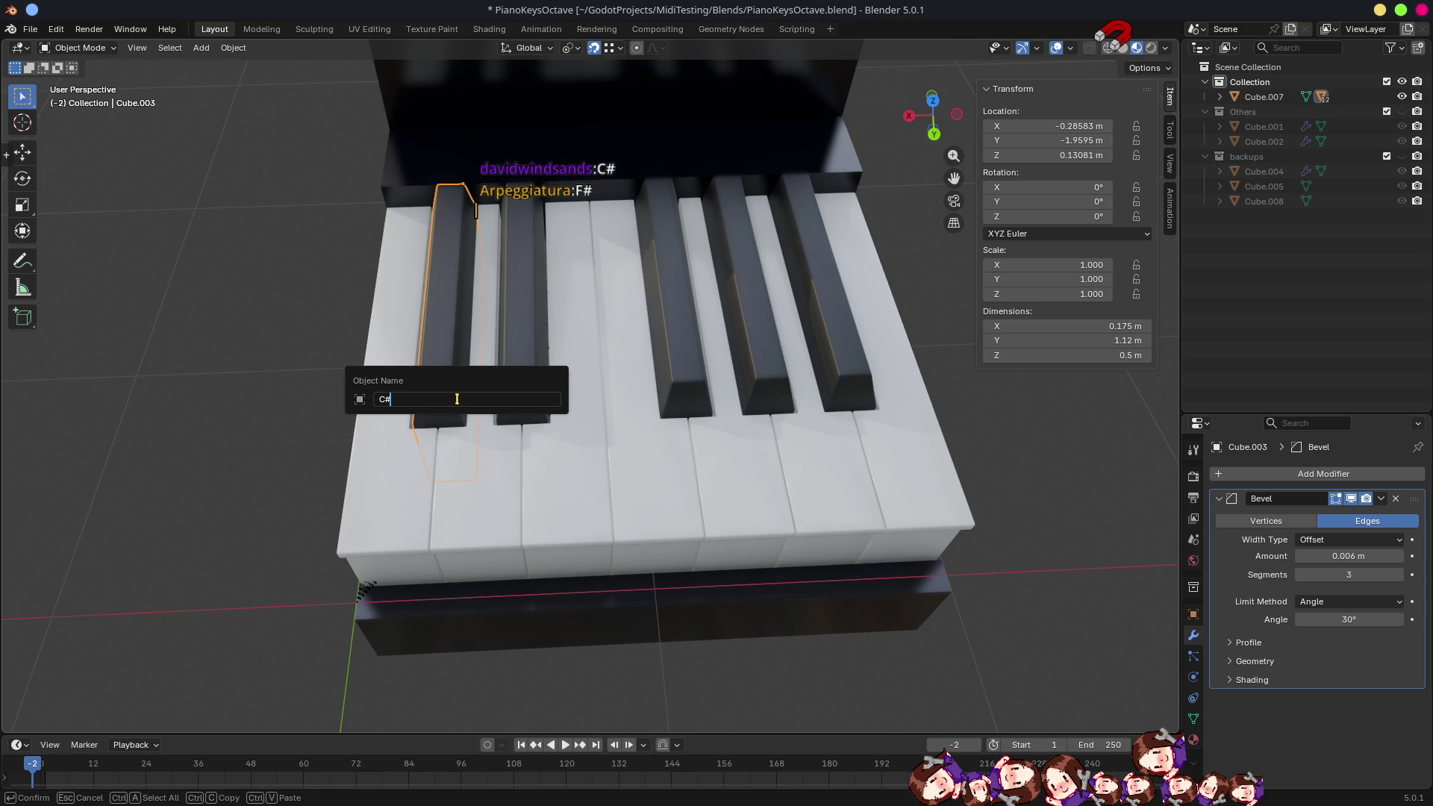
{"action": "key", "text": "BackSpace"}
{"action": "type", "text": "Sharp"}
{"action": "type", "text": "DFlat"}
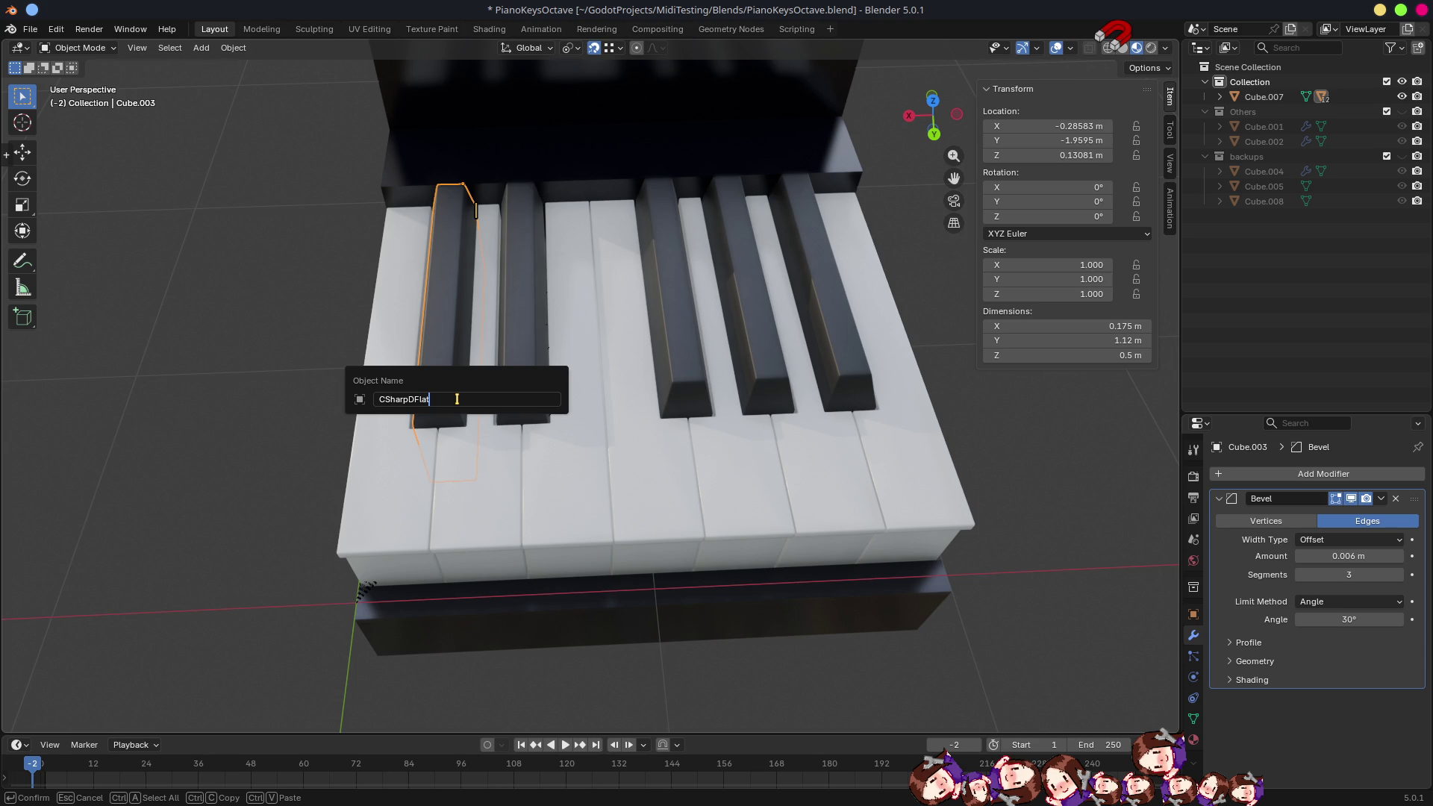
{"action": "key", "text": "ctrl+a"}
{"action": "key", "text": "ctrl+c"}
{"action": "key", "text": "Return"}
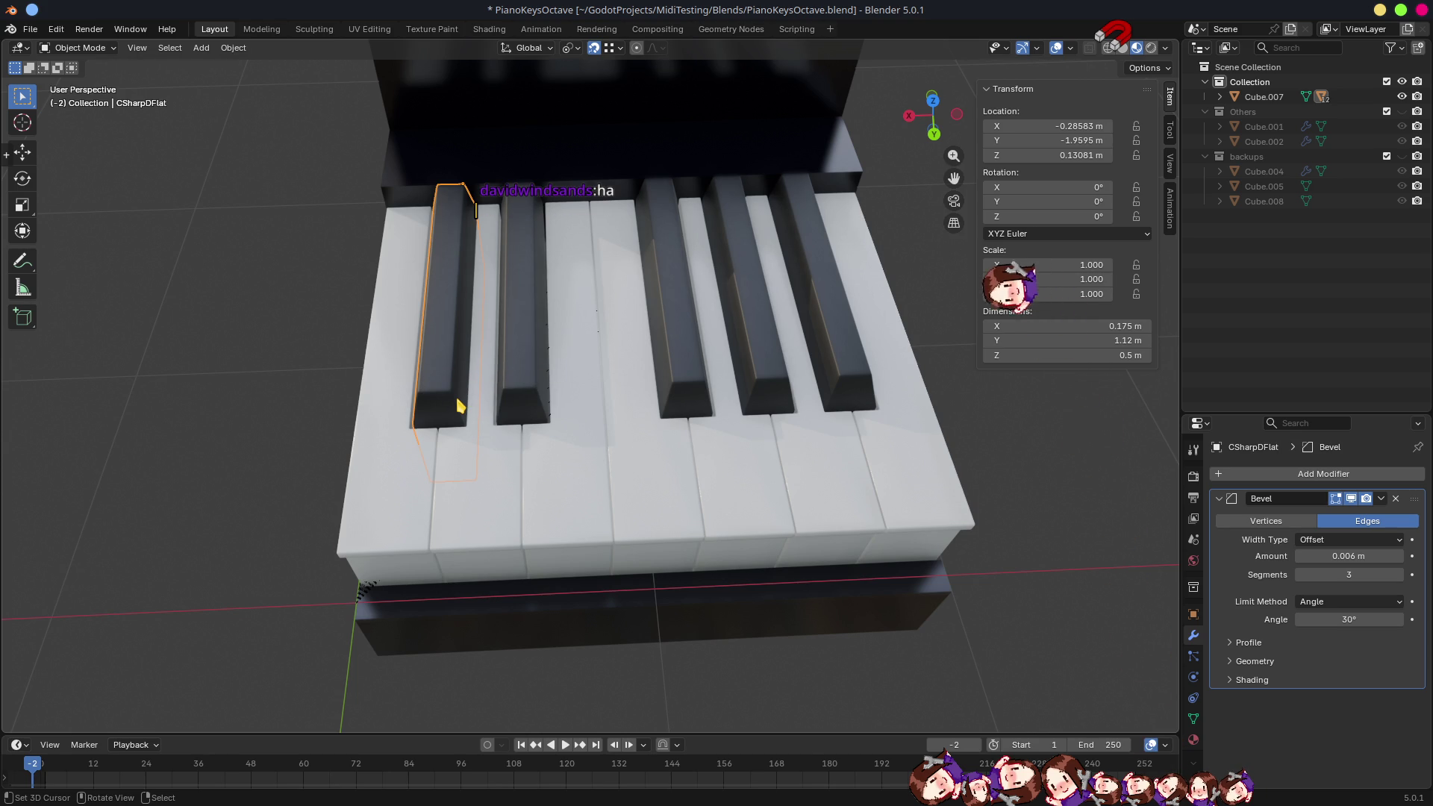
- Rename the key's mesh data to CSharpDFlat, save the .blend, and return to Godot
{"action": "left_click", "coordinate": [1194, 717]}
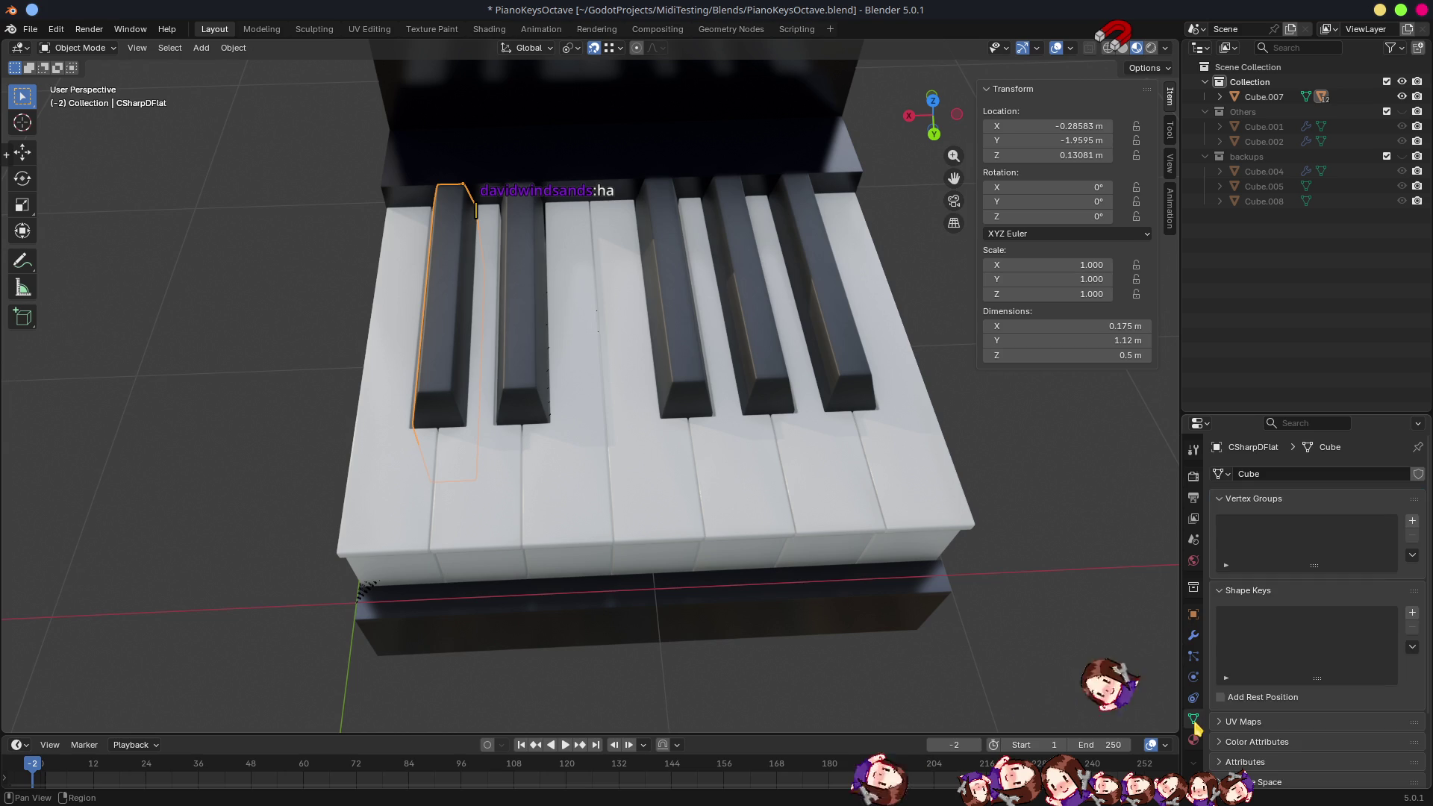
{"action": "double_click", "coordinate": [1270, 472]}
{"action": "key", "text": "ctrl+v"}
{"action": "key", "text": "Return"}
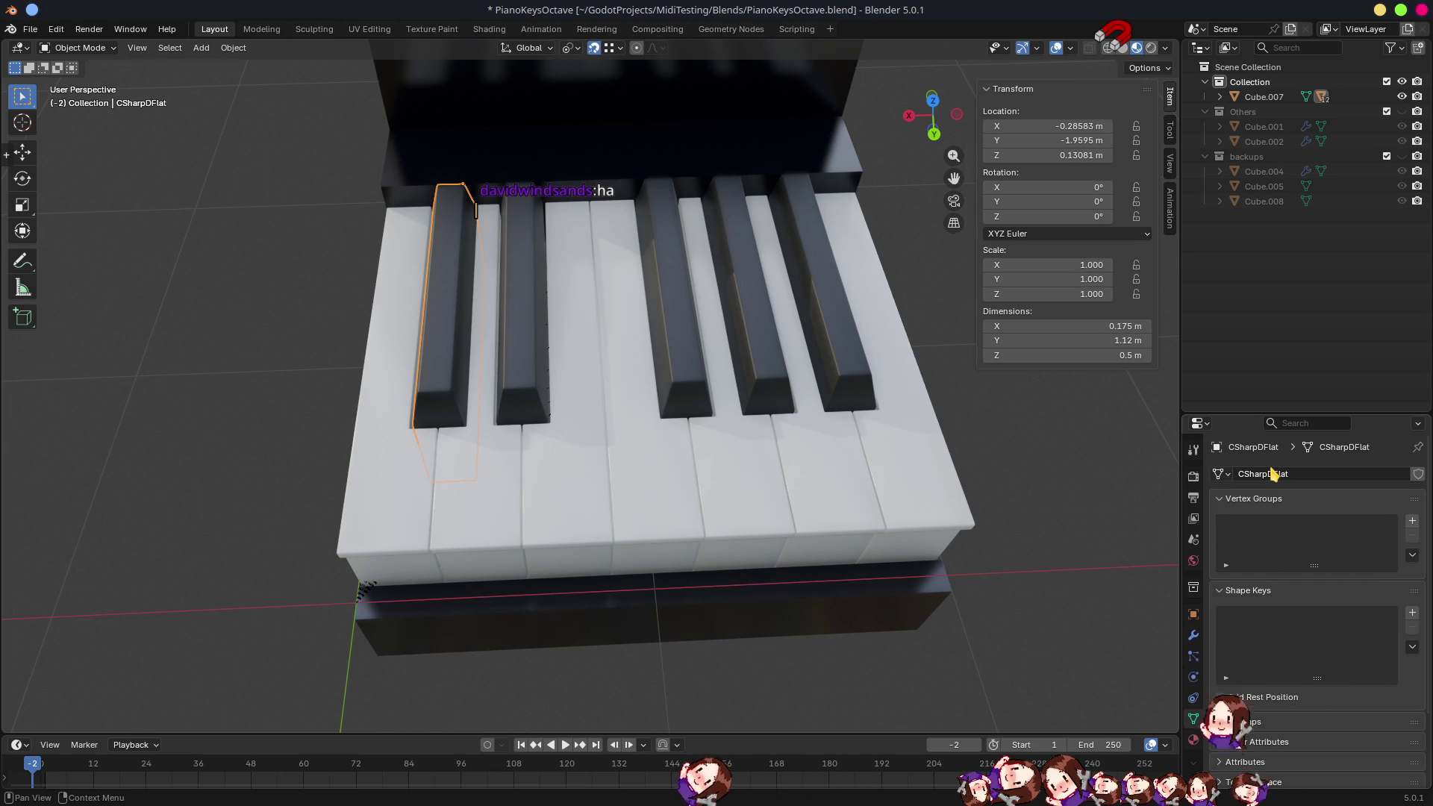
{"action": "key", "text": "ctrl+s"}
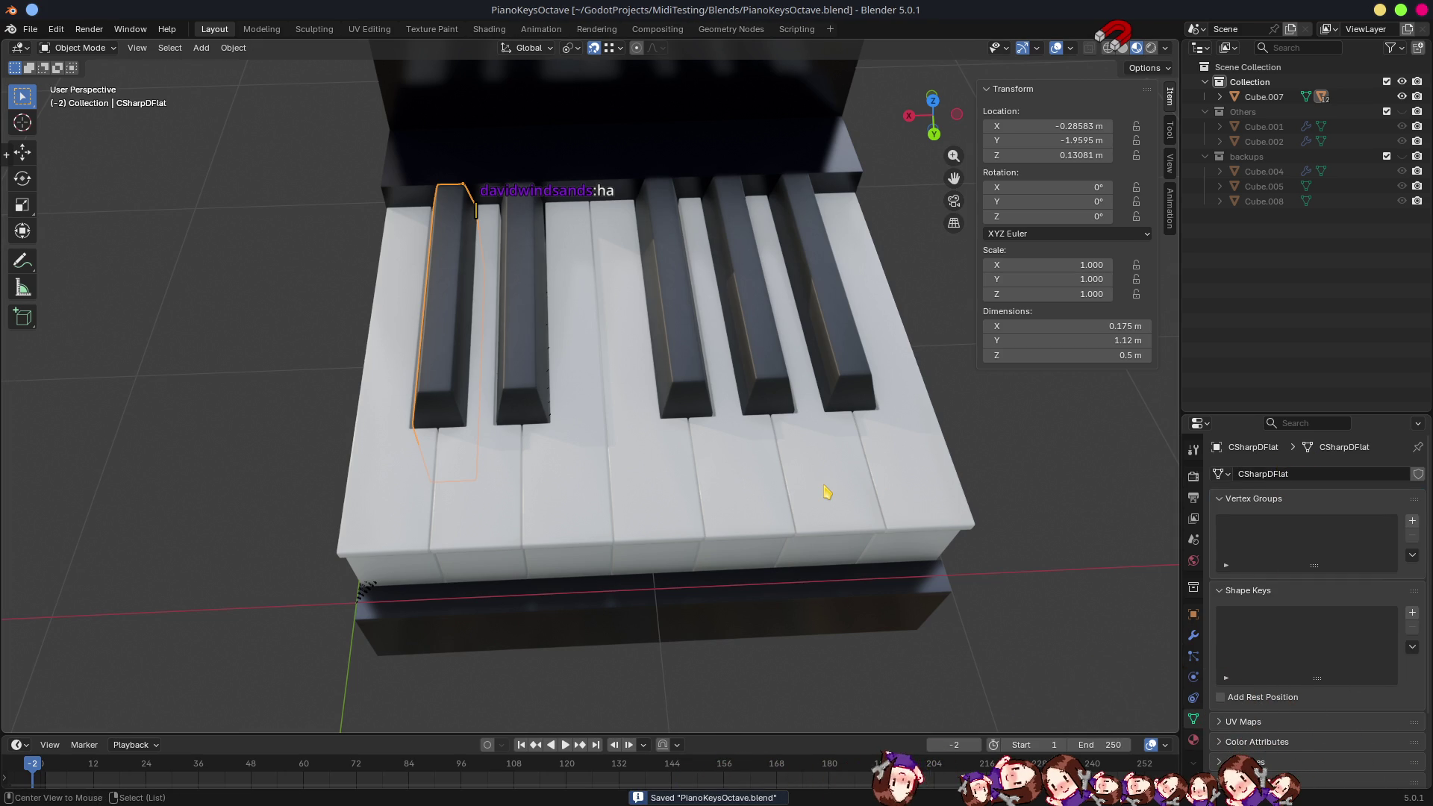
{"action": "key", "text": "alt+Tab"}
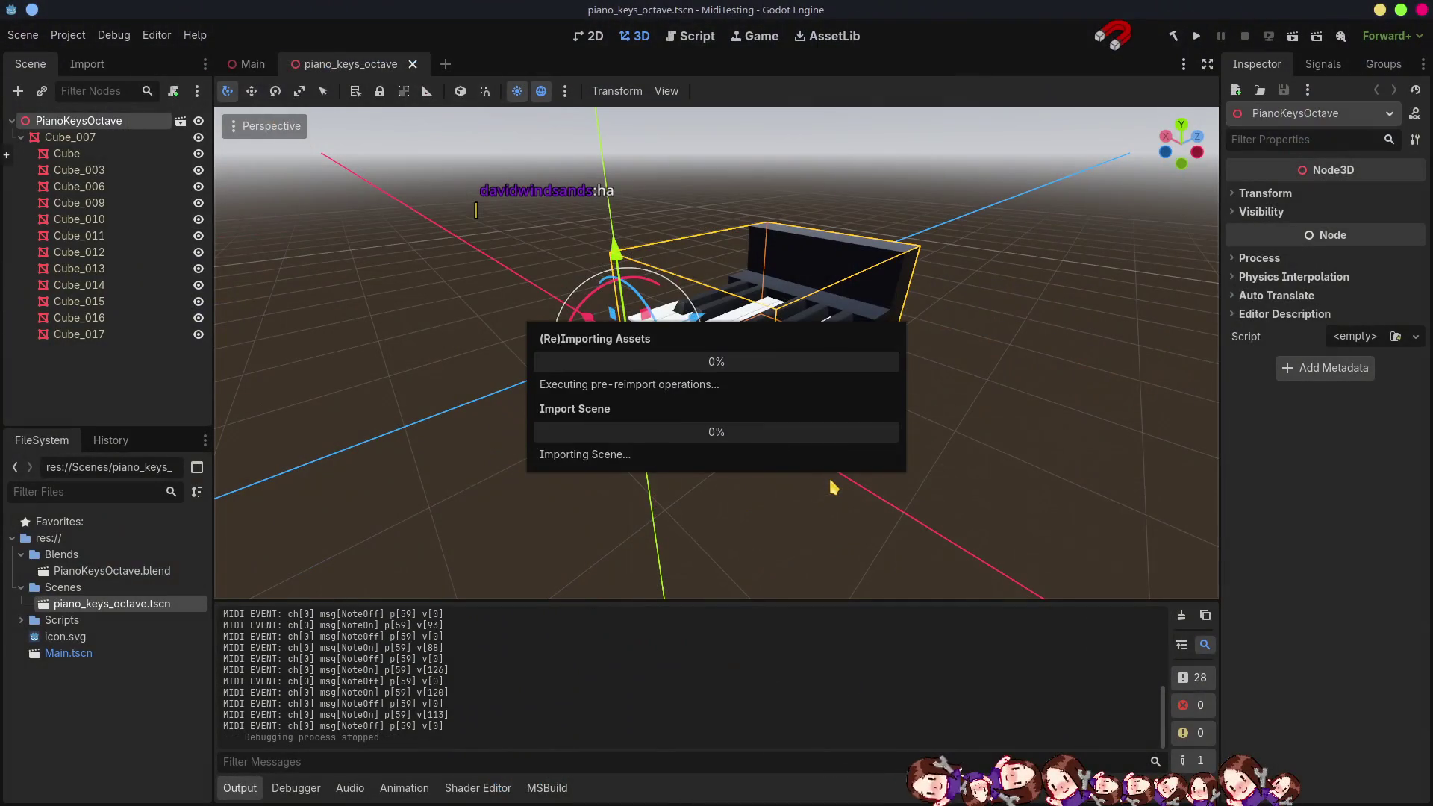
- Start attaching a script to the CSharpDFlat node and browse to the Scripts folder
{"action": "left_click", "coordinate": [108, 156]}
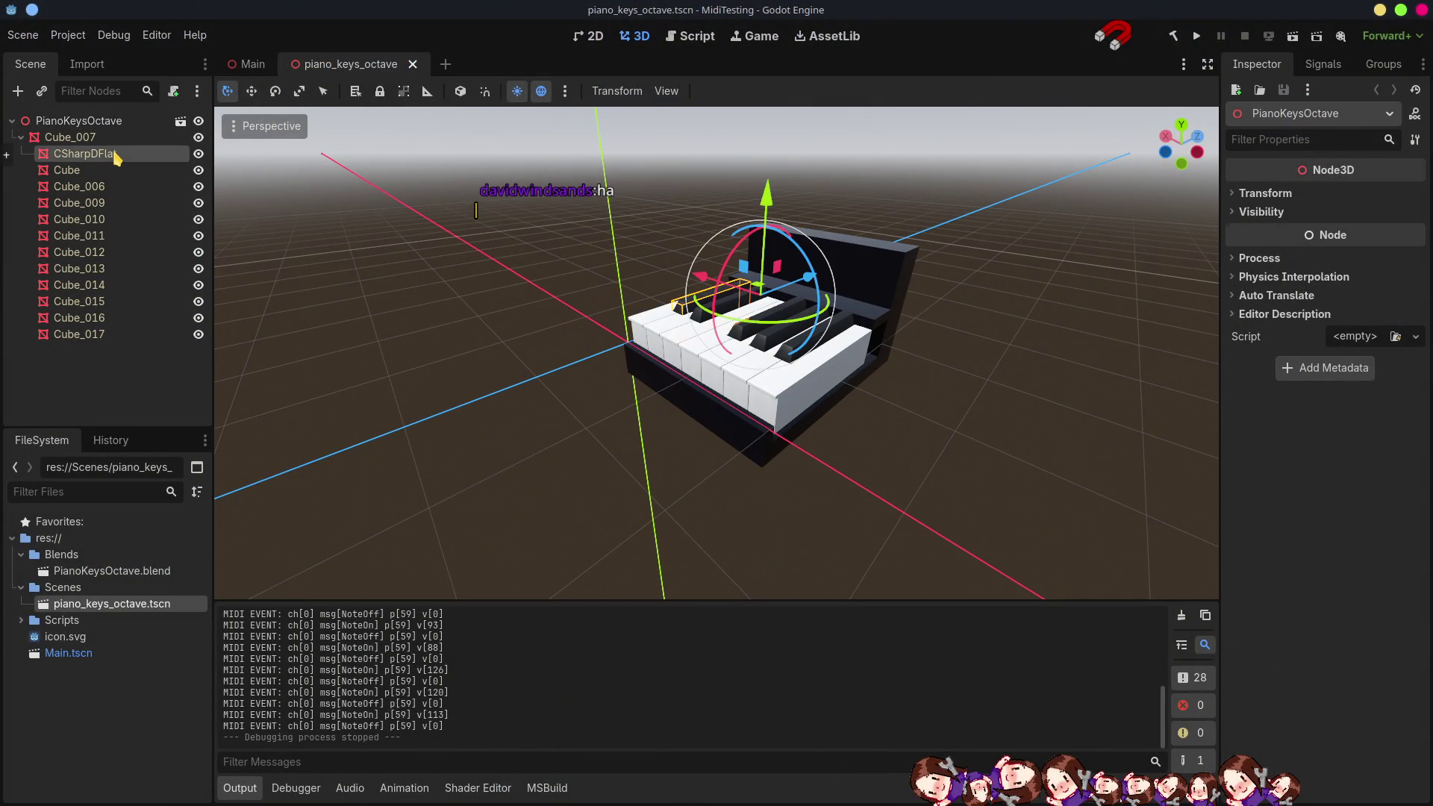
{"action": "right_click", "coordinate": [113, 158]}
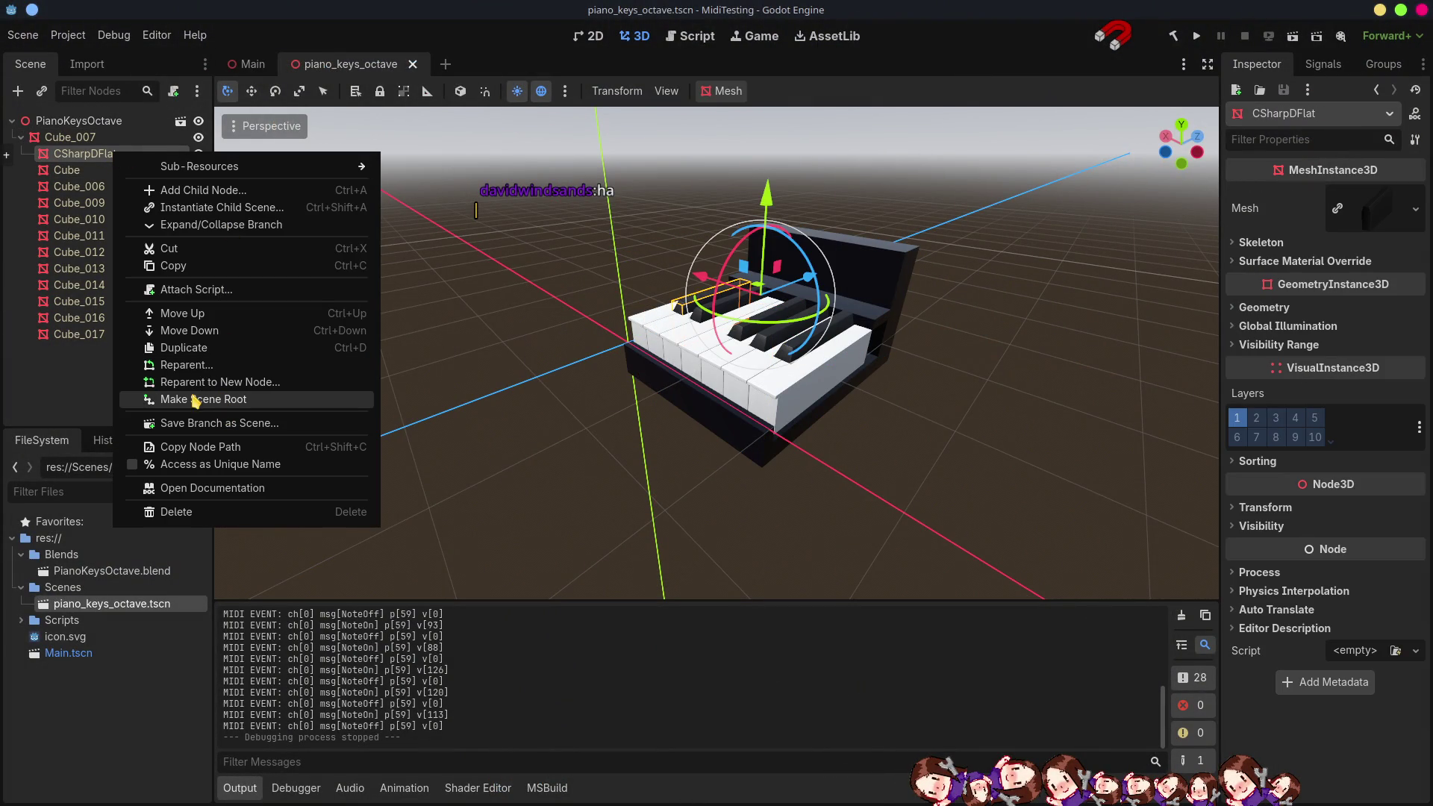
{"action": "left_click", "coordinate": [209, 294]}
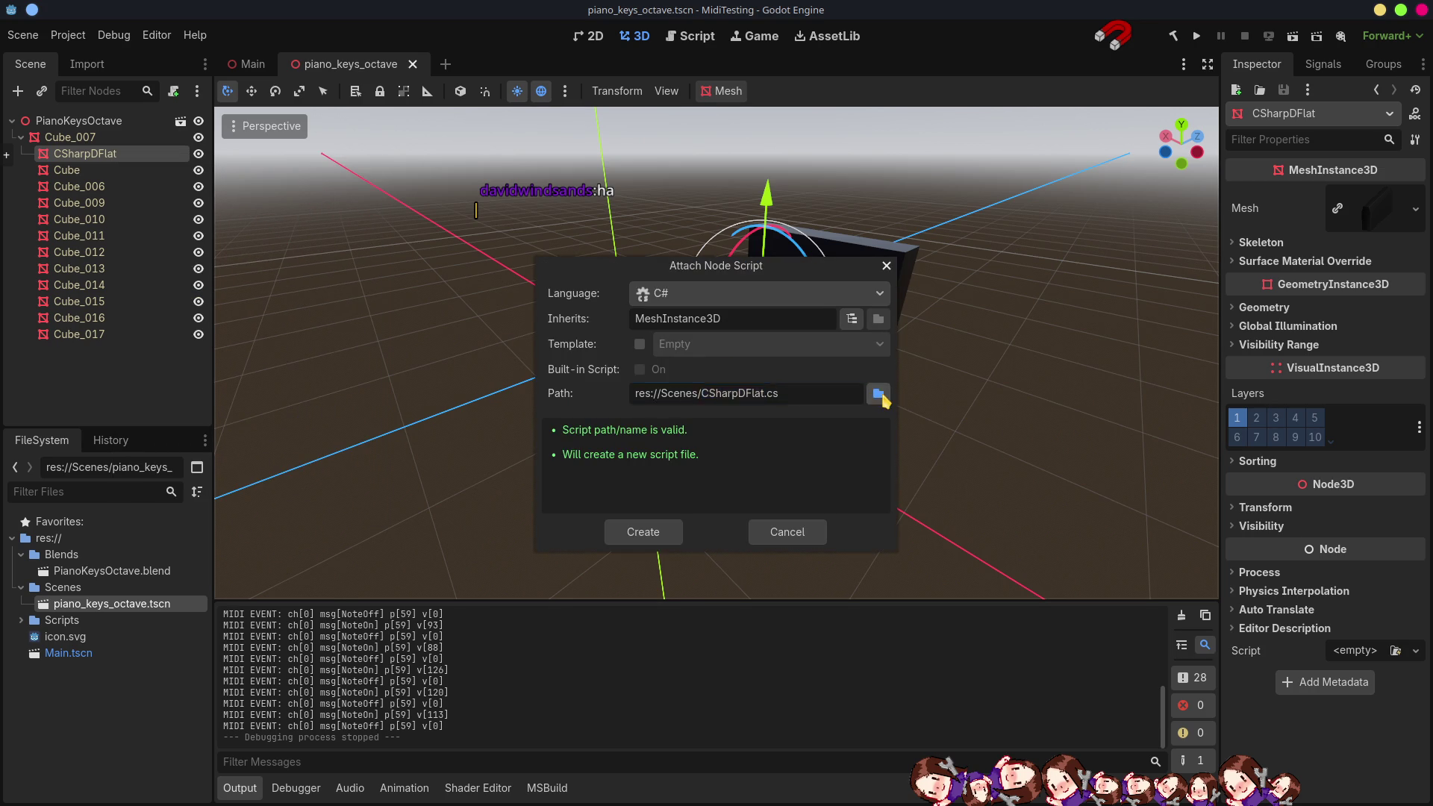
{"action": "left_click", "coordinate": [876, 394]}
{"action": "left_click", "coordinate": [378, 168]}
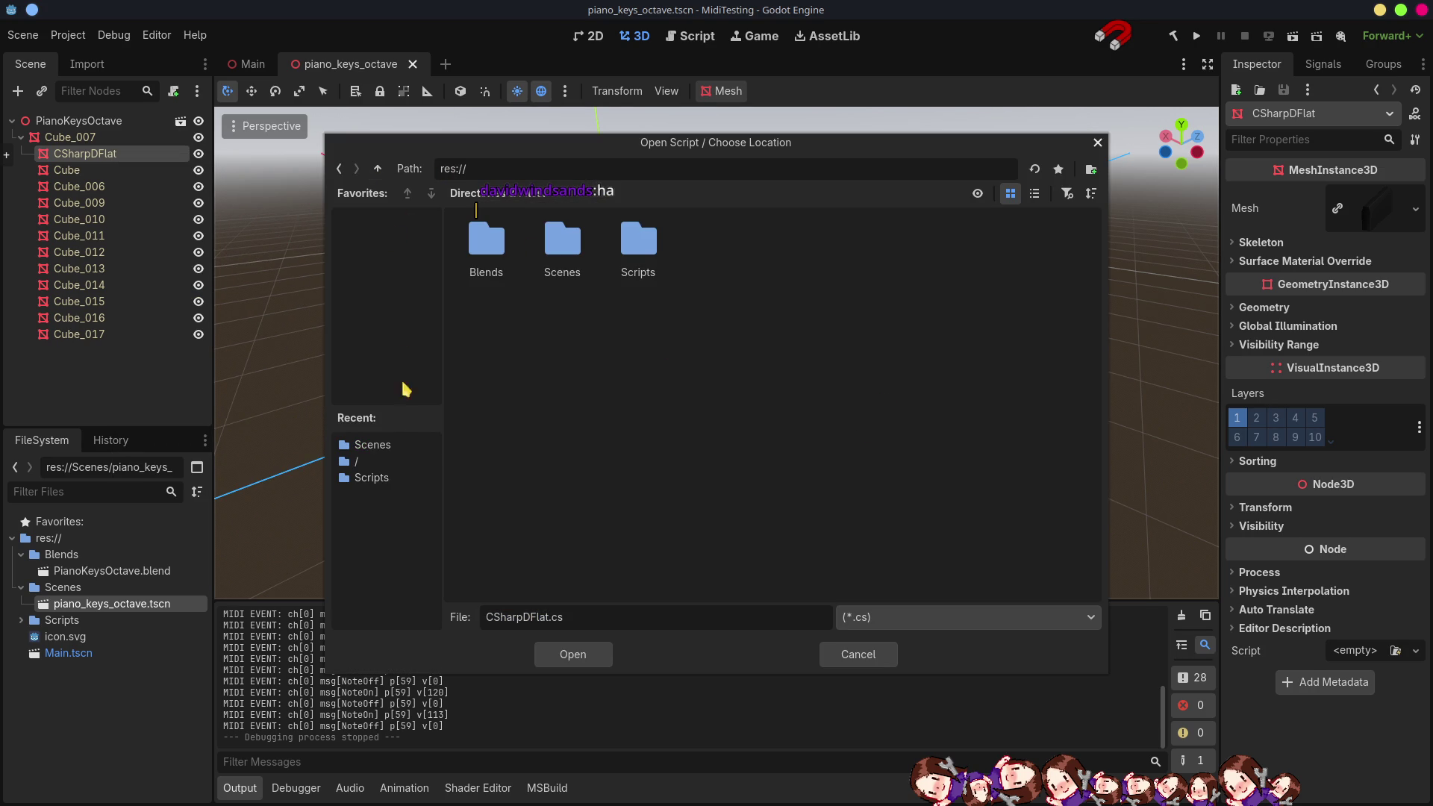
{"action": "double_click", "coordinate": [641, 246]}
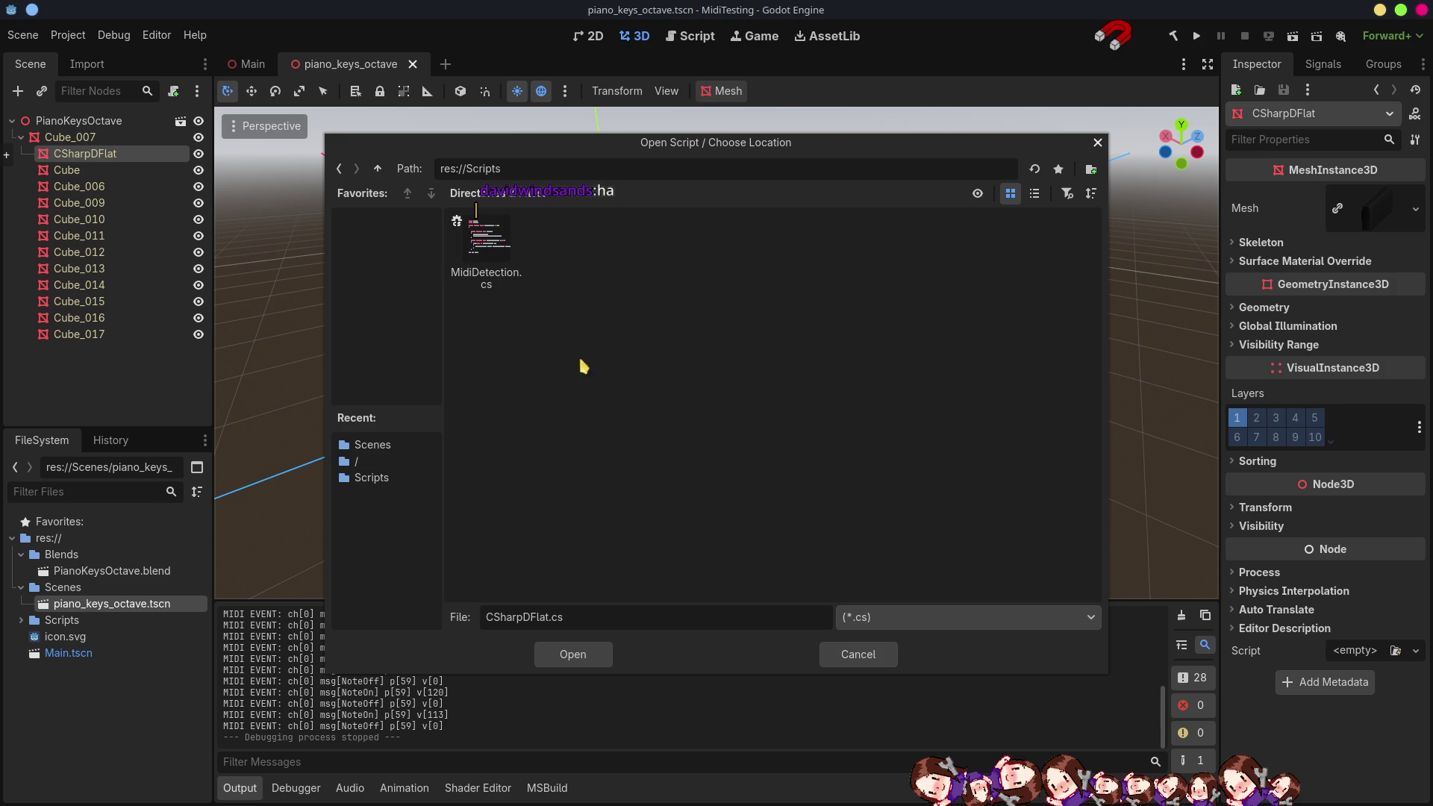
- Name the script PianoKey.cs under res://Scripts and create it attached to CSharpDFlat
{"action": "double_click", "coordinate": [526, 619]}
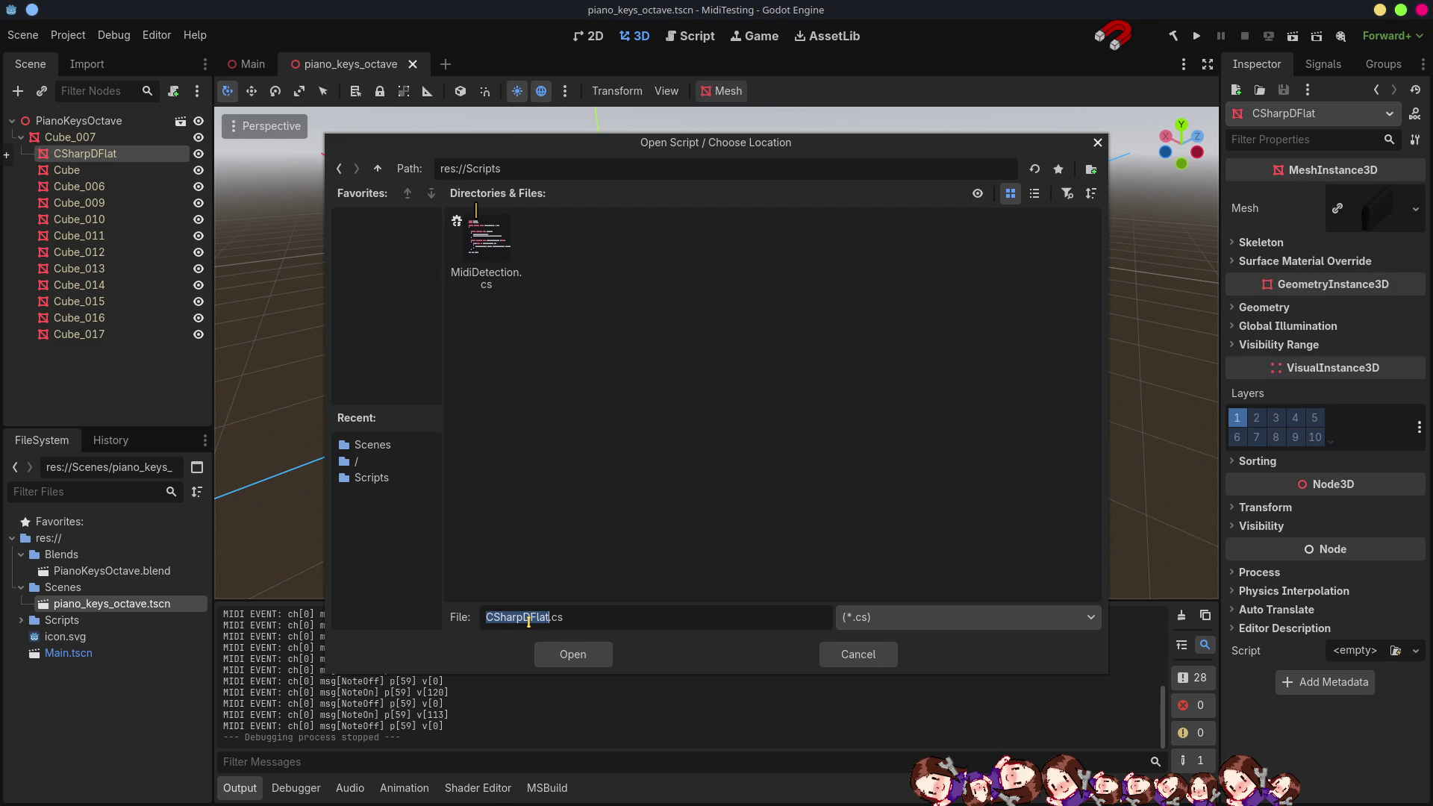
{"action": "type", "text": "Key"}
{"action": "type", "text": "P"}
{"action": "type", "text": "ion"}
{"action": "type", "text": "o"}
{"action": "key", "text": "BackSpace"}
{"action": "type", "text": "a"}
{"action": "left_click", "coordinate": [573, 653]}
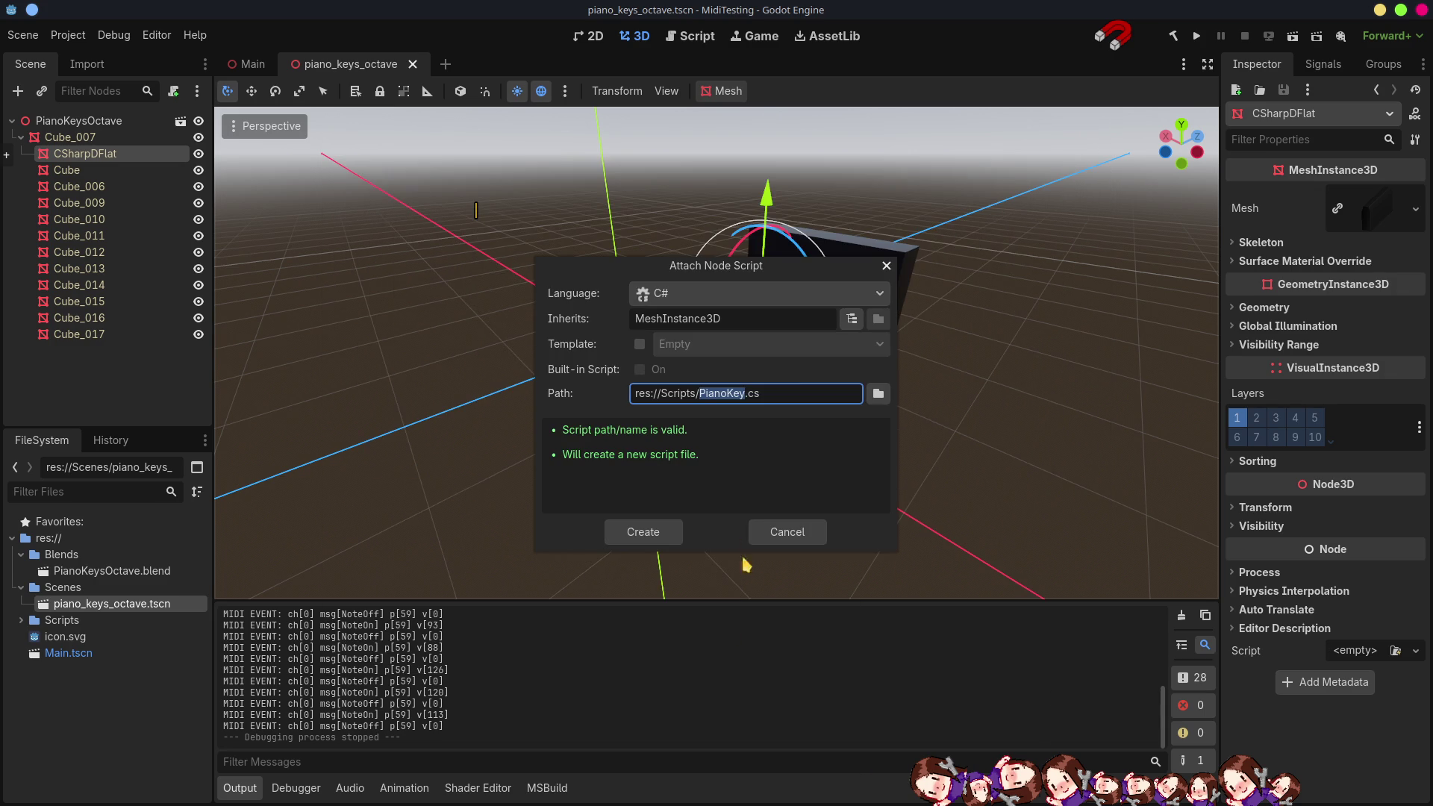
{"action": "left_click", "coordinate": [657, 533]}
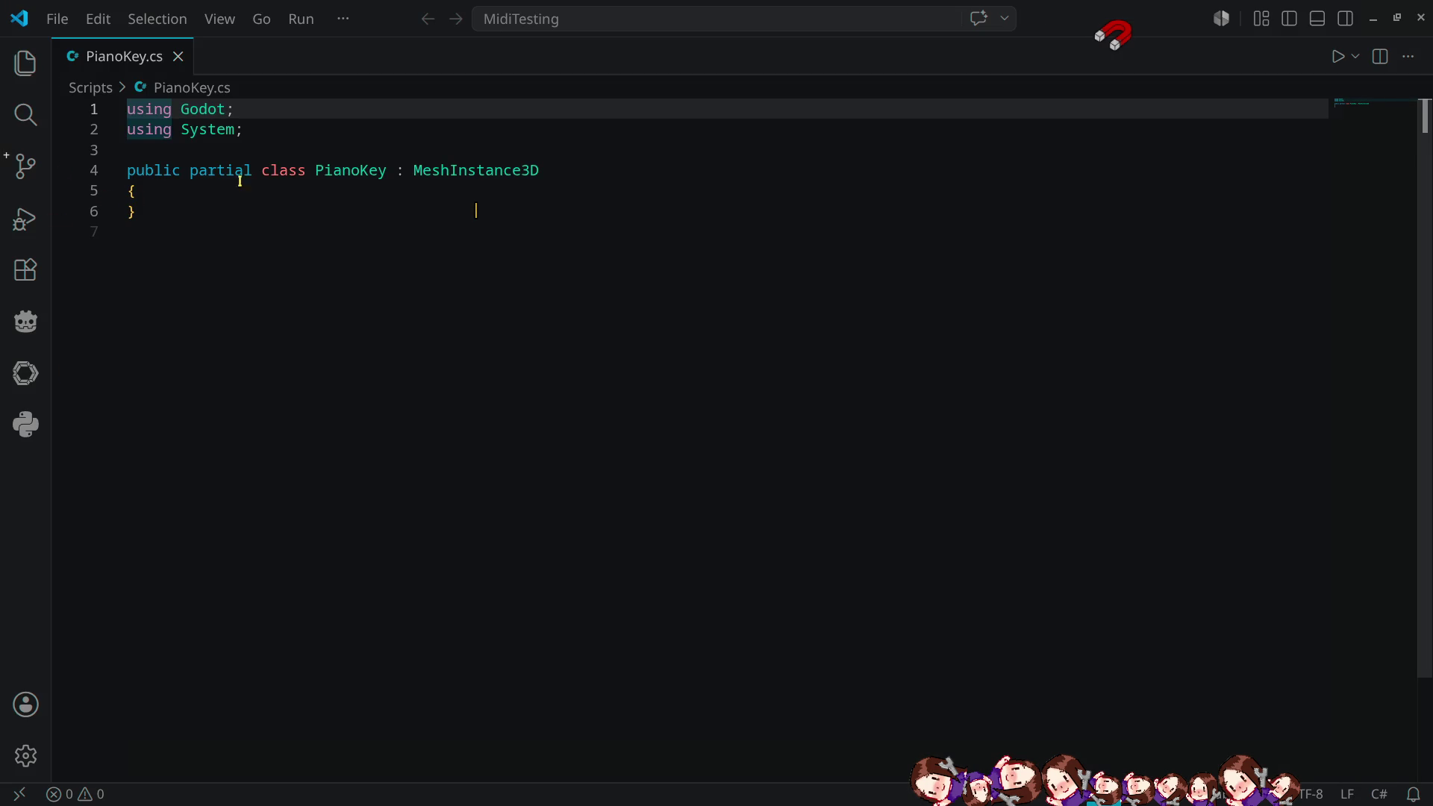
- Declare [Export] int pitch = -1; inside the PianoKey class body
{"action": "left_click", "coordinate": [183, 197]}
{"action": "left_click", "coordinate": [172, 211]}
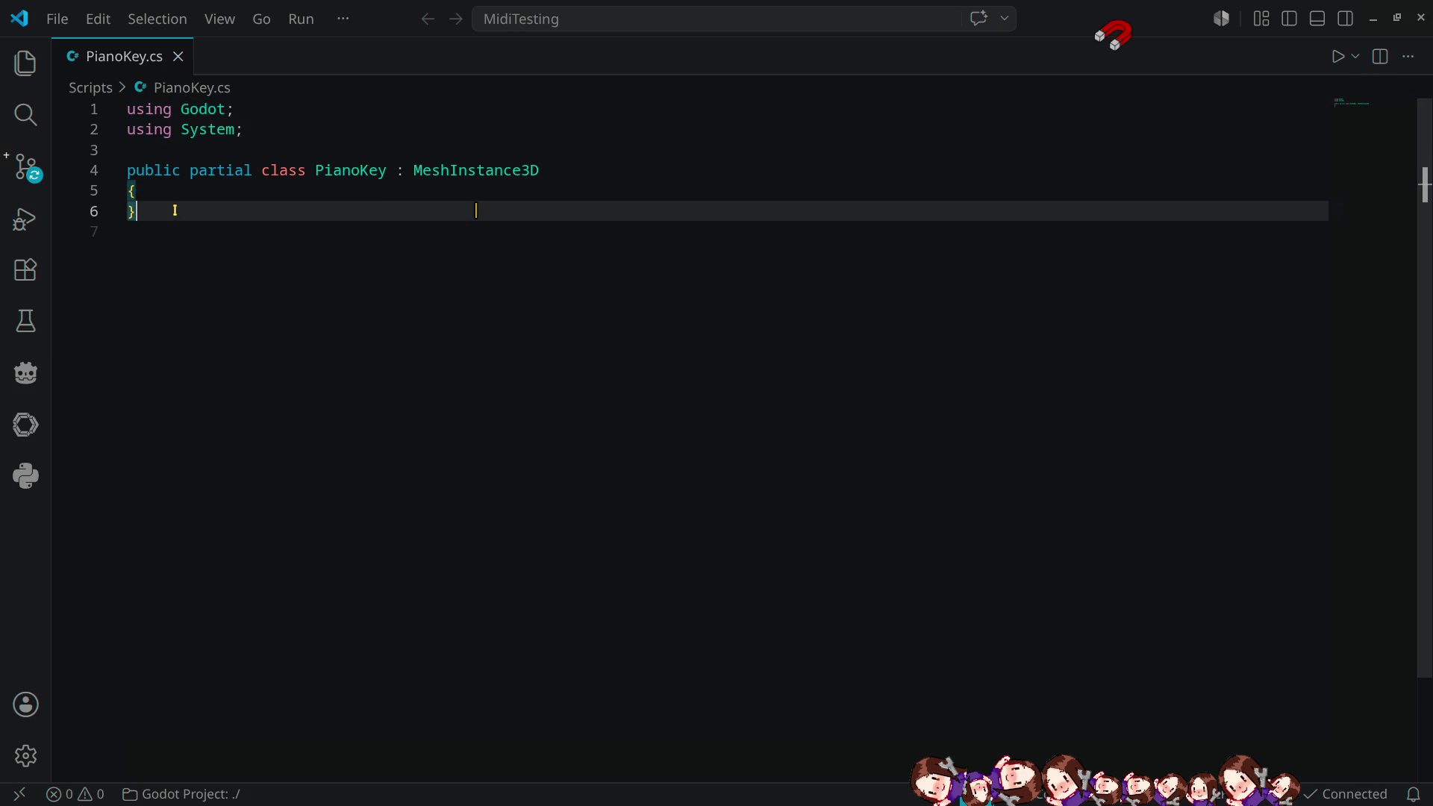
{"action": "left_click", "coordinate": [167, 191]}
{"action": "key", "text": "Return"}
{"action": "key", "text": "Return"}
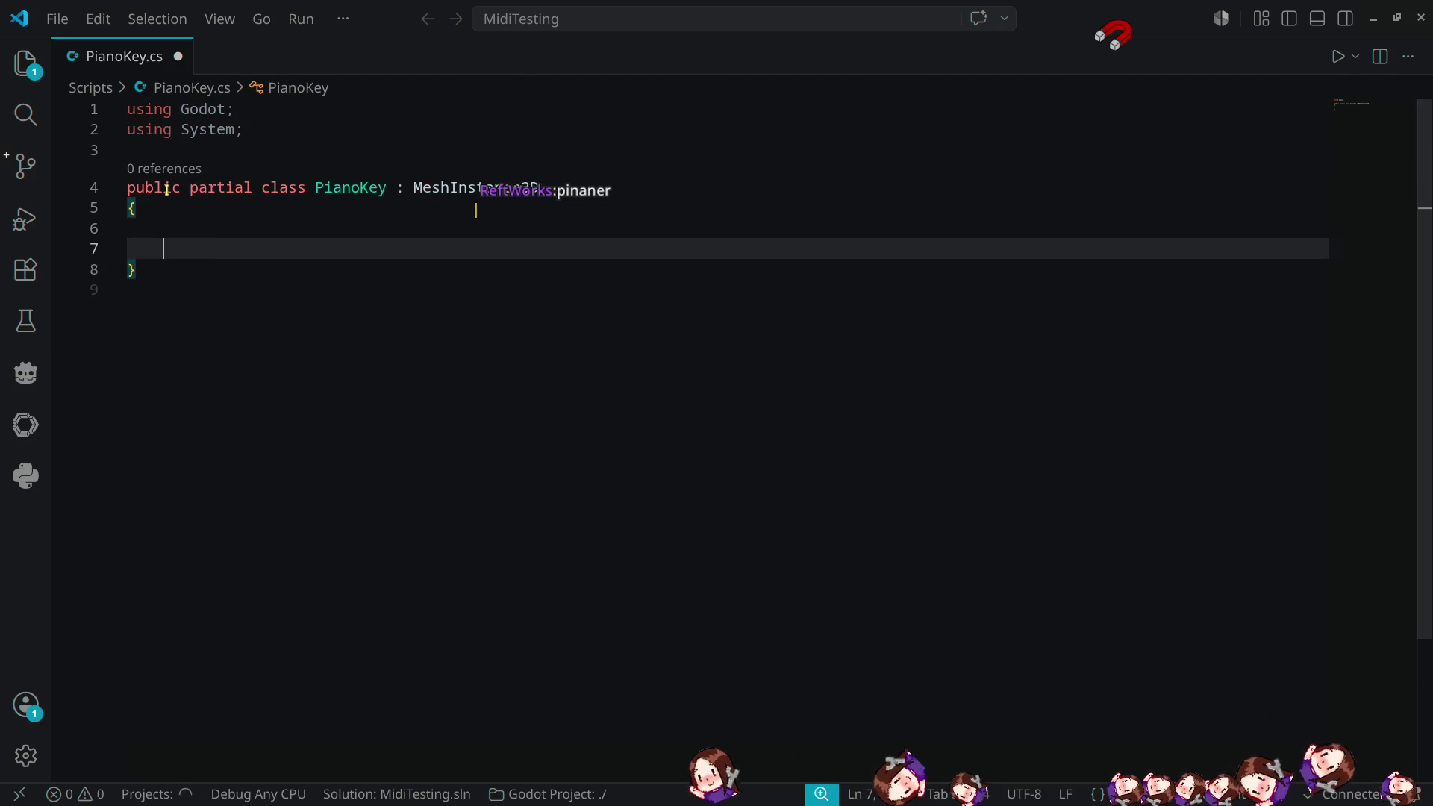
{"action": "left_click", "coordinate": [240, 215]}
{"action": "key", "text": "Tab"}
{"action": "type", "text": "["}
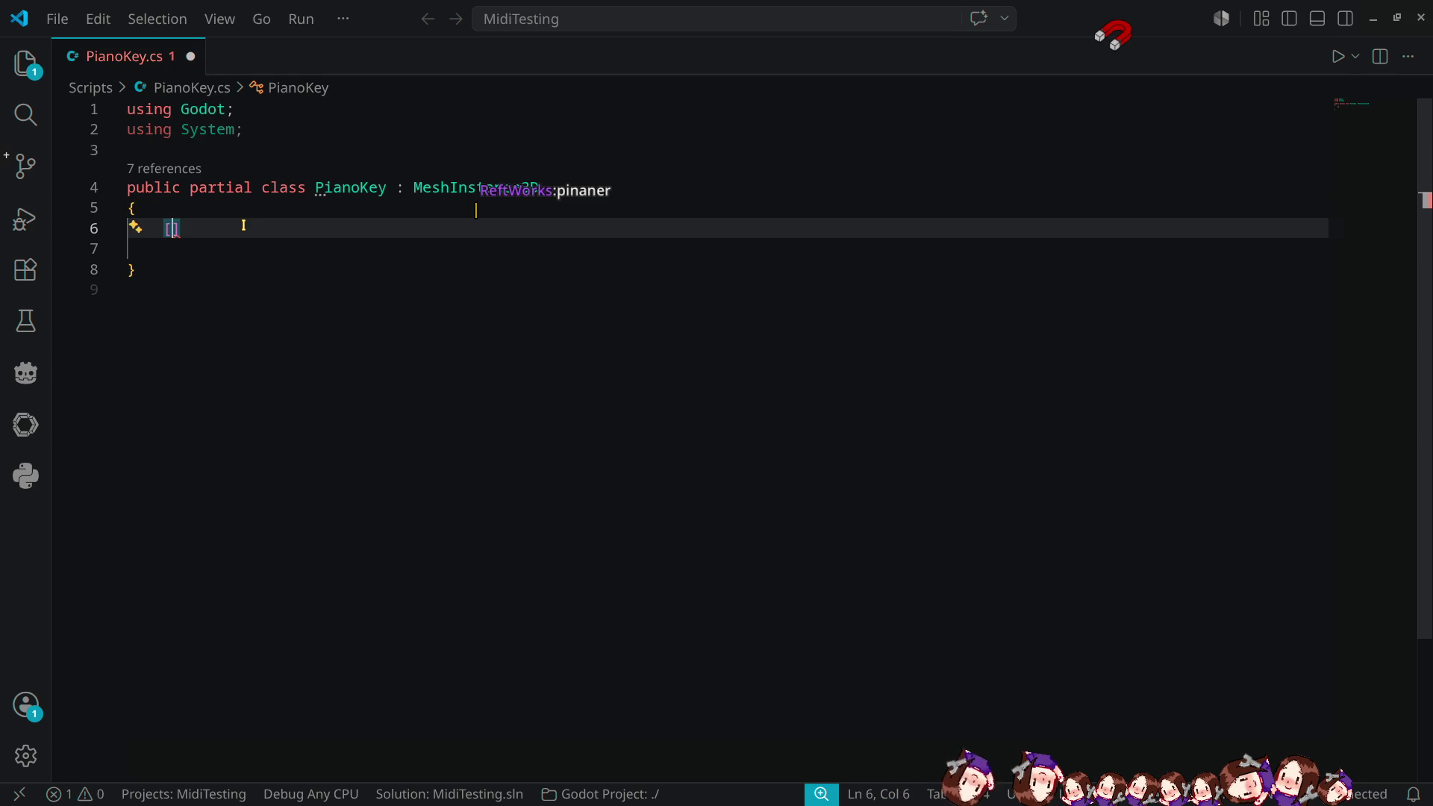
{"action": "type", "text": "Export"}
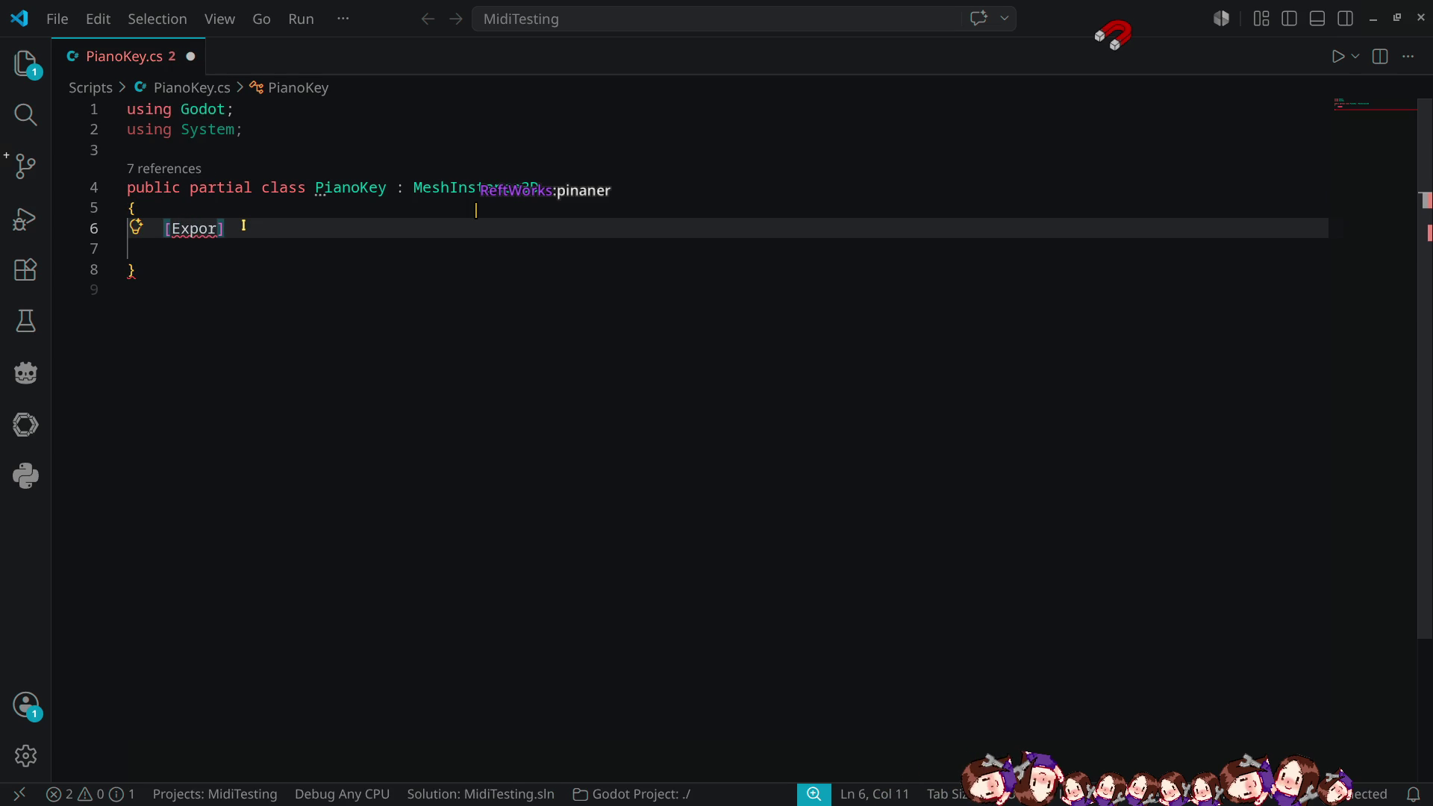
{"action": "type", "text": "]"}
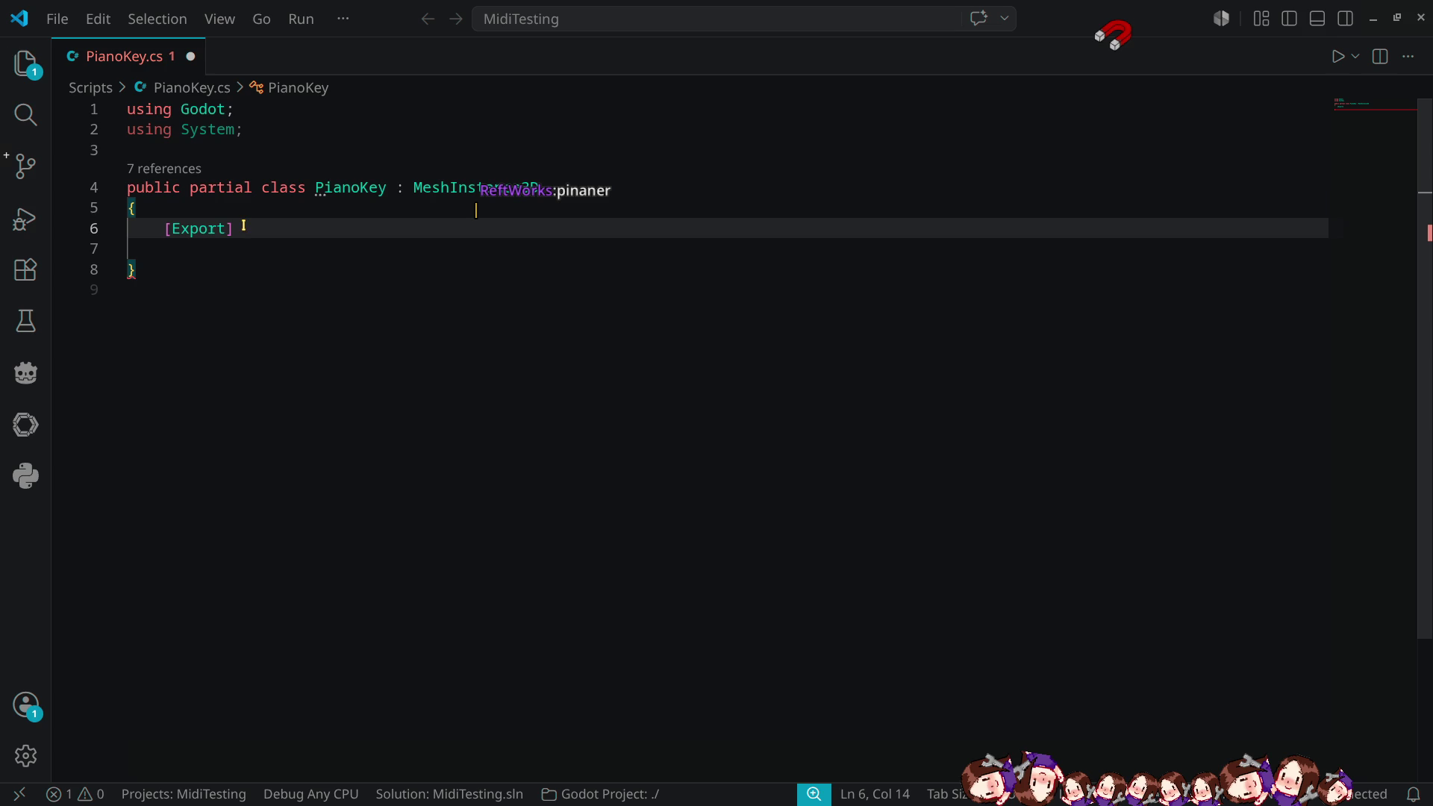
{"action": "key", "text": "alt+Tab"}
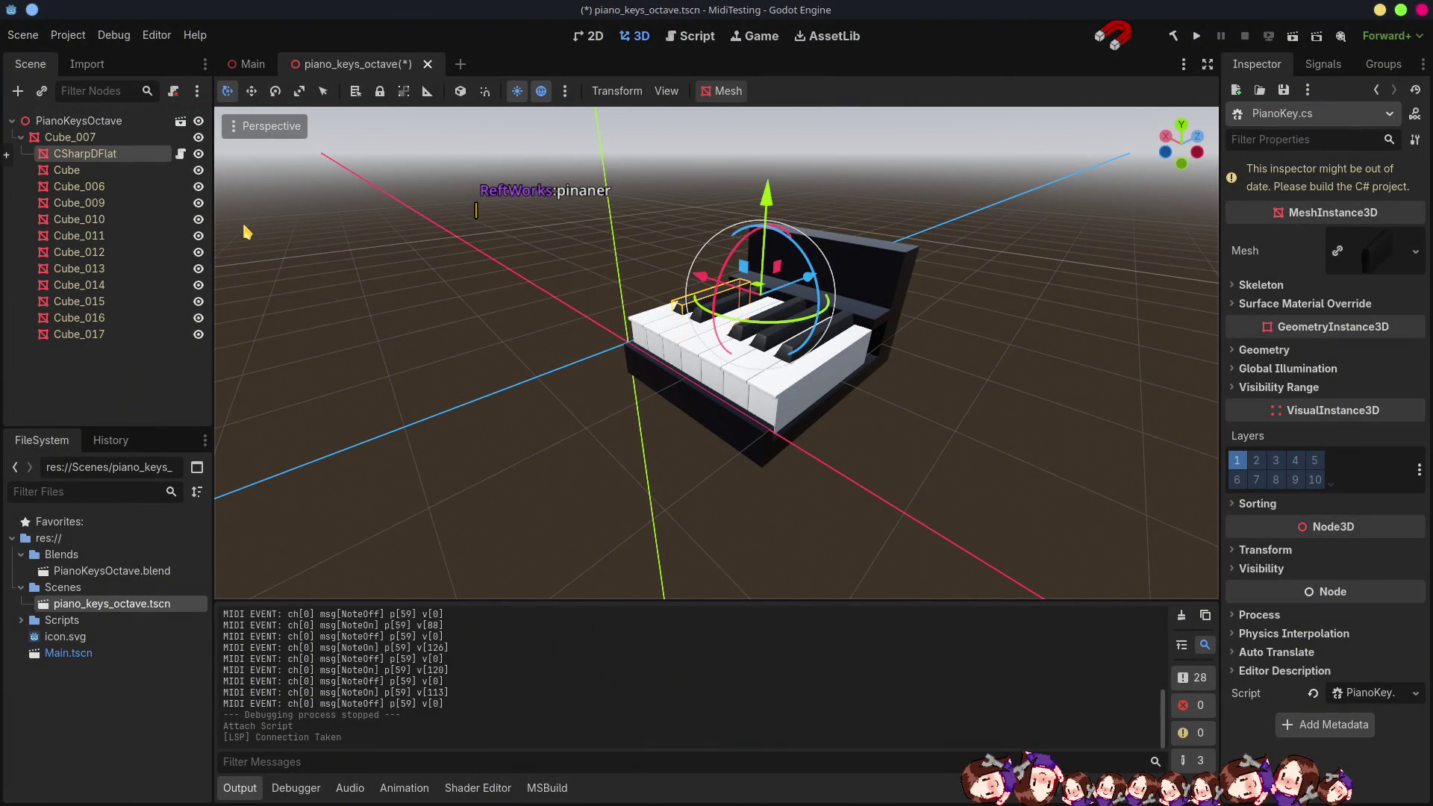
{"action": "key", "text": "alt+Tab"}
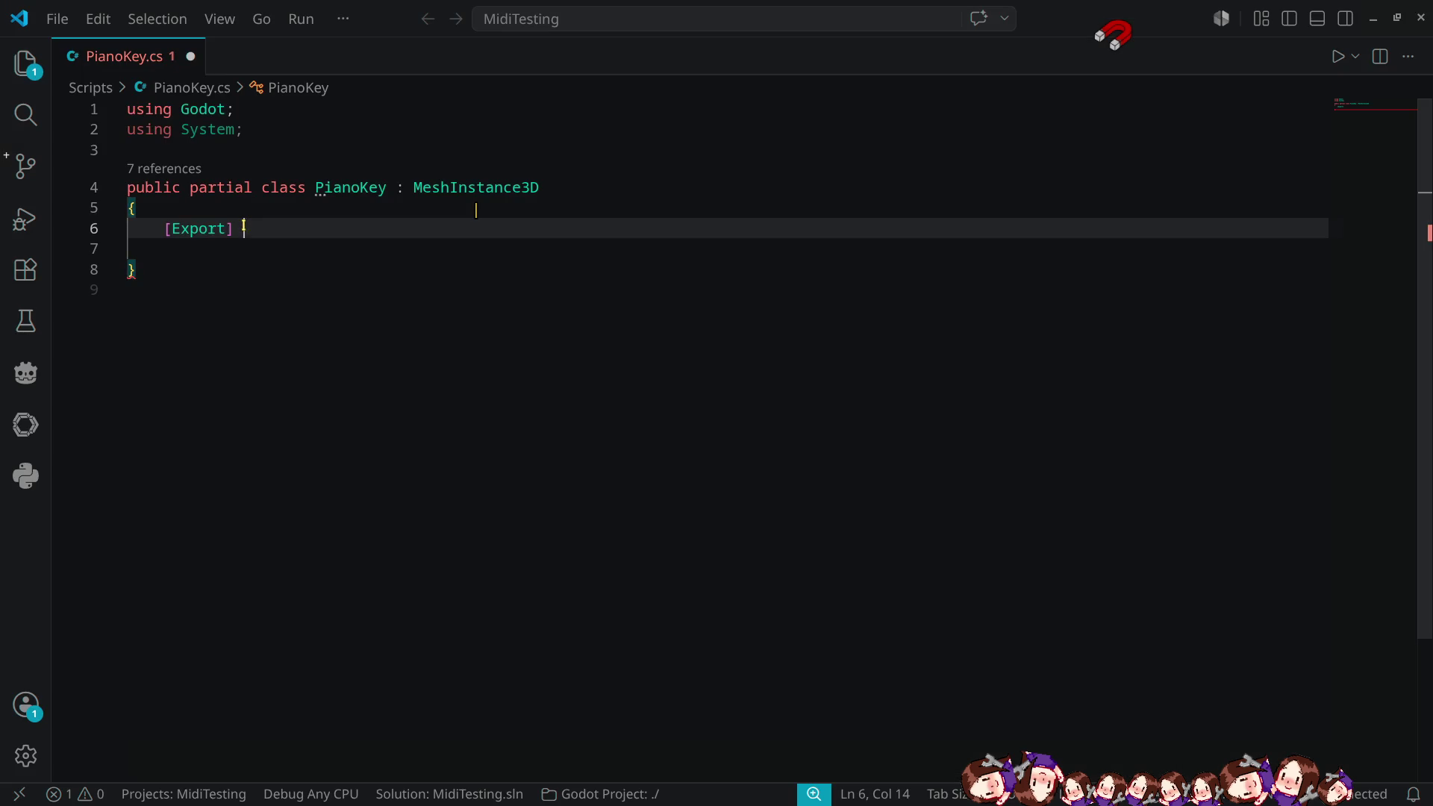
{"action": "type", "text": "pitch"}
{"action": "type", "text": " ;"}
{"action": "key", "text": "BackSpace"}
{"action": "key", "text": "Left"}
{"action": "key", "text": "Left"}
{"action": "key", "text": "Left"}
{"action": "key", "text": "Left"}
{"action": "key", "text": "Left"}
{"action": "key", "text": "Left"}
{"action": "type", "text": "int"}
{"action": "key", "text": "End"}
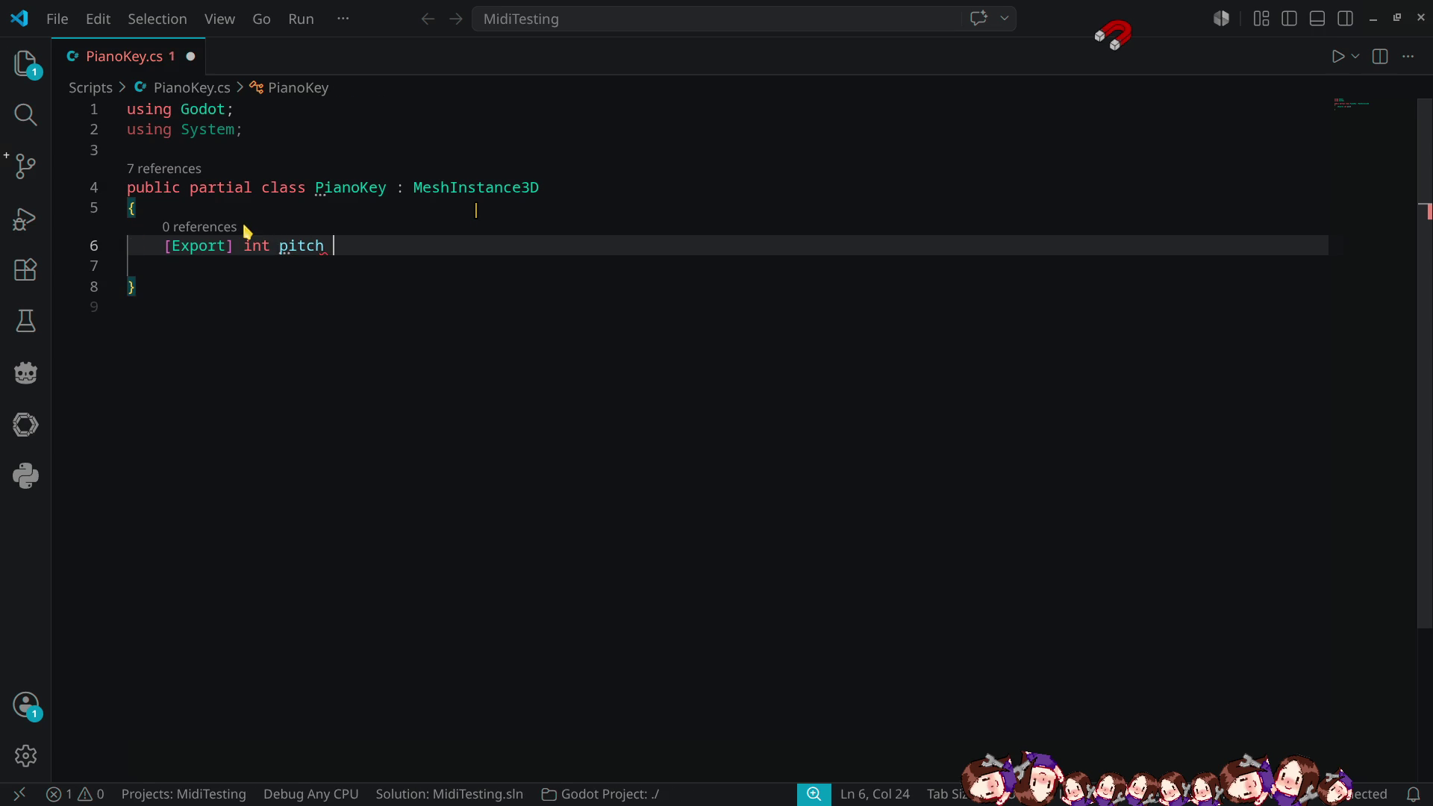
{"action": "type", "text": "= "}
{"action": "type", "text": "-1;"}
- Mark the class end with // EOF CLASS, add blank lines above it, and copy the [Export] attribute
{"action": "key", "text": "Down"}
{"action": "key", "text": "Down"}
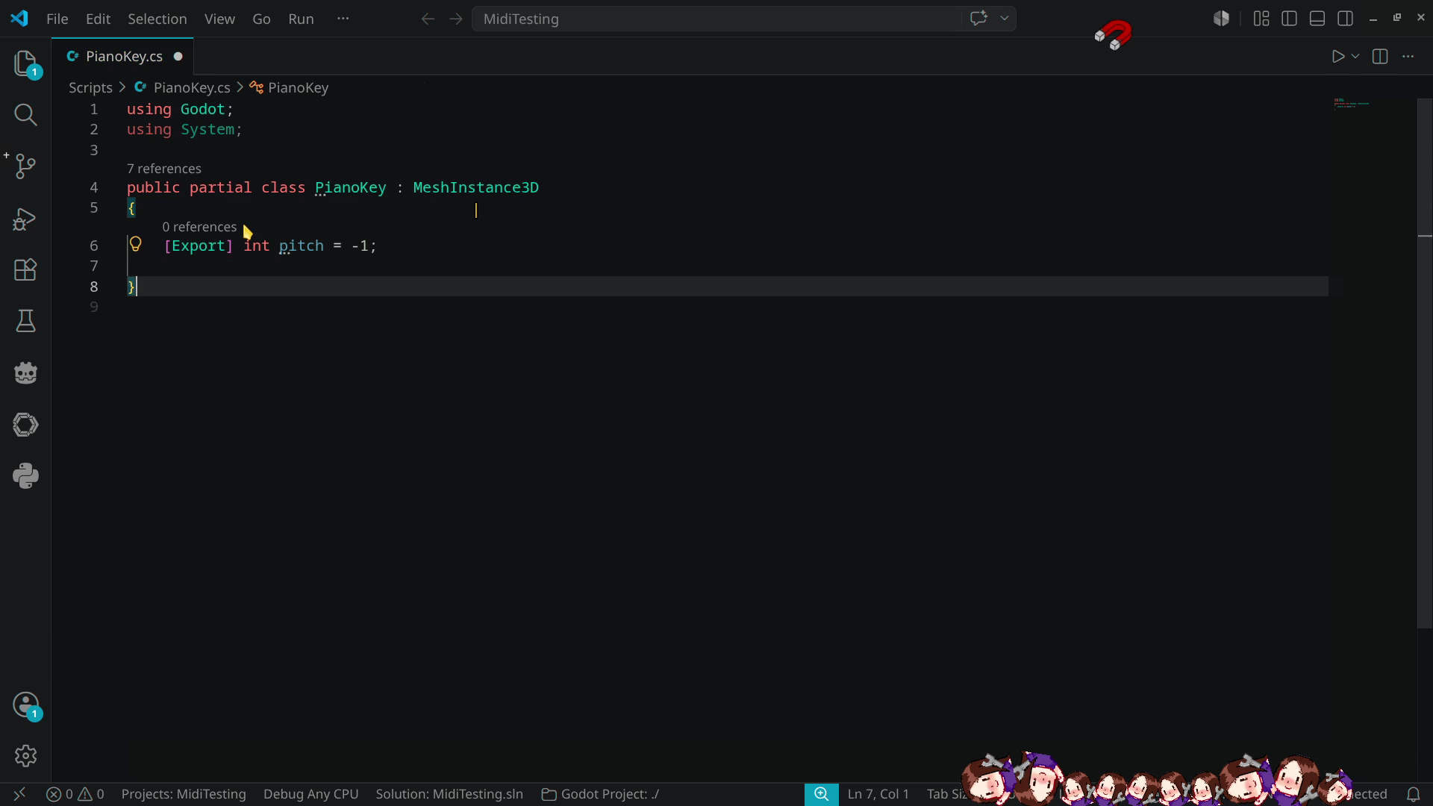
{"action": "type", "text": "//"}
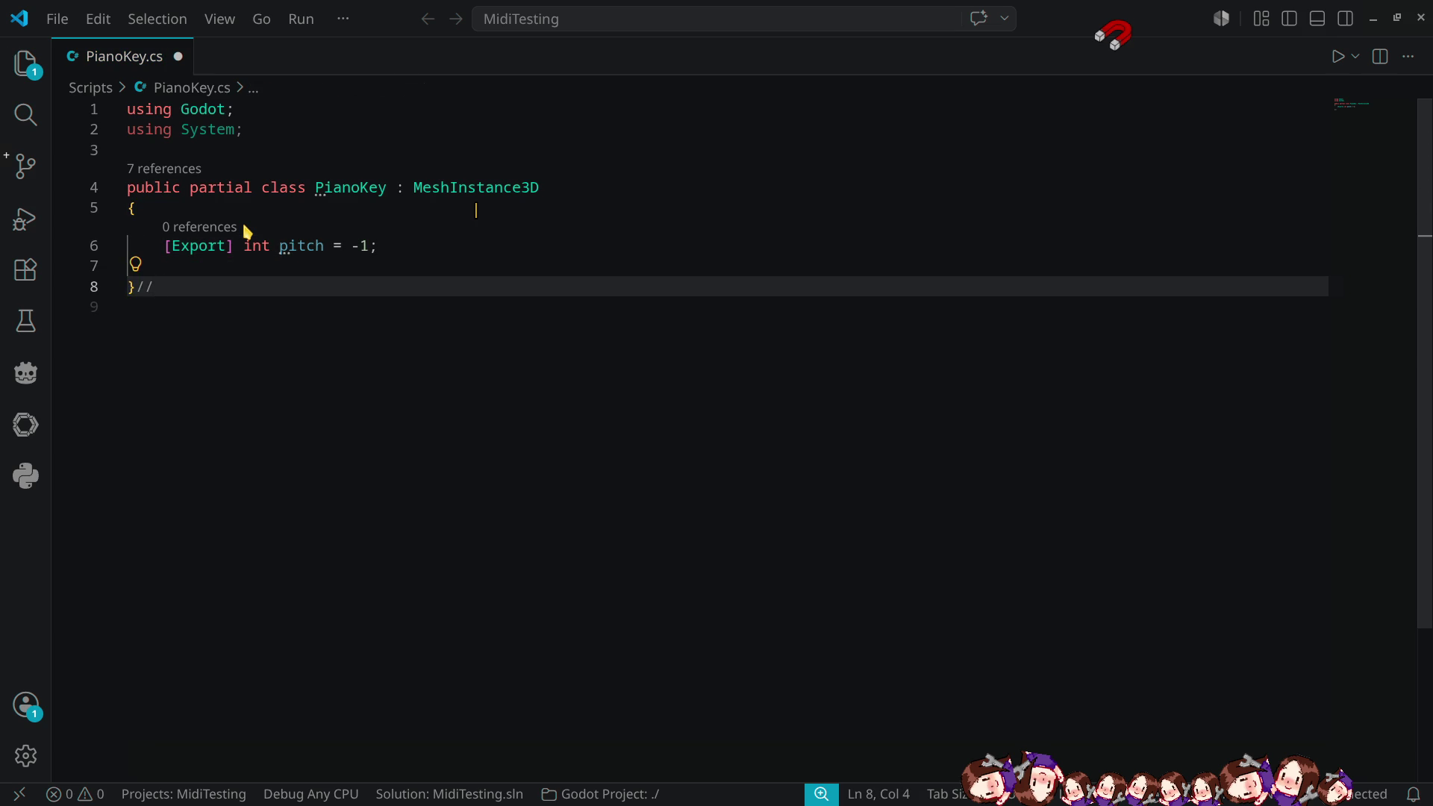
{"action": "type", "text": " EOF CLASS"}
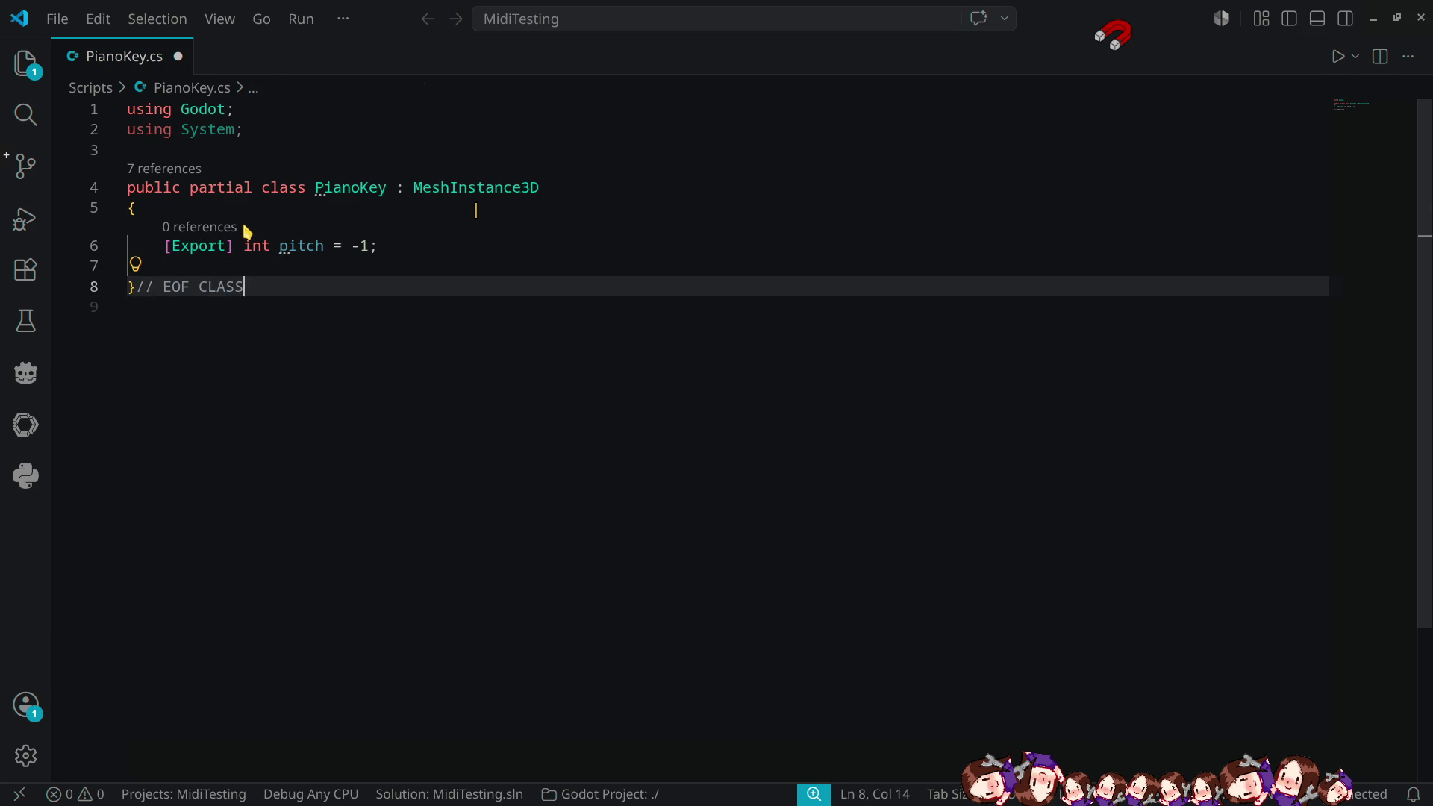
{"action": "key", "text": "Home"}
{"action": "key", "text": "Return"}
{"action": "key", "text": "Up"}
{"action": "key", "text": "Return"}
{"action": "key", "text": "Up"}
{"action": "key", "text": "Tab"}
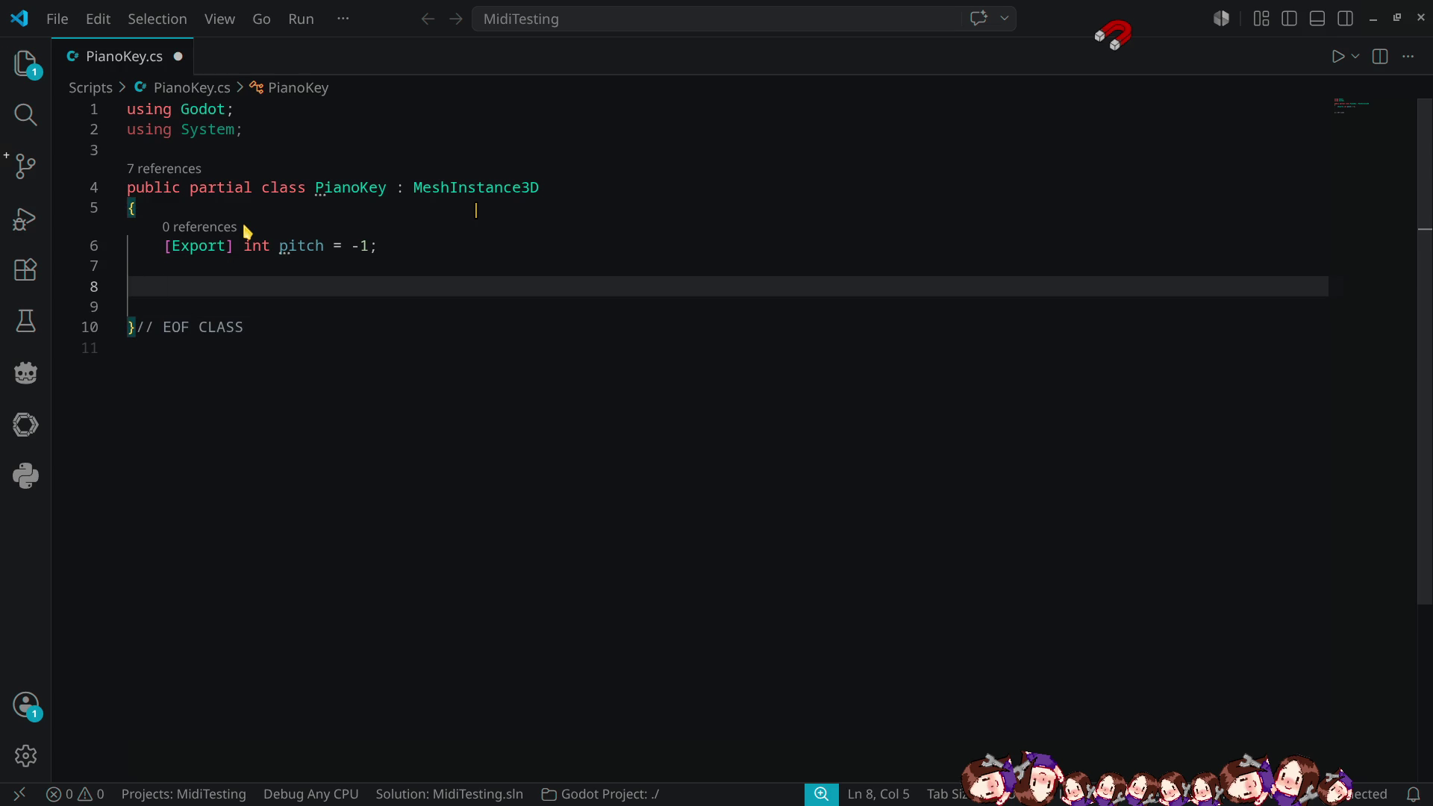
{"action": "key", "text": "Up"}
{"action": "key", "text": "Up"}
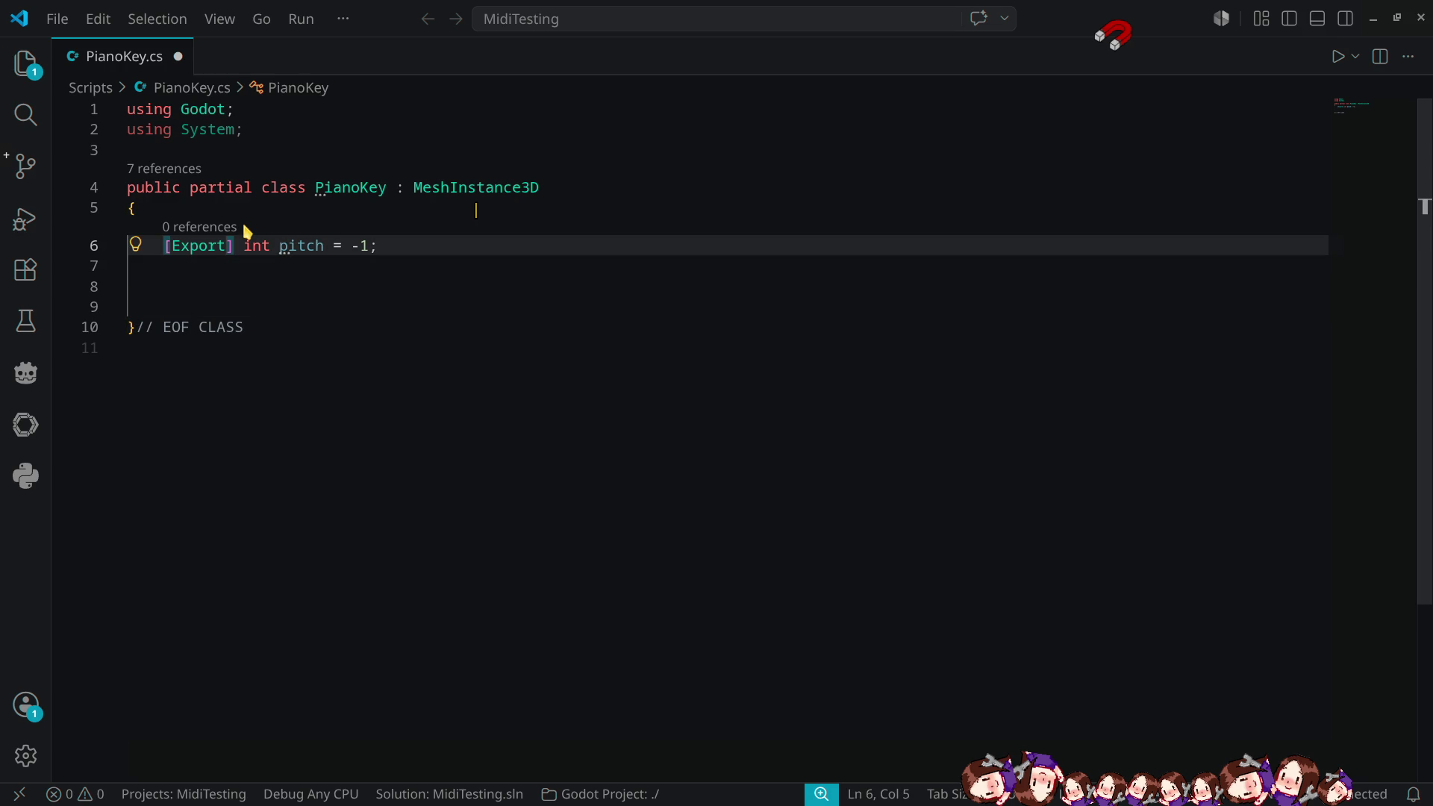
{"action": "key", "text": "ctrl+shift+Right"}
{"action": "key", "text": "ctrl+c"}
{"action": "key", "text": "Down"}
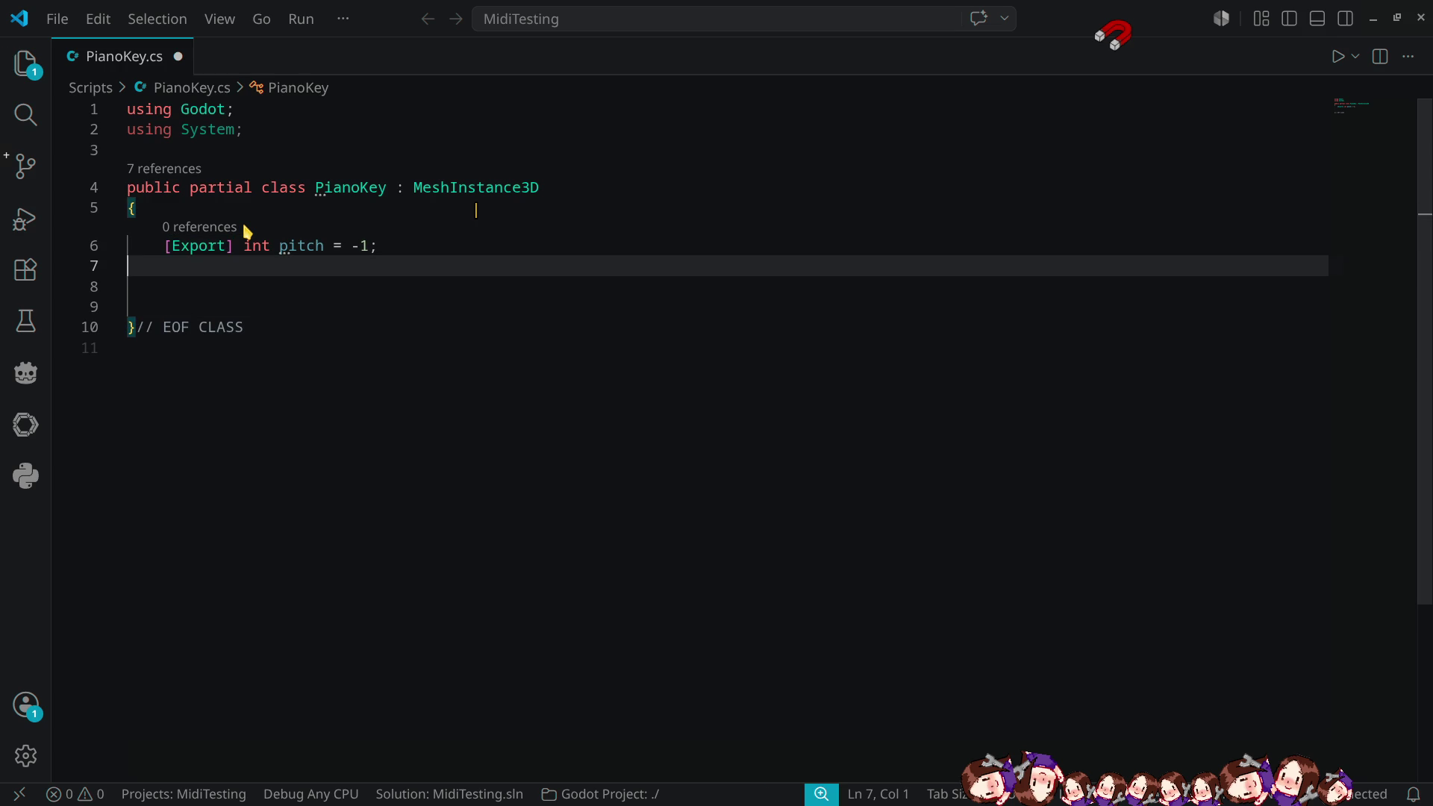
- Paste [Export] and declare float pressedRadian = 0.05f; below the pitch field
{"action": "key", "text": "Down"}
{"action": "key", "text": "ctrl+v"}
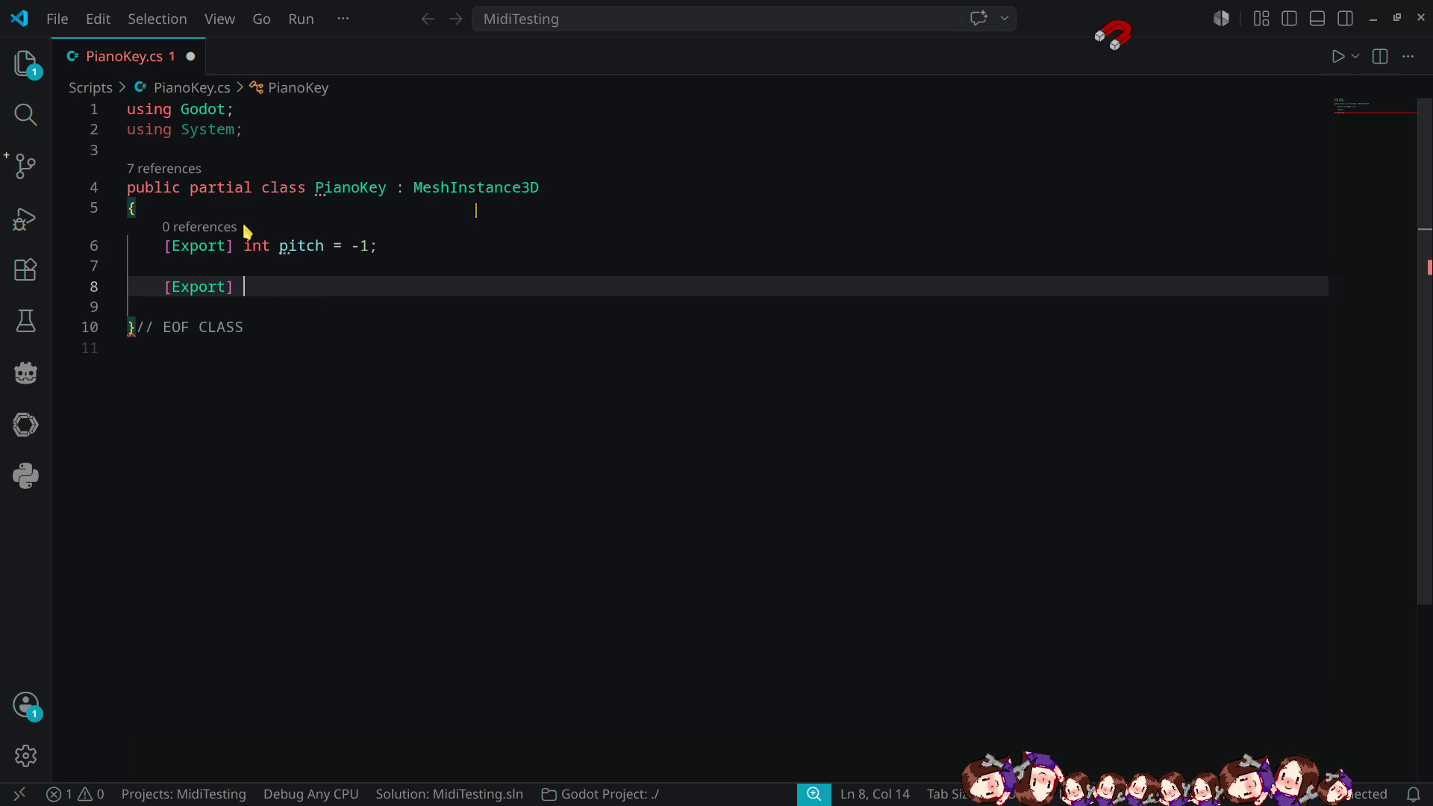
{"action": "type", "text": "float "}
{"action": "type", "text": "p"}
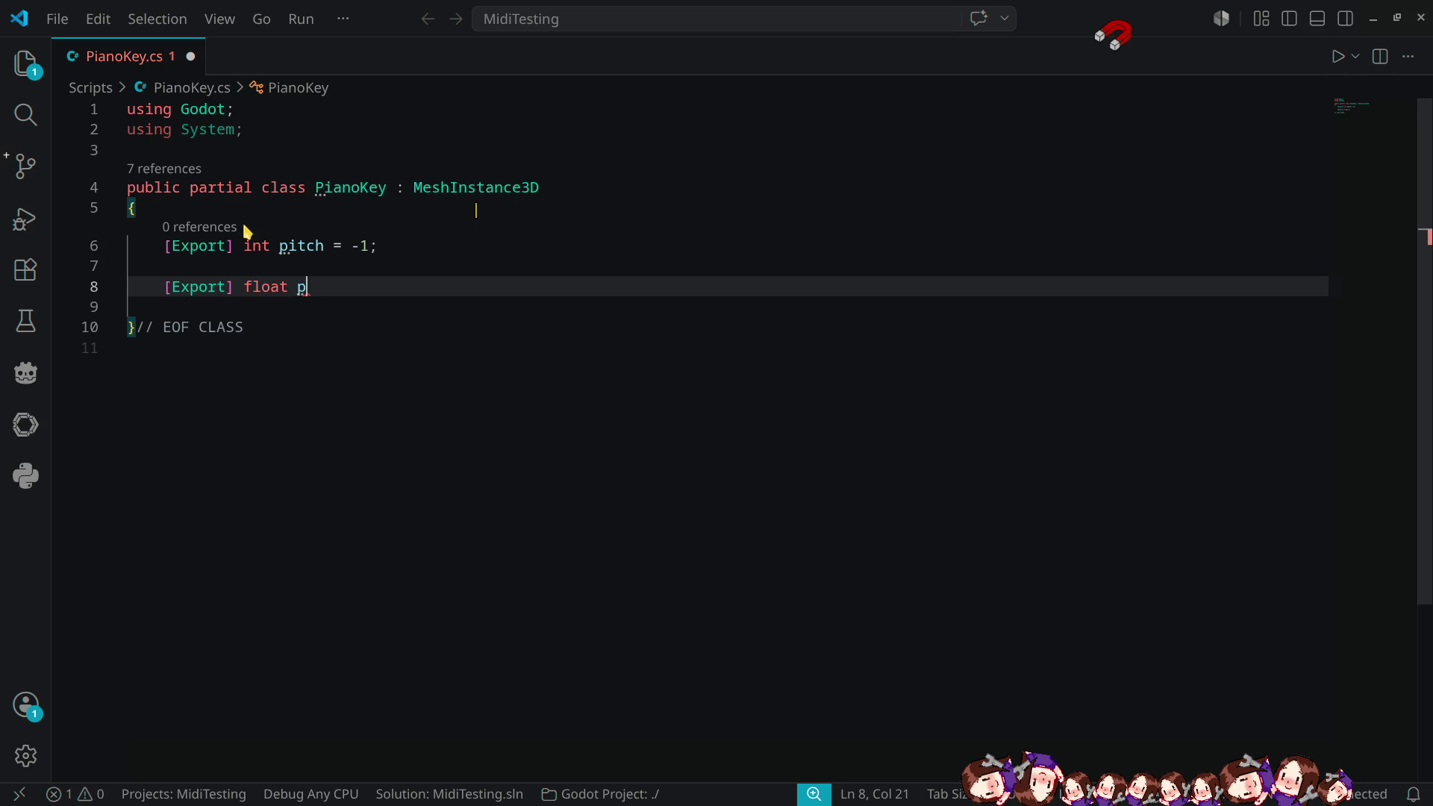
{"action": "type", "text": "ressed"}
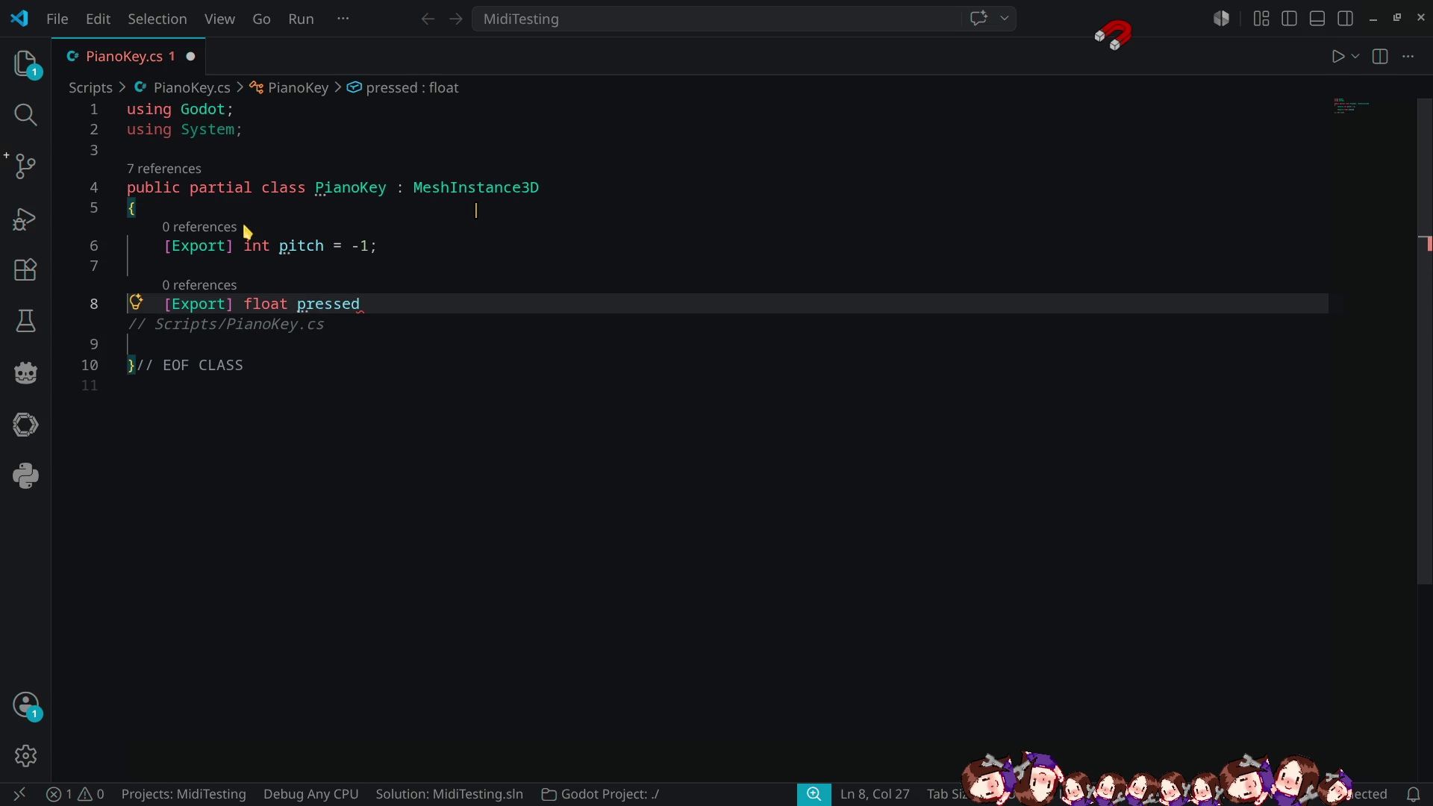
{"action": "type", "text": " Degree"}
{"action": "key", "text": "BackSpace"}
{"action": "key", "text": "BackSpace"}
{"action": "key", "text": "BackSpace"}
{"action": "key", "text": "BackSpace"}
{"action": "key", "text": "BackSpace"}
{"action": "key", "text": "BackSpace"}
{"action": "key", "text": "BackSpace"}
{"action": "type", "text": "Radian"}
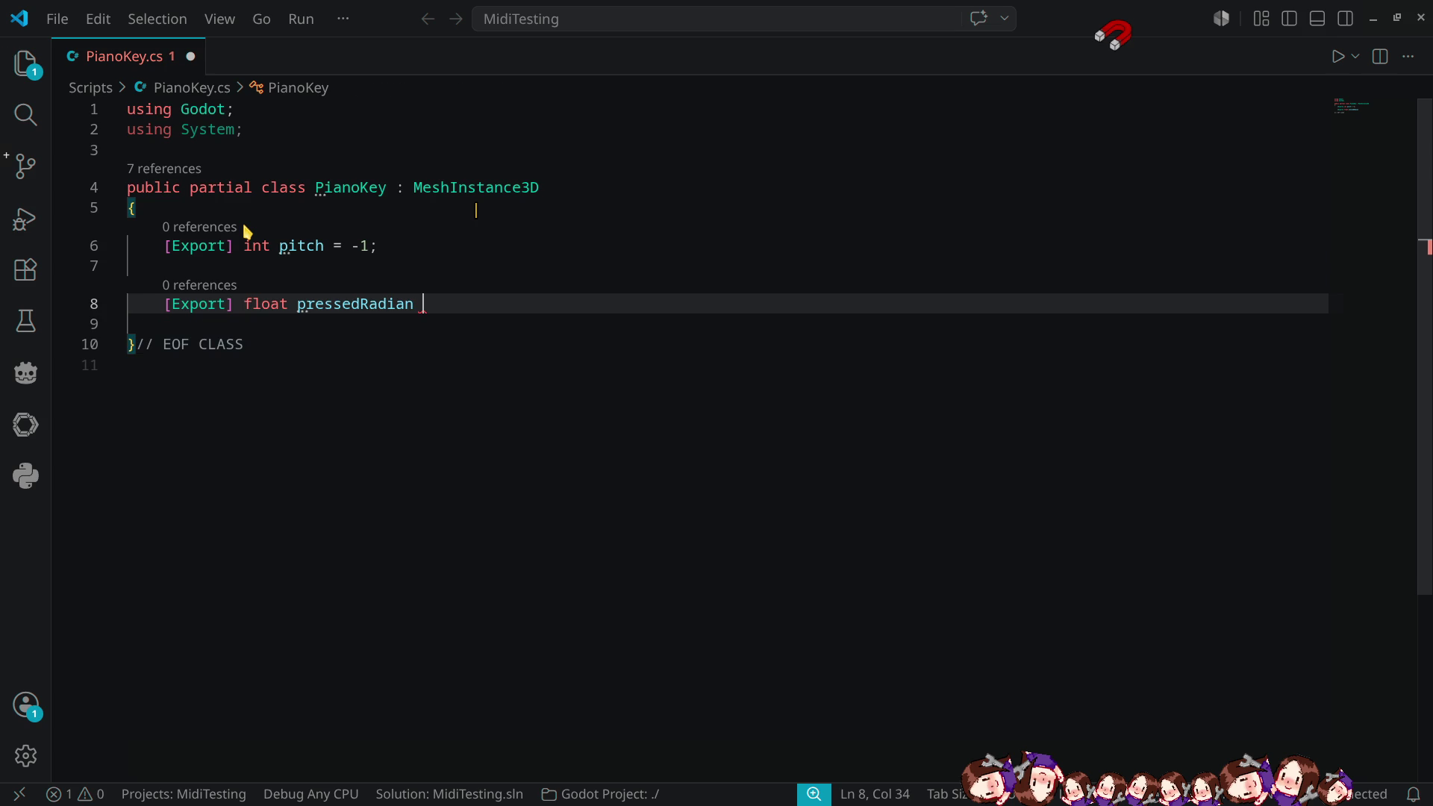
{"action": "type", "text": "= "}
{"action": "type", "text": "0.0"}
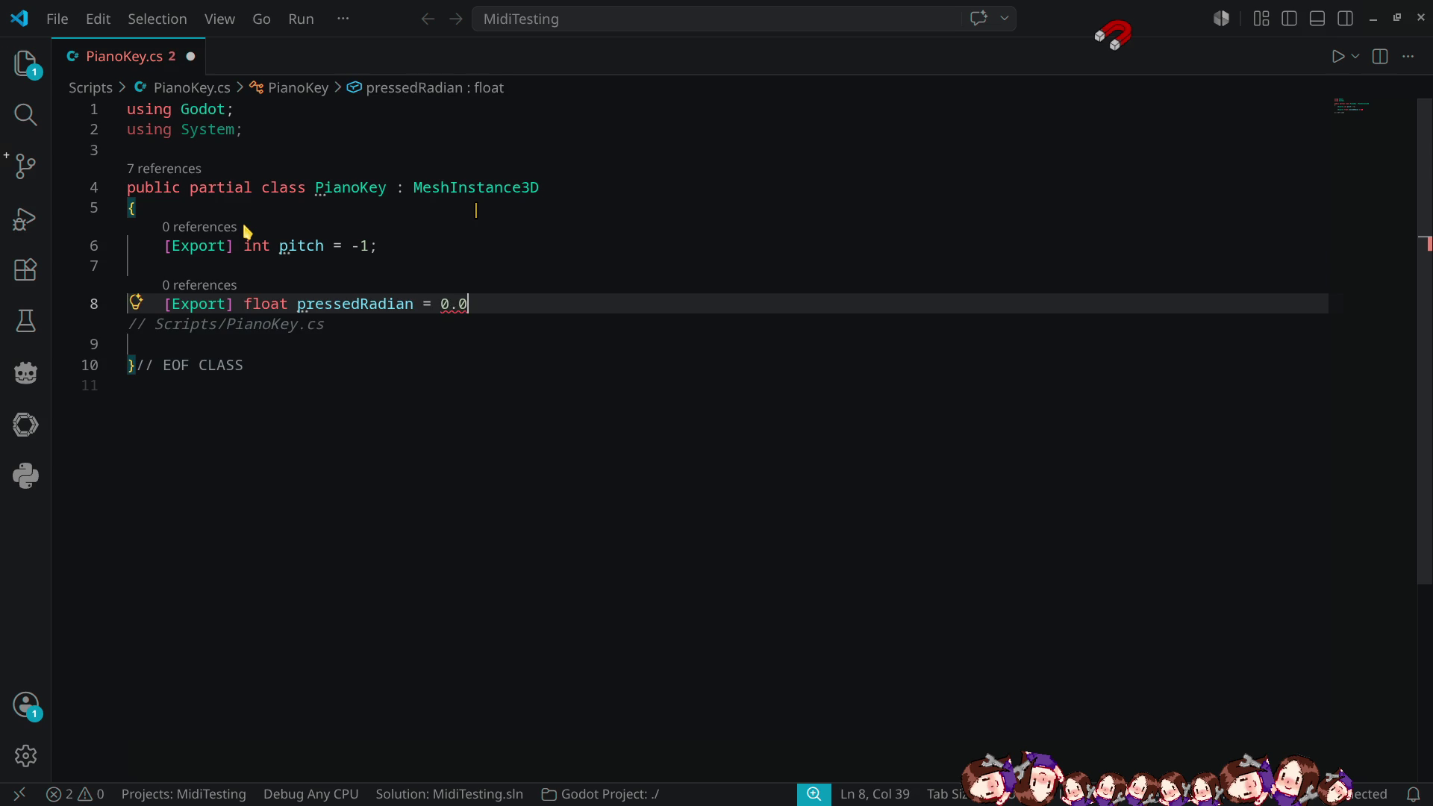
{"action": "type", "text": "5f"}
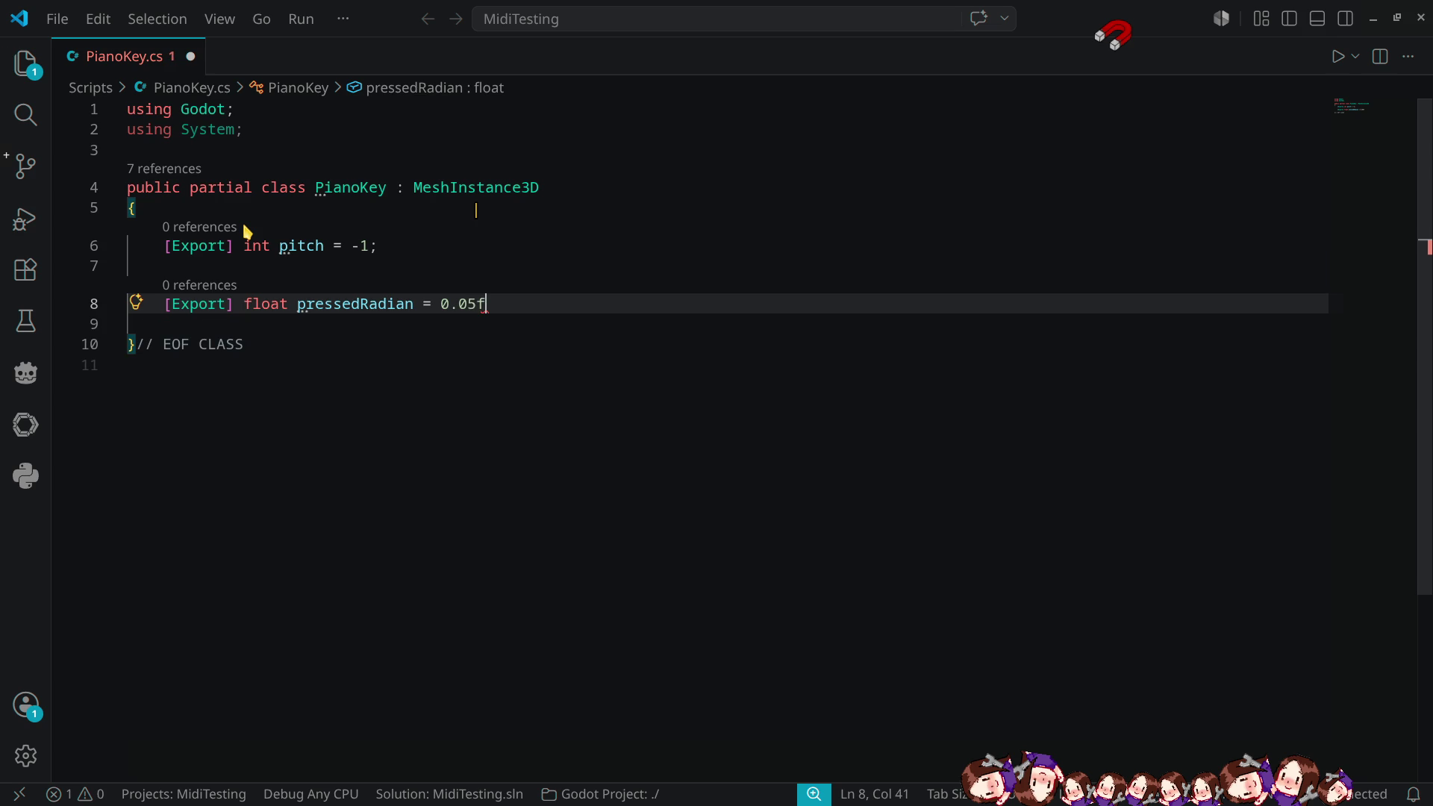
{"action": "type", "text": ";"}
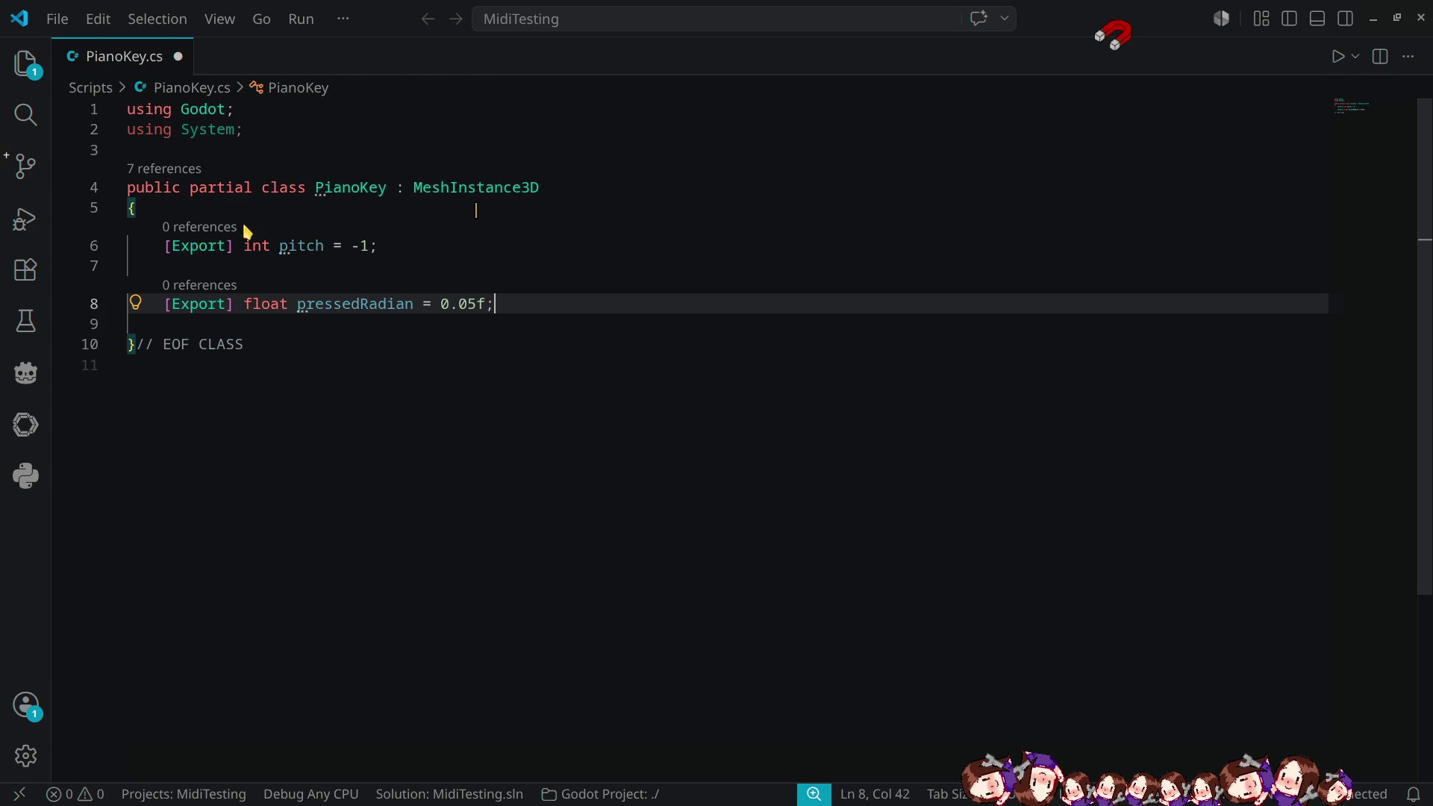
{"action": "key", "text": "Return"}
{"action": "key", "text": "Return"}
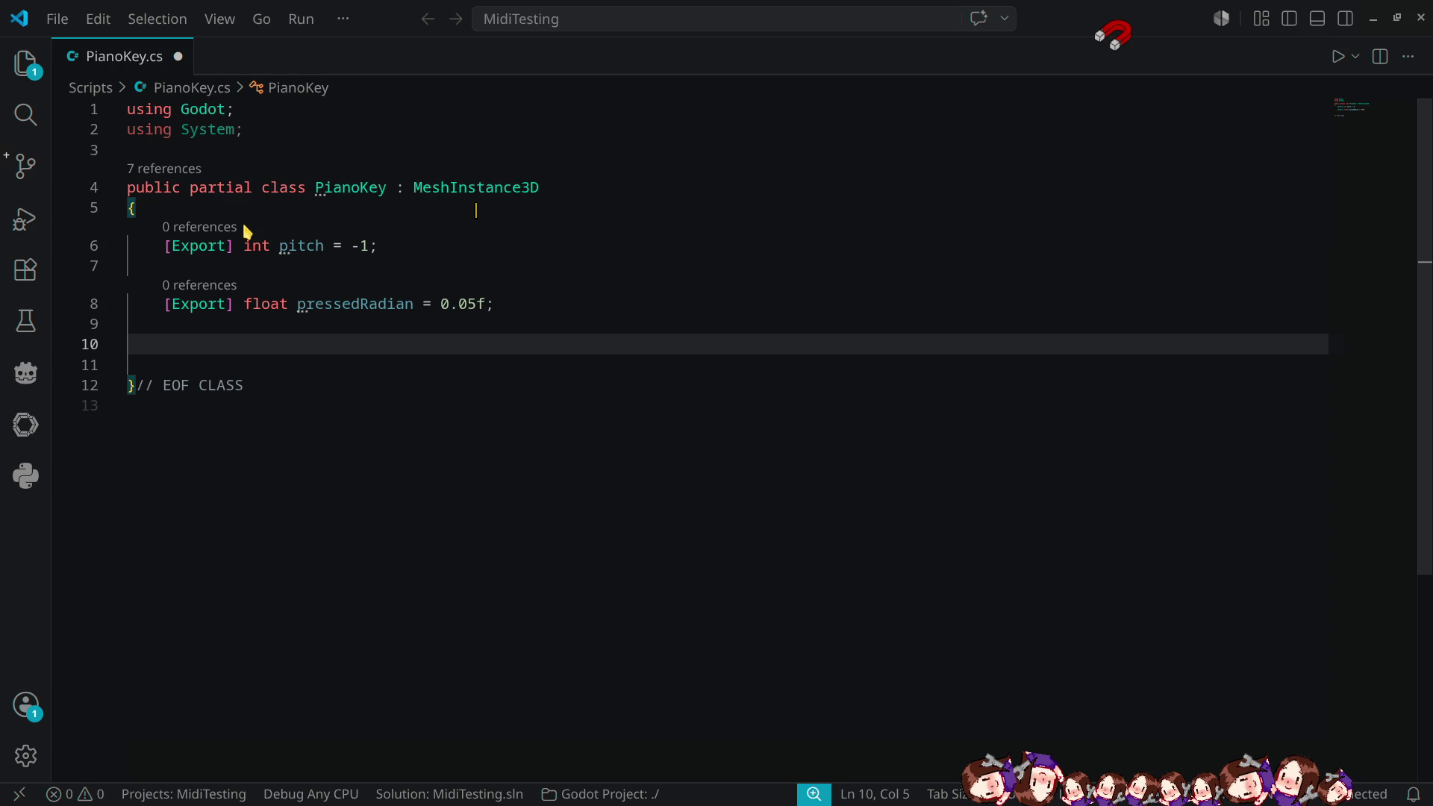
{"action": "type", "text": "bool"}
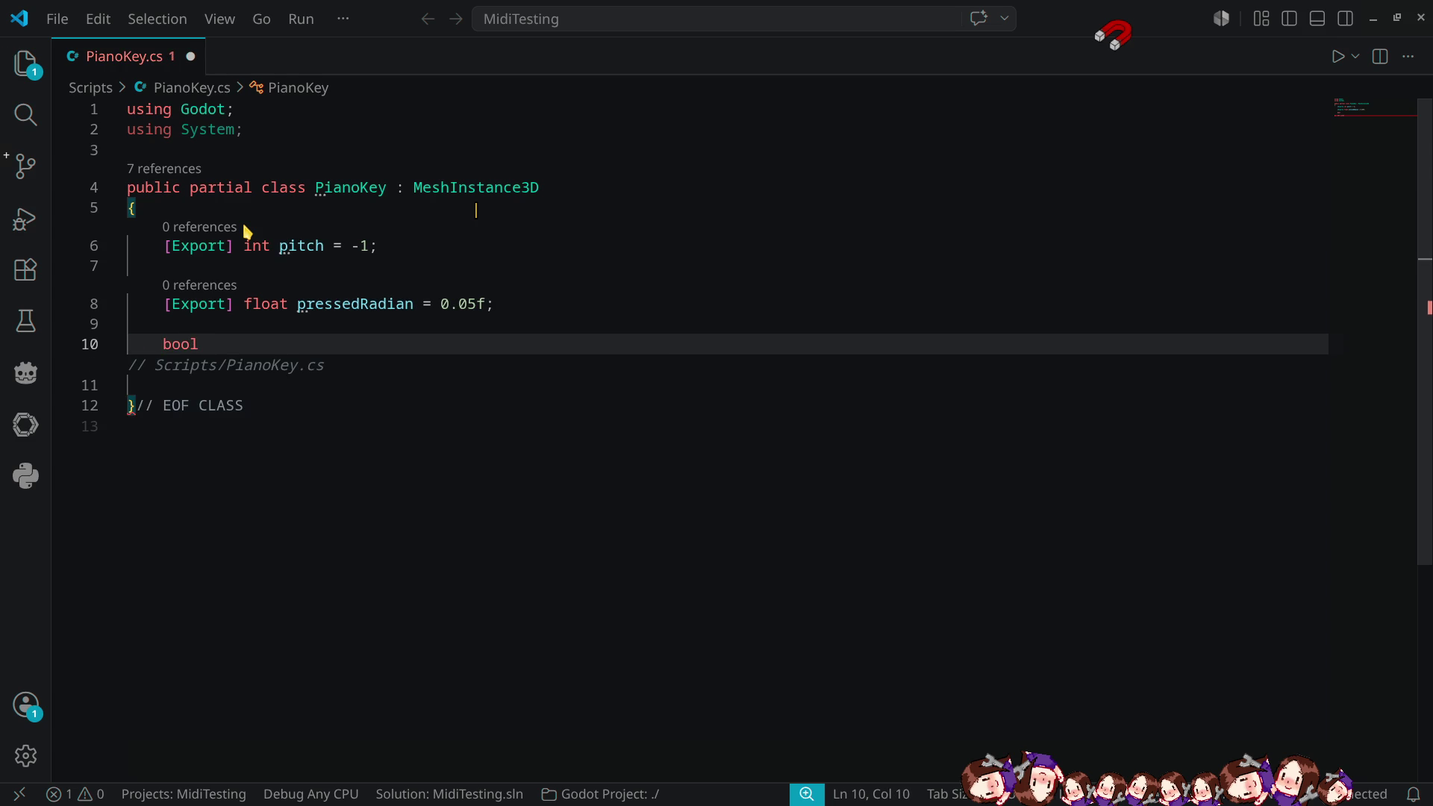
{"action": "type", "text": " isPressed;"}
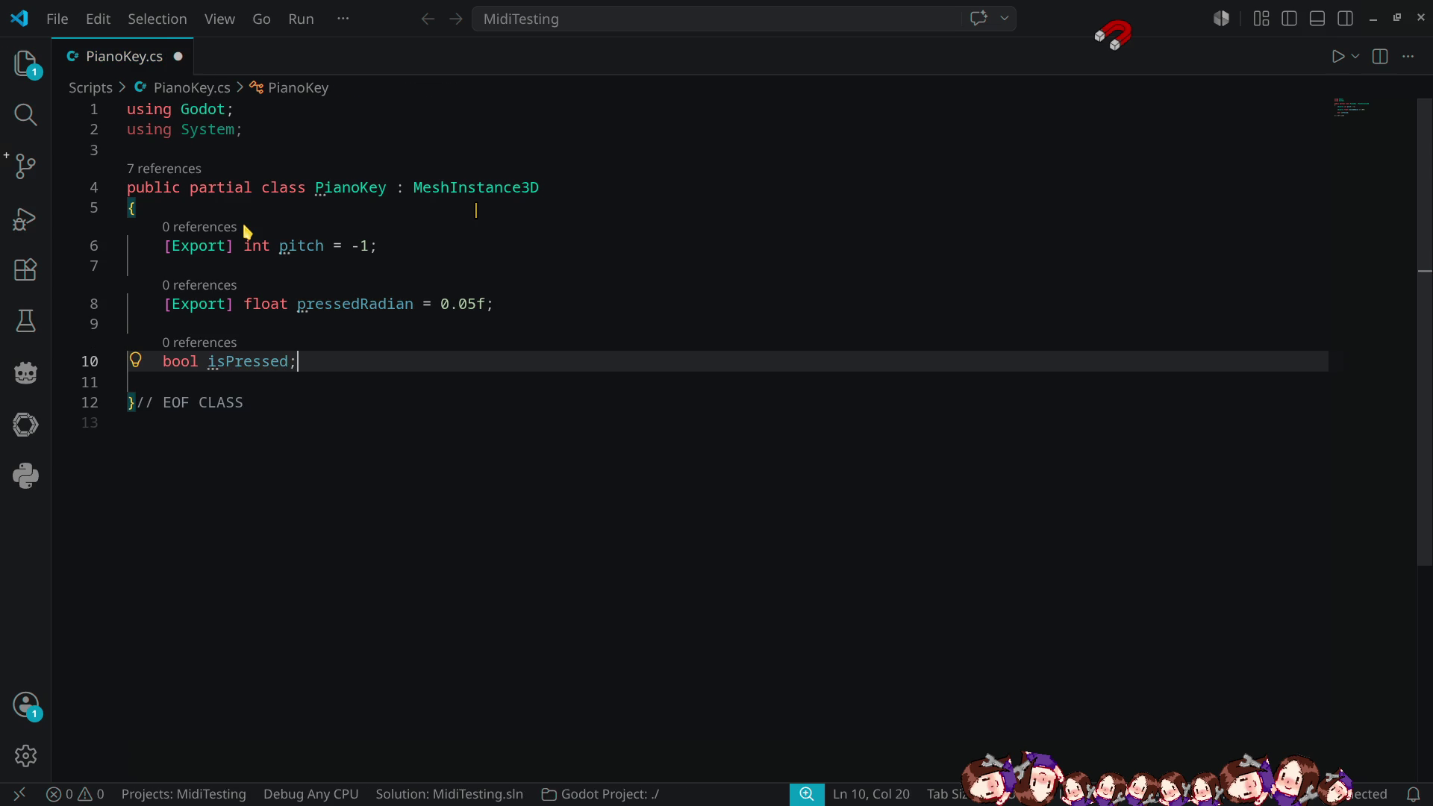
- Declare 'int velocity;' beneath 'bool isPressed;' and leave blank lines after it
{"action": "key", "text": "Return"}
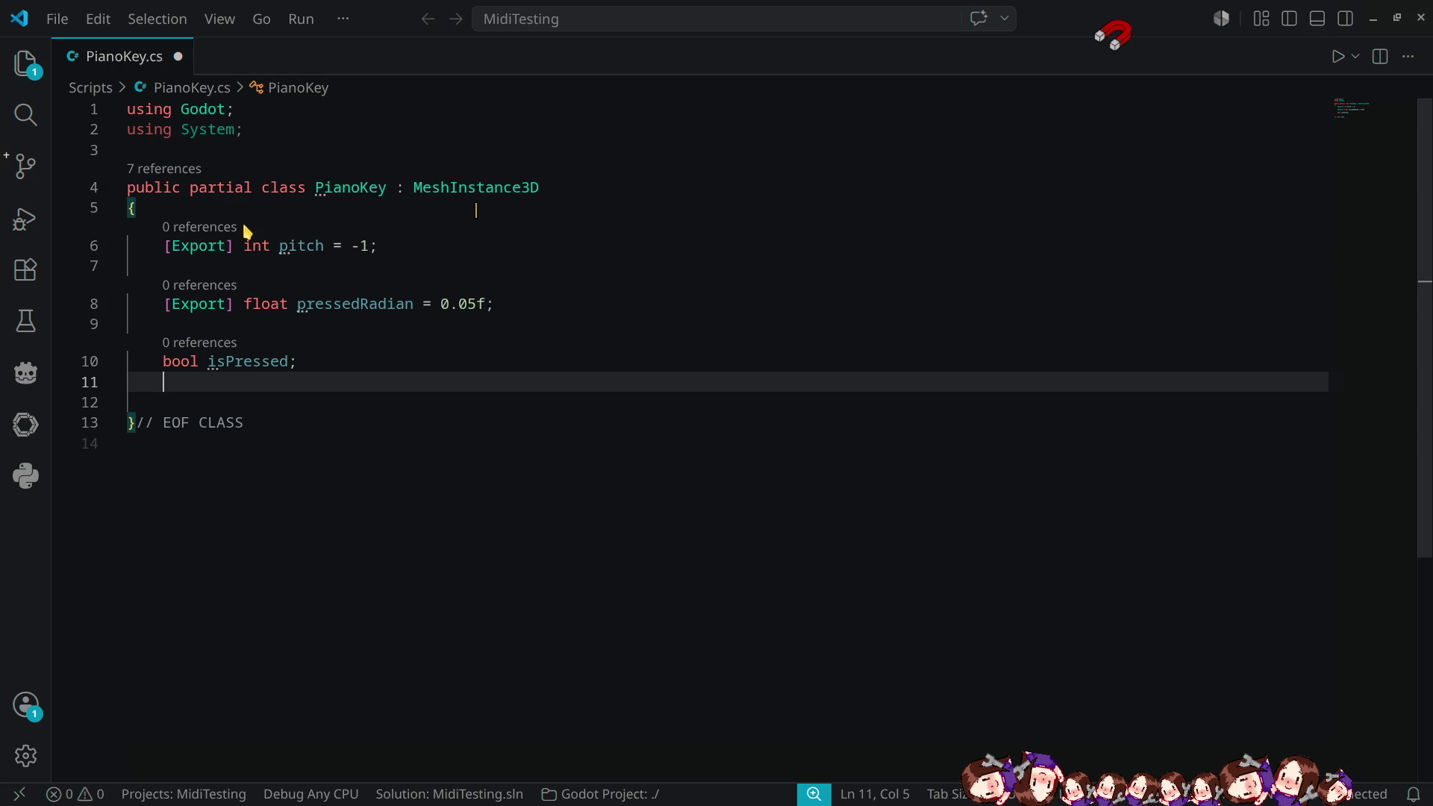
{"action": "type", "text": "int "}
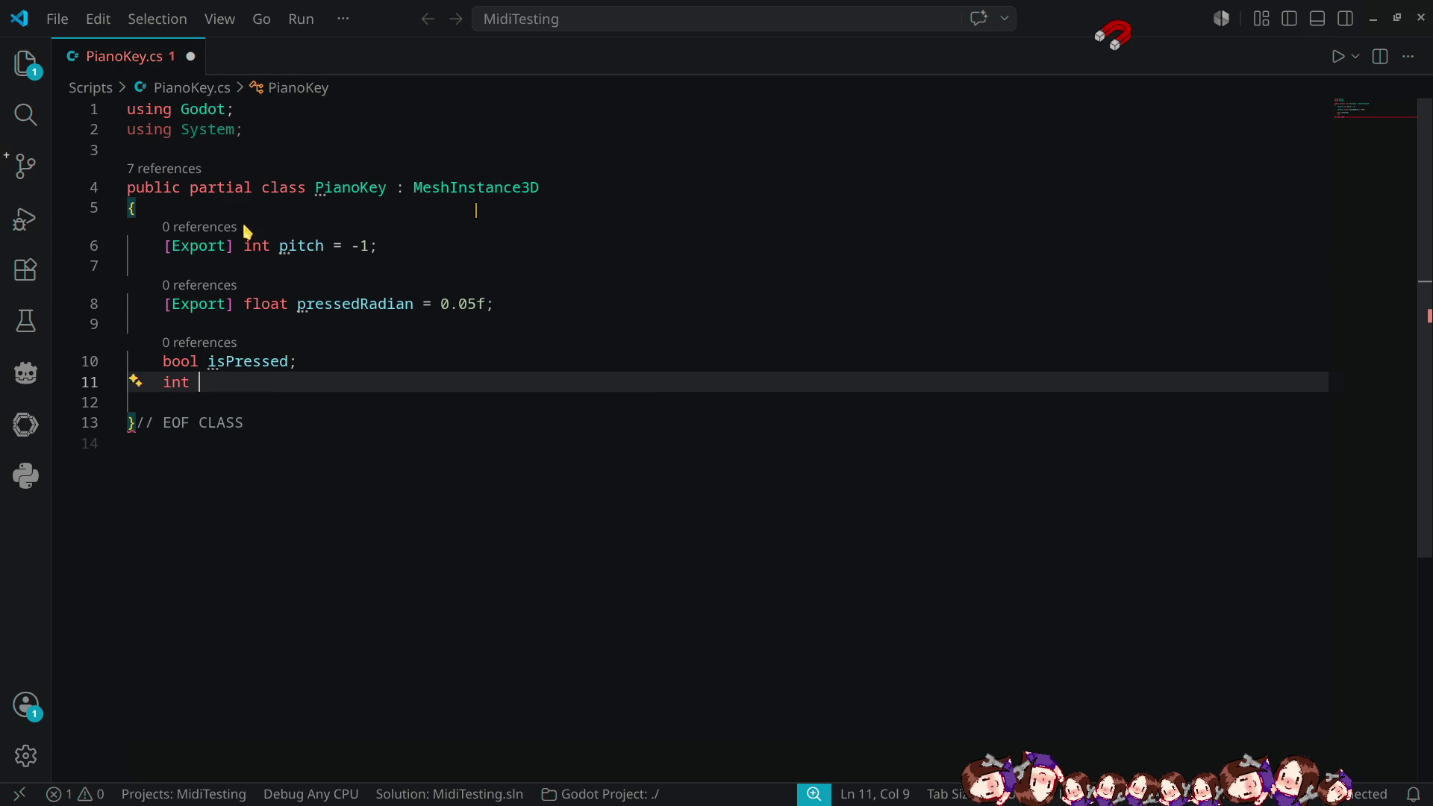
{"action": "type", "text": "velocit"}
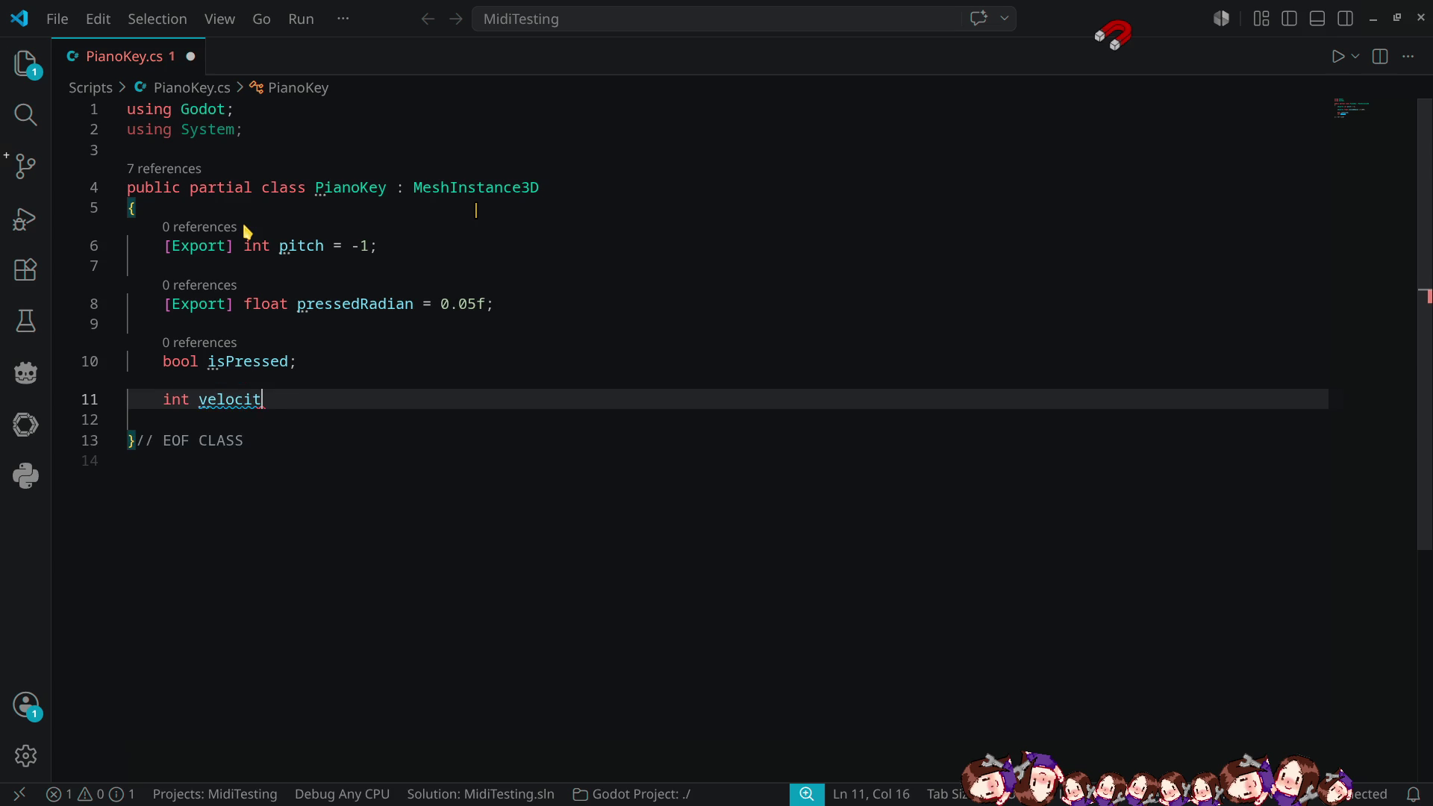
{"action": "type", "text": "y;"}
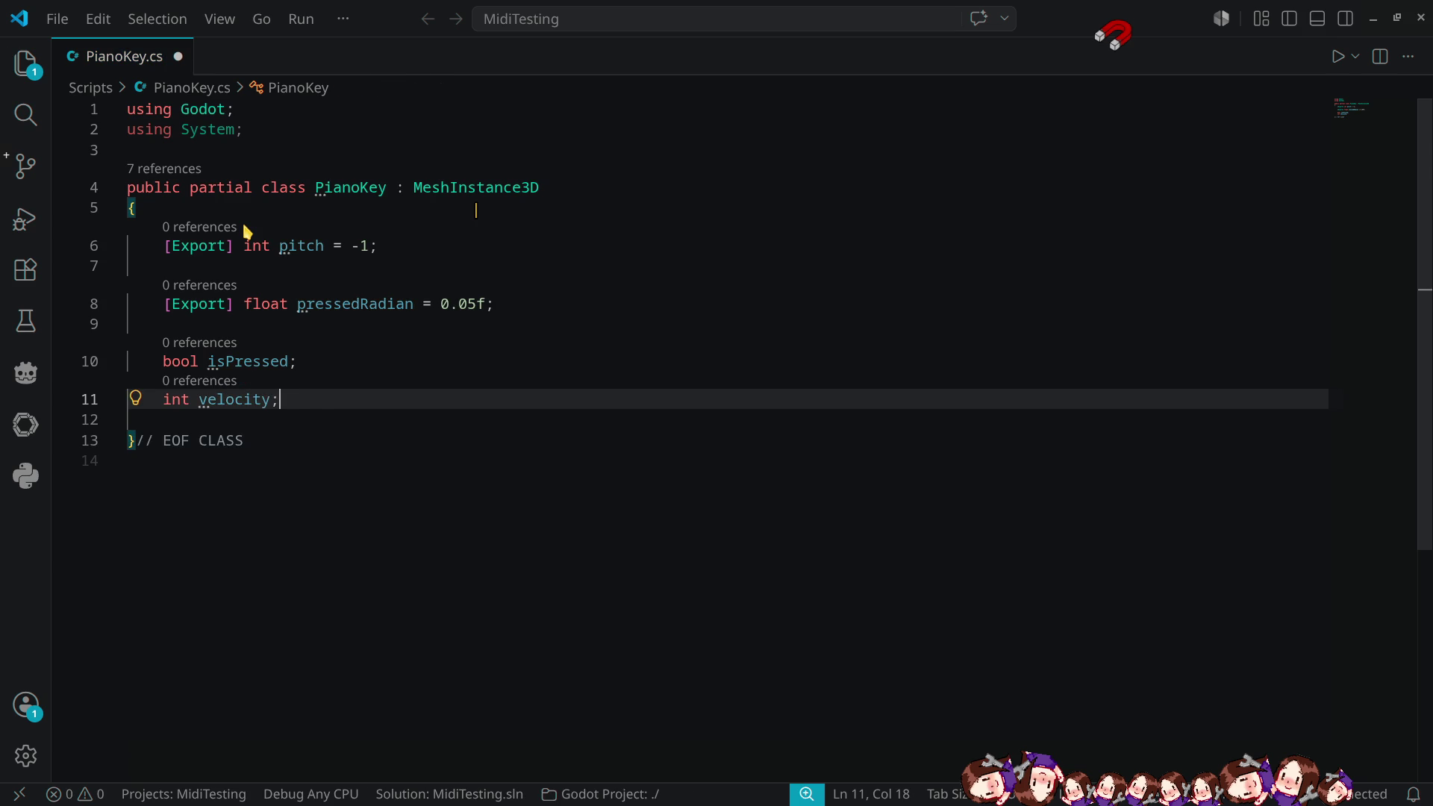
{"action": "key", "text": "Return"}
{"action": "key", "text": "Return"}
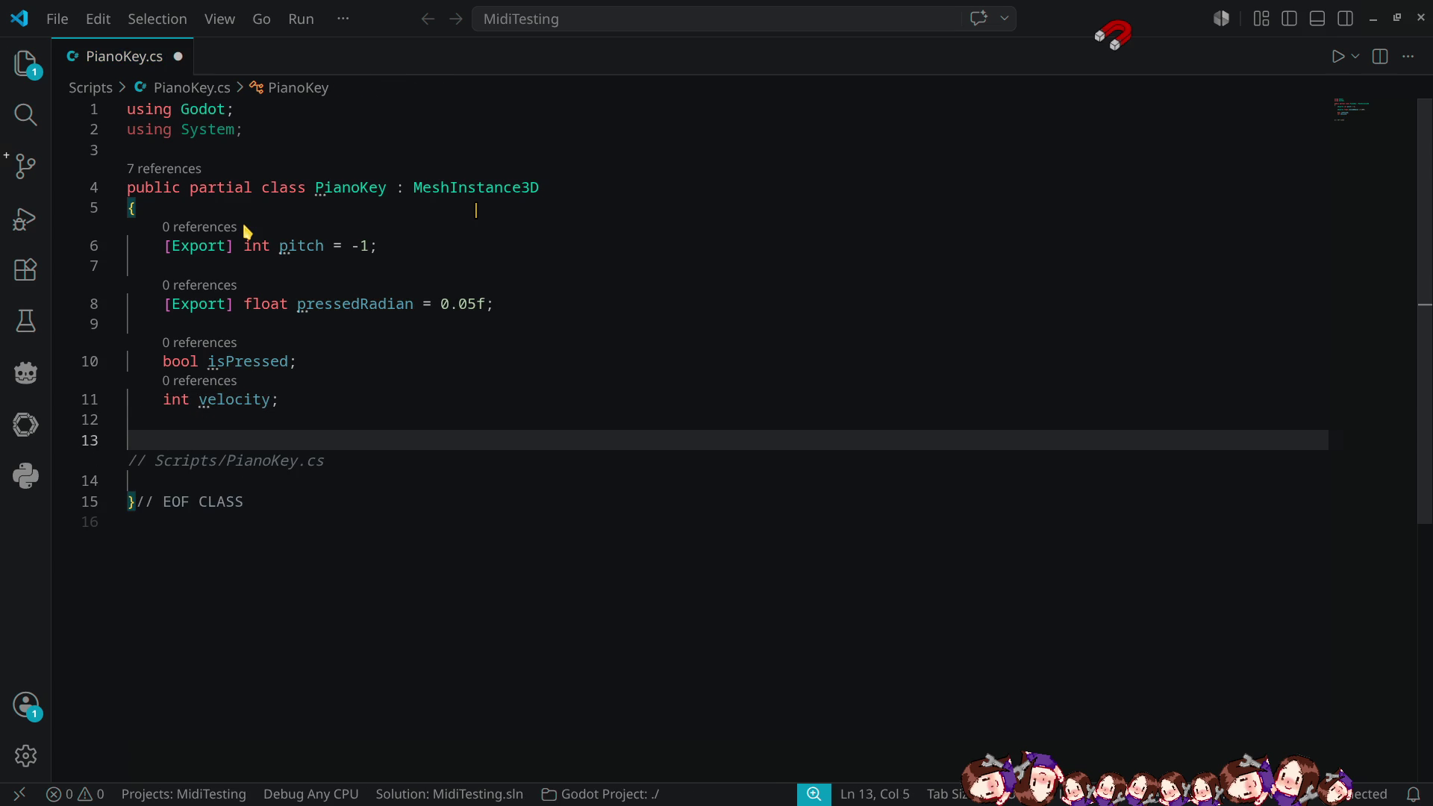
{"action": "type", "text": "public "}
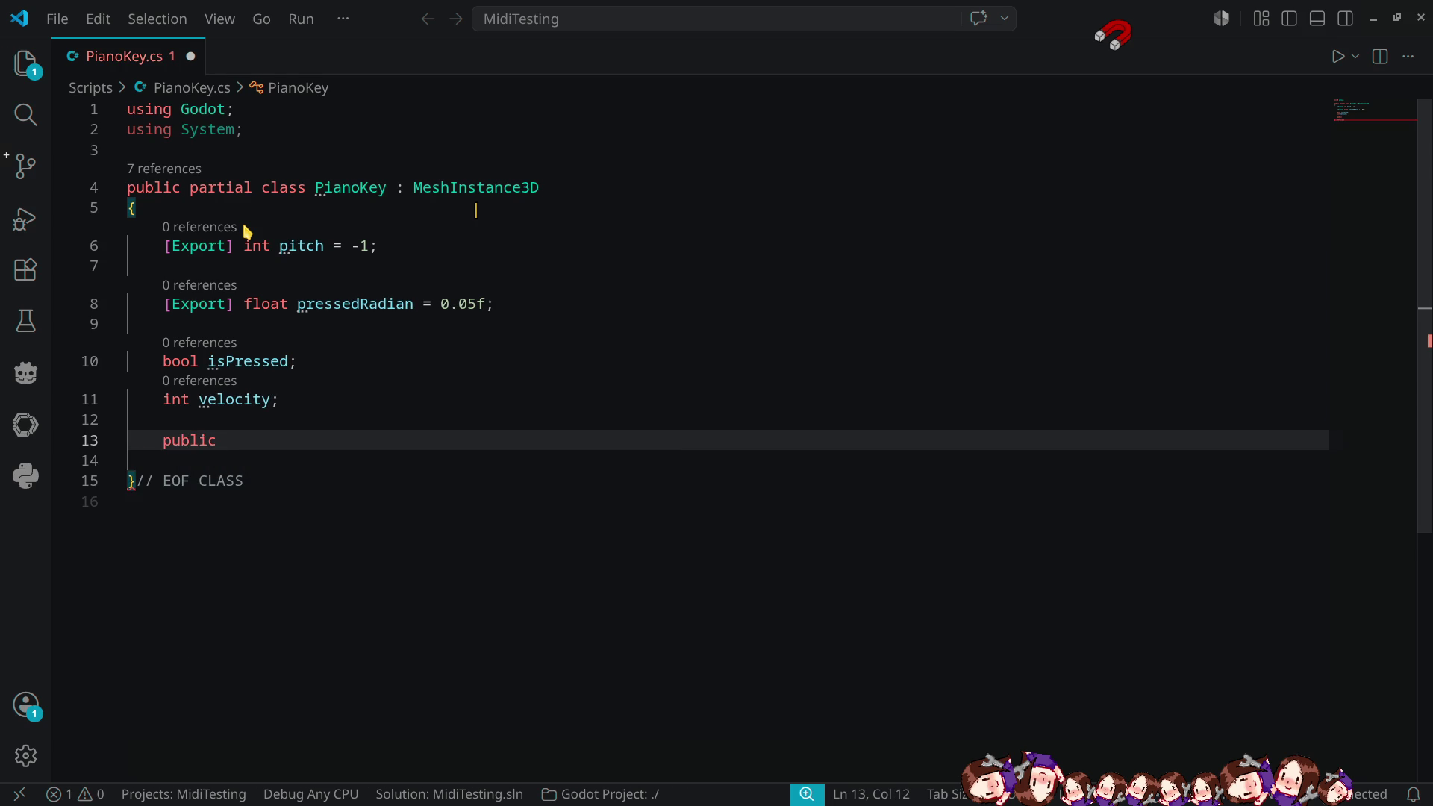
{"action": "type", "text": "overr"}
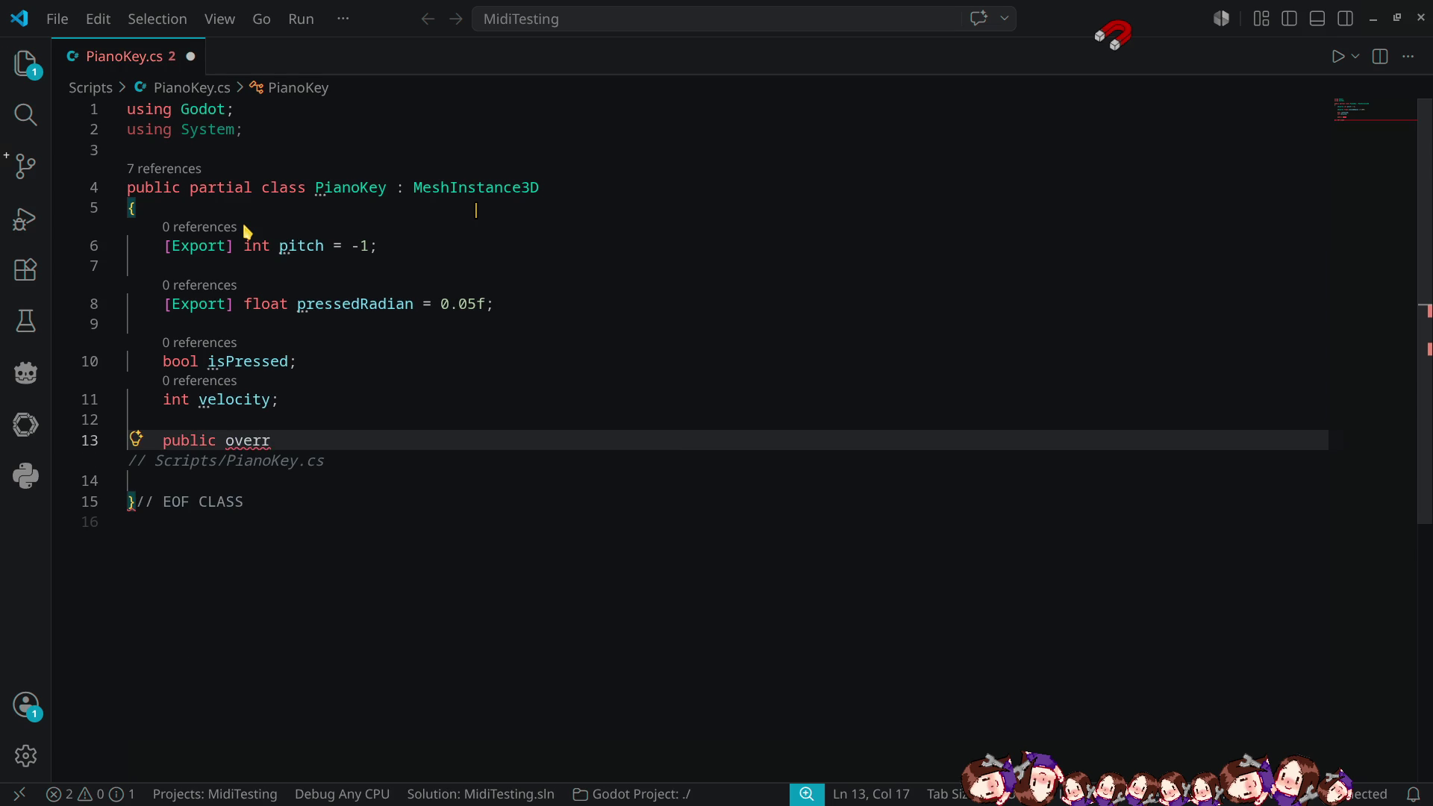
{"action": "type", "text": "i"}
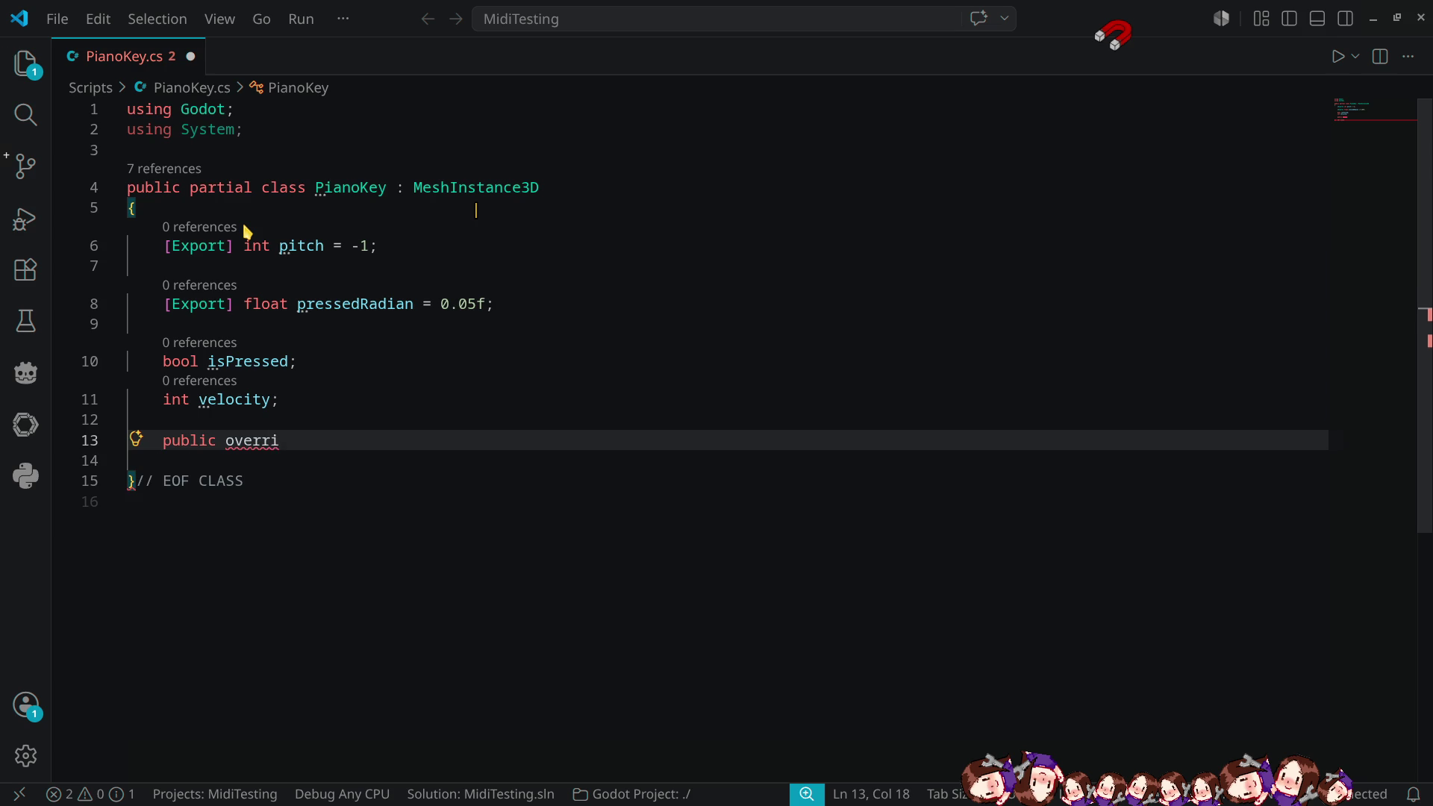
{"action": "type", "text": "de"}
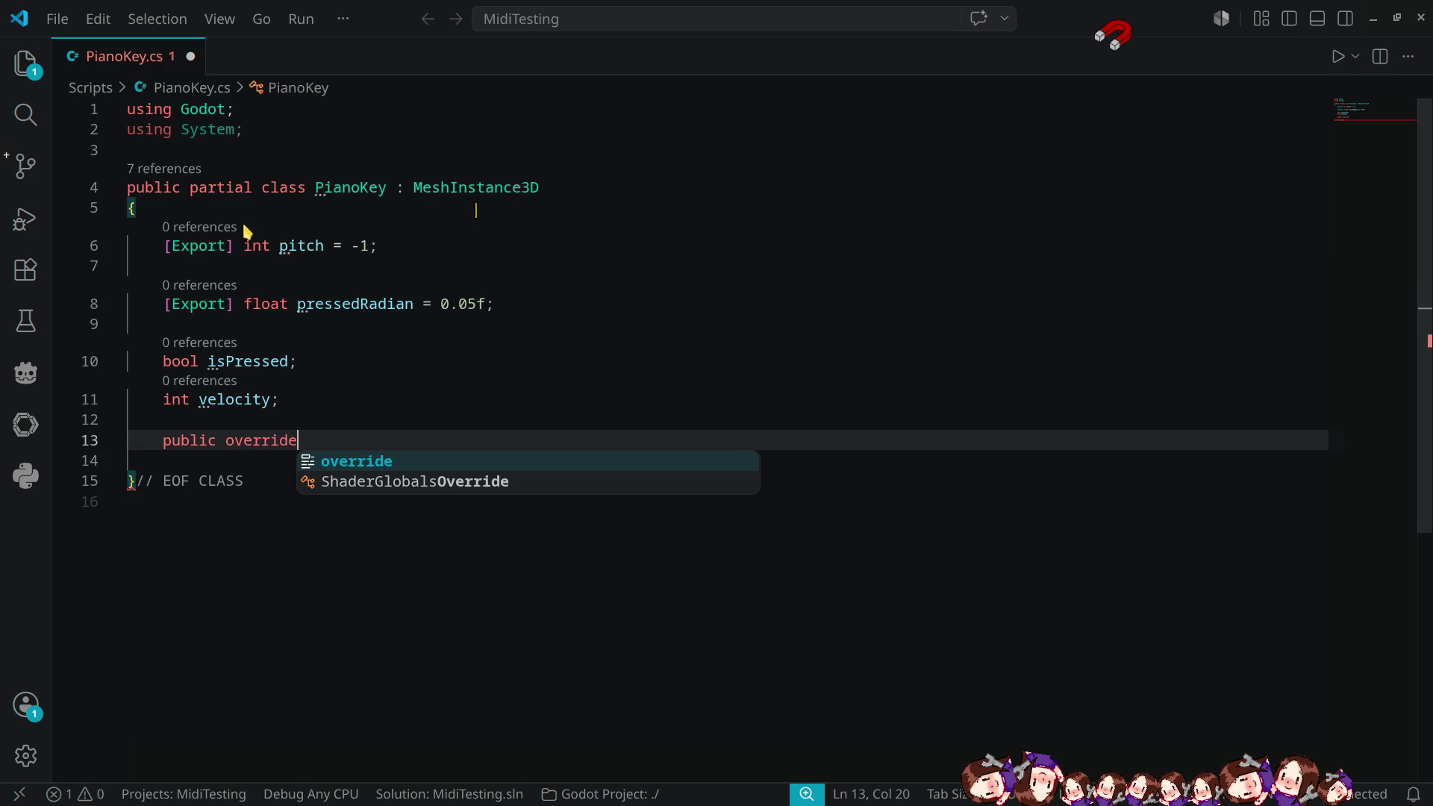
{"action": "type", "text": " void _pro"}
- Add 'public override void _Process(double delta)' via completion and clear its generated base call
{"action": "key", "text": "Return"}
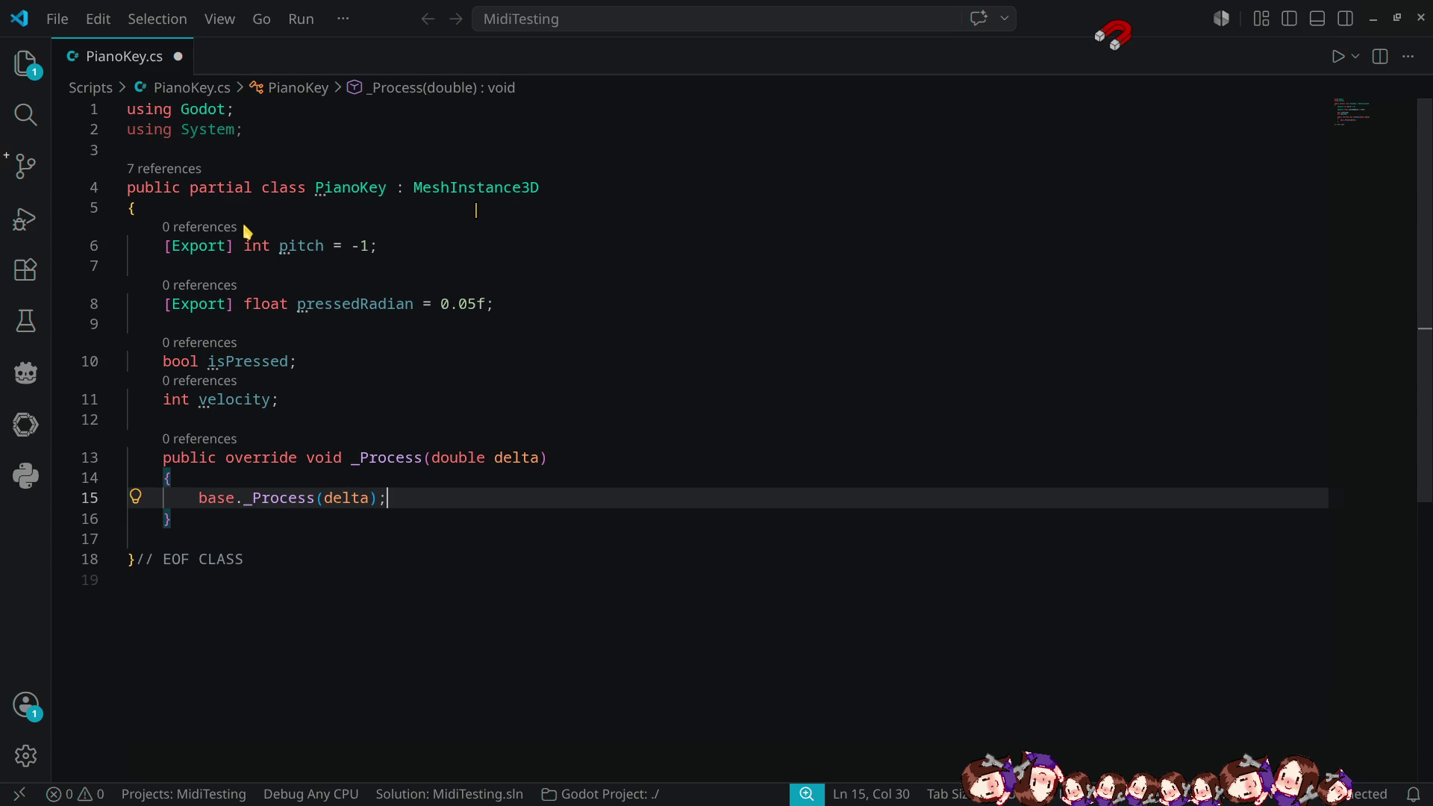
{"action": "key", "text": "shift+Home"}
{"action": "key", "text": "BackSpace"}
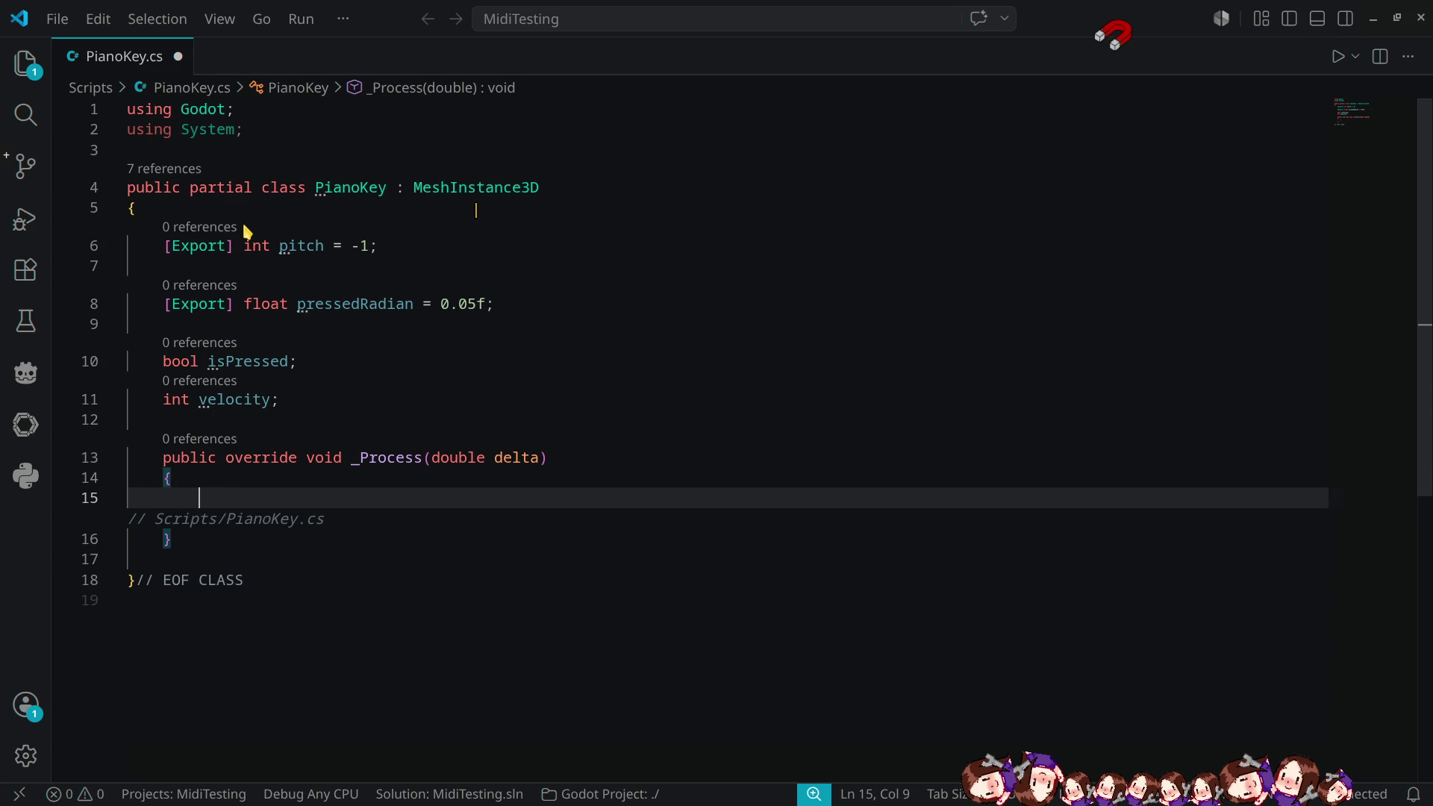
{"action": "type", "text": "if("}
- Write 'if (isPressed) { MoveDown((float)delta); } else { MoveUp((float)delta); }' inside _Process
{"action": "key", "text": "BackSpace"}
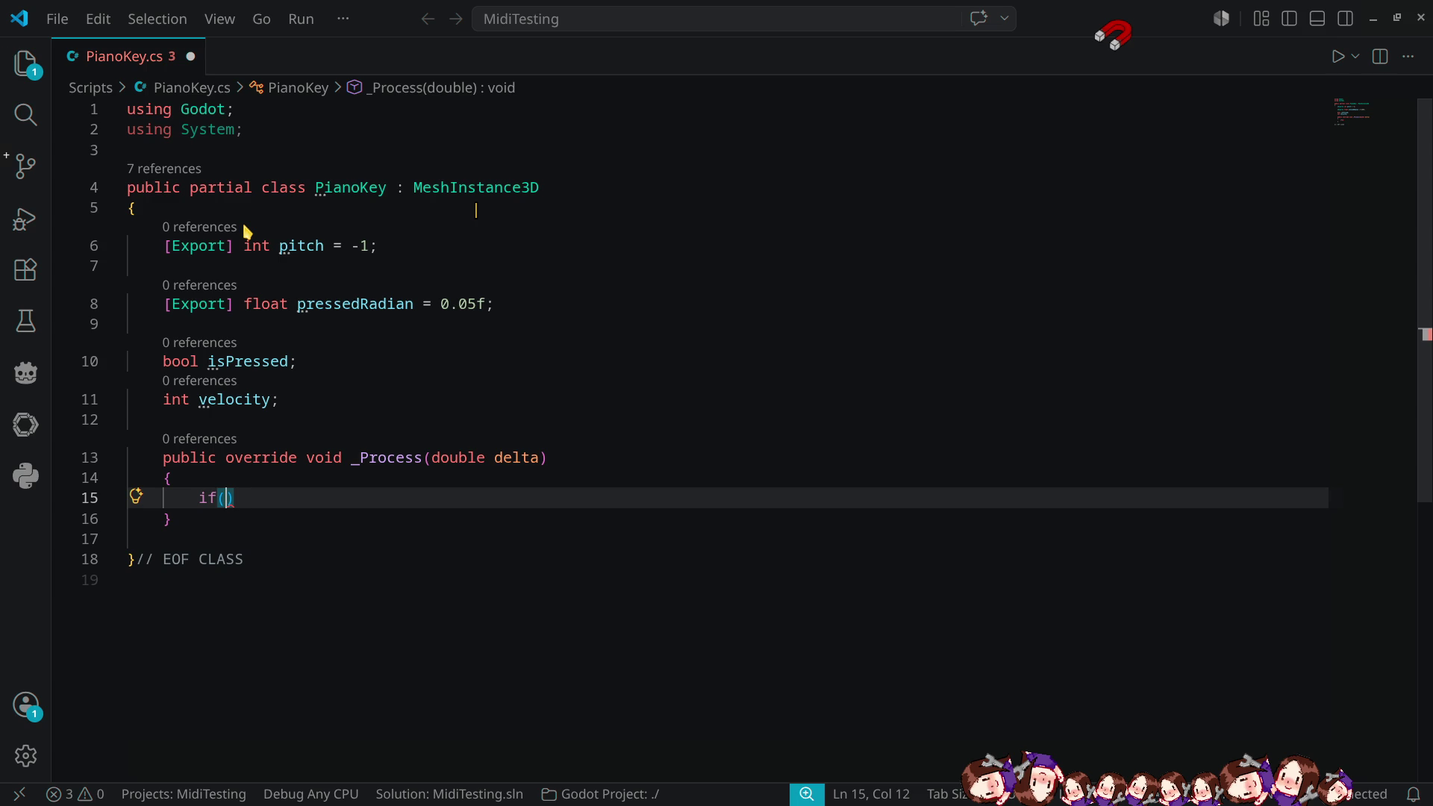
{"action": "type", "text": "isp"}
{"action": "key", "text": "Return"}
{"action": "type", "text": ")"}
{"action": "type", "text": "{"}
{"action": "key", "text": "Return"}
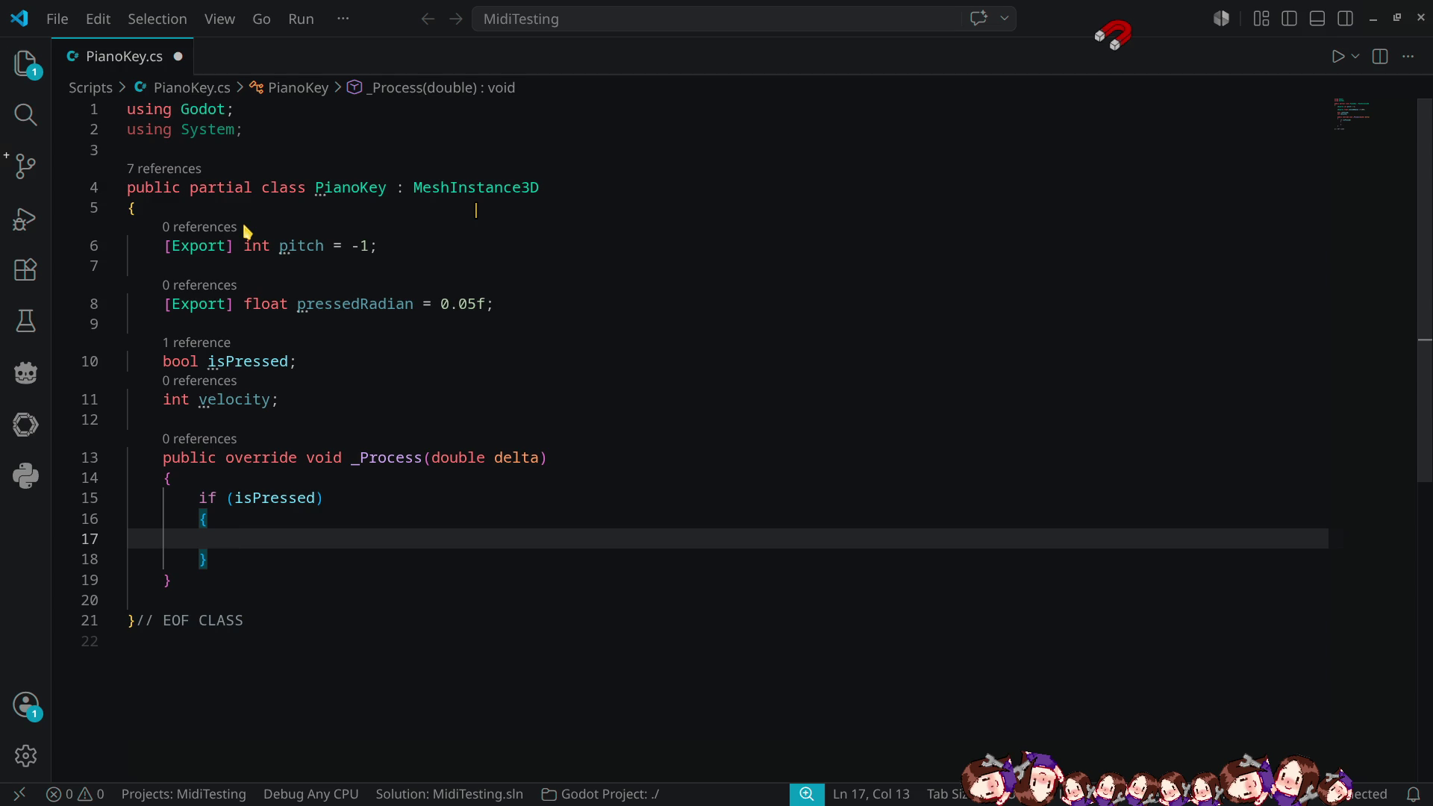
{"action": "type", "text": "MoveDown(("}
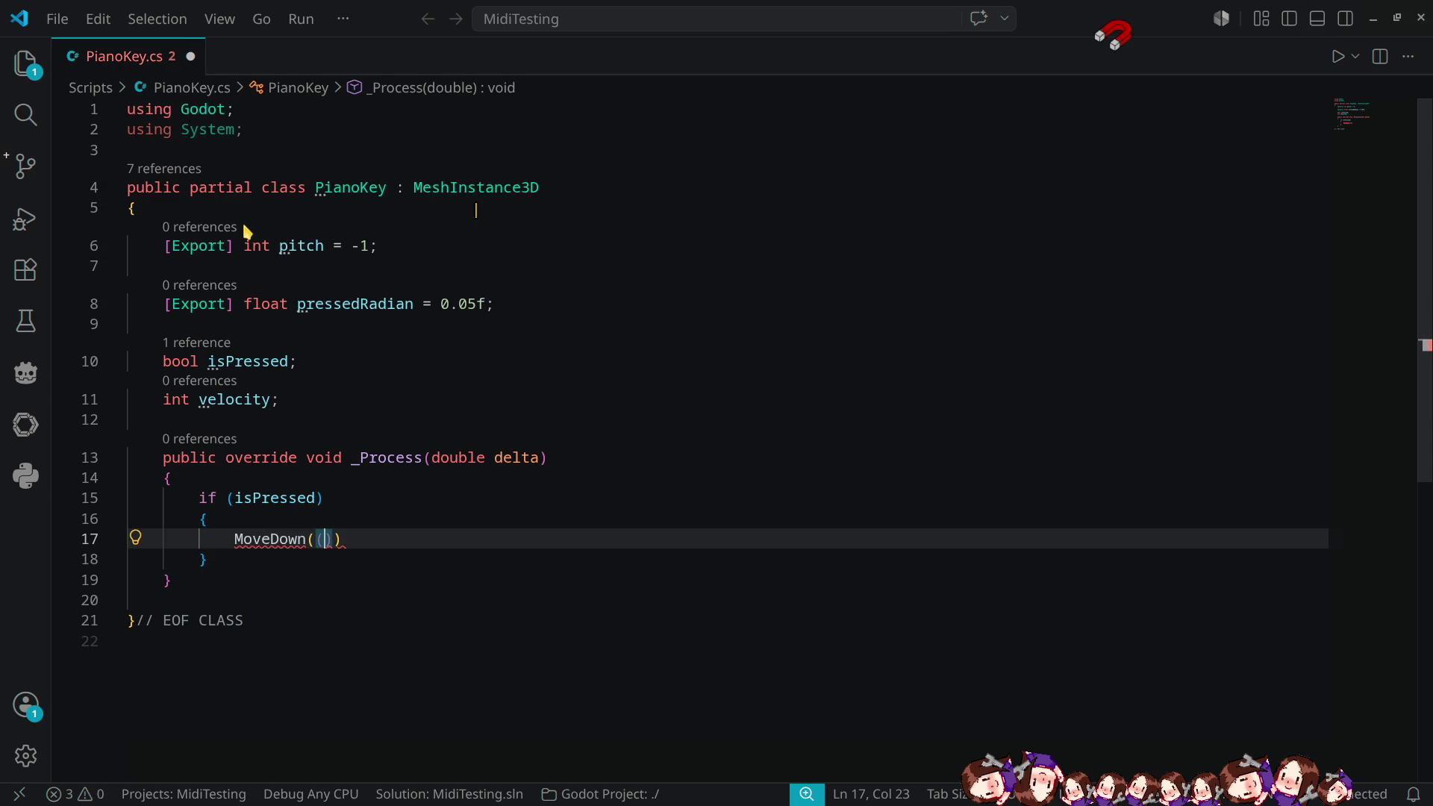
{"action": "type", "text": "float ("}
{"action": "key", "text": "BackSpace"}
{"action": "key", "text": "BackSpace"}
{"action": "type", "text": ")delta)"}
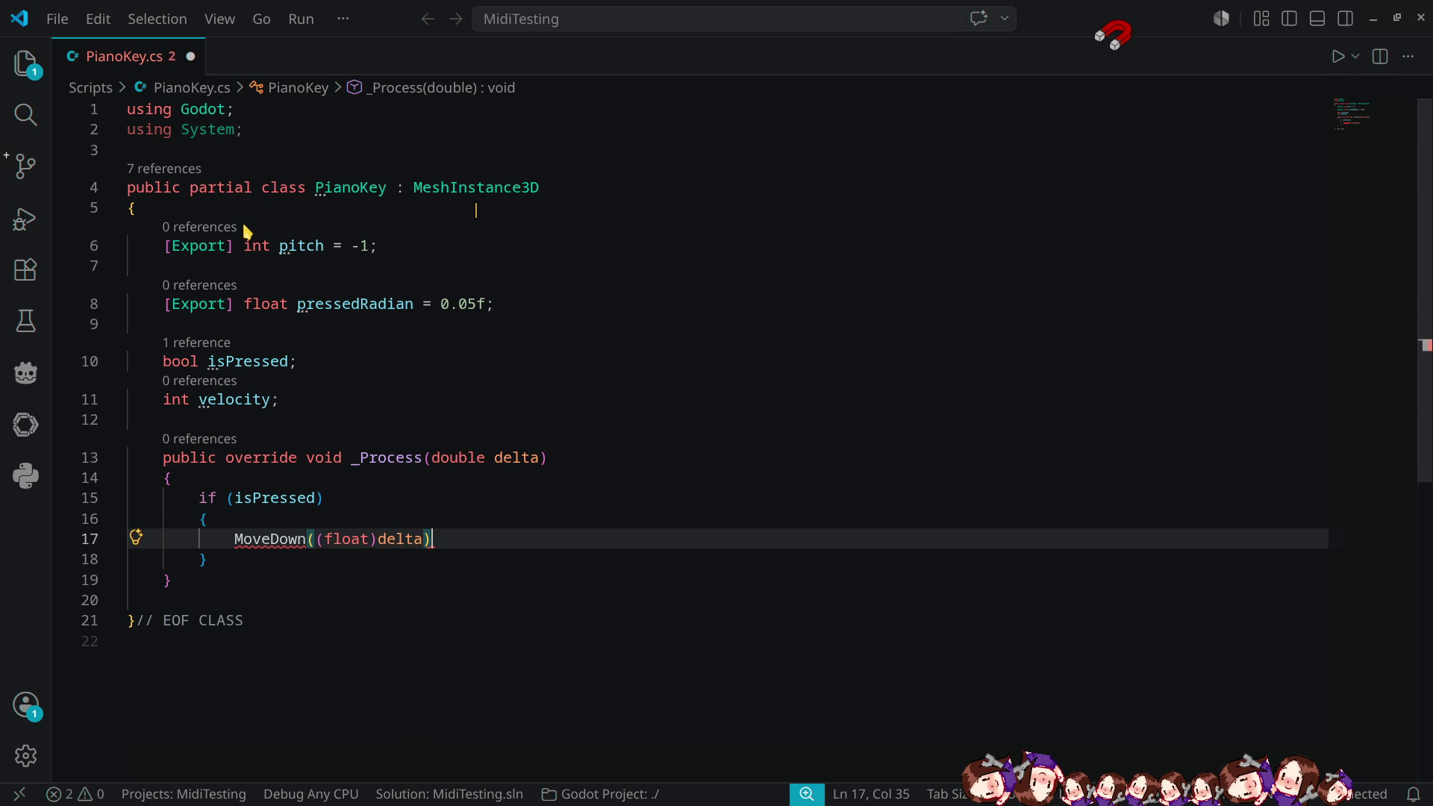
{"action": "type", "text": ";"}
{"action": "key", "text": "Down"}
{"action": "type", "text": "else"}
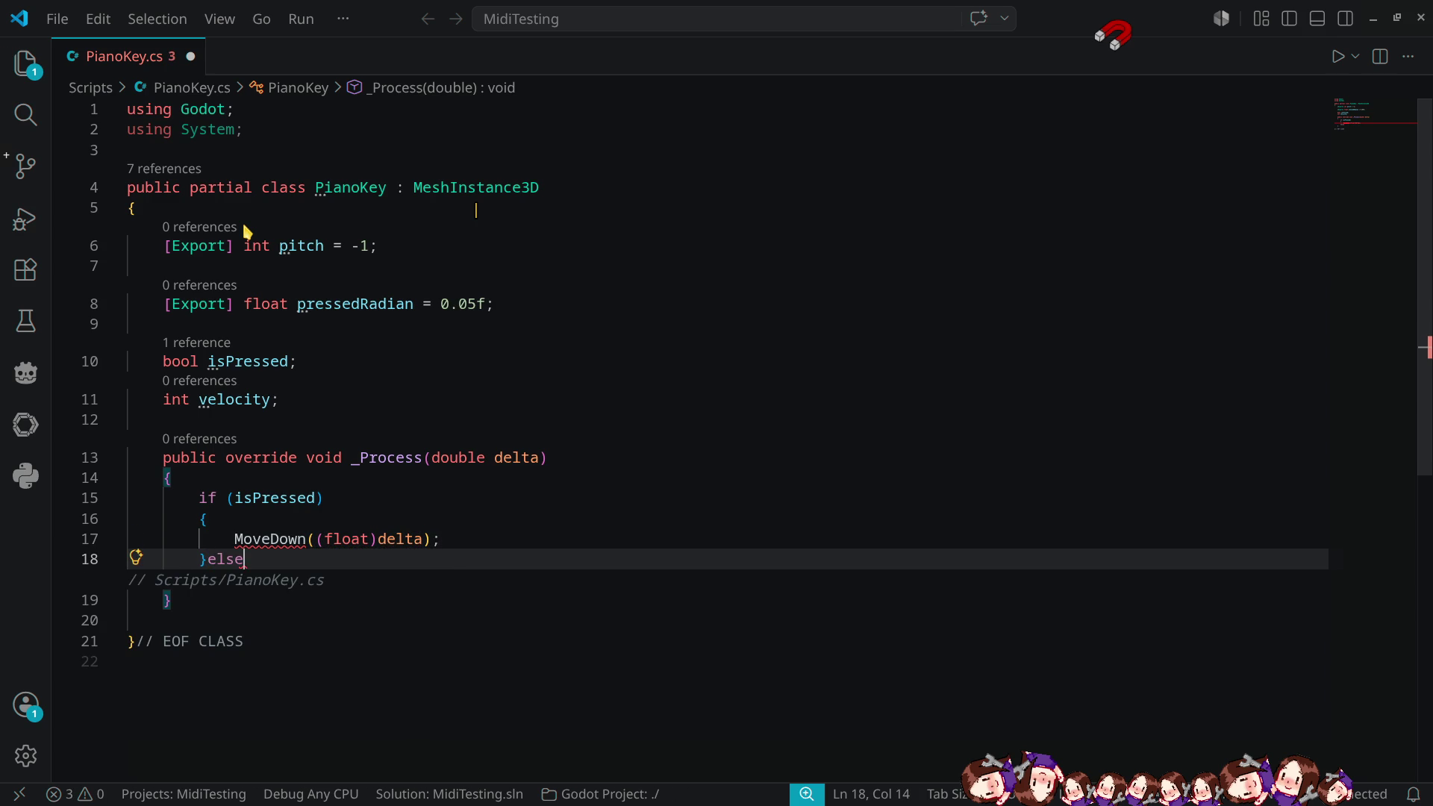
{"action": "key", "text": "Return"}
{"action": "type", "text": "{"}
{"action": "key", "text": "Return"}
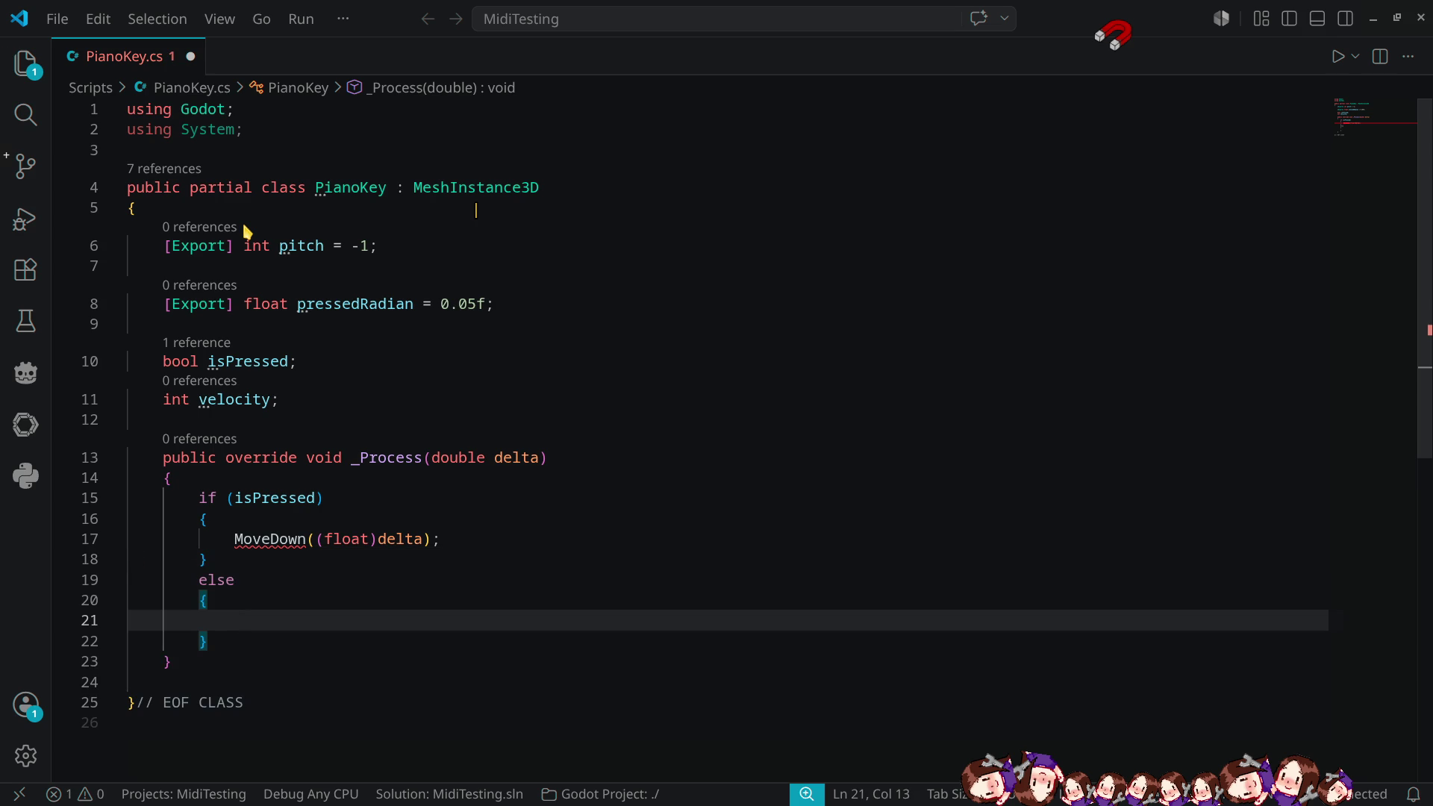
{"action": "type", "text": "MoveUp"}
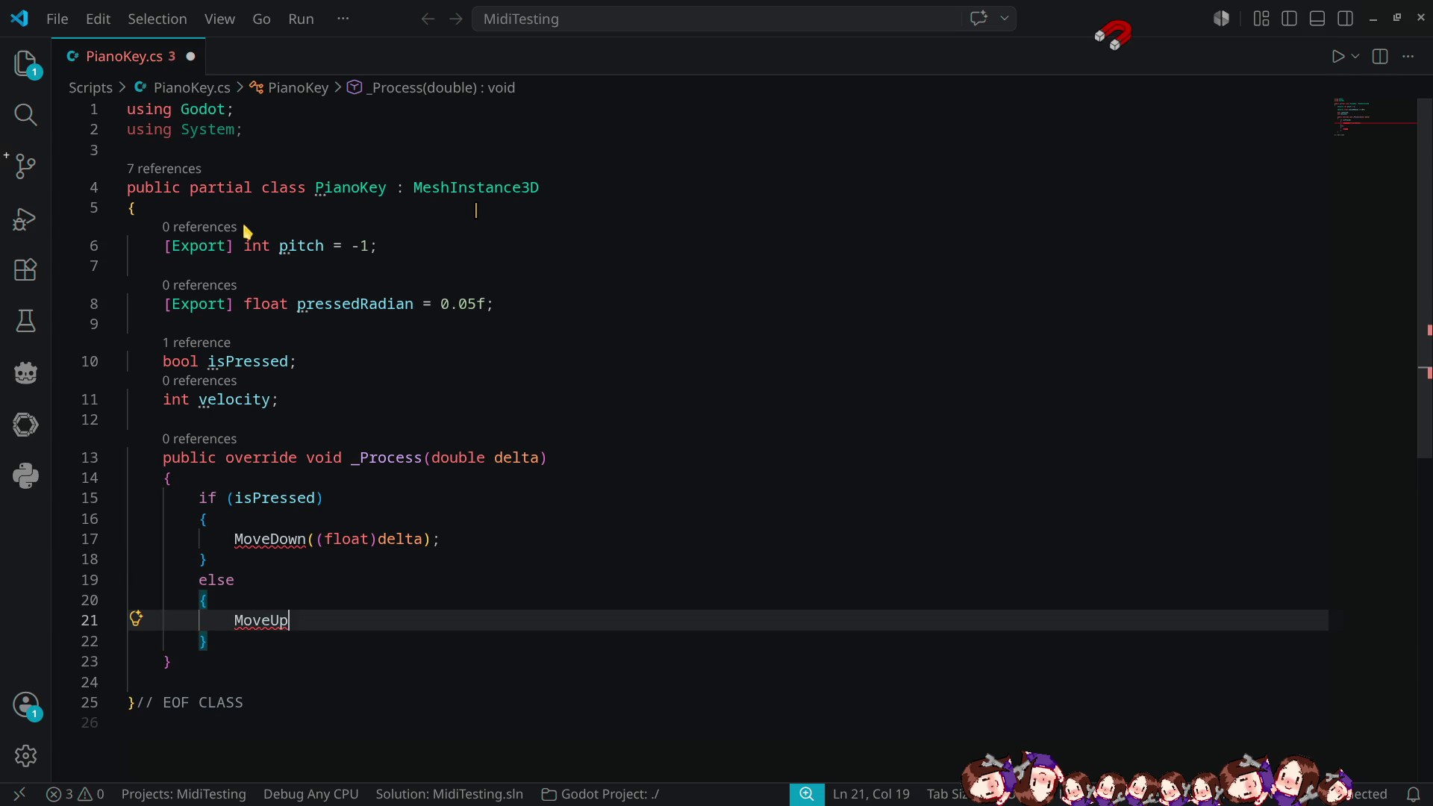
{"action": "type", "text": "("}
{"action": "type", "text": "(float"}
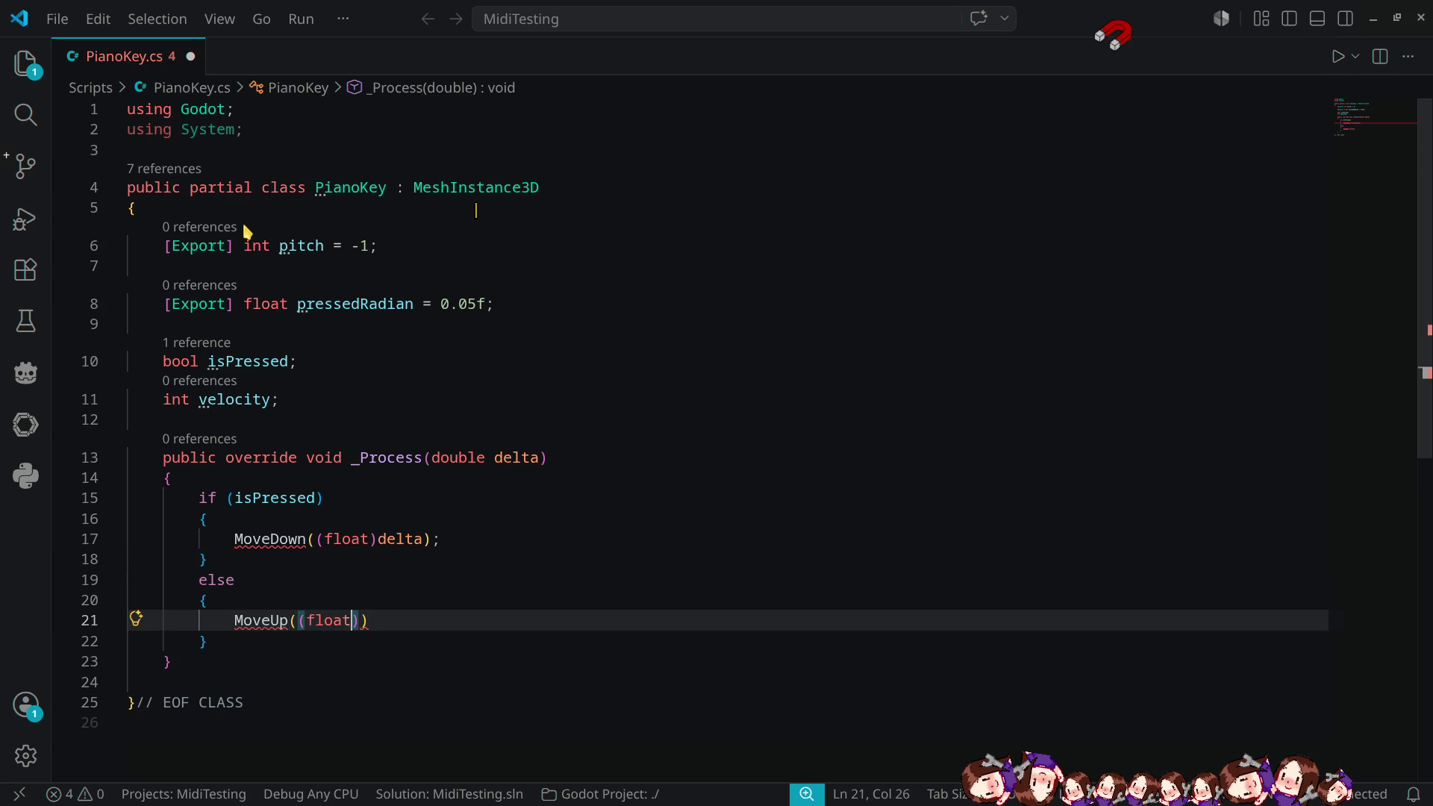
{"action": "type", "text": ")delta)"}
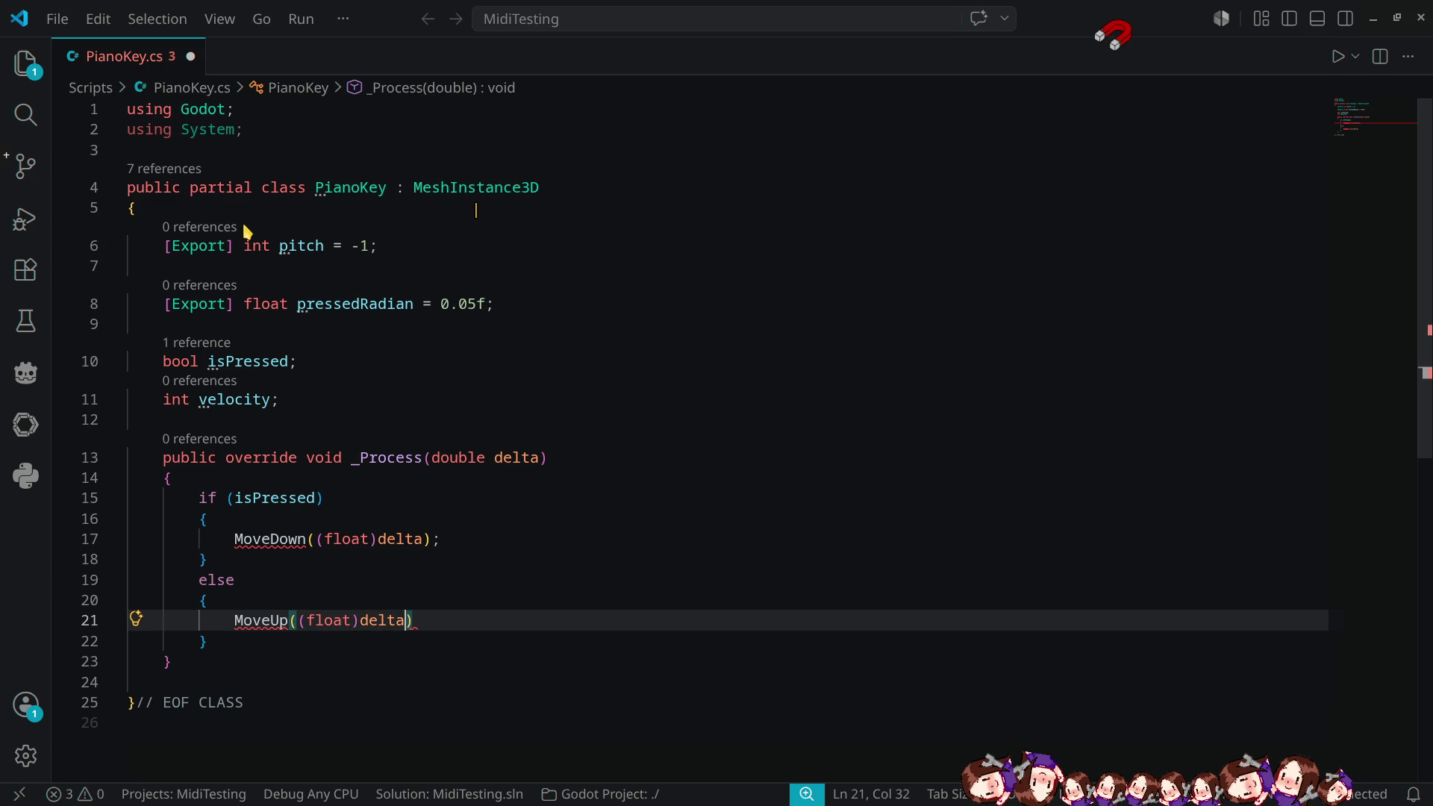
{"action": "type", "text": ";"}
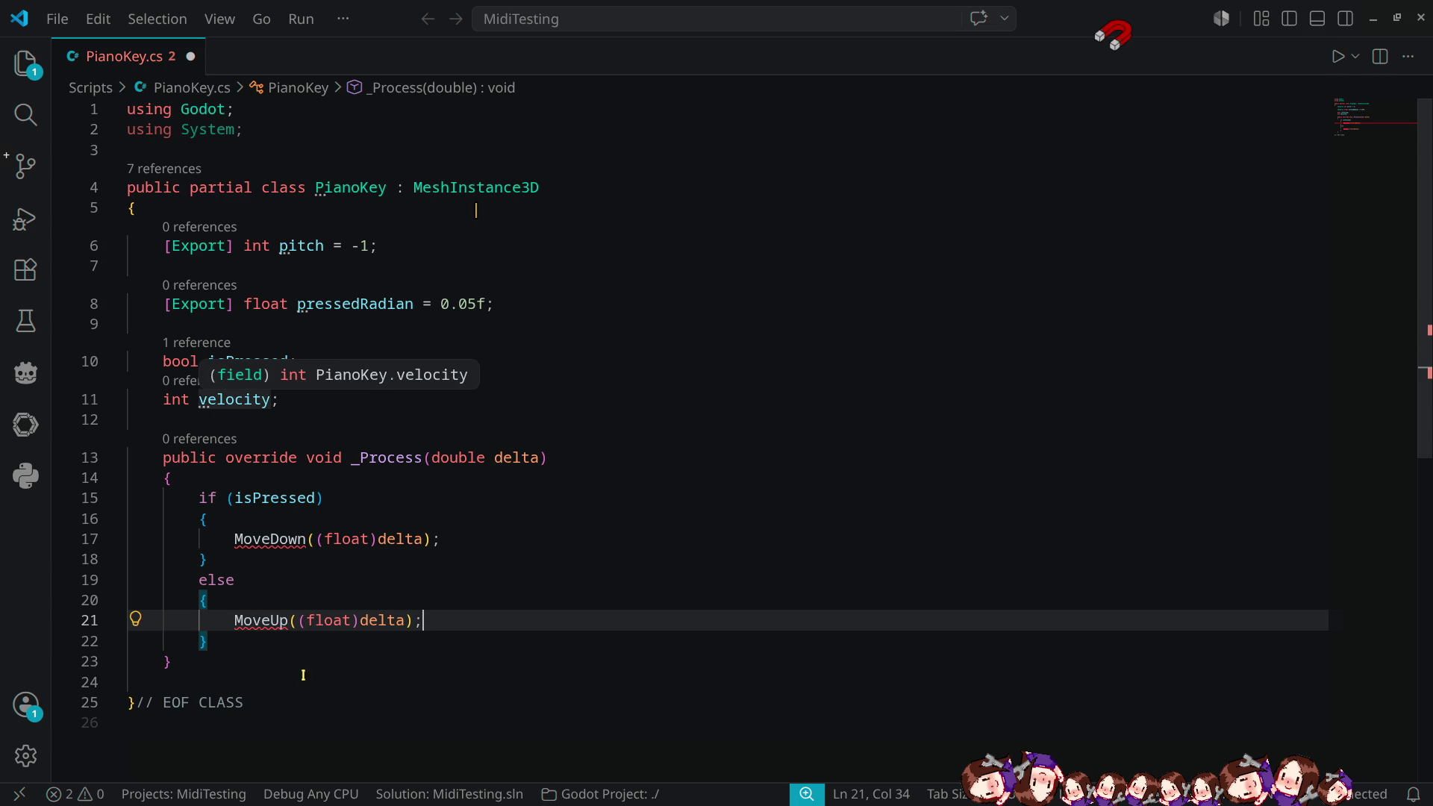
- Below _Process, paste a second method signature and select part of it for editing
{"action": "left_click", "coordinate": [233, 655]}
{"action": "left_click", "coordinate": [569, 448]}
{"action": "left_click", "coordinate": [262, 662]}
{"action": "key", "text": "Return"}
{"action": "key", "text": "Return"}
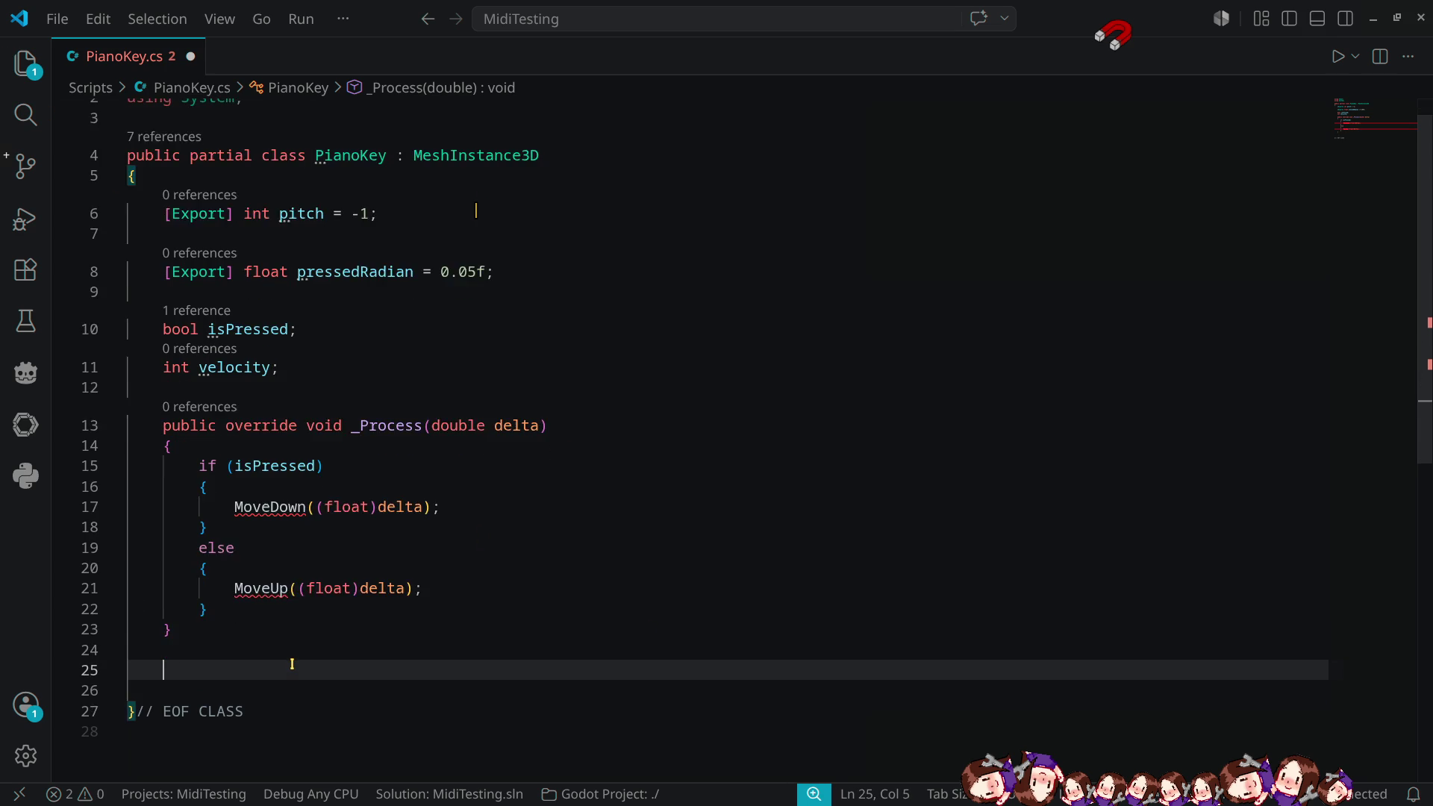
{"action": "type", "text": "public override void _Process(double delta)"}
{"action": "key", "text": "ctrl+shift+Left"}
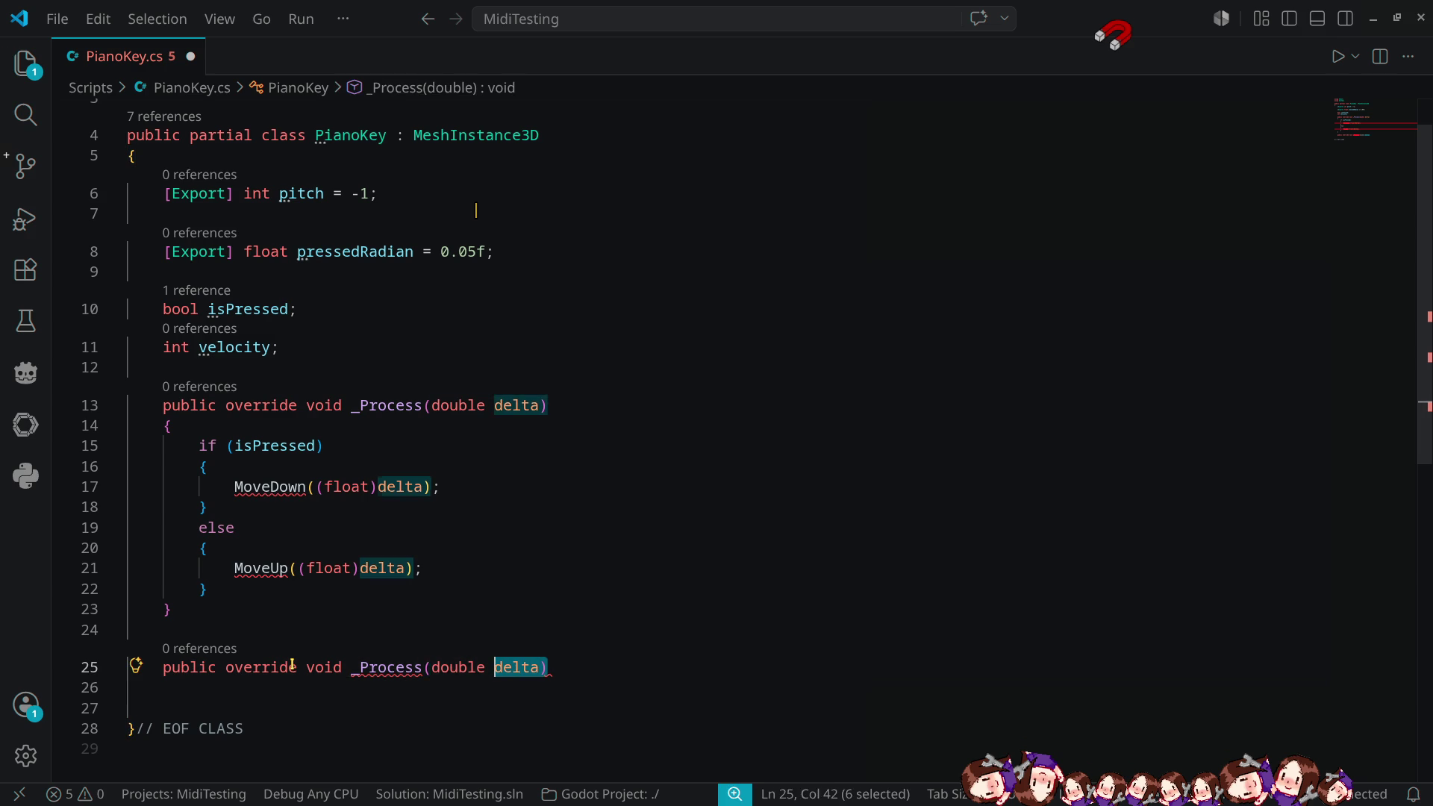